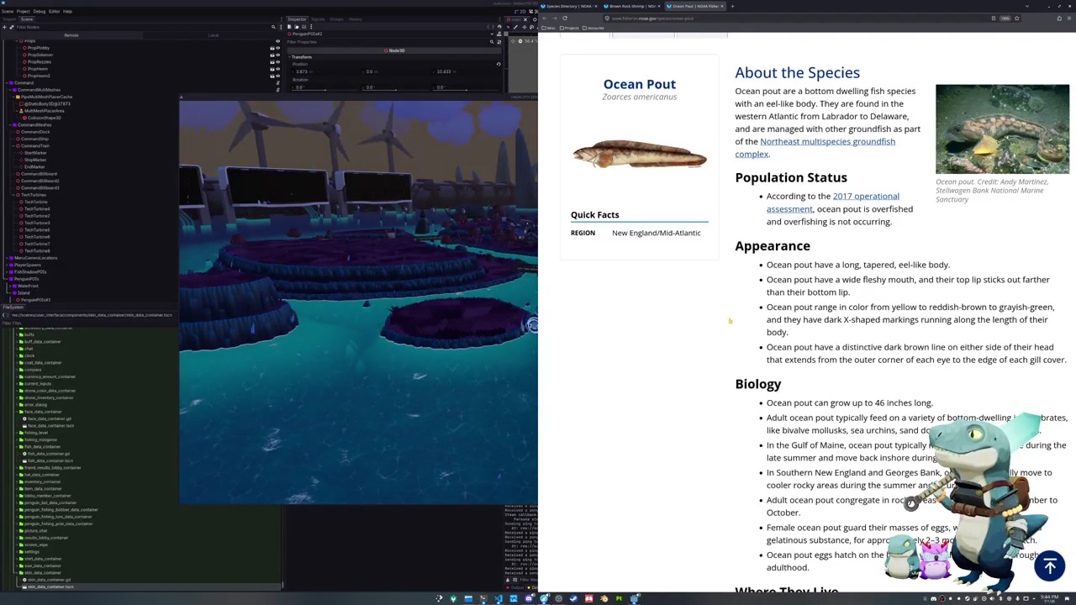
- Scroll further down the Ocean Pout species article
scroll(729, 321, "down", 3)
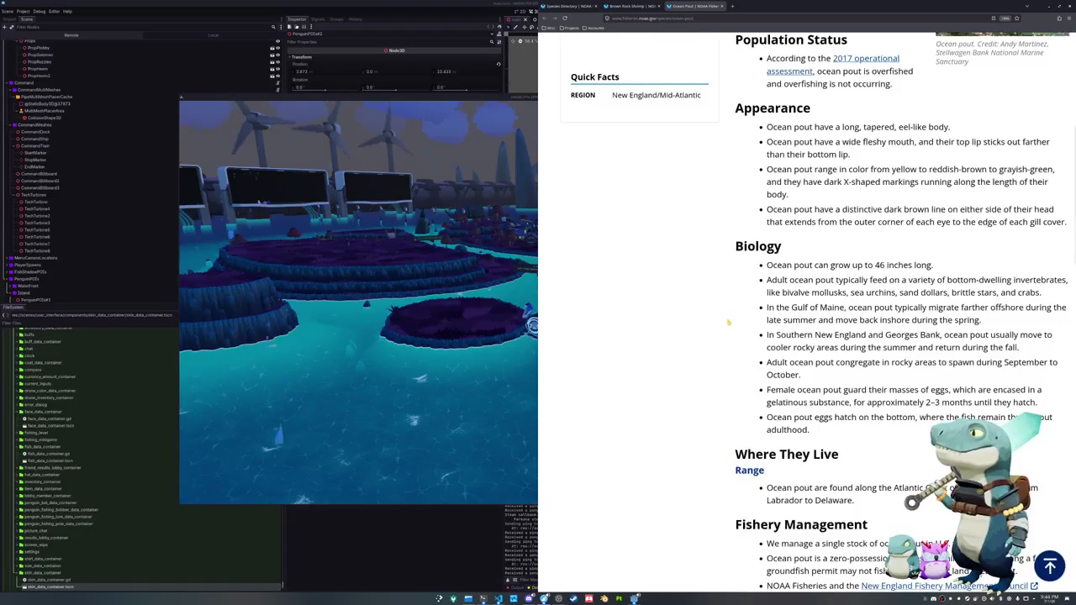
scroll(729, 321, "down", 3)
scroll(729, 321, "down", 2)
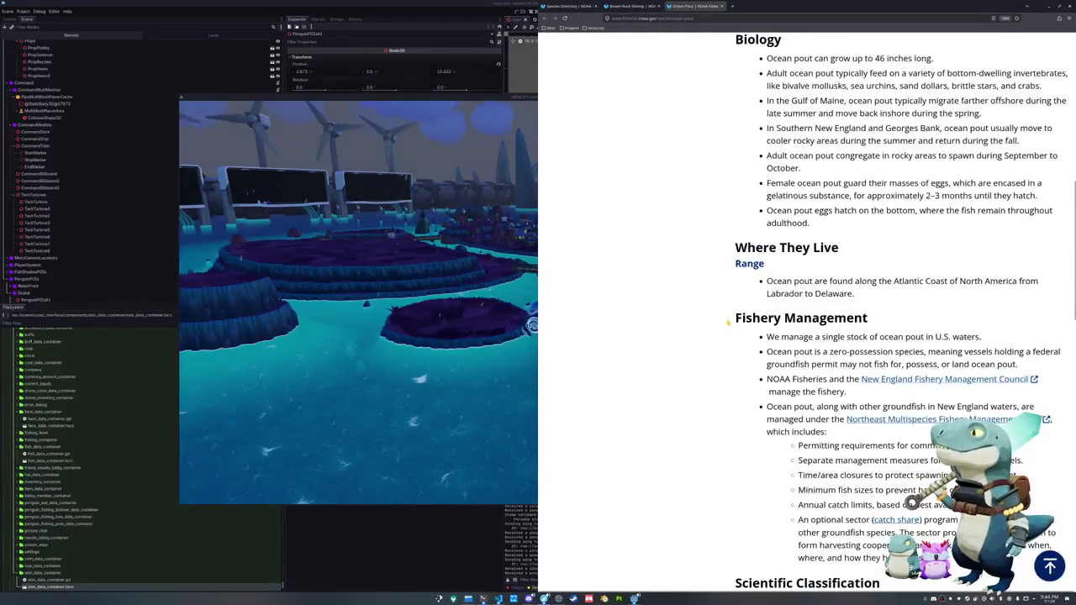
- Return to the Species Directory and browse page 8, Nassau Grouper through Pacific Cod
key("ctrl+1")
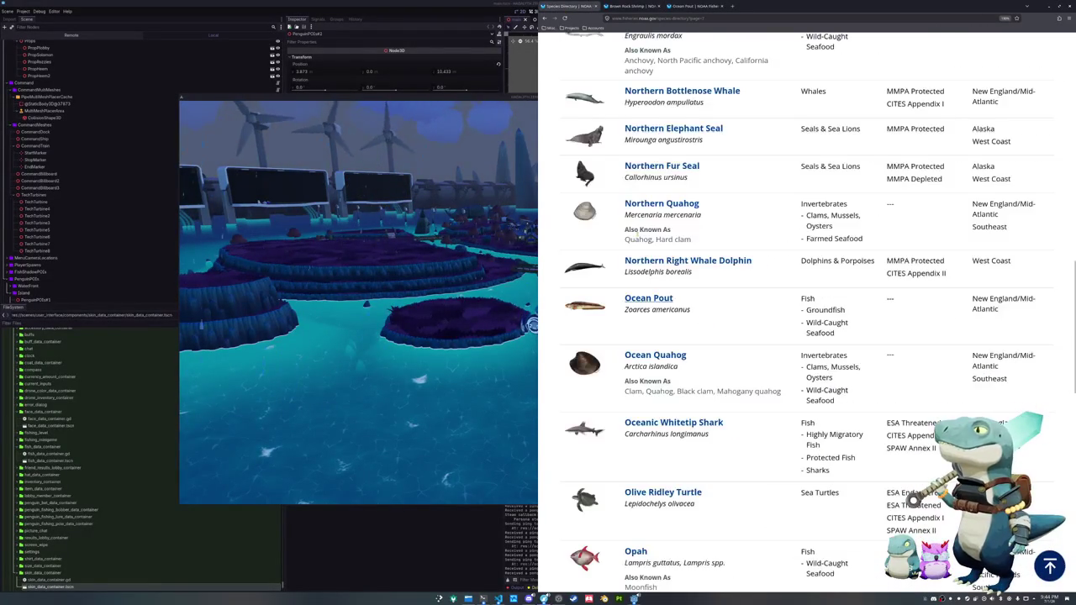
scroll(626, 323, "down", 3)
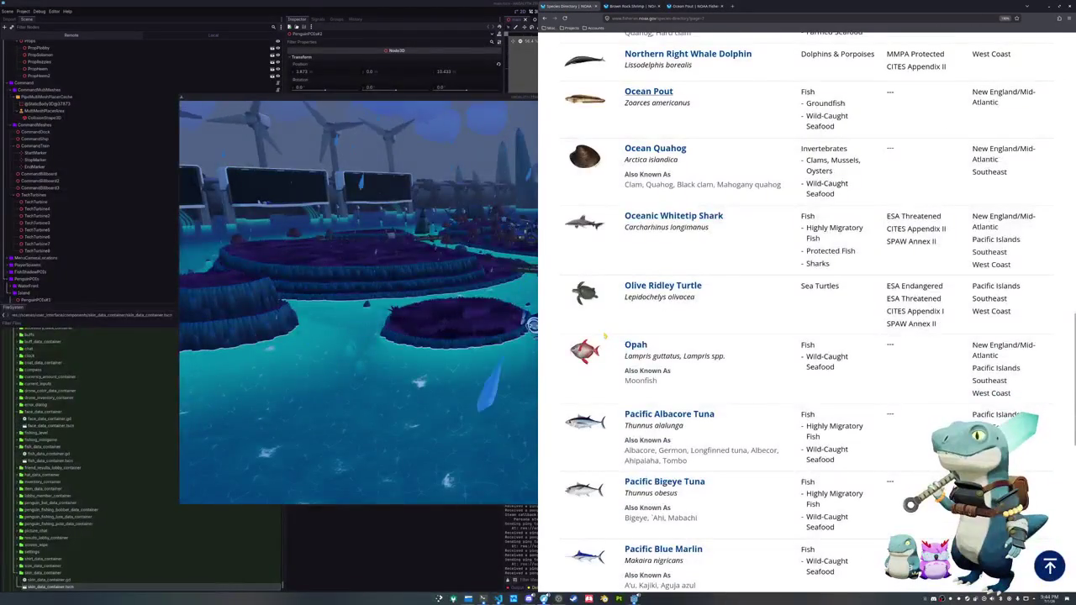
scroll(605, 335, "down", 4)
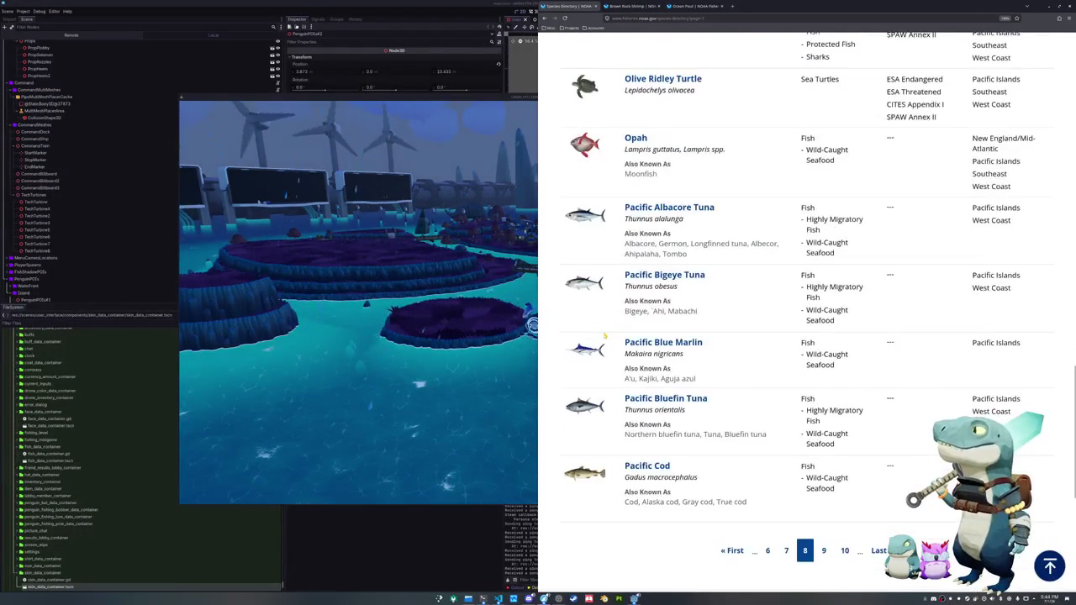
scroll(605, 335, "up", 10)
scroll(605, 335, "up", 6)
scroll(604, 335, "up", 7)
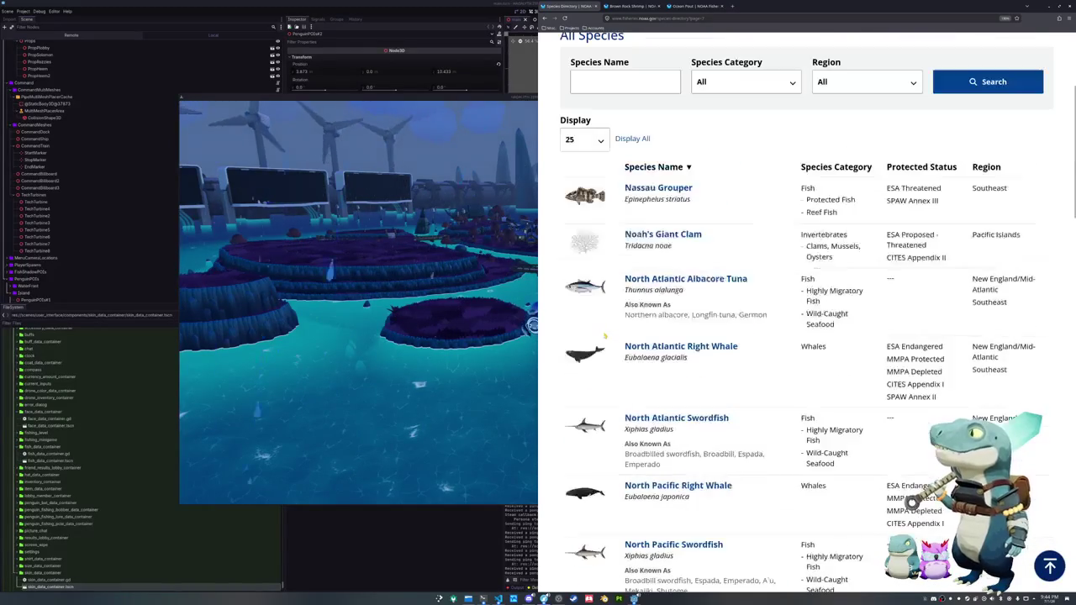
scroll(604, 336, "down", 8)
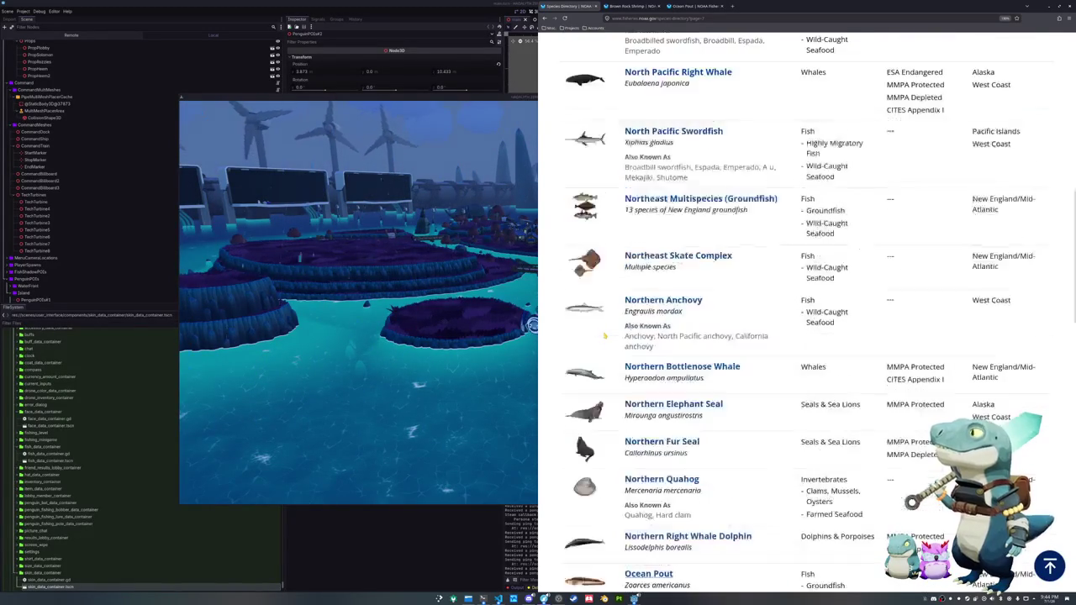
scroll(604, 335, "down", 12)
scroll(859, 393, "down", 3)
- Jump to page 10 of the species list and scroll through all of it
left_click(844, 344)
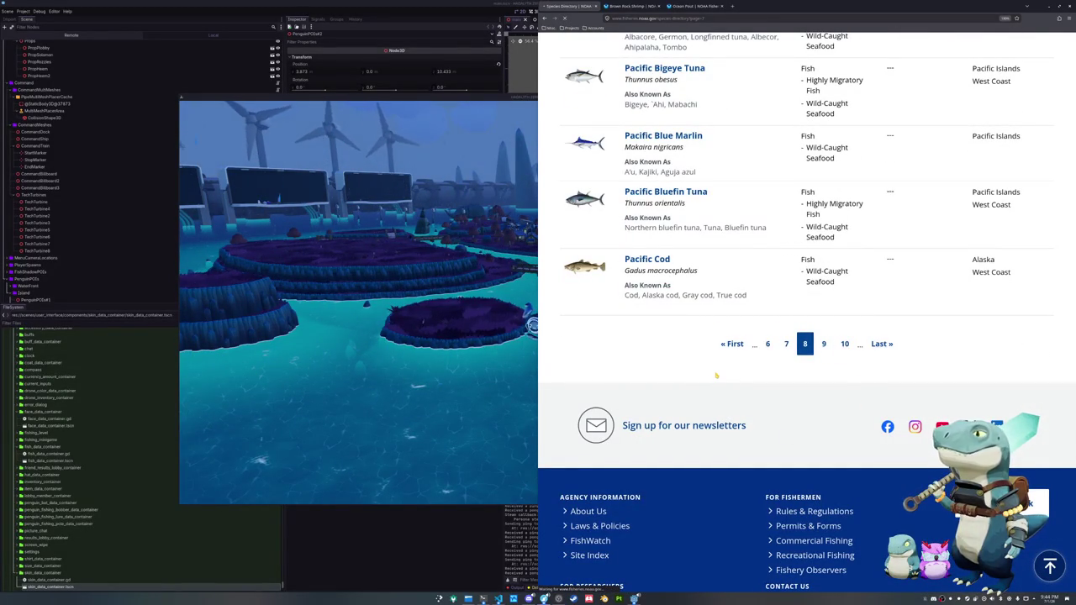
scroll(716, 376, "down", 3)
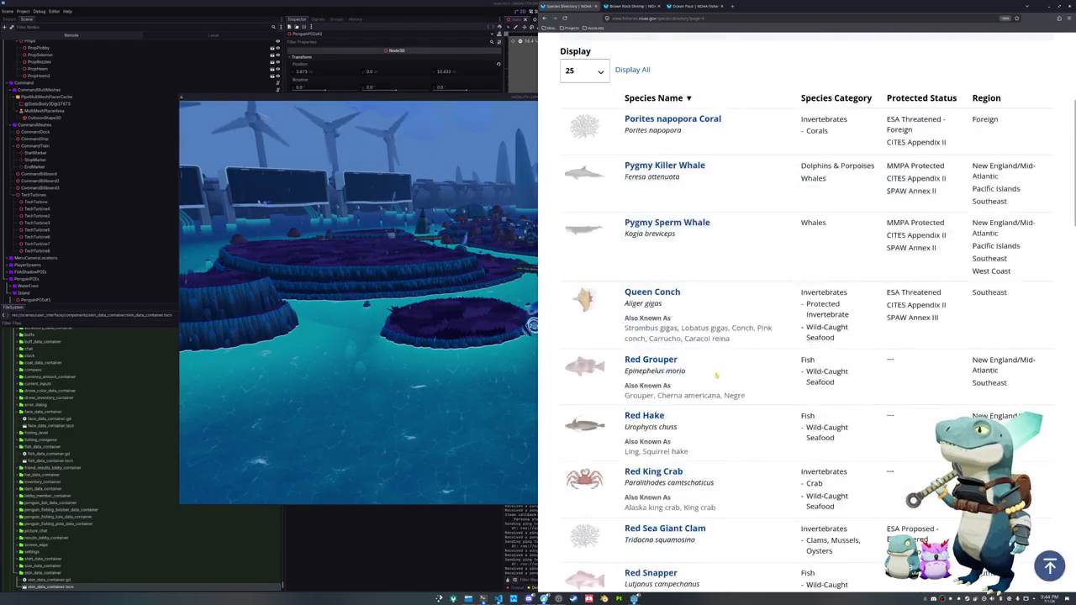
scroll(716, 376, "down", 2)
scroll(716, 375, "down", 3)
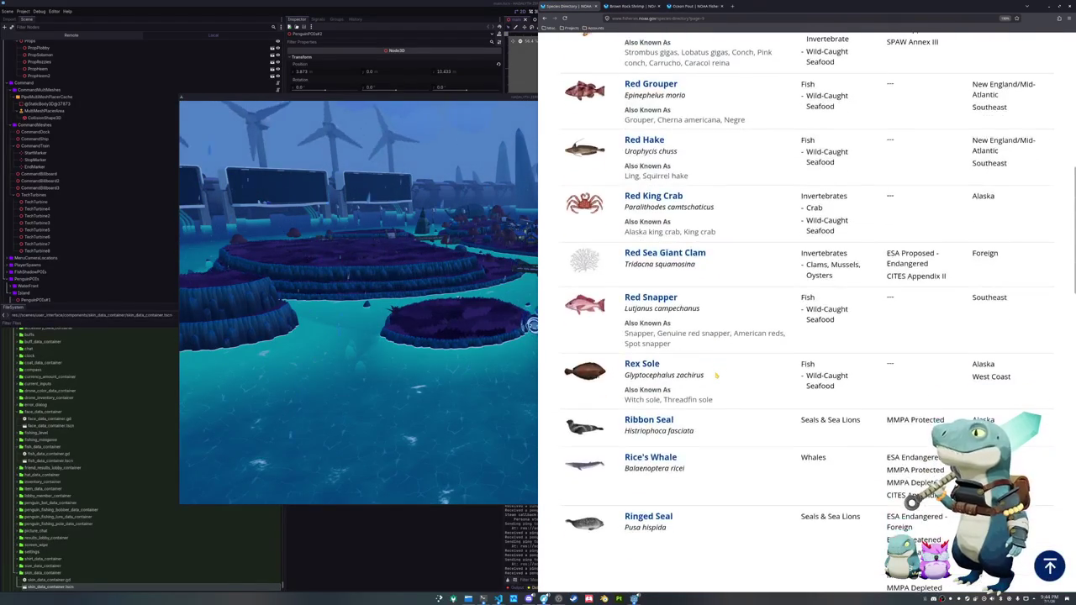
scroll(717, 376, "down", 2)
scroll(739, 365, "down", 2)
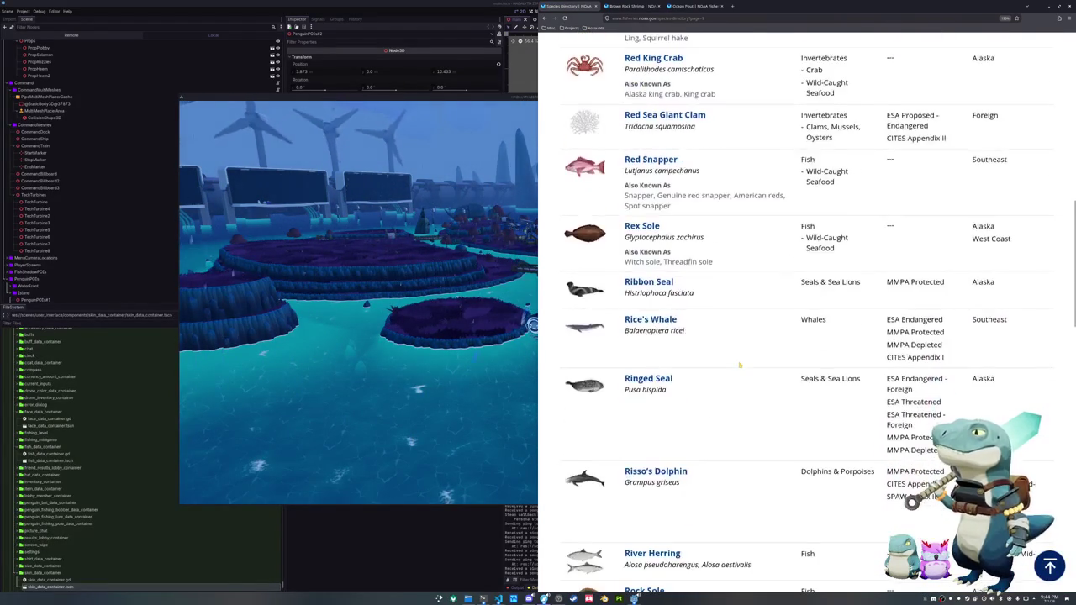
scroll(740, 365, "down", 2)
scroll(740, 365, "down", 2)
scroll(739, 365, "down", 2)
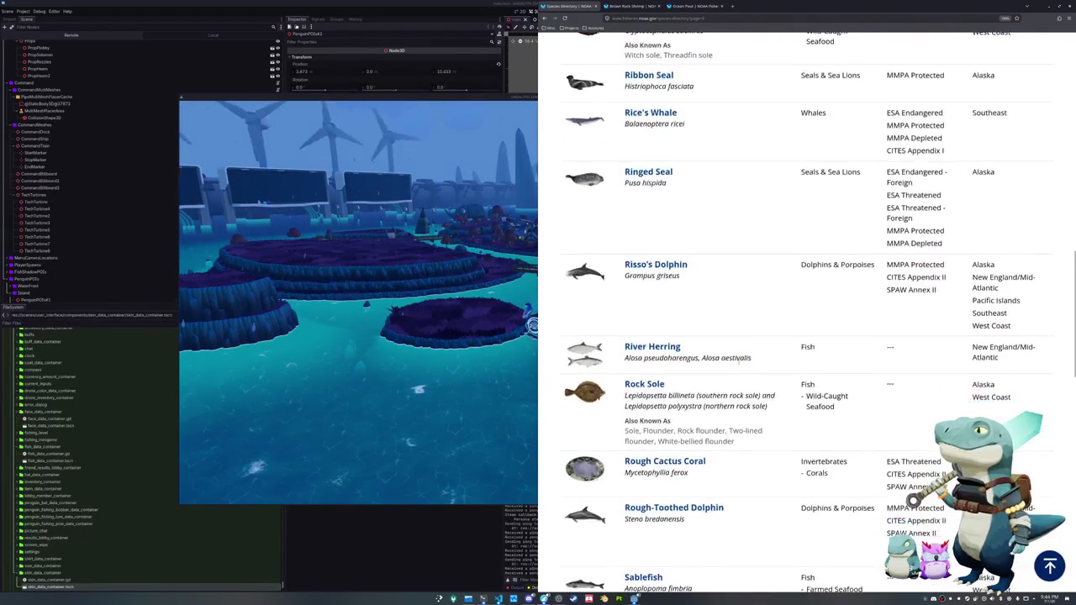
scroll(740, 365, "down", 2)
scroll(740, 365, "down", 2)
scroll(740, 365, "down", 2)
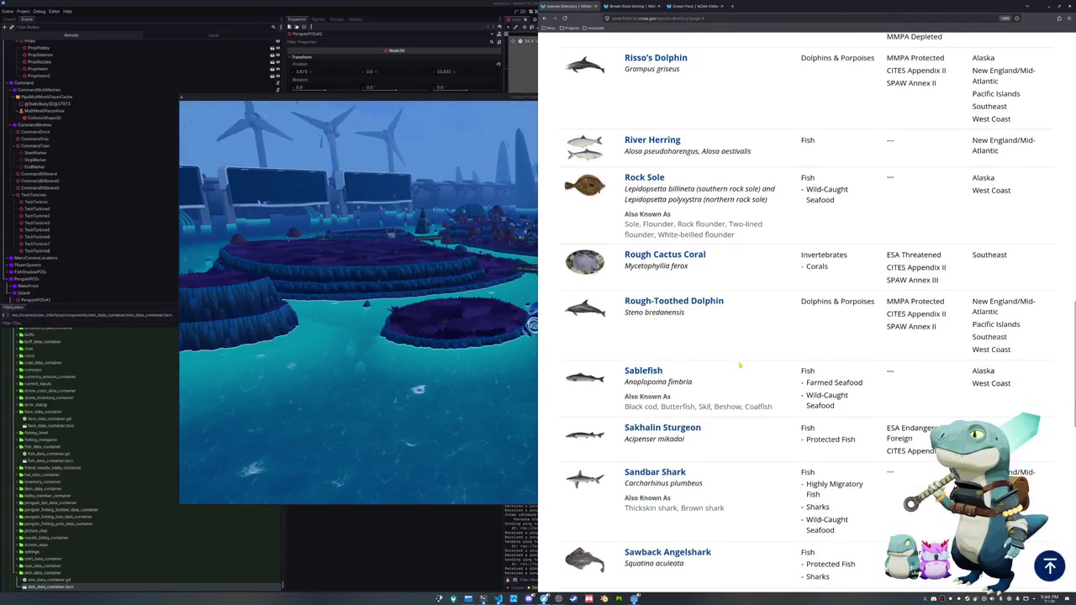
scroll(740, 365, "down", 2)
scroll(740, 365, "down", 2)
scroll(740, 365, "down", 2)
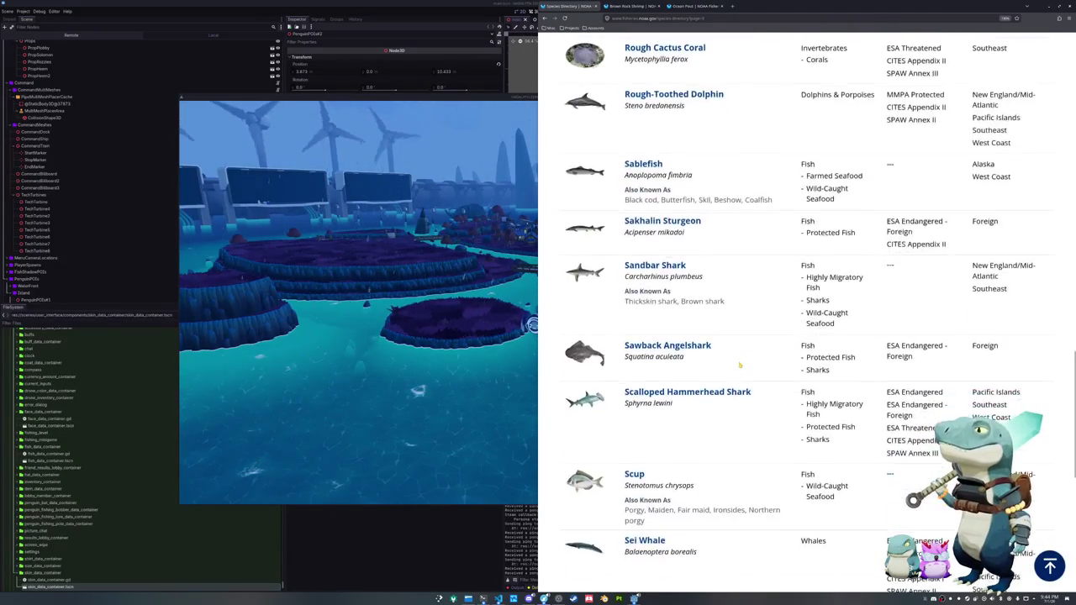
scroll(739, 365, "down", 2)
scroll(740, 365, "down", 2)
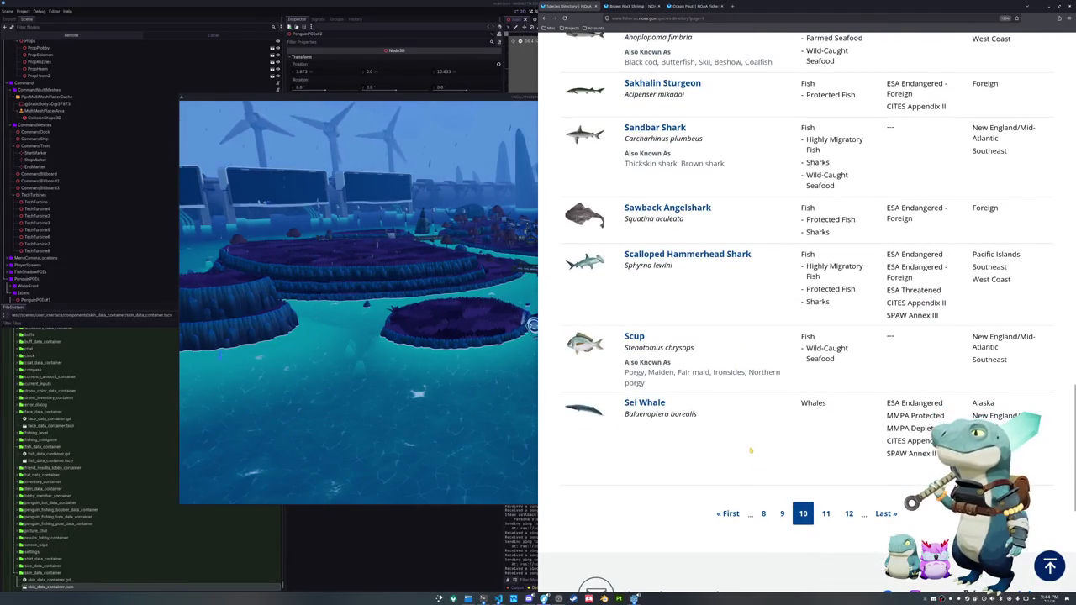
- Go to page 11 of the species list and scroll through its entries
left_click(826, 513)
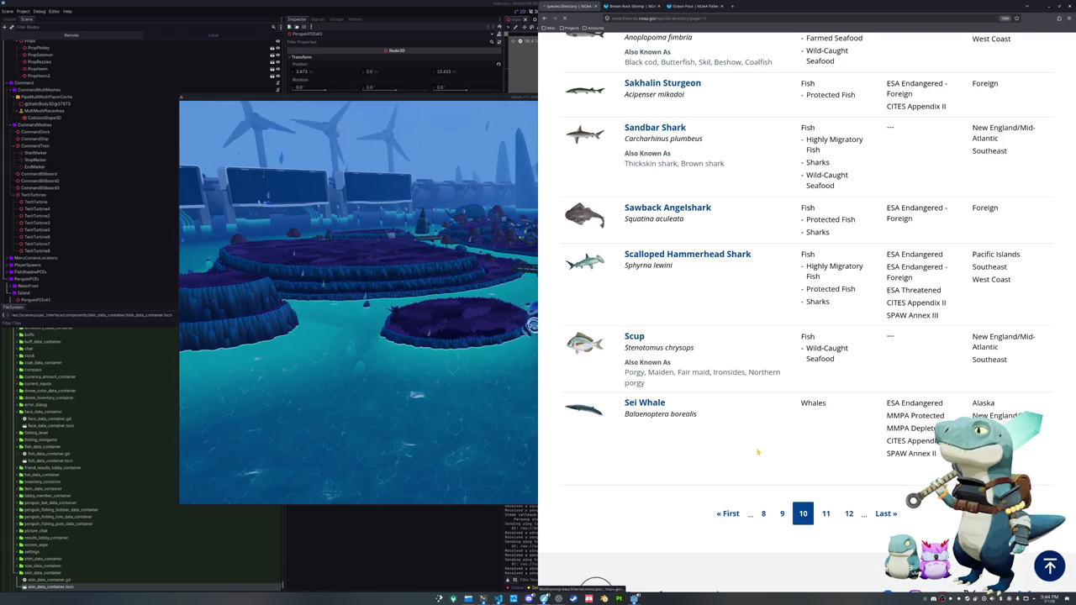
scroll(756, 452, "down", 3)
scroll(756, 452, "down", 2)
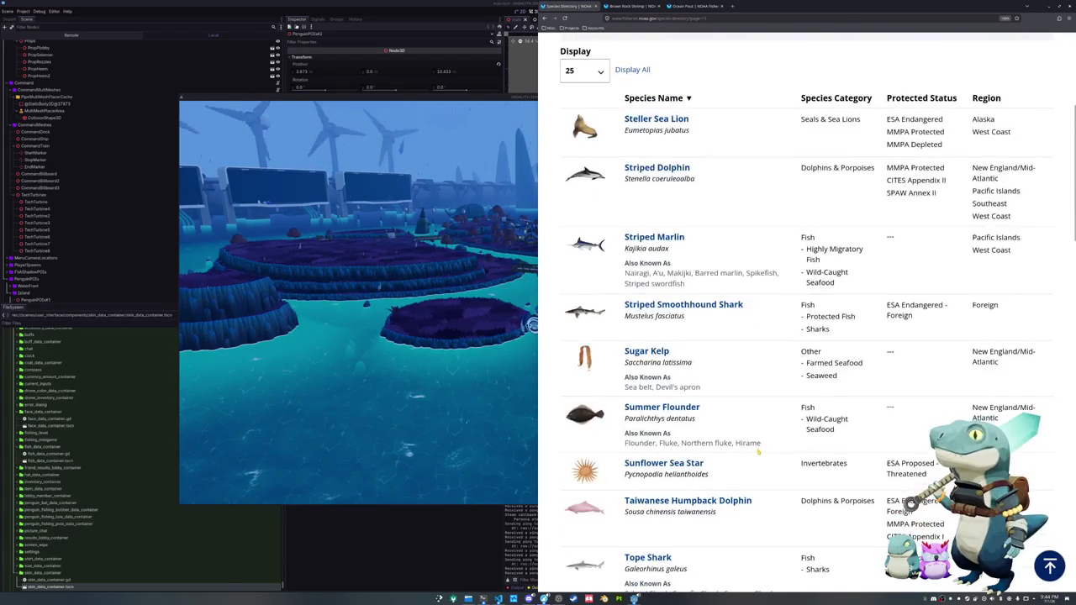
scroll(757, 451, "down", 3)
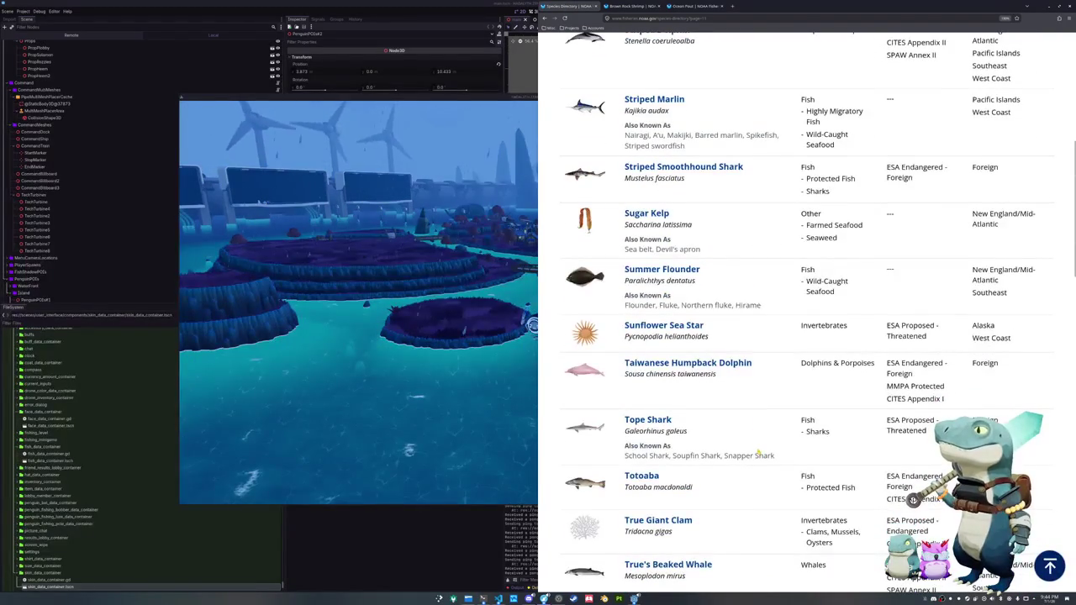
scroll(757, 452, "down", 2)
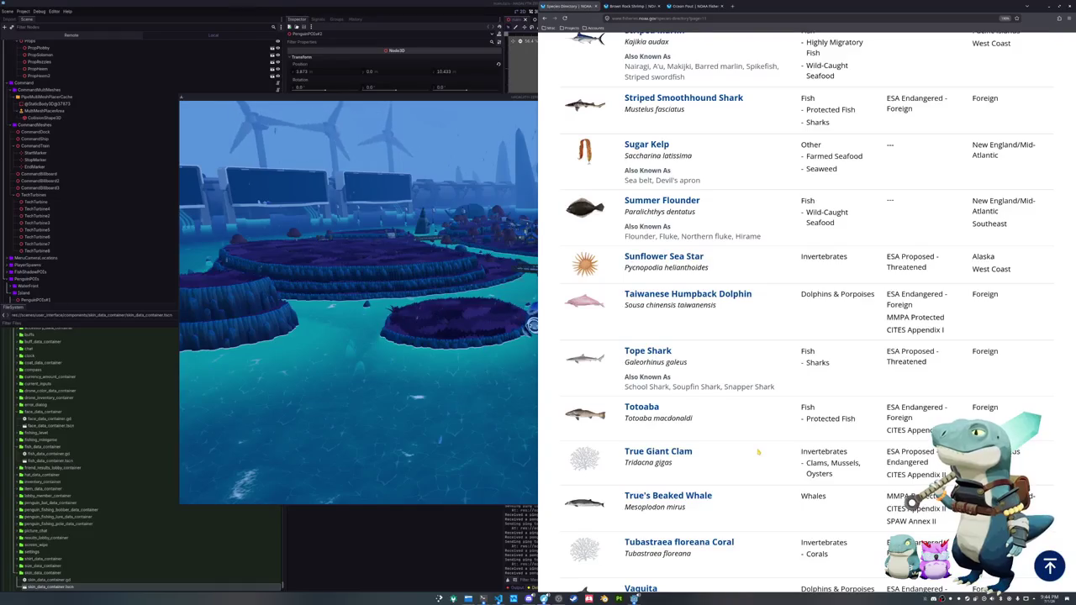
scroll(758, 451, "down", 3)
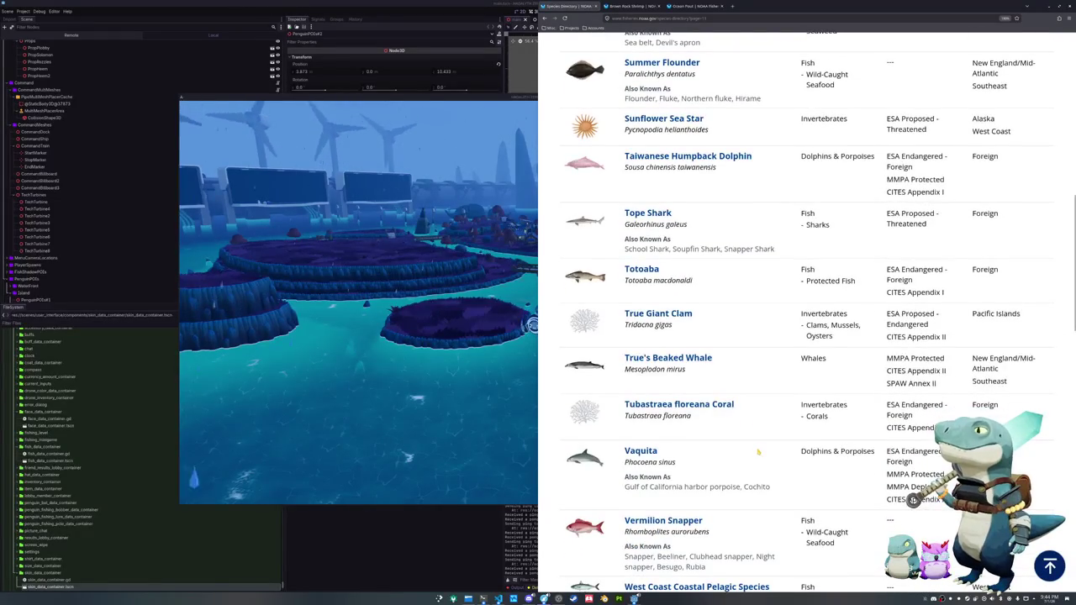
scroll(758, 451, "down", 3)
scroll(758, 451, "down", 3)
scroll(758, 452, "down", 2)
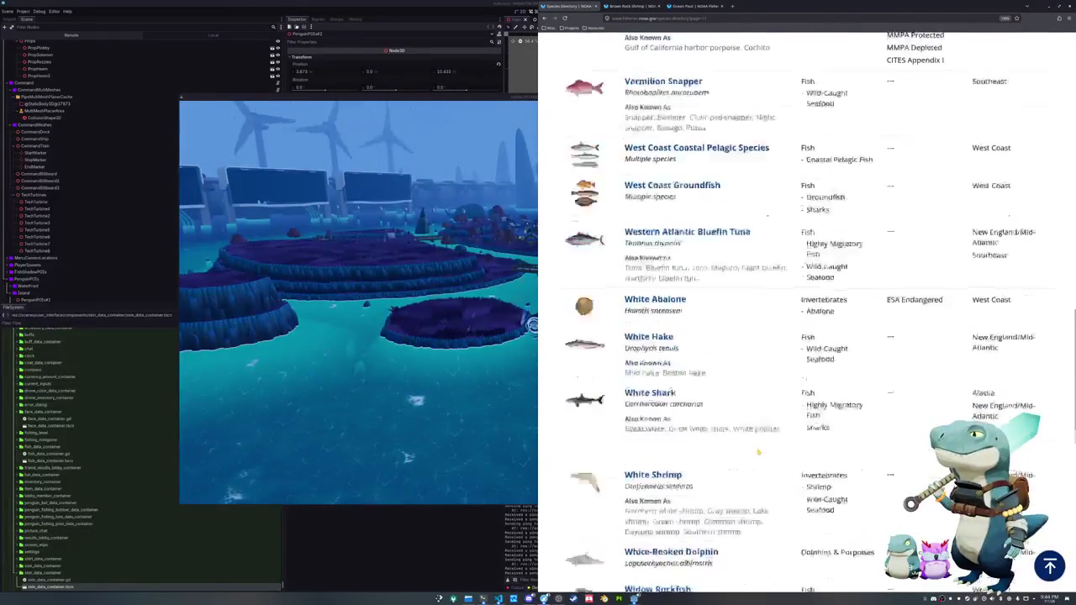
scroll(758, 451, "down", 3)
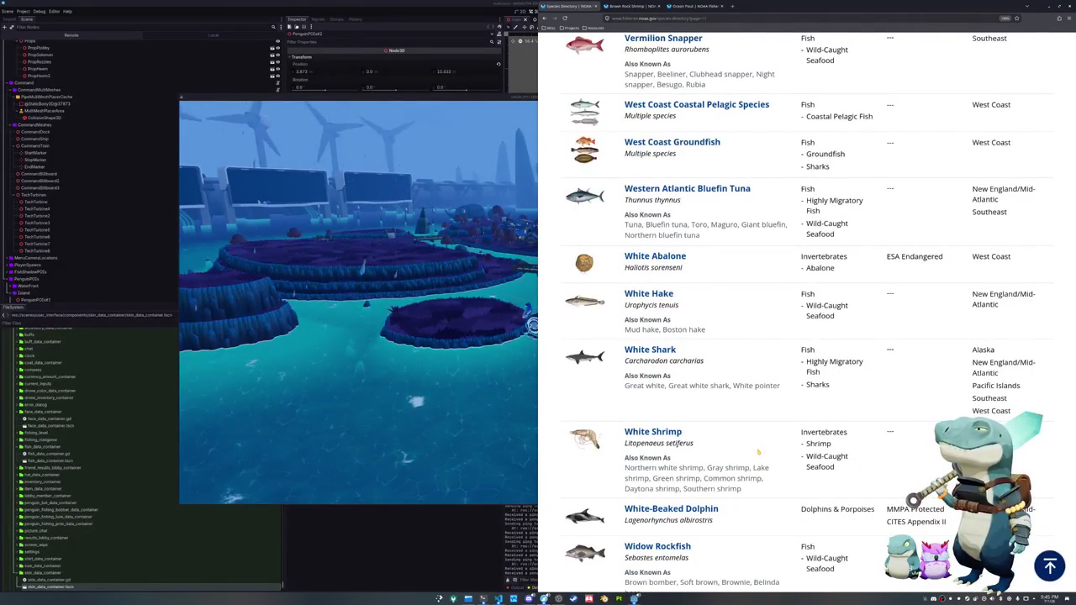
scroll(757, 451, "down", 5)
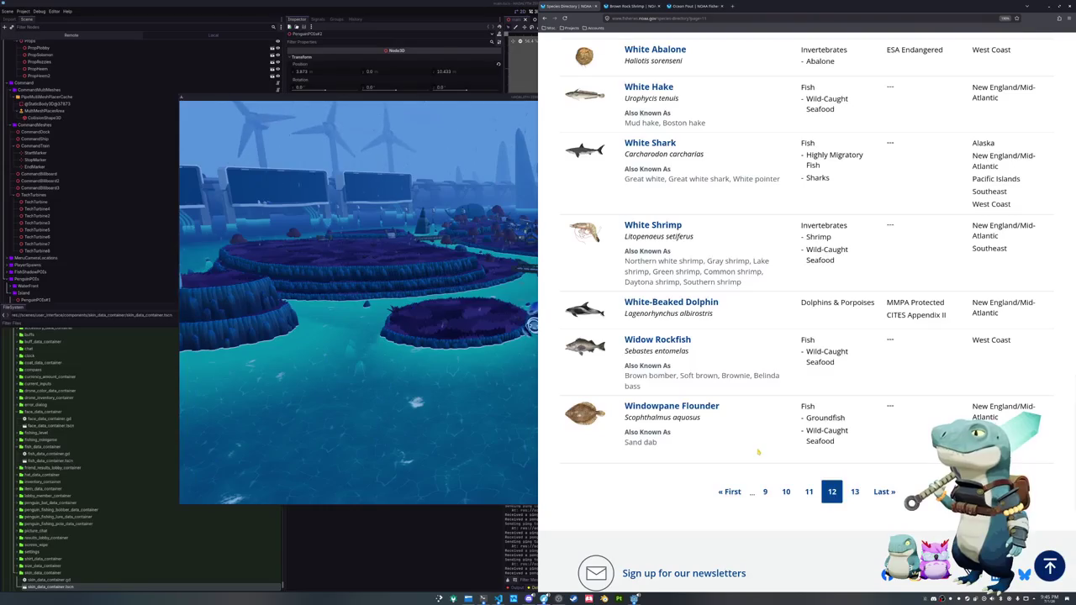
- Go to the last page, 13, listing Winter Flounder through Yellowtail Rockfish
left_click(855, 492)
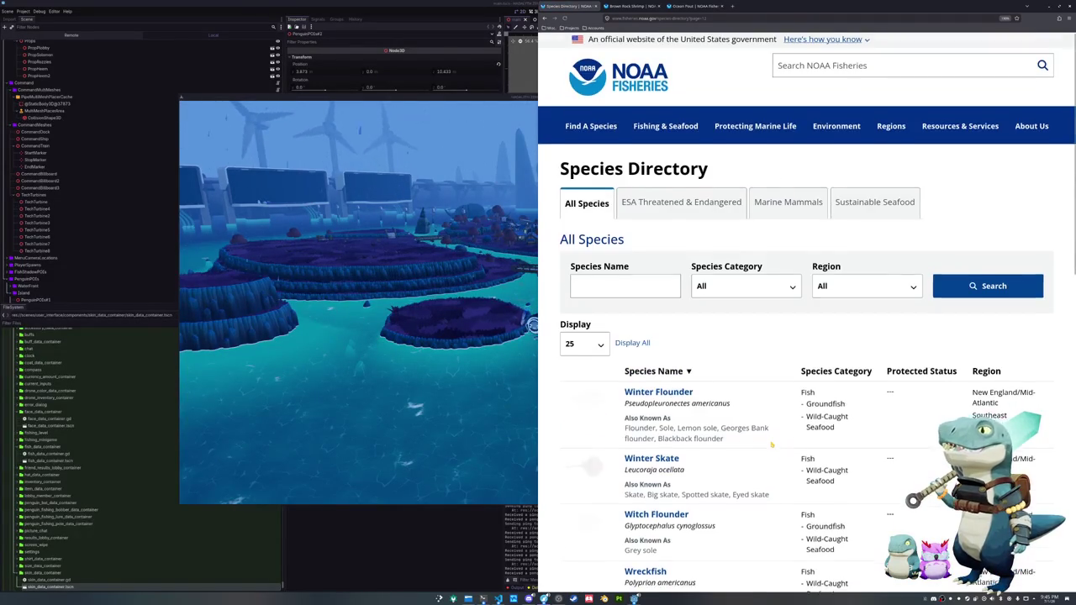
scroll(771, 445, "down", 3)
scroll(771, 445, "down", 3)
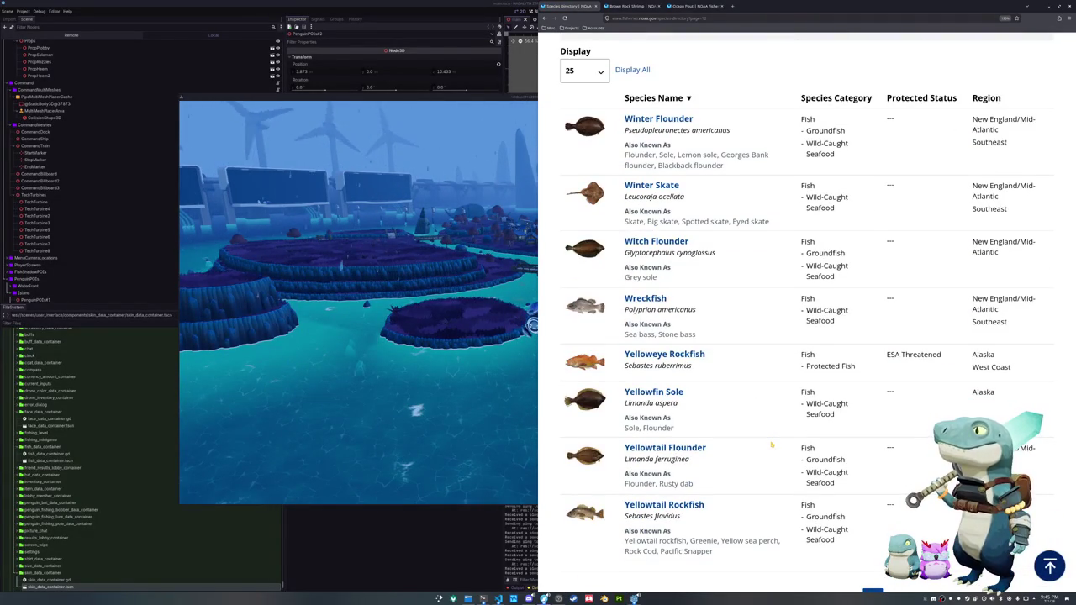
scroll(771, 445, "down", 2)
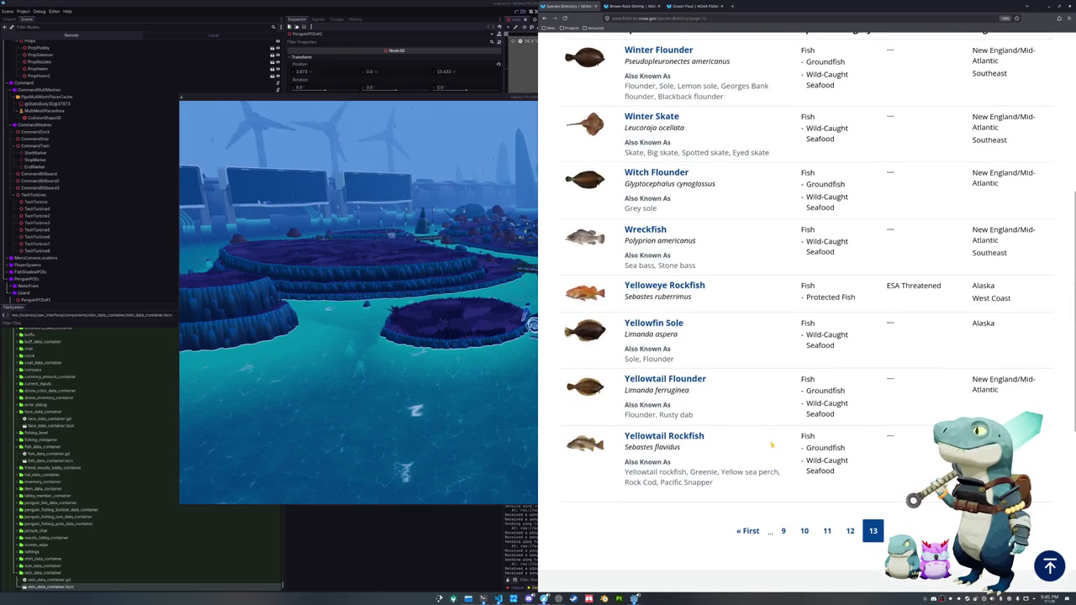
- Open the Wreckfish species page in a new tab and look it over
middle_click(645, 230)
left_click(637, 6)
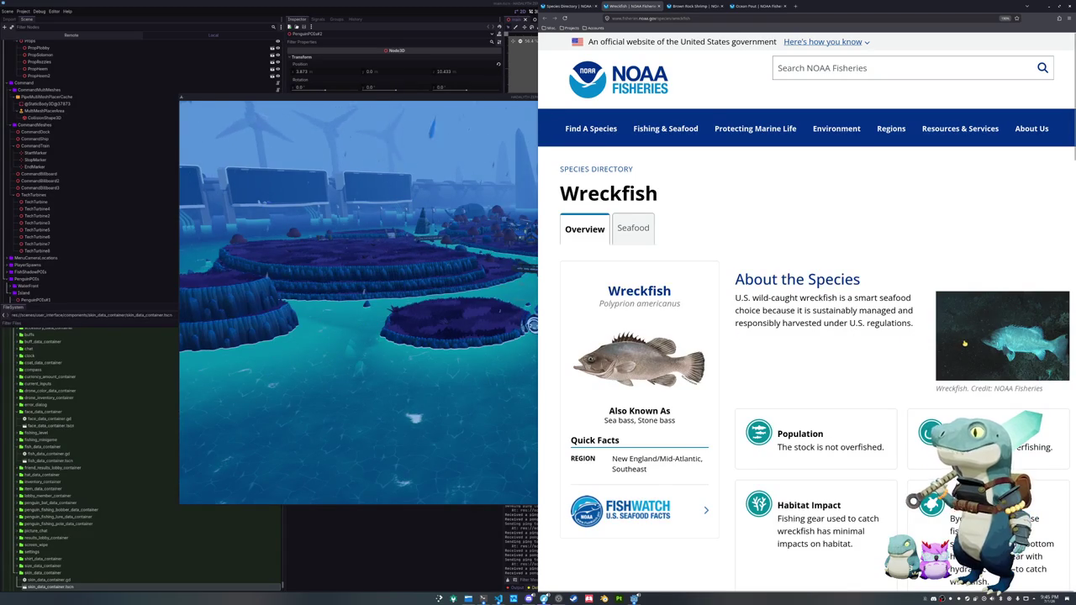
scroll(965, 343, "down", 4)
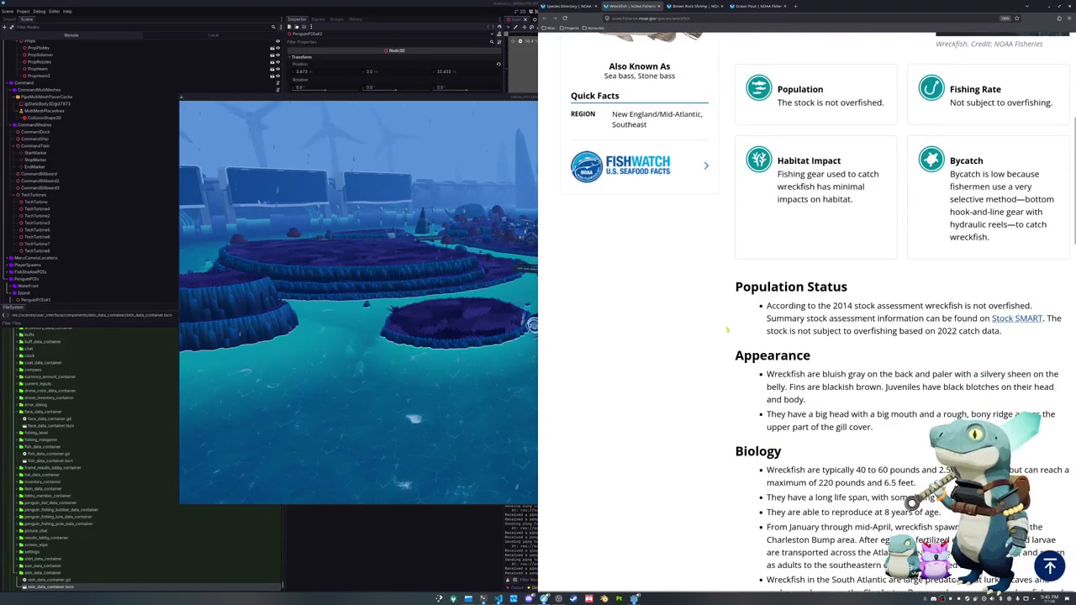
- Glance at the Brown Rock Shrimp and Ocean Pout tabs, then show directory page 11
left_click(689, 6)
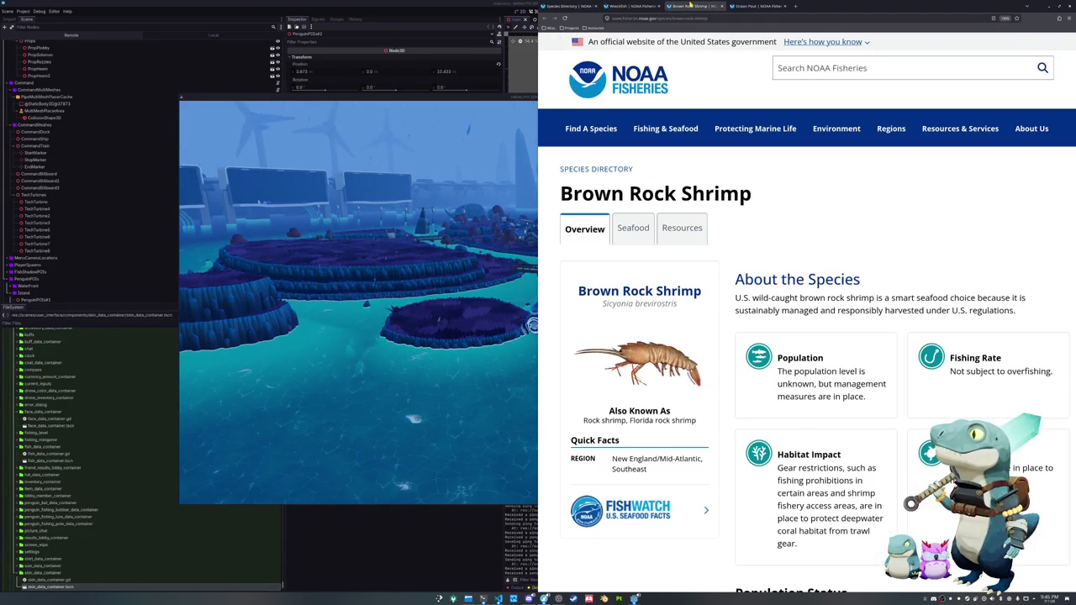
left_click(756, 6)
scroll(595, 190, "up", 10)
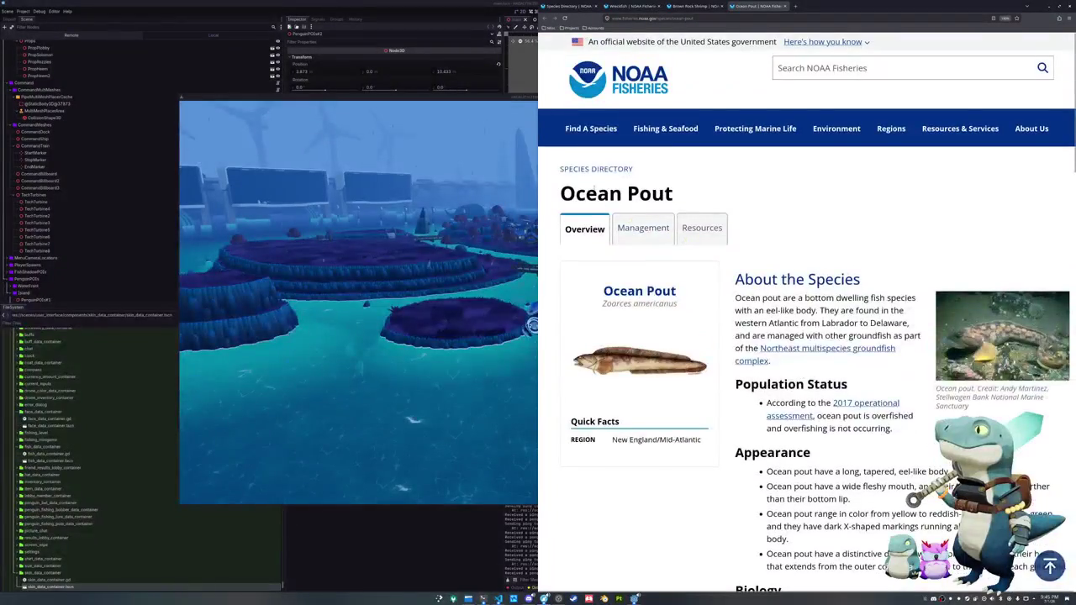
left_click(632, 6)
left_click(568, 6)
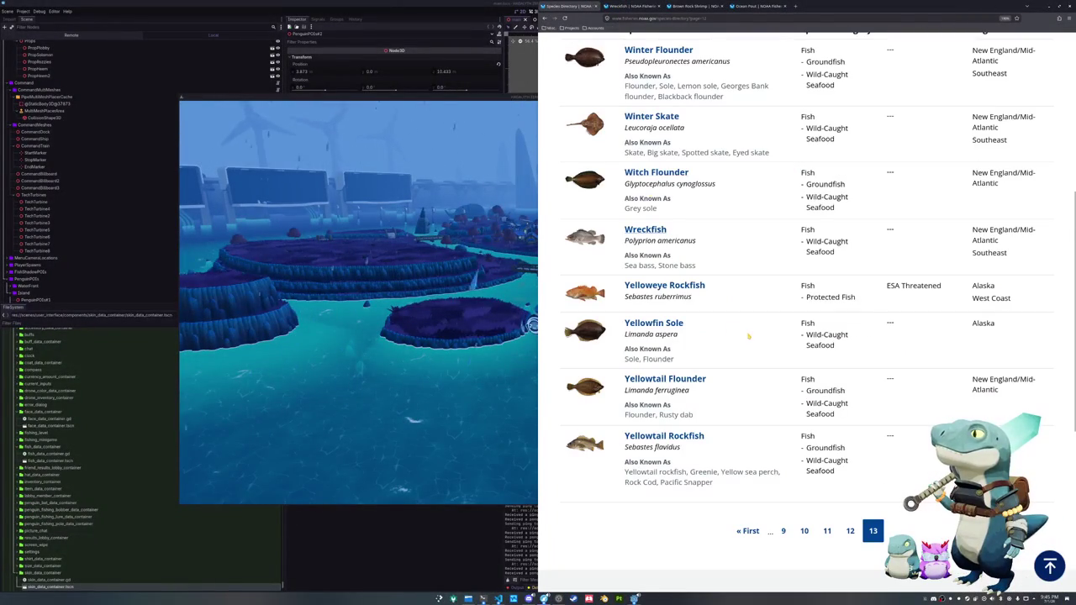
left_click(827, 530)
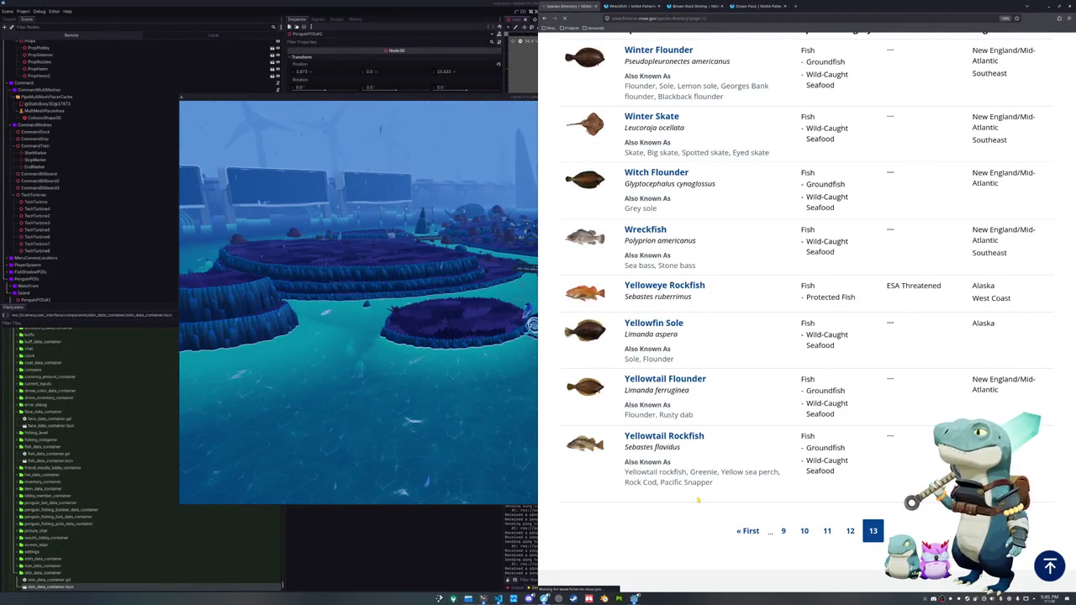
- Scroll through page 11, briefly view the Steelhead page, and go back to the list
scroll(697, 500, "down", 2)
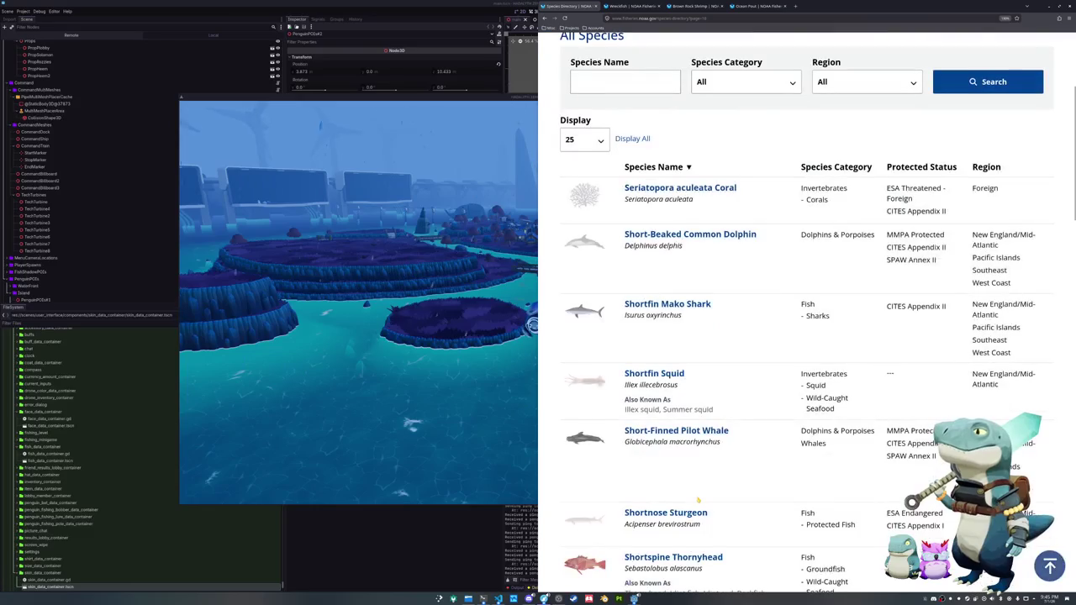
scroll(698, 500, "down", 3)
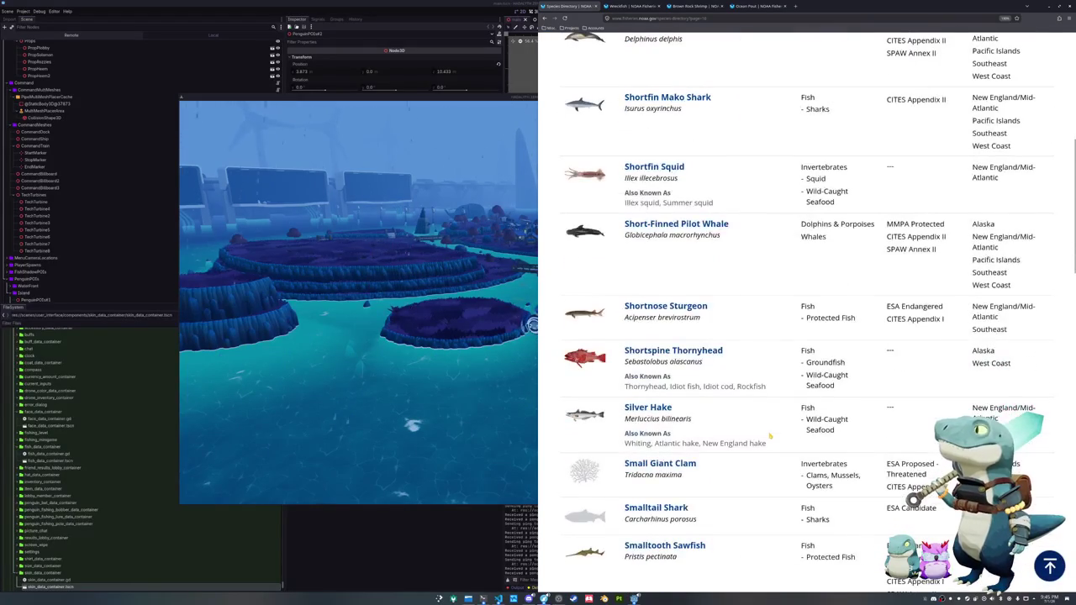
scroll(762, 404, "down", 1)
scroll(762, 404, "down", 1)
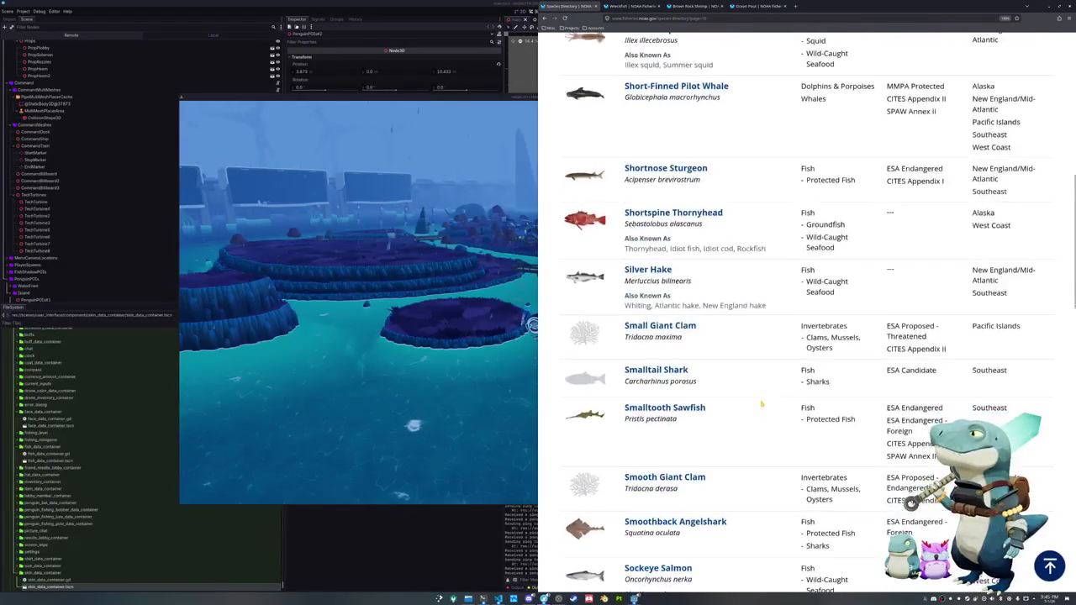
scroll(761, 405, "down", 1)
scroll(761, 404, "down", 1)
scroll(762, 405, "down", 1)
scroll(761, 405, "down", 1)
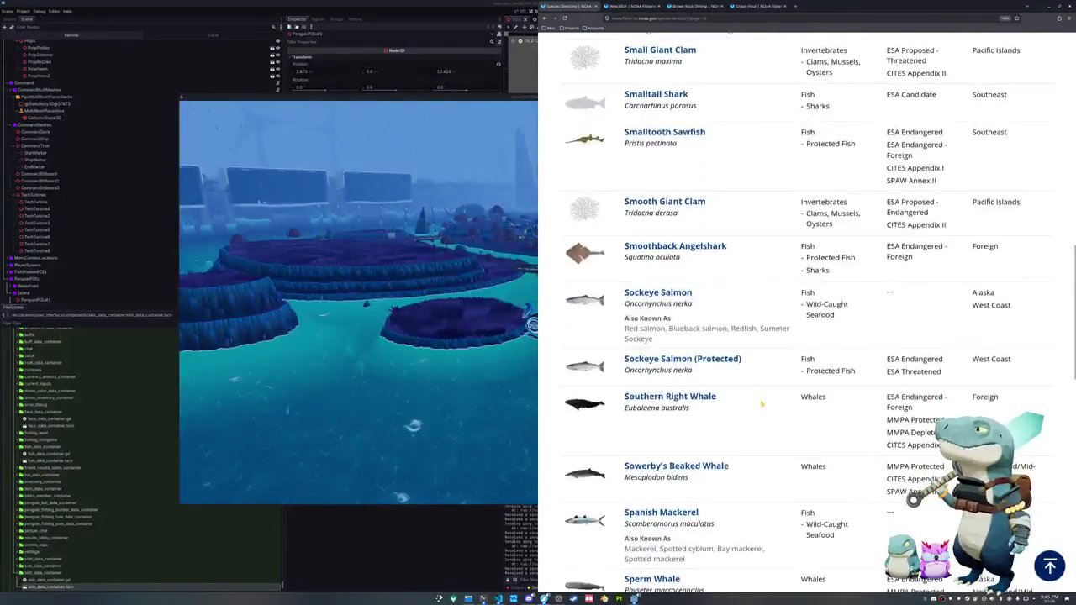
scroll(761, 405, "down", 1)
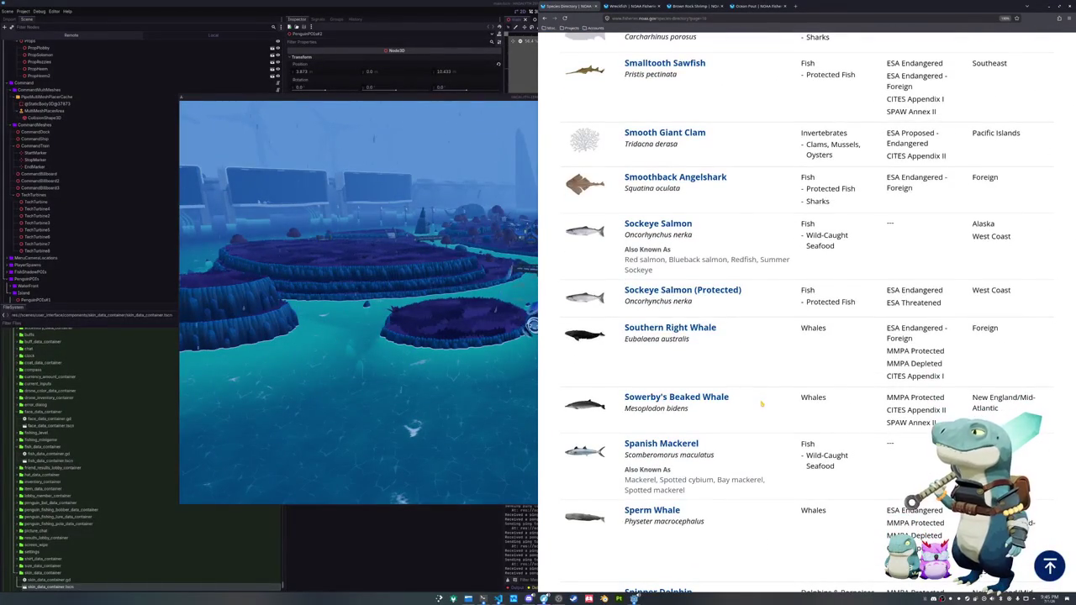
scroll(761, 404, "down", 1)
scroll(762, 404, "down", 1)
scroll(762, 404, "down", 1)
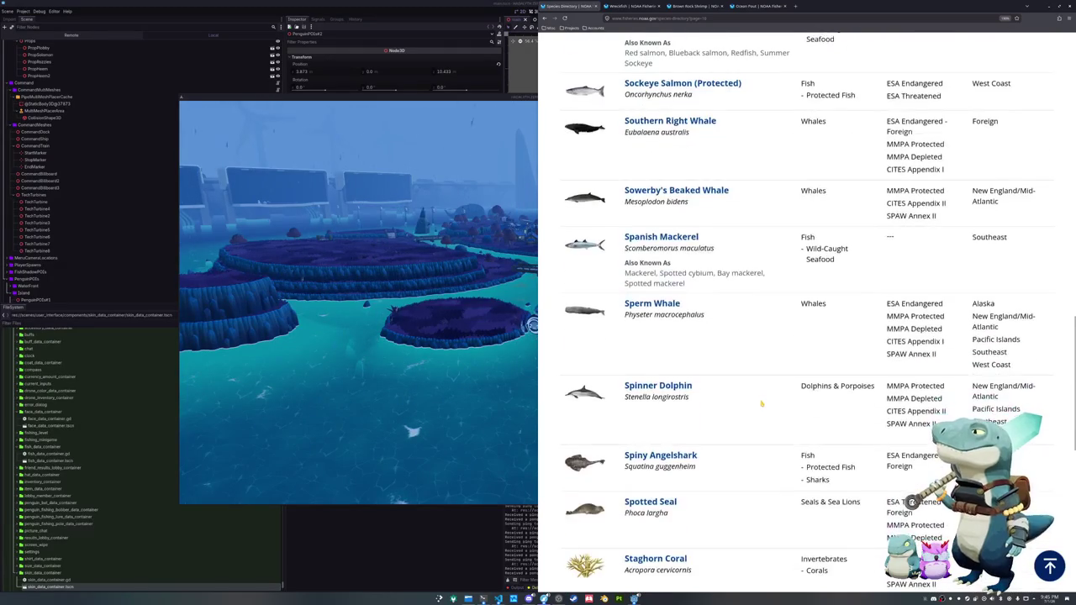
scroll(762, 404, "down", 1)
scroll(762, 404, "down", 2)
scroll(761, 404, "down", 1)
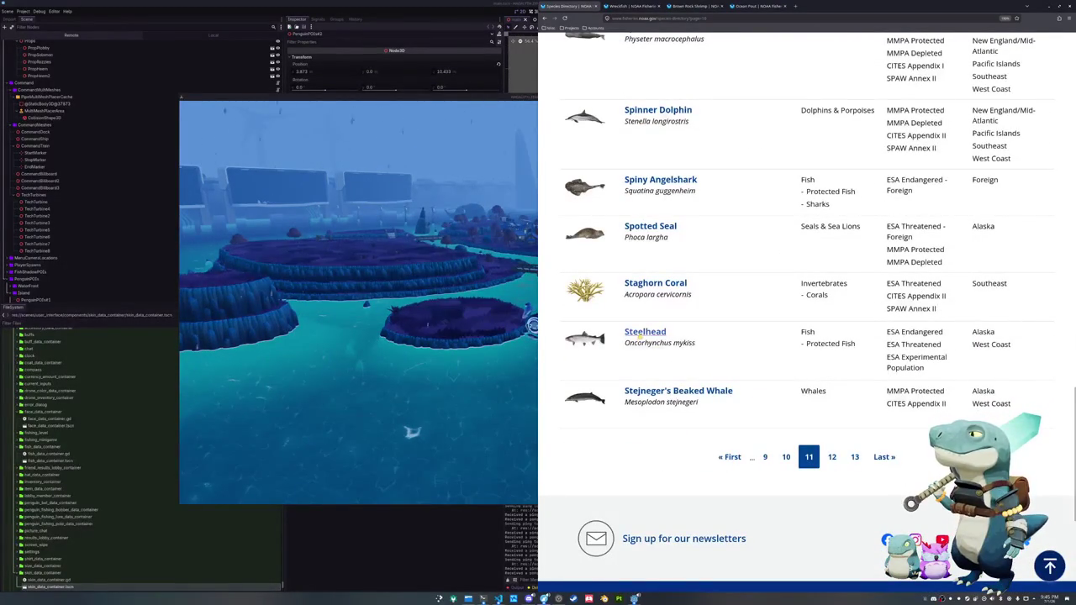
left_click(641, 335)
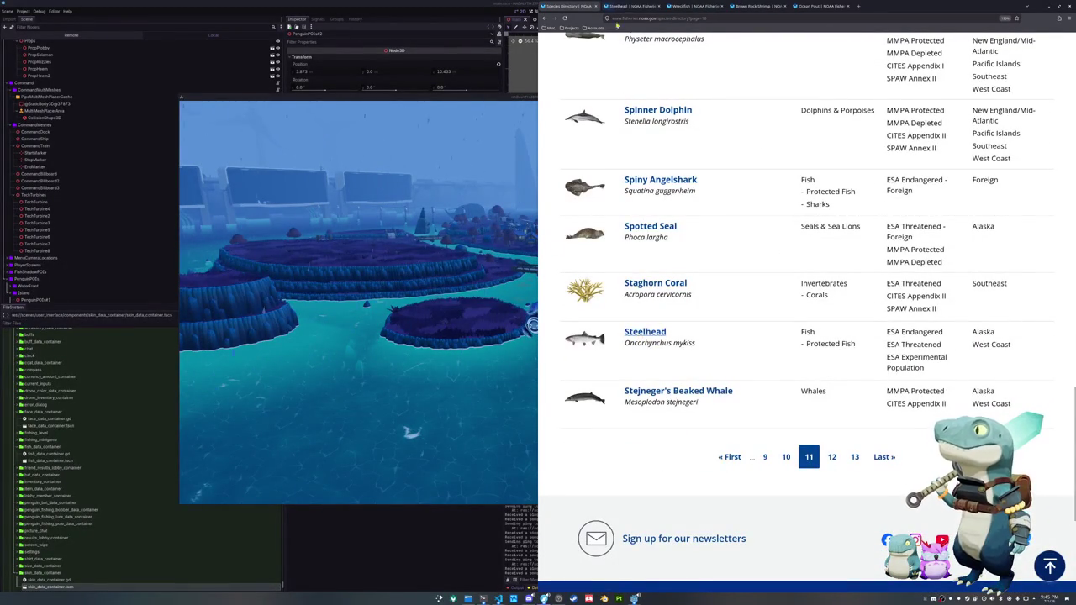
scroll(704, 318, "down", 1)
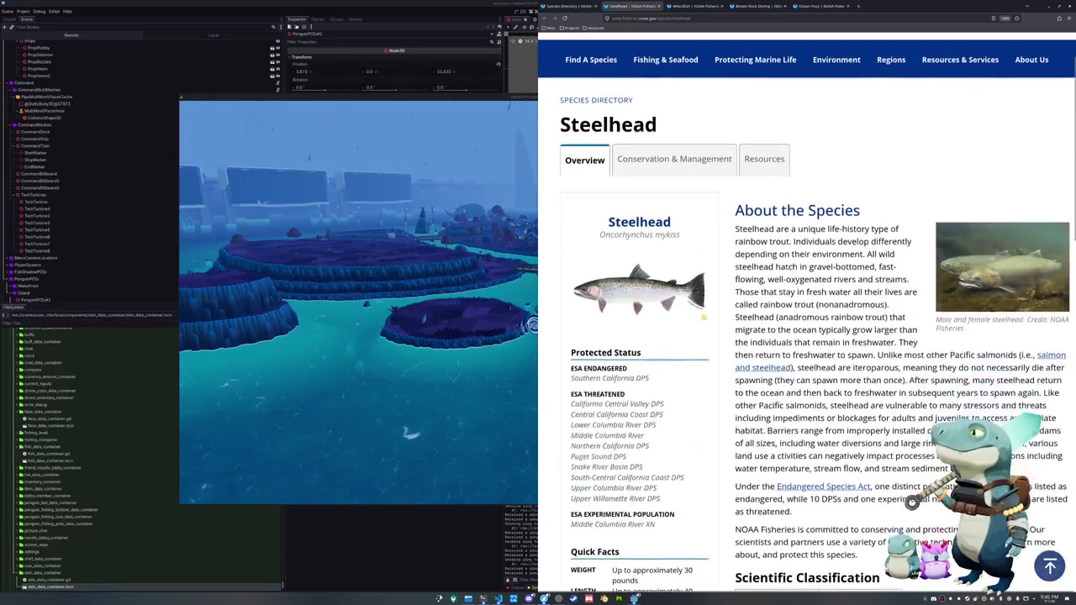
key("alt+Left")
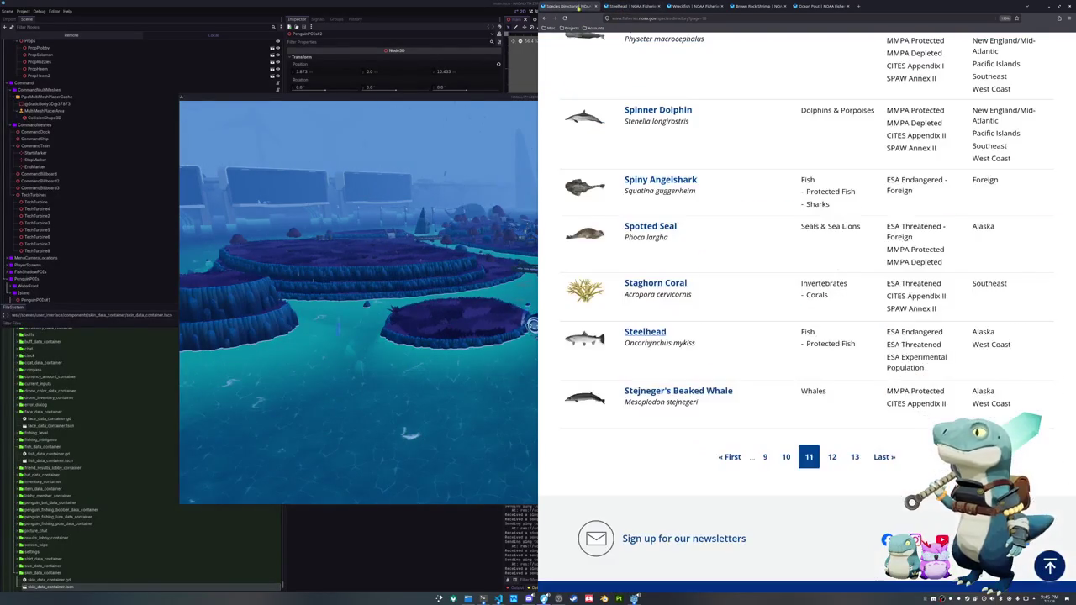
- Go to page 10 of the species list and scroll through it
left_click(786, 457)
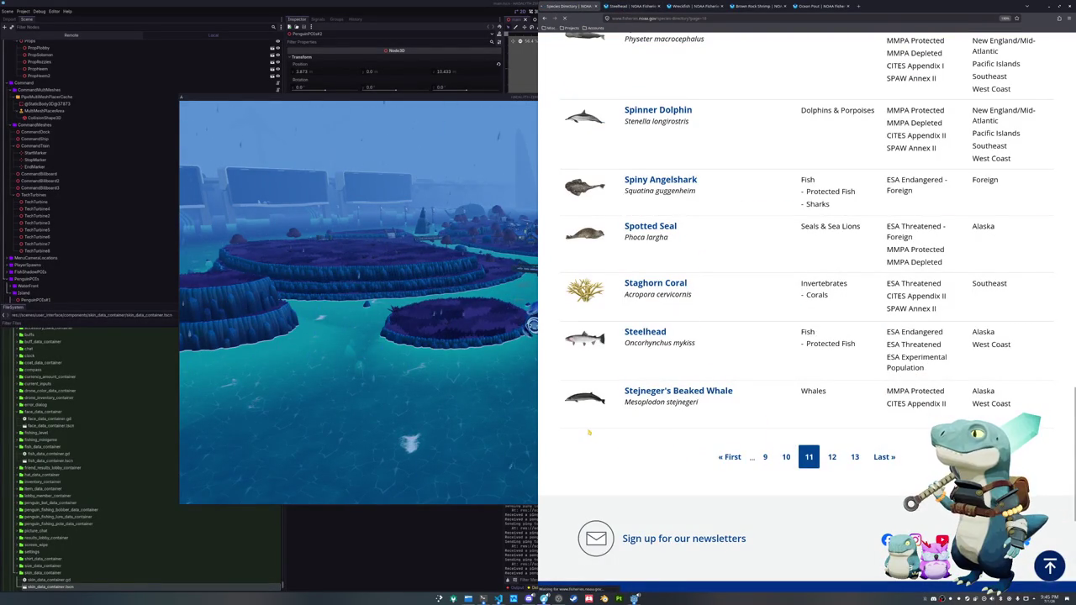
scroll(563, 424, "down", 1)
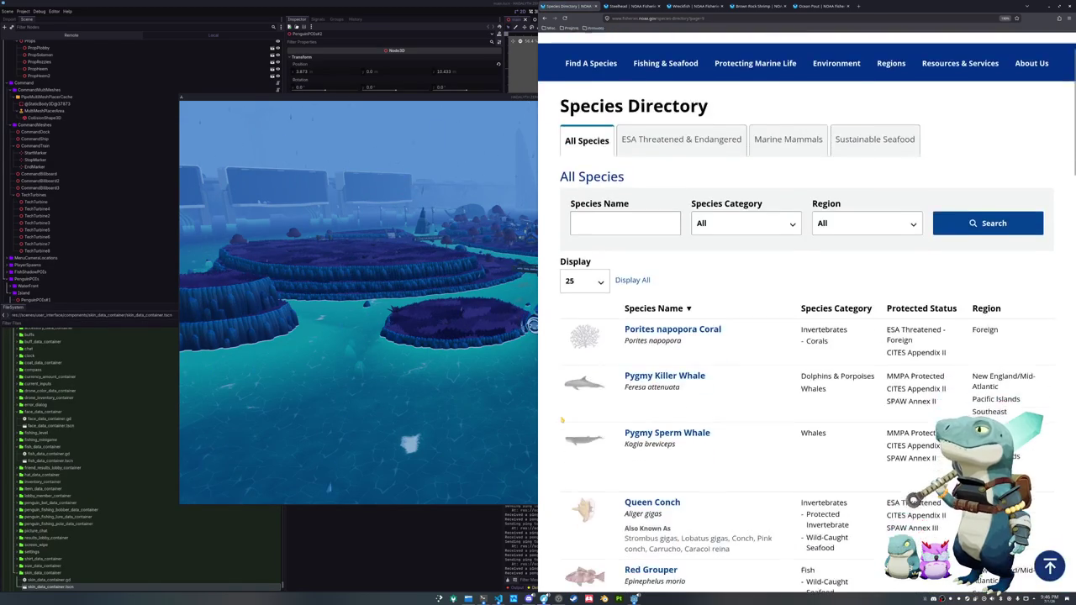
scroll(562, 424, "down", 1)
scroll(560, 422, "down", 2)
scroll(560, 421, "down", 2)
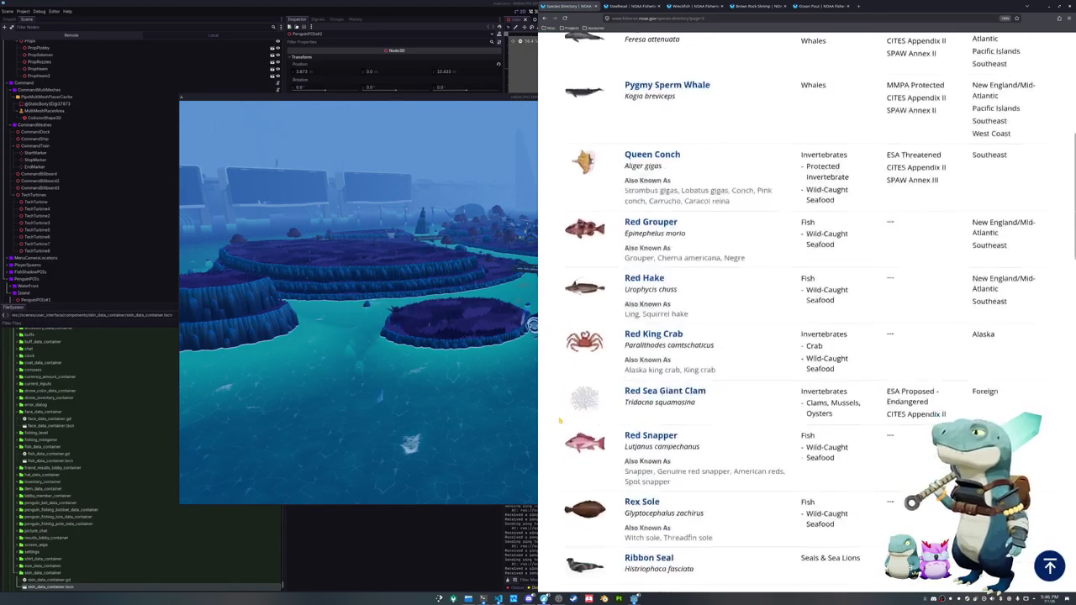
scroll(560, 420, "down", 1)
scroll(560, 420, "down", 1)
scroll(560, 420, "down", 2)
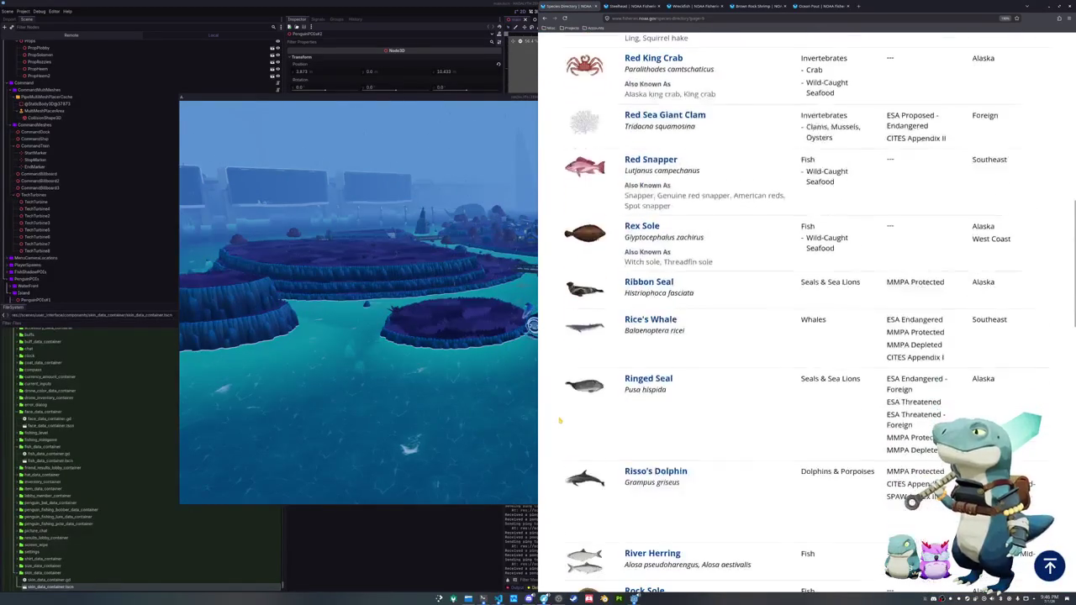
scroll(559, 420, "down", 1)
scroll(560, 421, "down", 2)
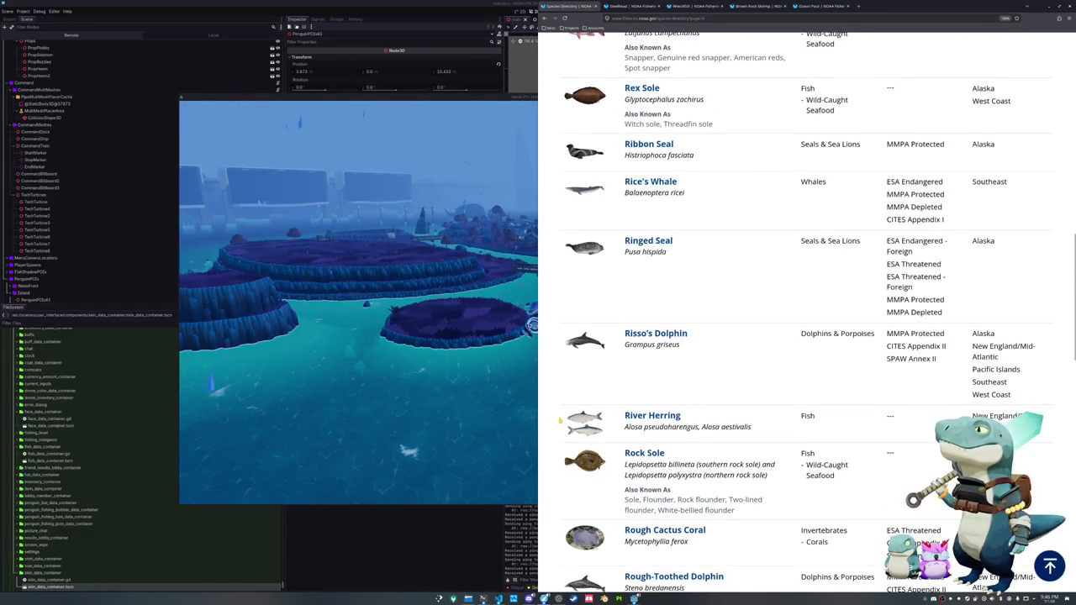
scroll(559, 420, "down", 1)
scroll(559, 420, "down", 1)
scroll(560, 420, "down", 1)
scroll(559, 421, "down", 1)
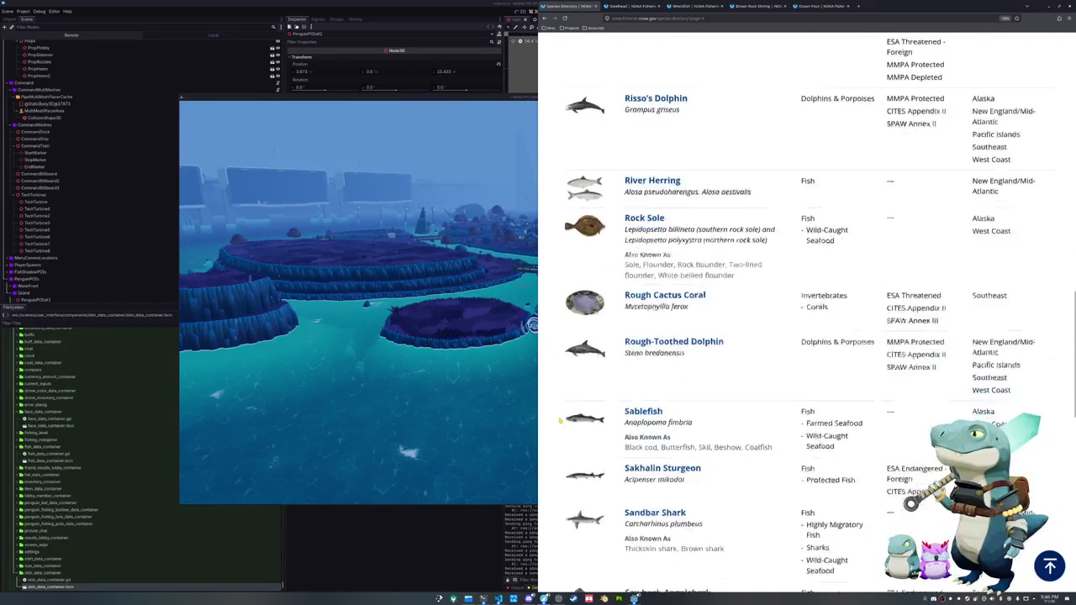
scroll(560, 420, "down", 1)
scroll(560, 420, "down", 2)
scroll(559, 420, "down", 3)
scroll(559, 420, "down", 1)
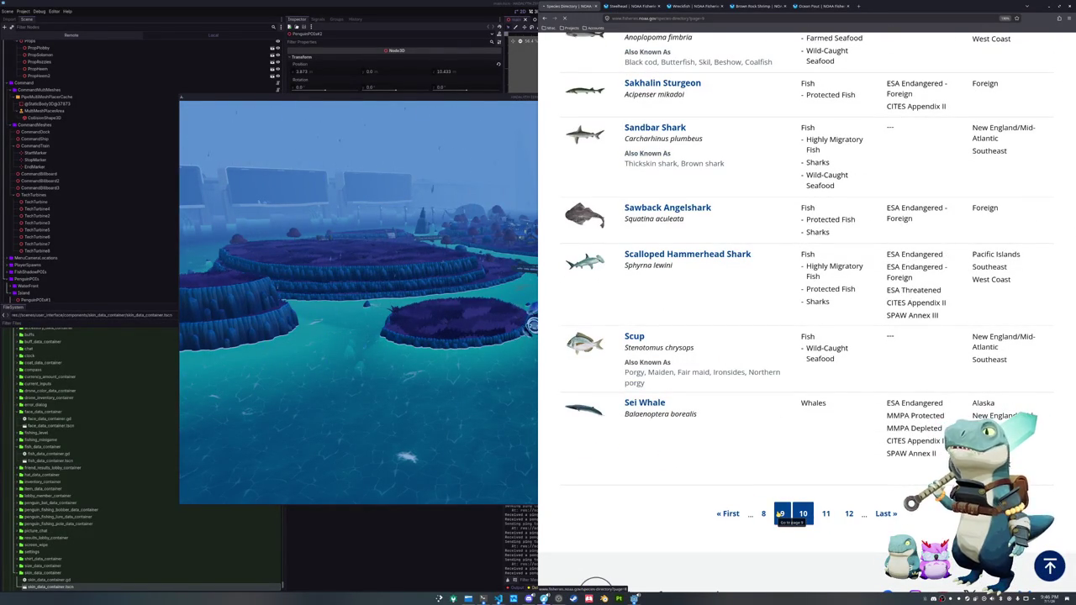
- Page back further through the list and open the Northern Right Whale Dolphin species page
left_click(780, 515)
scroll(710, 436, "down", 4)
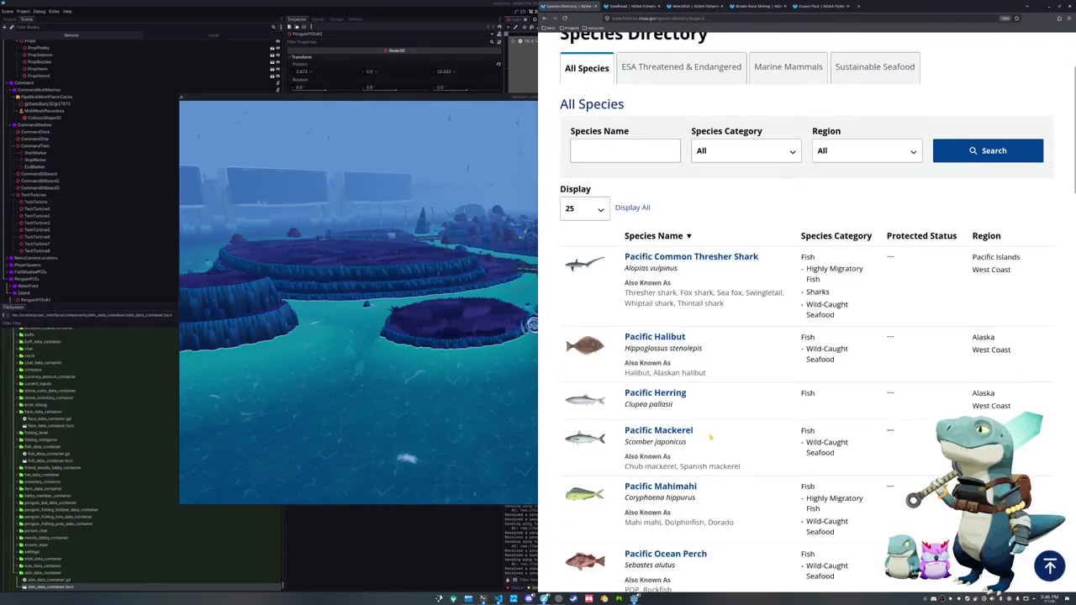
scroll(710, 436, "down", 2)
scroll(710, 436, "down", 1)
scroll(710, 435, "down", 2)
scroll(708, 434, "down", 2)
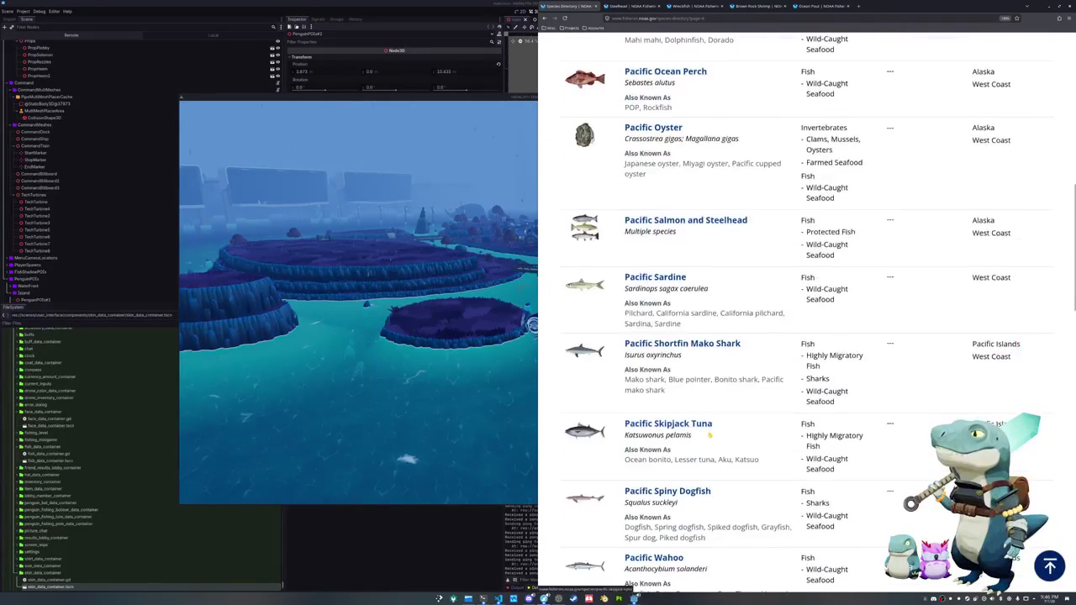
scroll(709, 435, "down", 1)
scroll(709, 435, "down", 2)
scroll(710, 435, "down", 3)
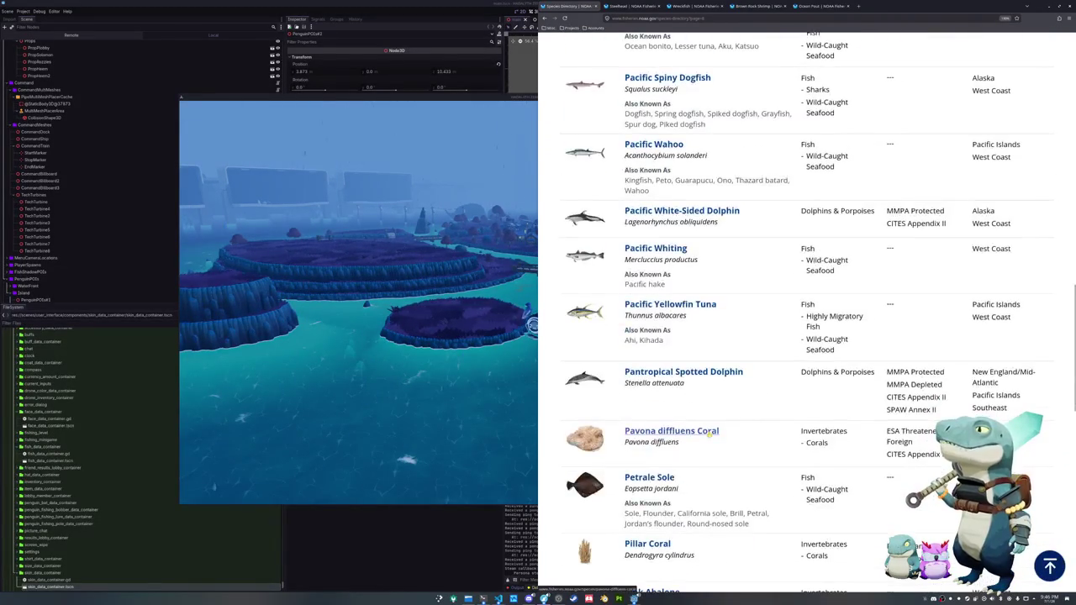
scroll(710, 434, "down", 1)
scroll(710, 434, "down", 1)
scroll(710, 433, "down", 1)
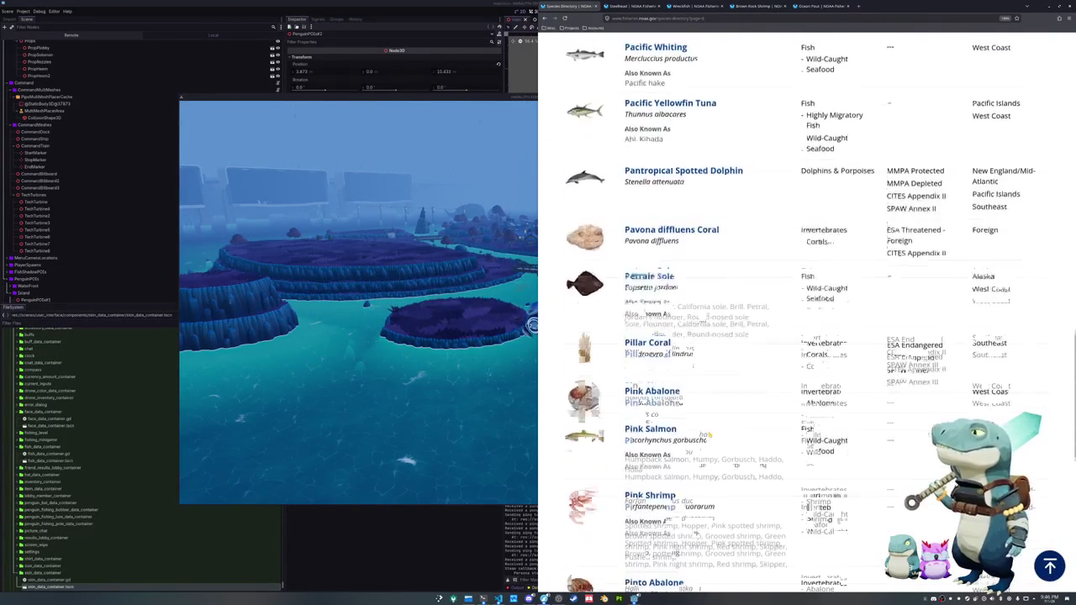
scroll(710, 430, "down", 2)
scroll(709, 436, "down", 1)
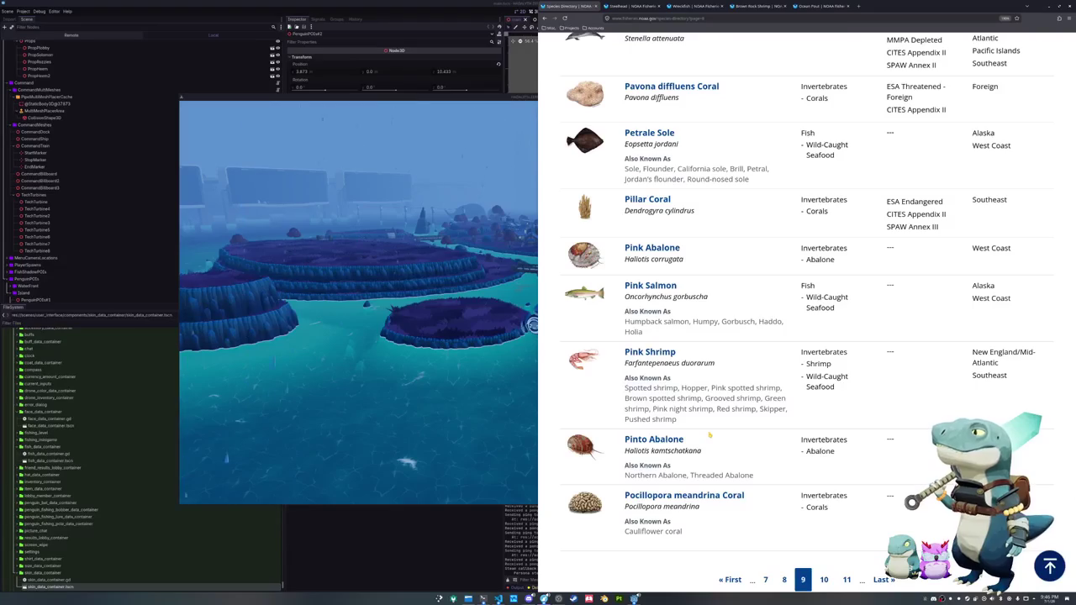
scroll(709, 434, "down", 1)
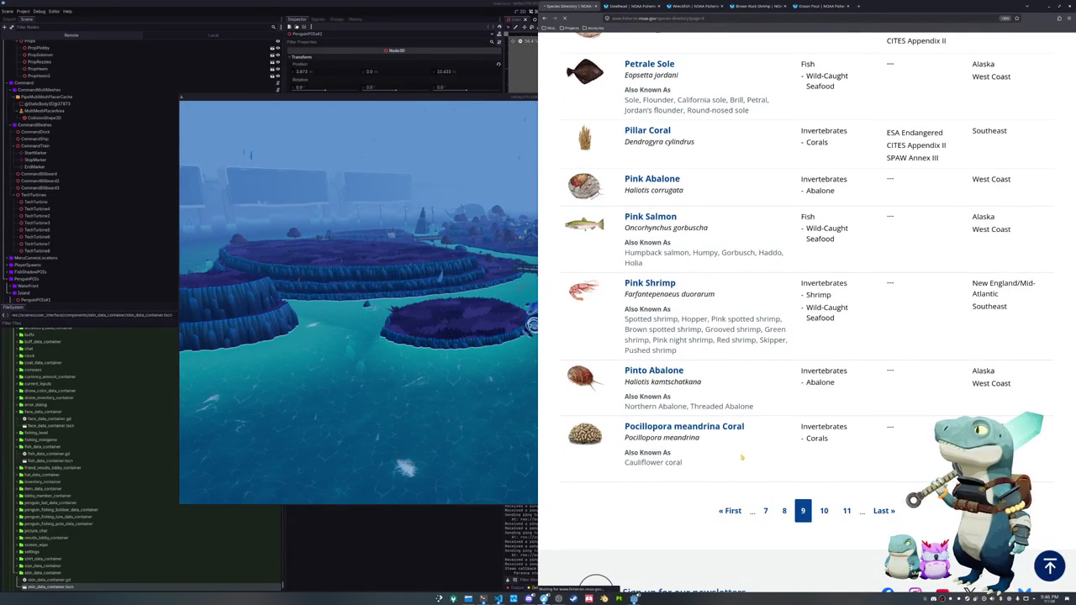
scroll(741, 457, "down", 3)
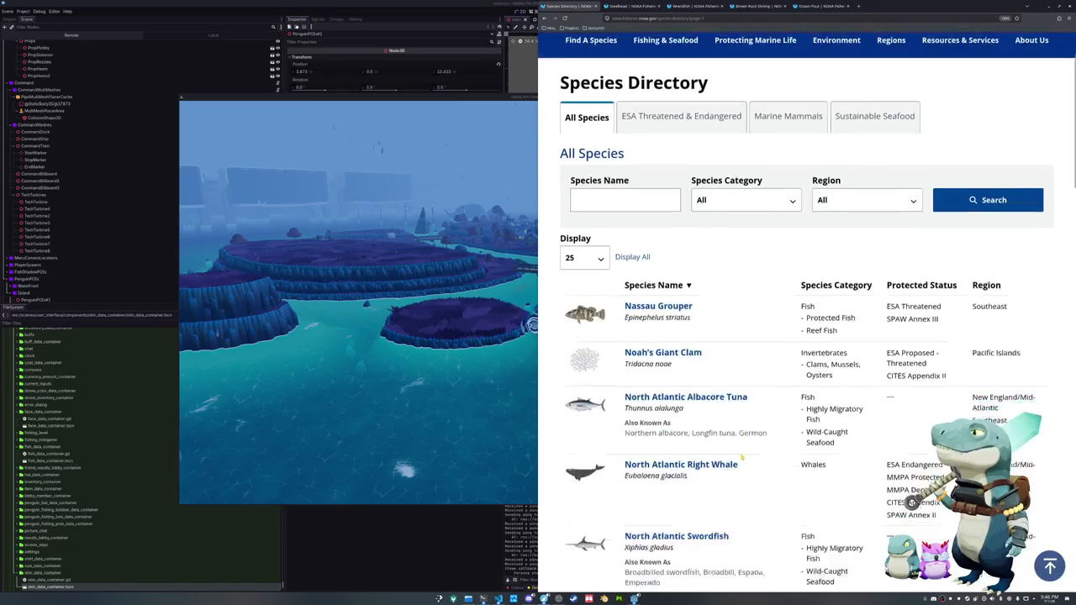
scroll(742, 458, "down", 3)
scroll(742, 458, "down", 2)
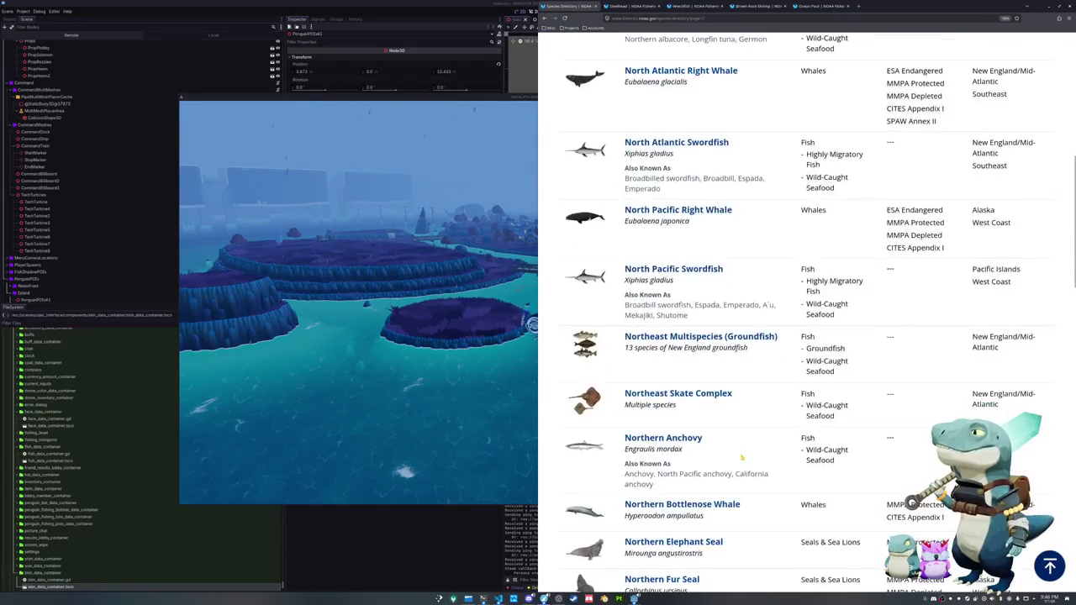
scroll(742, 457, "down", 3)
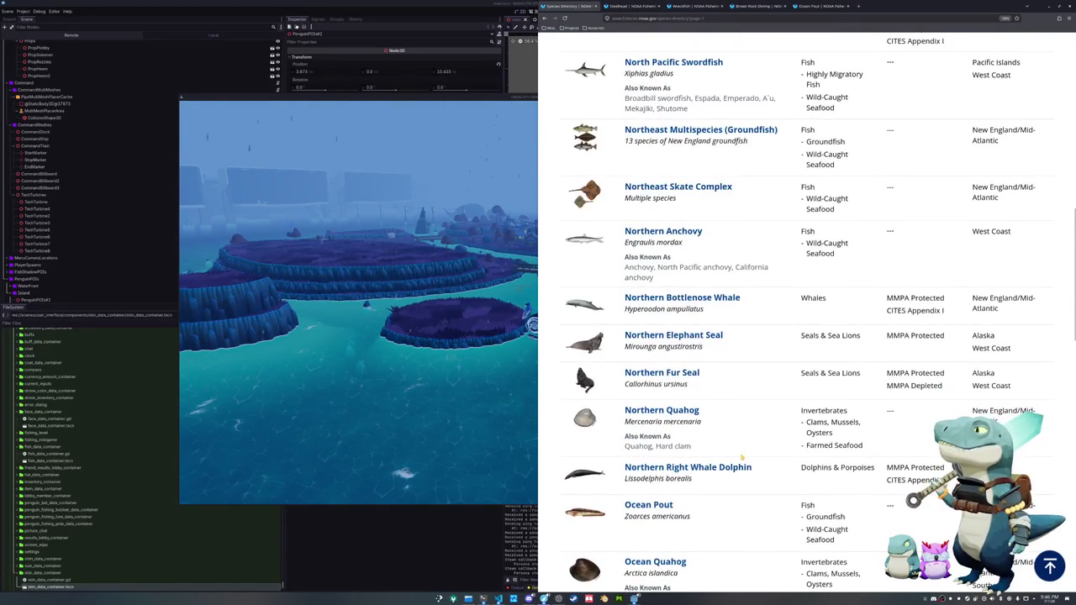
scroll(742, 457, "down", 3)
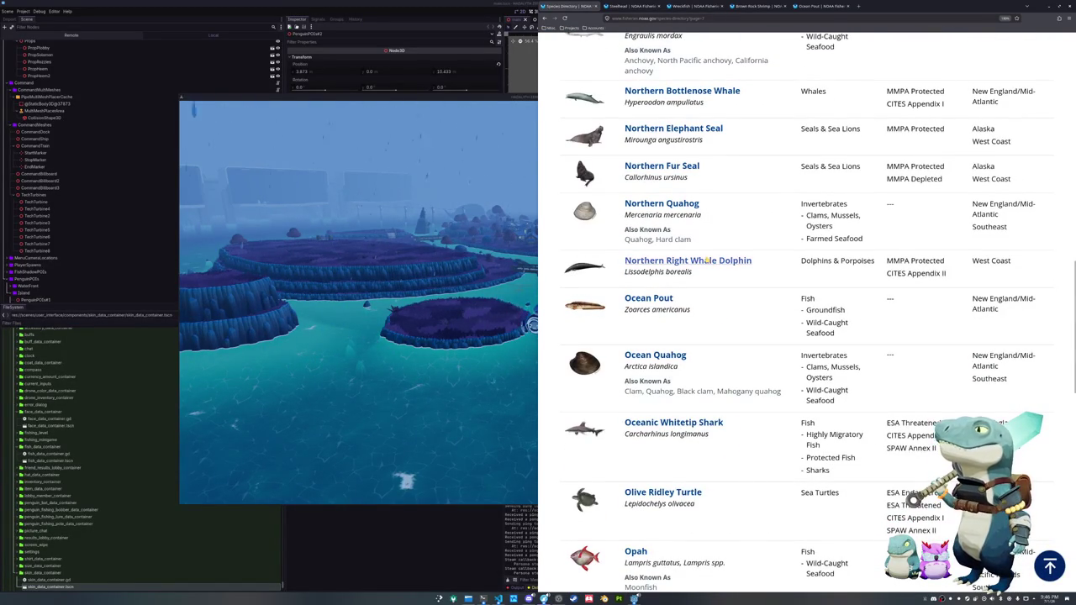
left_click(687, 260)
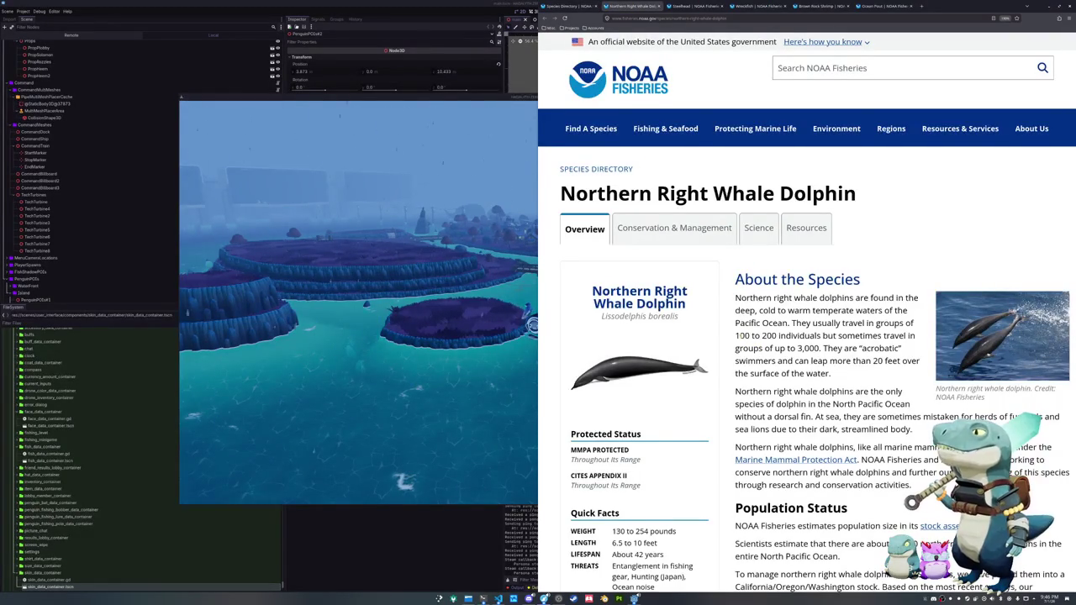
scroll(807, 336, "down", 1)
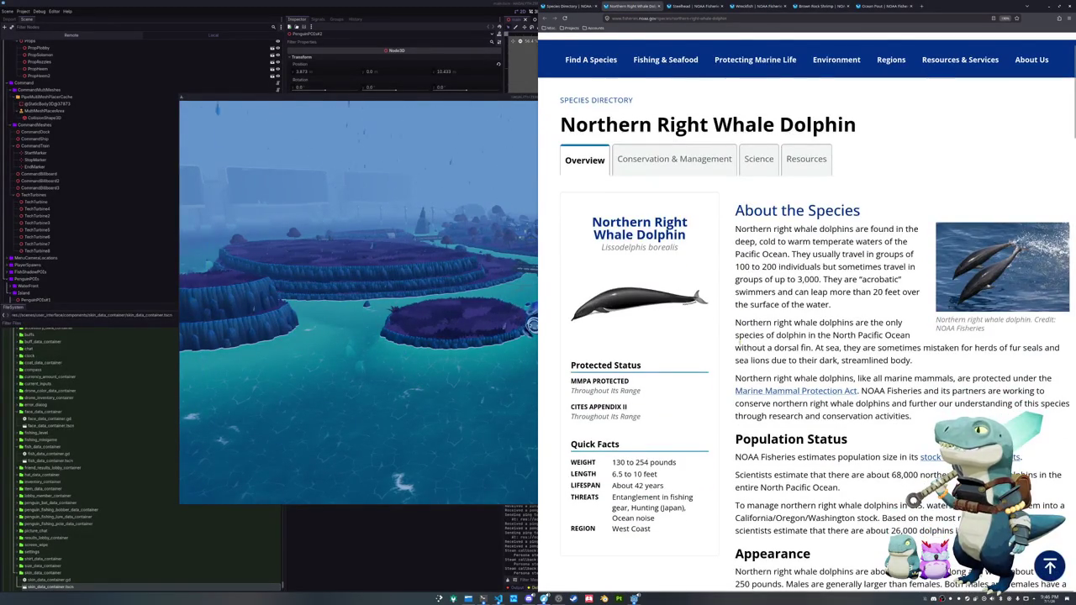
scroll(807, 336, "down", 1)
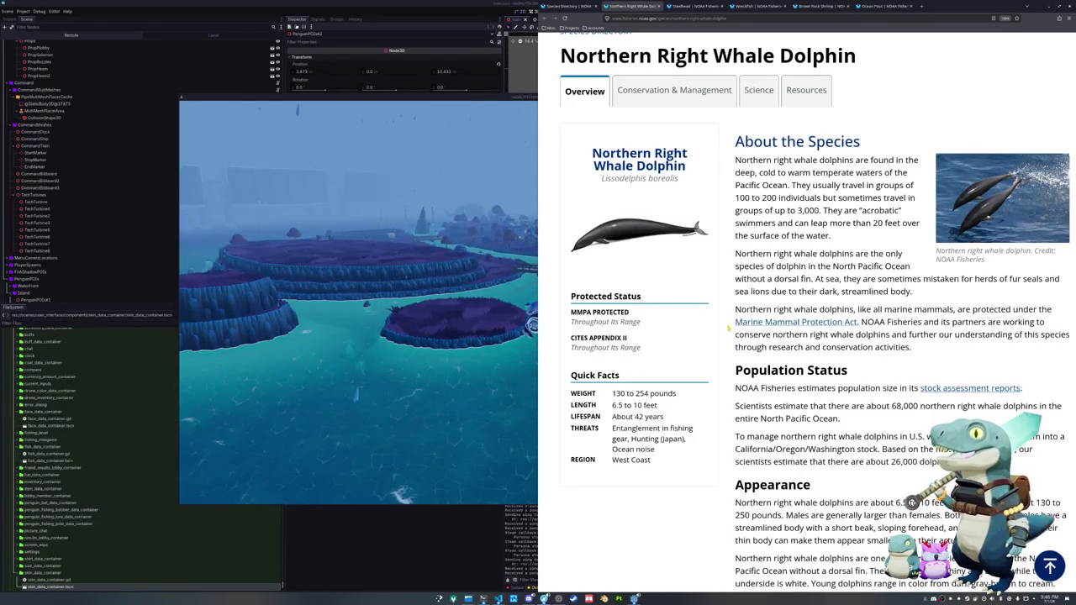
scroll(728, 329, "down", 2)
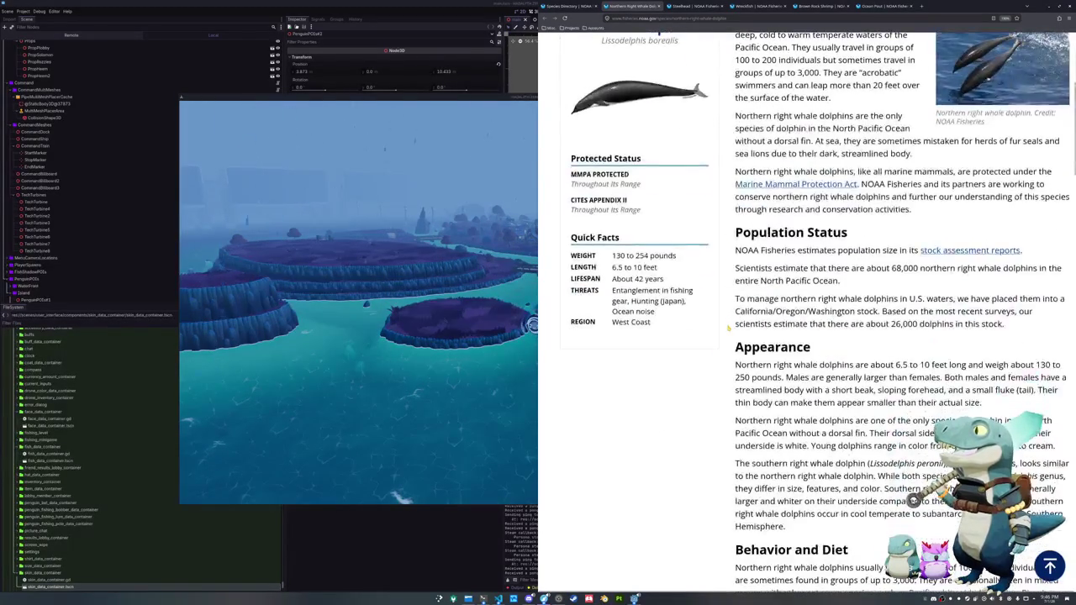
scroll(728, 329, "down", 4)
scroll(728, 329, "down", 3)
scroll(728, 328, "down", 2)
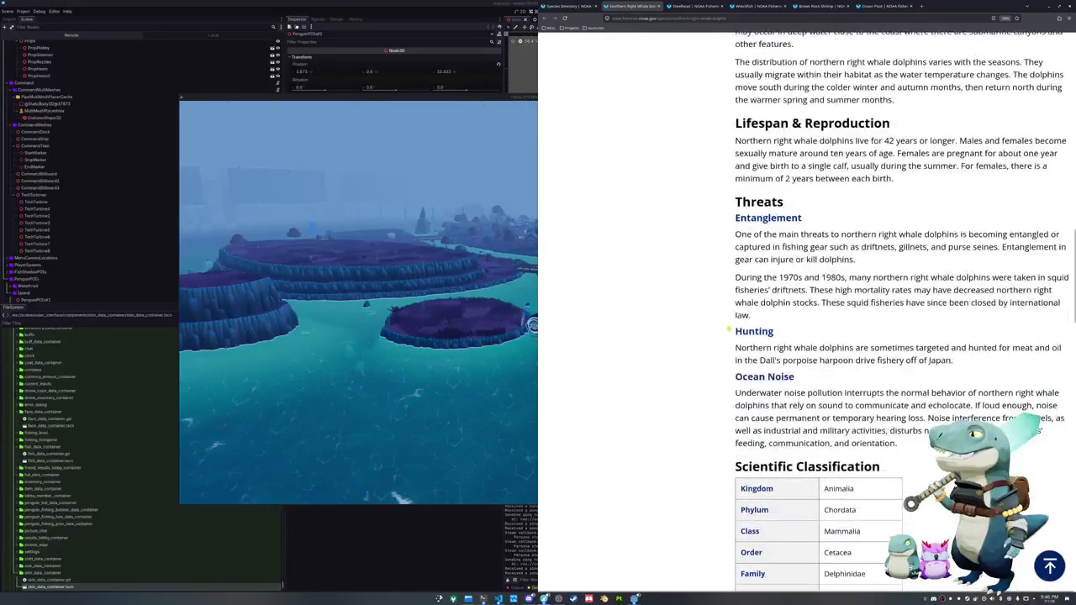
scroll(728, 329, "down", 2)
scroll(728, 328, "up", 4)
scroll(728, 329, "up", 5)
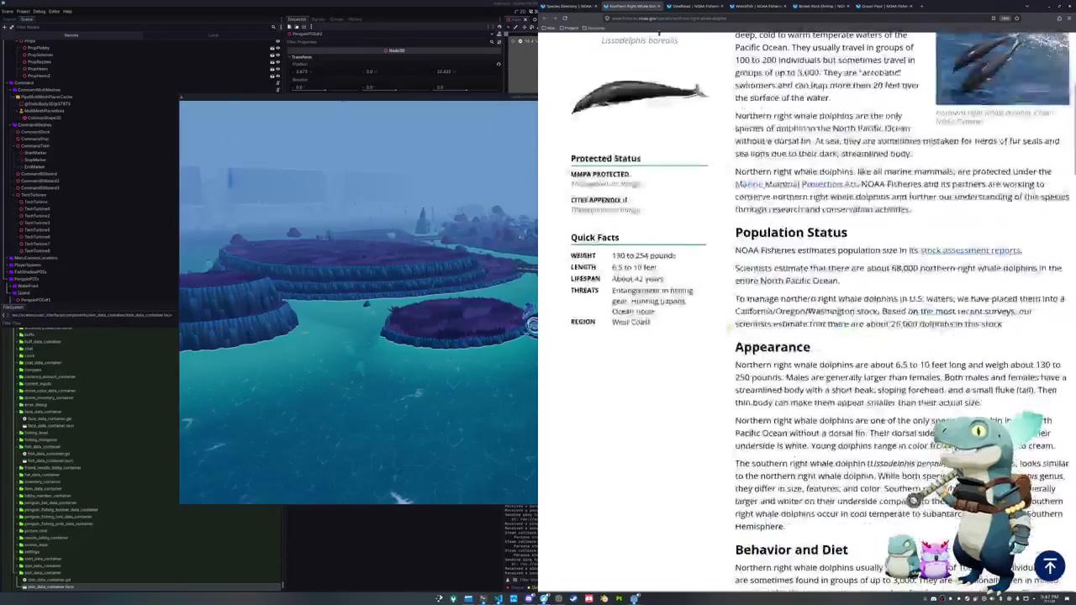
scroll(728, 329, "up", 3)
- Search Google Images for the selected 'Northern Right Whale Dolphin' heading
left_click_drag(587, 291, 688, 308)
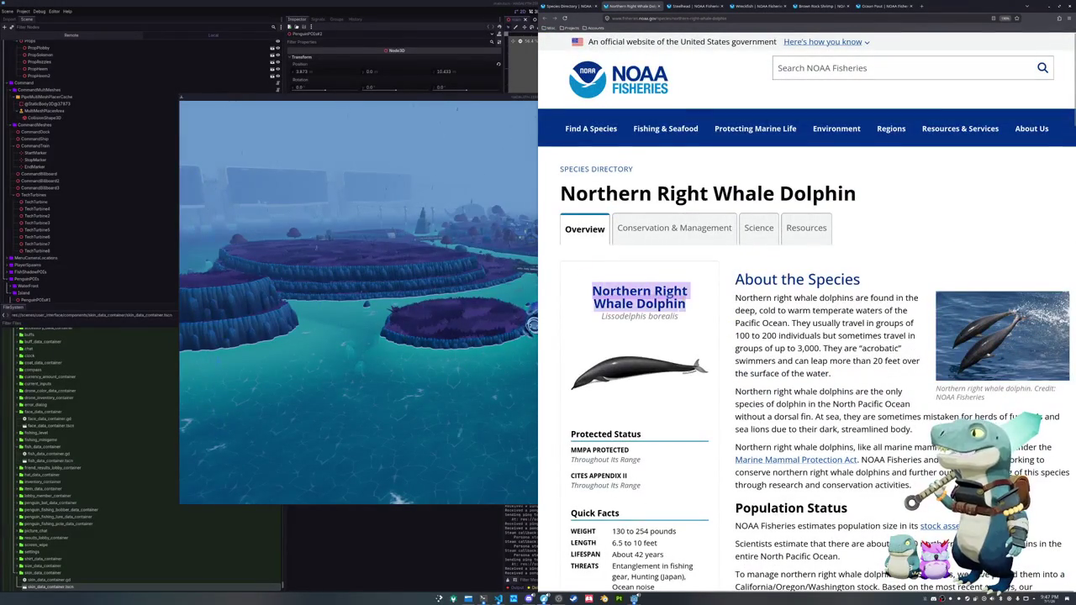
right_click(678, 301)
left_click(713, 349)
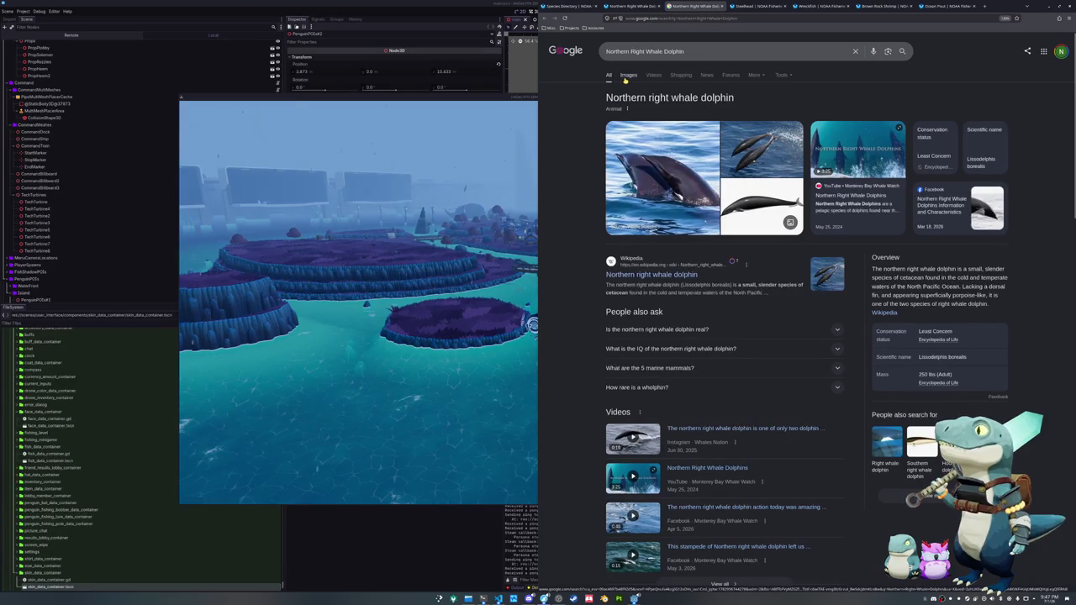
left_click(627, 76)
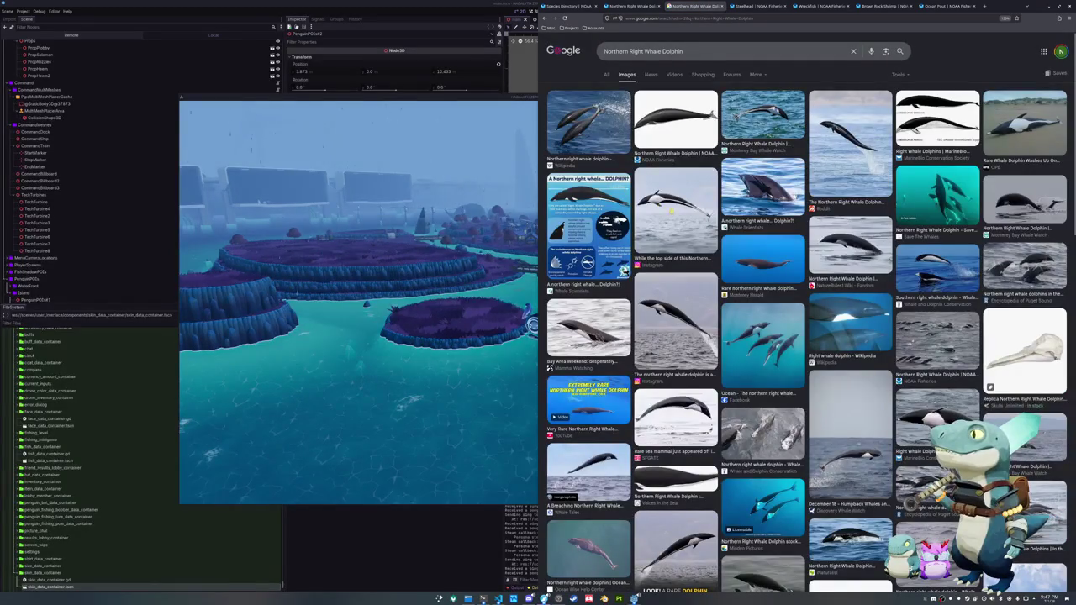
- Preview the northern right whale dolphin infographic and scroll down the results
left_click(612, 218)
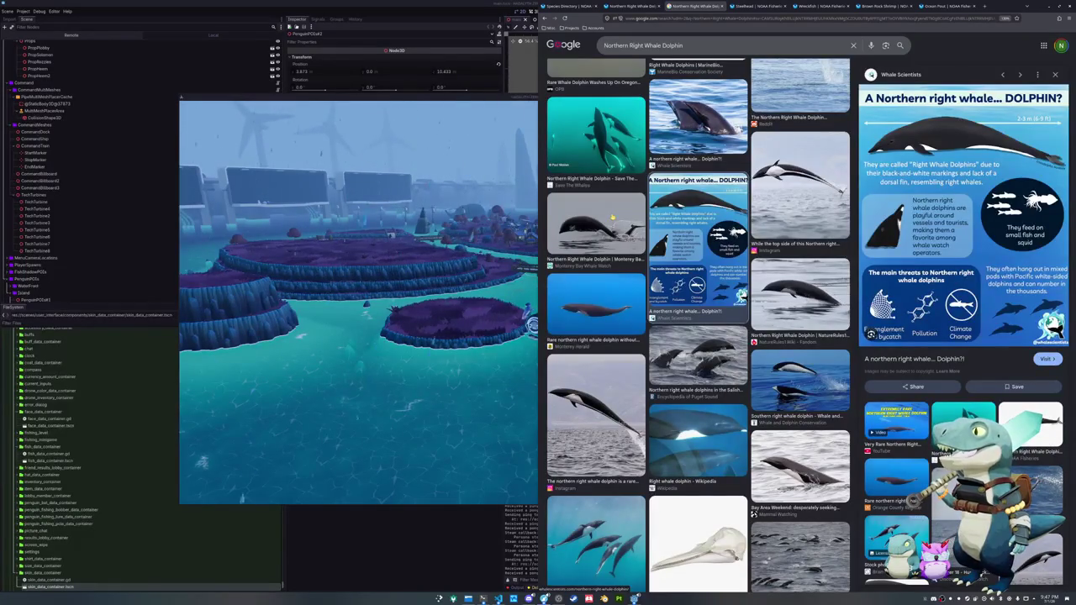
scroll(612, 217, "down", 3)
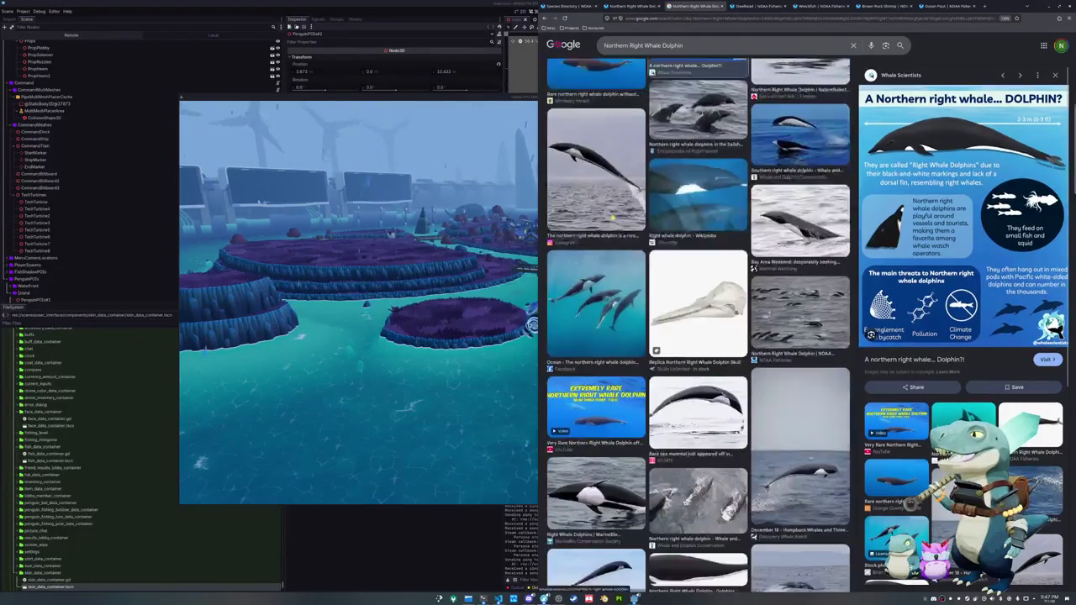
scroll(612, 217, "down", 2)
scroll(612, 217, "down", 2)
scroll(612, 216, "down", 1)
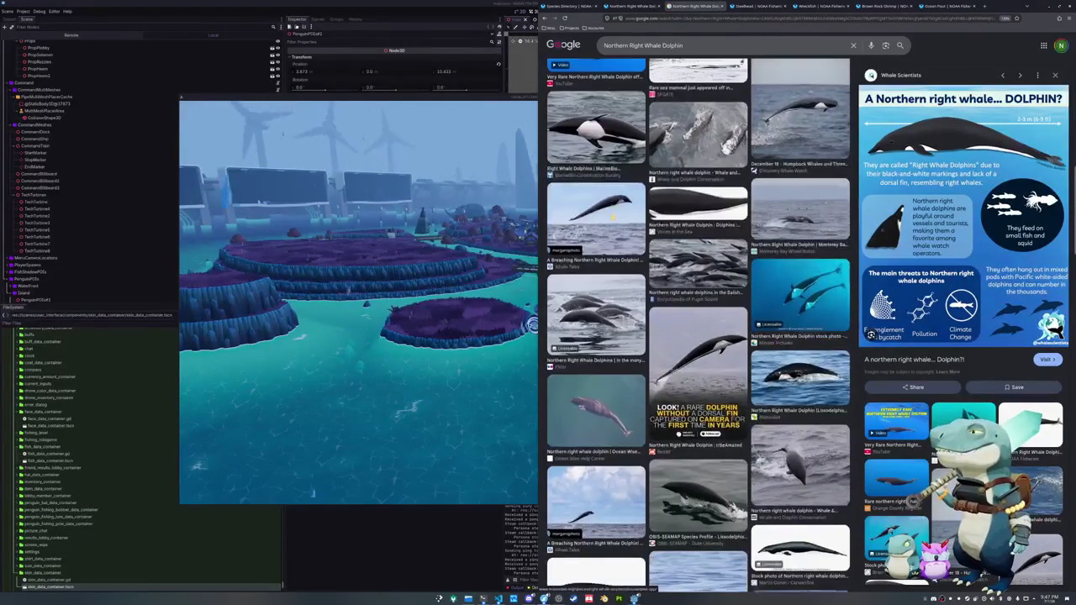
scroll(612, 216, "down", 1)
scroll(611, 216, "down", 1)
scroll(612, 216, "down", 1)
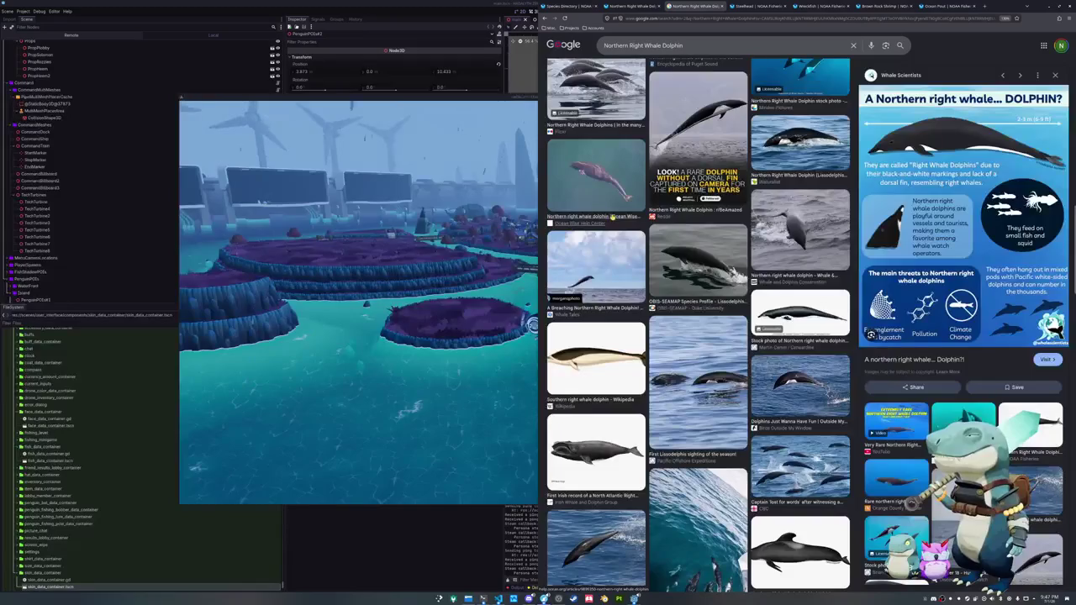
- Preview the Wikipedia southern right whale dolphin illustration, a Reddit photo and the Lissodelphis peronii Pinterest chart
left_click(580, 343)
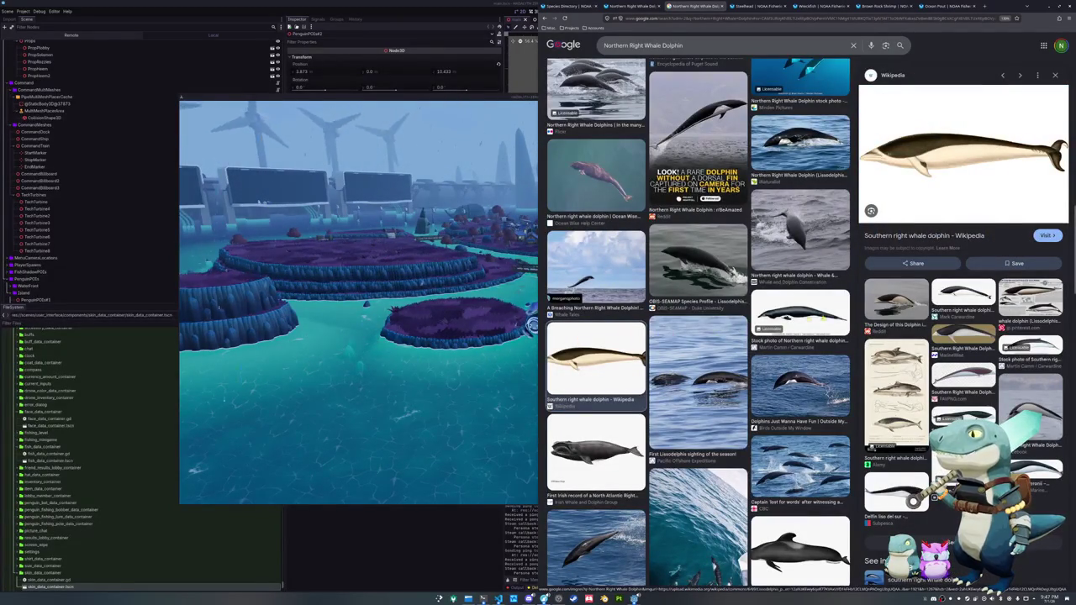
left_click(884, 312)
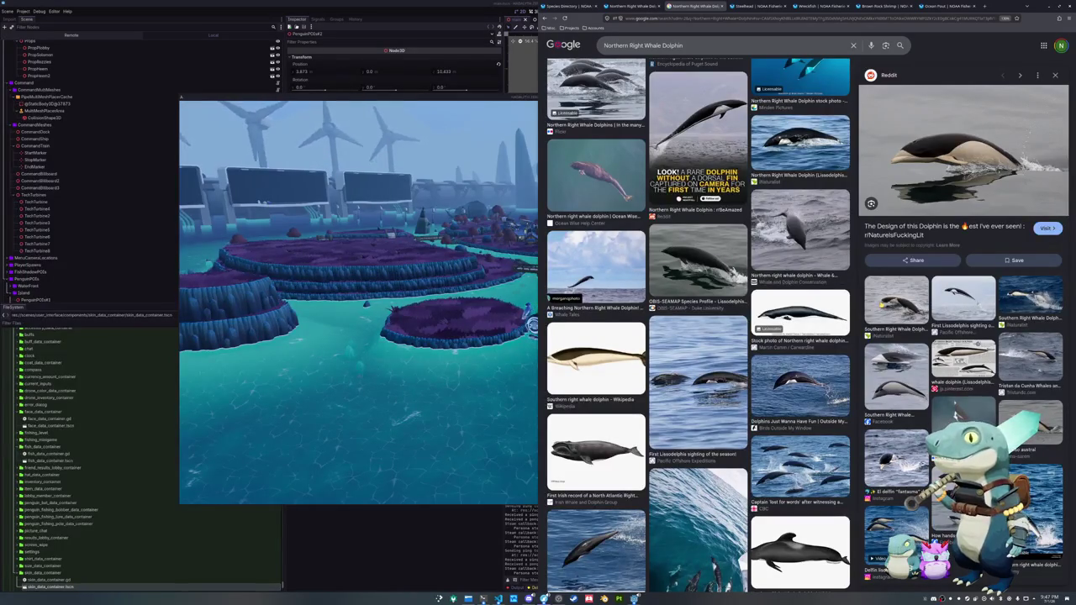
scroll(963, 311, "down", 1)
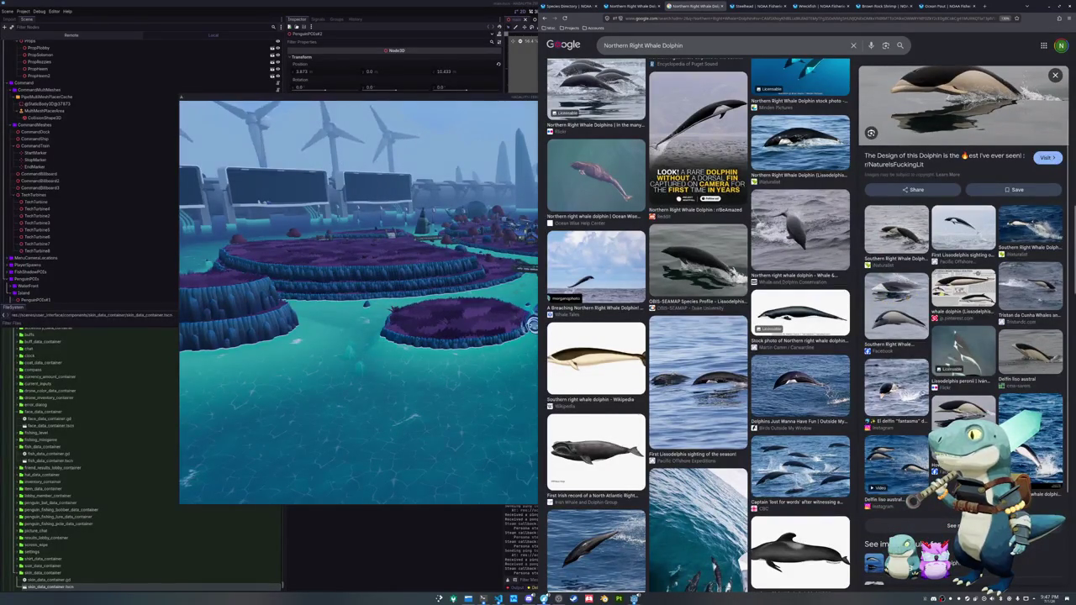
left_click(963, 290)
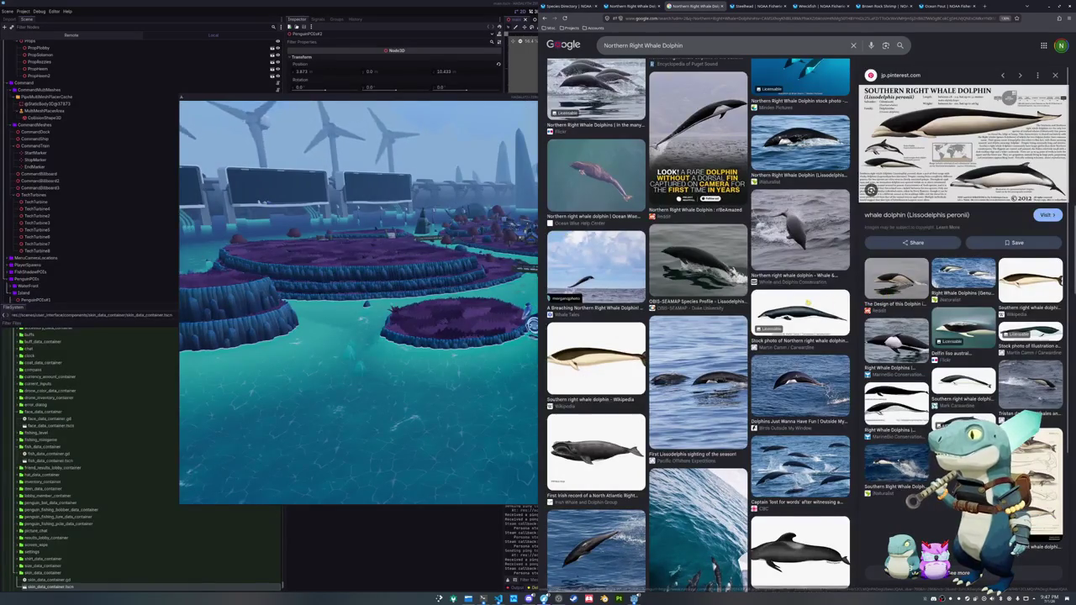
- Scroll through further image results looking for side-view references
scroll(807, 301, "up", 1)
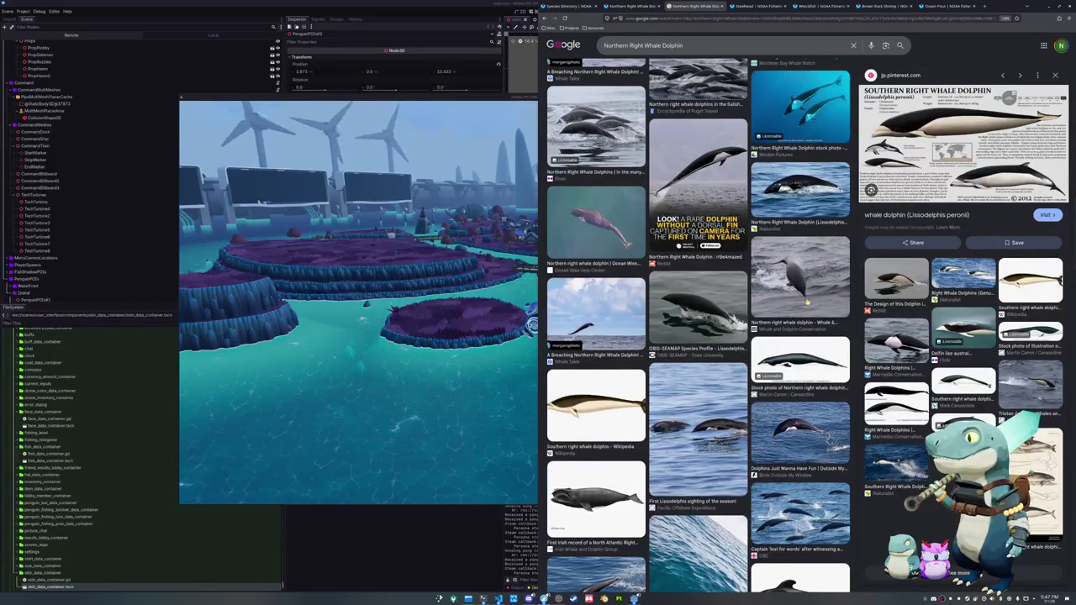
scroll(807, 301, "down", 1)
scroll(807, 301, "down", 1)
scroll(807, 301, "down", 1)
scroll(807, 301, "down", 1)
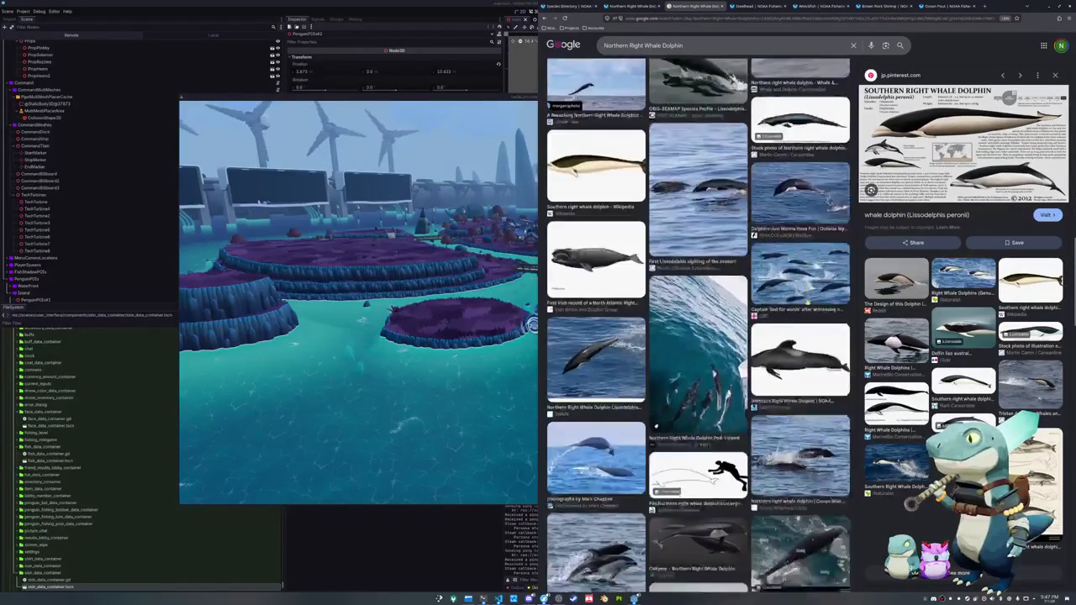
scroll(807, 301, "down", 2)
scroll(807, 300, "down", 2)
scroll(807, 301, "down", 2)
scroll(807, 301, "down", 2)
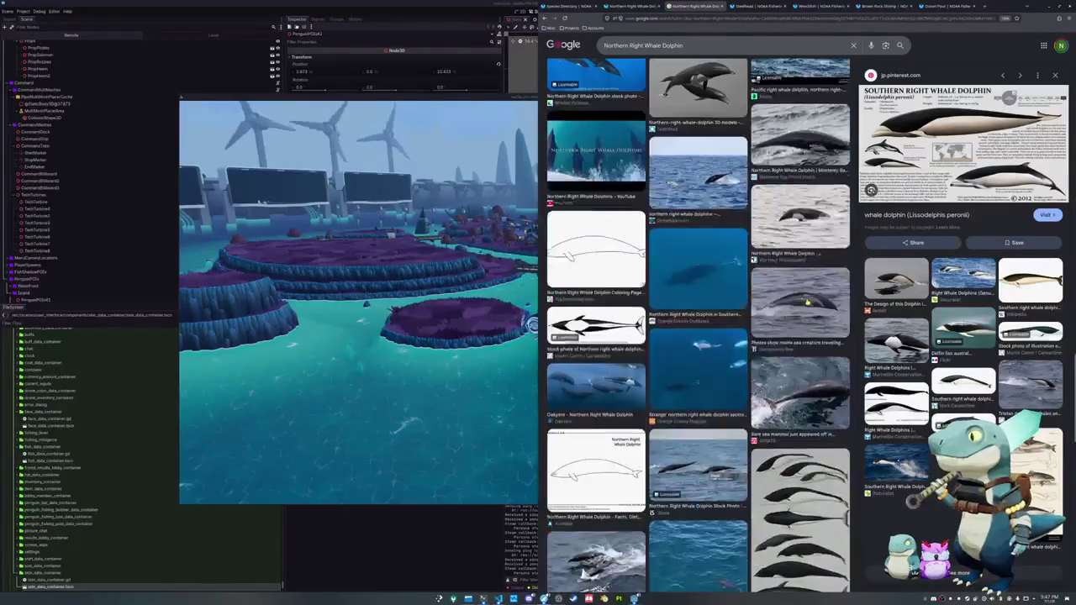
scroll(807, 301, "down", 2)
scroll(807, 301, "down", 2)
scroll(807, 301, "down", 2)
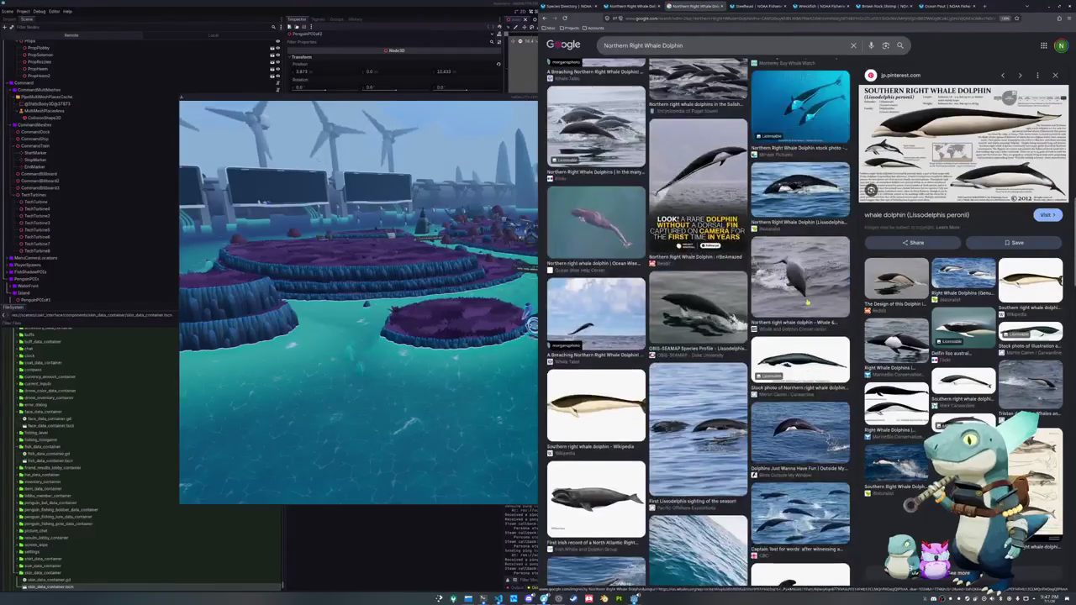
scroll(807, 301, "down", 2)
scroll(807, 301, "up", 2)
scroll(805, 301, "up", 2)
scroll(800, 300, "up", 2)
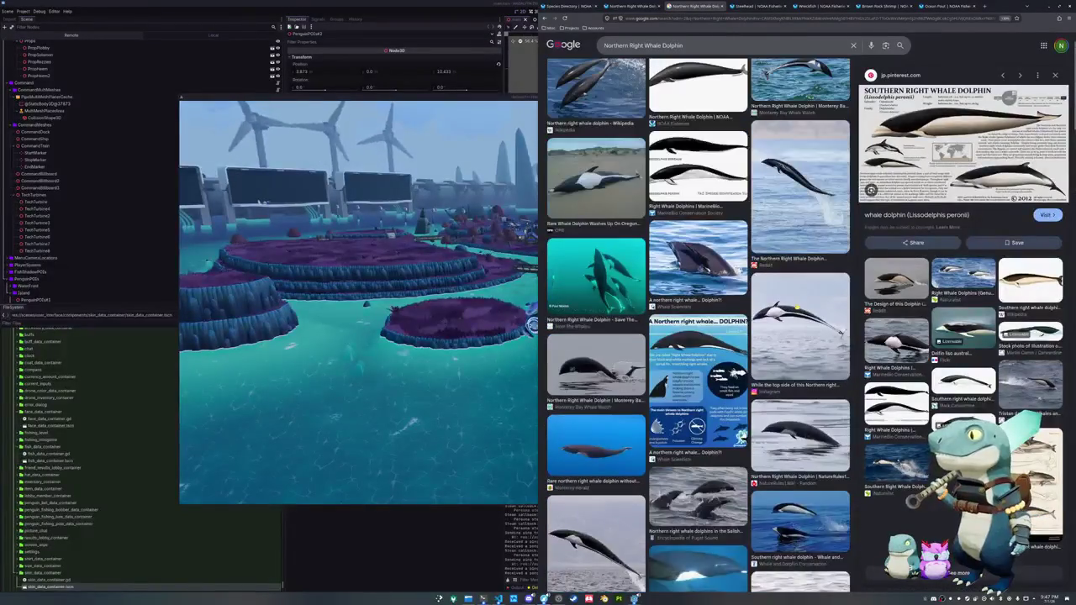
scroll(795, 298, "up", 2)
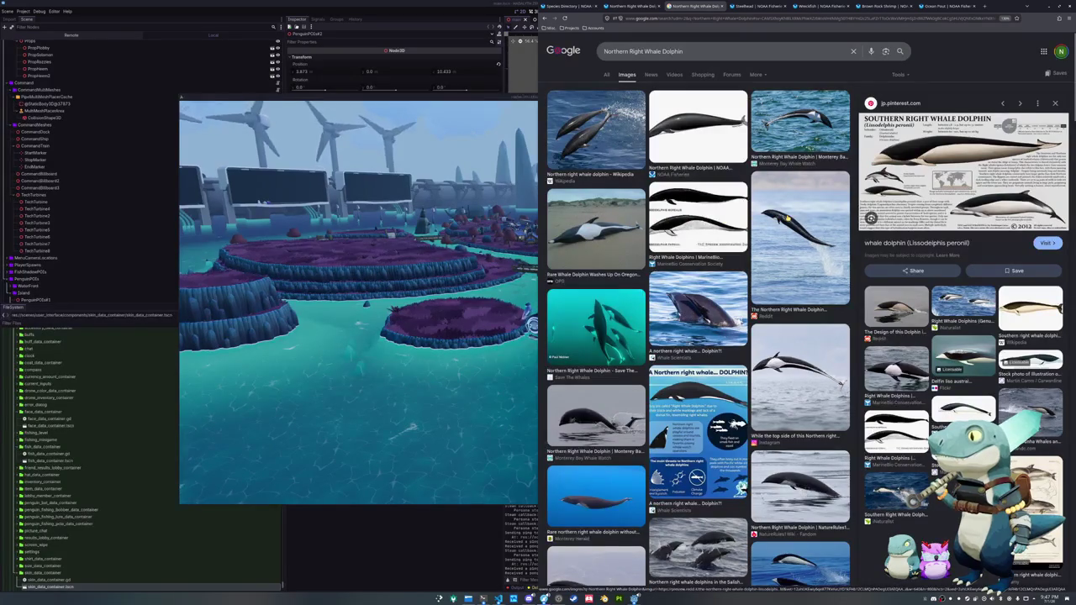
scroll(787, 217, "down", 1)
- Preview the MarineBio image, then open the NOAA Fisheries dolphin illustration in a new tab
scroll(718, 273, "up", 1)
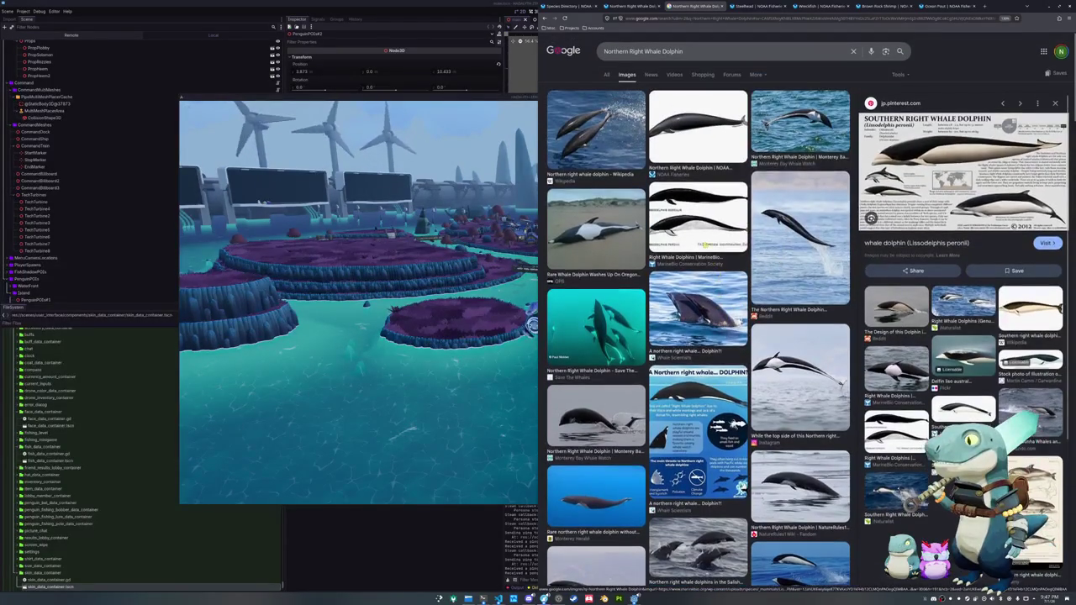
left_click(691, 220)
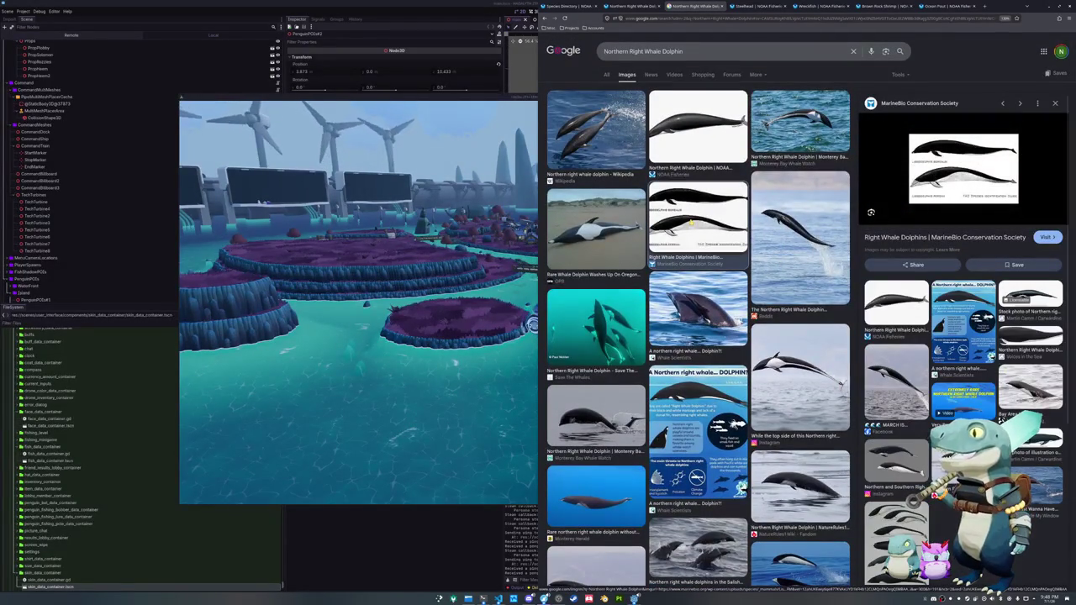
left_click(698, 127)
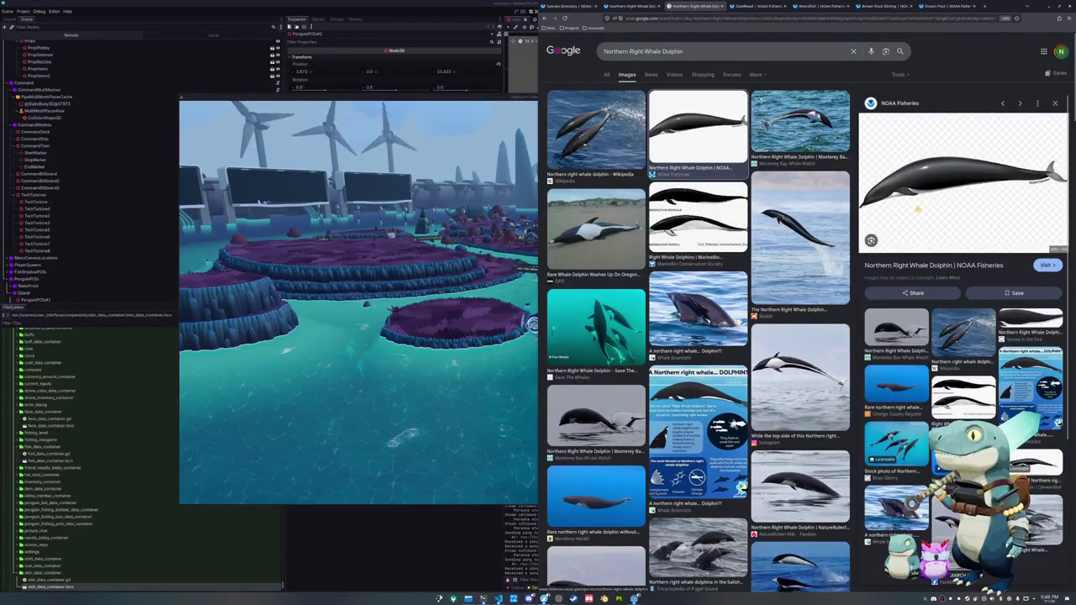
right_click(918, 210)
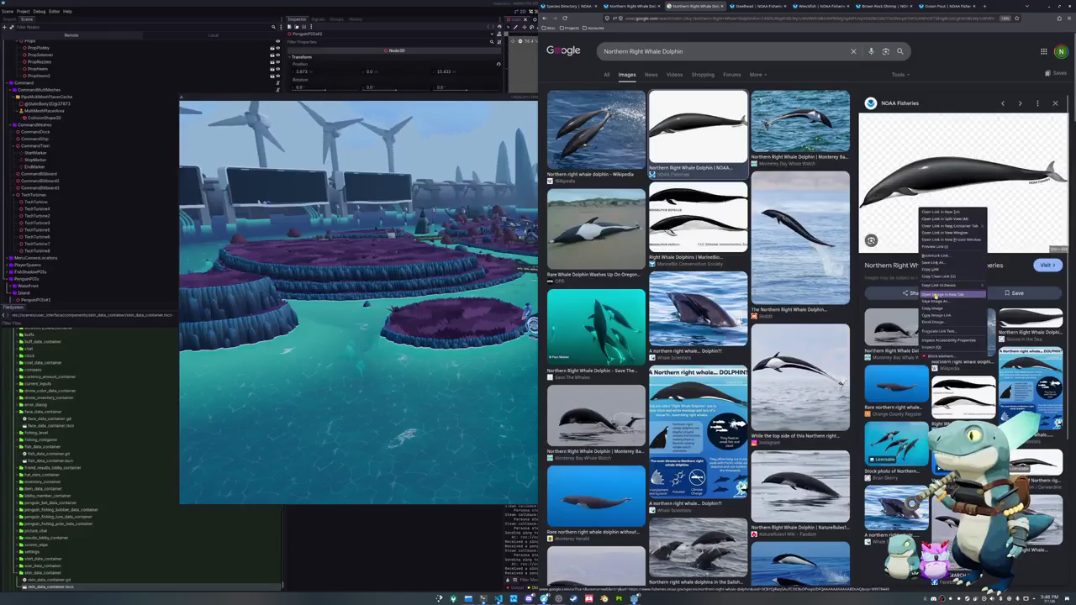
left_click(950, 294)
- Open the Wikipedia leaping dolphins photo and the teal Save The Whales photo in new tabs
left_click(597, 130)
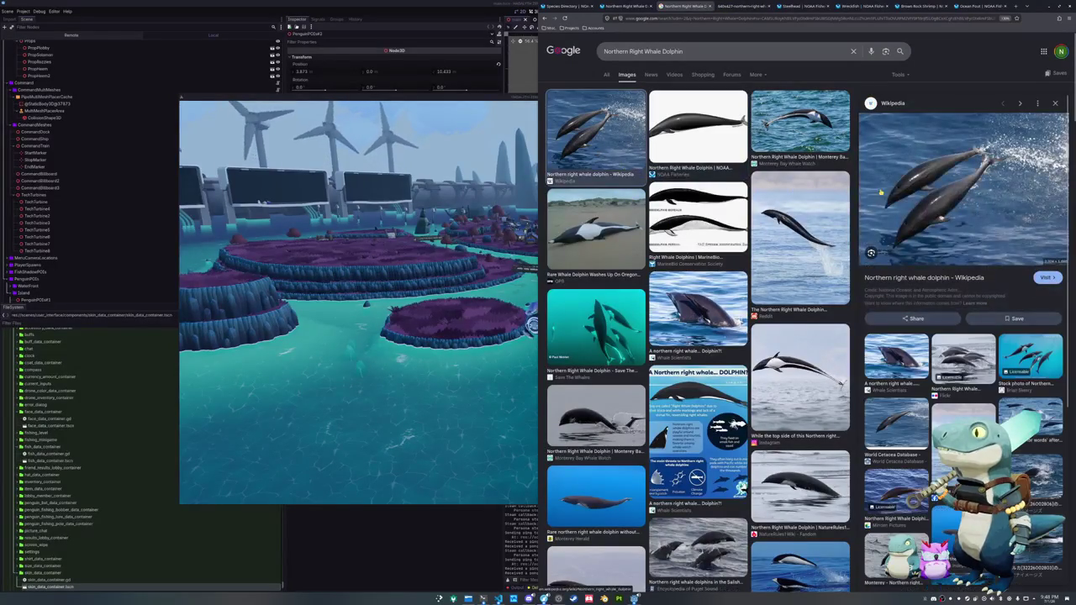
right_click(908, 194)
left_click(933, 284)
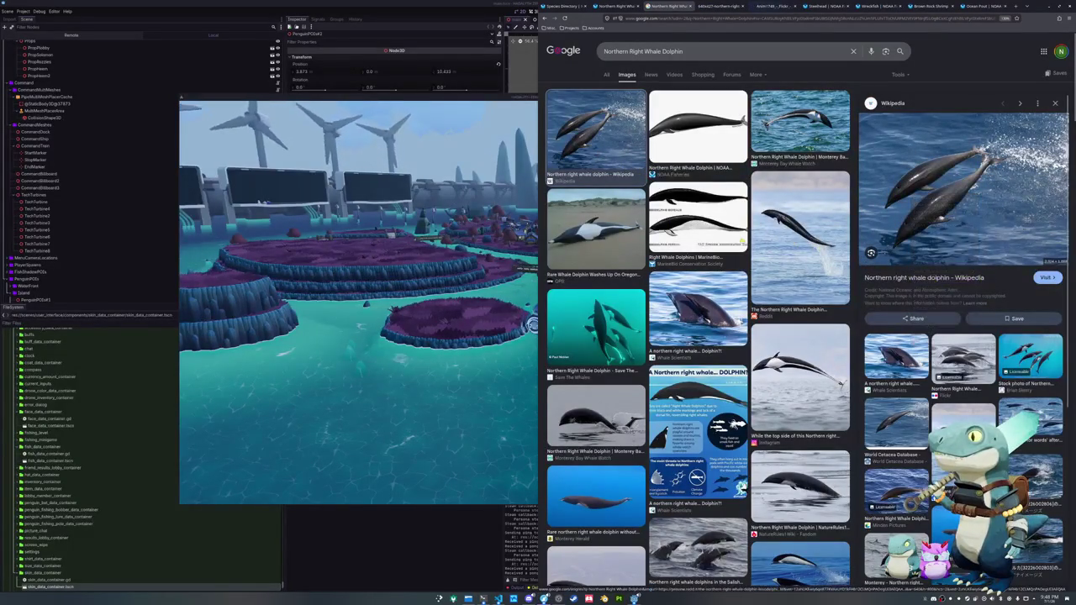
scroll(603, 238, "down", 1)
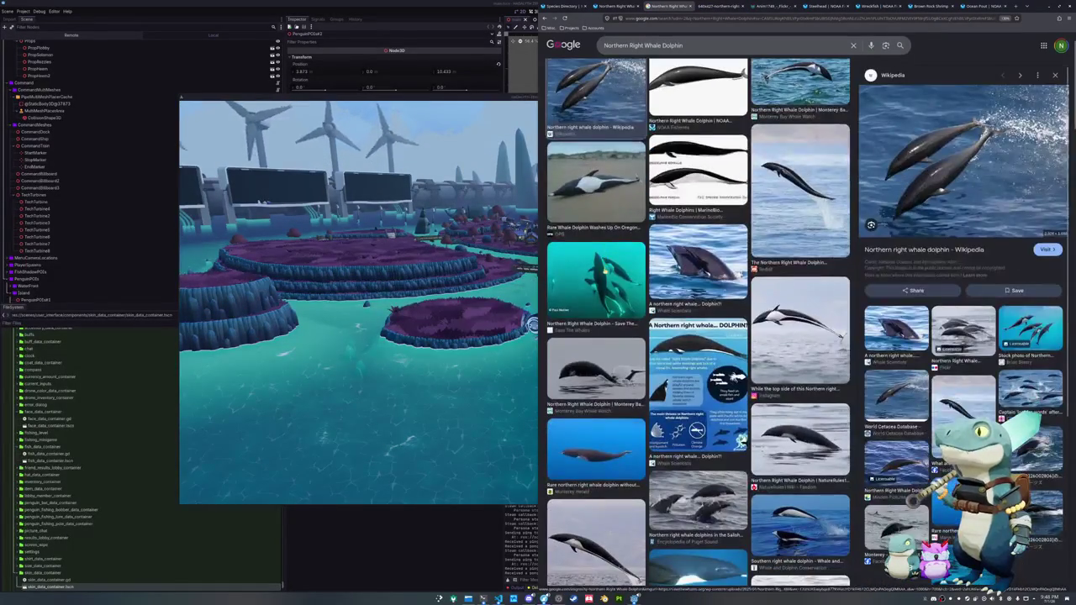
left_click(596, 277)
right_click(922, 185)
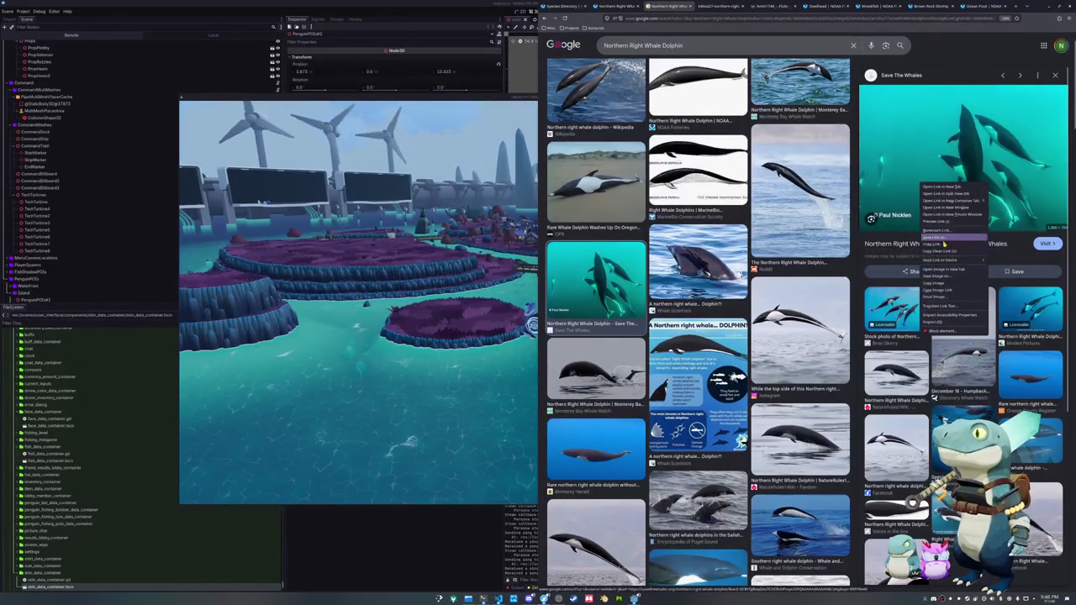
left_click(938, 283)
- Open the Instagram jumping dolphin photo in a new tab
scroll(802, 252, "down", 2)
left_click(803, 231)
right_click(918, 212)
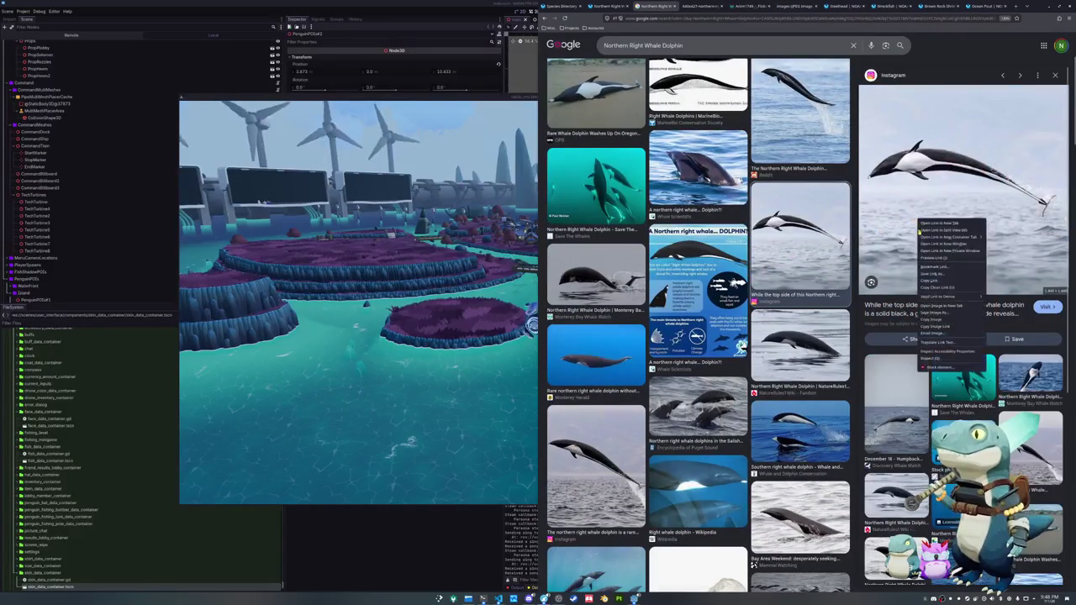
left_click(950, 306)
- Further down the results, open the Whale and Dolphin Conservation photo in a new tab
scroll(712, 308, "down", 2)
scroll(712, 307, "down", 1)
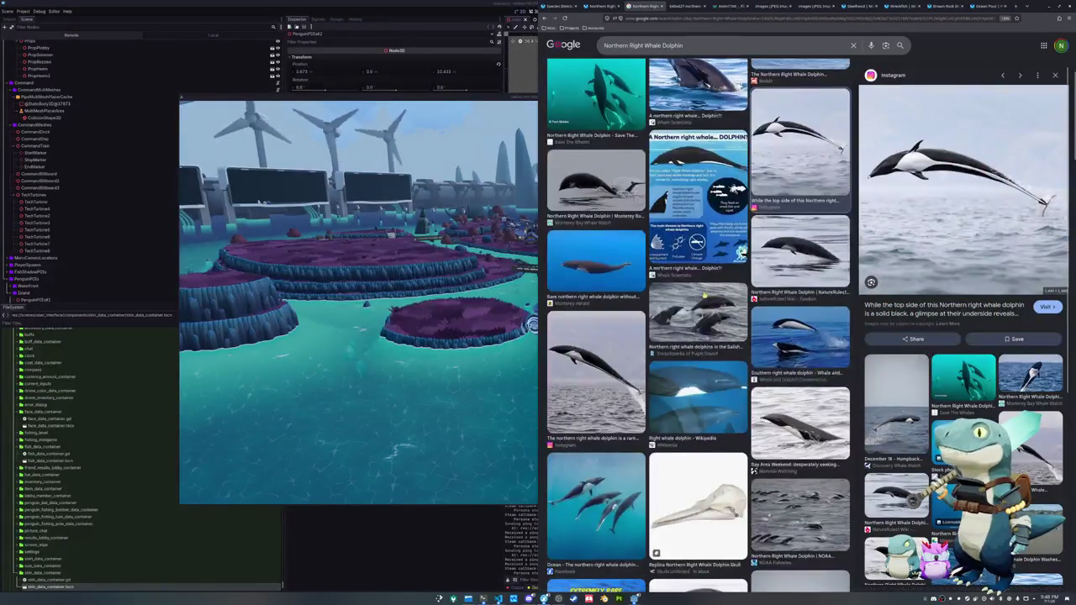
scroll(710, 303, "down", 1)
scroll(708, 299, "down", 2)
scroll(704, 295, "down", 1)
scroll(705, 295, "down", 2)
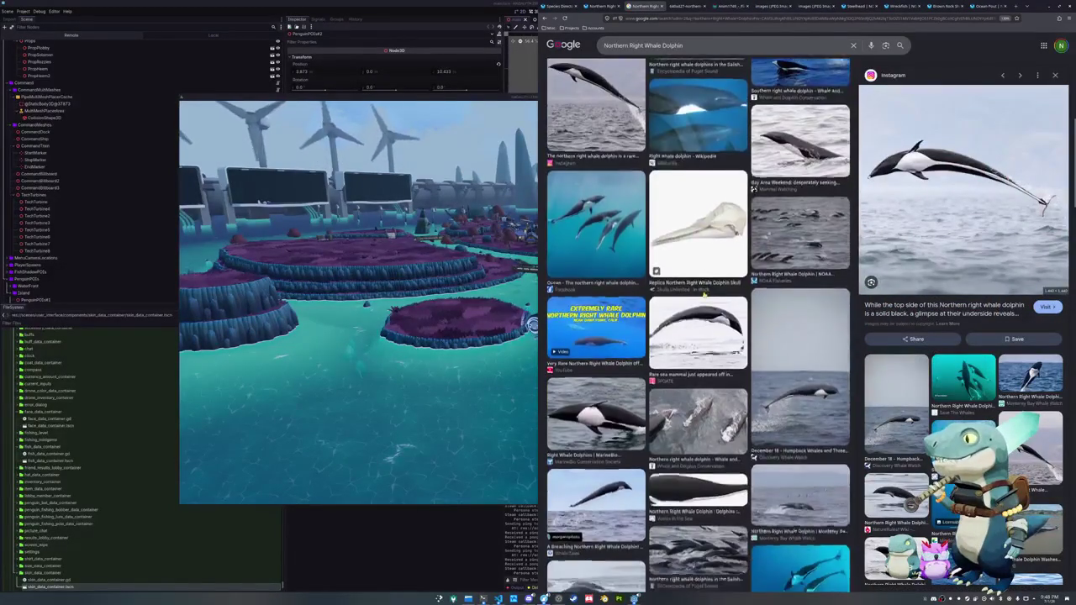
scroll(704, 295, "down", 3)
scroll(705, 294, "down", 1)
scroll(704, 294, "down", 1)
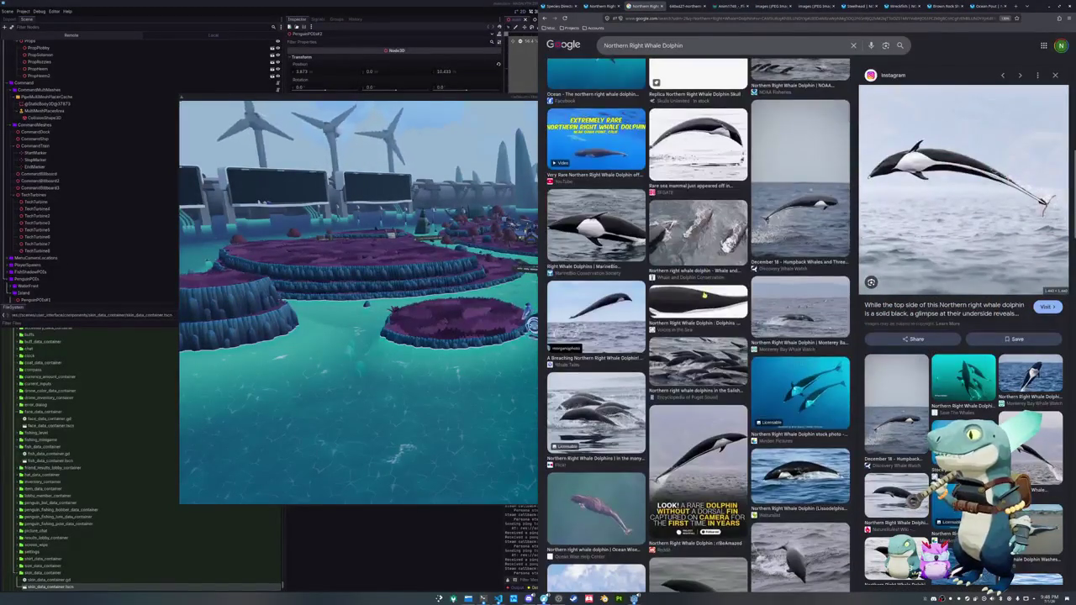
left_click(699, 240)
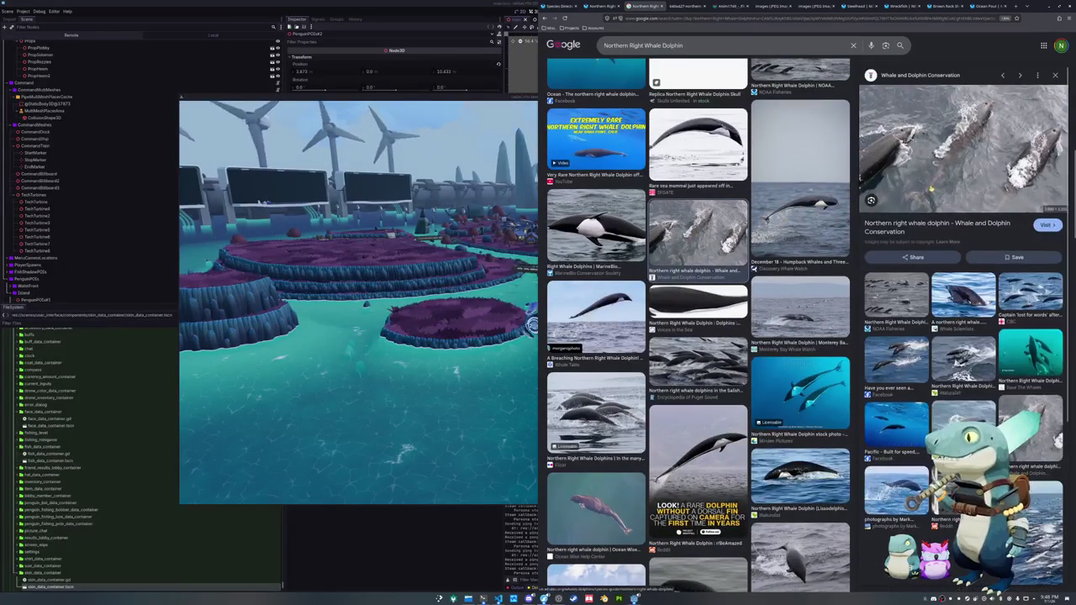
right_click(926, 203)
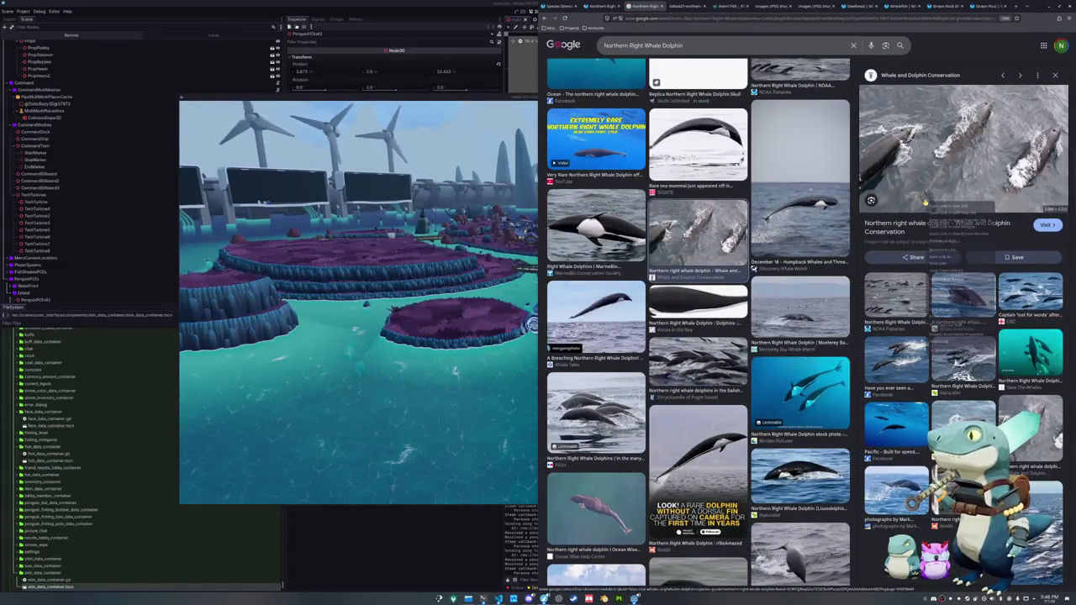
left_click(944, 289)
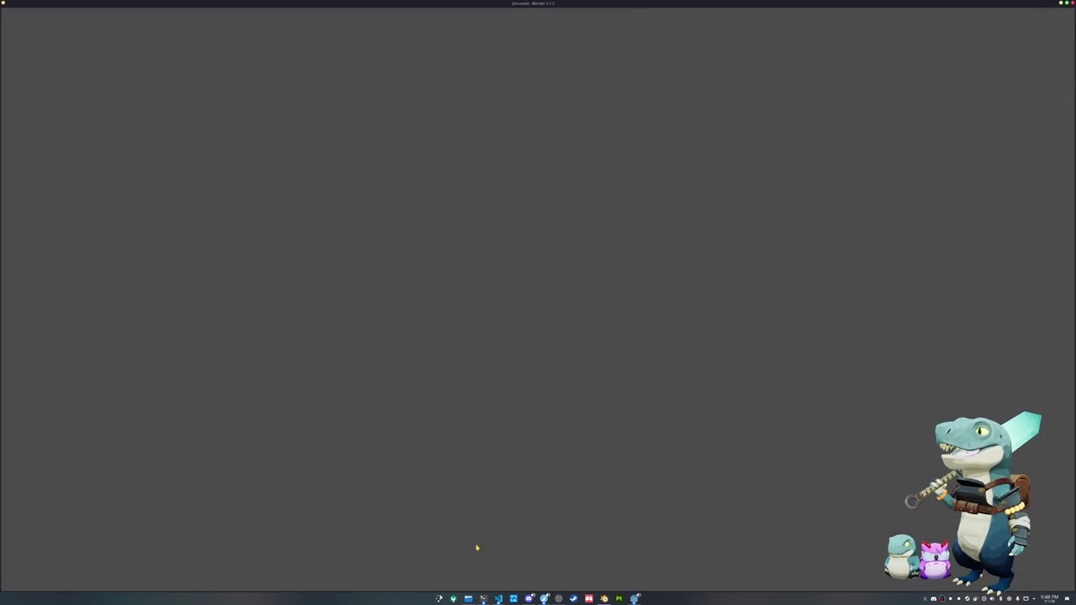
- In Dolphin, browse to SourceHut/hadalyth-zero/godot/assets/meshes/fish/large
left_click(468, 598)
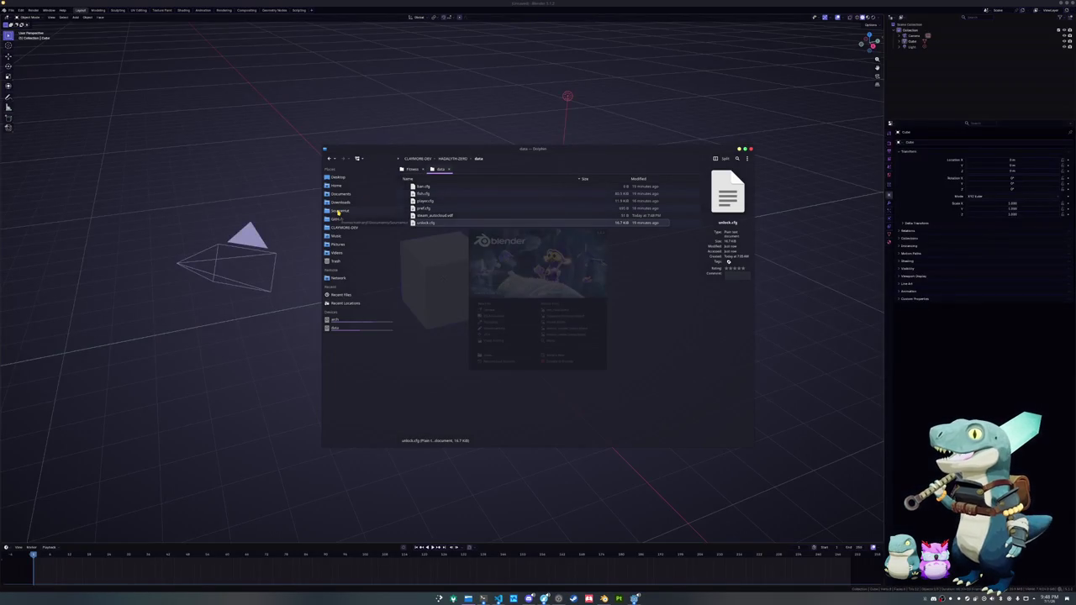
left_click(338, 210)
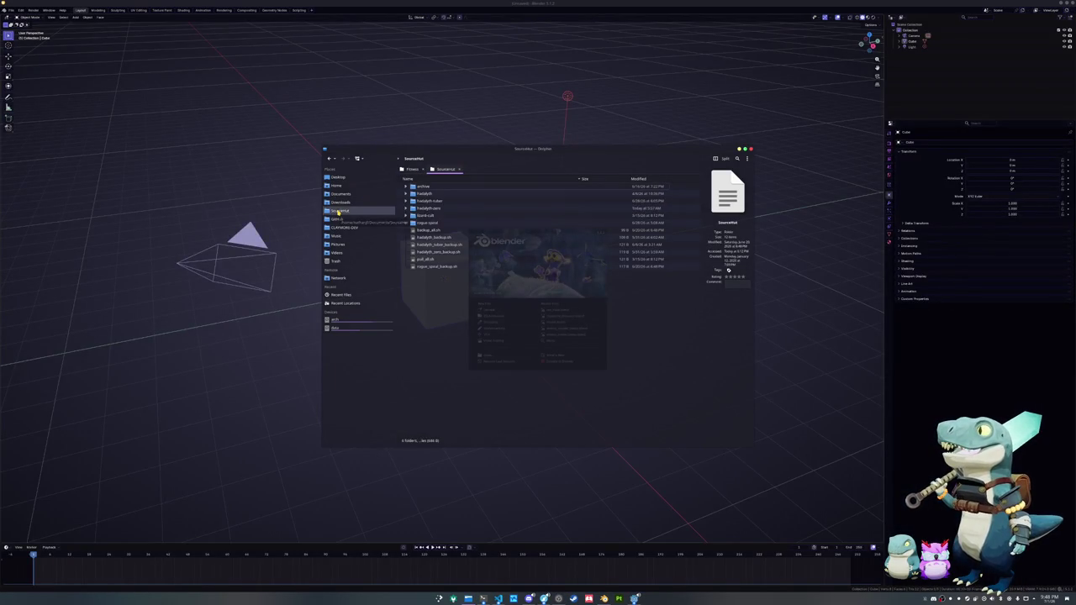
double_click(422, 210)
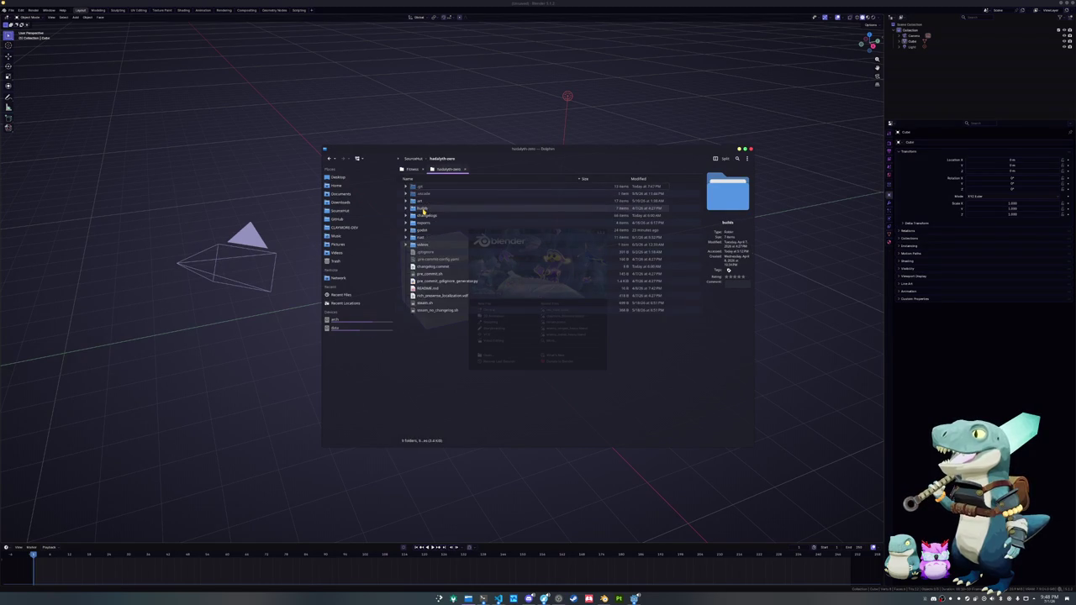
double_click(428, 230)
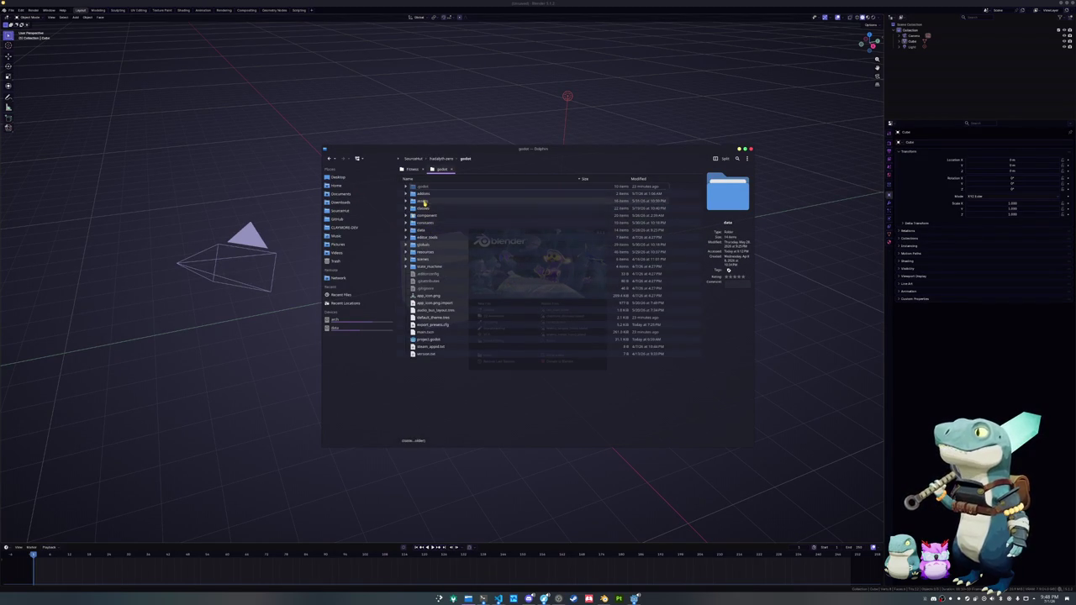
double_click(422, 201)
double_click(428, 216)
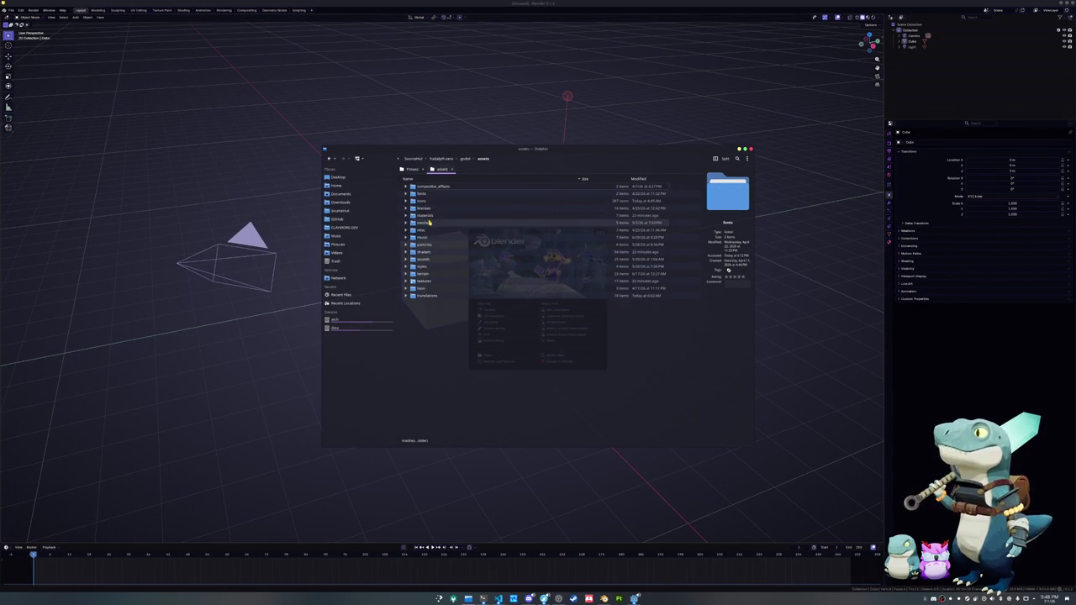
double_click(429, 210)
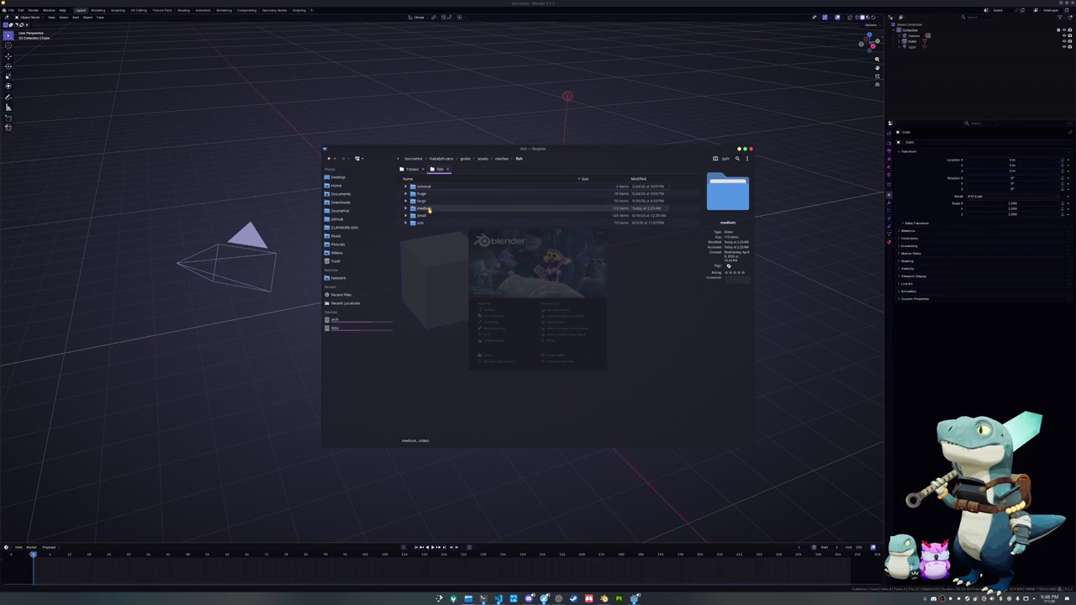
double_click(423, 209)
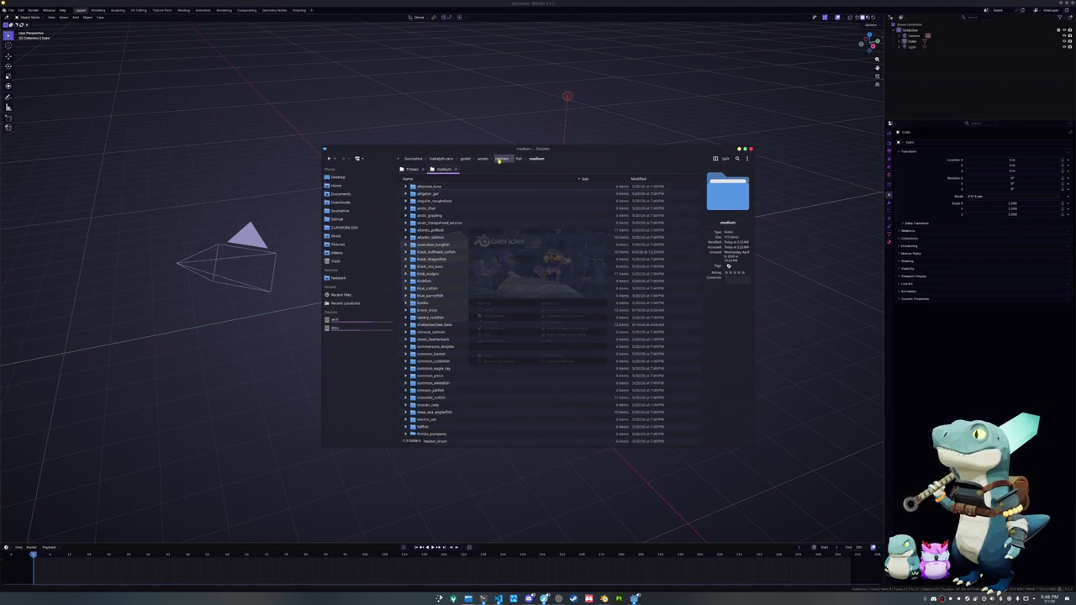
left_click(519, 158)
double_click(424, 186)
scroll(497, 430, "down", 5)
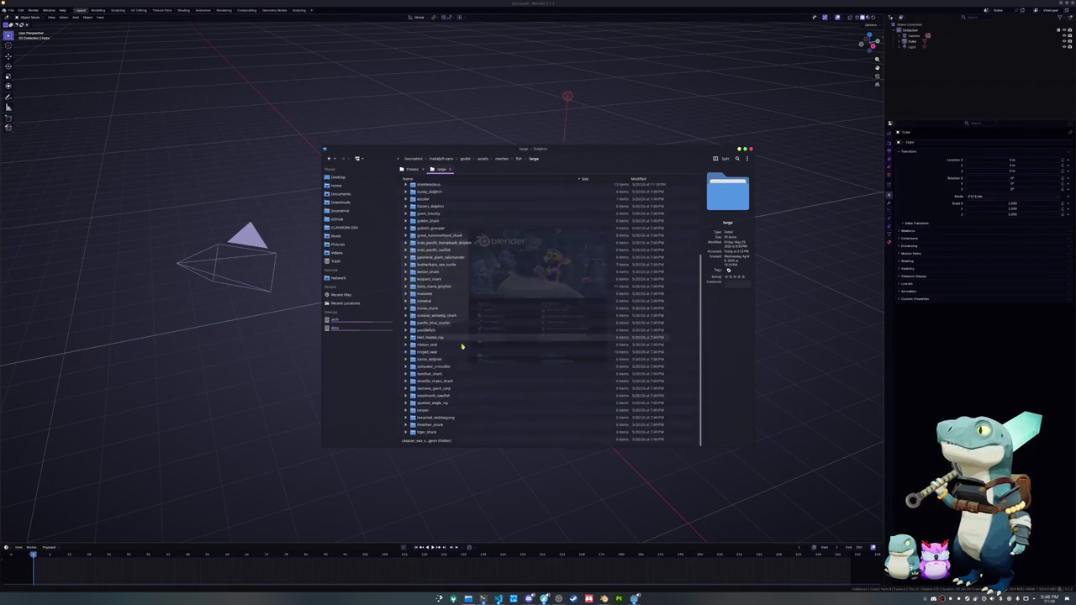
scroll(497, 429, "down", 5)
- Preview the Wikimedia Commons size diagram in Google Images, then bring up the large folder's context menu
left_click(544, 599)
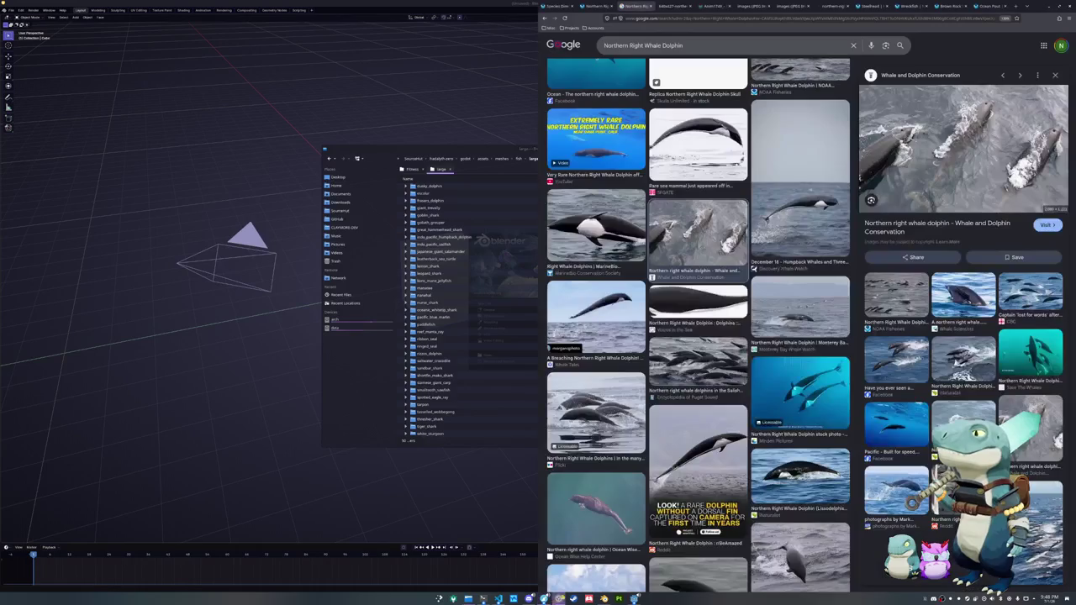
scroll(683, 469, "down", 3)
scroll(682, 469, "down", 5)
scroll(657, 306, "up", 1)
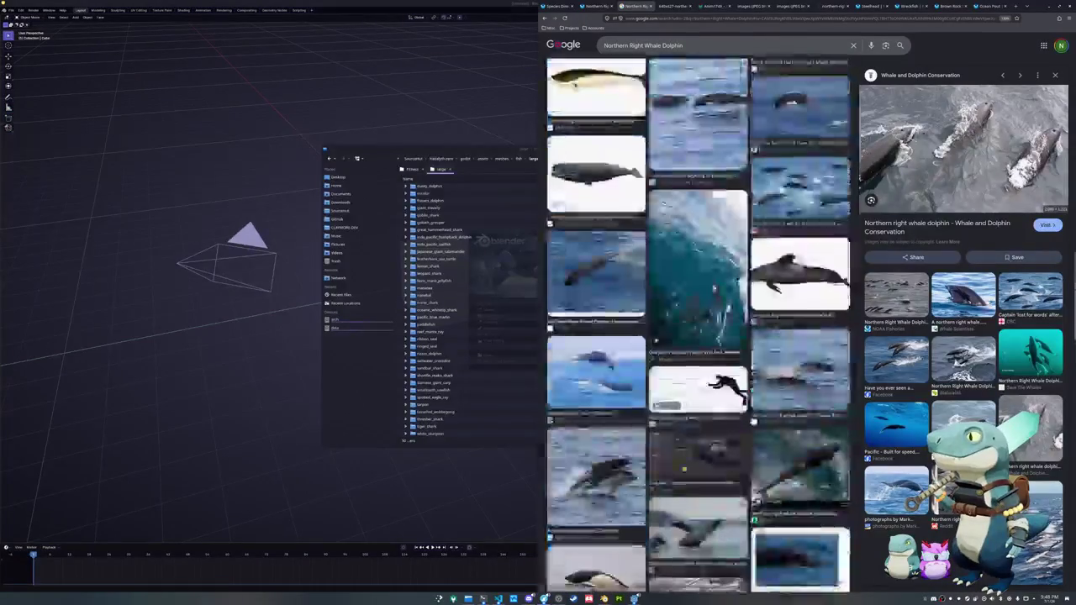
left_click(721, 398)
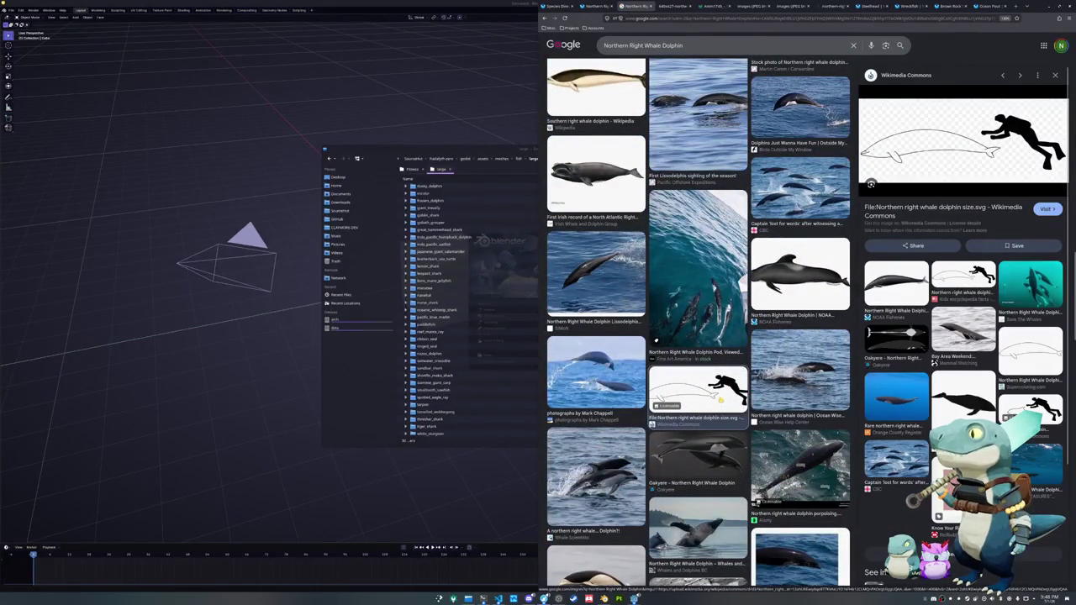
right_click(445, 443)
mouse_move(464, 446)
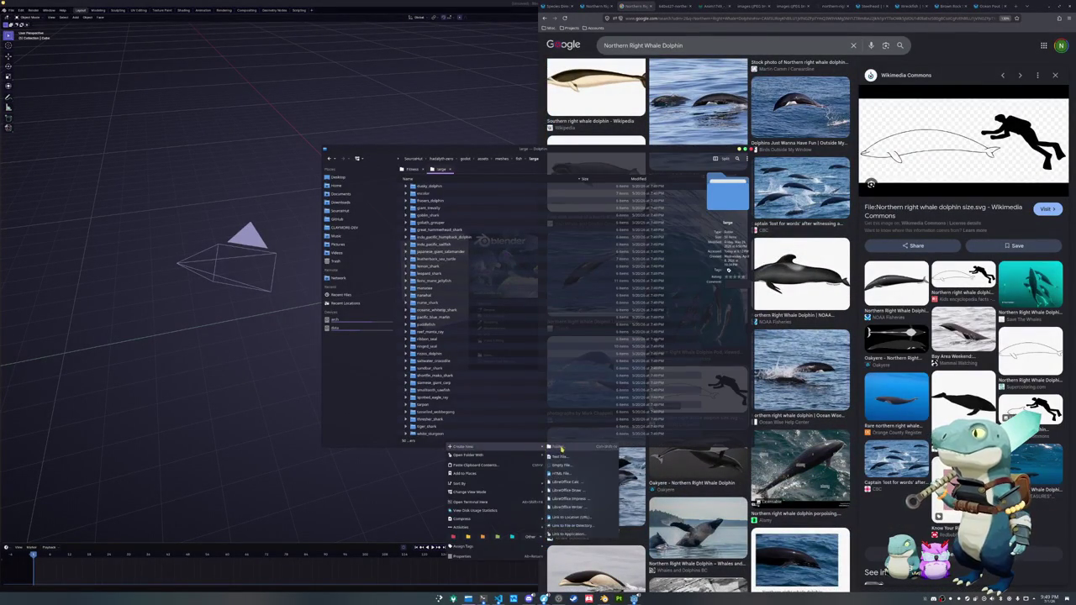
- Make folder northern_right_whale_dolphin in large, add a references subfolder and open it
left_click(561, 445)
type("northern_right_whale_dolphin")
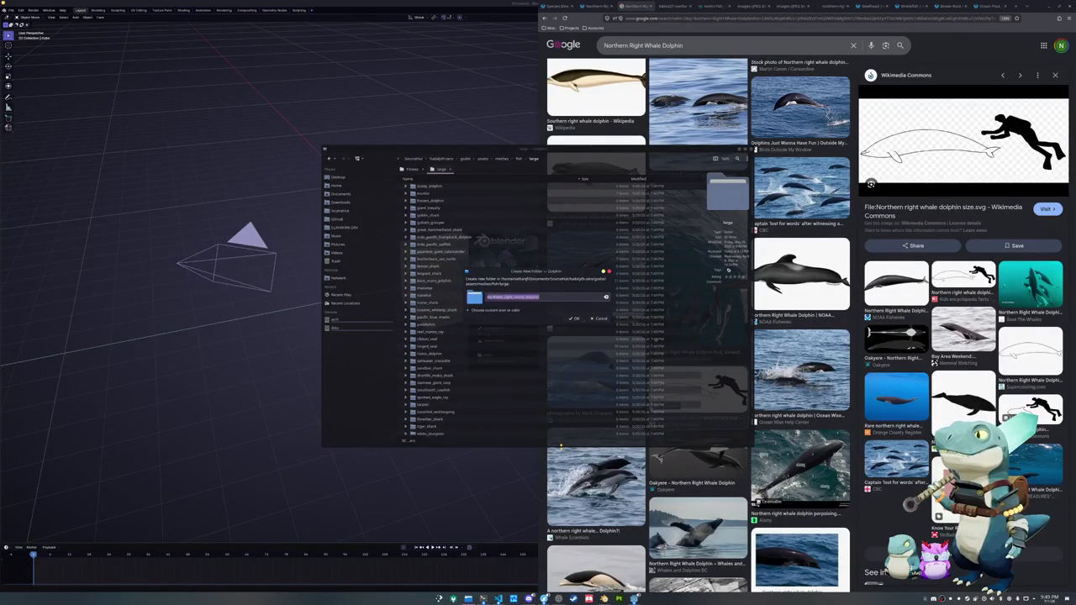
key("Return")
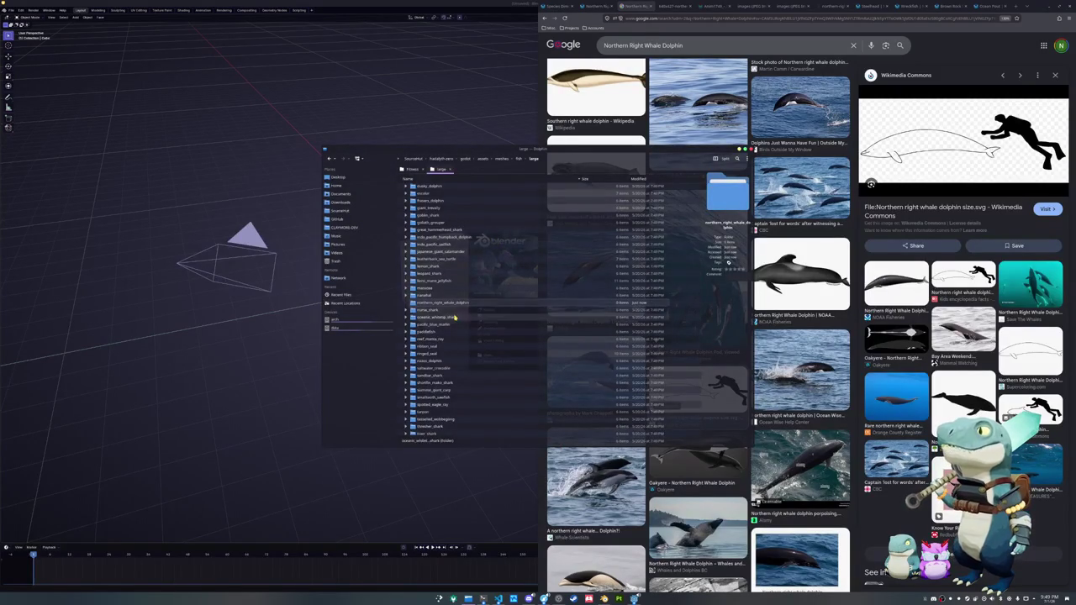
double_click(446, 302)
right_click(452, 287)
left_click(562, 289)
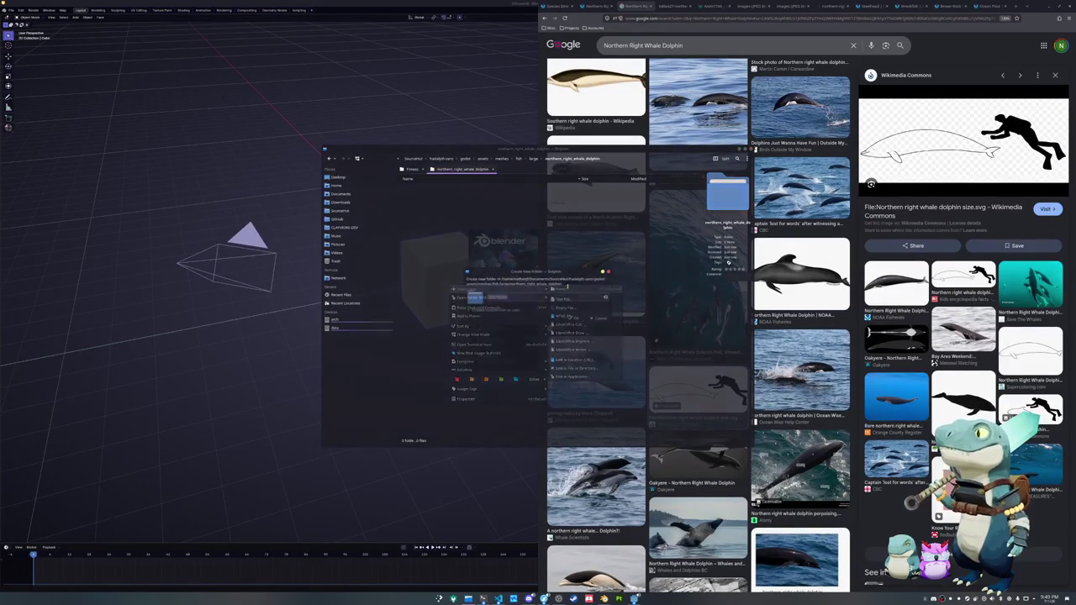
type("references")
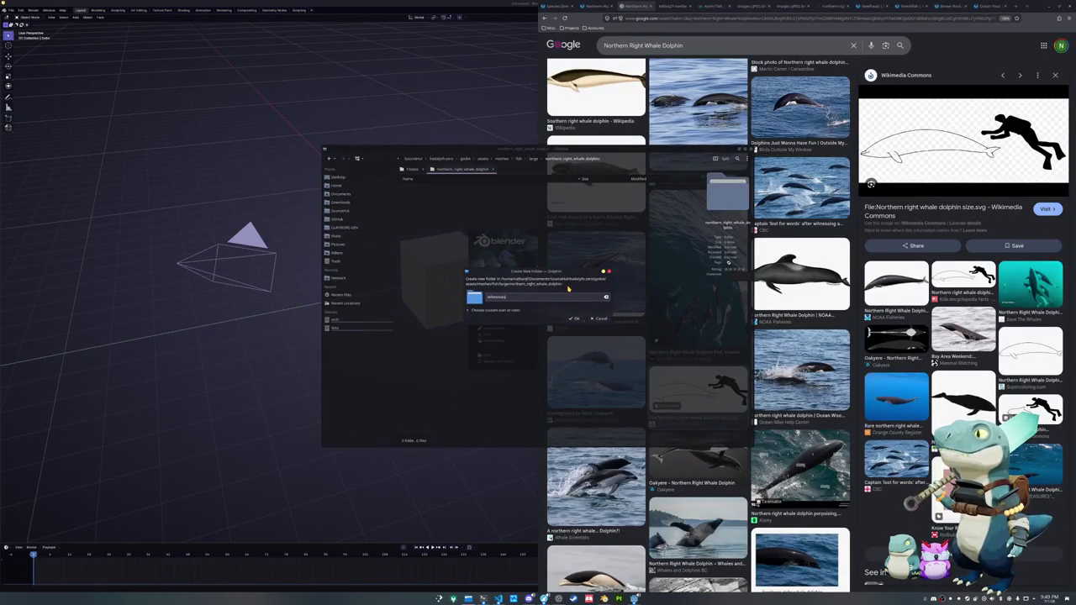
key("Return")
double_click(471, 188)
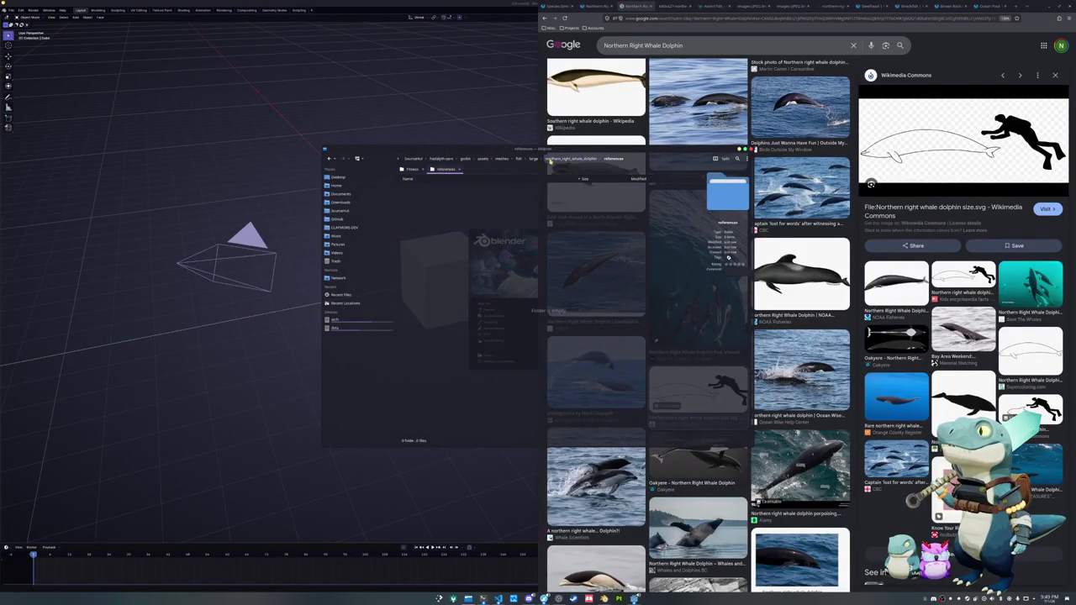
- Copy the side-view whale image, dolphin pair photo and teal underwater image into references
left_click(664, 5)
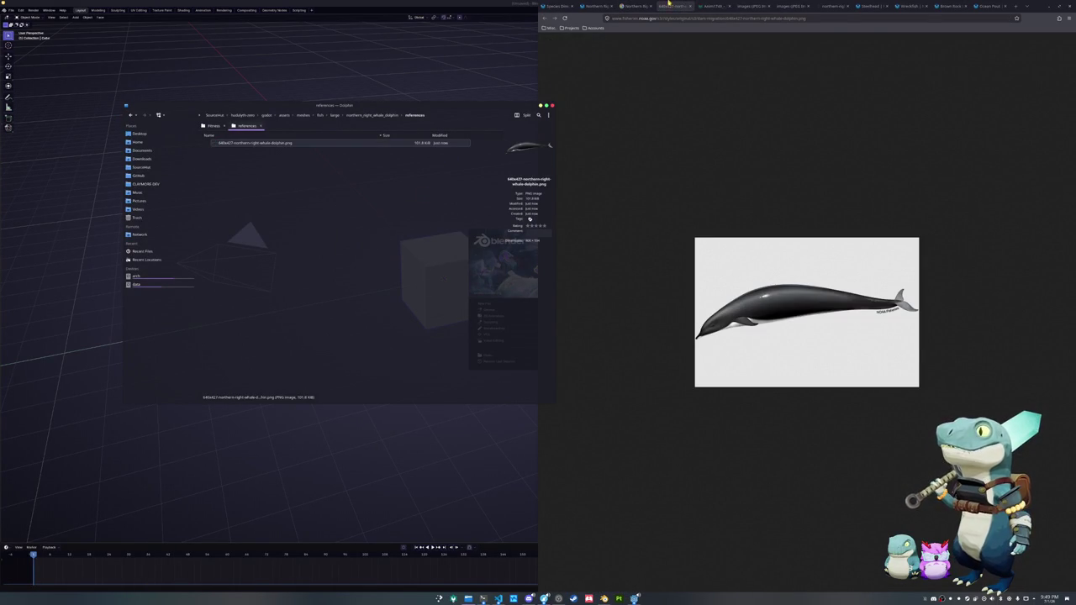
left_click(712, 6)
left_click_drag(672, 248, 398, 237)
left_click(399, 237)
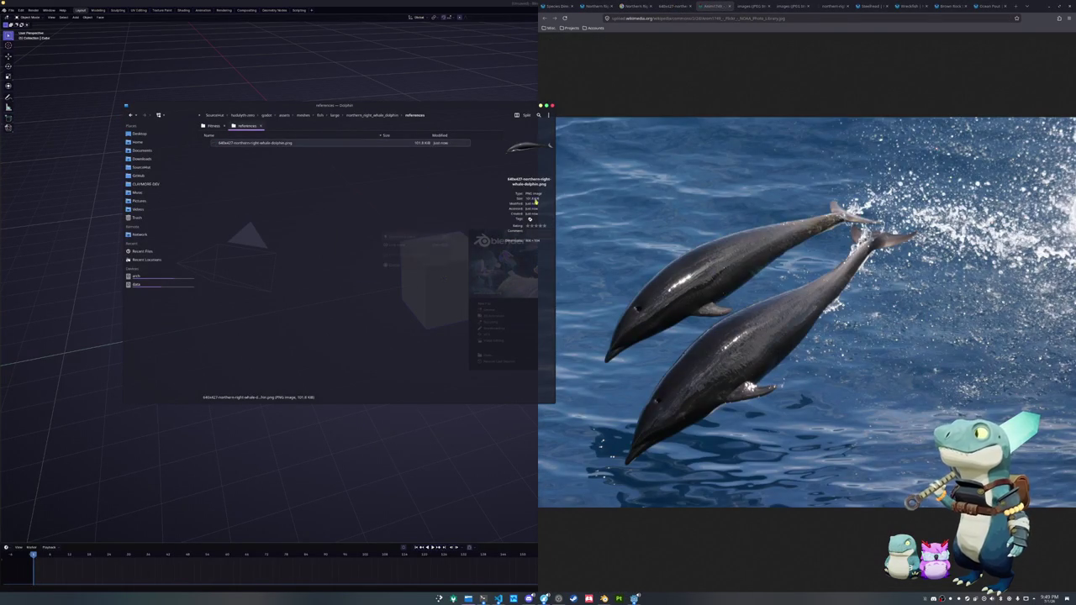
left_click(746, 9)
left_click_drag(782, 278, 385, 270)
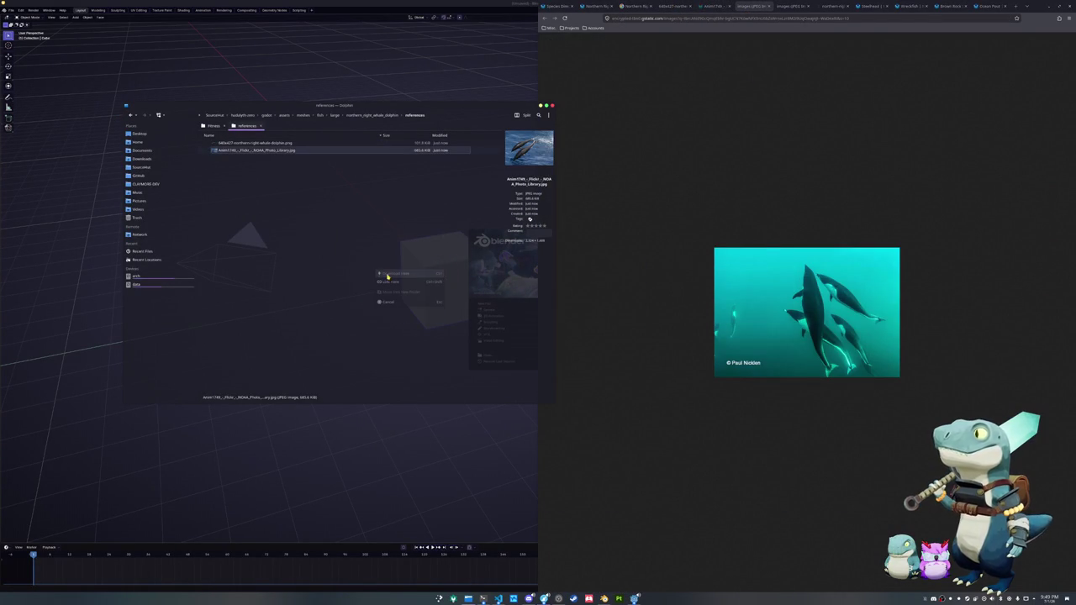
left_click(388, 277)
- Copy the leaping dolphin image as images (1) and the three-dolphin photo into references
left_click(793, 6)
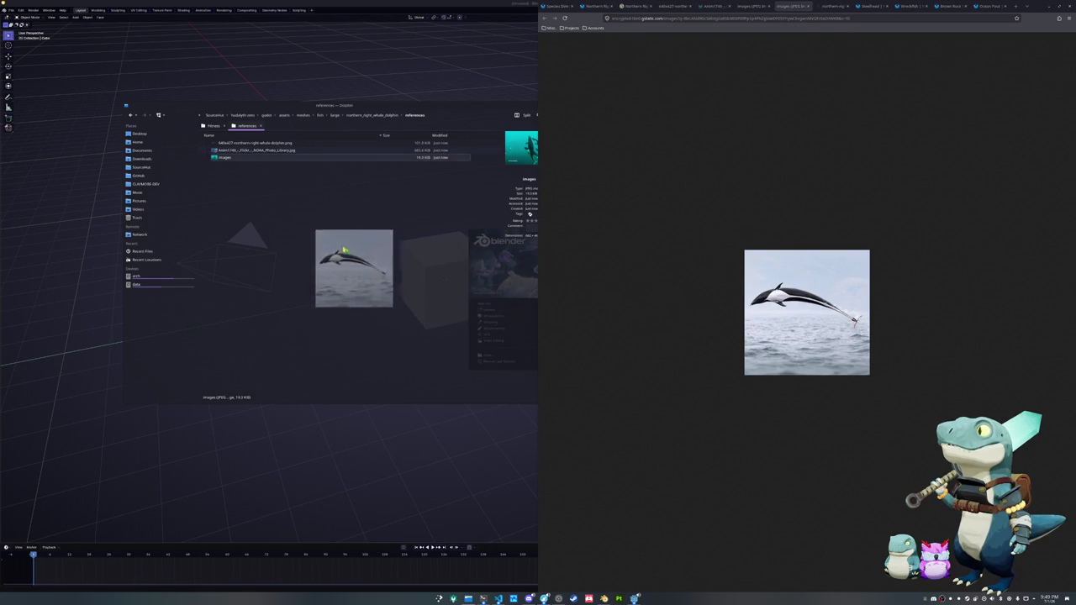
left_click_drag(788, 278, 348, 251)
left_click(354, 256)
left_click(384, 279)
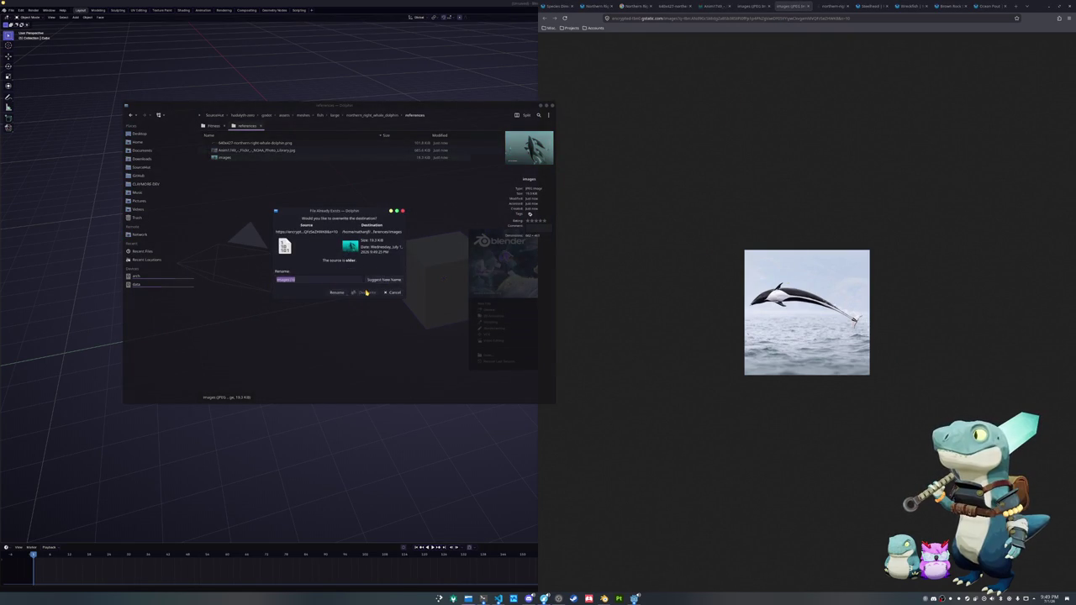
left_click(336, 292)
left_click(833, 6)
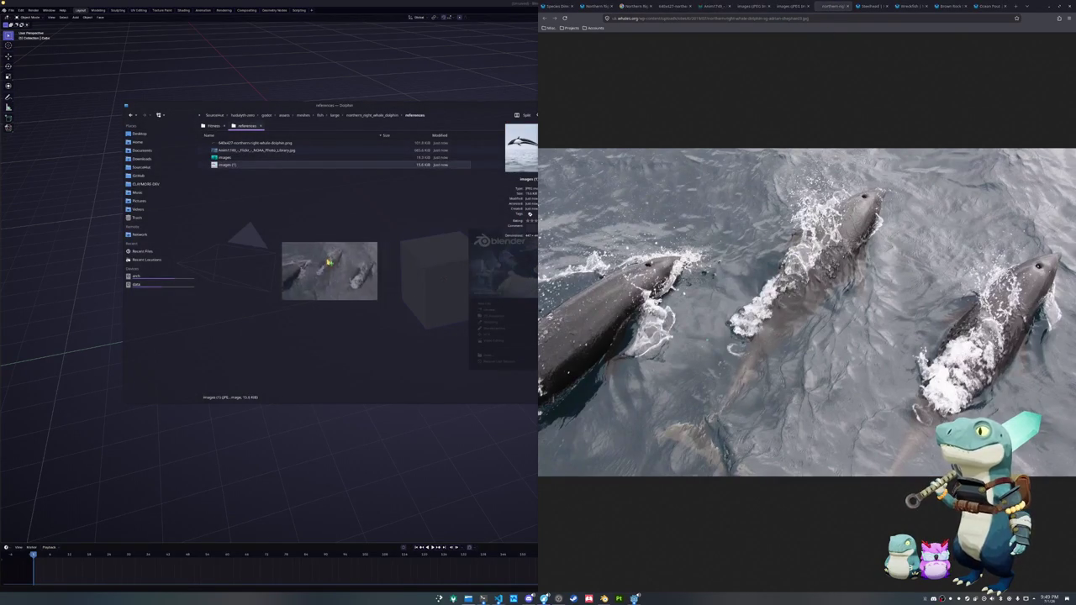
left_click_drag(799, 240, 338, 264)
left_click(349, 276)
- Rename the downloads to images.jpeg and images (1).jpeg
key("Up")
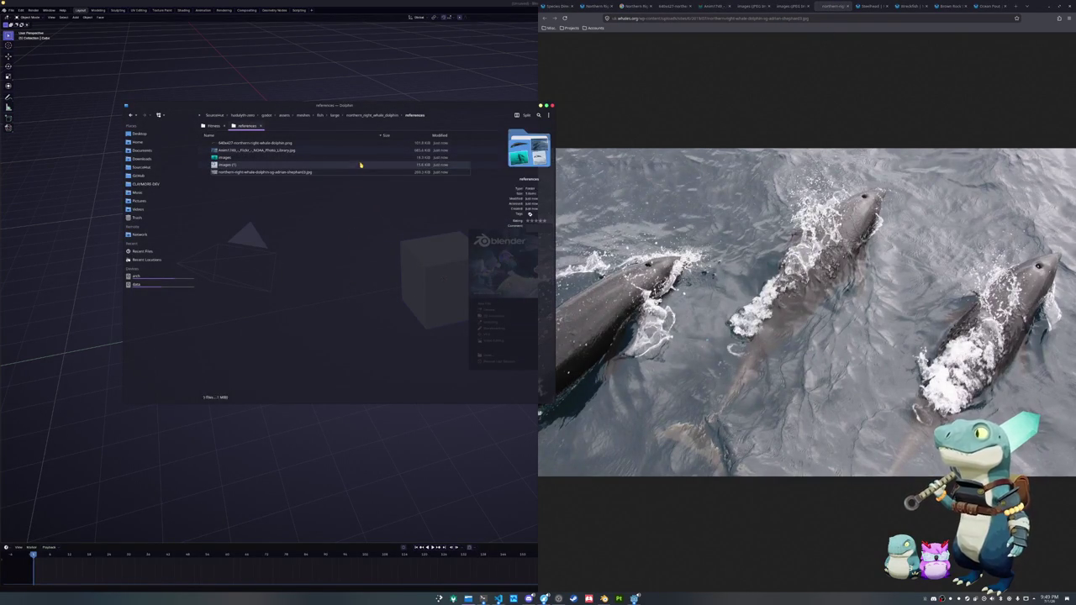
key("Up")
key("Up")
key("Up")
key("Down")
key("Down")
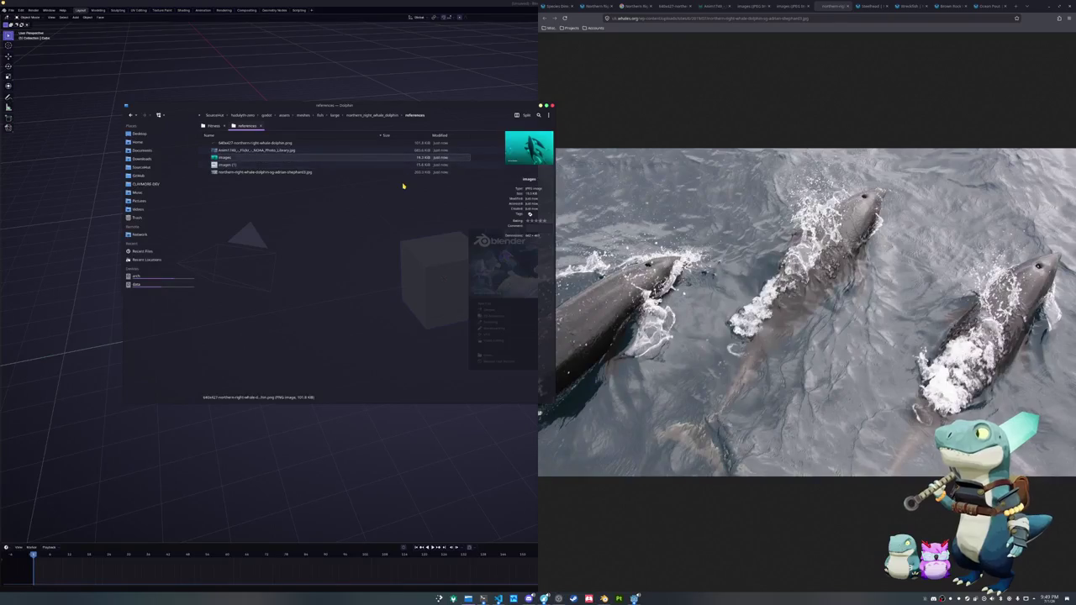
key("F2")
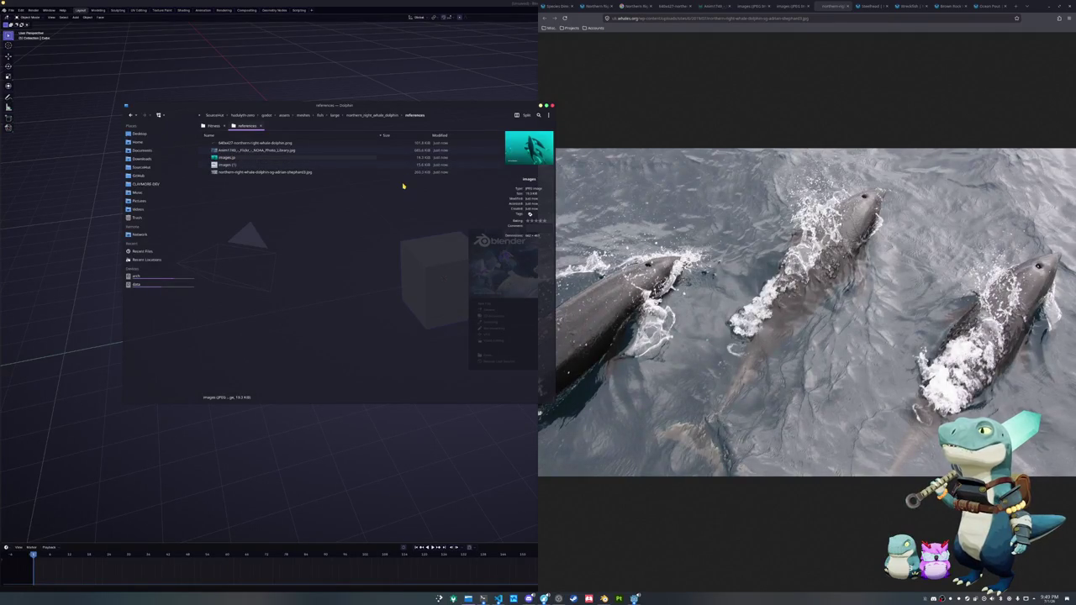
type("eg")
key("Return")
key("Down")
key("F2")
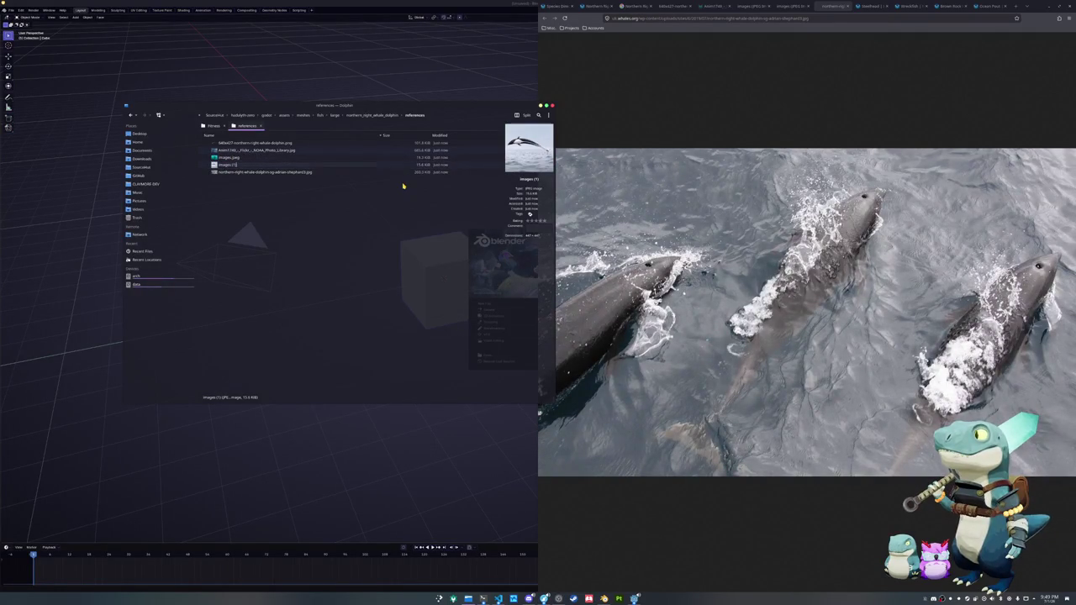
type("g")
key("Return")
key("Down")
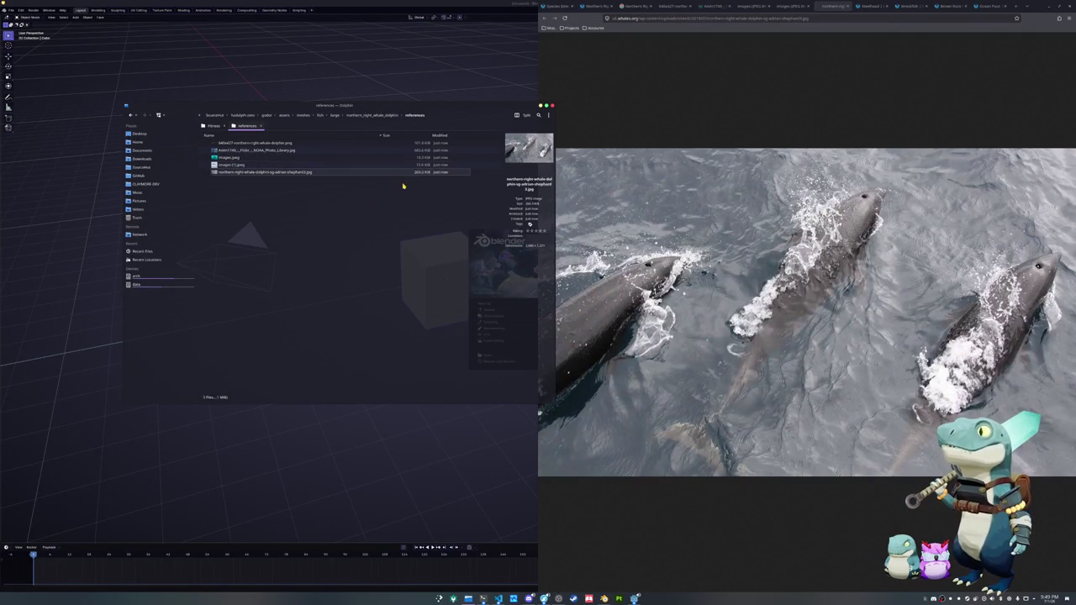
key("Up")
key("Up")
key("Down")
key("Down")
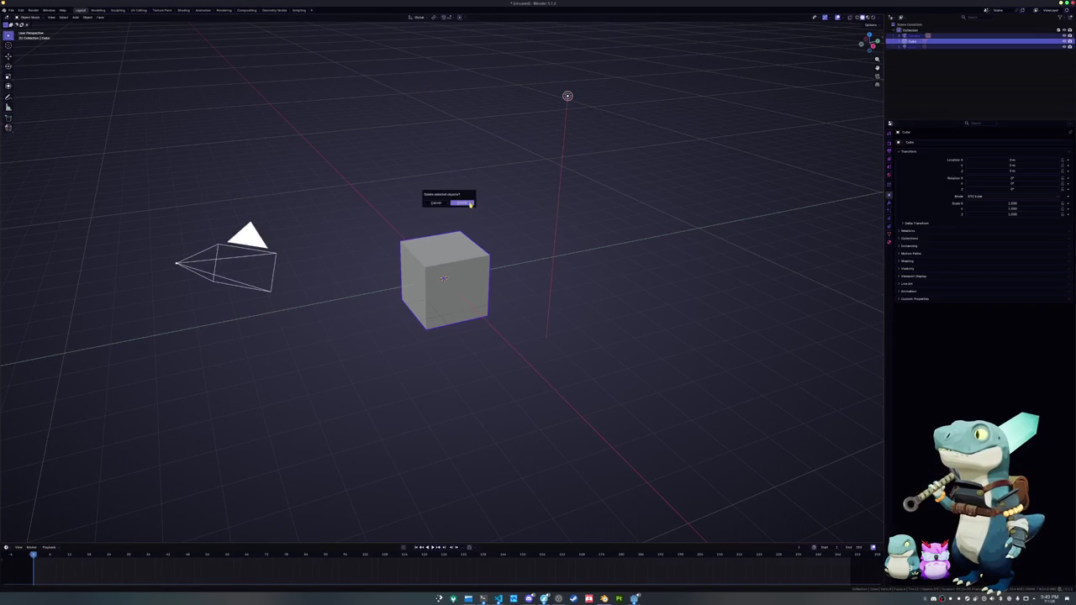
- Save the scene as northern_right_whale_dolphin.blend in fish/large/northern_right_whale_dolphin
key("ctrl+s")
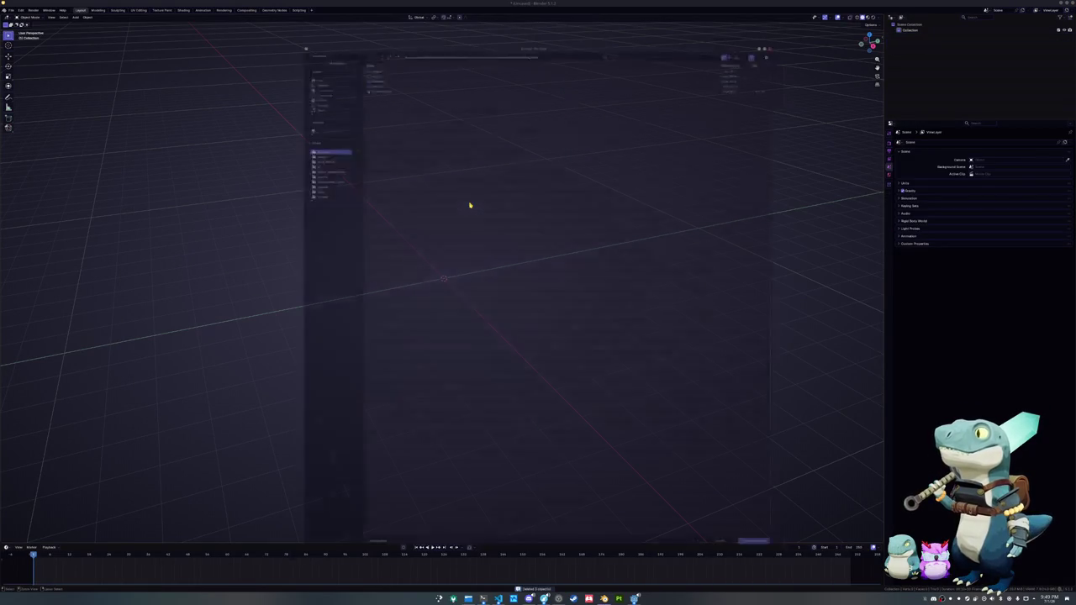
left_click(363, 28)
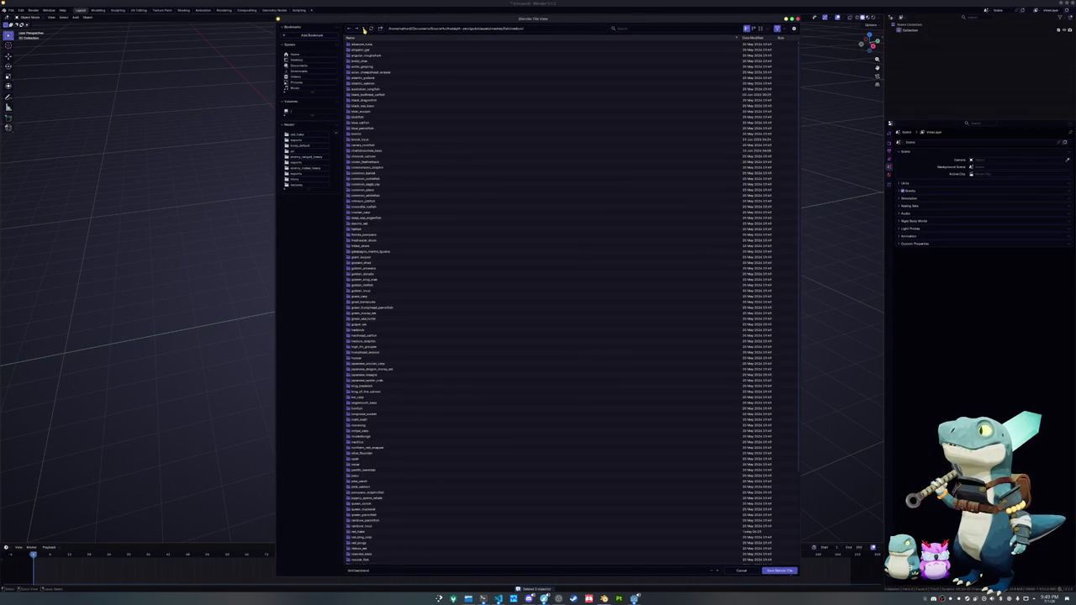
left_click(363, 28)
double_click(361, 52)
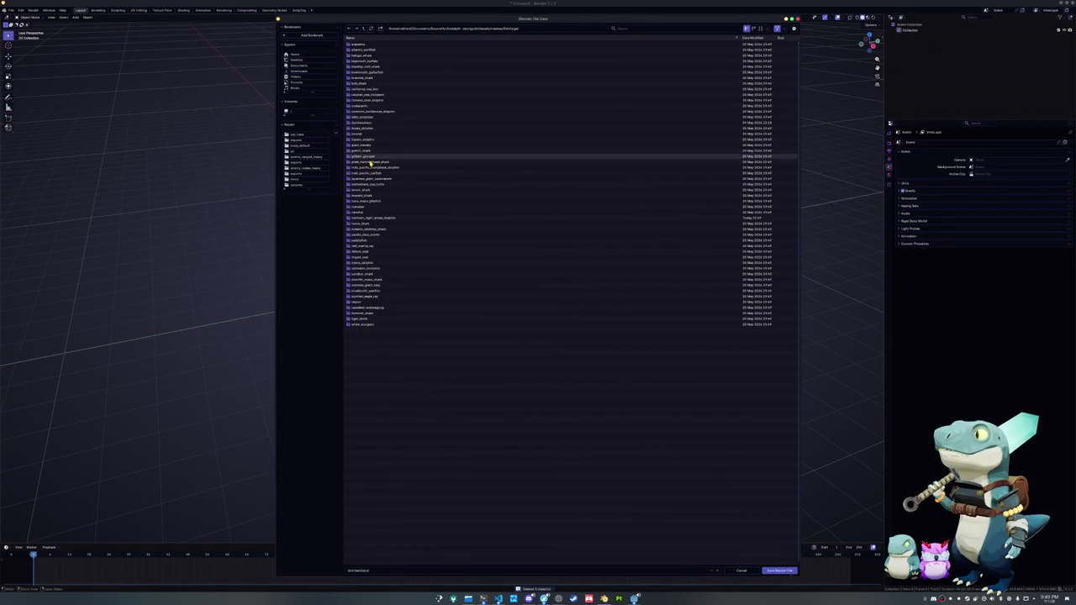
key("n")
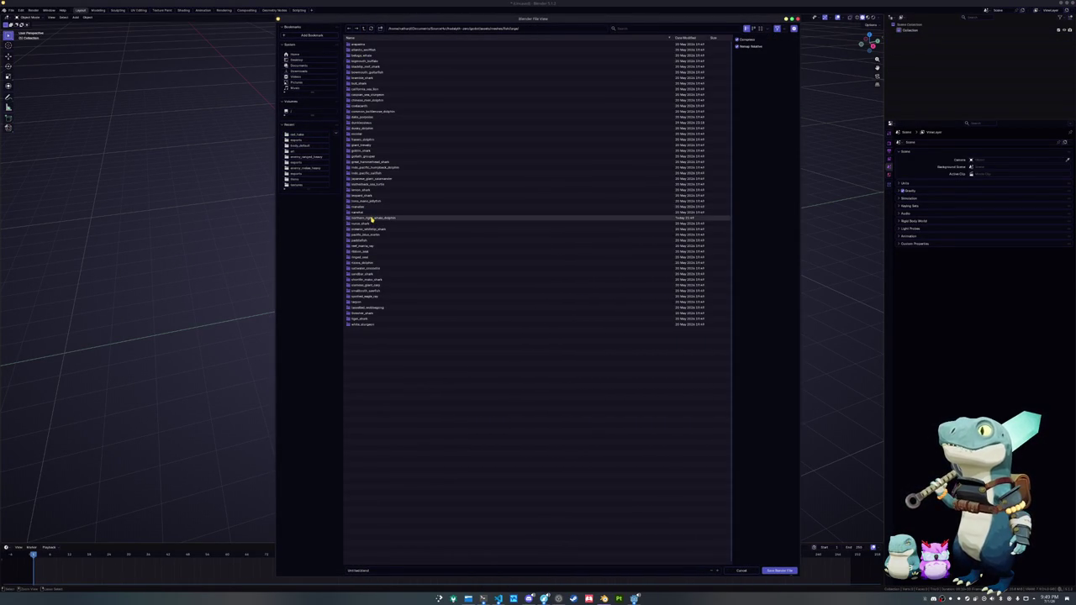
double_click(371, 218)
left_click(378, 570)
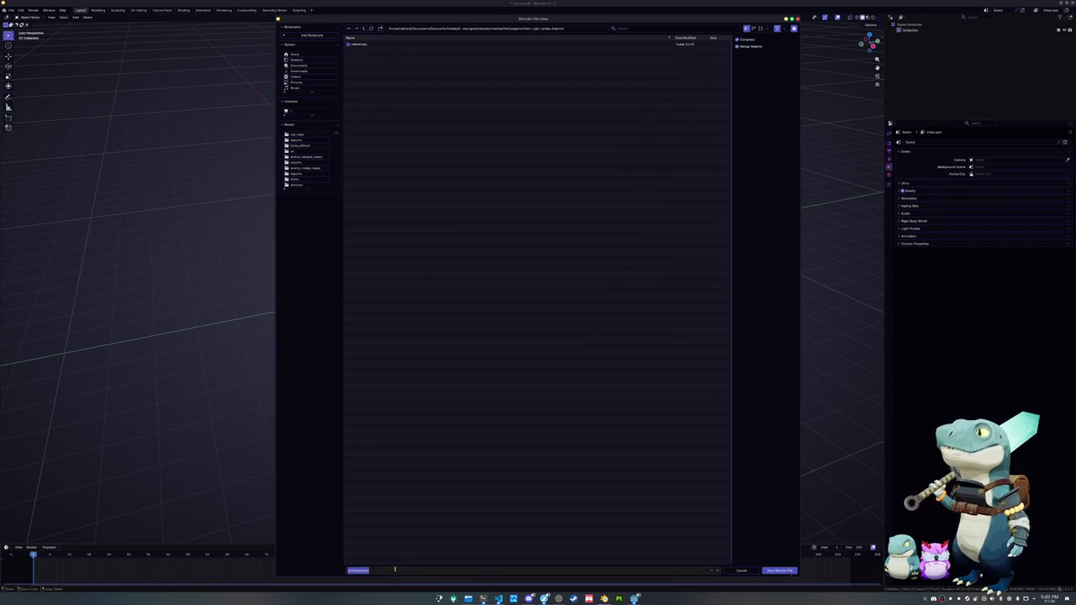
type("northern_right_whale_dolphin.blend")
key("Return")
left_click(788, 572)
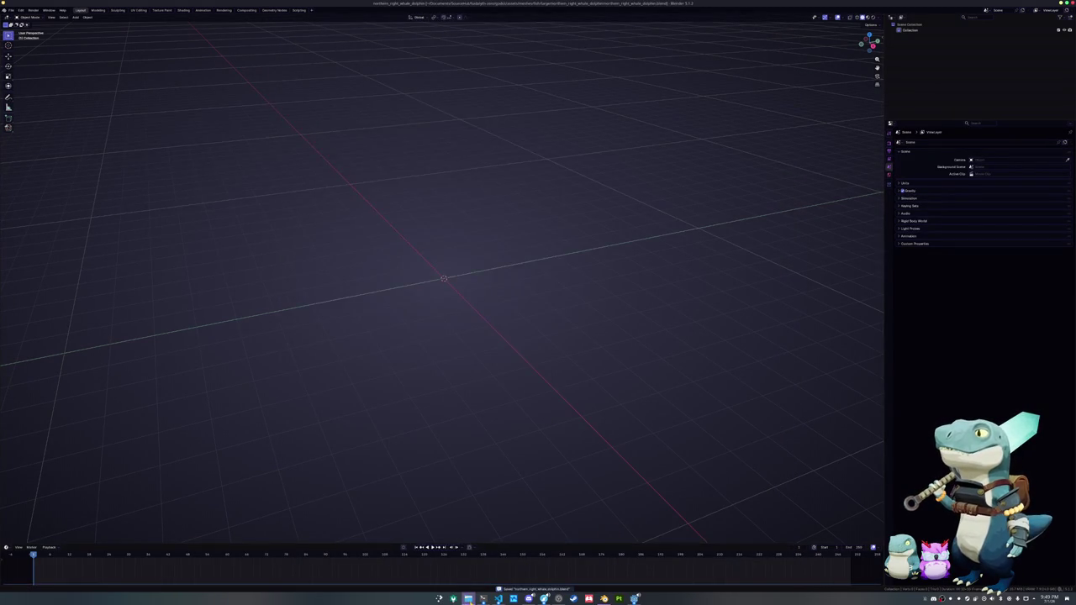
key("alt+Tab")
- Drag the overhead, leaping and teal underwater dolphin photos into the viewport
left_click_drag(252, 174, 664, 178)
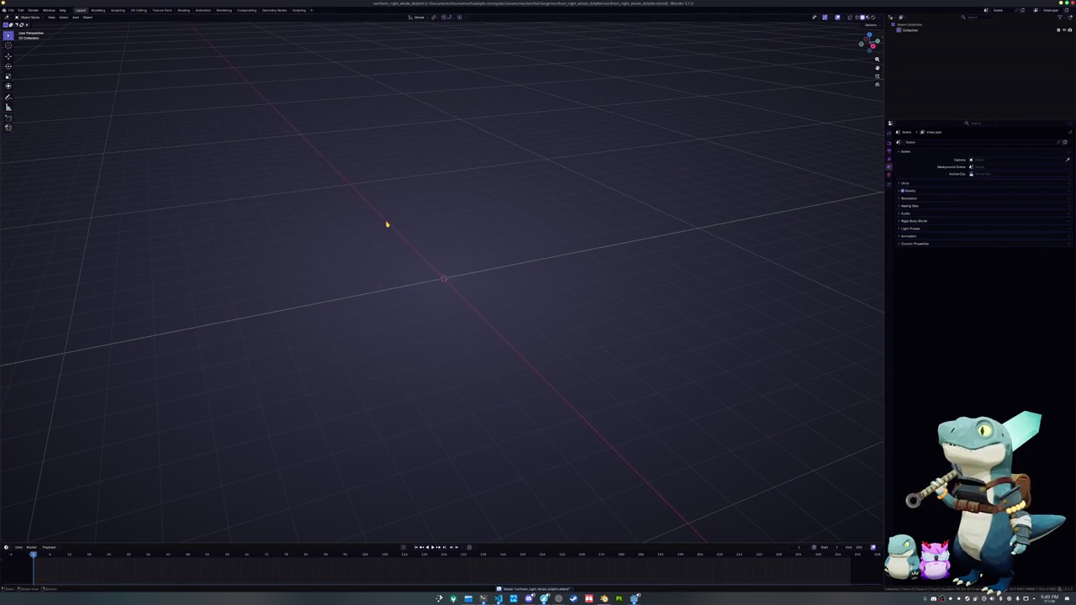
key("alt+Tab")
left_click_drag(475, 167, 483, 94)
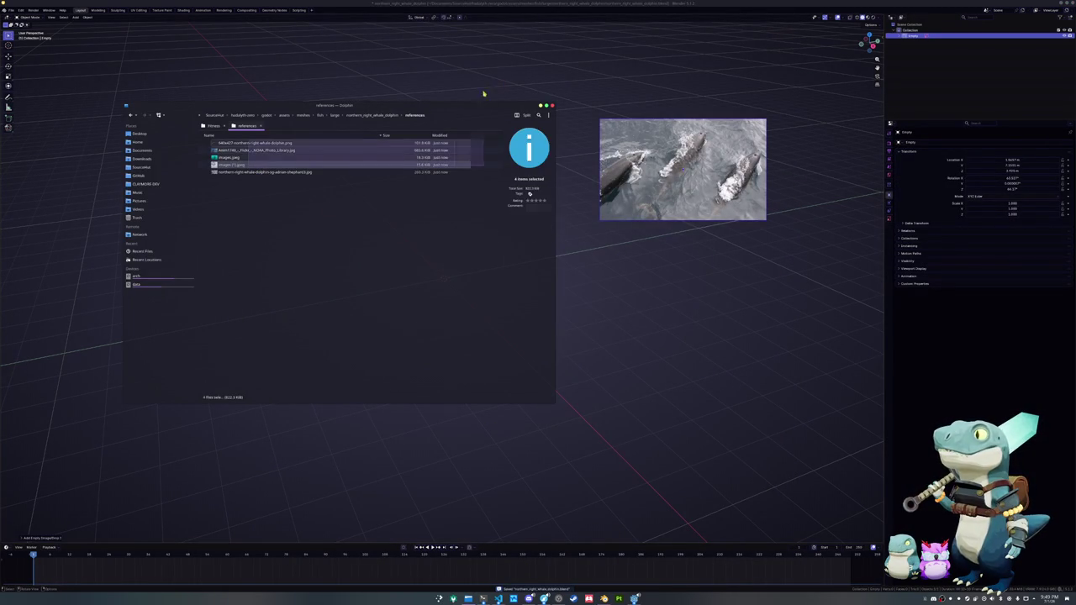
left_click(232, 165)
left_click_drag(231, 165, 479, 63)
key("alt+Tab")
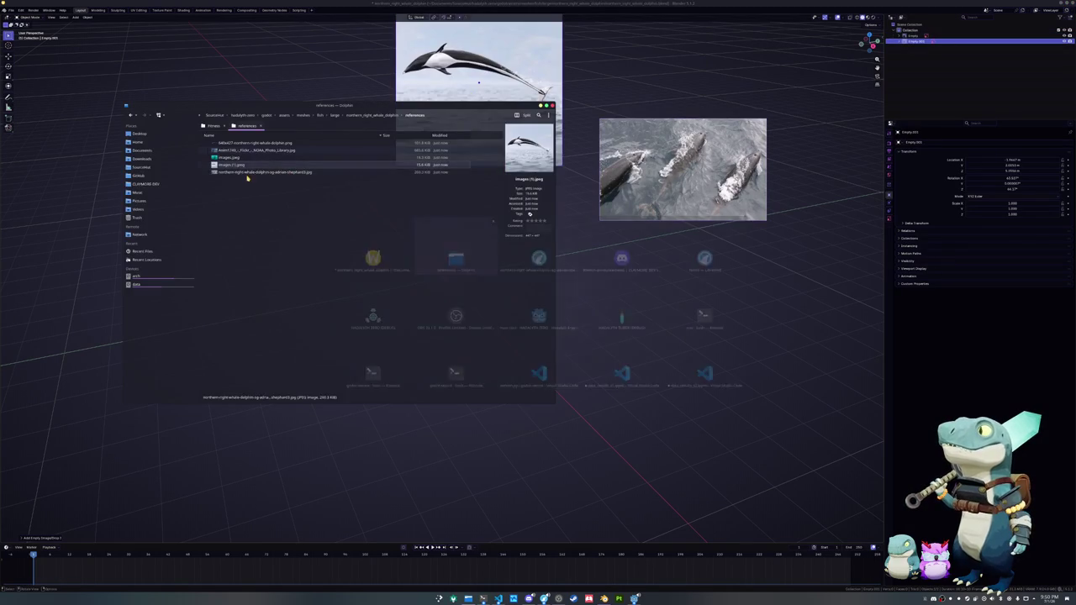
left_click(231, 157)
left_click_drag(231, 157, 283, 65)
- Add the NOAA dolphin photo and the side-profile dolphin illustration to the scene
key("alt+Tab")
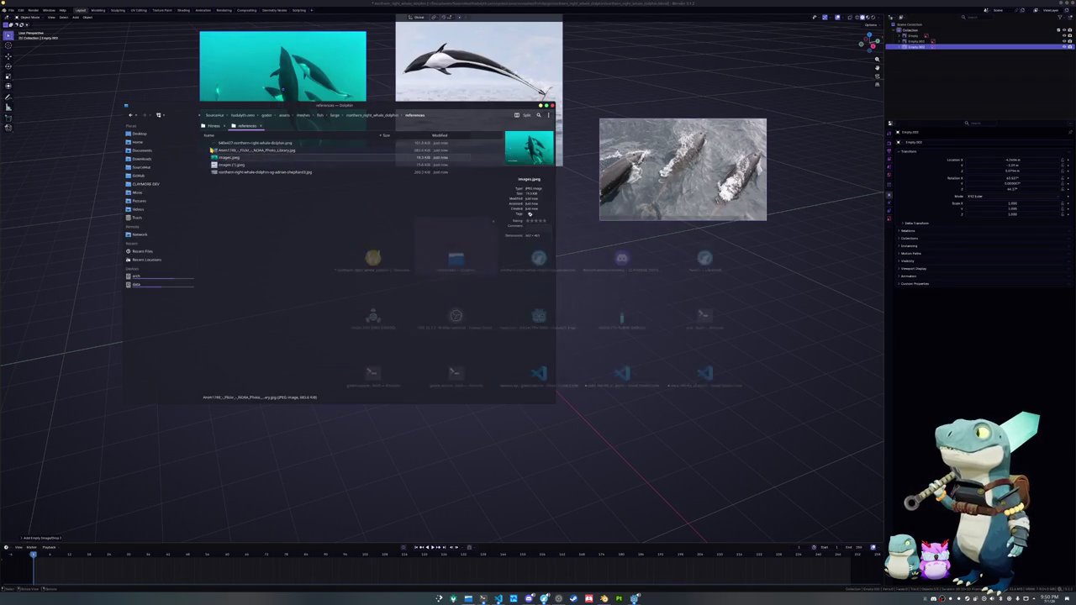
left_click(253, 150)
left_click_drag(252, 150, 639, 277)
key("alt+Tab")
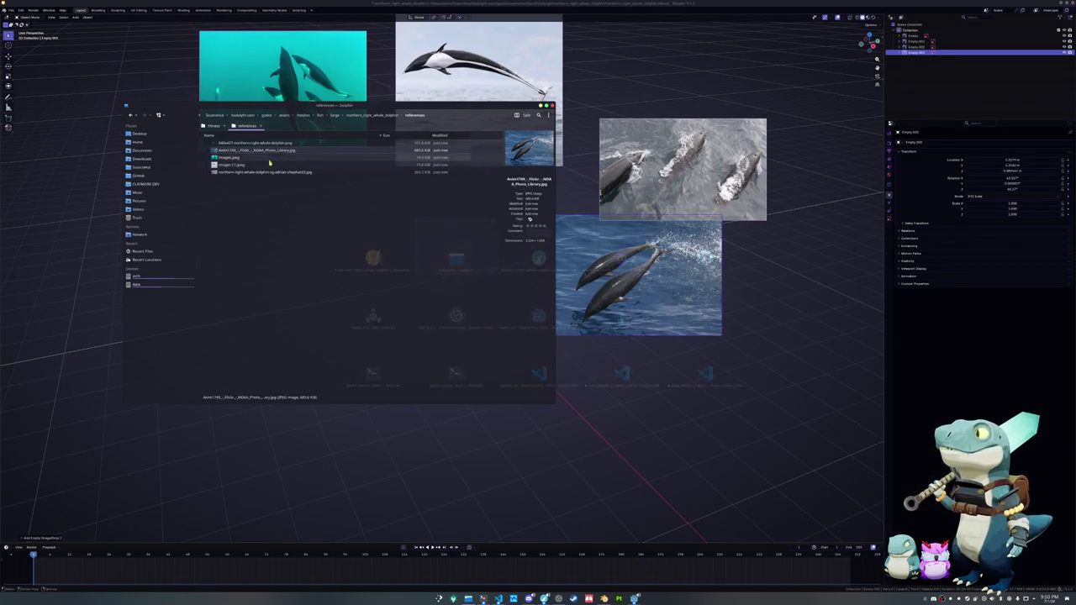
left_click(252, 142)
mouse_move(252, 143)
left_mouse_down()
mouse_move(488, 149)
mouse_move(332, 239)
left_mouse_up()
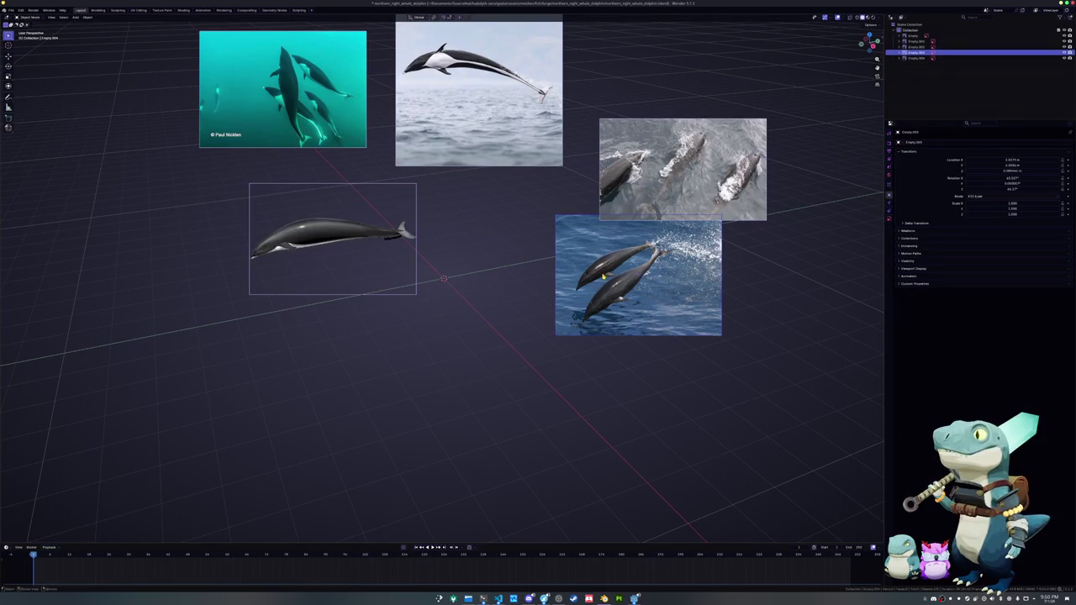
- Arrange the blue, gray overhead, leaping and teal photos side by side in a grid
key("g")
left_click(470, 245)
left_click(639, 169)
key("g")
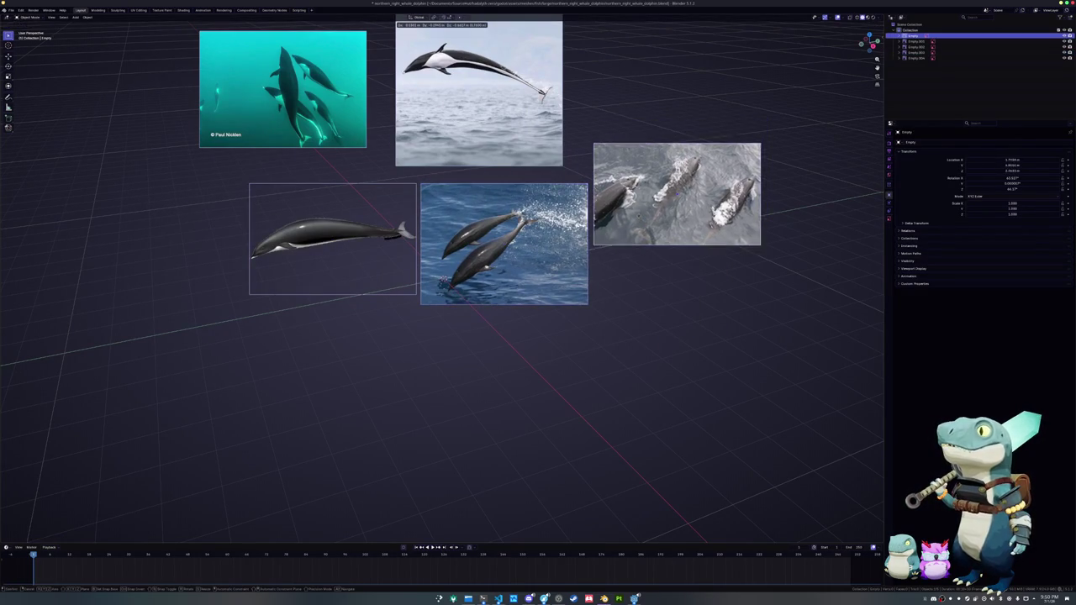
left_click(635, 210)
left_click(470, 144)
key("g")
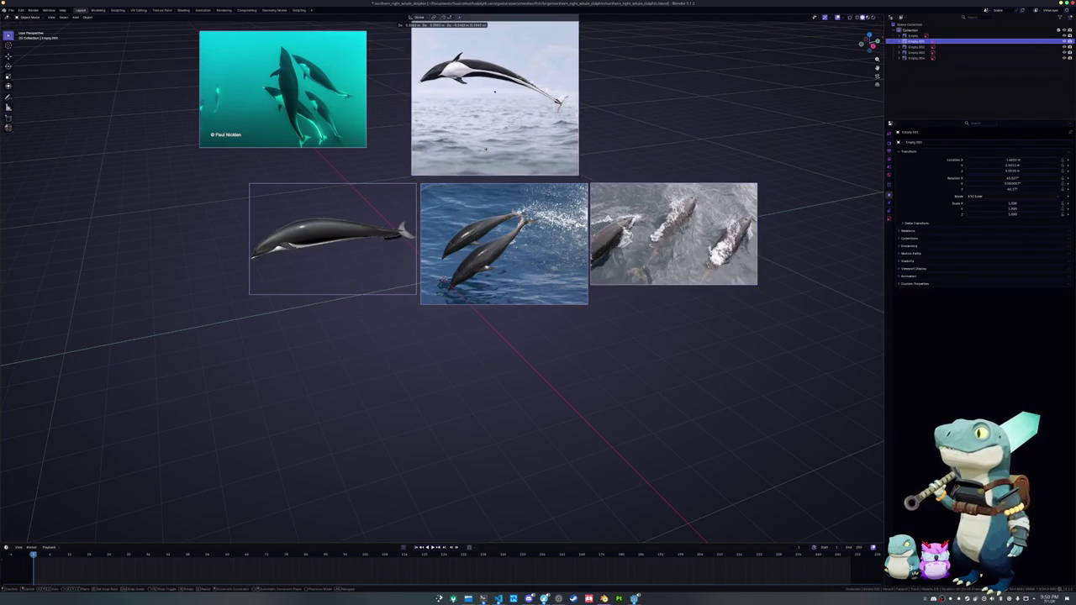
left_click(496, 153)
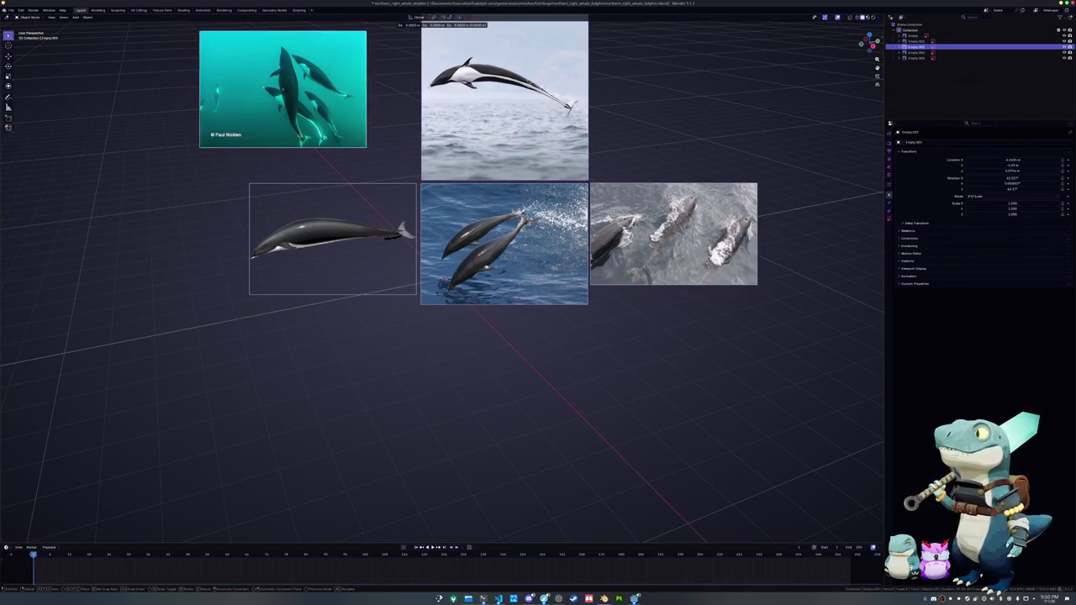
left_click(230, 213)
left_click(229, 212)
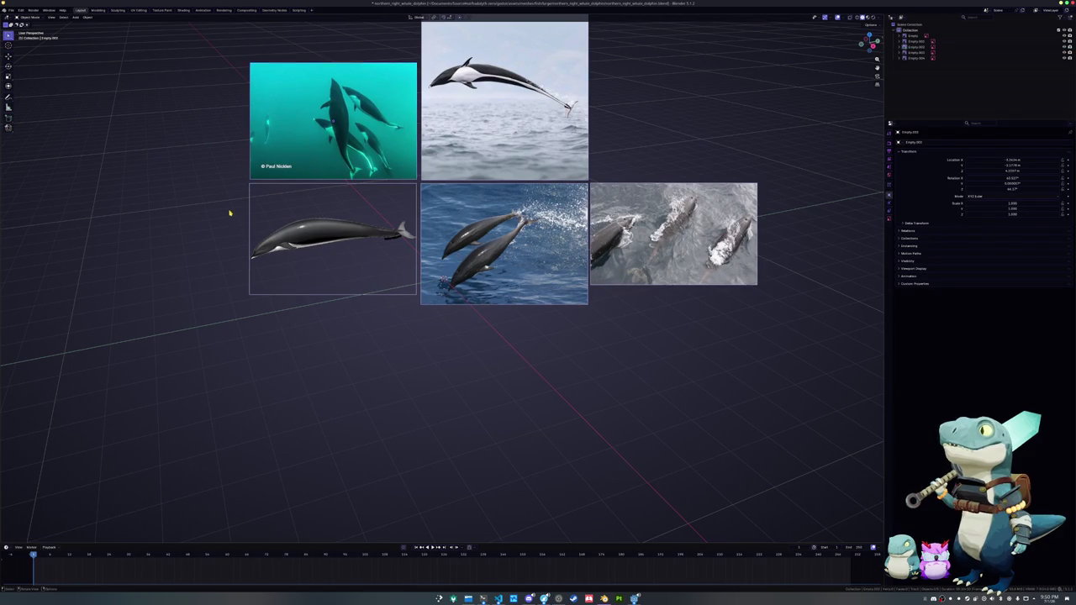
middle_click_drag(229, 212, 265, 265, "shift")
- Reset the side-profile image's rotation and location, rotate it 90 on X, and shift it -1 on X
left_click(368, 282)
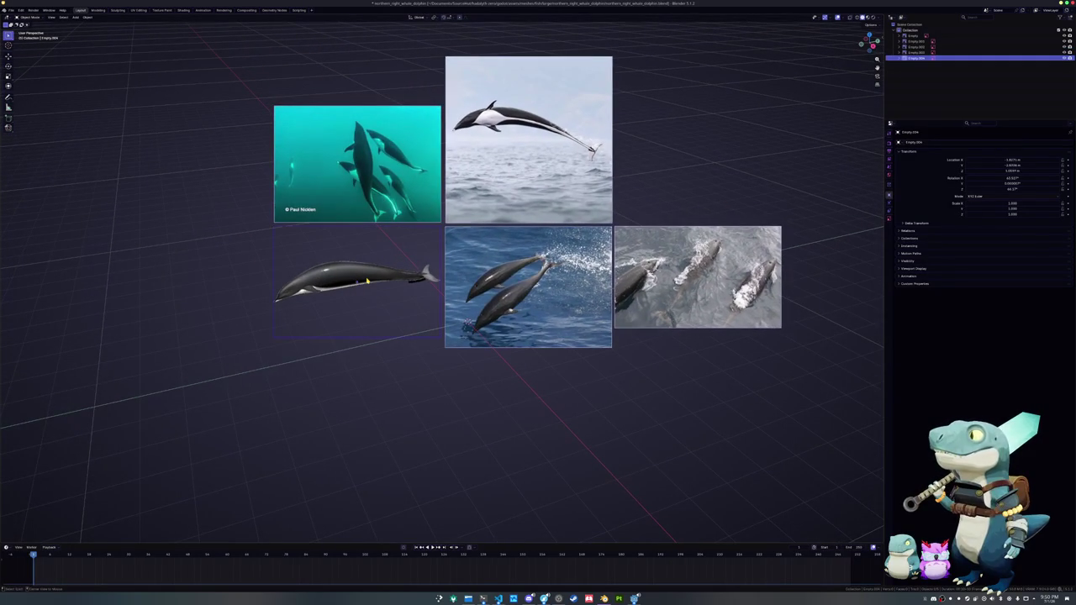
key("alt+r")
key("alt+g")
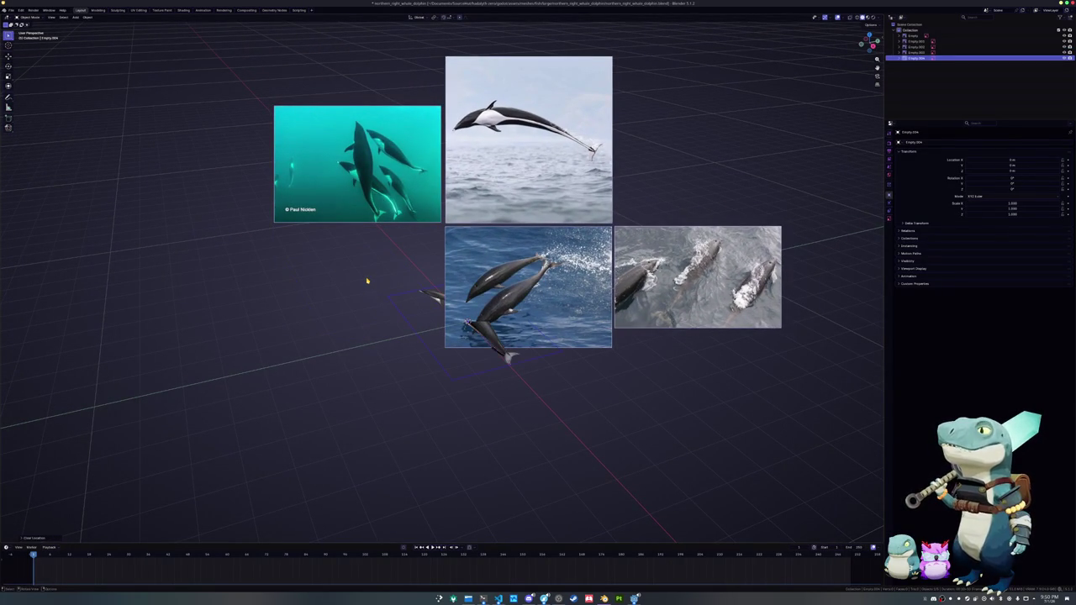
type("rx90")
key("Return")
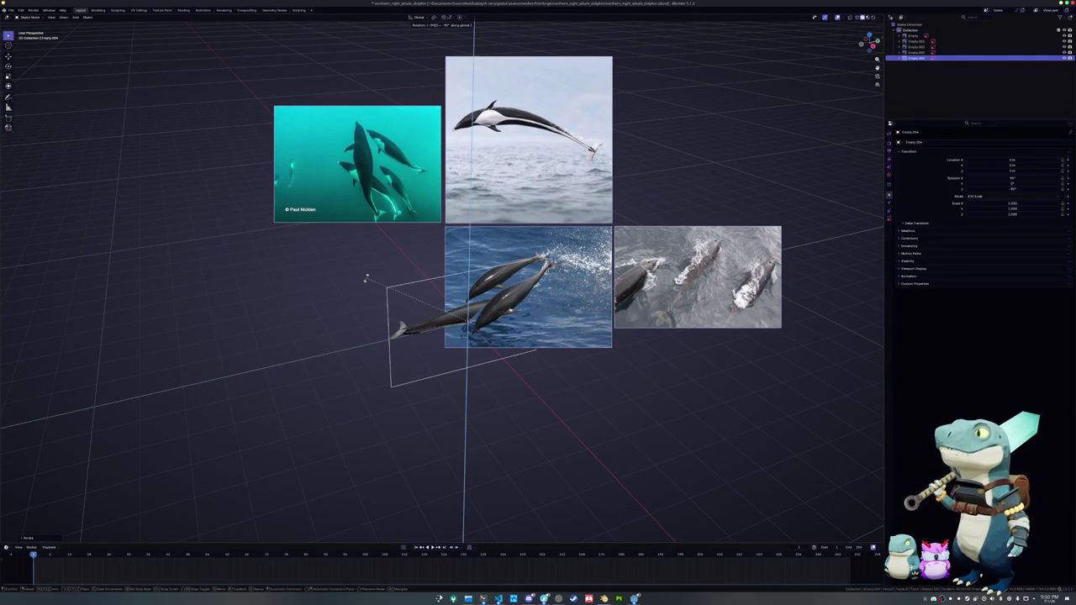
type("gx-1")
key("Return")
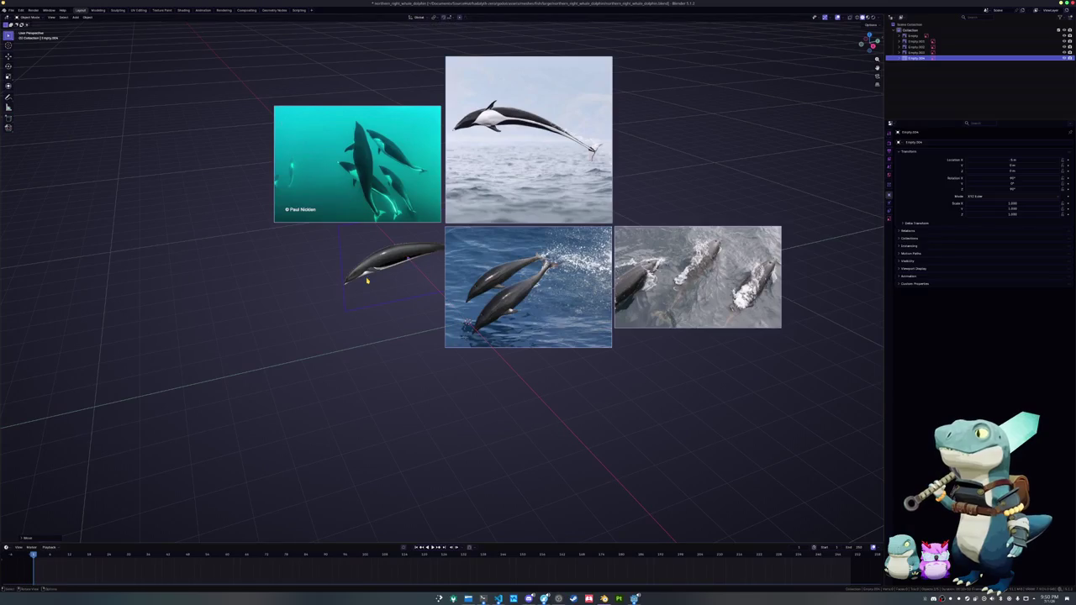
left_click(891, 220)
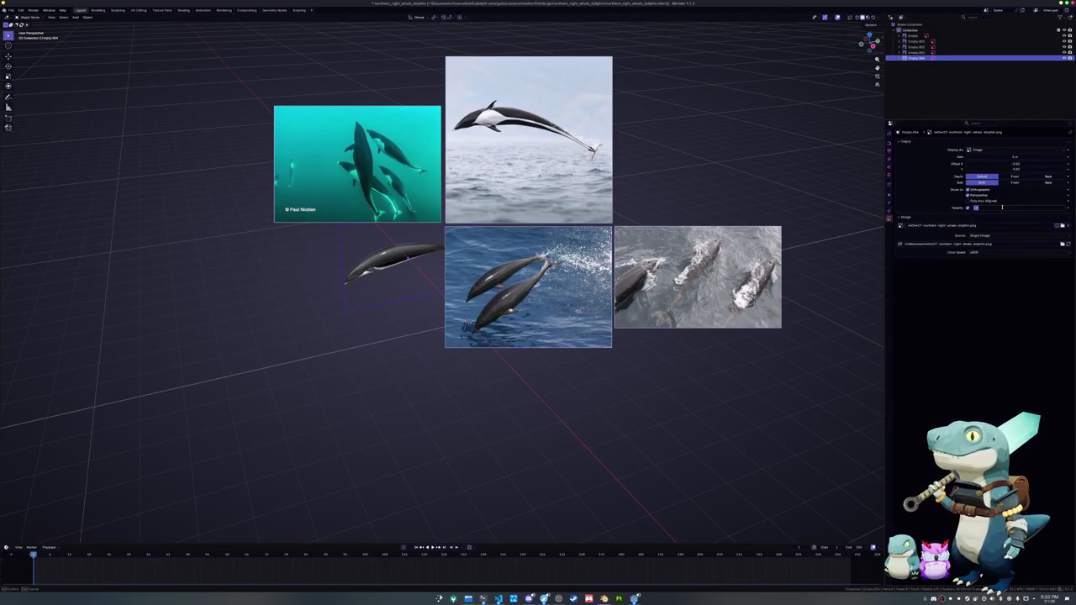
- Make the side-profile image semi-transparent and move two other photos along Z, then horizontally
left_click_drag(1002, 207, 1003, 210)
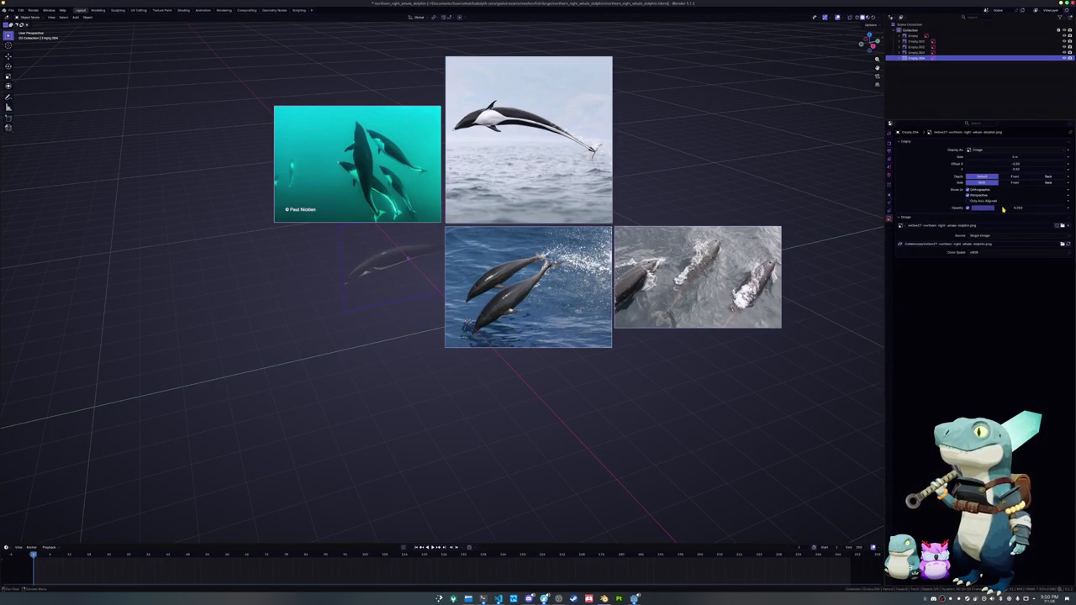
left_click(555, 284)
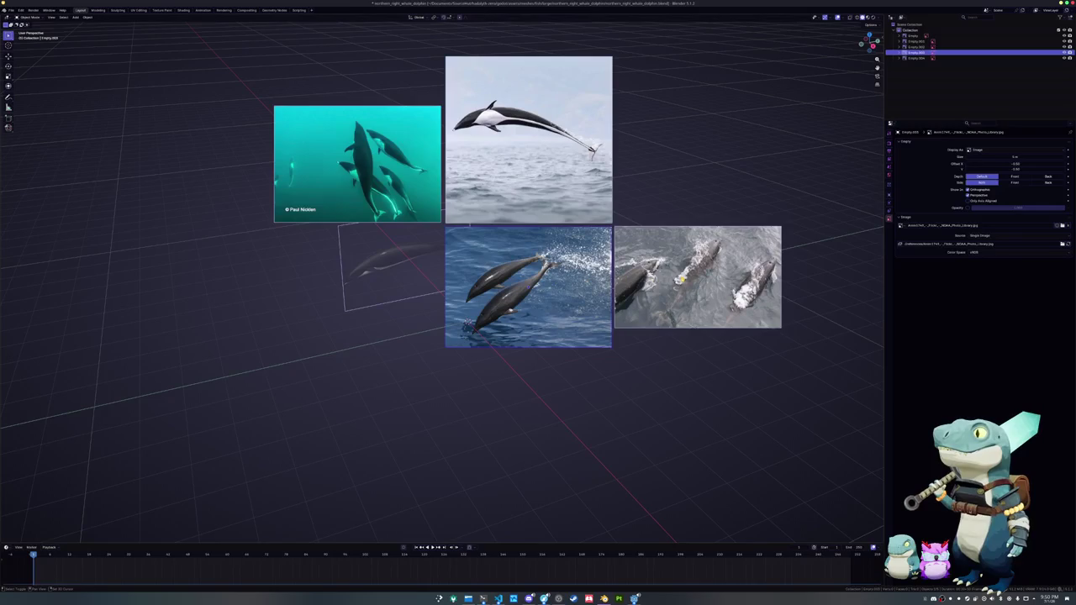
left_click(915, 46)
key("g")
key("z")
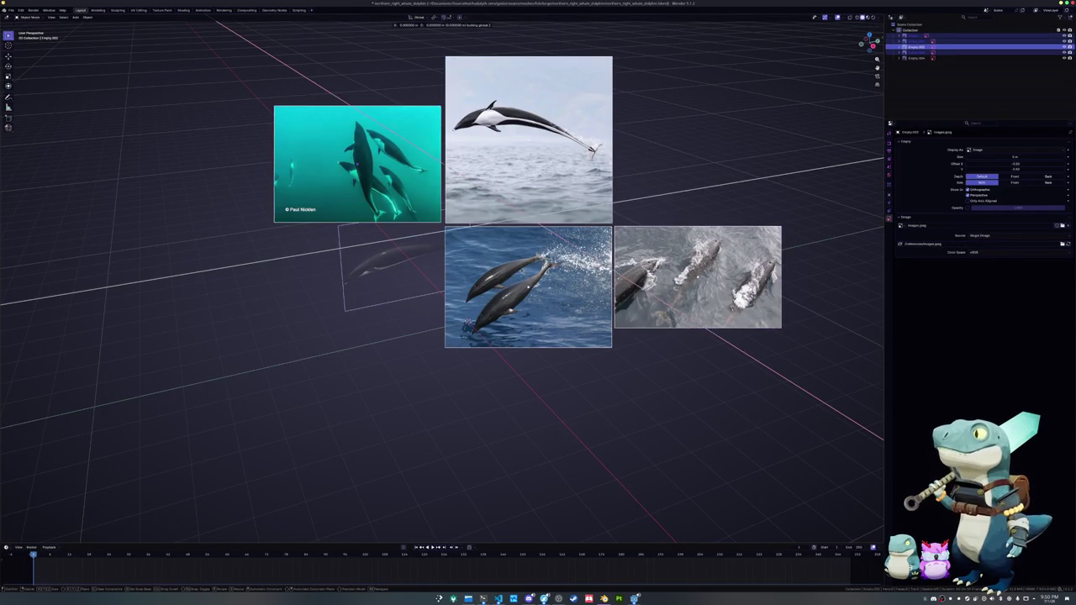
middle_click_drag(441, 278, 471, 252)
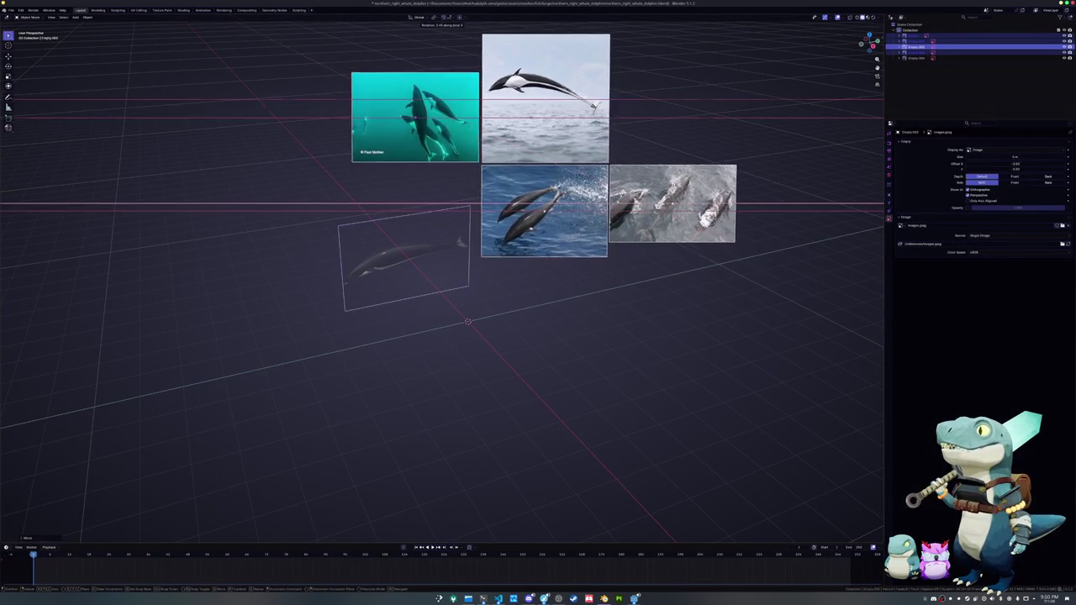
left_click(627, 233)
key("g")
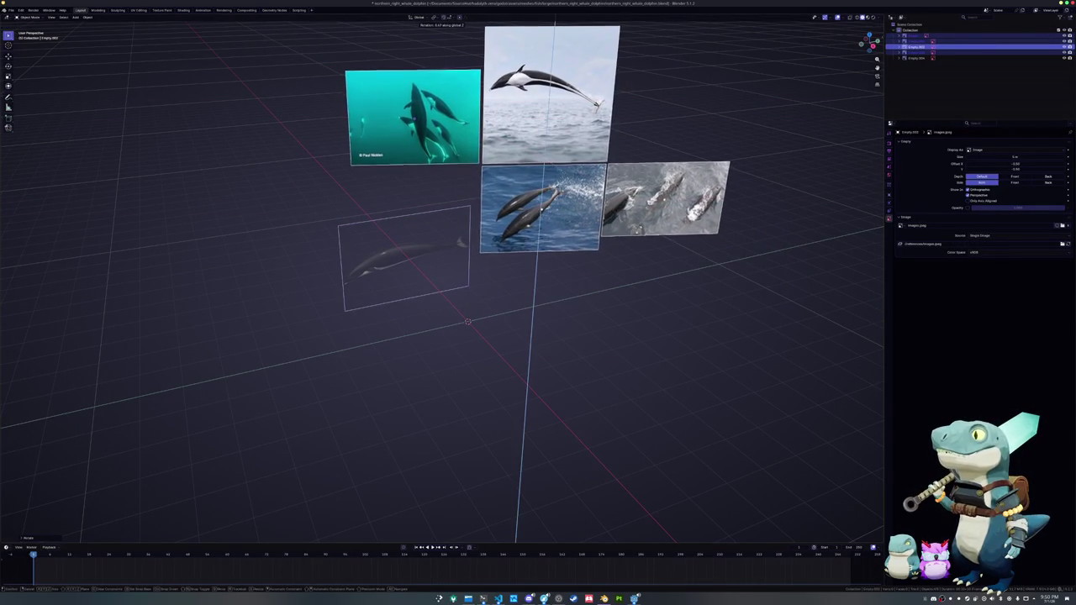
key("shift+z")
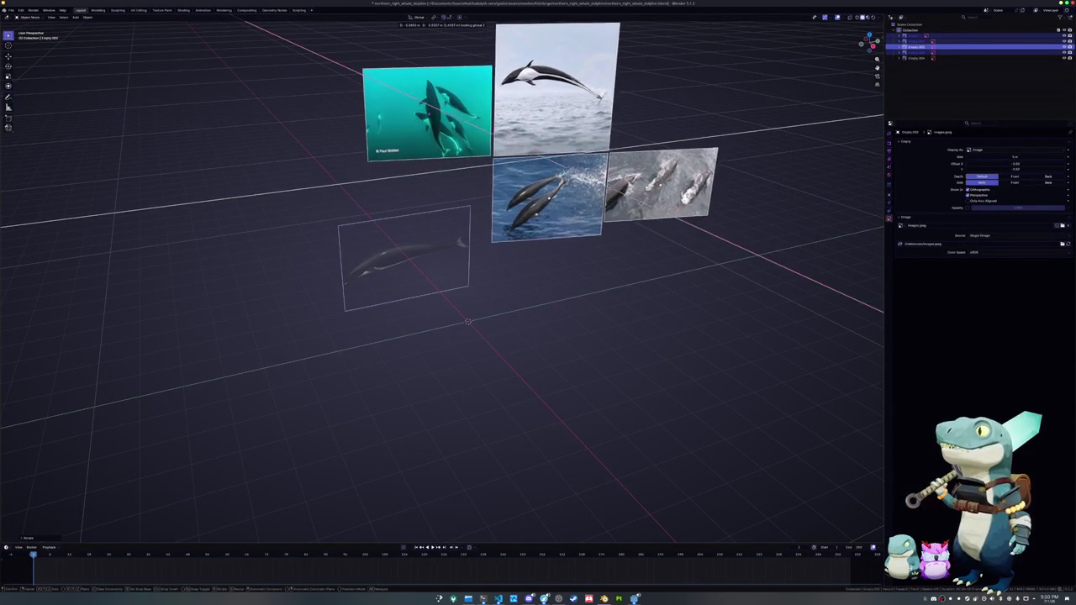
left_click(574, 300)
left_click(576, 304)
- In right orthographic view, rotate, scale and move the side image so the dolphin lies level
left_click(420, 275)
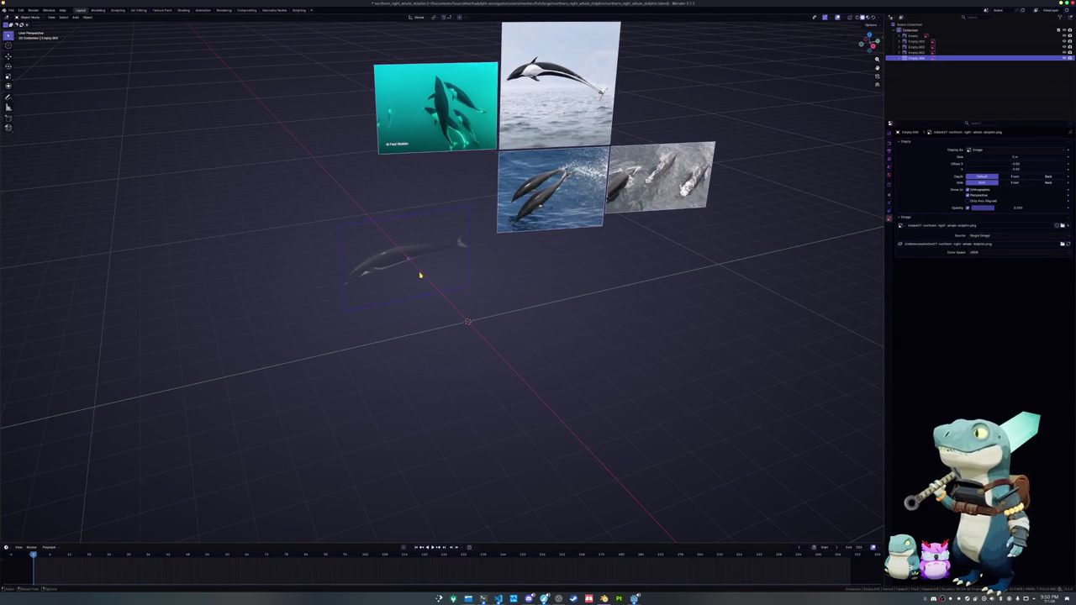
key("KP_3")
scroll(475, 301, "up", 3)
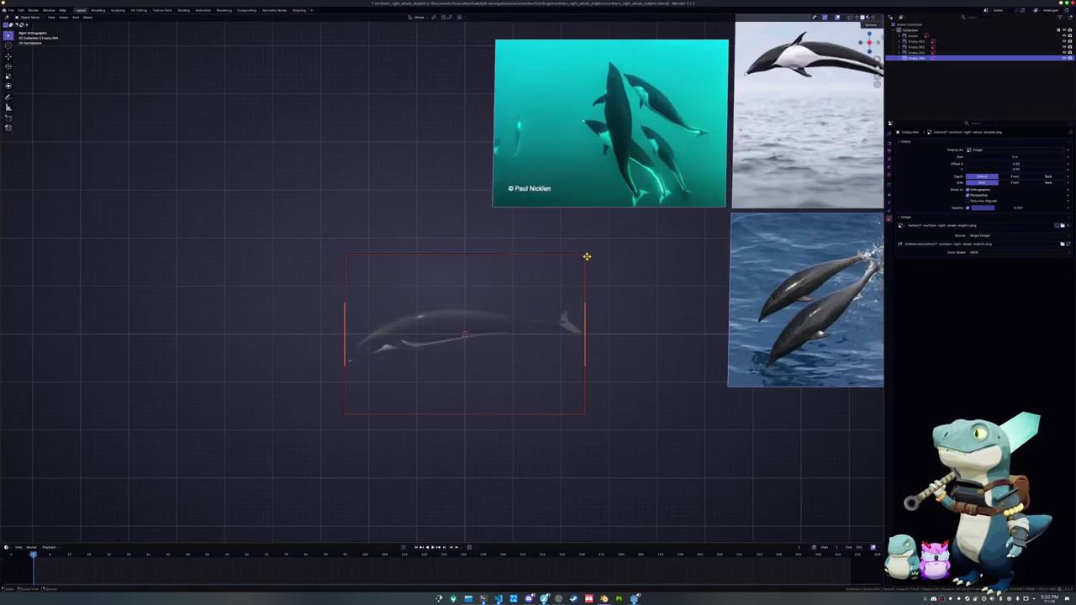
key("g")
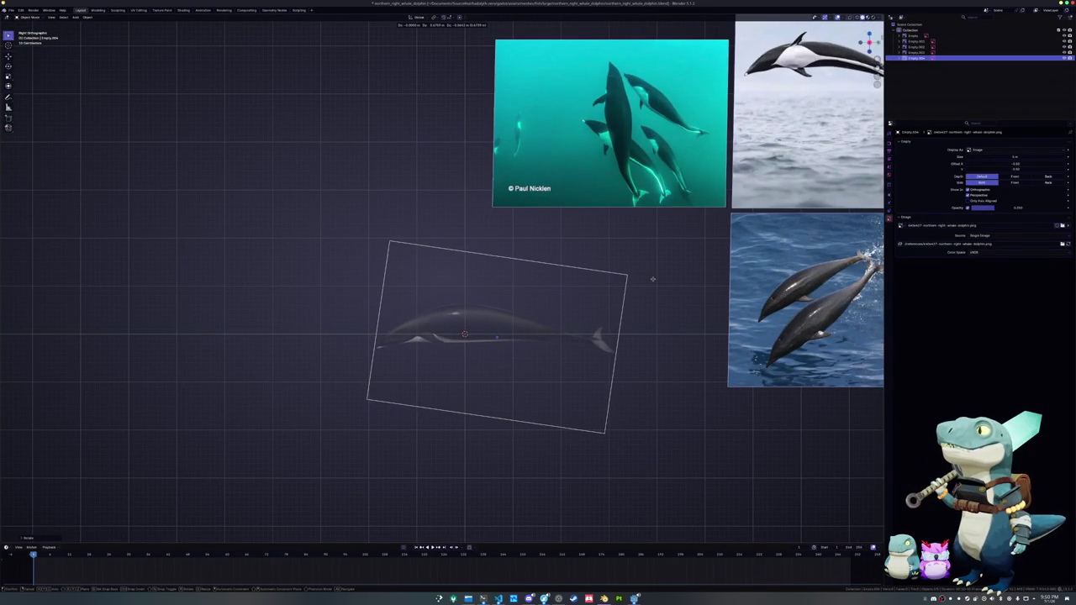
key("s")
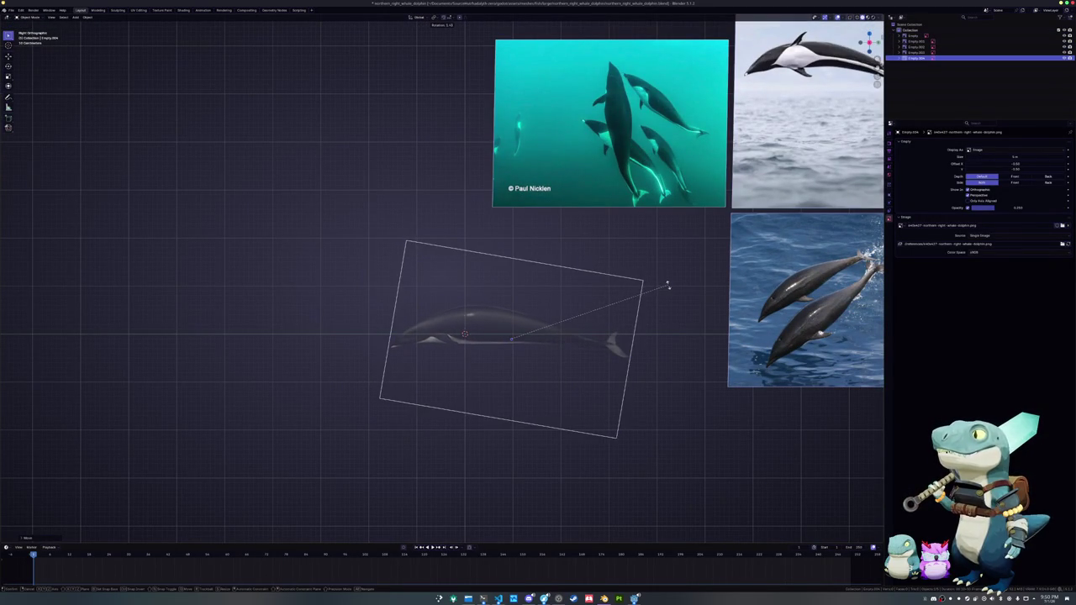
key("g")
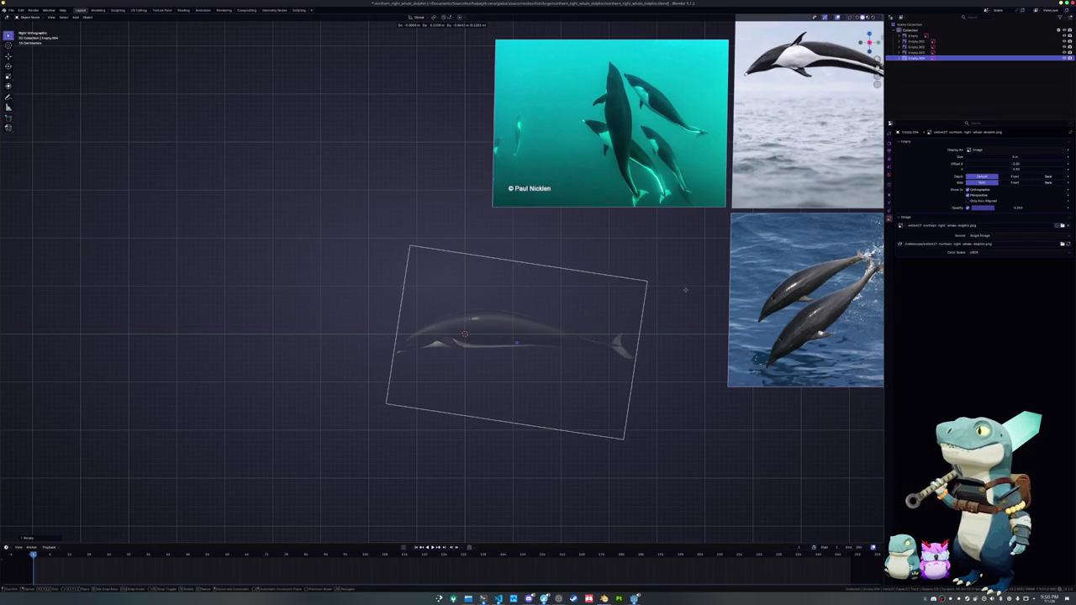
left_click(684, 289)
mouse_move(685, 293)
middle_mouse_down()
mouse_move(617, 313)
mouse_move(641, 320)
middle_mouse_up()
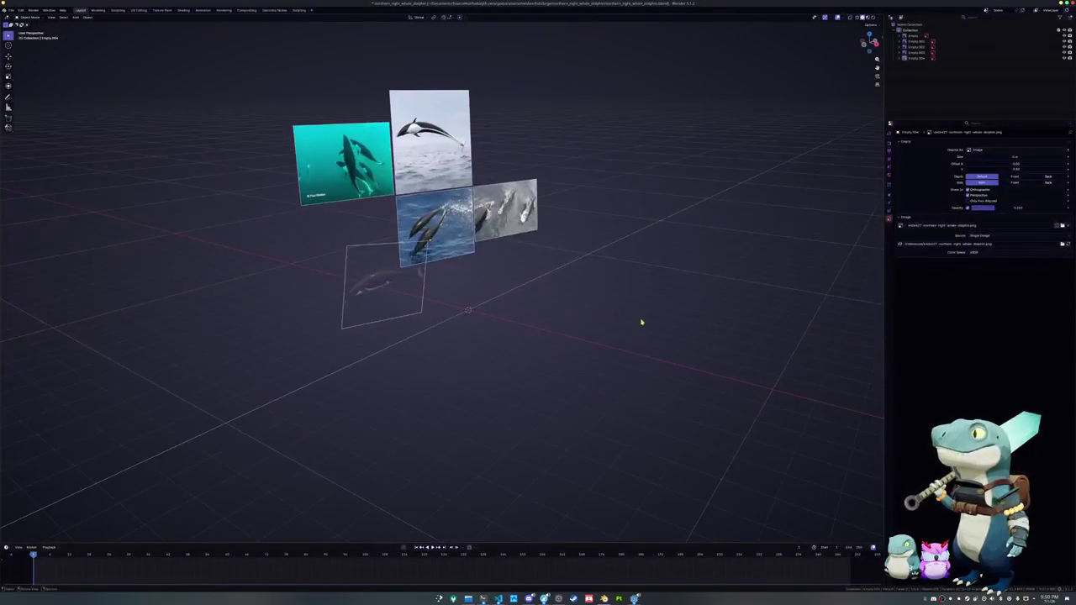
key("shift+a")
- Add a cube and cut it into mirrored halves with Auto Mirror in Edit Mode
left_click(672, 334)
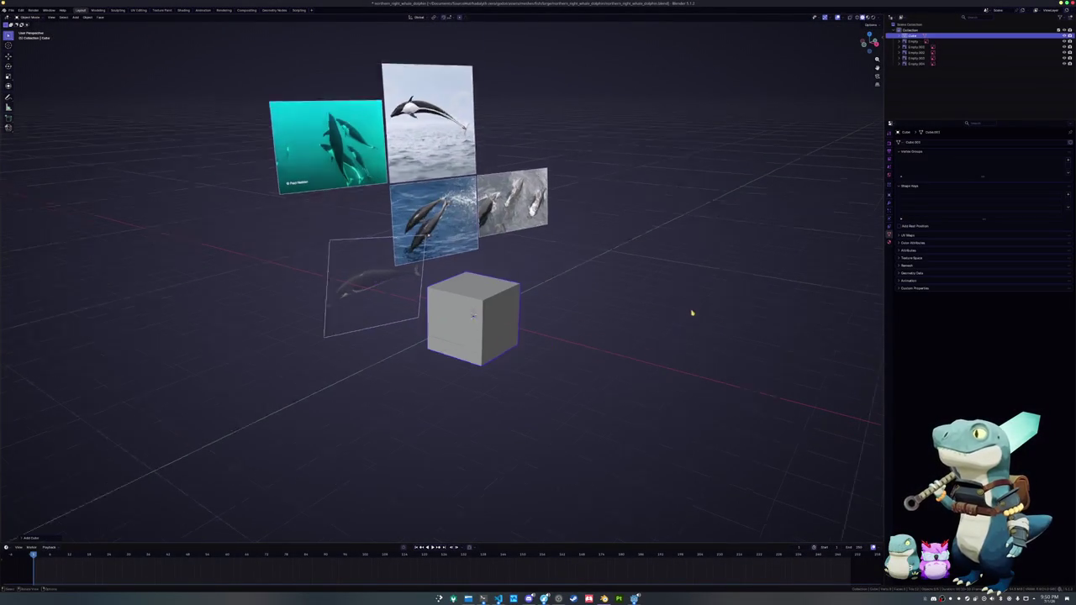
scroll(691, 312, "up", 2)
key("n")
key("Tab")
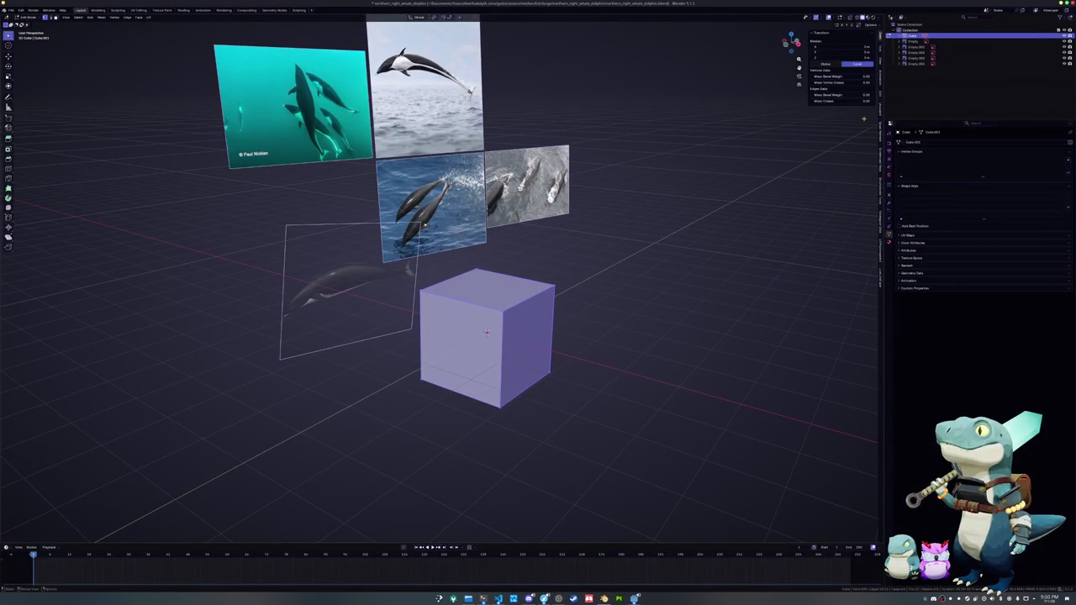
left_click(881, 95)
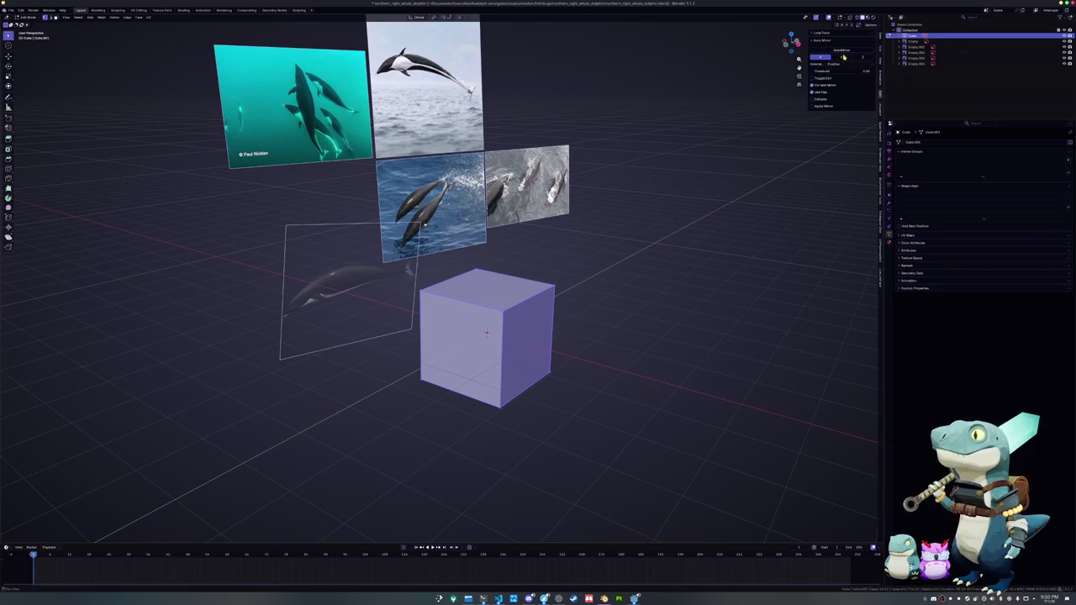
left_click(843, 56)
middle_click_drag(672, 319, 705, 312)
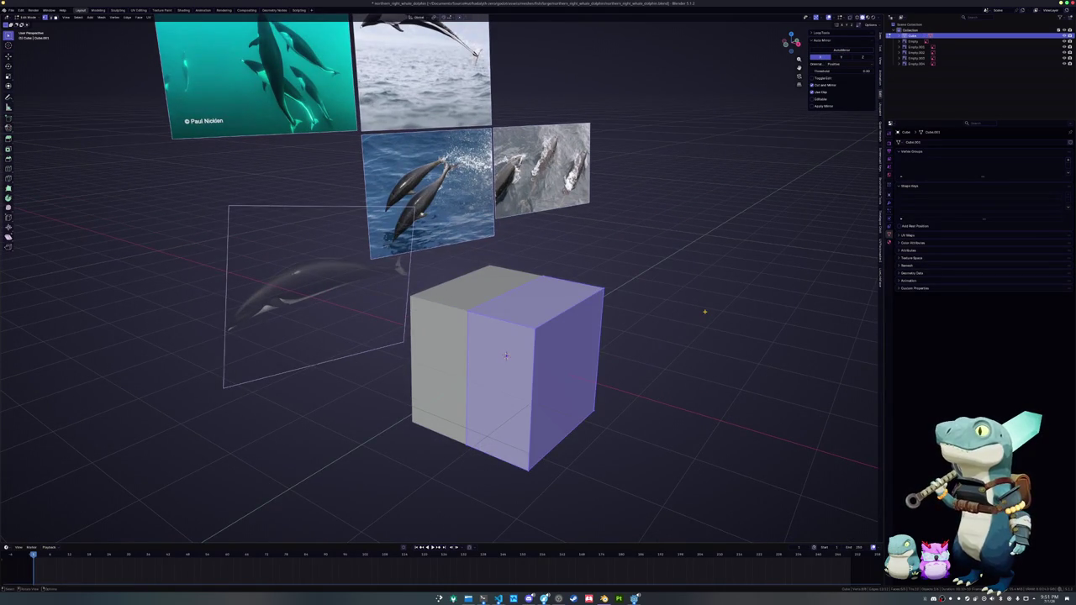
- In right side view, scale the cube to 0.5 over the dolphin's mid-body and deselect all
key("KP_1")
key("KP_3")
scroll(704, 311, "down", 3)
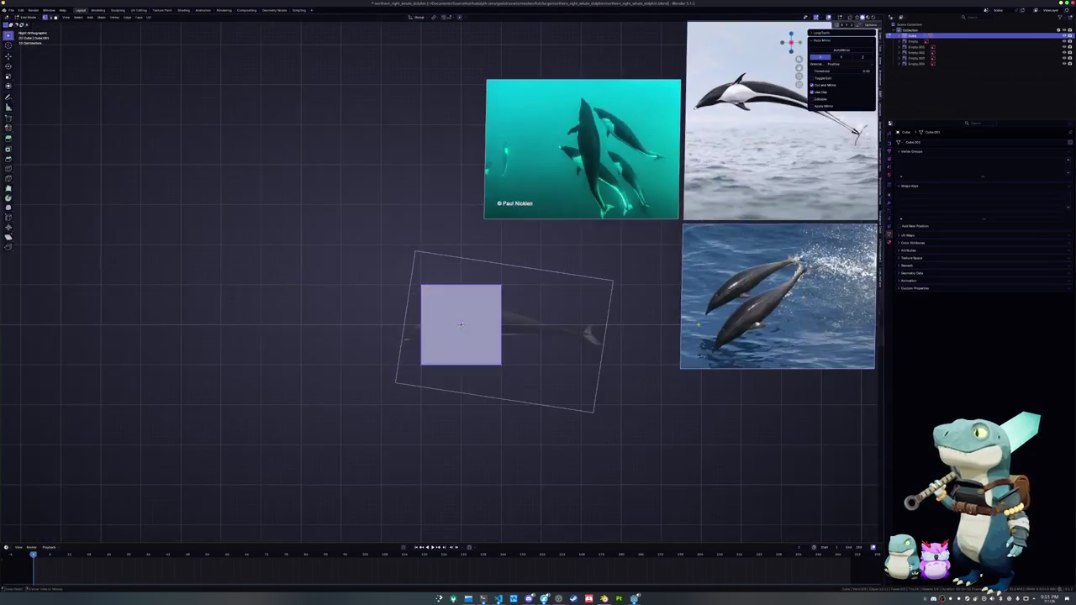
key("s")
scroll(462, 337, "up", 3)
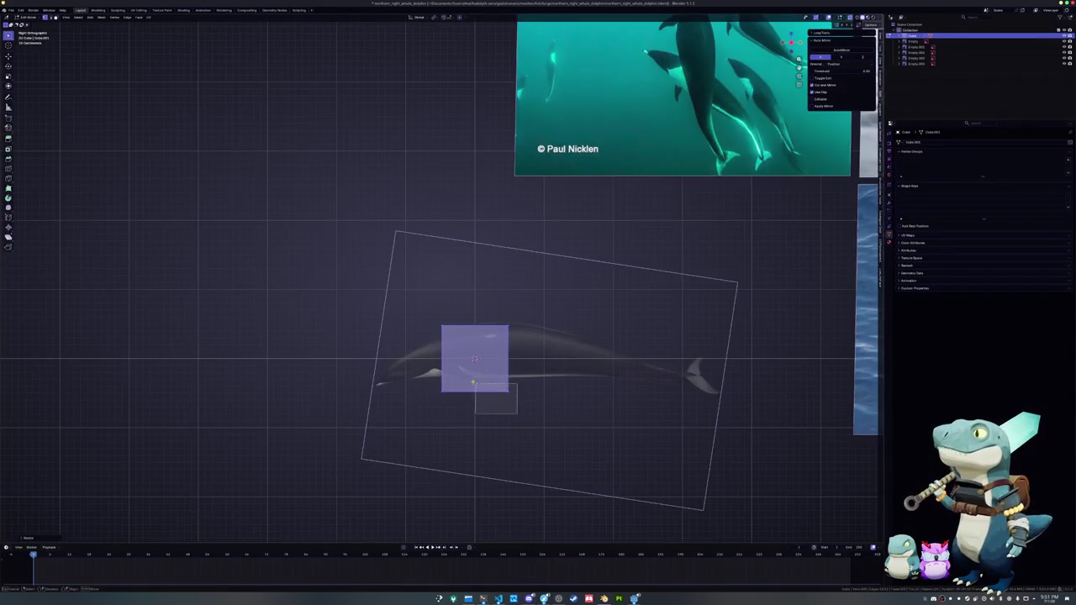
key("alt+a")
- Raise the box's rear top corner to the back line and lower the head-end corner to the forehead slope
scroll(474, 359, "up", 4)
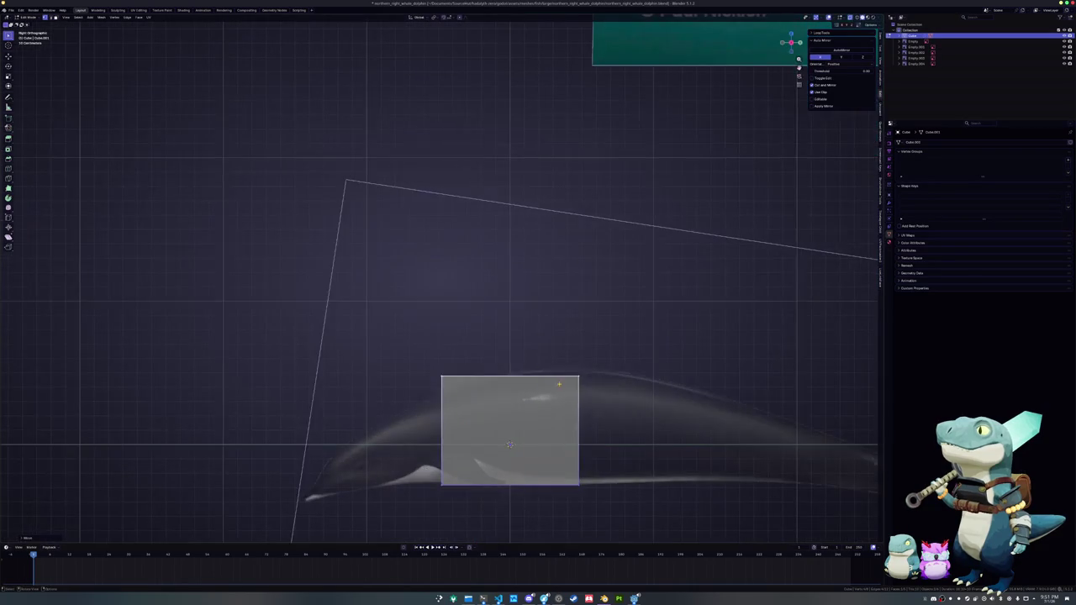
left_click(559, 385)
key("g")
key("z")
left_click(552, 344)
left_click(428, 373)
key("g")
key("z")
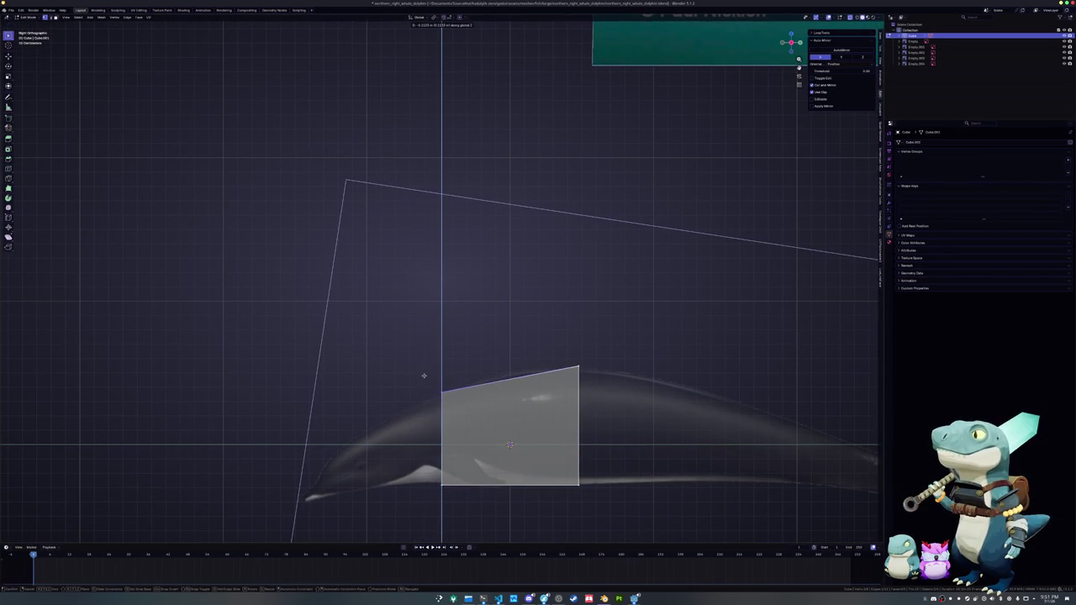
left_click(423, 376)
- Raise the middle top vertex and move the middle bottom vertex onto the dolphin's belly
left_click(502, 376)
key("g")
key("z")
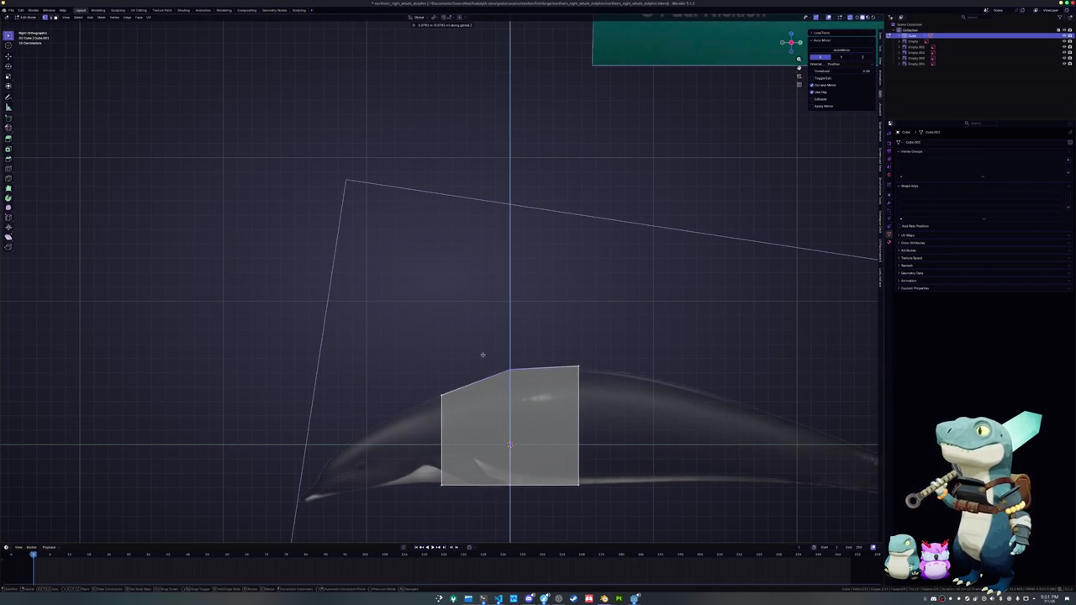
left_click(483, 354)
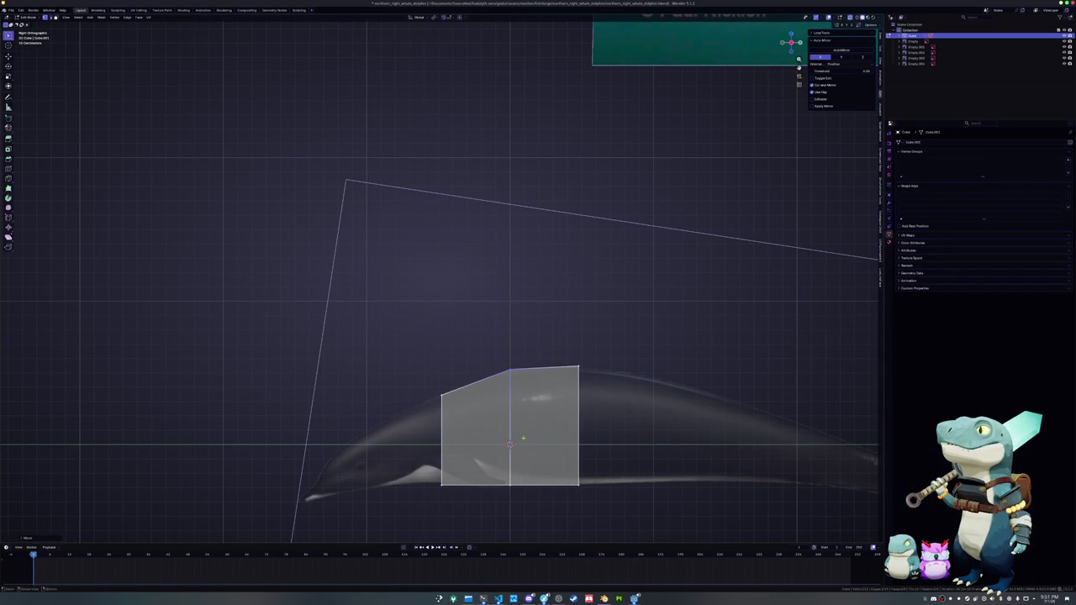
left_click(510, 485)
key("g")
key("z")
left_click(543, 487)
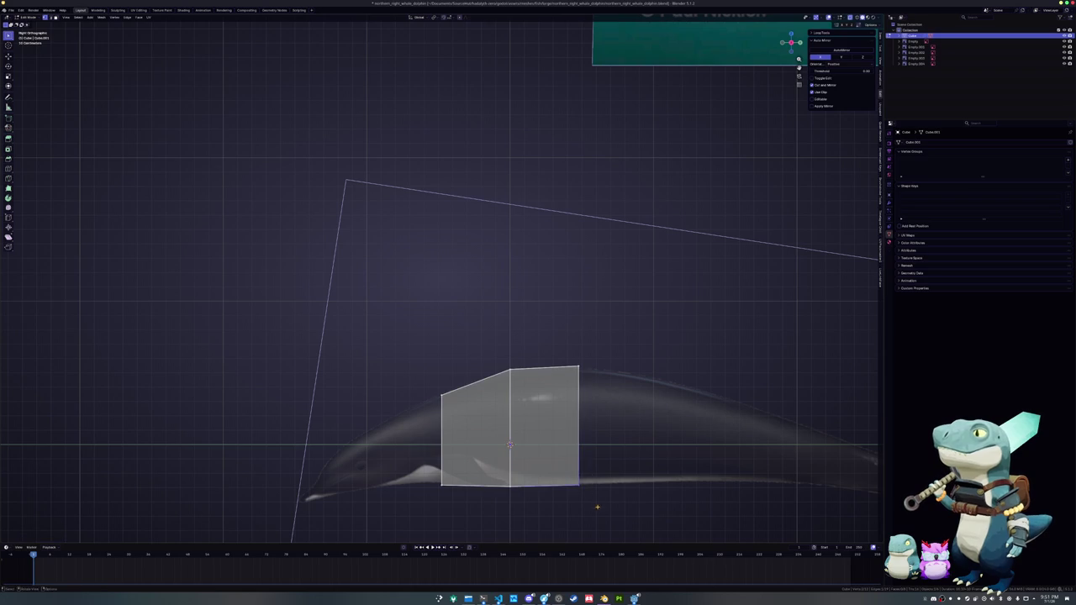
- Extend the box's rear end along Y and fit its top and bottom vertices to the back and belly
middle_click_drag(562, 336, 480, 310, "shift")
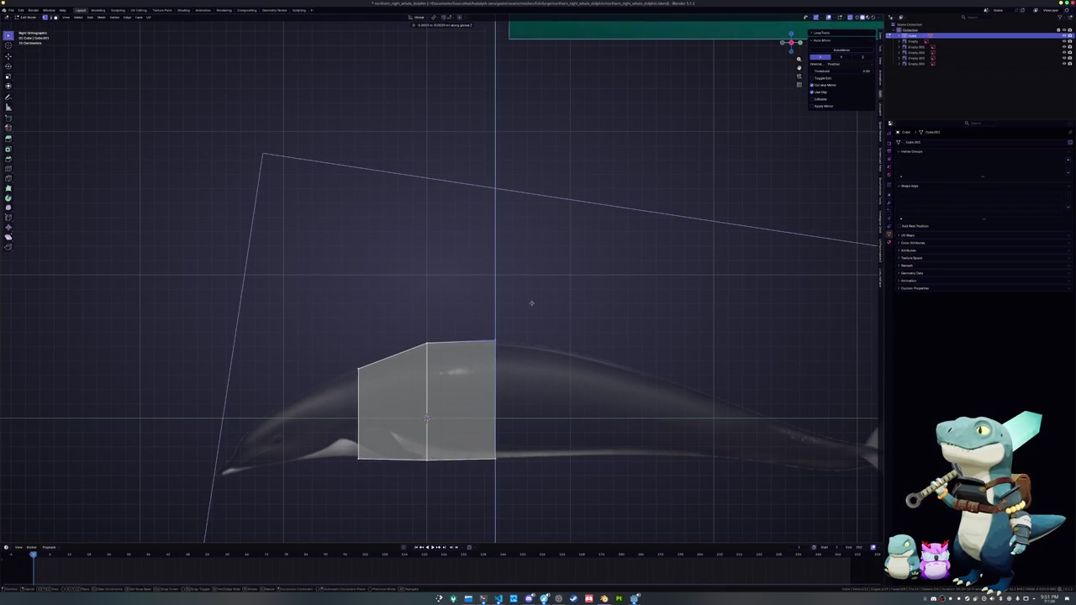
left_click_drag(509, 322, 465, 474)
key("g")
key("y")
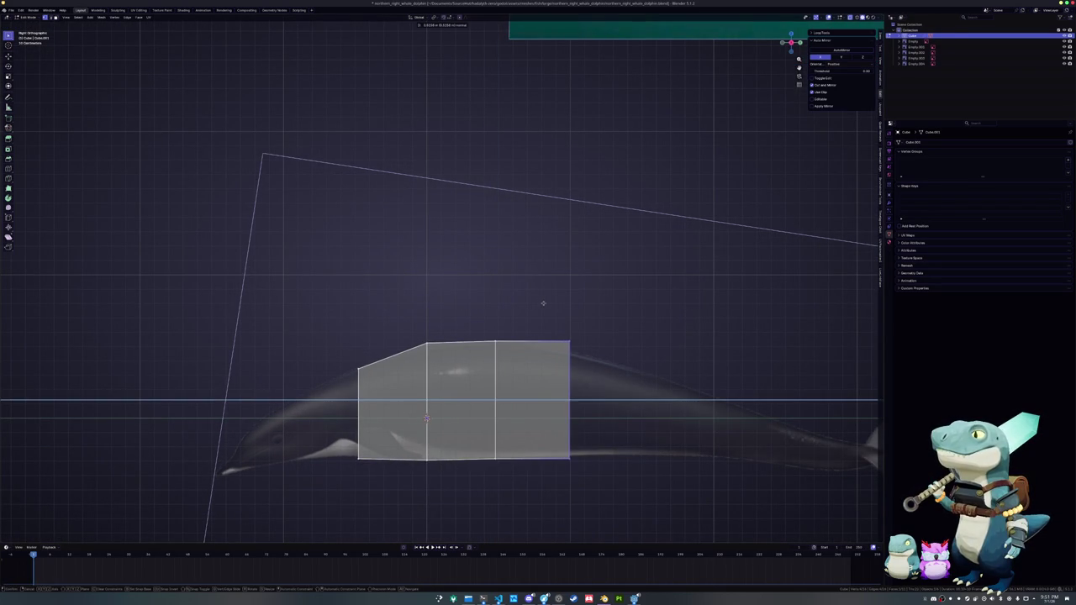
left_click(543, 303)
left_click_drag(546, 319, 600, 358)
key("g")
key("z")
left_click(553, 327)
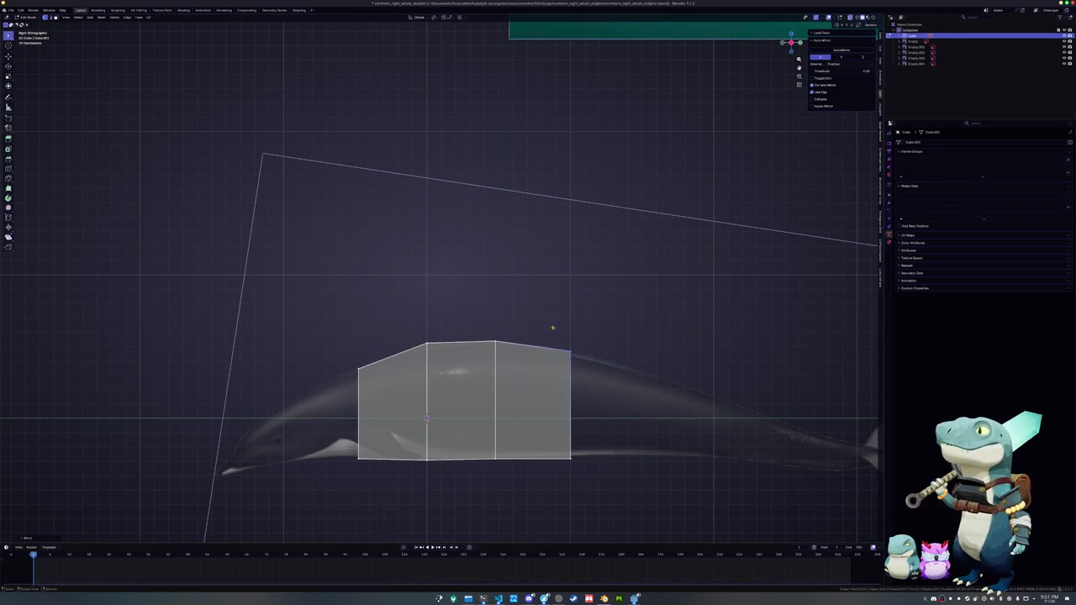
left_click_drag(589, 474, 561, 436)
key("g")
key("z")
left_click(560, 439)
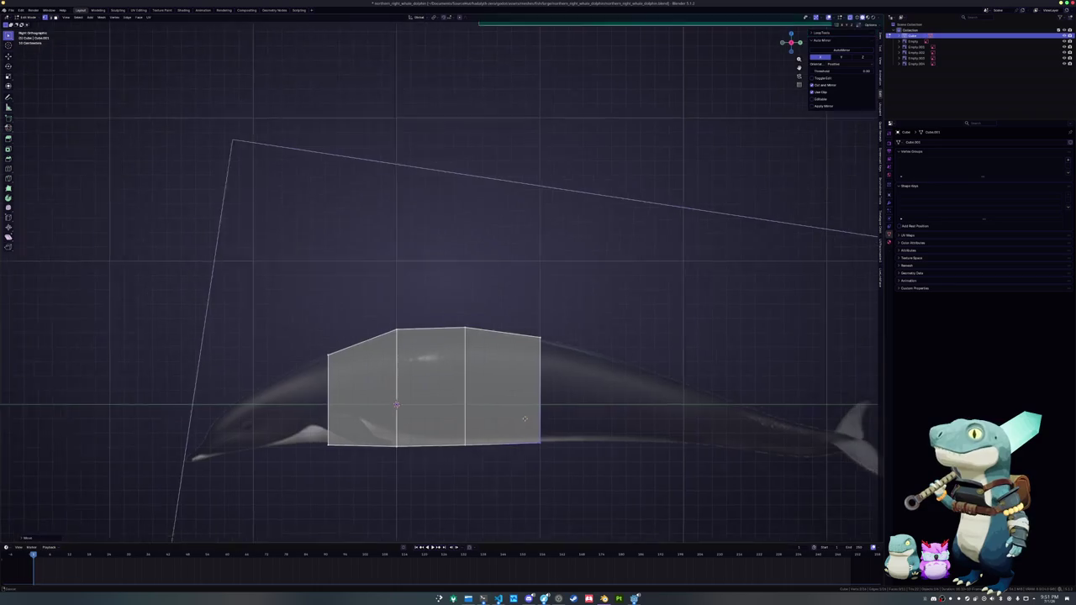
- Extend the body further toward the tail, lower its rear top, add an edge loop, and adjust the bottom edge
scroll(560, 439, "down", 3)
left_click(446, 403)
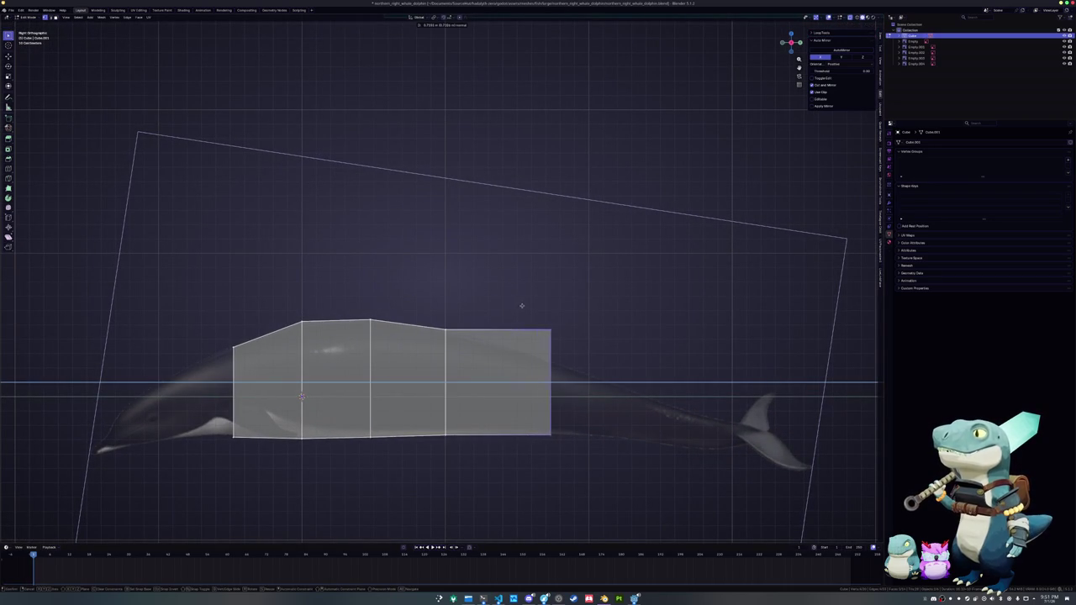
left_click(561, 303)
left_click(588, 330)
key("g")
key("z")
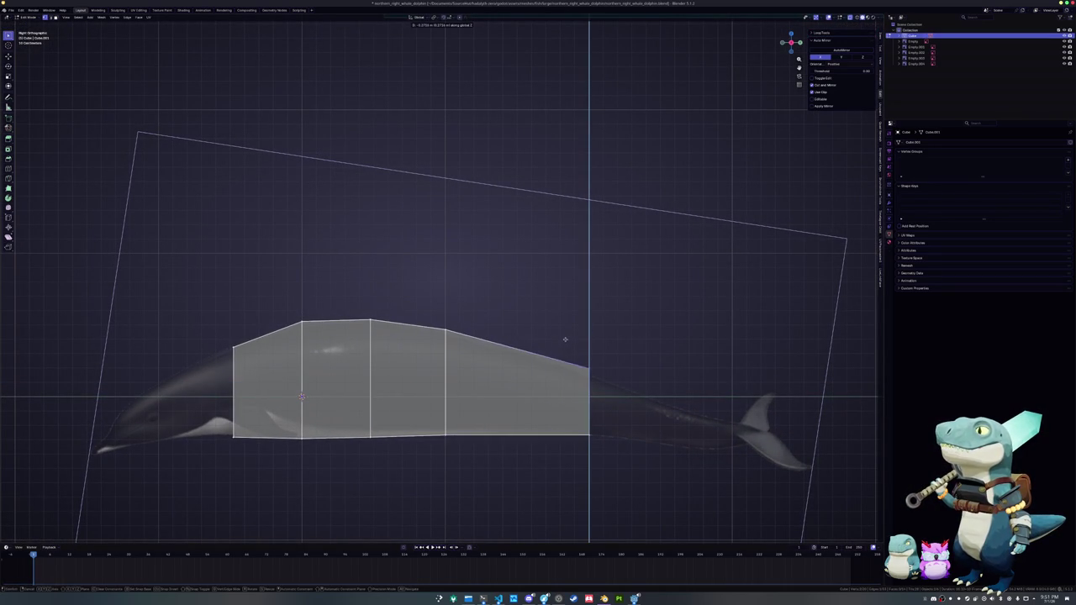
left_click(566, 347)
key("ctrl+r")
left_click(526, 361)
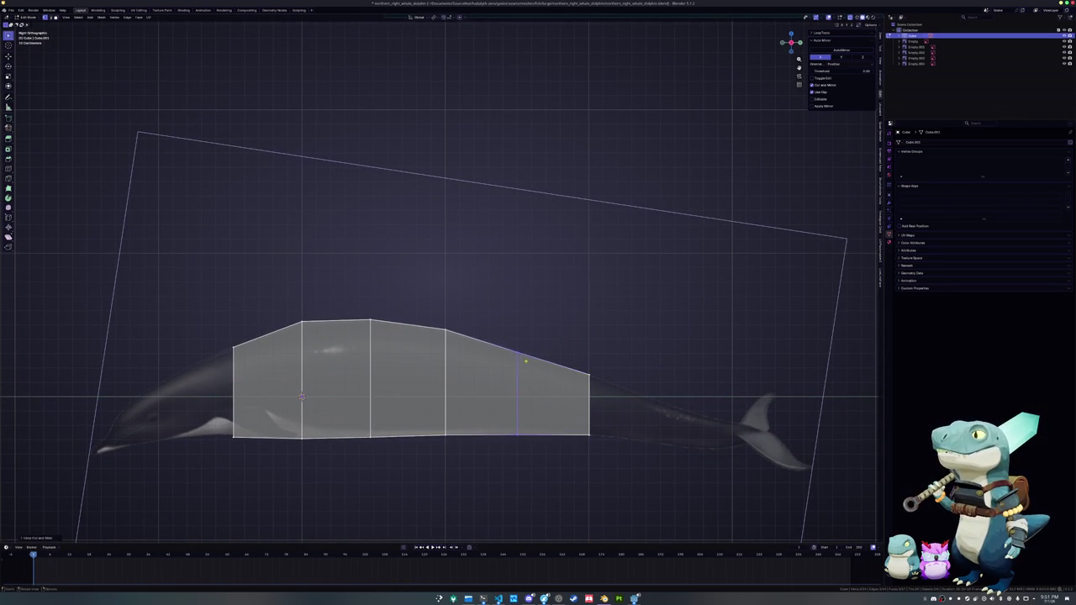
left_click(481, 436)
key("g")
key("z")
left_click(415, 427)
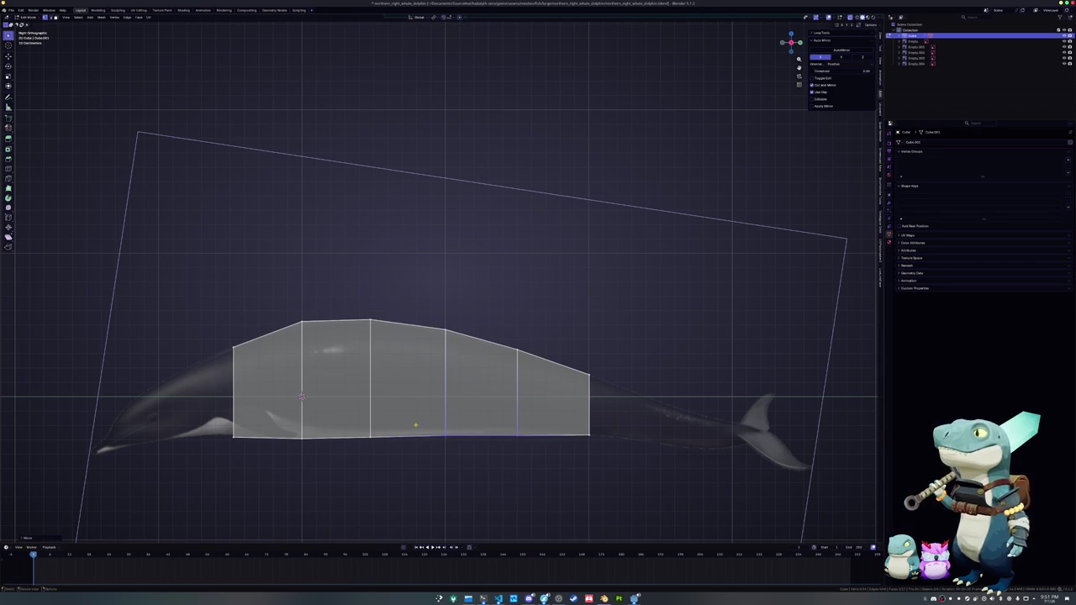
- Extrude a new tail section and lower its top rear vertex to the tail stock
middle_click_drag(480, 454, 552, 409, "shift")
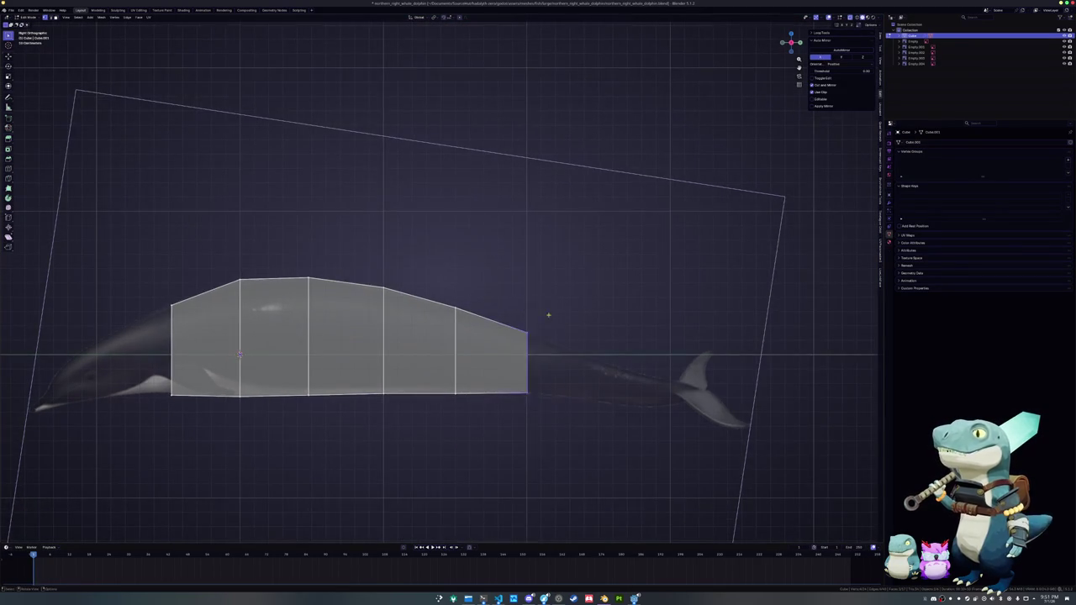
scroll(548, 312, "up", 2)
middle_click_drag(628, 342, 521, 312, "shift")
key("e")
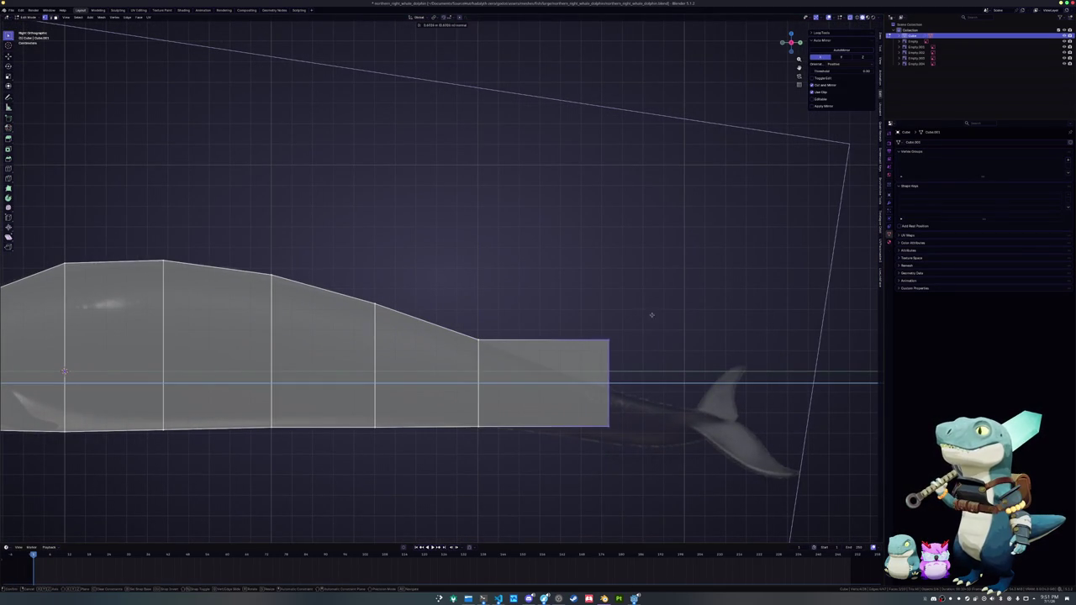
left_click(728, 313)
left_click(648, 314)
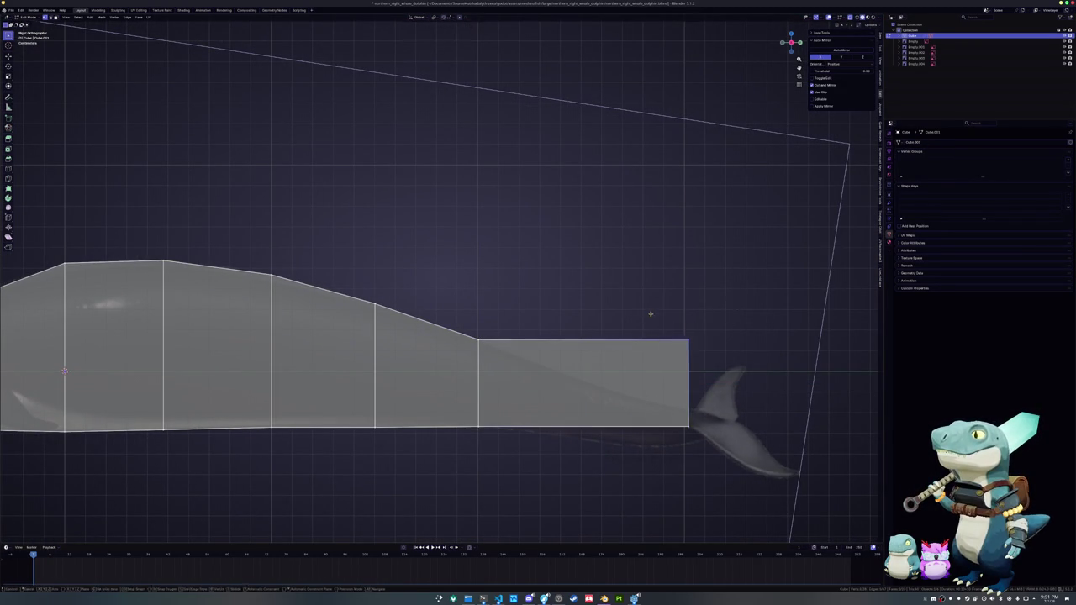
key("g")
key("z")
left_click(659, 341)
- Raise the tail section's bottom vertex and refine its top to taper the tail end
left_click_drag(645, 405, 697, 435)
key("g")
key("z")
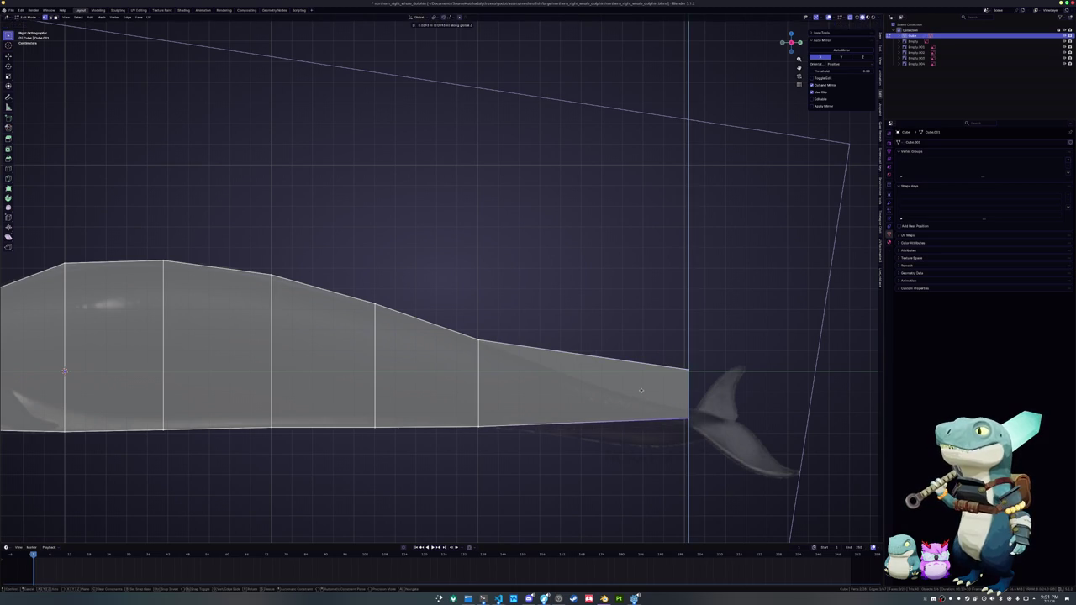
left_click(697, 427)
left_click_drag(706, 385, 674, 361)
key("g")
key("z")
left_click(647, 350)
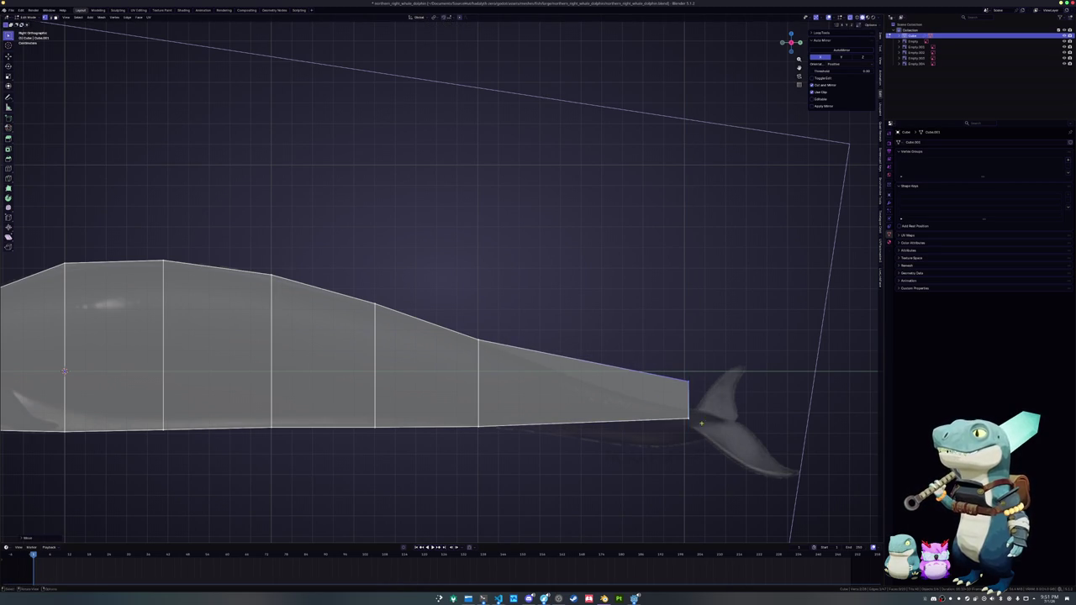
key("g")
key("z")
left_click(664, 353)
- Extrude the tail end edge further right to form the tail tip, leaving its height unchanged
scroll(286, 282, "down", 1)
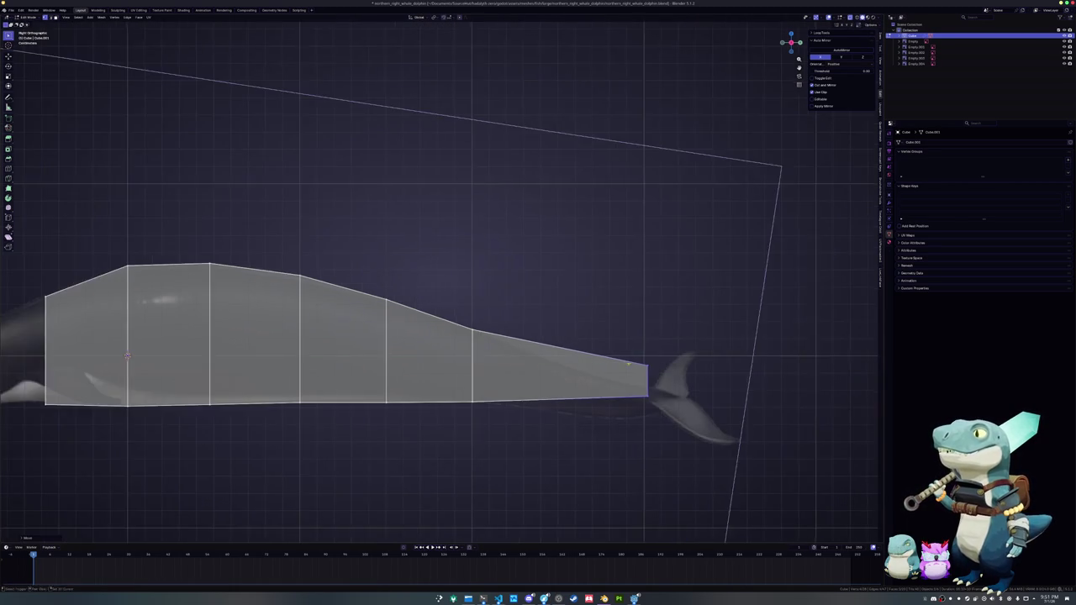
middle_click_drag(418, 298, 348, 276, "shift")
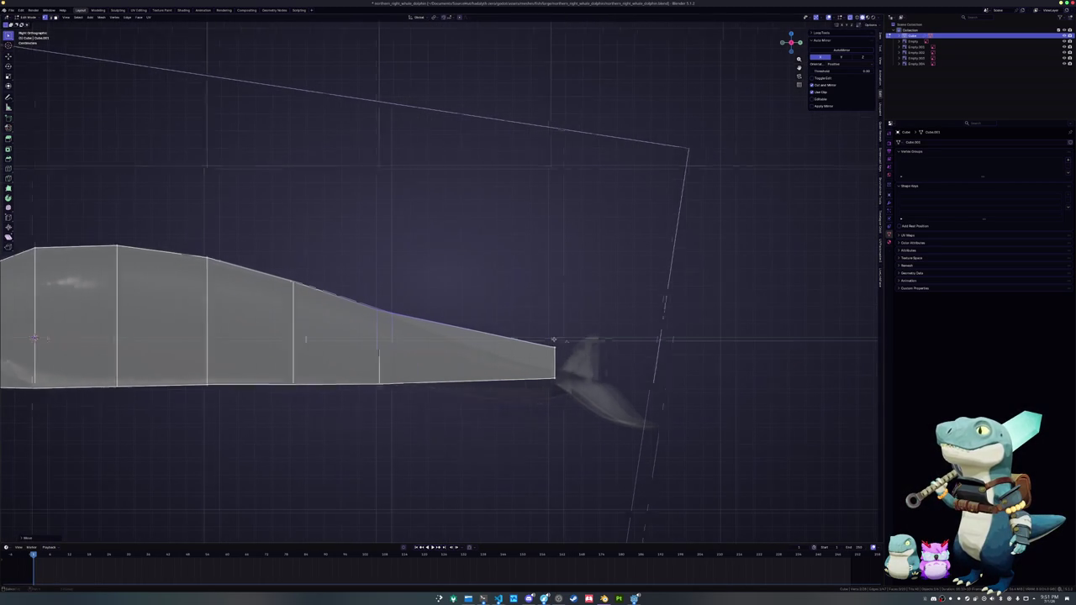
left_click(563, 361)
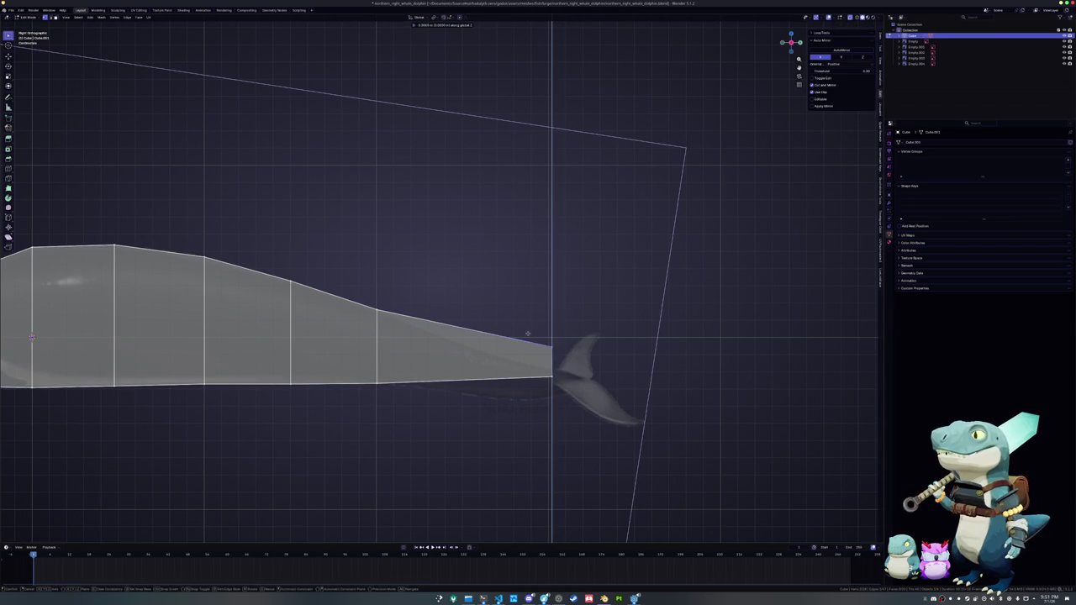
left_click(548, 353)
key("e")
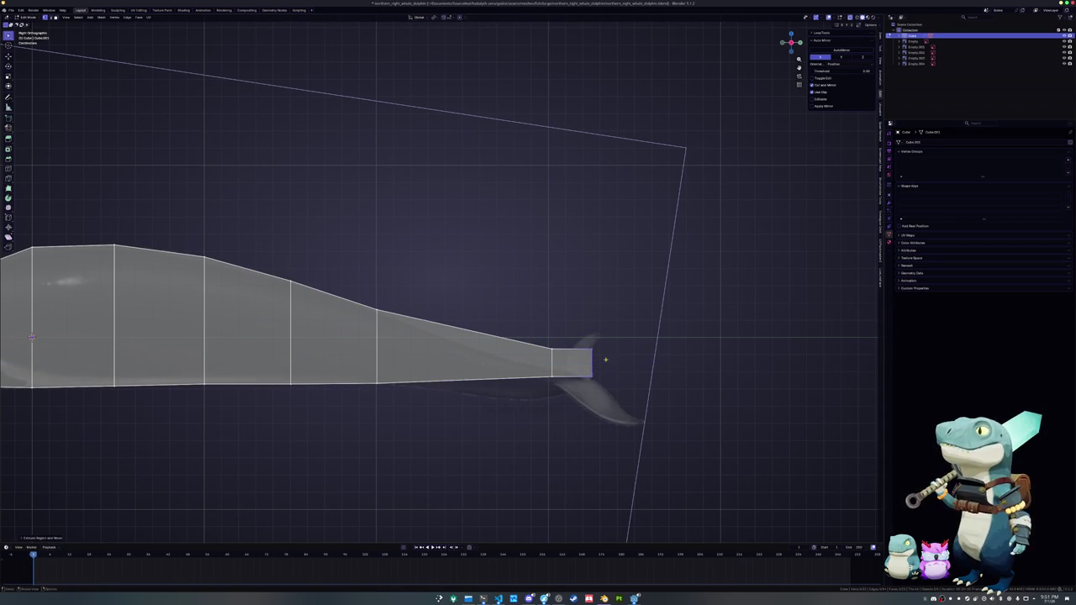
left_click(579, 344)
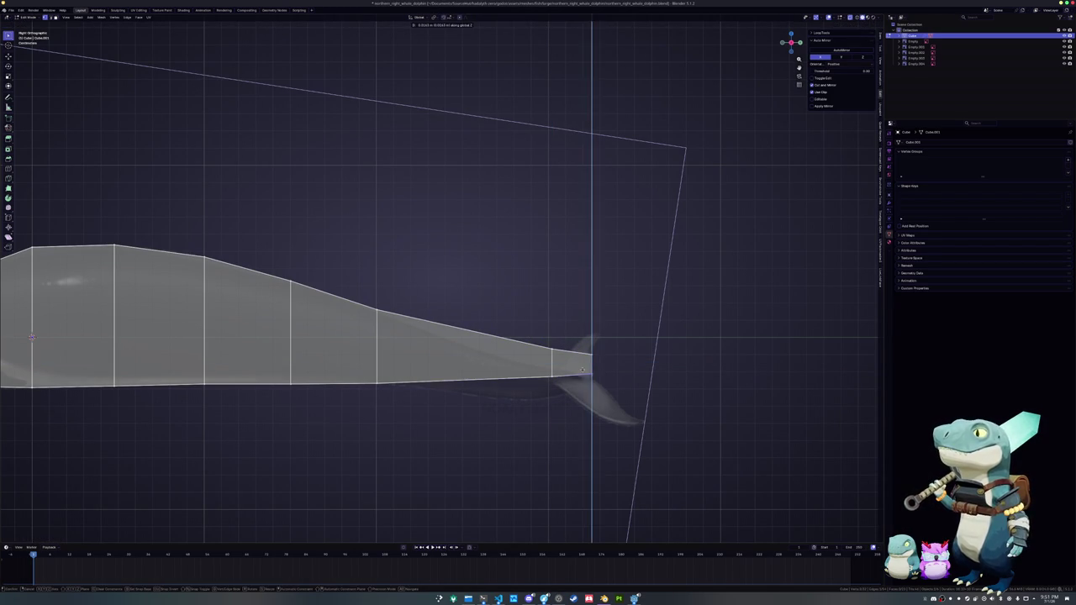
key("g")
key("z")
right_click(581, 343)
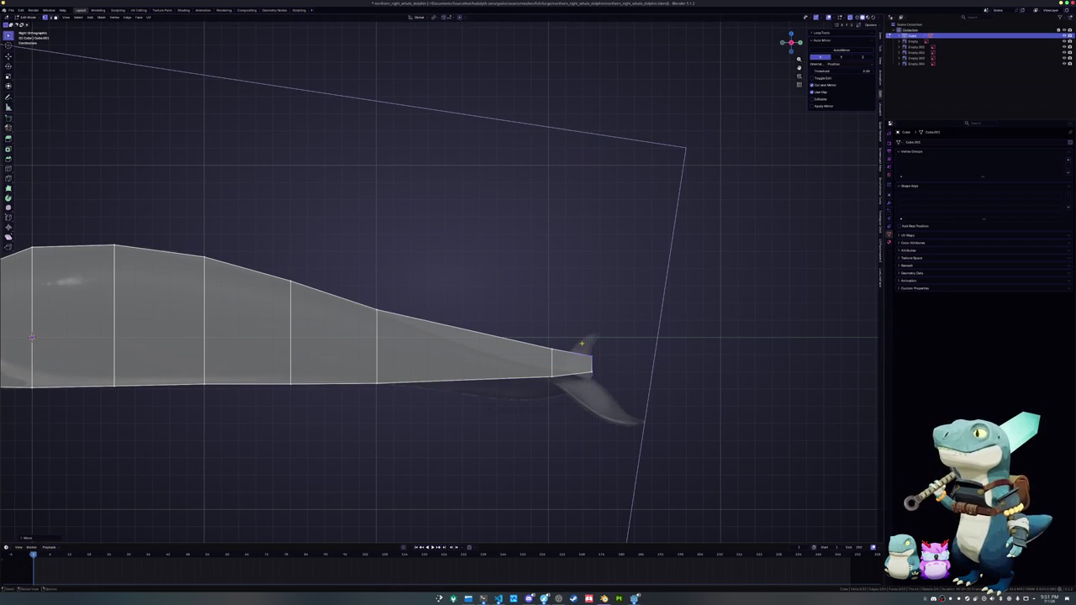
key("g")
key("z")
right_click(585, 368)
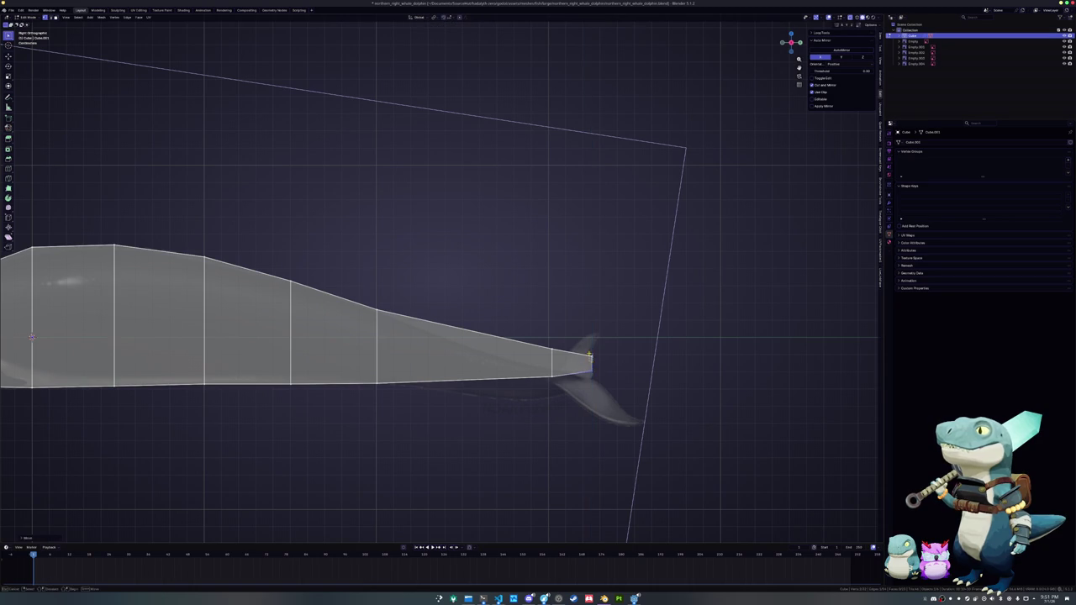
key("g")
key("z")
right_click(592, 346)
key("g")
key("z")
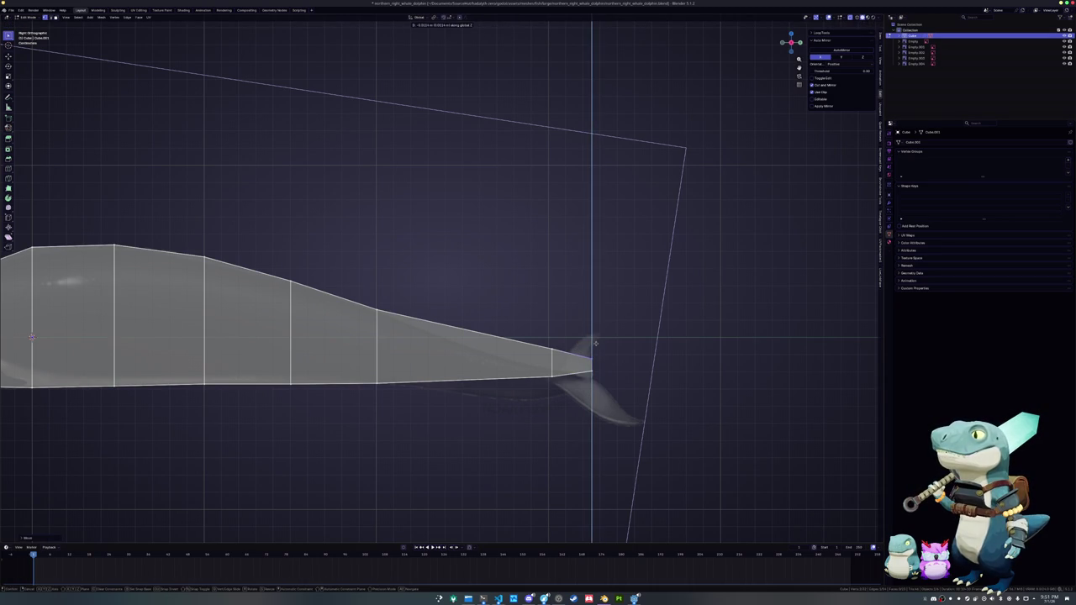
right_click(595, 343)
- Extrude the front end forward along Y, lowering the front top vertex and raising the next one back
scroll(595, 343, "down", 3)
middle_click_drag(595, 343, 841, 353, "shift")
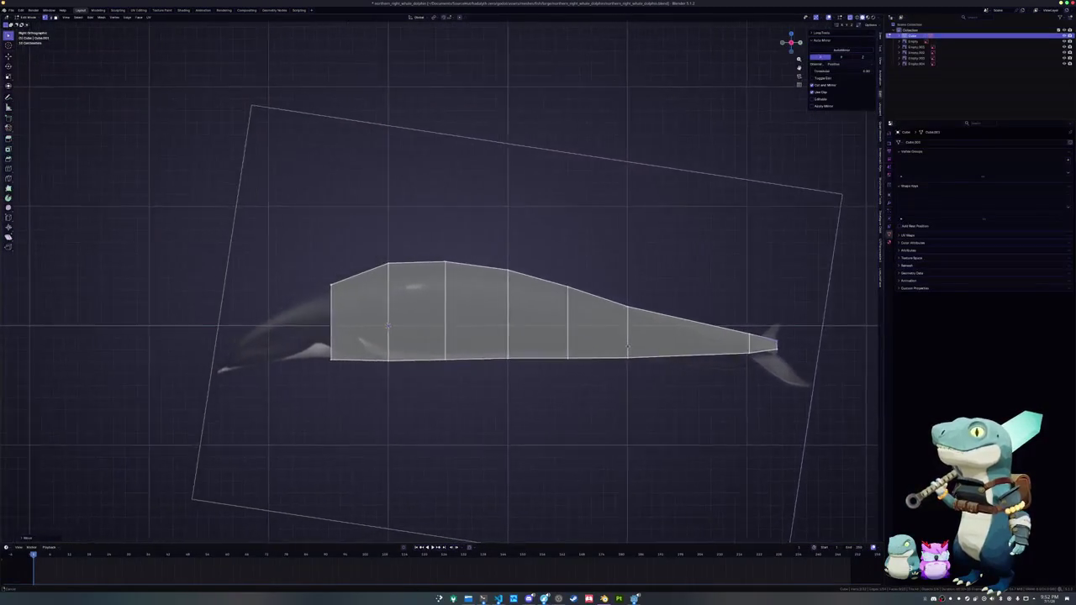
left_click_drag(414, 377, 358, 272)
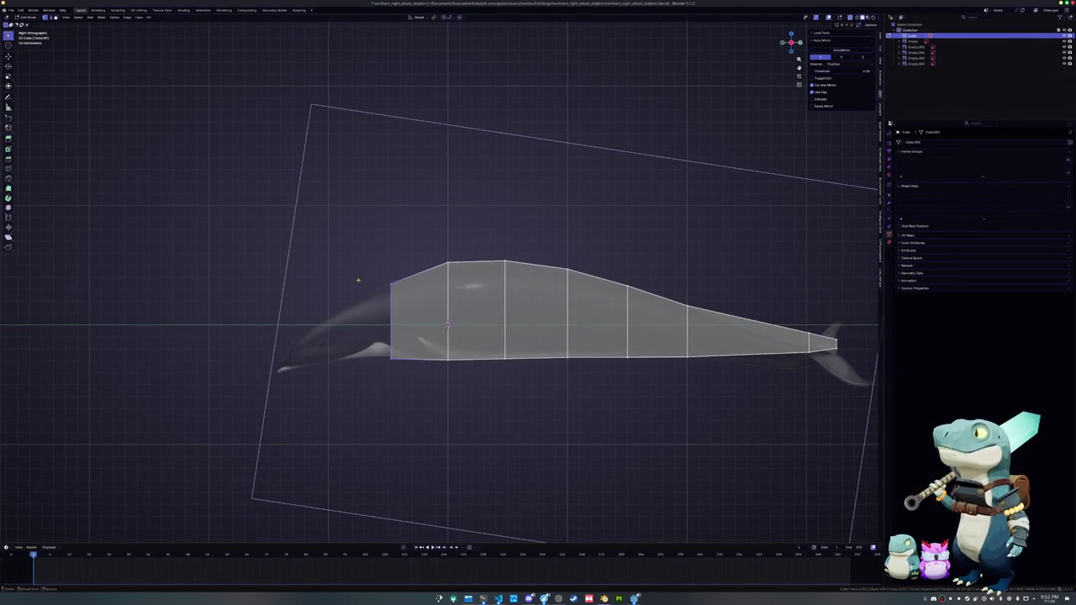
key("e")
key("y")
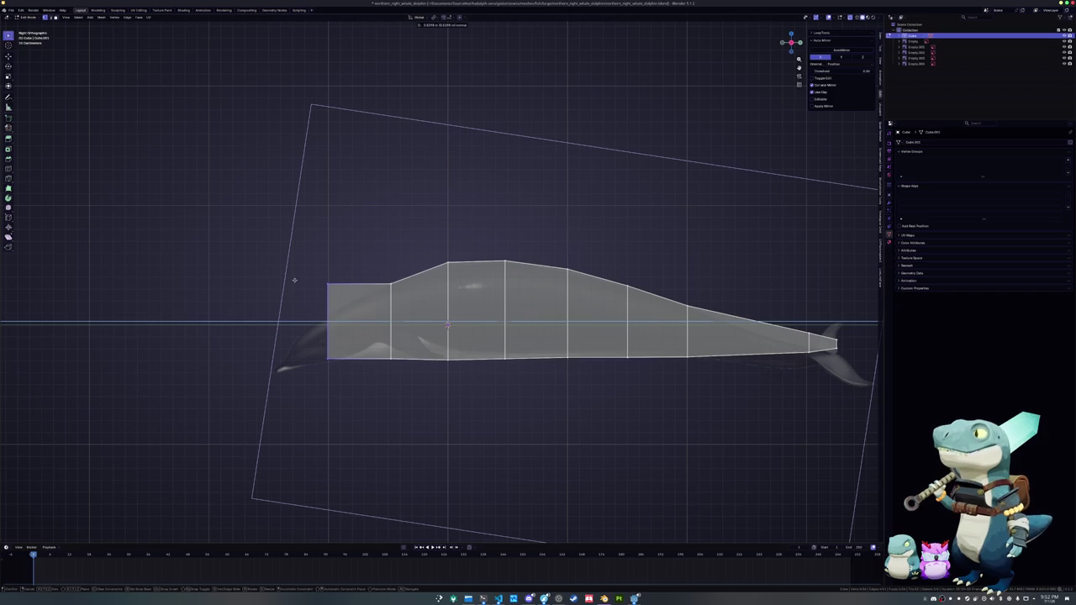
left_click(295, 280)
key("g")
key("z")
left_click(296, 282)
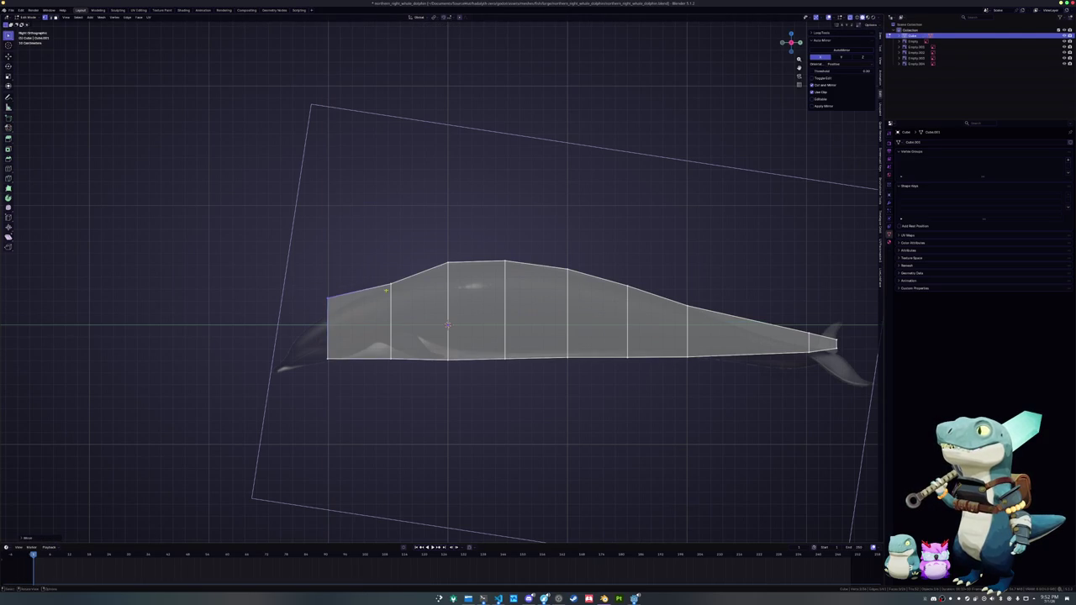
left_click(391, 284)
key("g")
key("z")
left_click(357, 268)
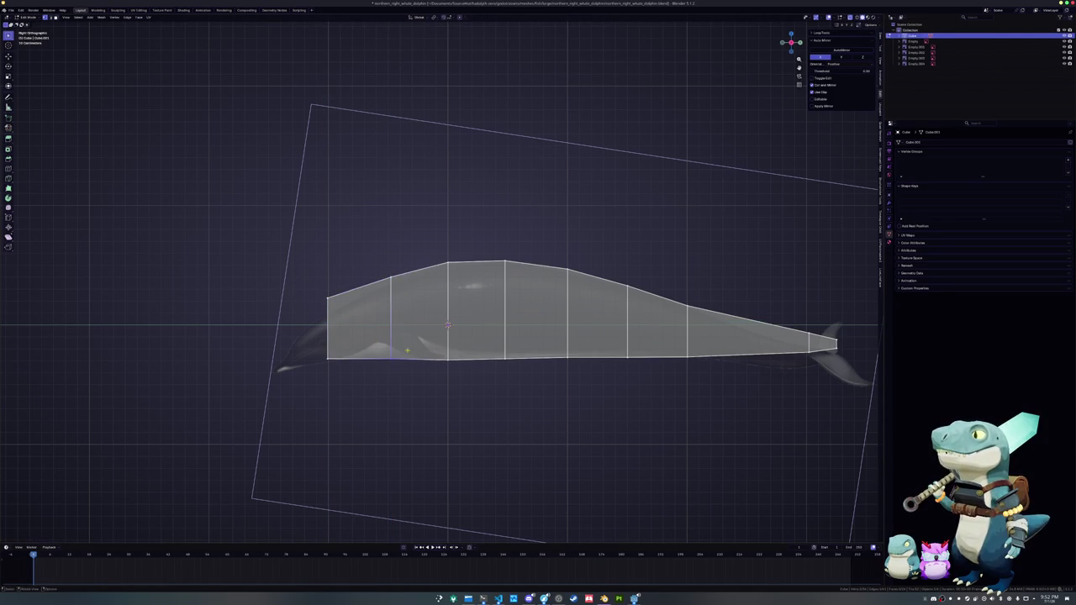
- Move the front belly vertices vertically to match the reference belly line
left_click_drag(365, 355, 462, 384)
key("g")
key("z")
left_click(505, 393)
left_click(504, 360)
key("g")
key("z")
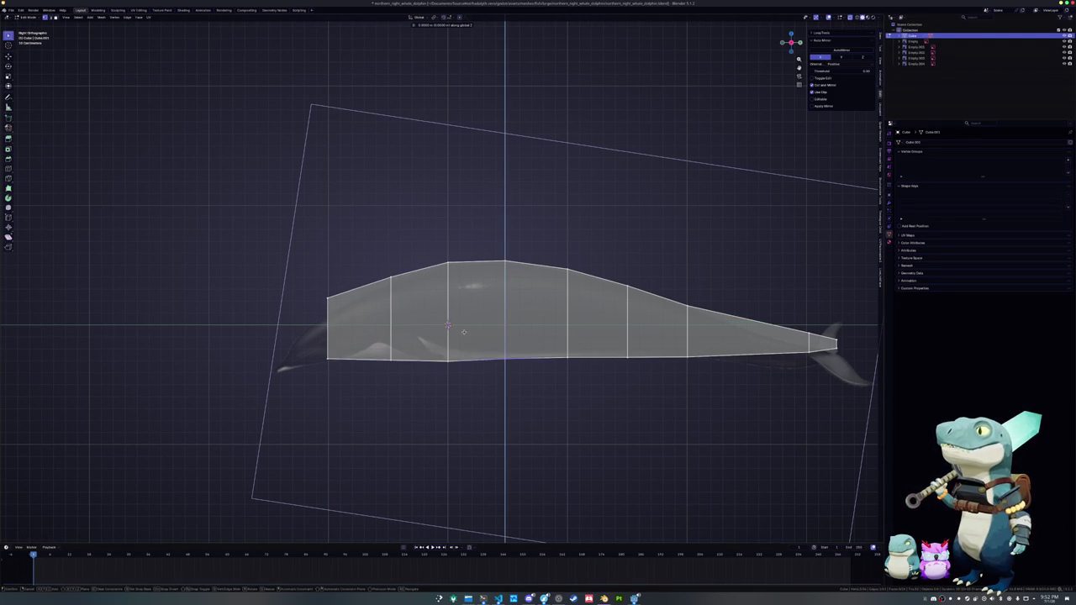
left_click(465, 333)
left_click(568, 359)
key("g")
key("z")
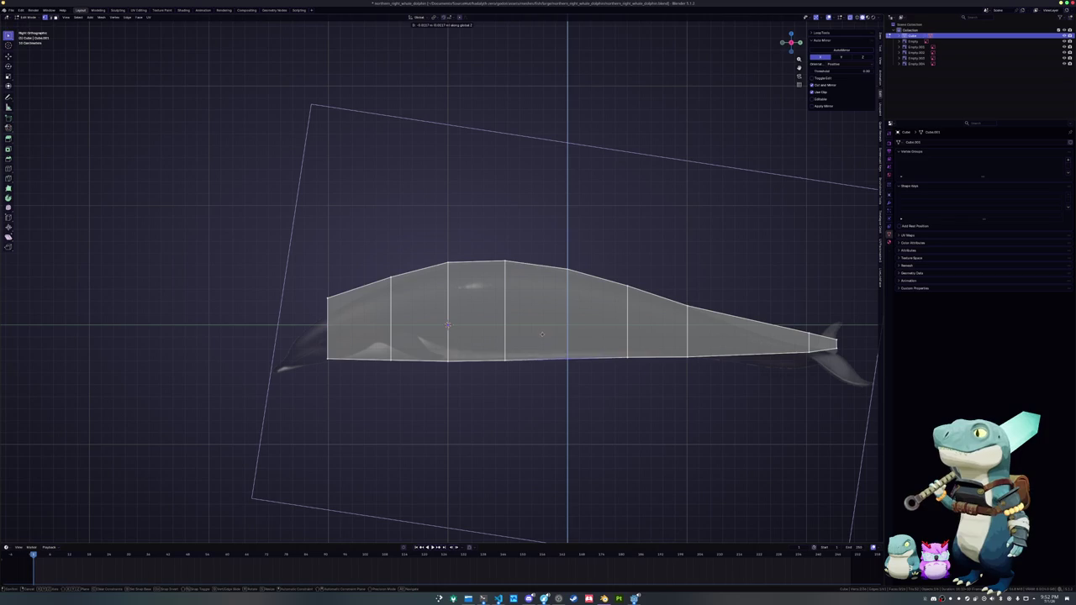
left_click(542, 335)
- Return to Object Mode and select the side-view reference image
middle_click_drag(343, 368, 464, 367, "shift")
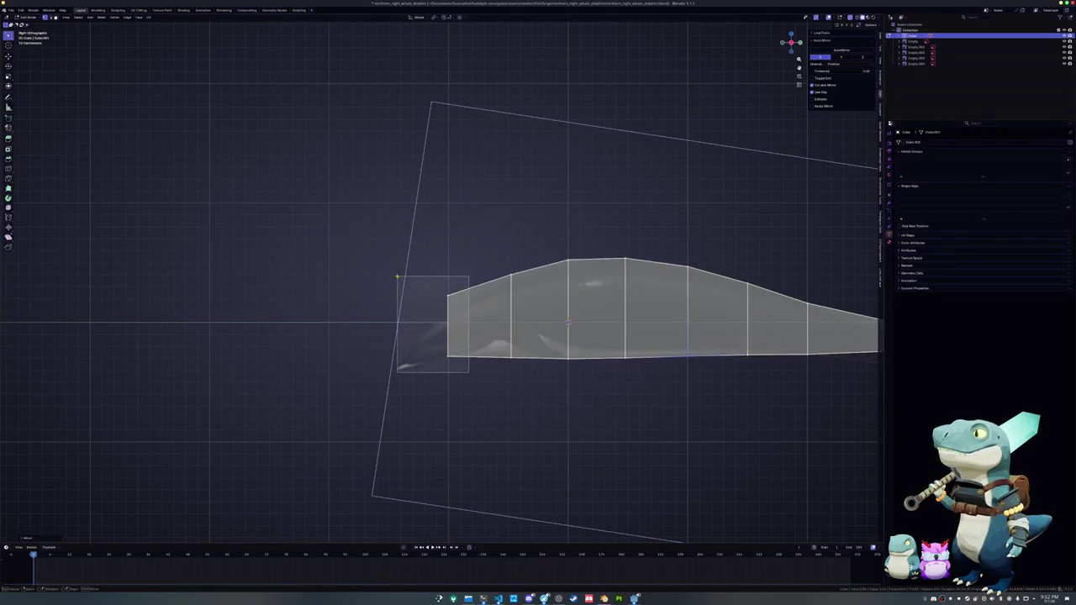
key("Tab")
left_click(404, 367)
- Duplicate the side-view reference image and rotate the copy slightly, cancelling the sideways Y move
key("shift+d")
key("r")
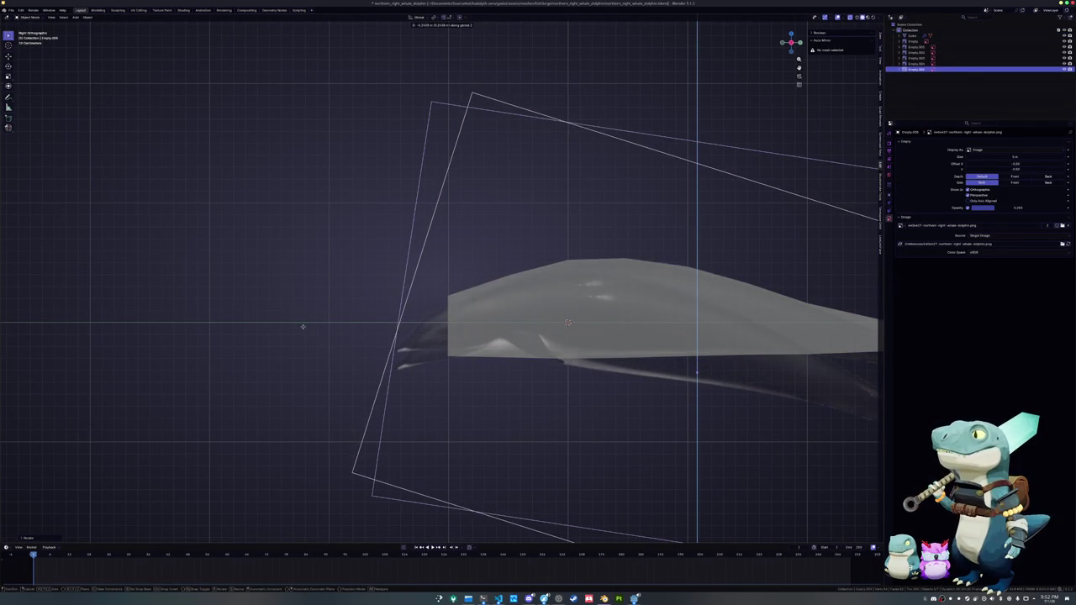
left_click(303, 327)
key("g")
key("y")
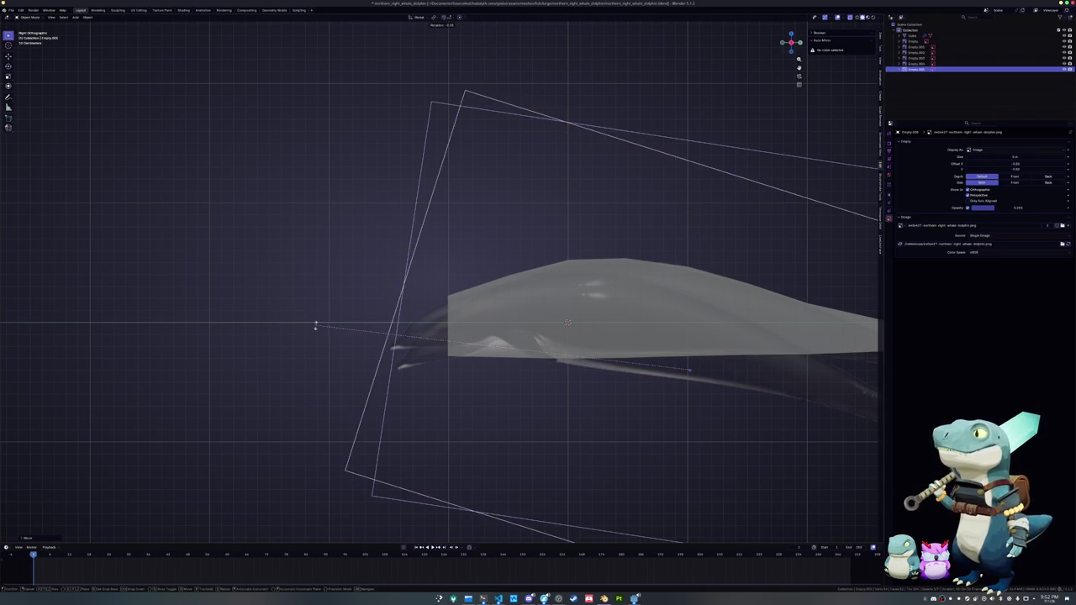
key("Escape")
- Select the whale body in Edit Mode and shift the selected vertices vertically along Z
left_click(455, 313)
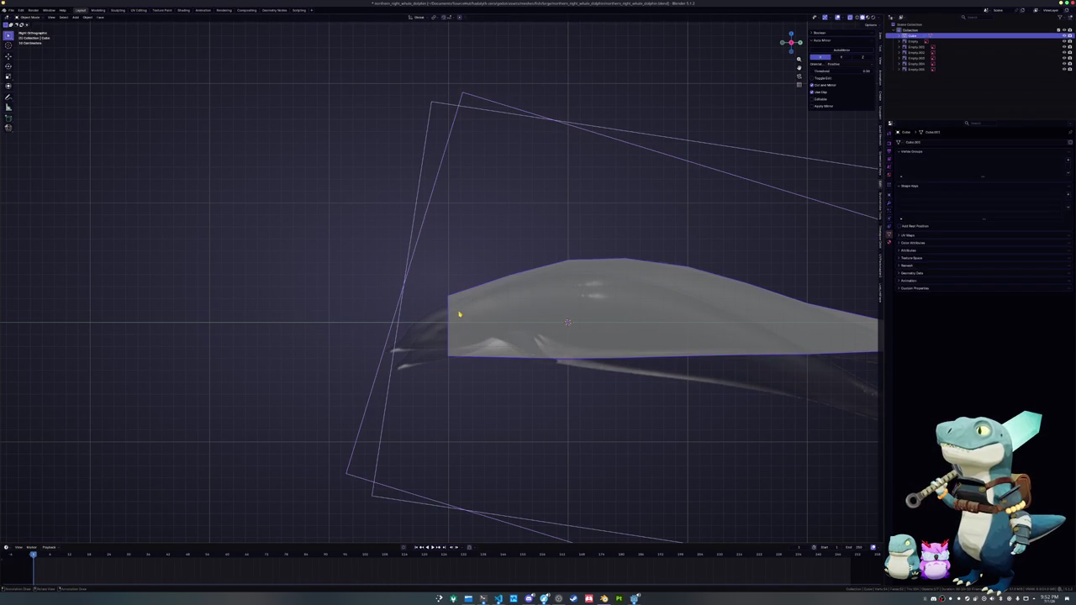
key("Tab")
scroll(462, 362, "up", 1)
key("g")
key("z")
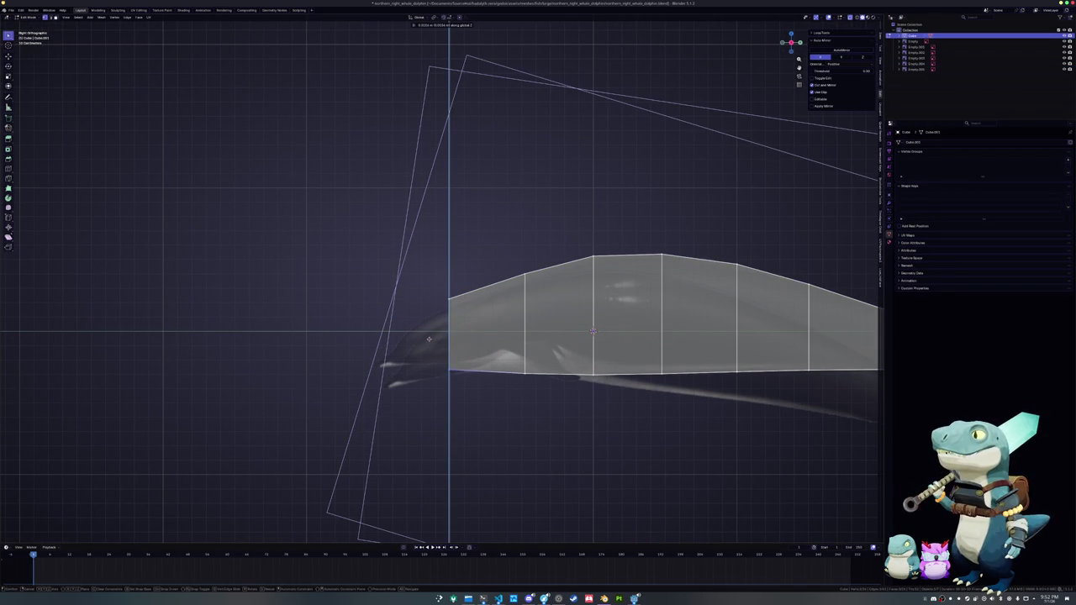
left_click(429, 339)
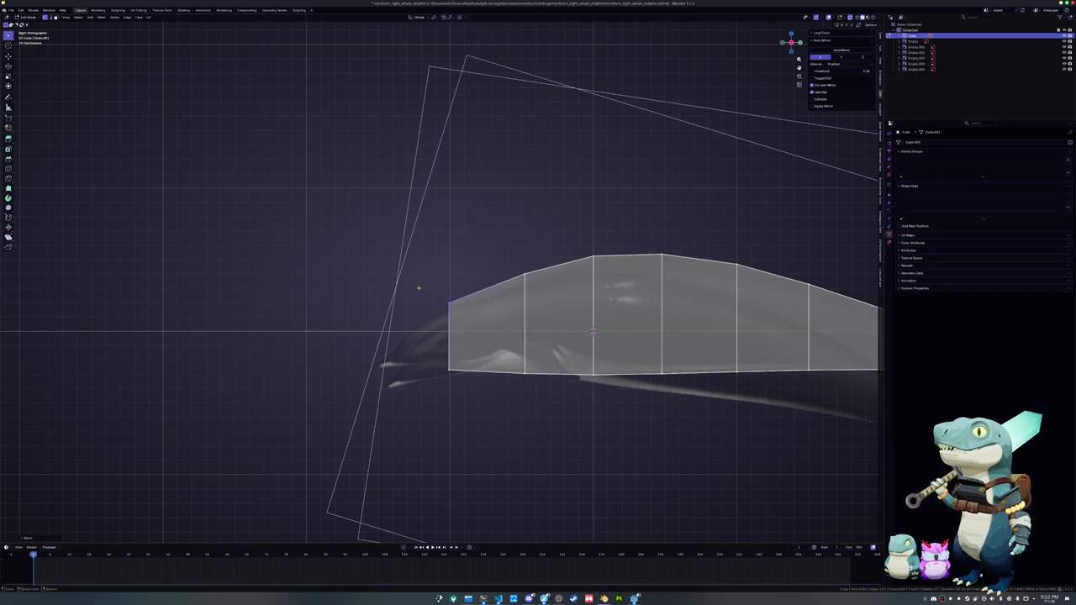
- Move the tail end and the tail tip vertically along Z to match the reference
mouse_move(548, 325)
middle_mouse_down("shift")
mouse_move(467, 316)
mouse_move(817, 333)
mouse_move(550, 316)
middle_mouse_up("shift")
scroll(622, 327, "down", 5, "ctrl")
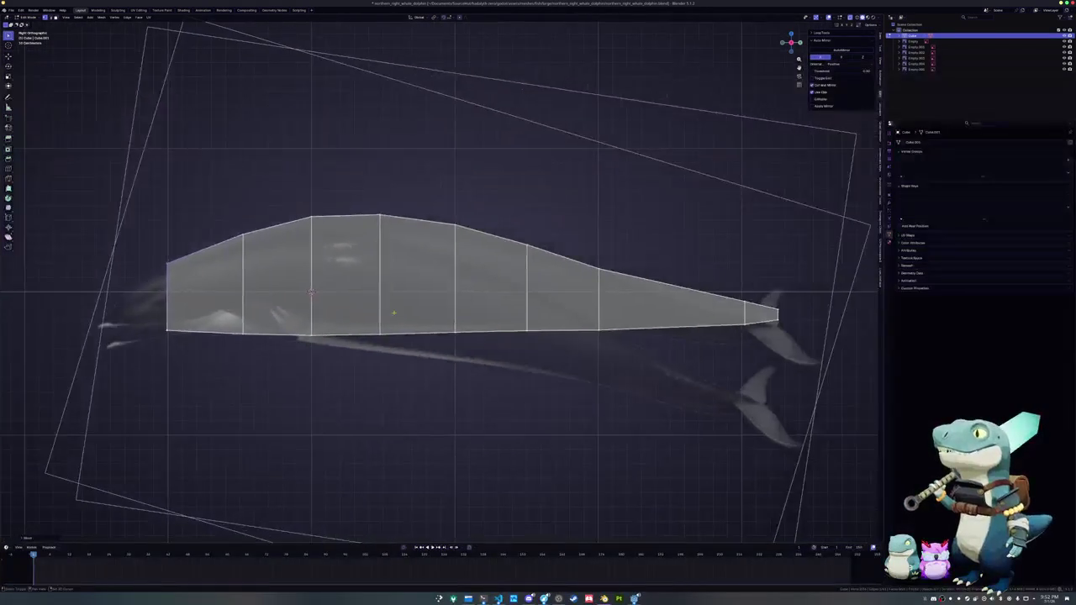
scroll(754, 349, "up", 1)
middle_click_drag(694, 353, 587, 355, "shift")
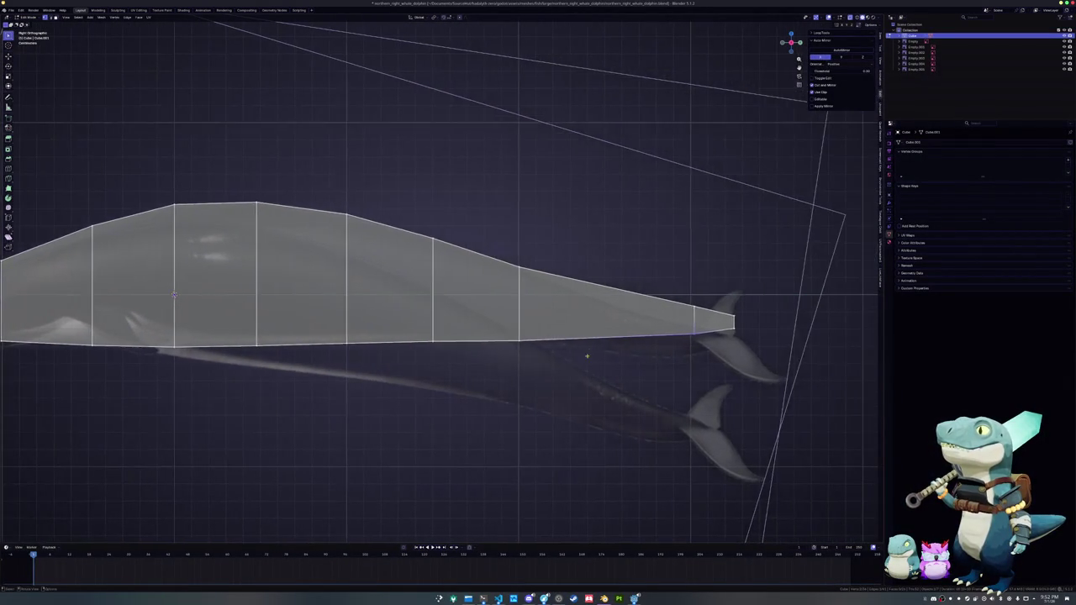
key("g")
key("z")
left_click(681, 297)
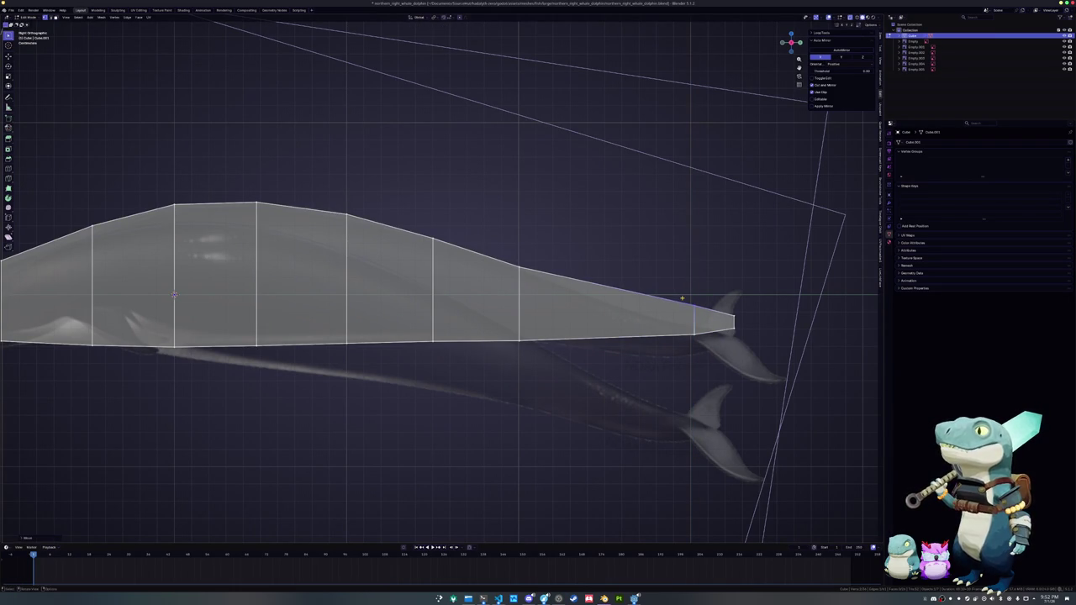
key("g")
key("z")
left_click(717, 309)
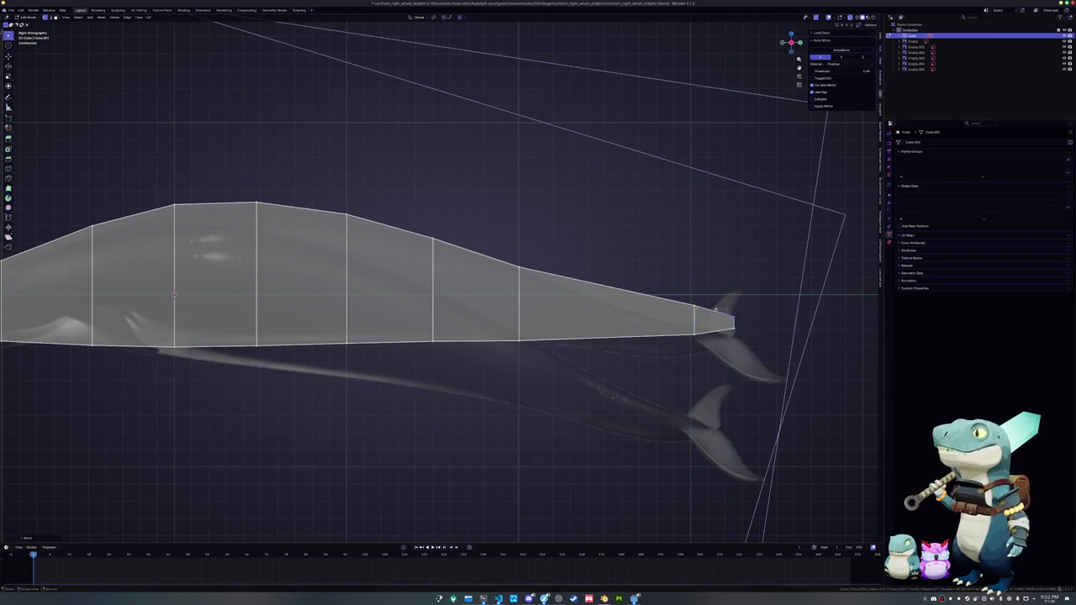
- Extrude the head's front face forward to add a new front segment
middle_click_drag(452, 315, 575, 329, "shift")
middle_click_drag(459, 321, 673, 321, "shift")
key("e")
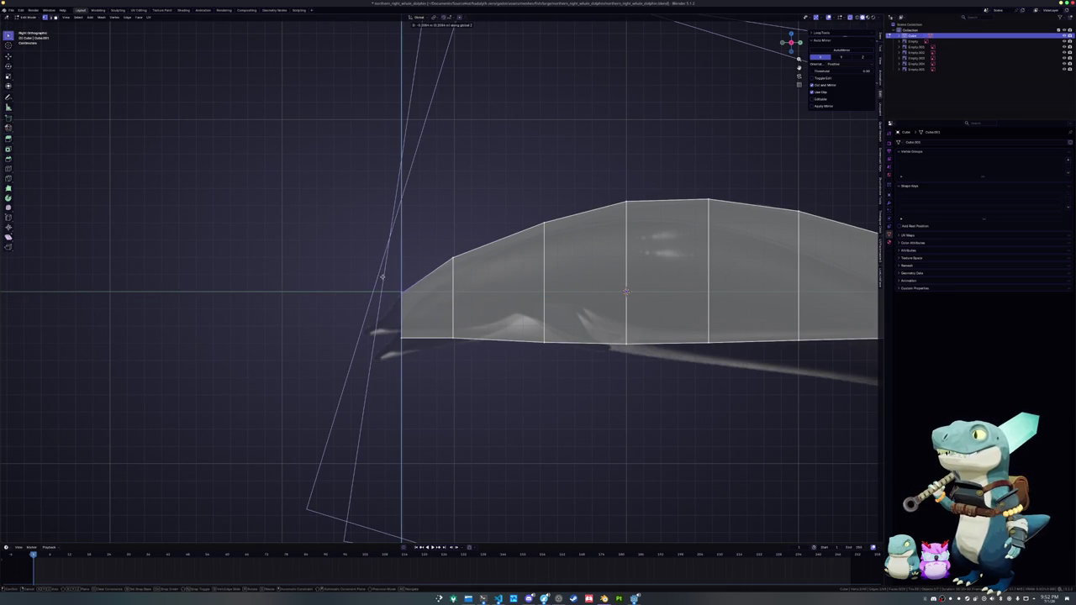
left_click(382, 277)
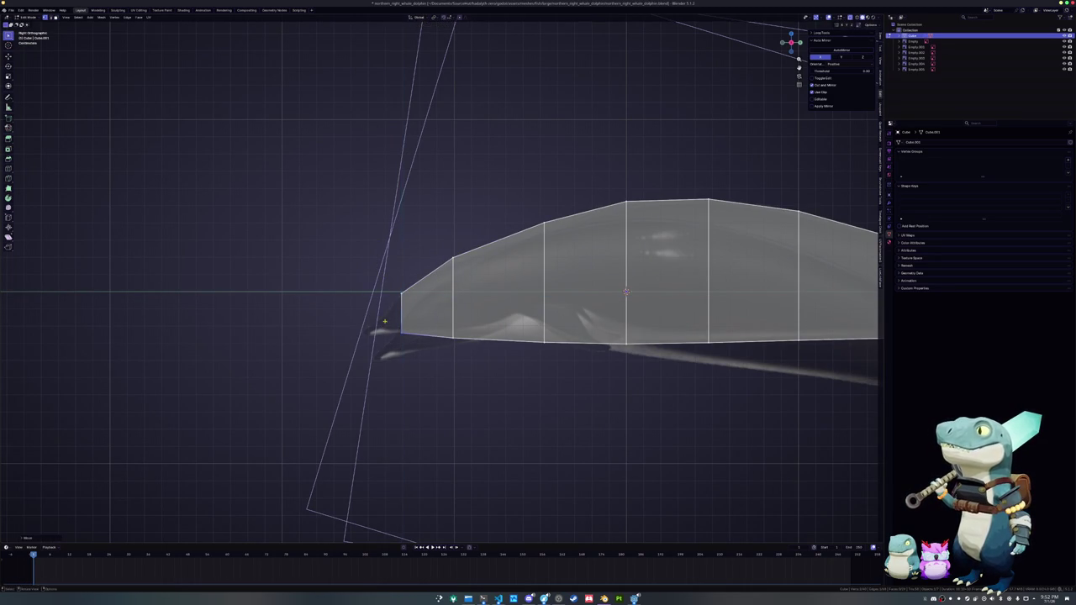
scroll(378, 324, "up", 2)
scroll(421, 302, "up", 1)
- Add an edge loop across the front segment and raise it along Z
key("ctrl+r")
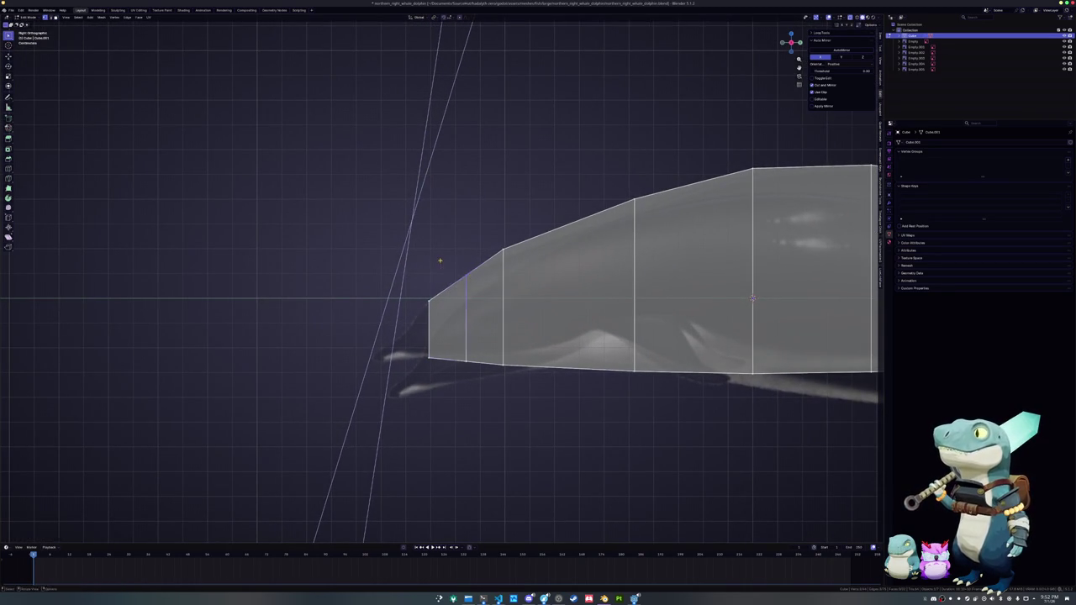
key("g")
key("z")
left_click(439, 254)
- Extrude the front end of the head as the snout, cancelling the extrusion's movement
middle_click_drag(404, 278, 427, 252, "shift")
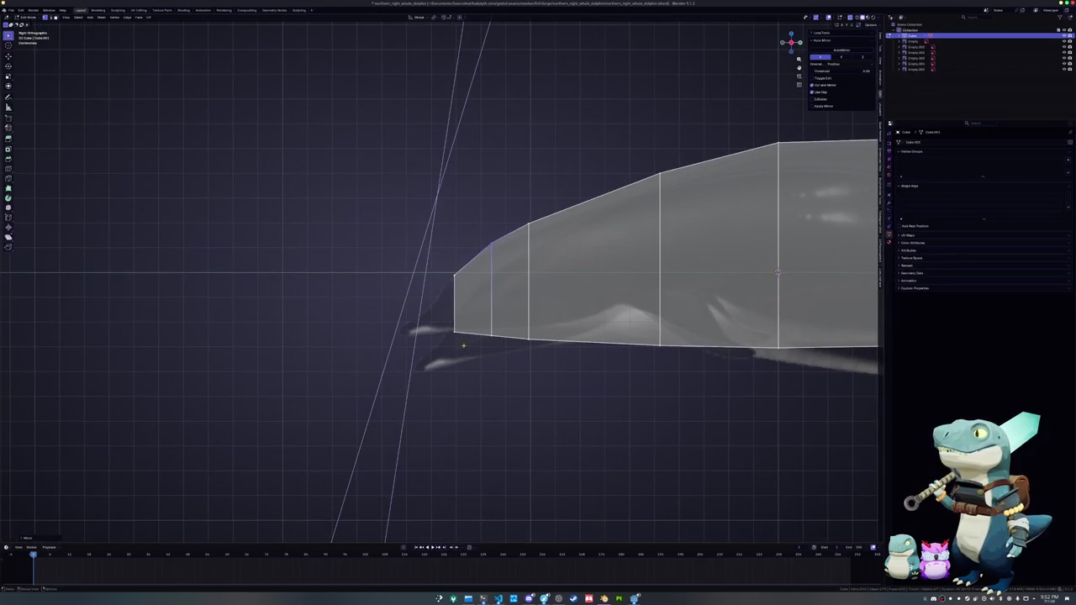
key("e")
key("z")
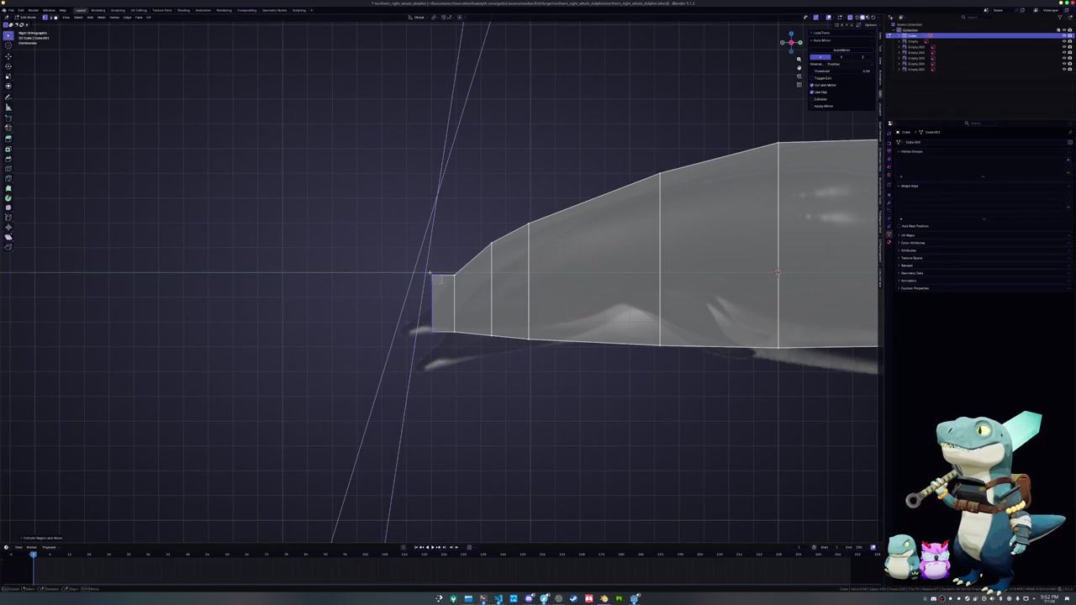
key("z")
key("z")
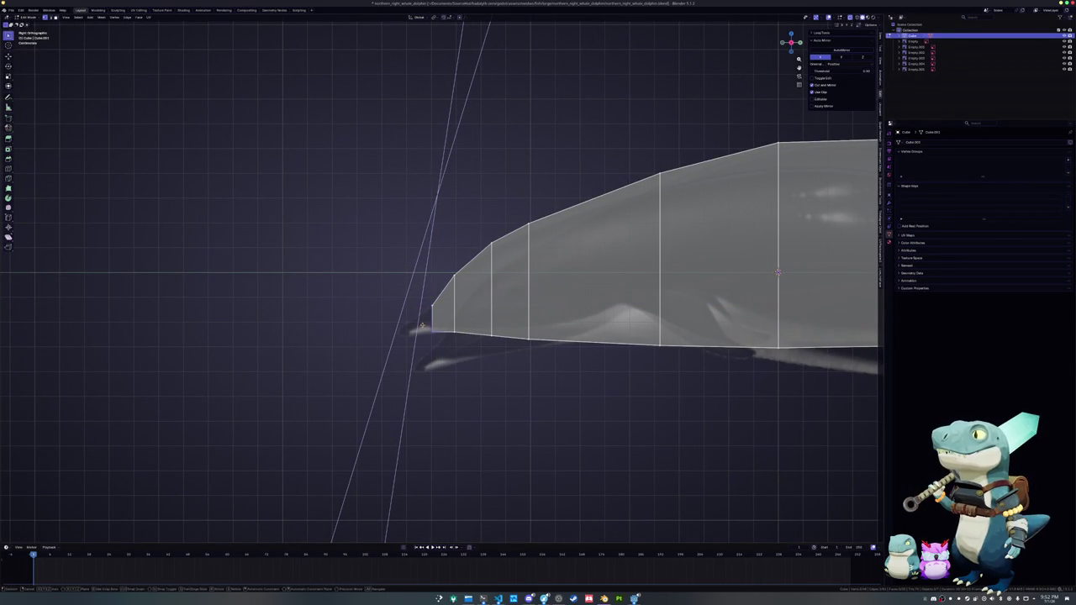
- Move the snout end and tip vertices vertically onto the reference beak outline
key("z")
right_click(464, 340)
key("g")
key("z")
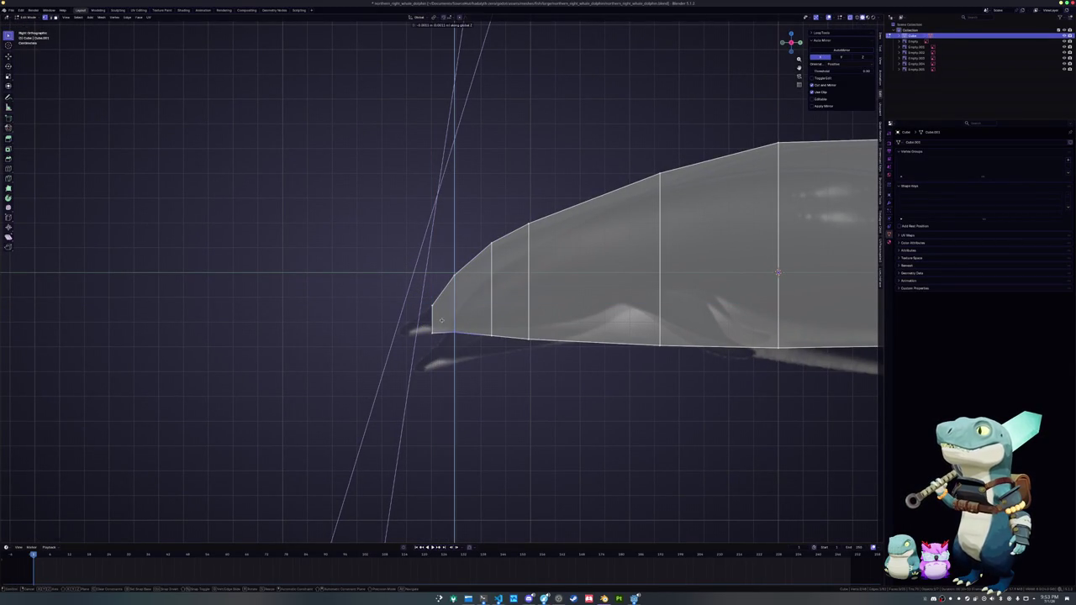
key("z")
left_click(383, 298)
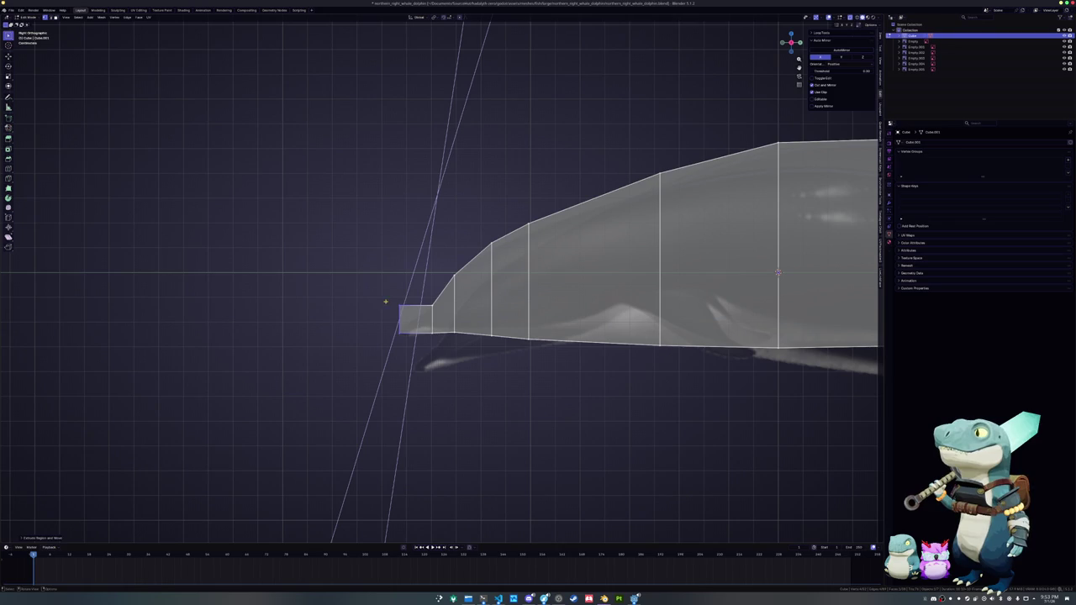
left_click(395, 303)
key("g")
- Raise the bottom snout tip vertex vertically to line up with the photo
key("z")
left_click(404, 337)
key("g")
key("z")
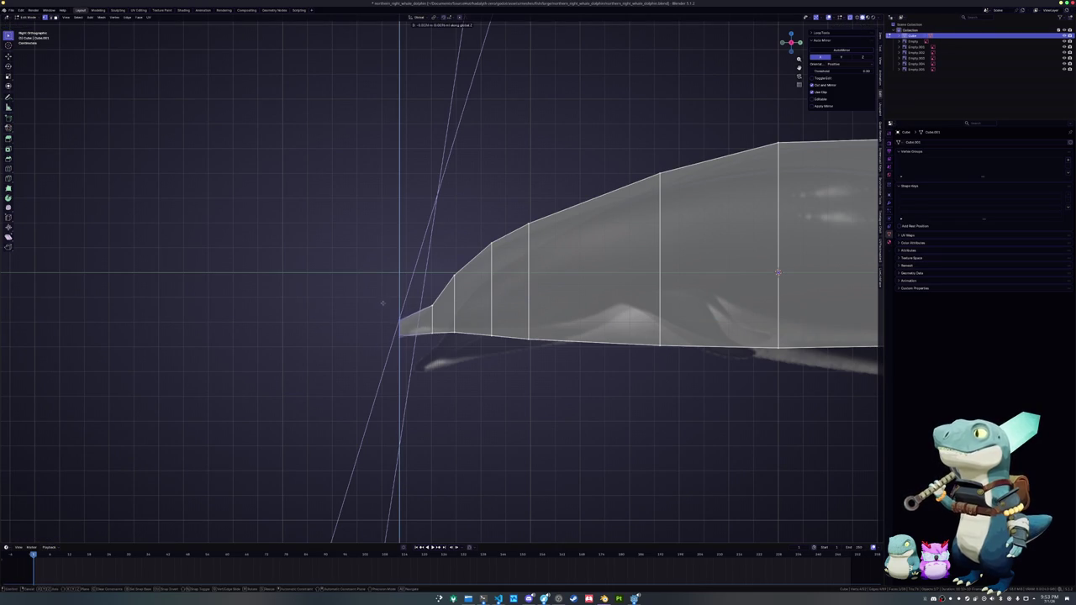
left_click(381, 305)
key("g")
key("z")
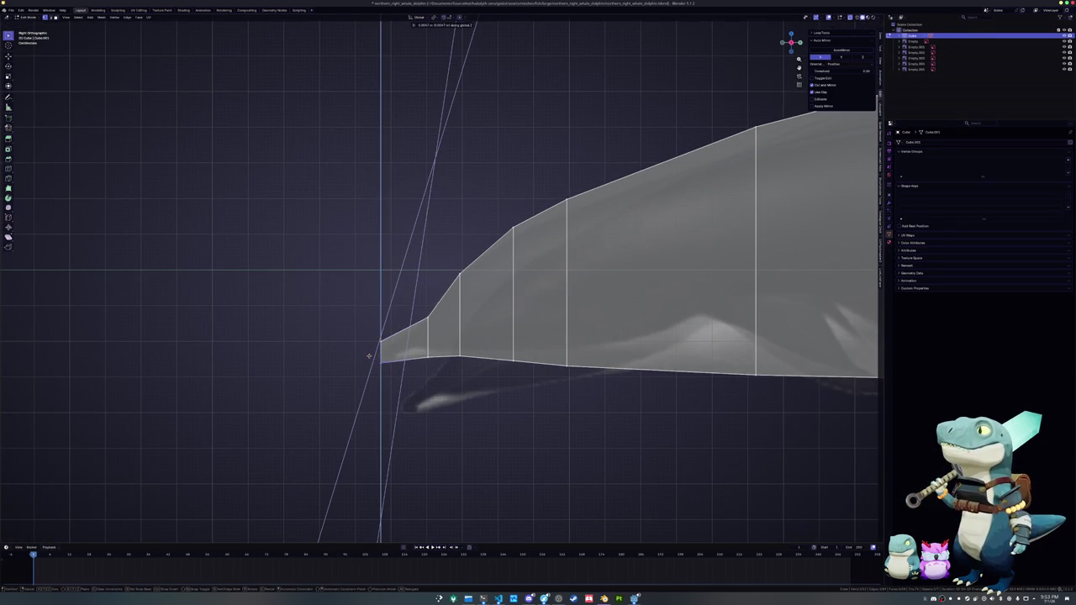
right_click(369, 357)
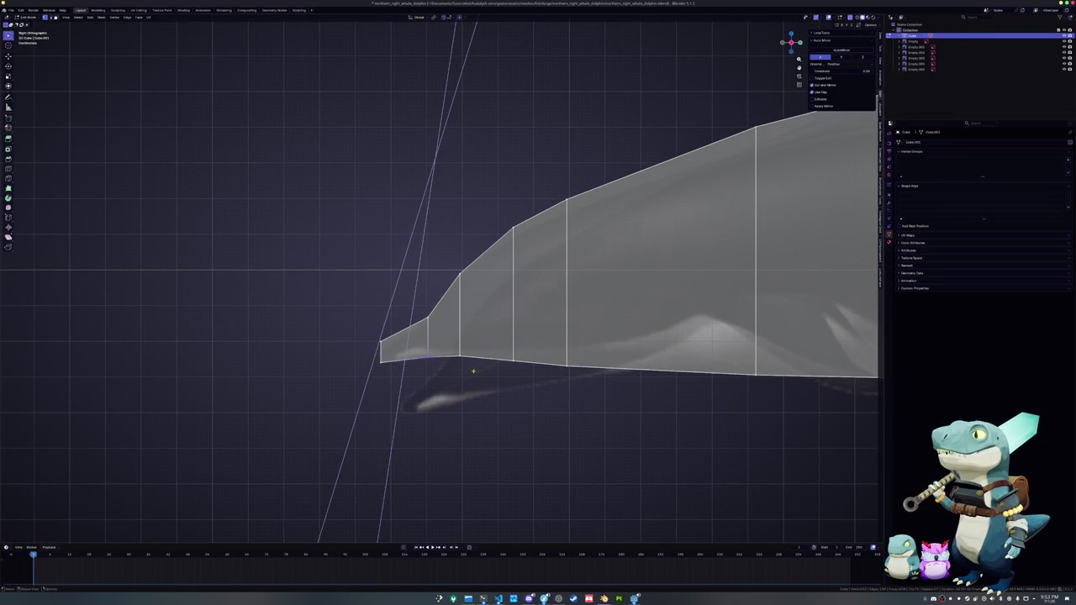
- Cancel further vertical tip adjustments and zoom out to show the whole dolphin body
key("g")
key("z")
right_click(447, 348)
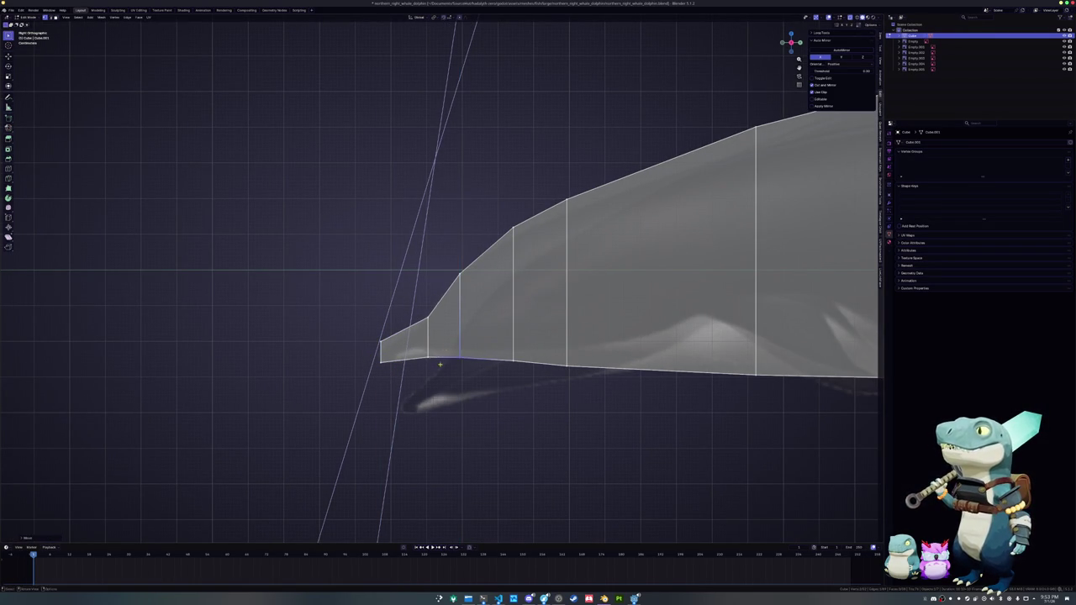
key("g")
key("z")
right_click(446, 348)
scroll(517, 351, "down", 2)
middle_click_drag(516, 351, 210, 345, "shift")
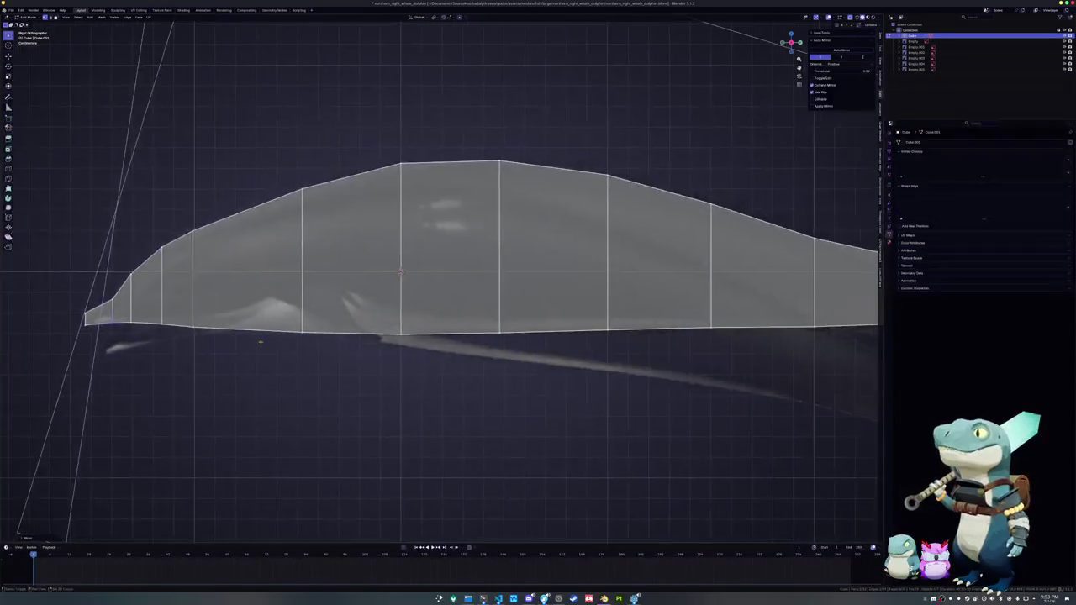
scroll(559, 280, "down", 2)
- Add a lengthwise edge loop along the middle of the dolphin body
left_click(545, 279)
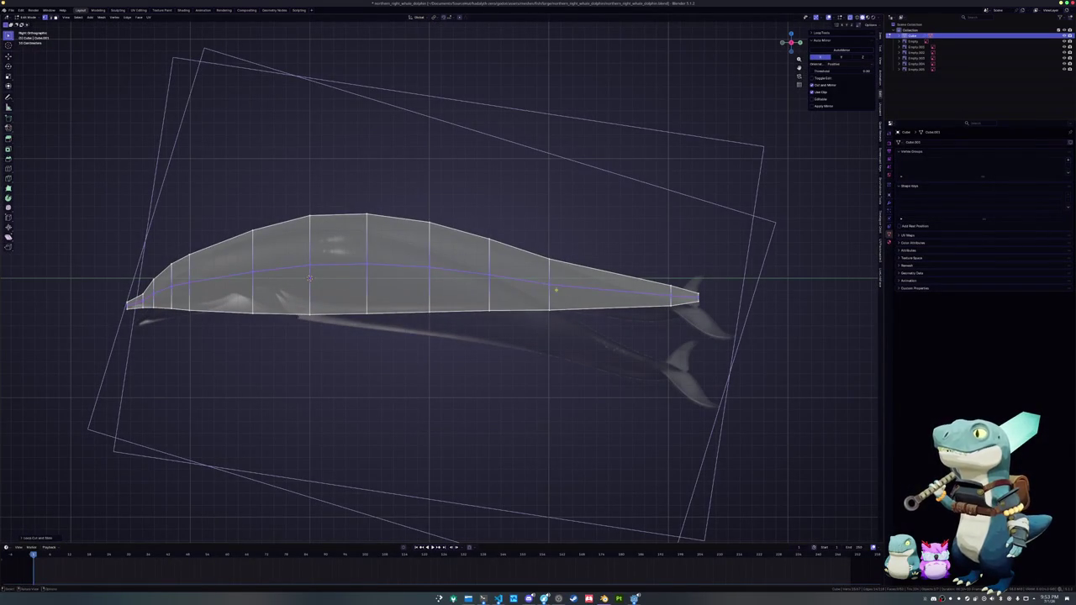
right_click(538, 279)
key("g")
key("z")
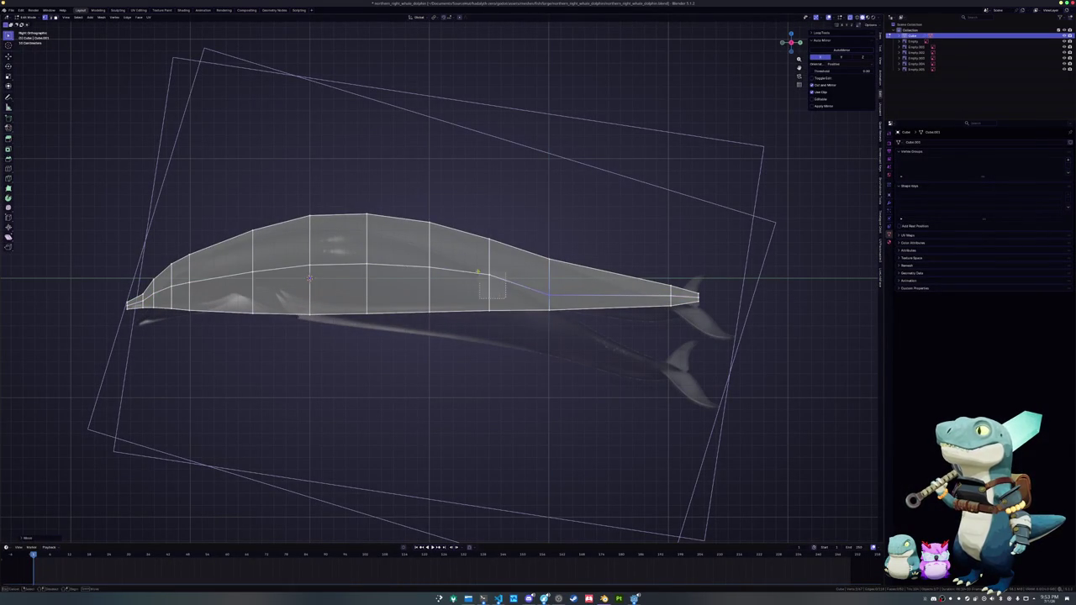
left_click(466, 283)
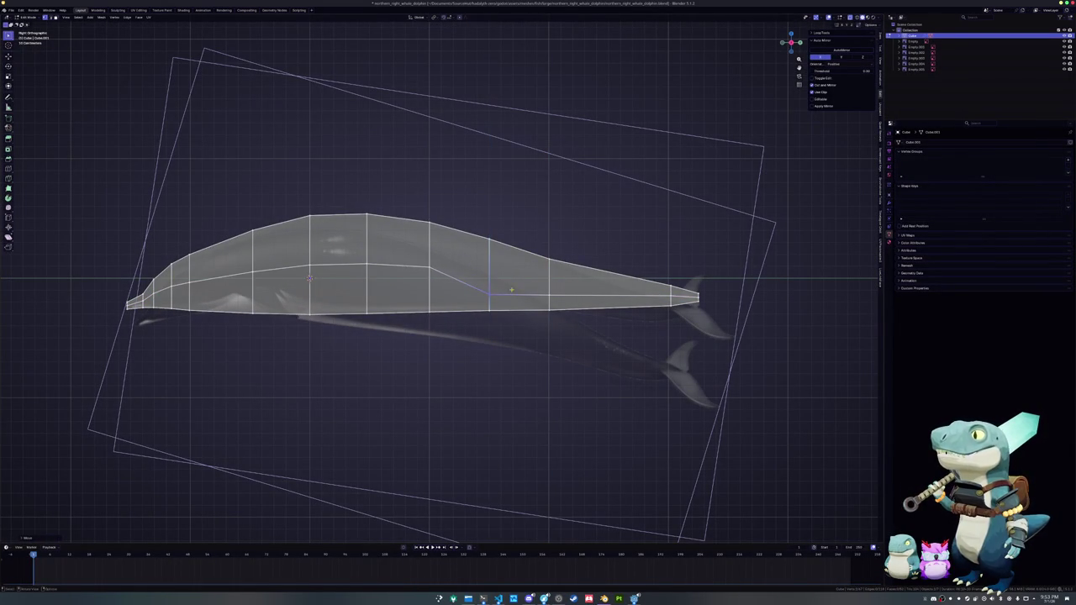
key("ctrl+r")
left_click(464, 278)
right_click(464, 278)
key("g")
key("z")
right_click(464, 274)
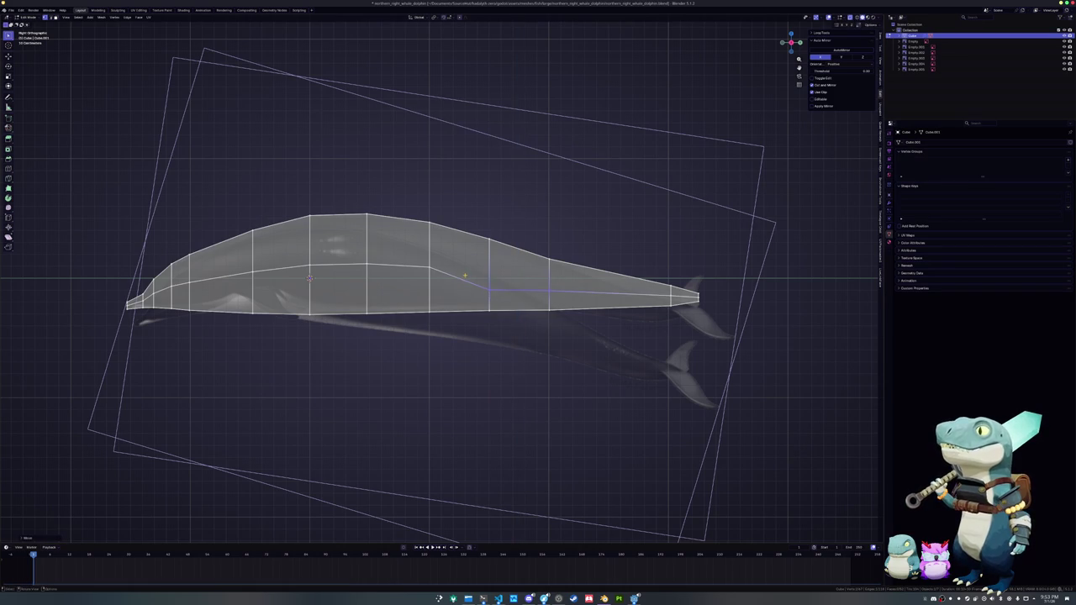
- Try vertical adjustments on the tail-side midline vertices of the new loop
scroll(579, 302, "up", 2)
left_click_drag(571, 291, 569, 288)
key("g")
key("z")
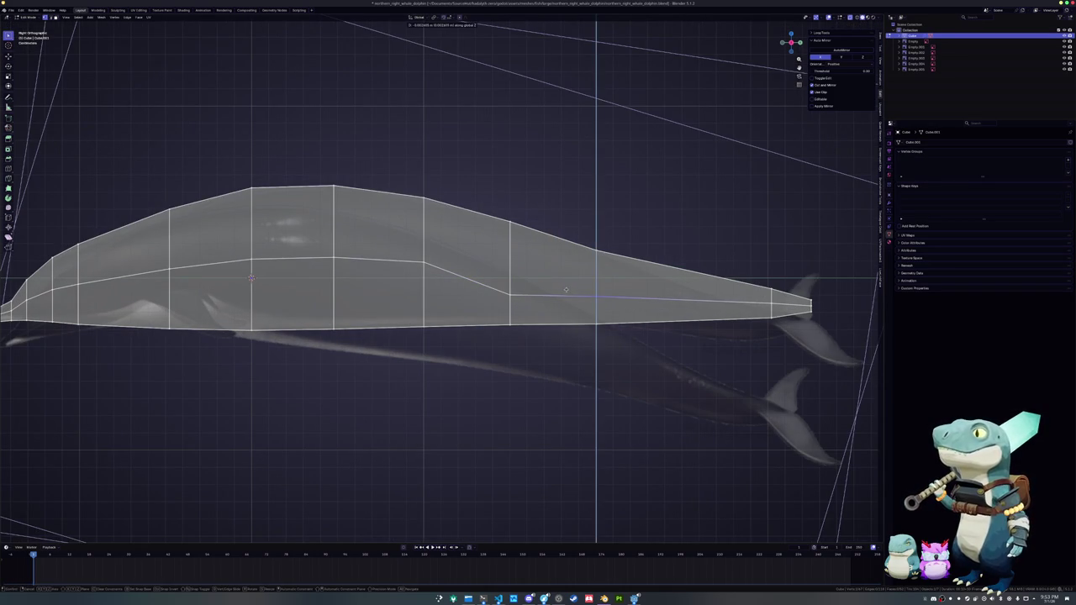
right_click(566, 290)
middle_click_drag(566, 290, 654, 290, "shift")
left_click_drag(556, 307, 473, 256)
key("g")
key("z")
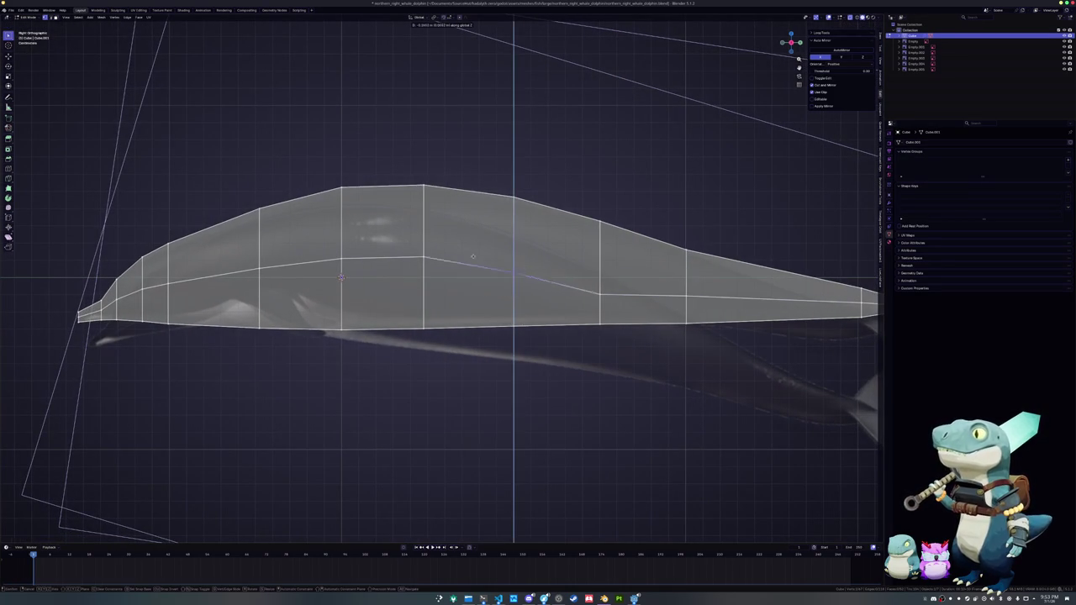
right_click(468, 275)
left_click(600, 294, "shift")
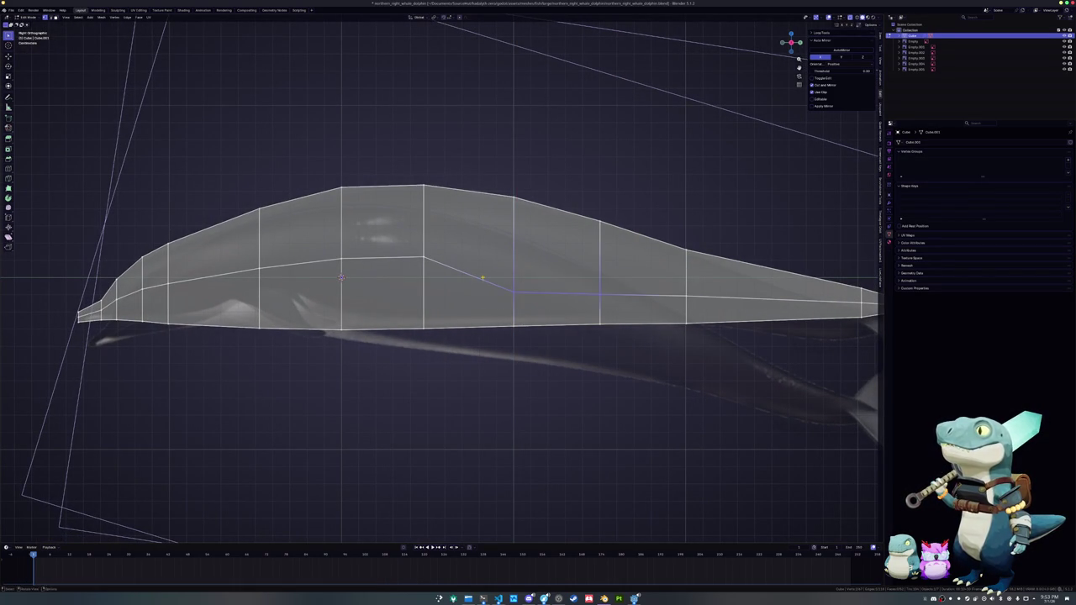
key("g")
key("z")
right_click(649, 294)
left_click(657, 295)
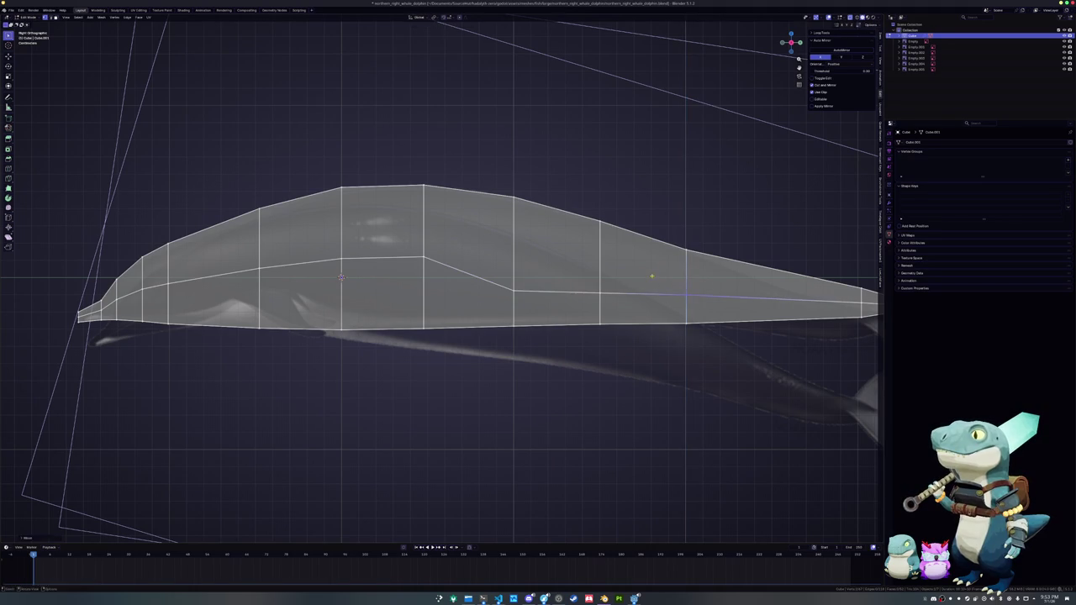
- Edge-slide the two middle loop vertices along the body edges
middle_click_drag(656, 295, 770, 295, "shift")
left_click_drag(572, 281, 480, 227)
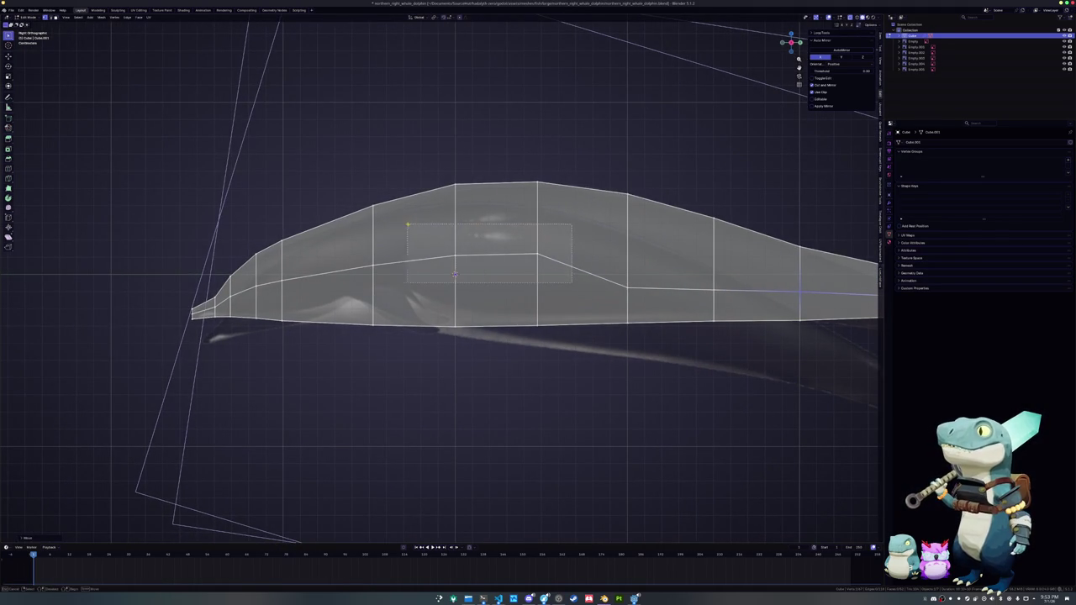
left_click_drag(407, 225, 406, 225)
key("g")
key("g")
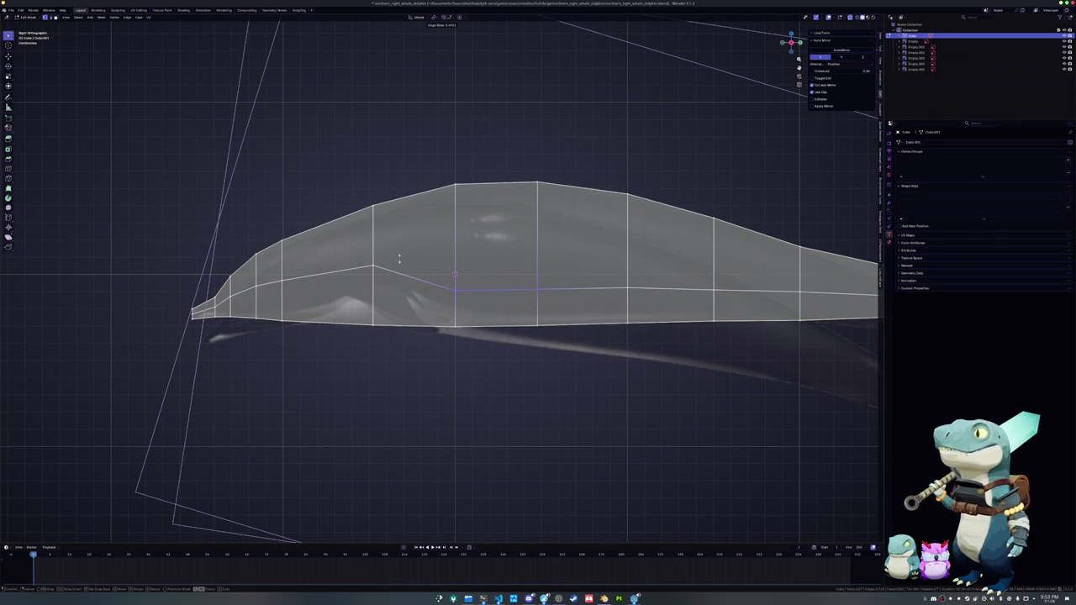
left_click(400, 257)
- Reposition two midline vertices vertically to match the side-view reference
left_click(509, 270)
key("g")
key("z")
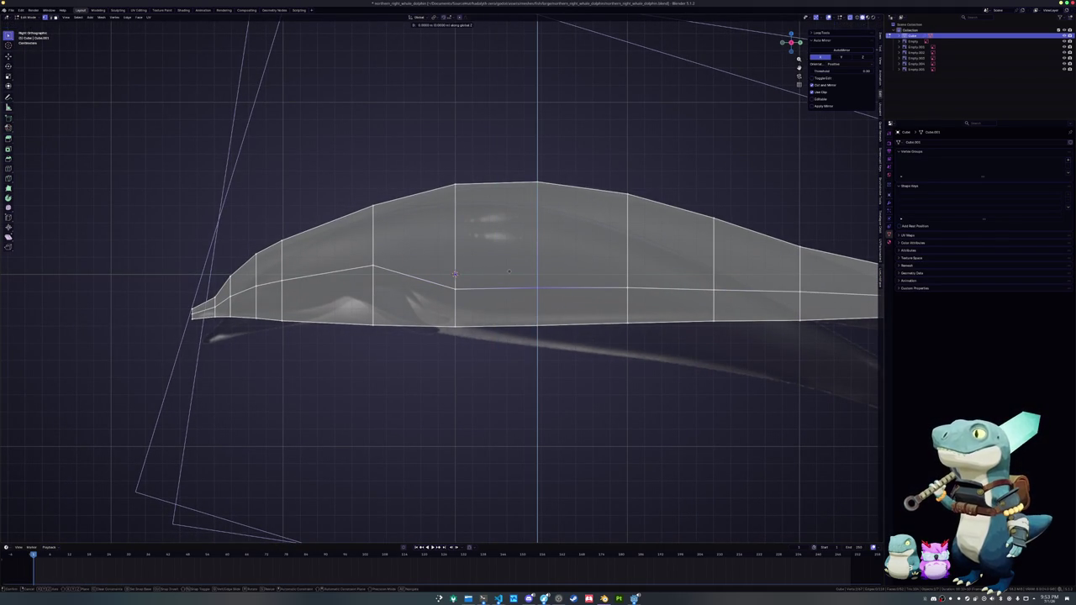
left_click(509, 271)
left_click_drag(445, 283, 446, 288)
key("g")
key("z")
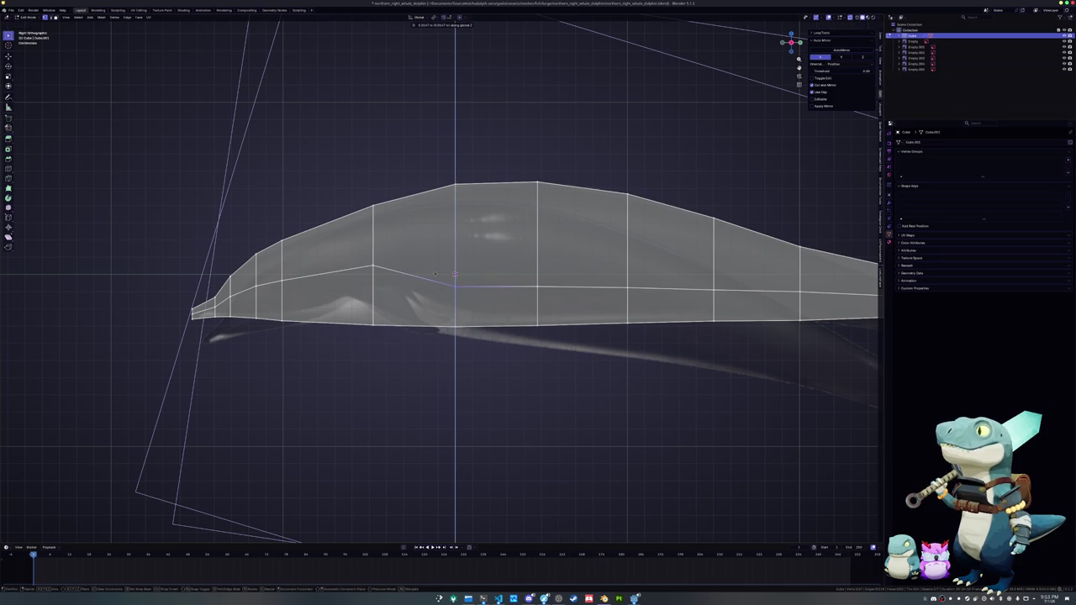
left_click(434, 274)
- Lower the midline vertices toward the snout to follow the reference profile
scroll(435, 275, "up", 1)
scroll(434, 274, "up", 1)
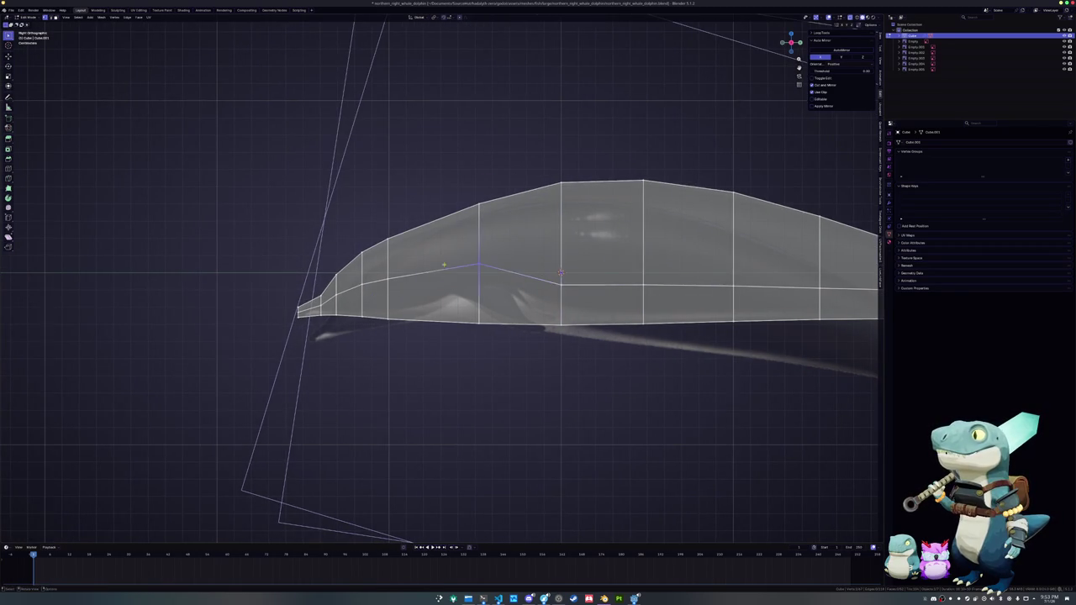
scroll(479, 273, "up", 1)
key("g")
key("z")
left_click(464, 305)
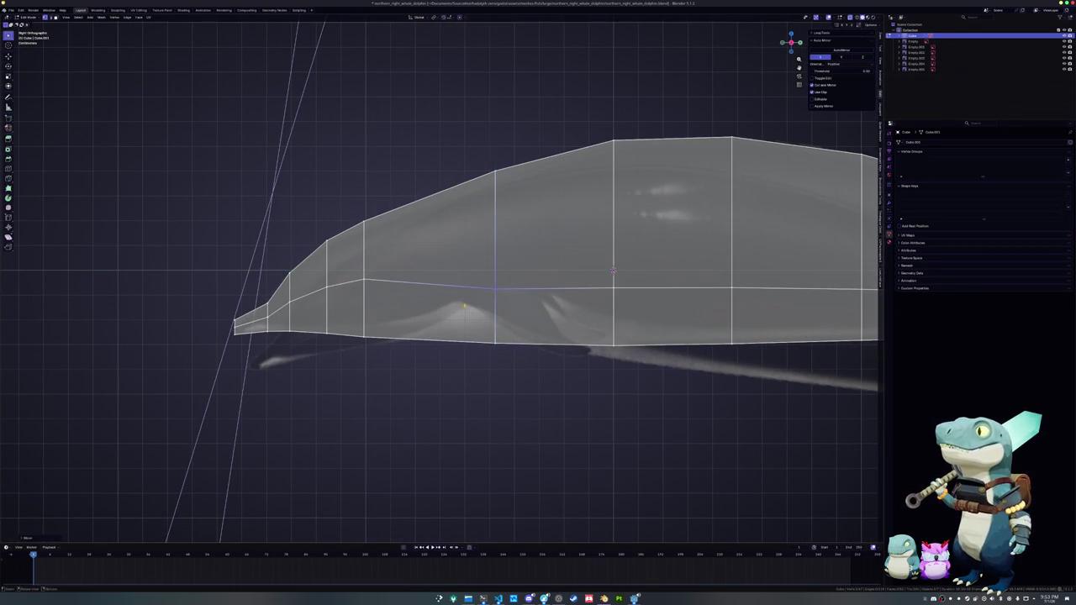
middle_click_drag(470, 303, 546, 297, "shift")
left_click(434, 274)
key("g")
key("z")
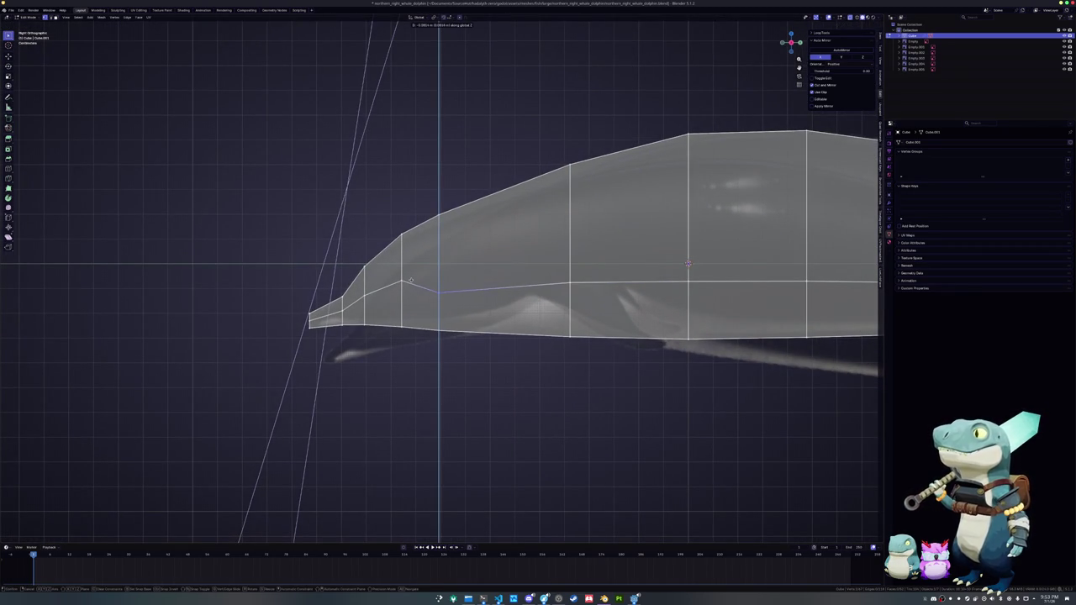
left_click(410, 279)
- Lower the snout's midline vertices and the one behind it to the reference
scroll(410, 279, "up", 2)
middle_click_drag(371, 273, 435, 269, "shift")
left_click(435, 269)
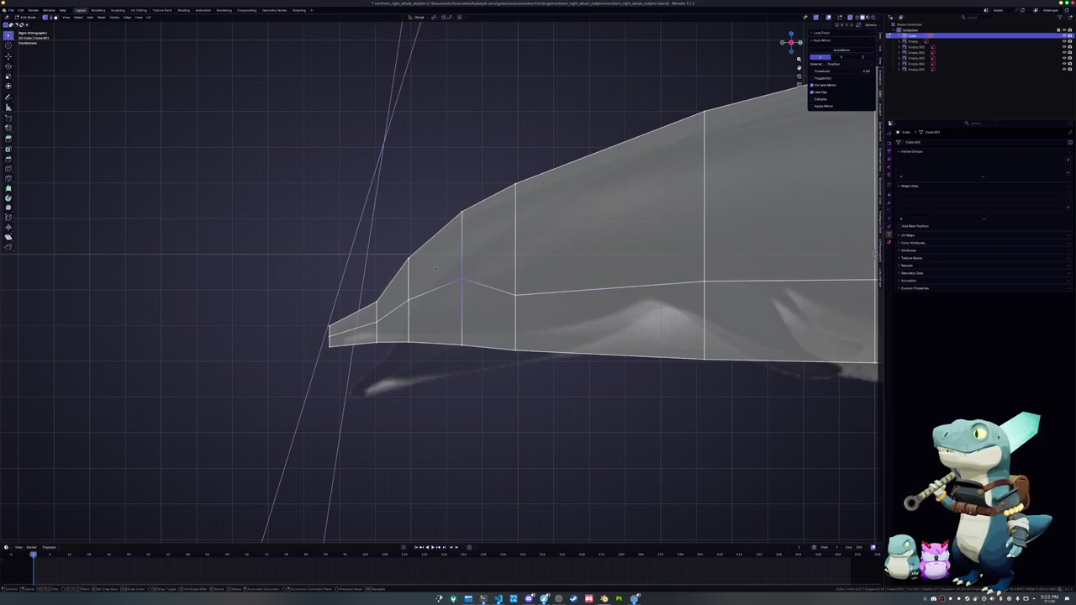
key("g")
key("z")
left_click(435, 292)
left_click(408, 292)
key("g")
key("z")
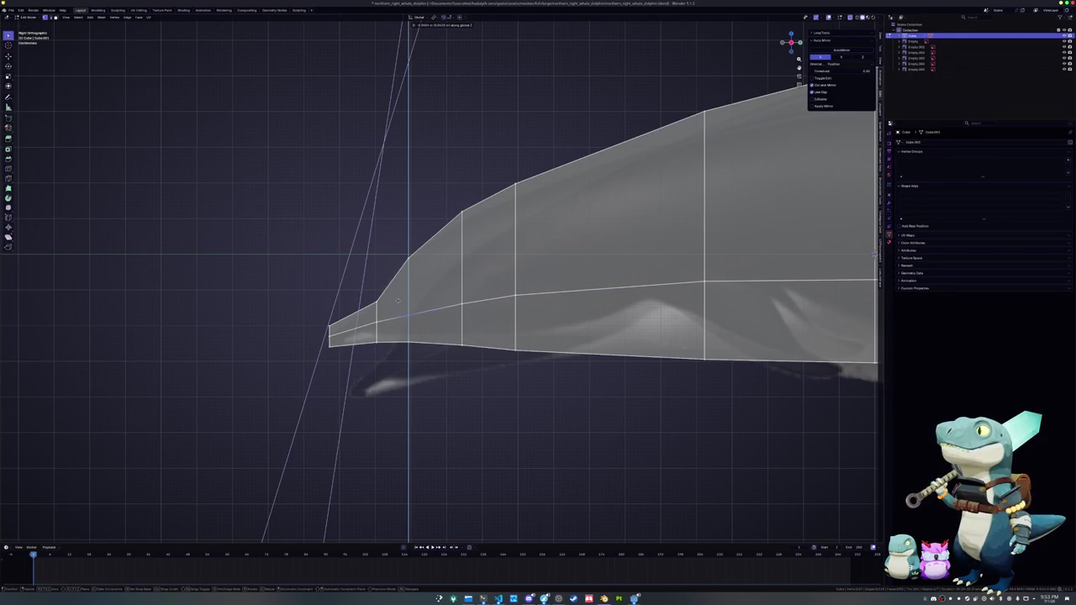
left_click(398, 300)
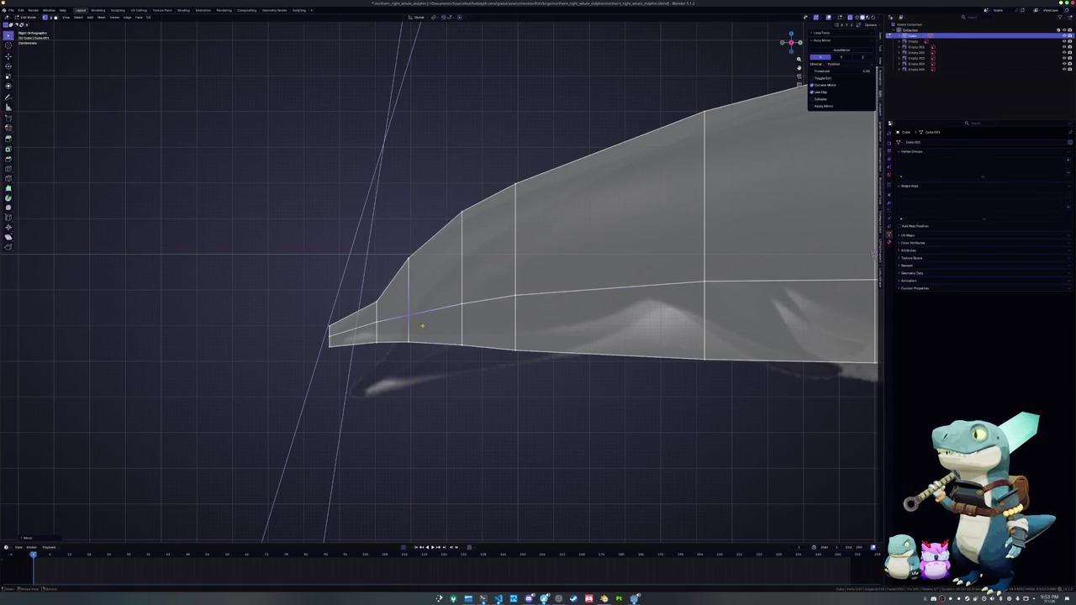
- Test vertical moves on the vertices near the snout, leaving them unchanged
left_click(370, 319)
key("g")
key("z")
right_click(411, 307)
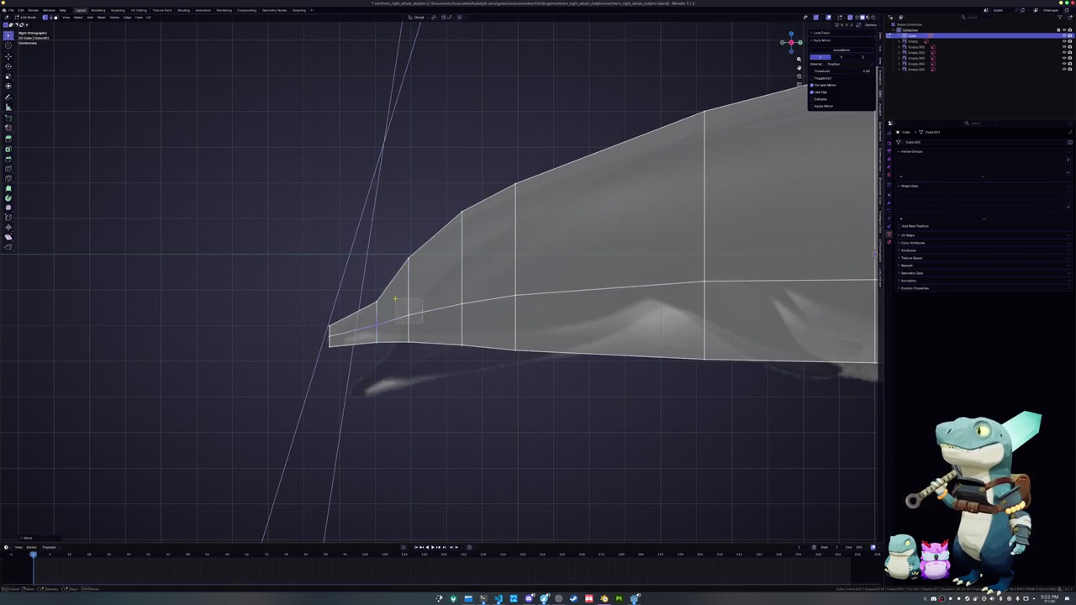
key("g")
key("z")
mouse_move(422, 322)
left_mouse_down()
mouse_move(395, 298)
mouse_move(507, 281)
left_mouse_up()
right_click(395, 300)
key("g")
key("z")
right_click(448, 287)
key("g")
key("z")
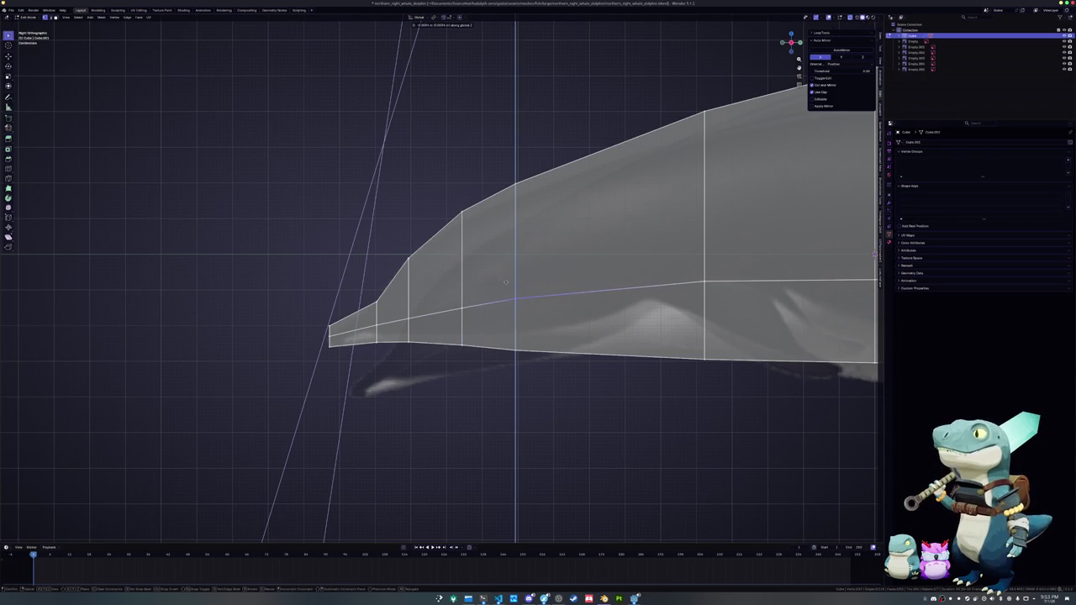
right_click(506, 281)
scroll(505, 281, "down", 4)
middle_click_drag(505, 282, 443, 291)
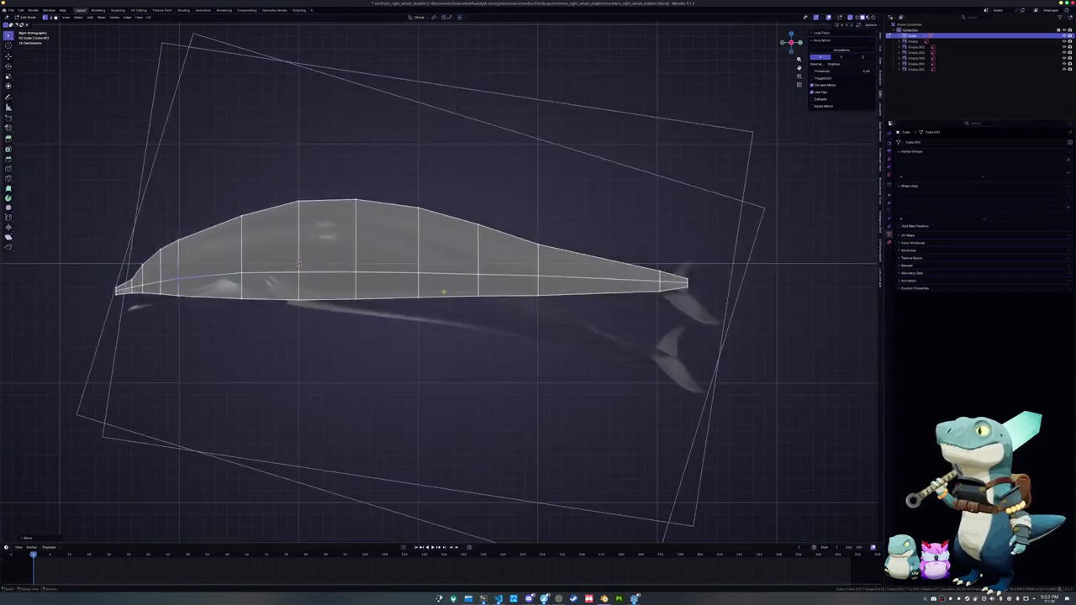
- Lower the middle lengthwise edges and the next vertex column toward the belly
left_click_drag(489, 283, 318, 260)
key("g")
key("z")
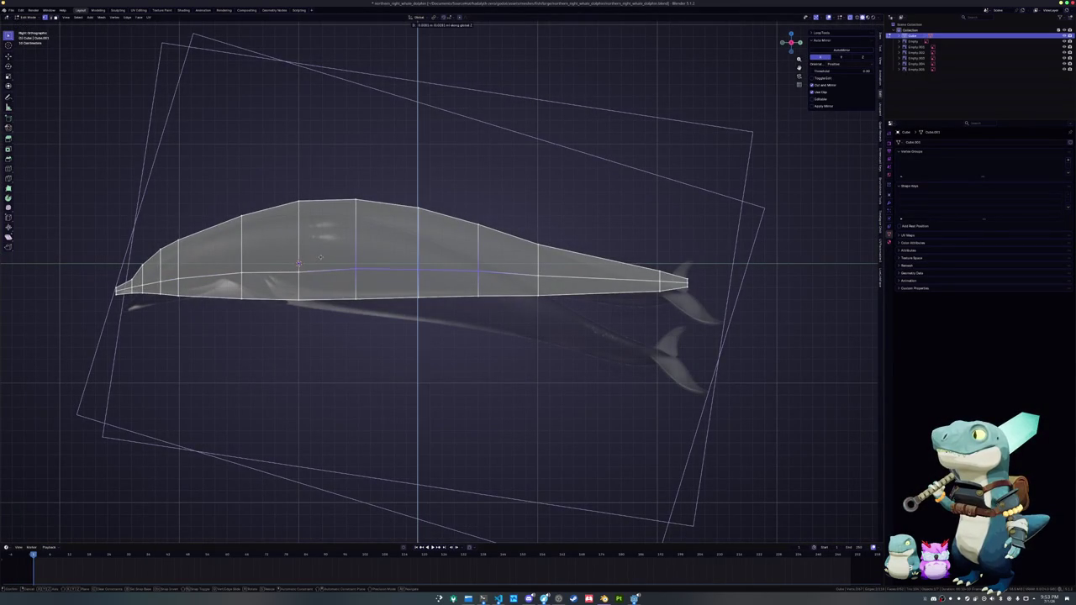
left_click(321, 257)
left_click(298, 269)
key("g")
key("z")
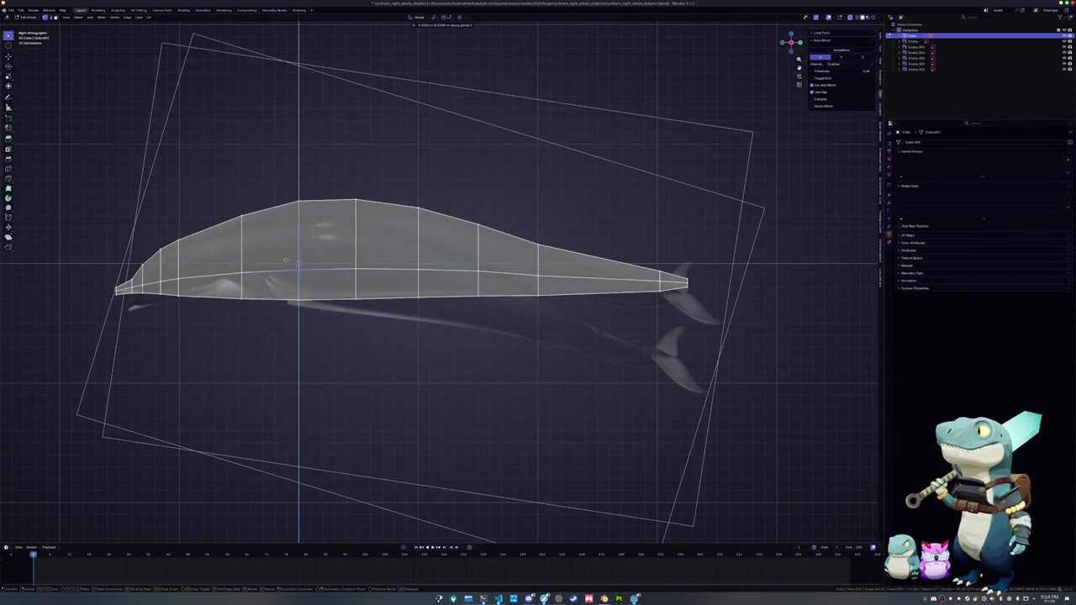
left_click(286, 258)
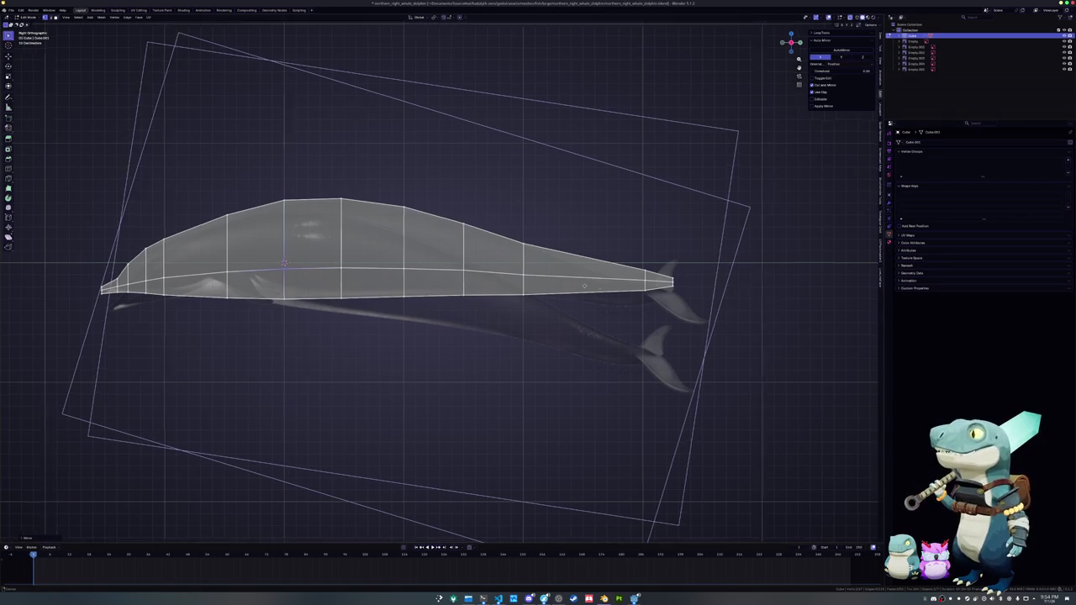
scroll(627, 278, "up", 3)
scroll(627, 279, "up", 2)
key("KP_7")
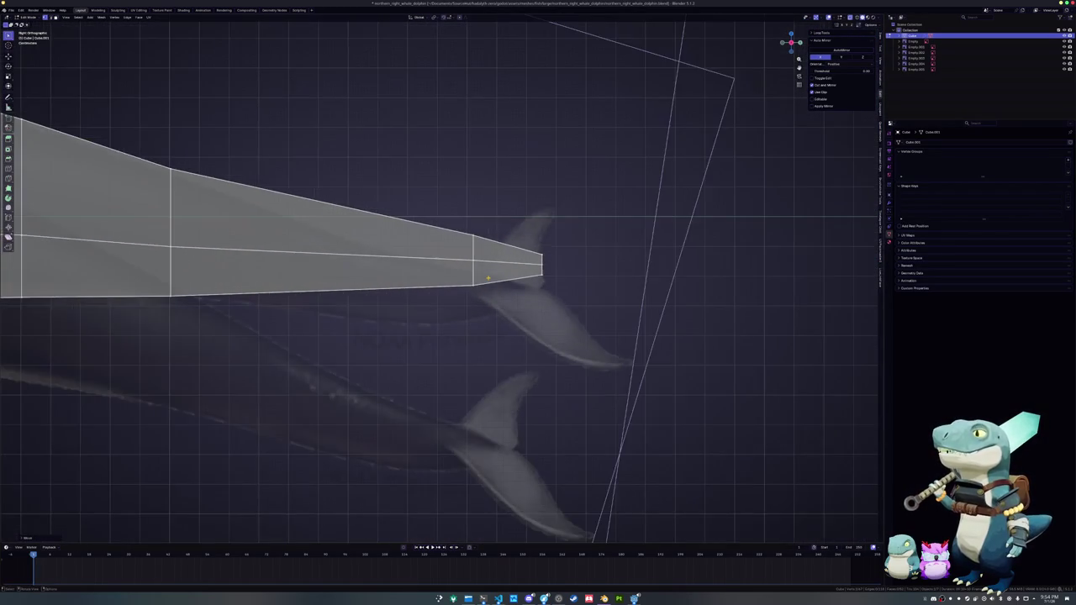
- Pull the top outer vertices along Y and narrow the front of the mesh in X
scroll(486, 273, "down", 2)
scroll(484, 252, "up", 2)
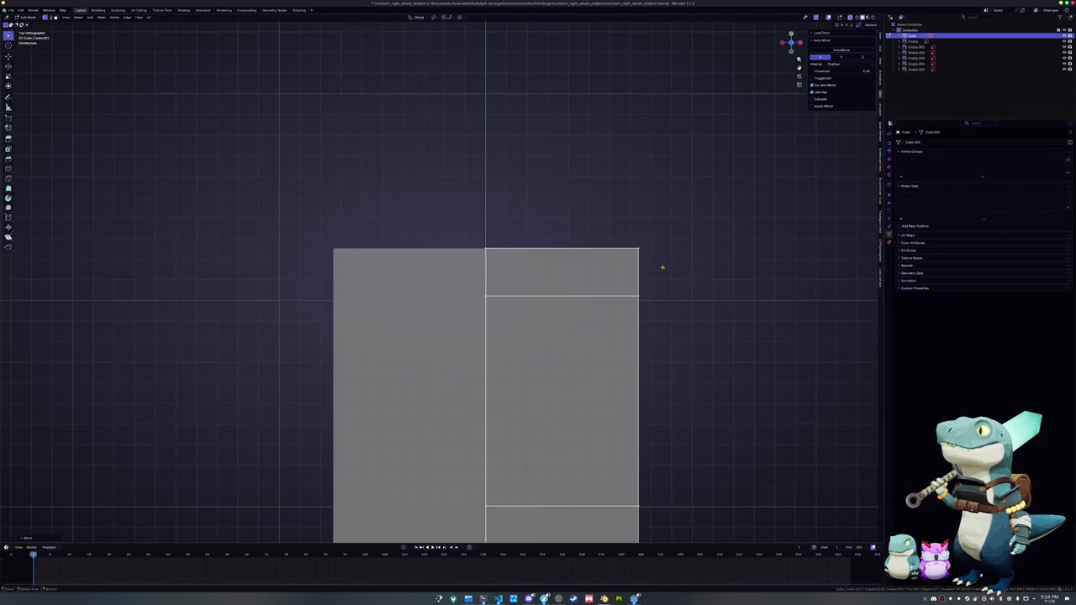
scroll(622, 218, "up", 1)
key("g")
key("y")
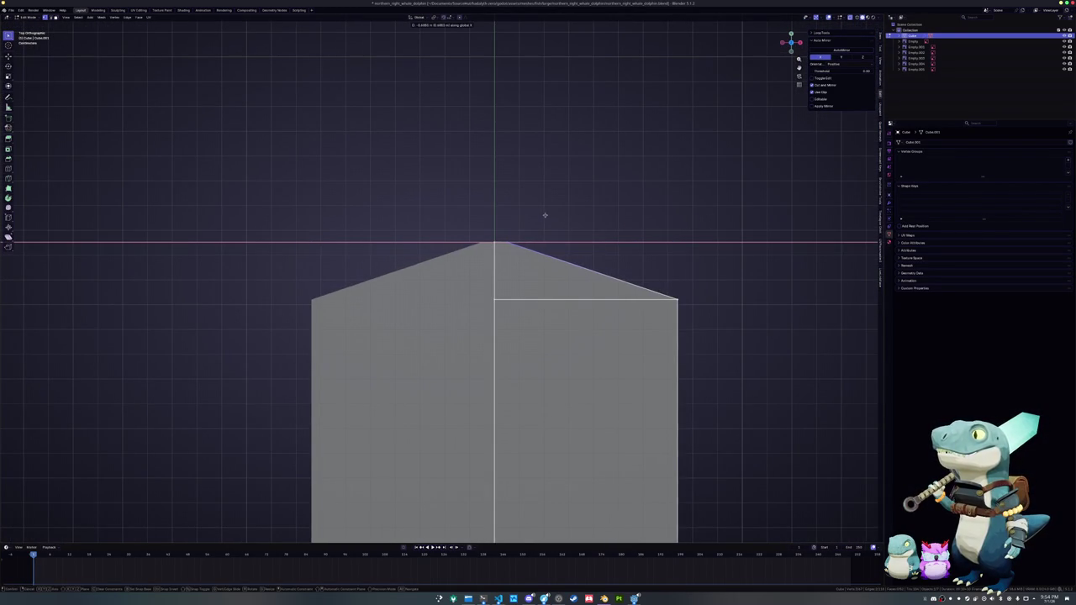
left_click(543, 216)
key("s")
key("x")
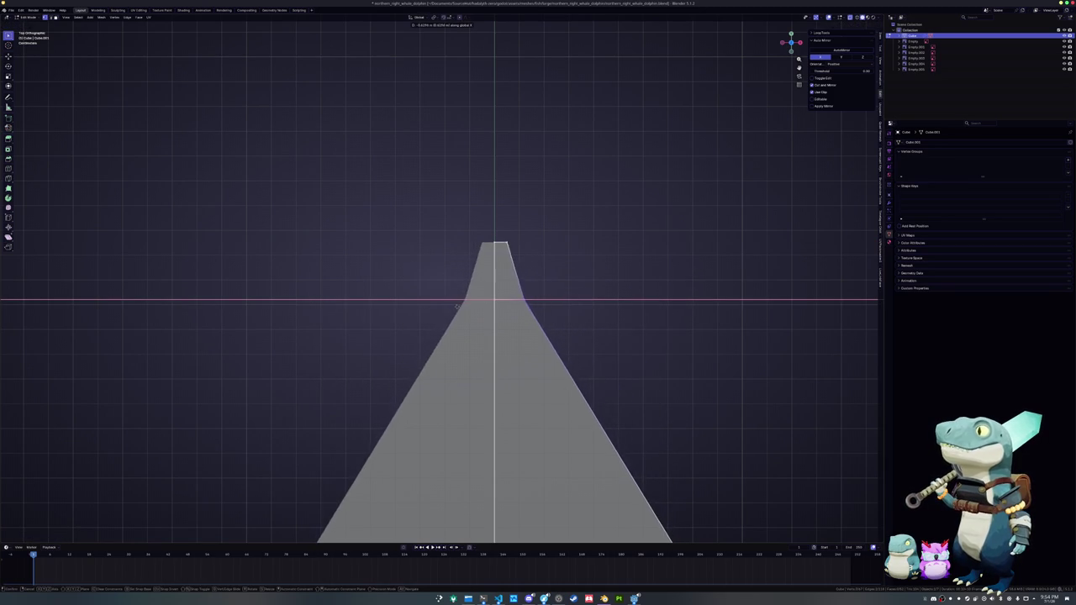
left_click(449, 310)
- Narrow the tip vertices across their width into a pointed snout and leave Edit Mode
left_click_drag(533, 260, 493, 214)
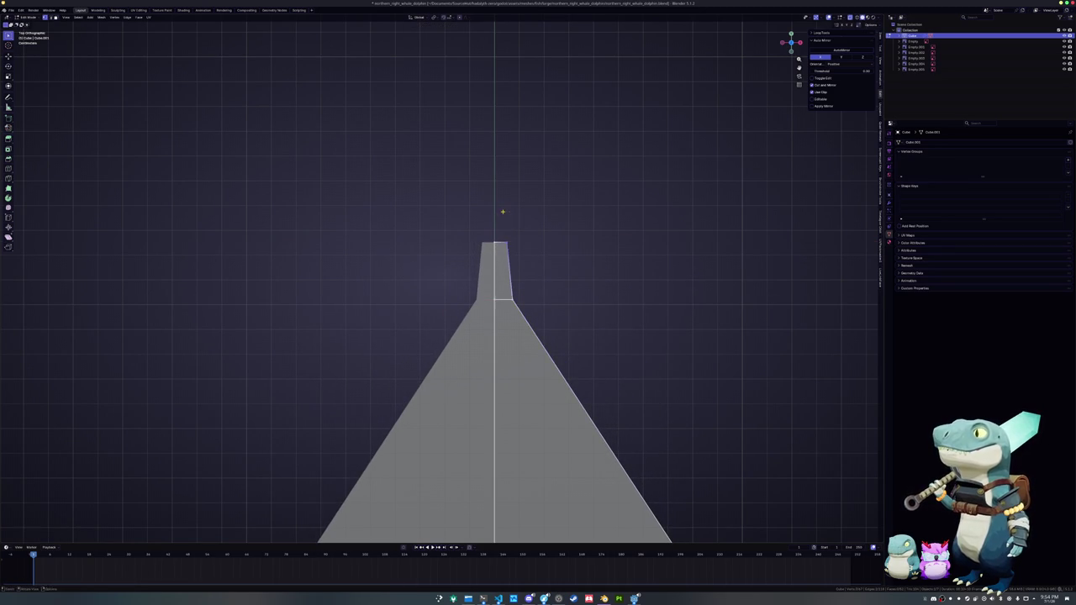
key("s")
key("x")
left_click(501, 277)
scroll(498, 269, "down", 4)
key("Tab")
- Select the overhead dolphin image, reset it to the origin and rotate it 90° on Z
middle_click_drag(387, 331, 431, 222)
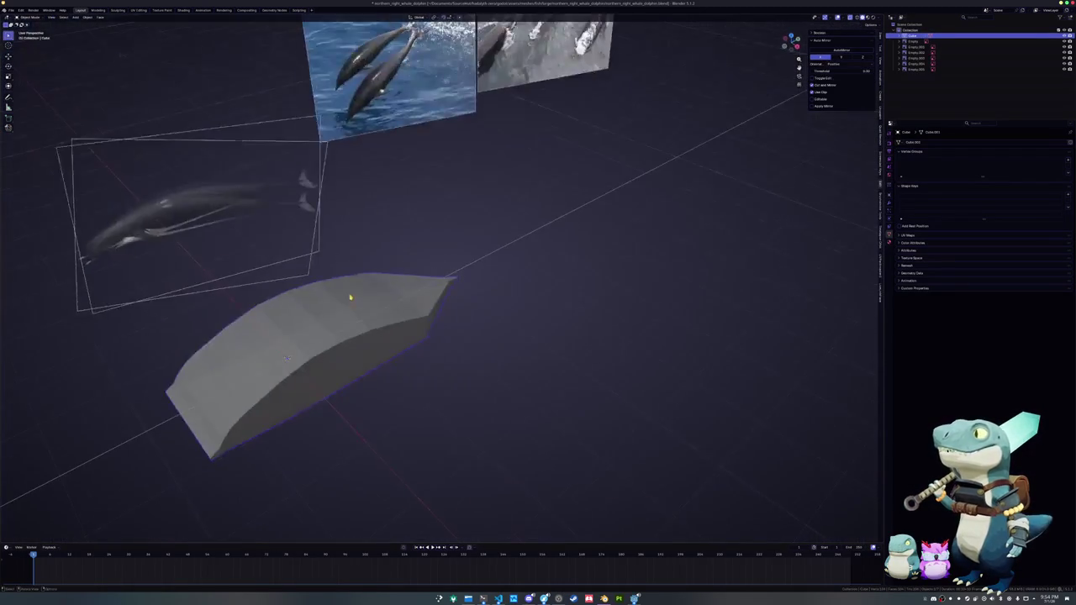
left_click(430, 222)
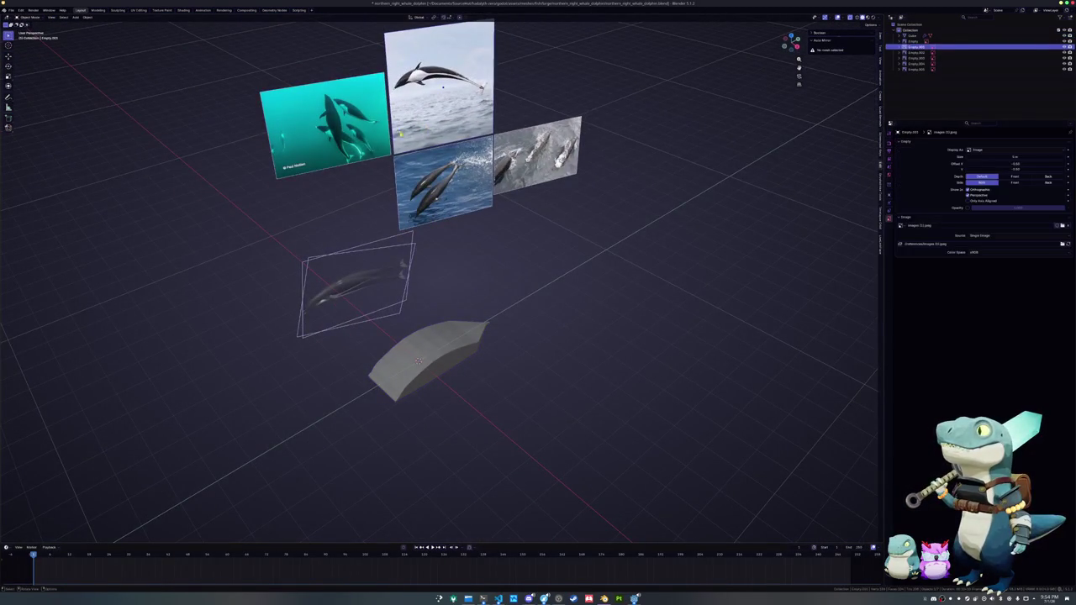
left_click(502, 178)
left_click(452, 189)
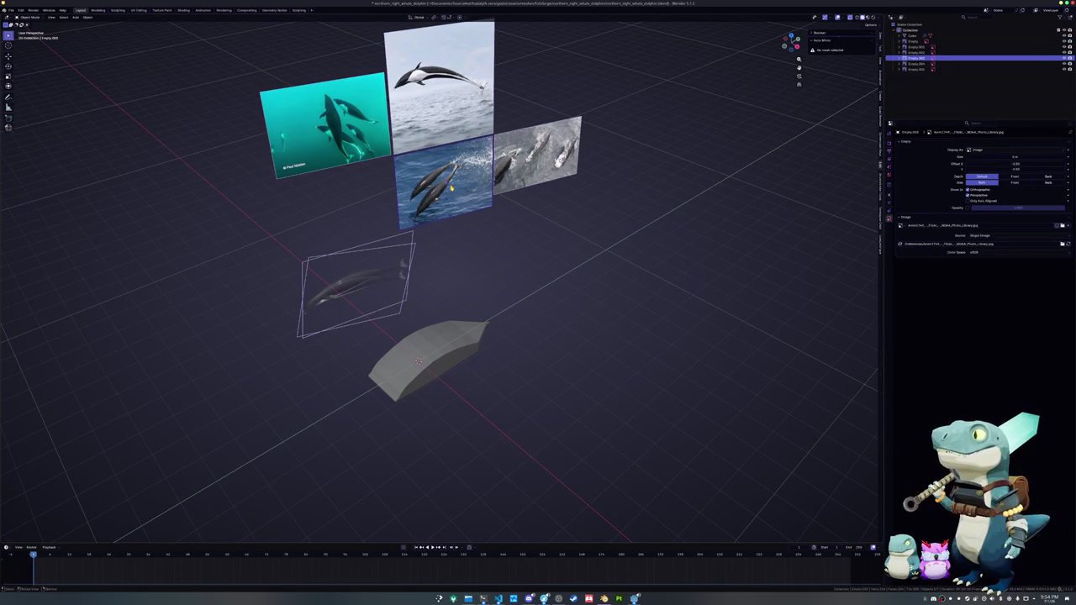
left_click(437, 112)
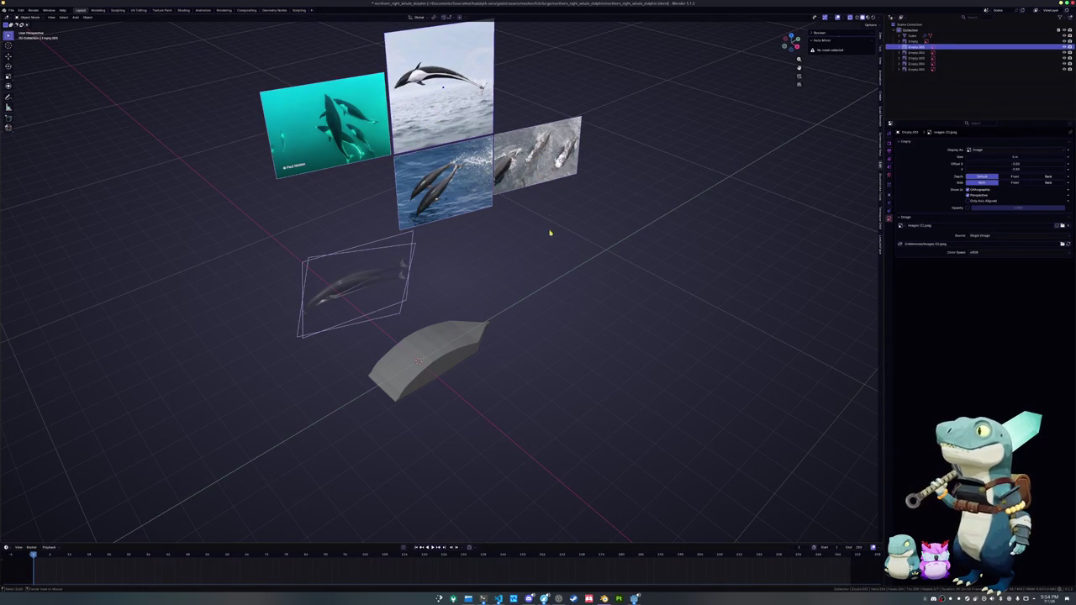
key("alt+g")
type("rz90")
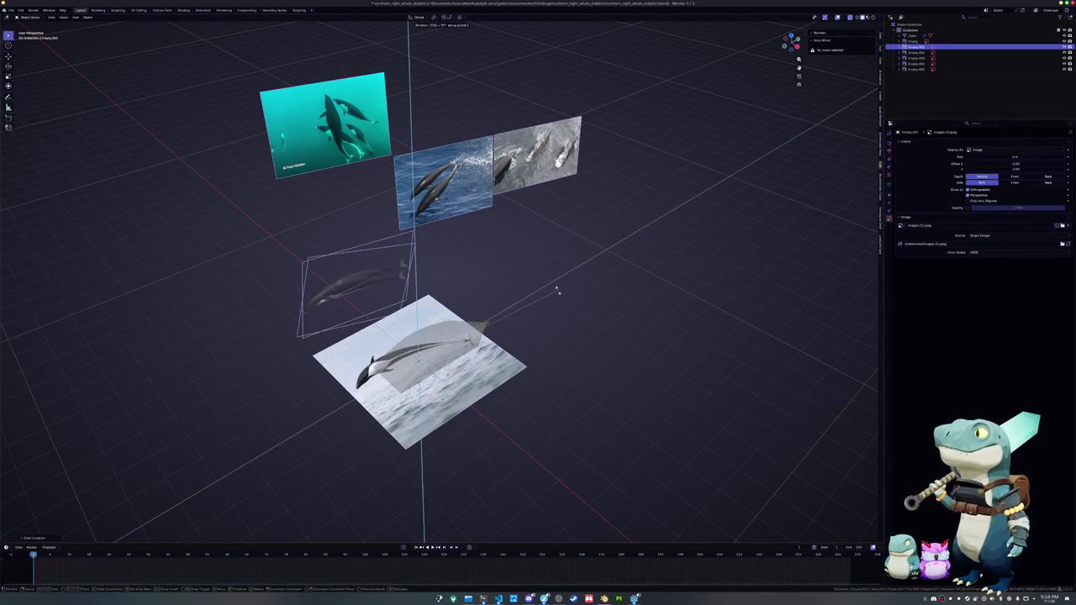
key("Return")
- In top view, scale, rotate and move the image so the dolphin sits centred under the mesh
key("KP_7")
scroll(558, 293, "up", 3)
key("s")
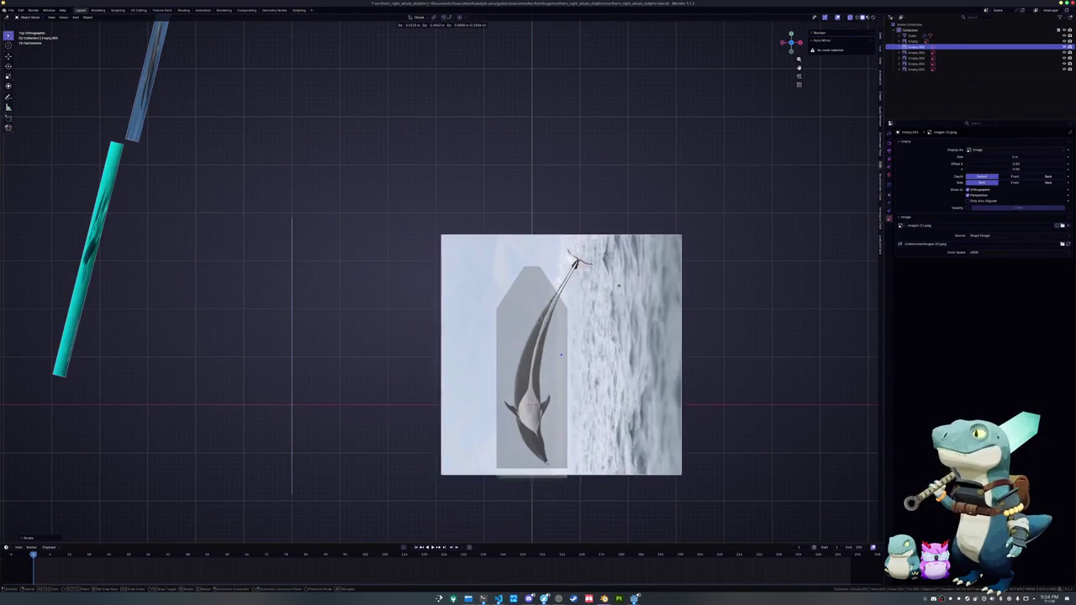
left_click(661, 294)
key("r")
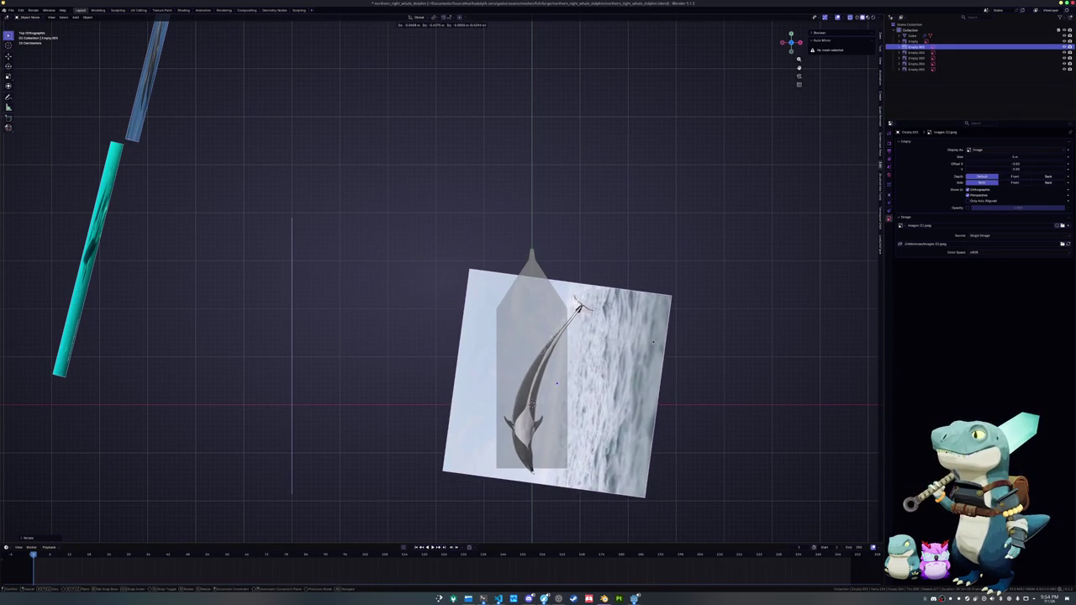
left_click(660, 332)
key("g")
left_click(664, 340)
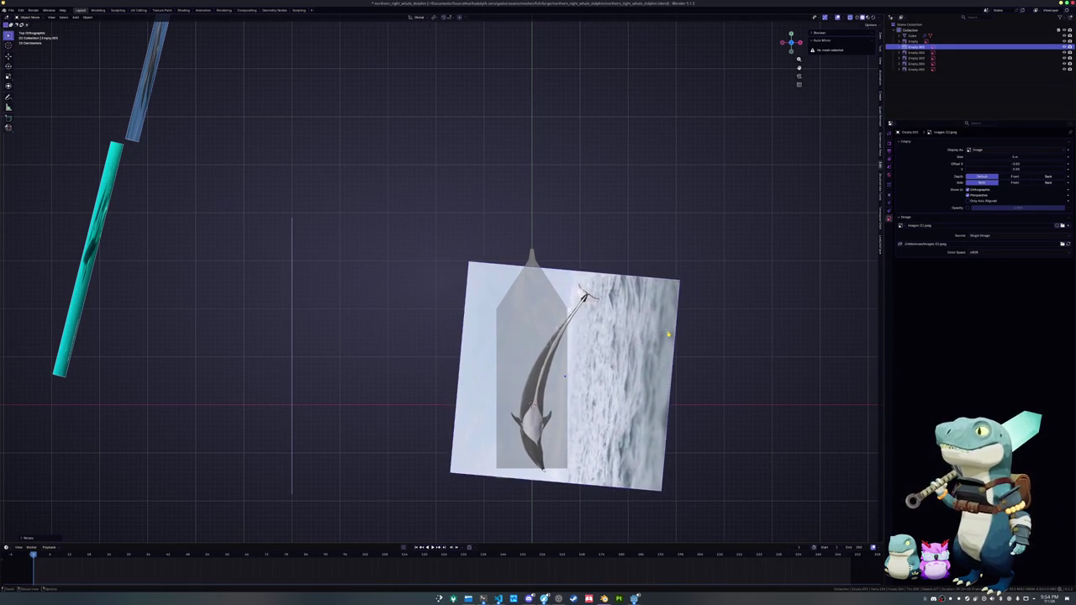
key("r")
left_click(666, 331)
key("r")
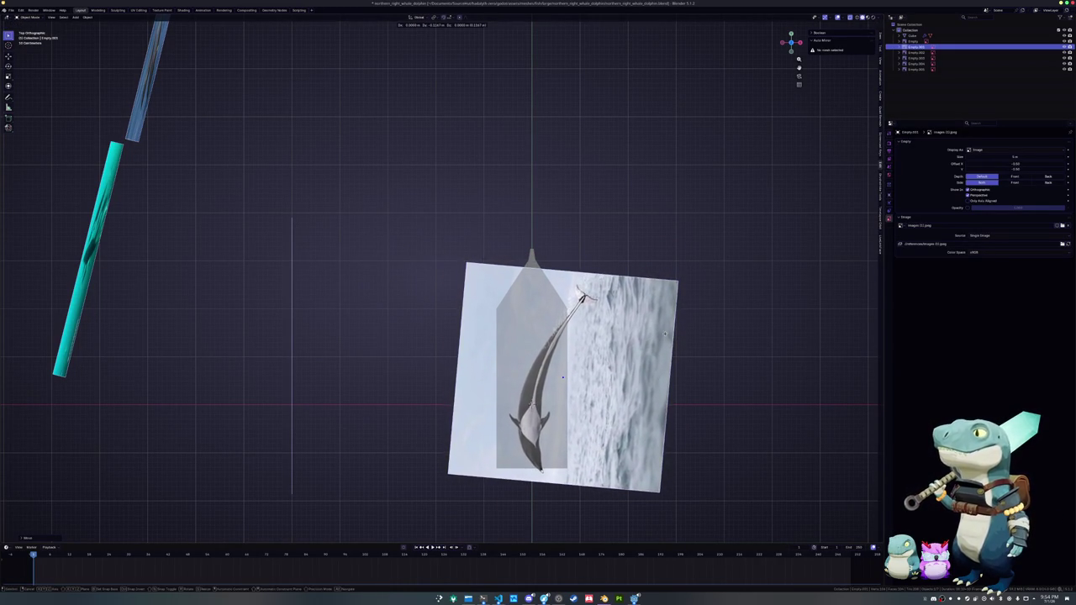
left_click(661, 326)
key("g")
left_click(660, 325)
- Move the body's snout vertices inward along X to match the overhead outline
left_click(532, 437)
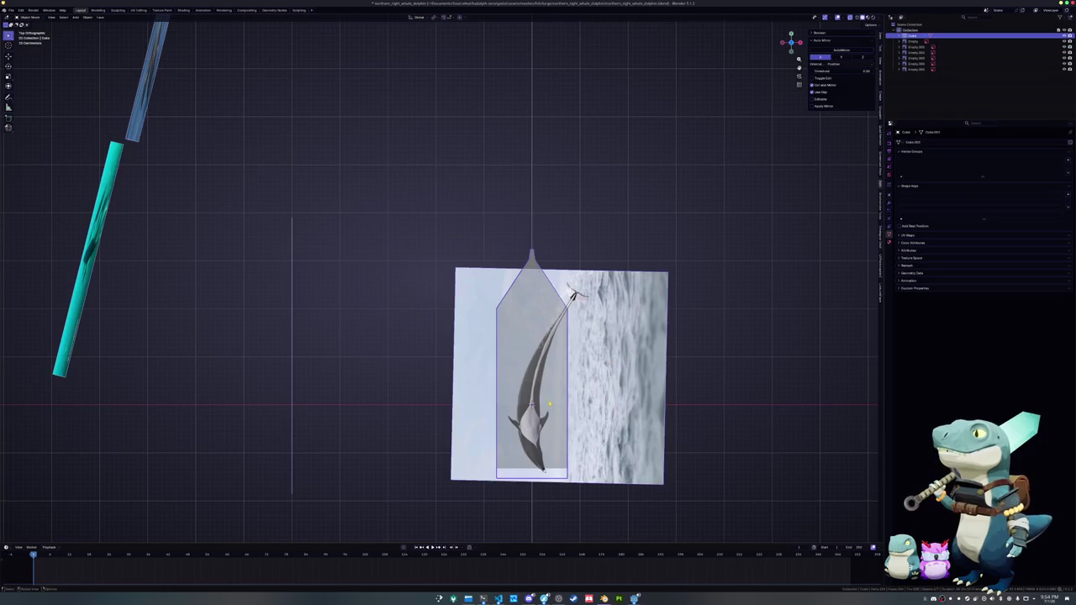
key("Tab")
scroll(531, 378, "up", 3)
middle_click_drag(642, 330, 612, 299, "shift")
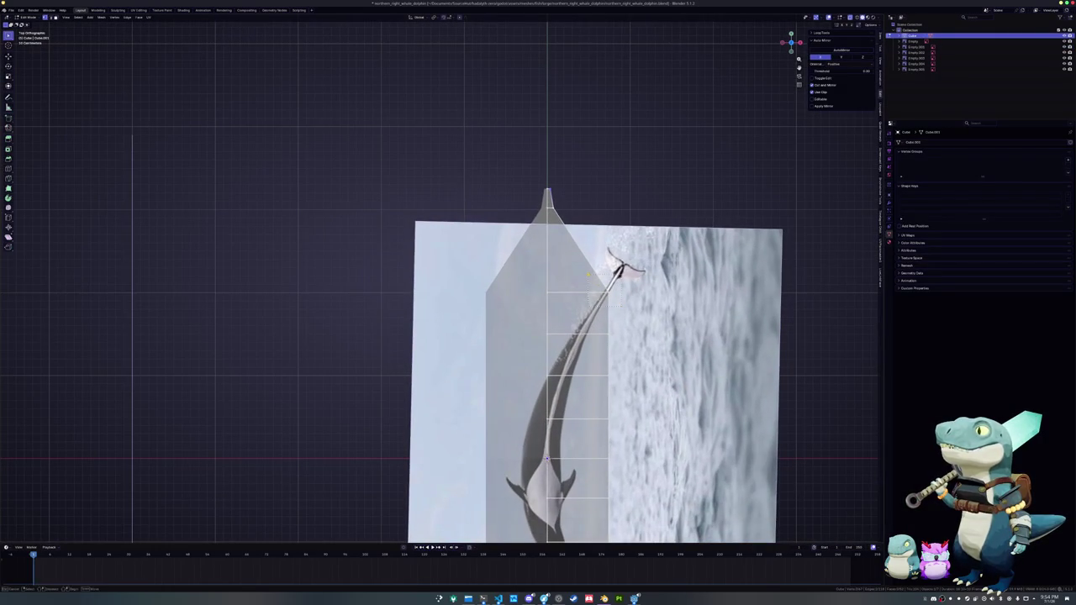
key("g")
key("x")
left_click(542, 284)
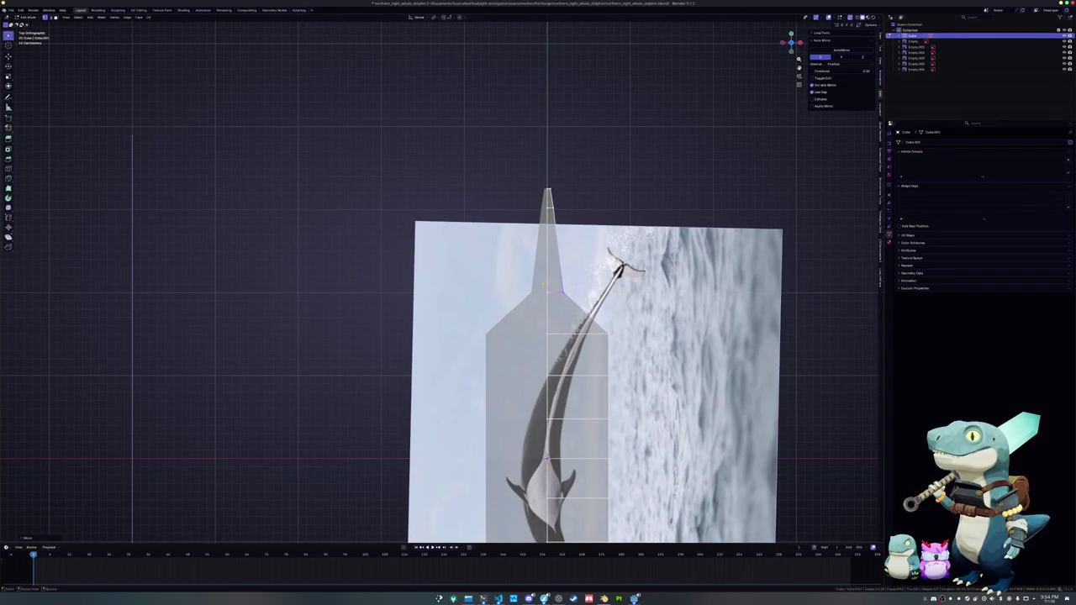
- Pull the shoulder vertices inward along X to follow the dolphin outline
scroll(558, 296, "down", 1, "shift")
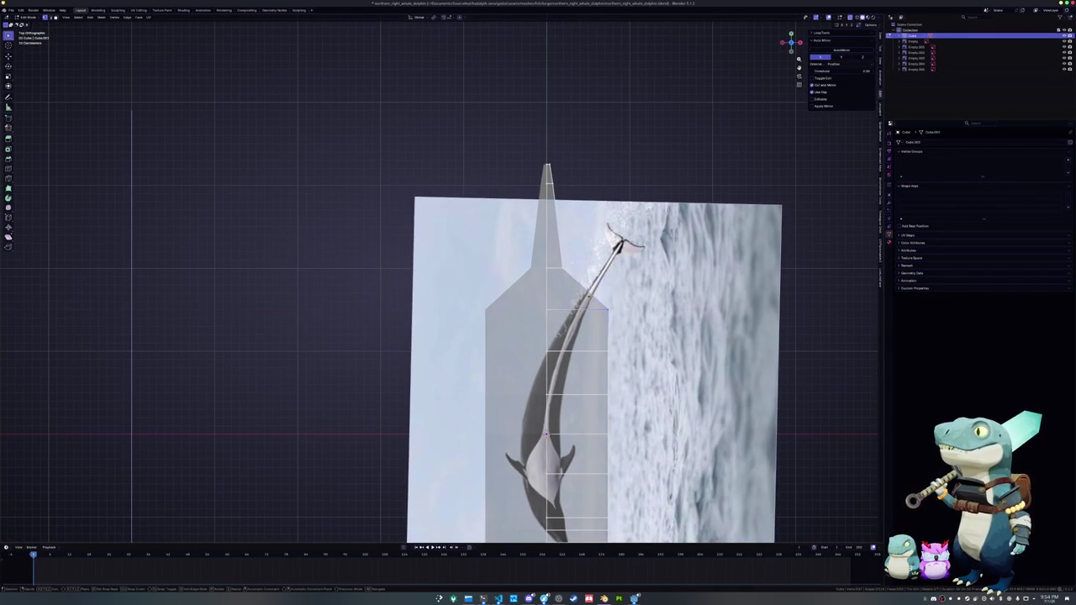
key("g")
key("x")
left_click(550, 315)
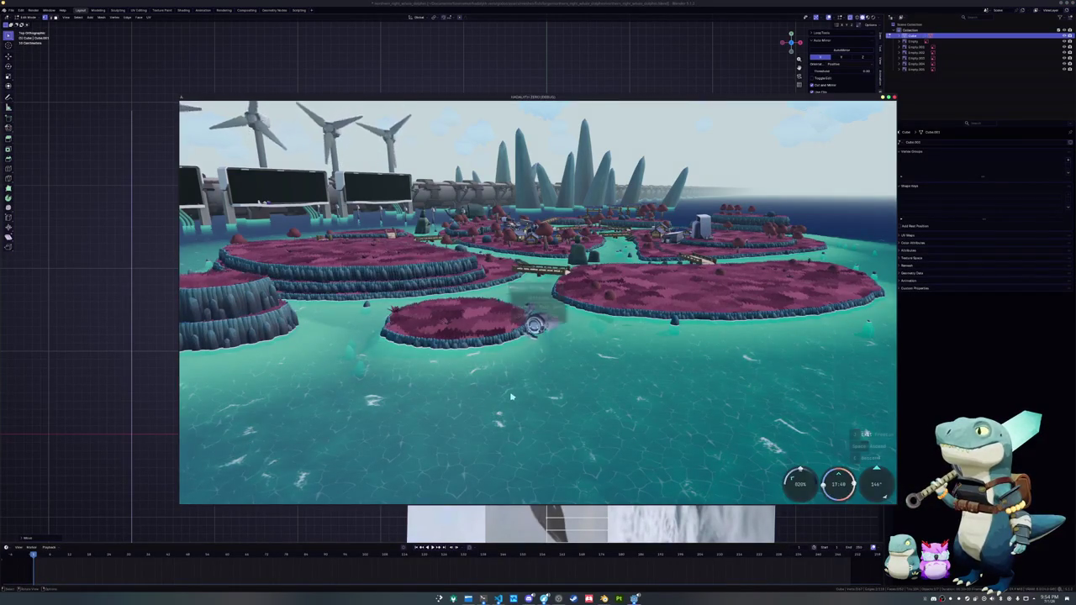
- Leave the current session to the title screen, load the village and join the multiplayer lobby
key("j")
left_click(538, 311)
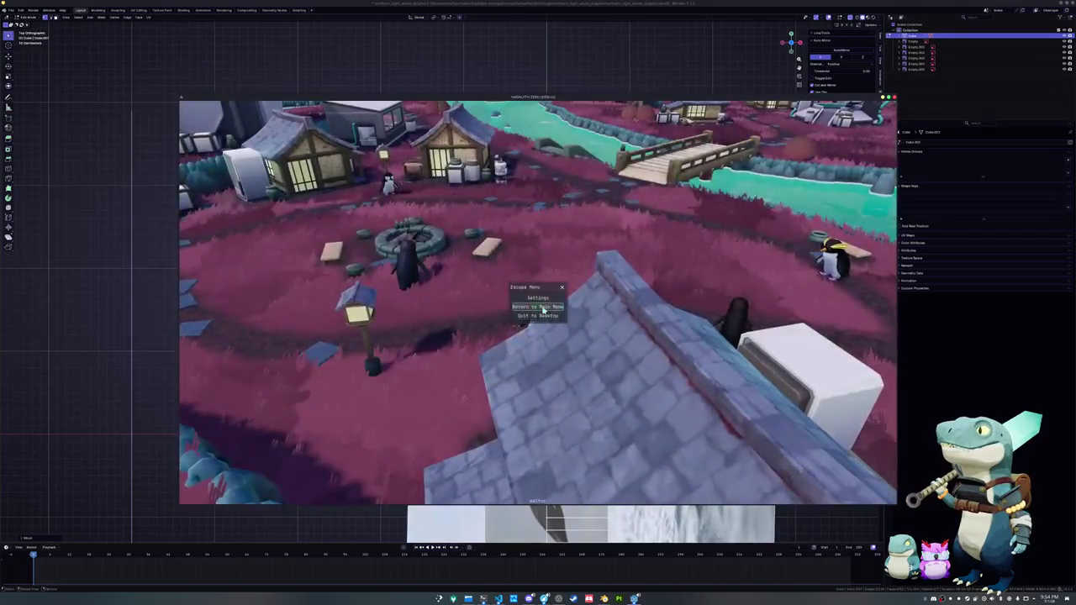
left_click(519, 324)
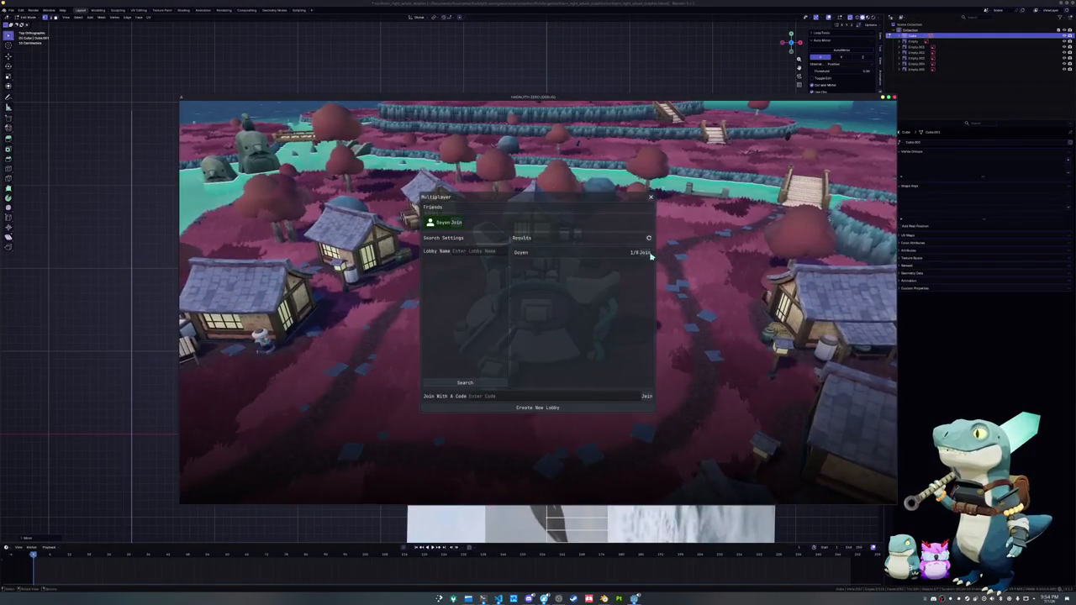
left_click(518, 332)
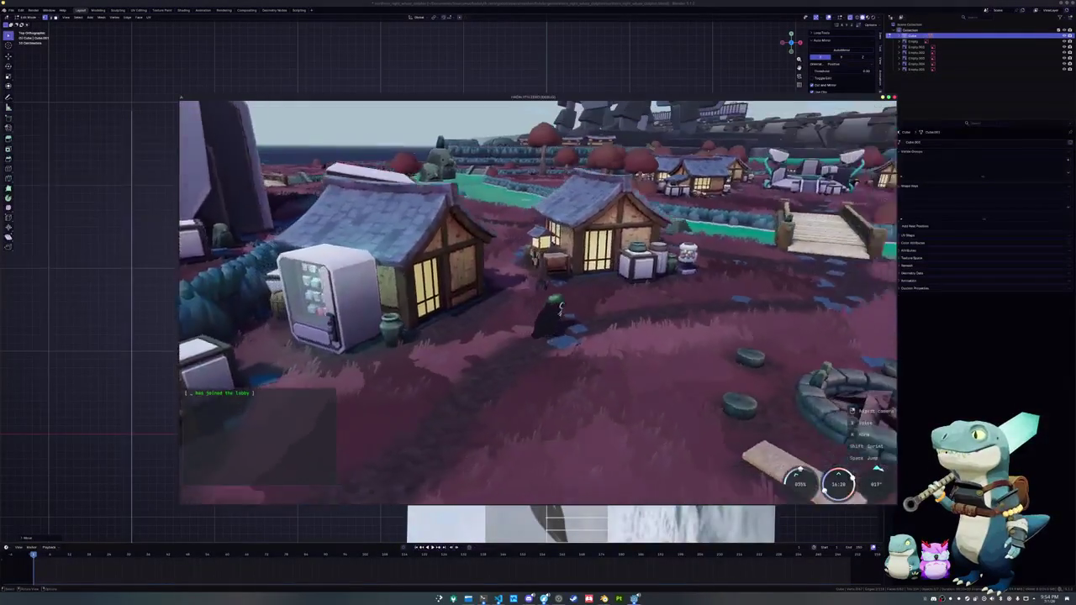
- Run past the house and bridge to the turquoise water's edge and cast the fishing rod
key("w")
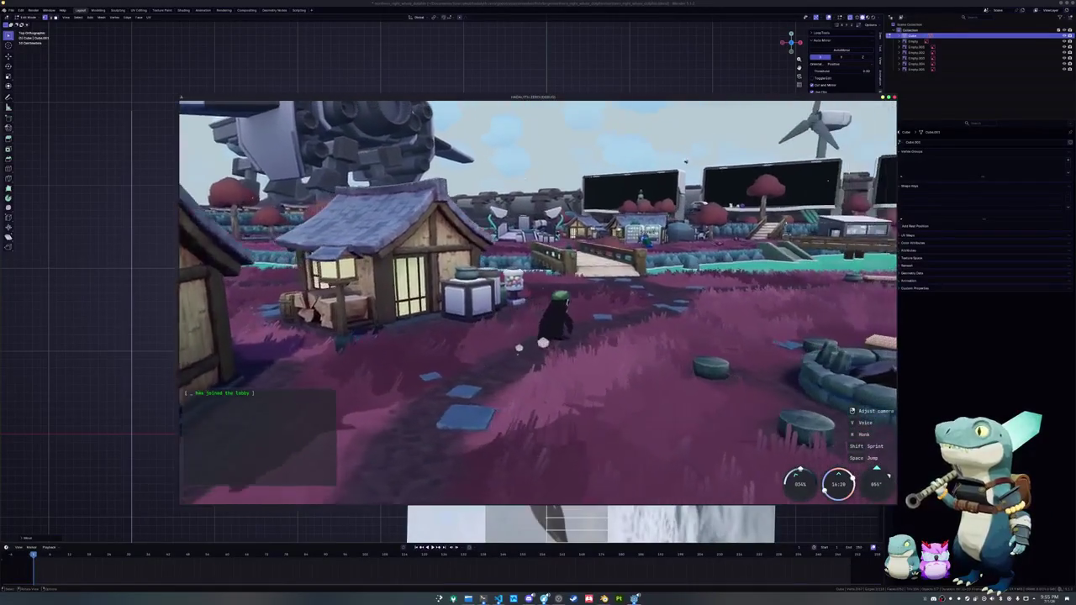
key("w")
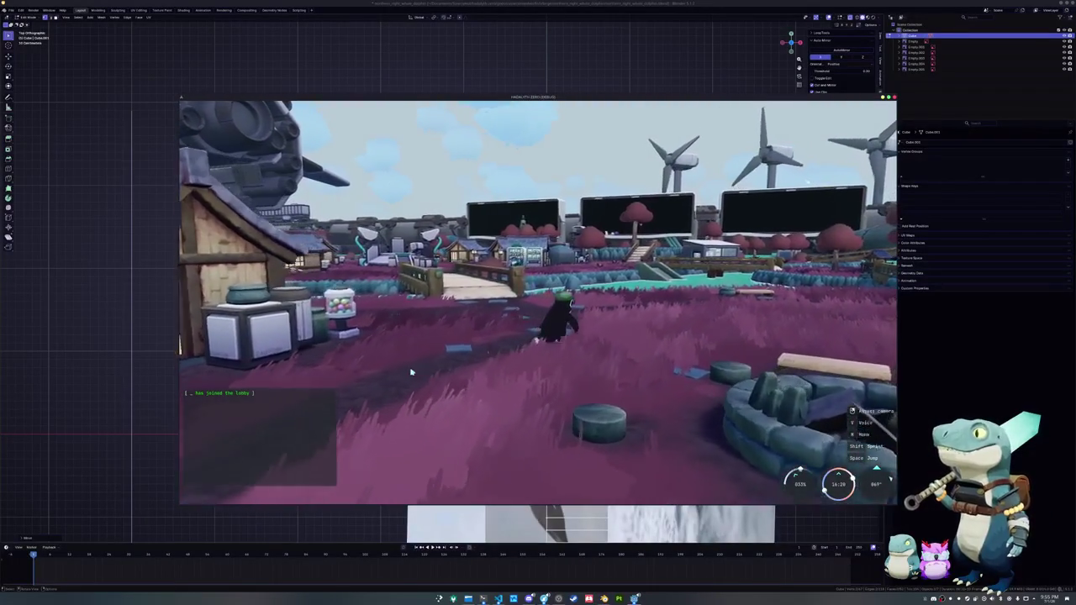
key("w")
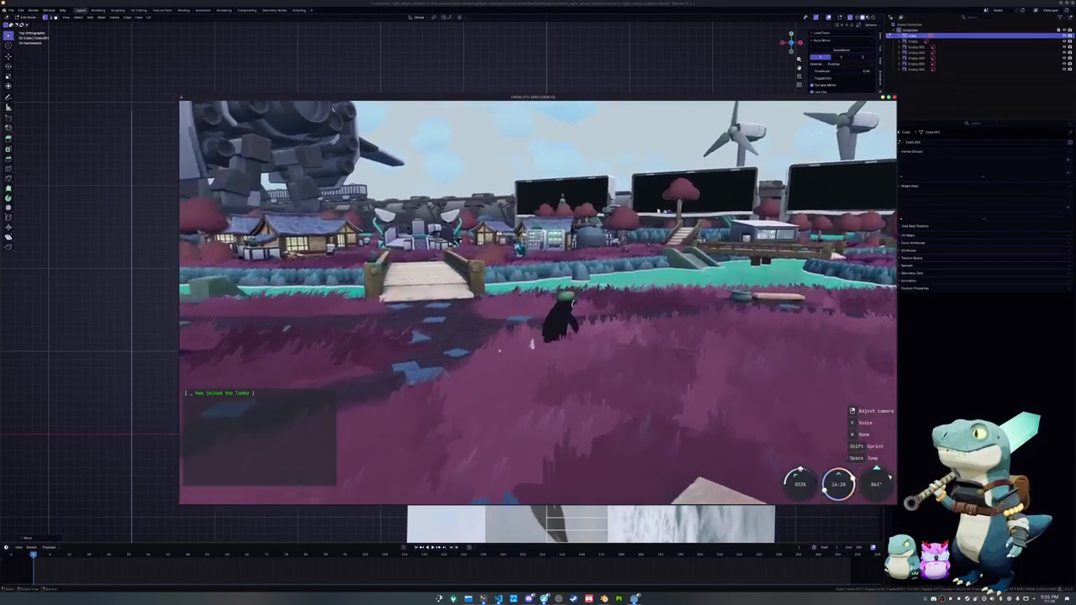
key("w")
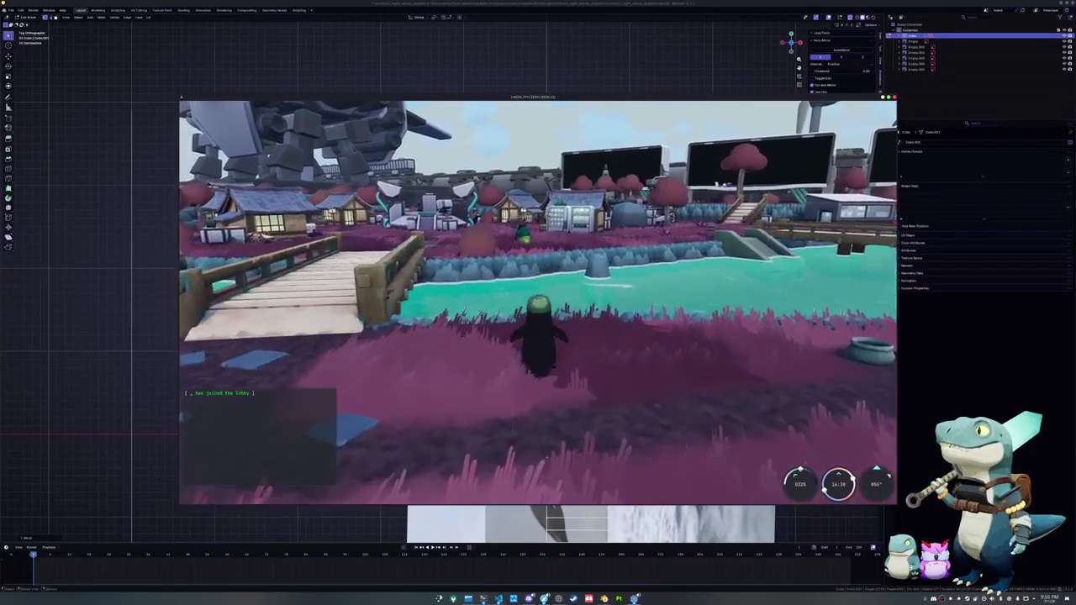
key("w")
left_click(527, 344)
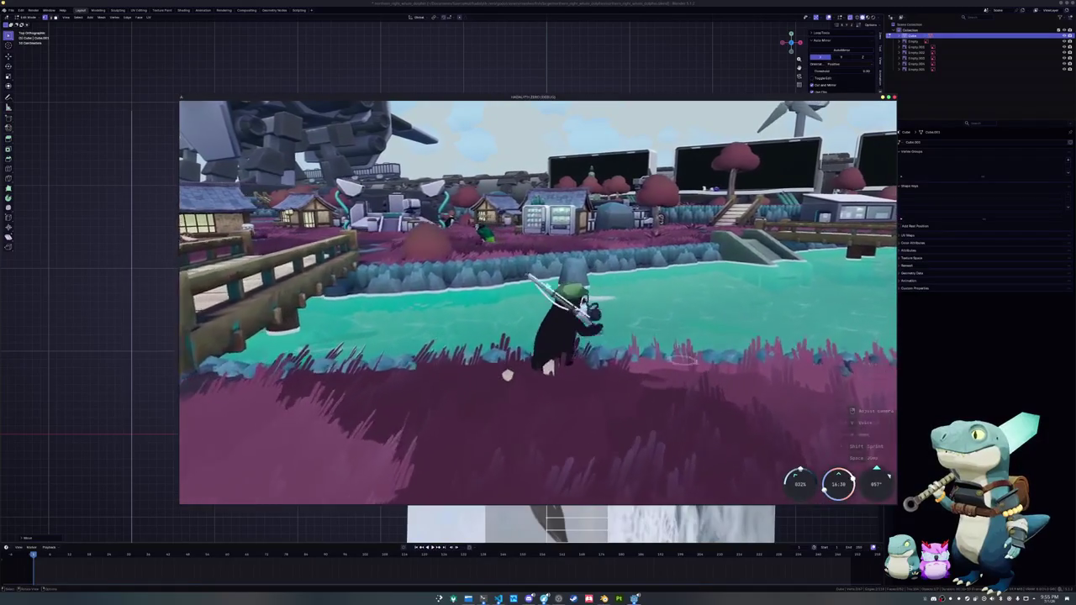
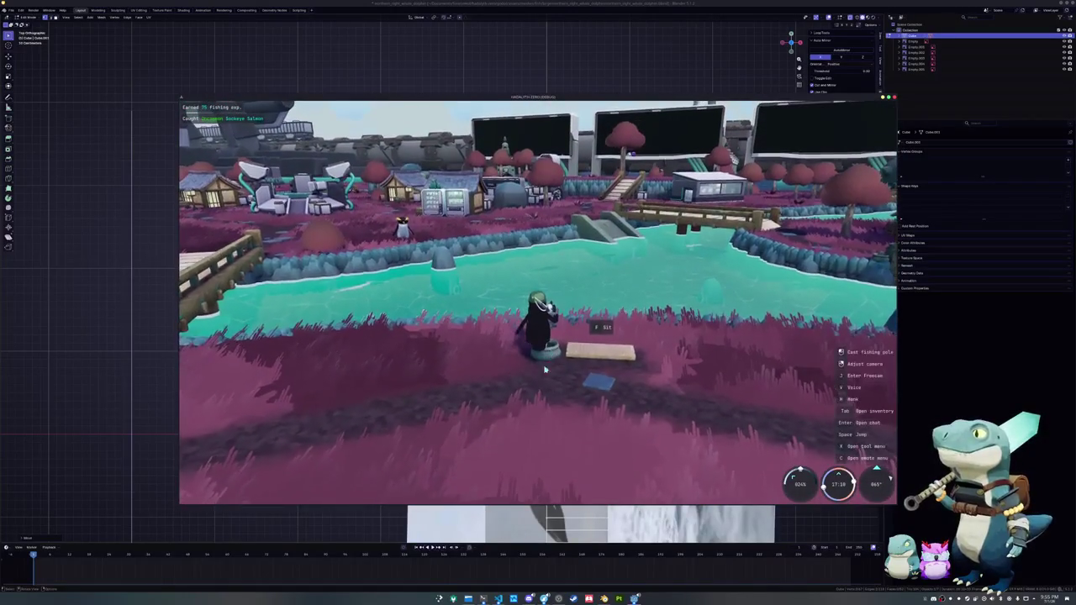
- Slide the selected outline vertices sideways along X twice to match the top-view body width
scroll(613, 358, "up", 2)
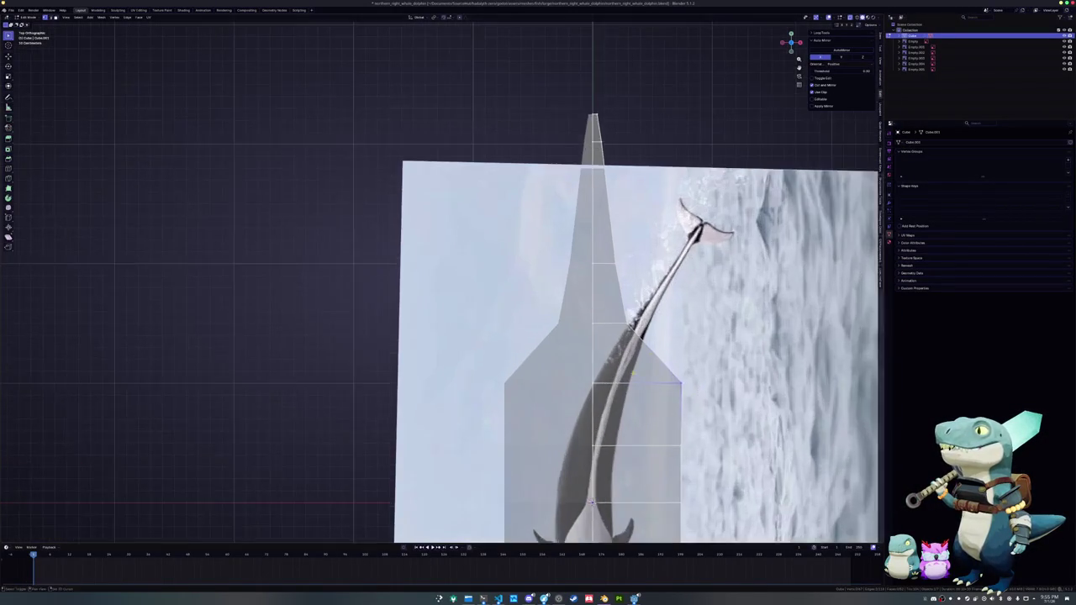
scroll(609, 336, "up", 2)
key("g")
key("x")
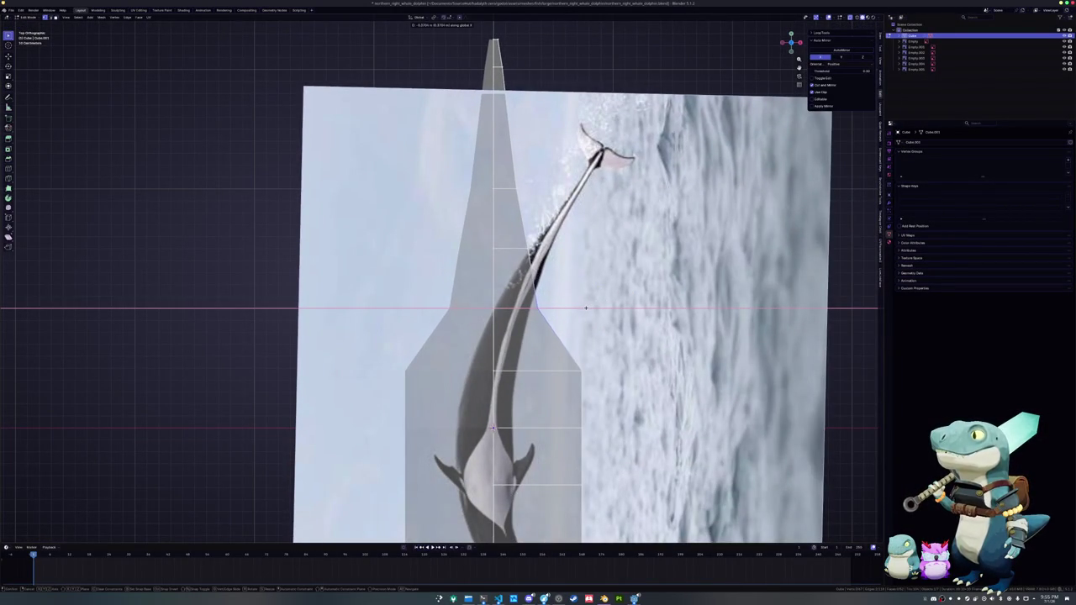
left_click(586, 308)
key("g")
key("x")
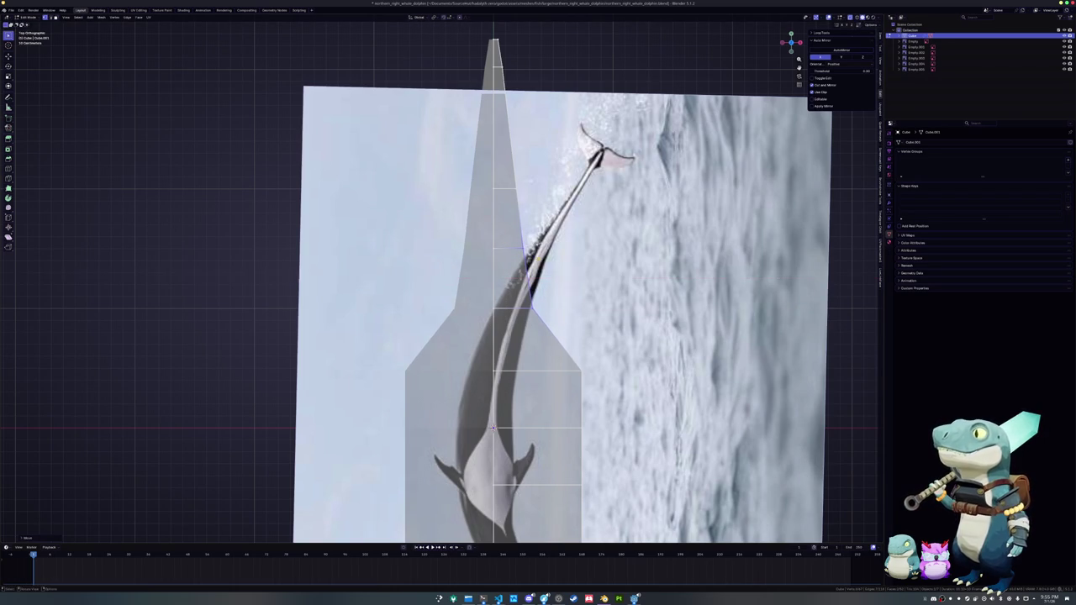
left_click(504, 241)
scroll(540, 260, "down", 2)
middle_click_drag(540, 260, 575, 311, "shift")
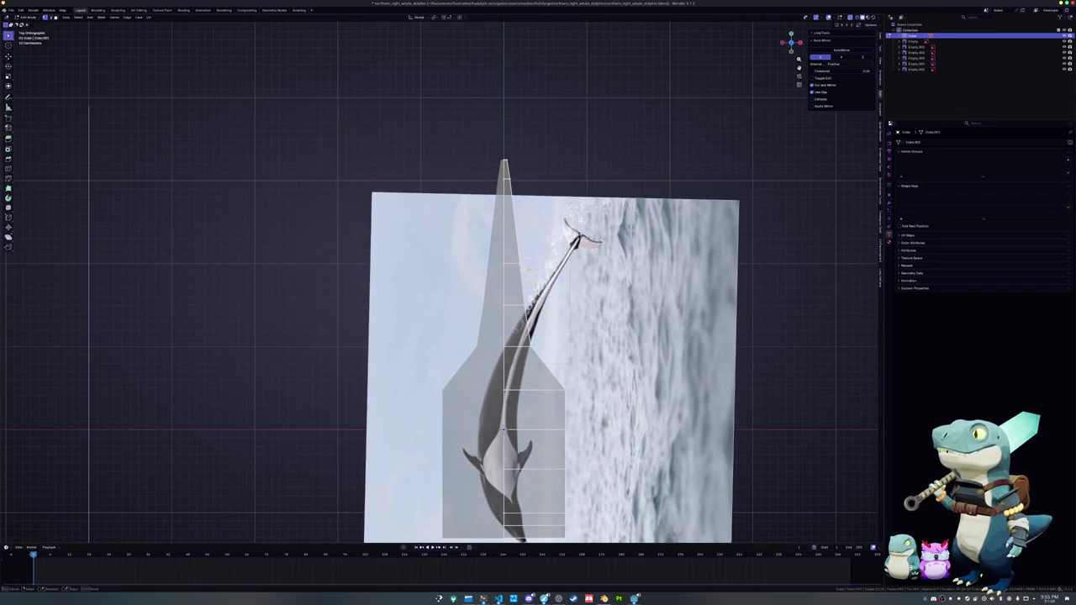
- Narrow the mesh's upper end by sliding its vertices along X to follow the reference
key("g")
key("x")
left_click(509, 235)
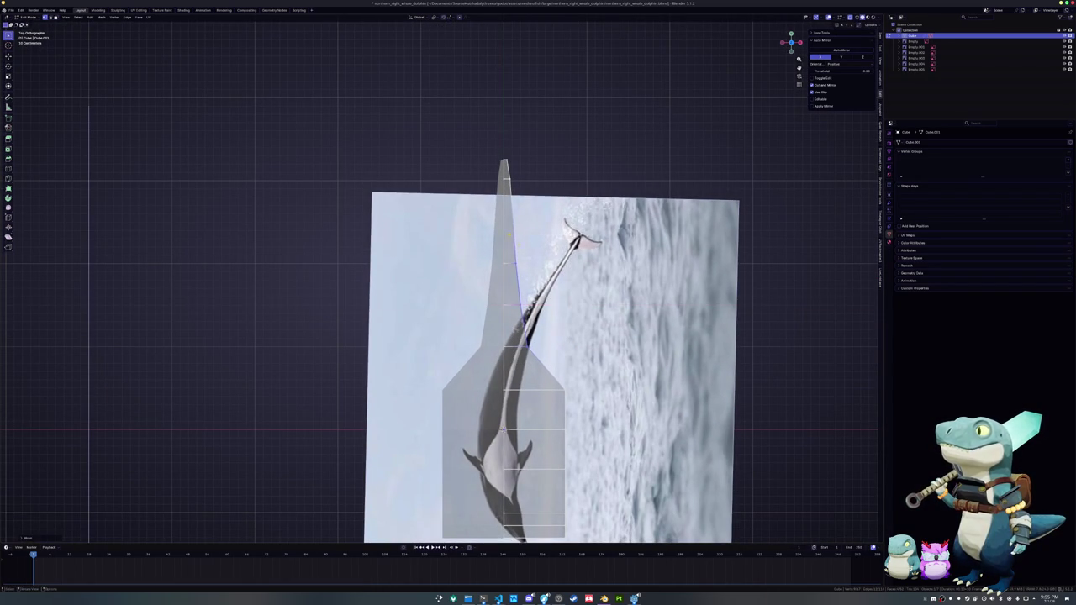
scroll(580, 258, "up", 2)
key("g")
key("x")
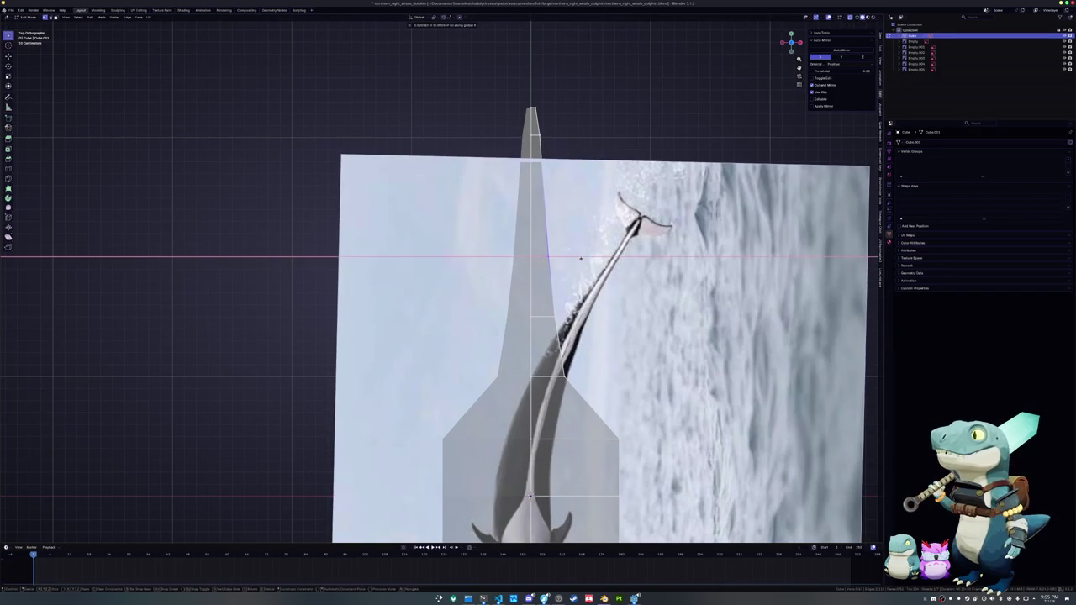
left_click(587, 258)
middle_click_drag(563, 143, 554, 219, "shift")
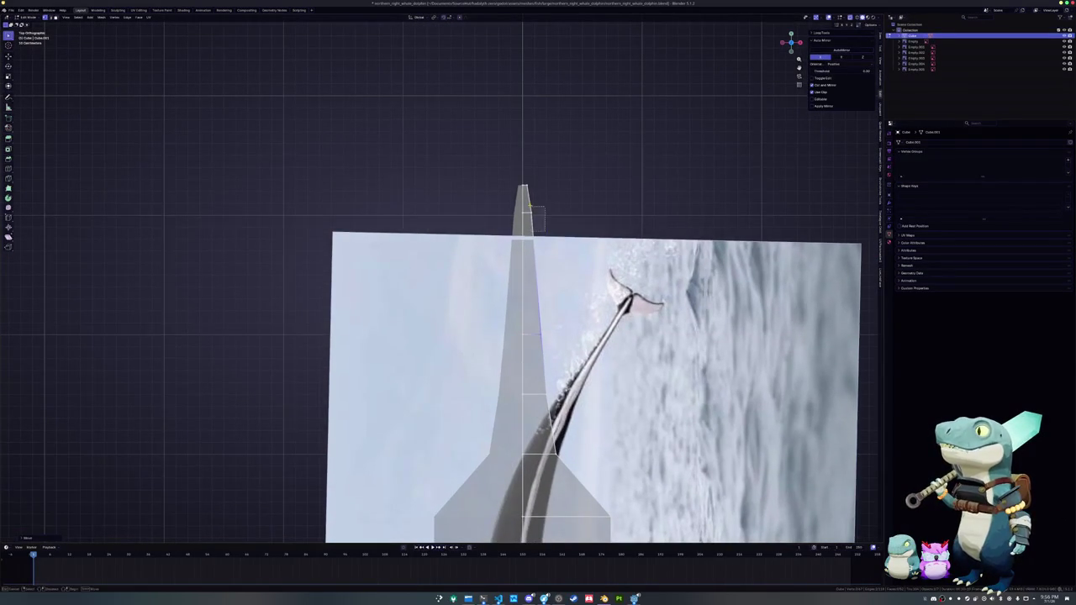
key("g")
key("x")
left_click(545, 222)
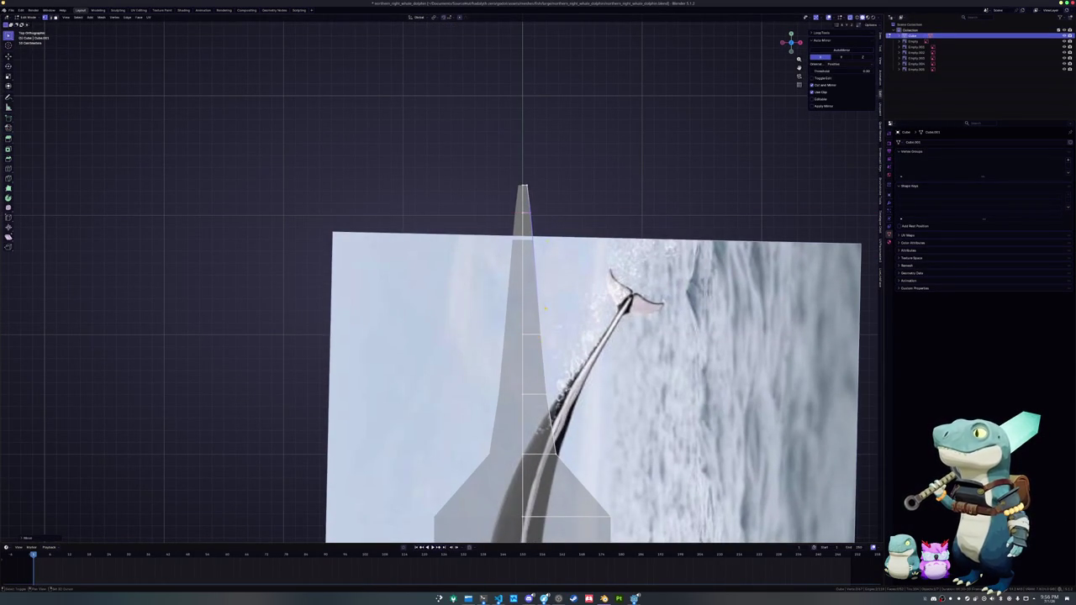
middle_click_drag(545, 223, 527, 88, "shift")
- Widen the narrow mirrored section and pull the lower body vertices inward along X
key("g")
key("x")
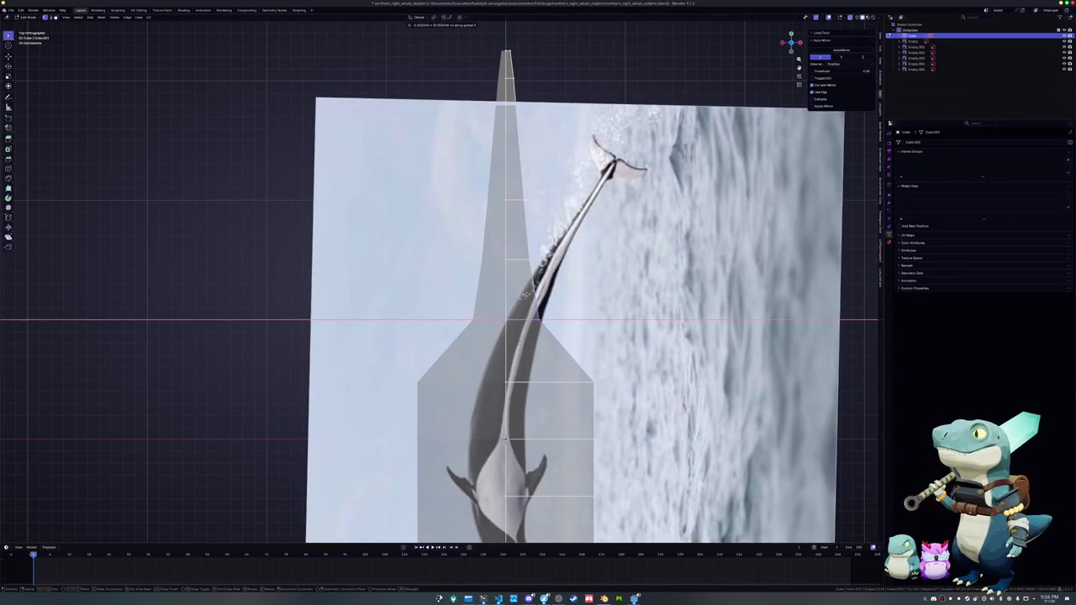
left_click(513, 297)
middle_click_drag(570, 356, 562, 252, "shift")
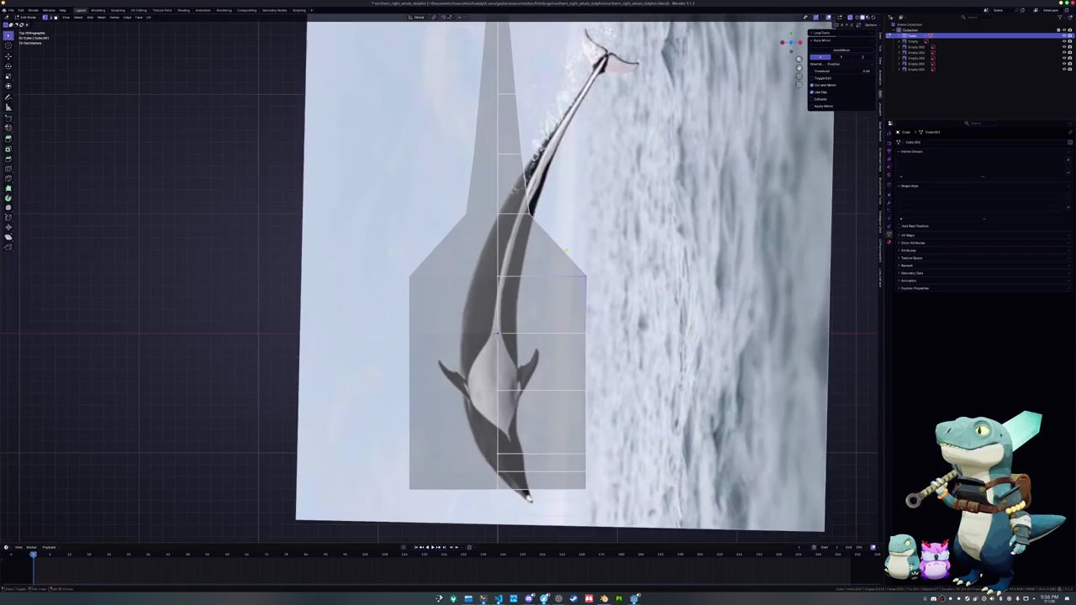
key("g")
key("x")
left_click(553, 299)
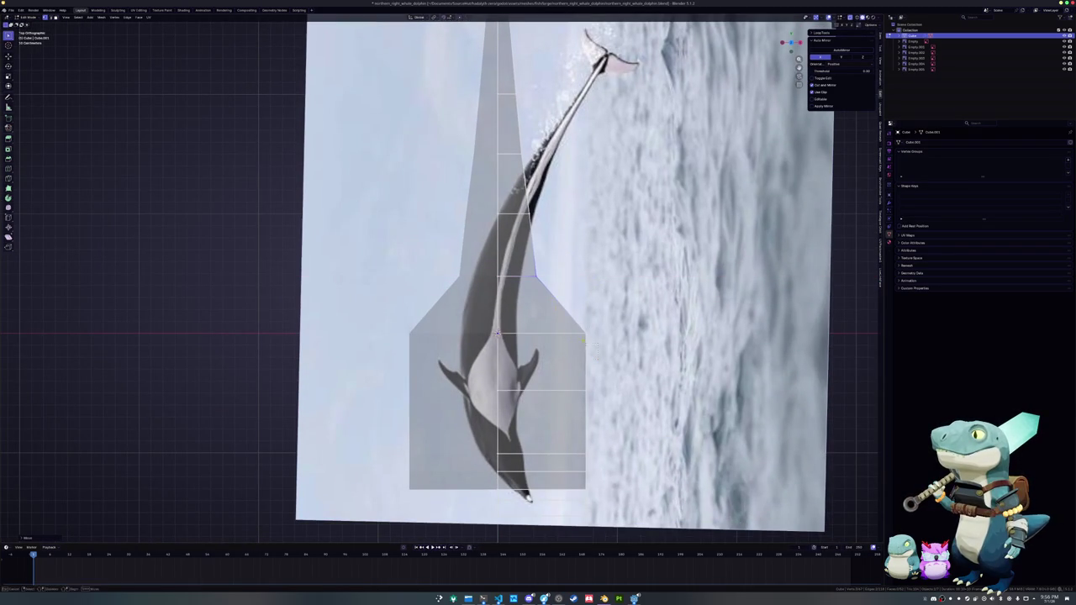
key("g")
key("x")
left_click(401, 361)
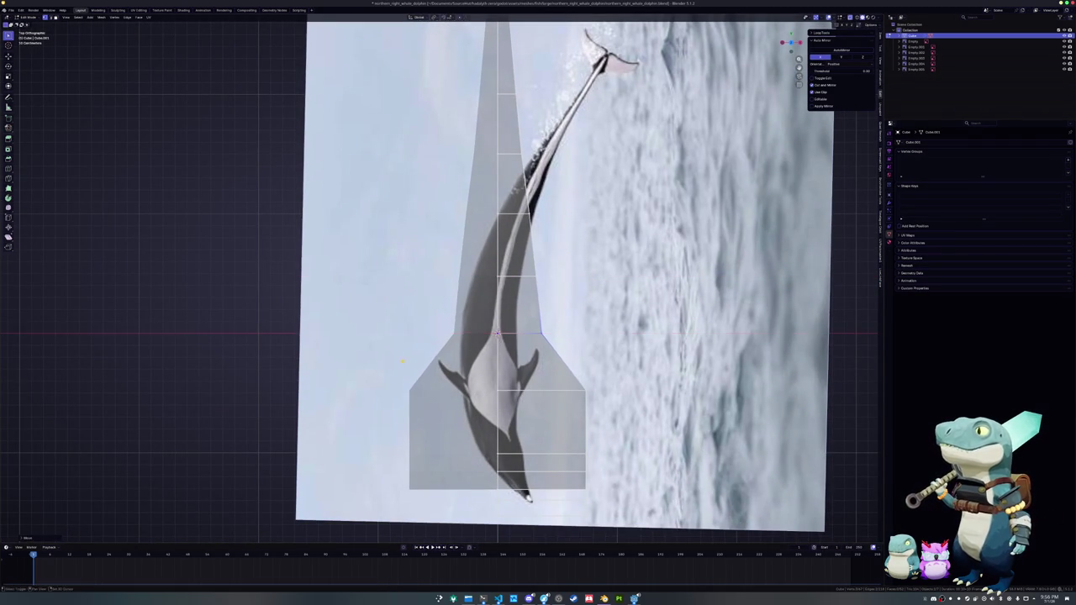
- Shift the middle vertex row along X and move a higher body vertex along Y
left_click(514, 271)
key("g")
key("x")
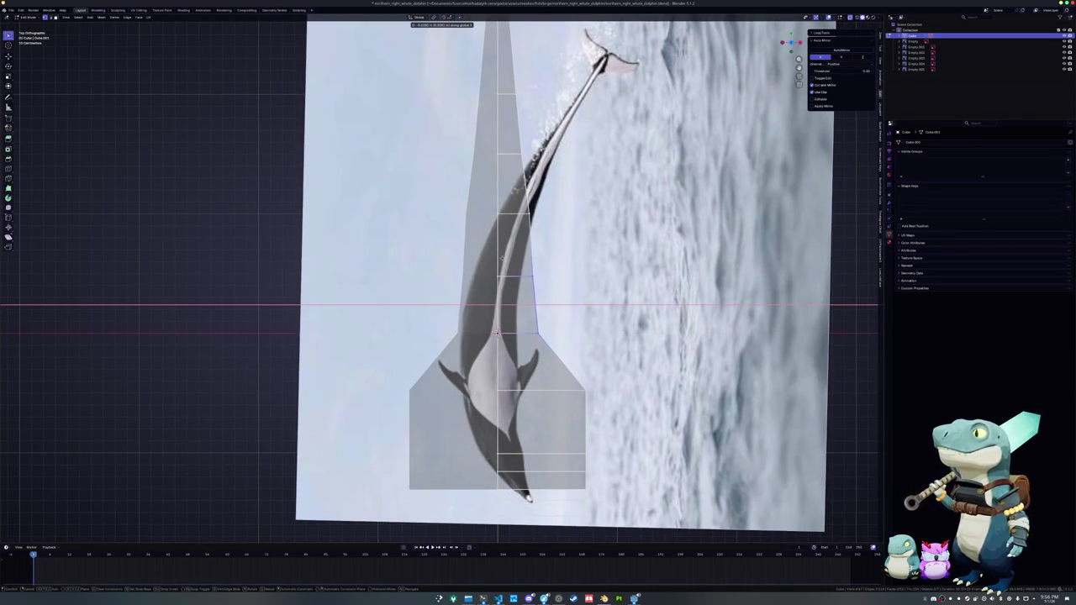
key("Return")
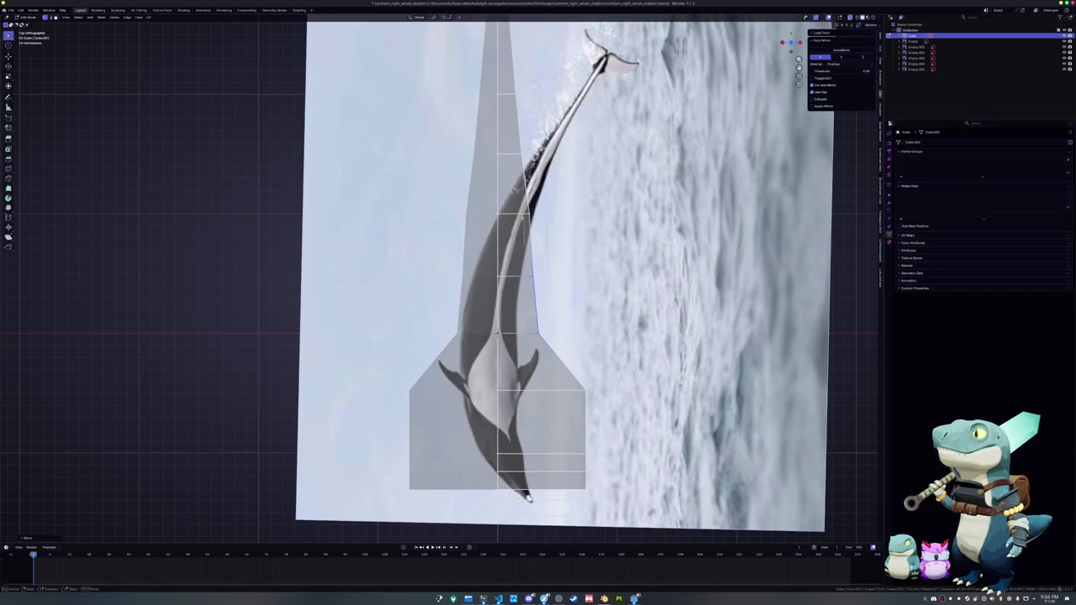
left_click(530, 215)
key("g")
key("y")
key("Return")
- Scale the shoulder vertices inward along X and shift them left to taper the body
scroll(541, 203, "down", 2)
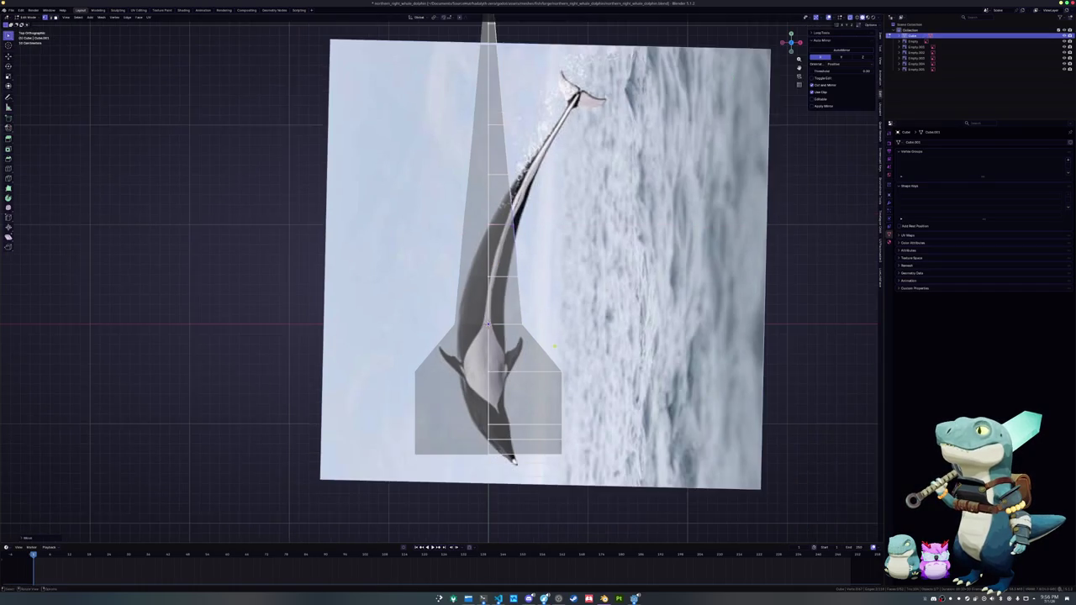
scroll(561, 313, "up", 1)
key("s")
key("x")
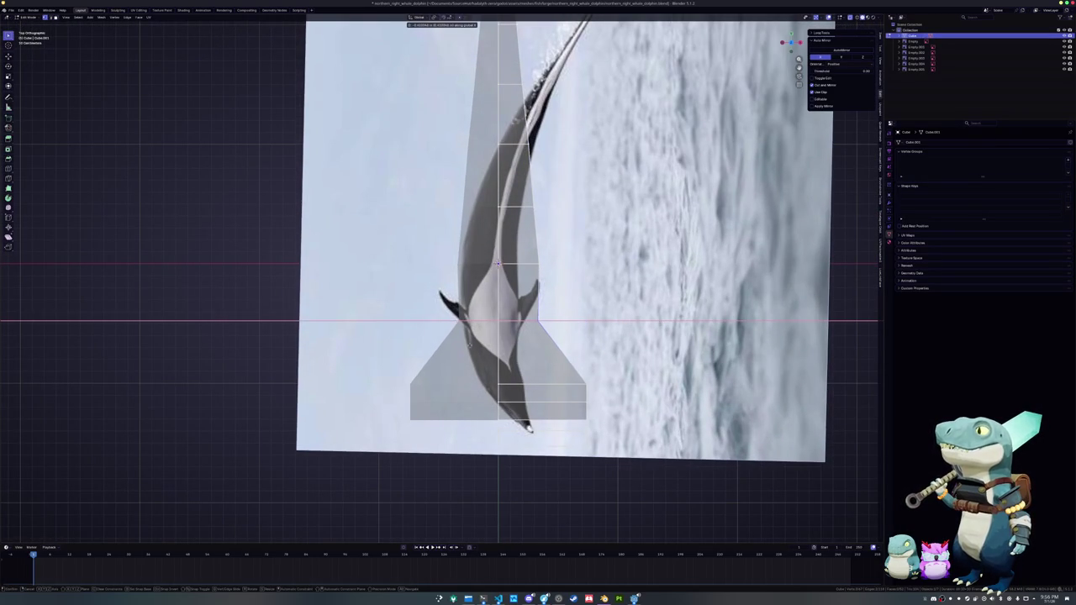
key("Return")
key("g")
key("x")
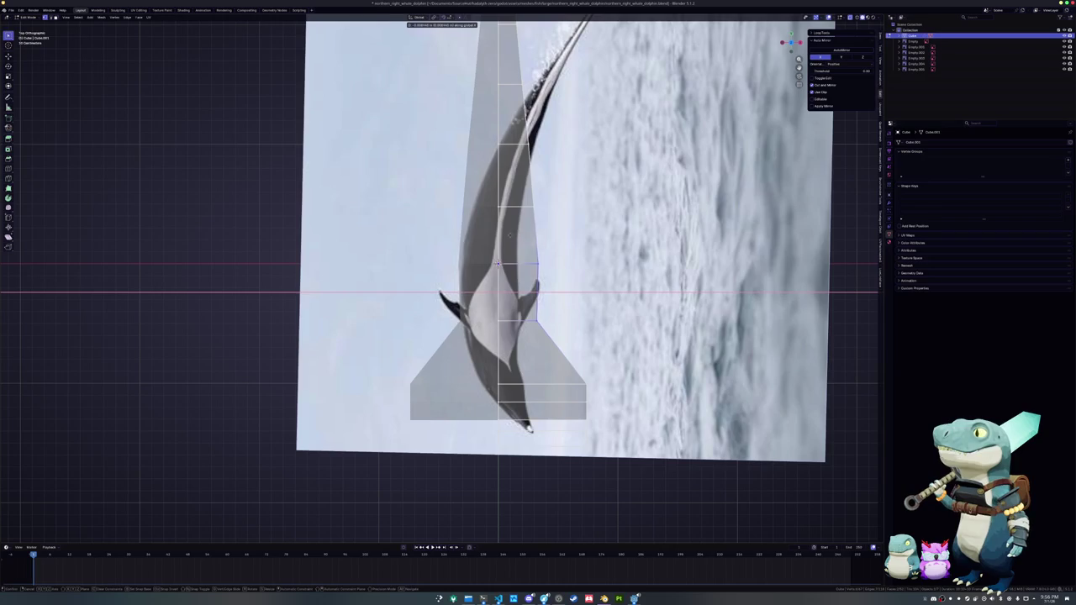
key("Return")
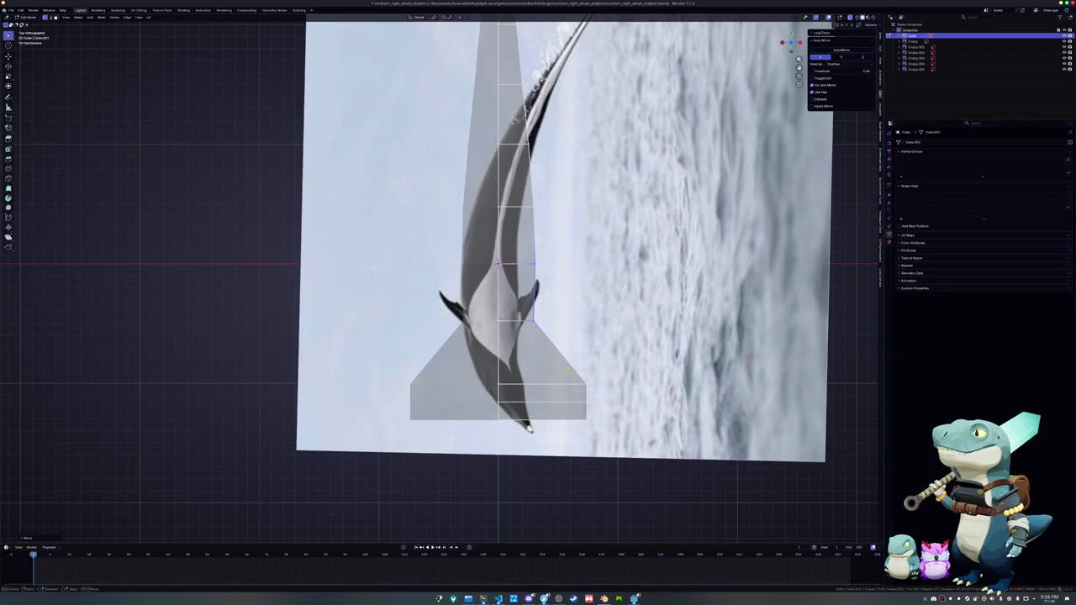
- Lower the flared section's upper and outer vertices along Y toward the beak
key("g")
key("y")
key("Return")
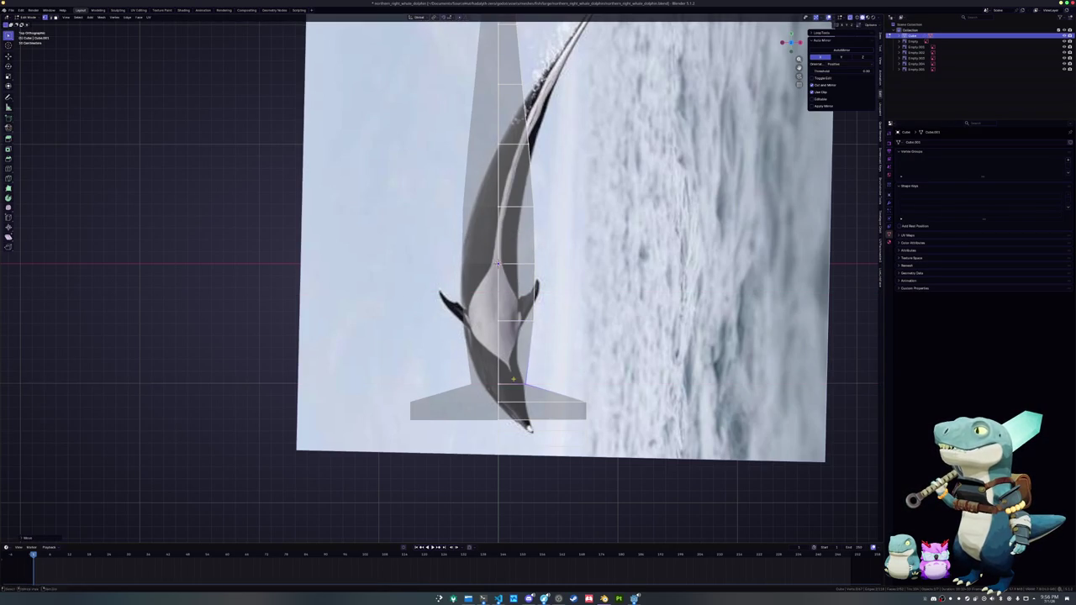
middle_click_drag(494, 285, 494, 221, "shift")
scroll(494, 220, "up", 1)
key("g")
key("y")
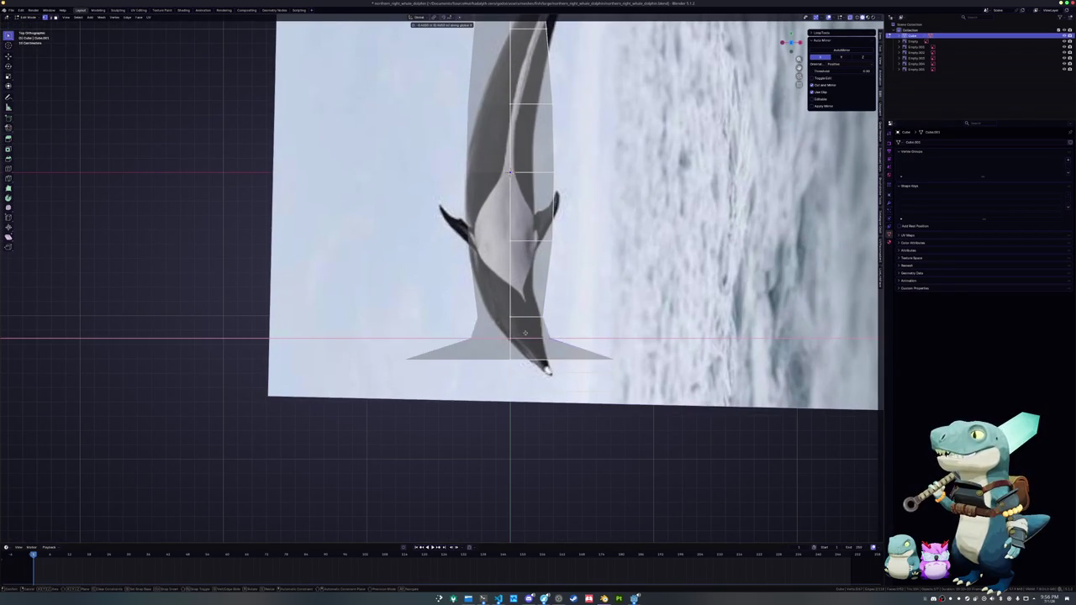
key("Return")
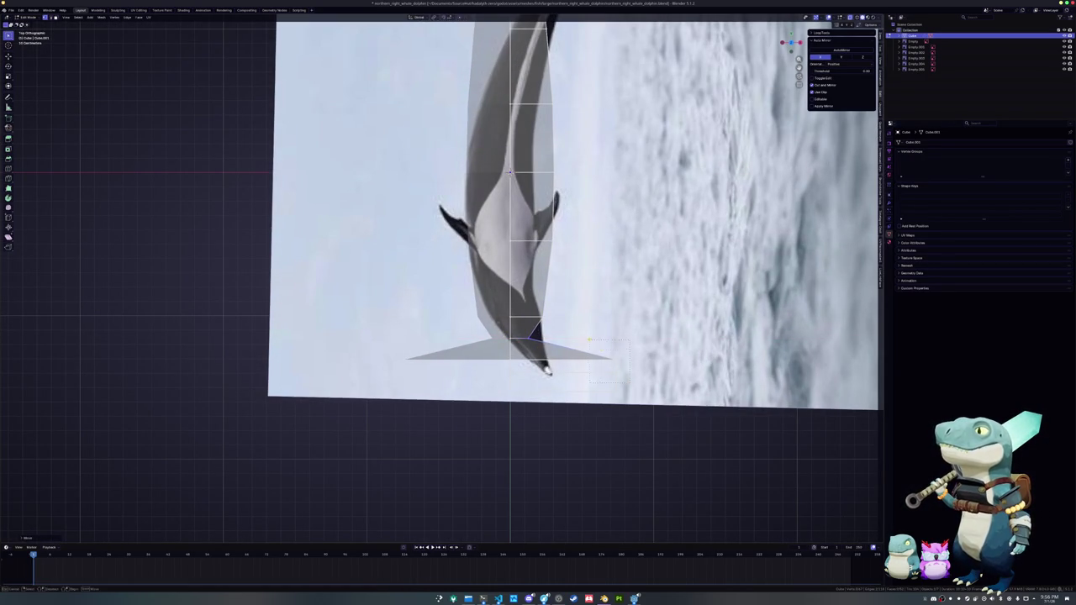
key("g")
key("y")
key("Return")
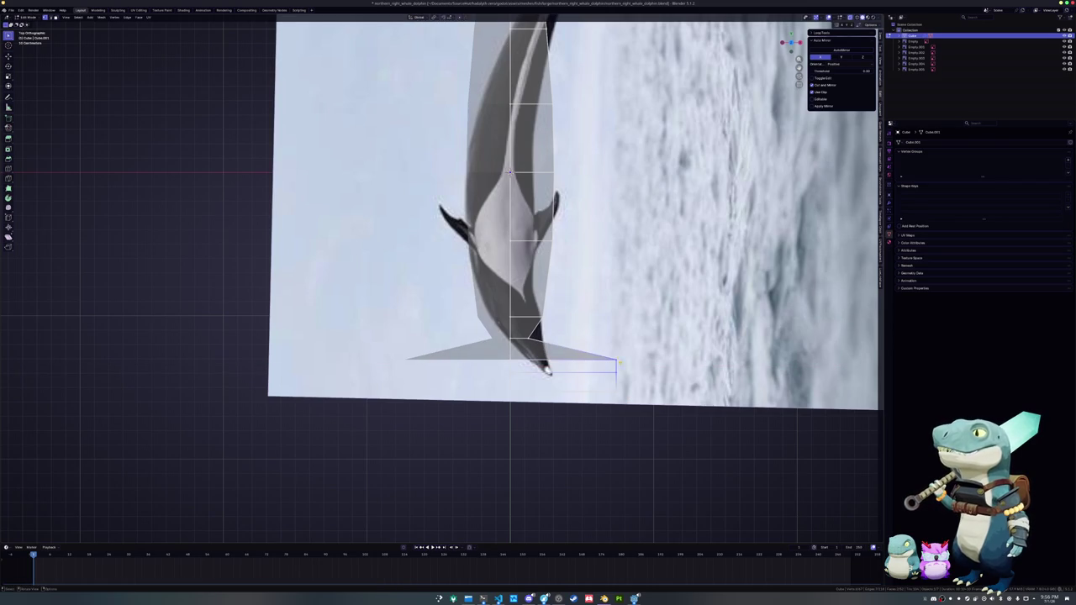
- Scale the flared lower vertices in toward the centre along X
key("s")
key("x")
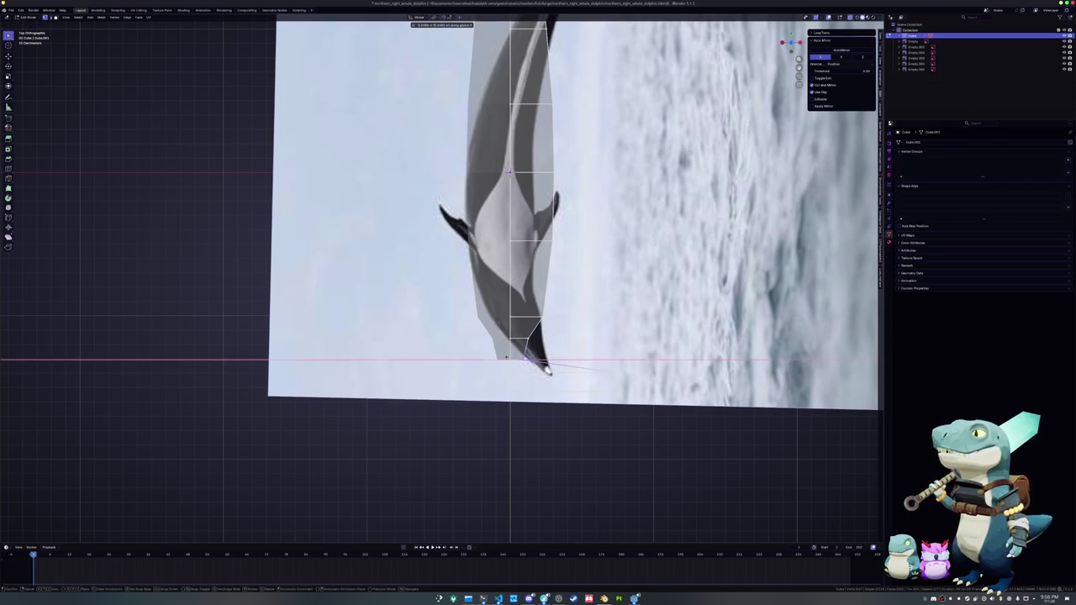
key("Return")
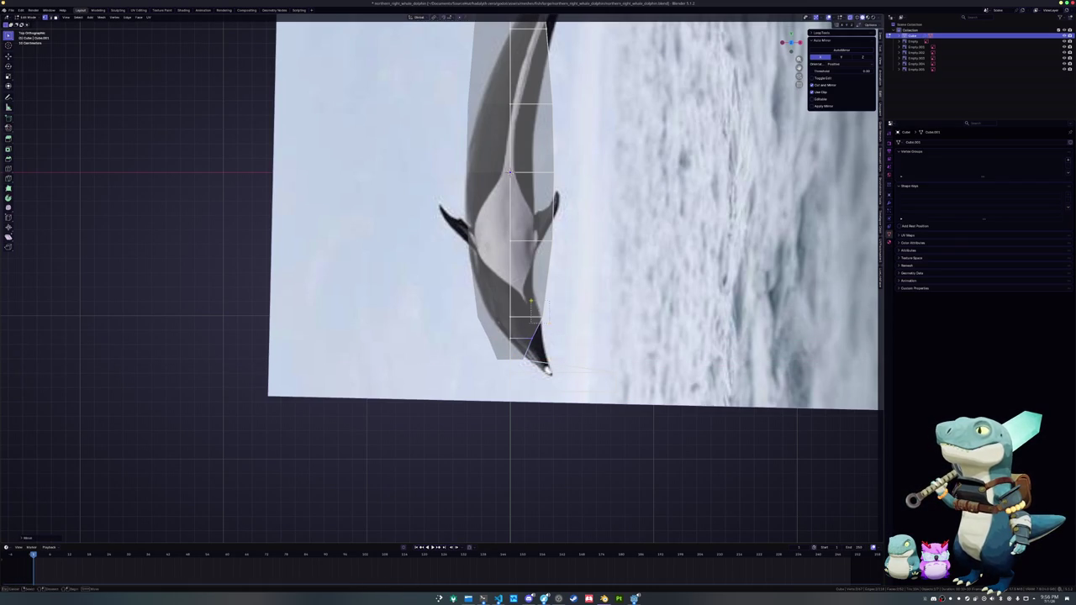
key("s")
key("x")
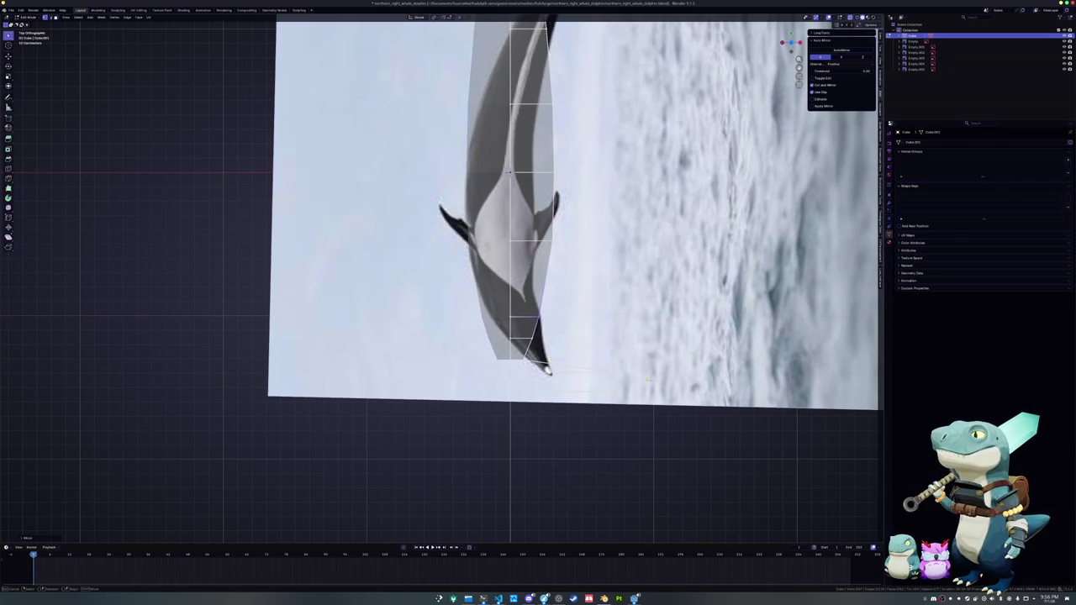
- Position the tip vertex along X to form the pointed beak, then return to Object Mode
key("g")
key("x")
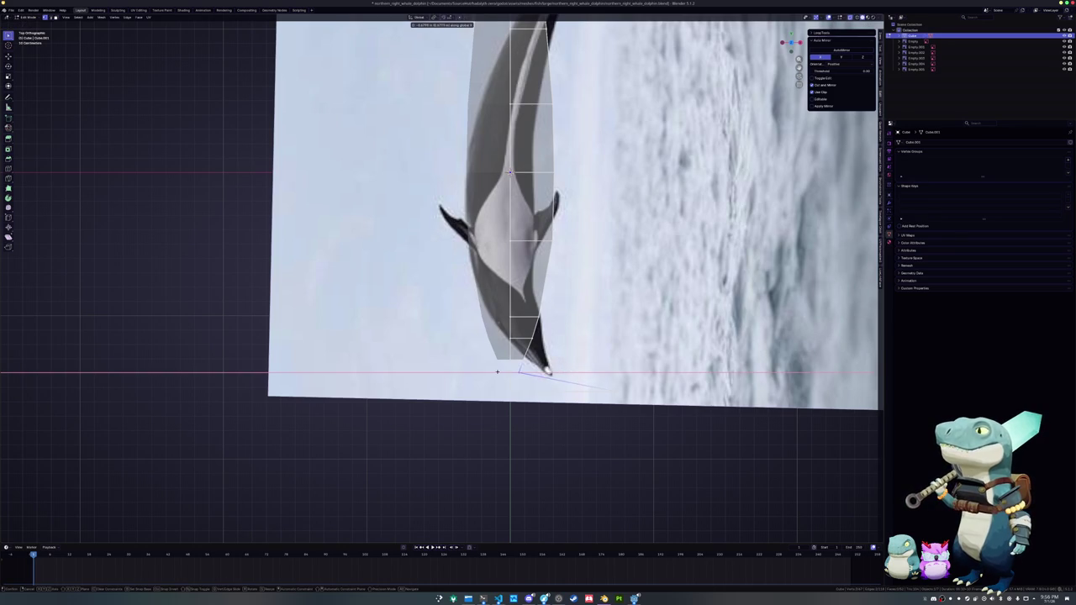
left_click(498, 371)
key("g")
key("x")
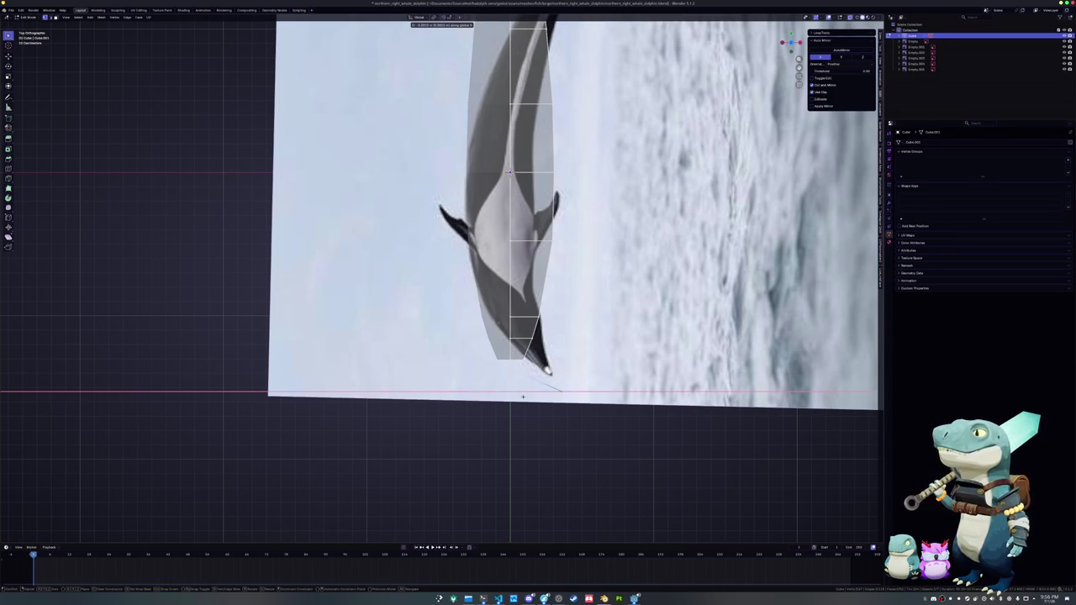
key("Return")
scroll(492, 341, "up", 2)
scroll(492, 341, "up", 1)
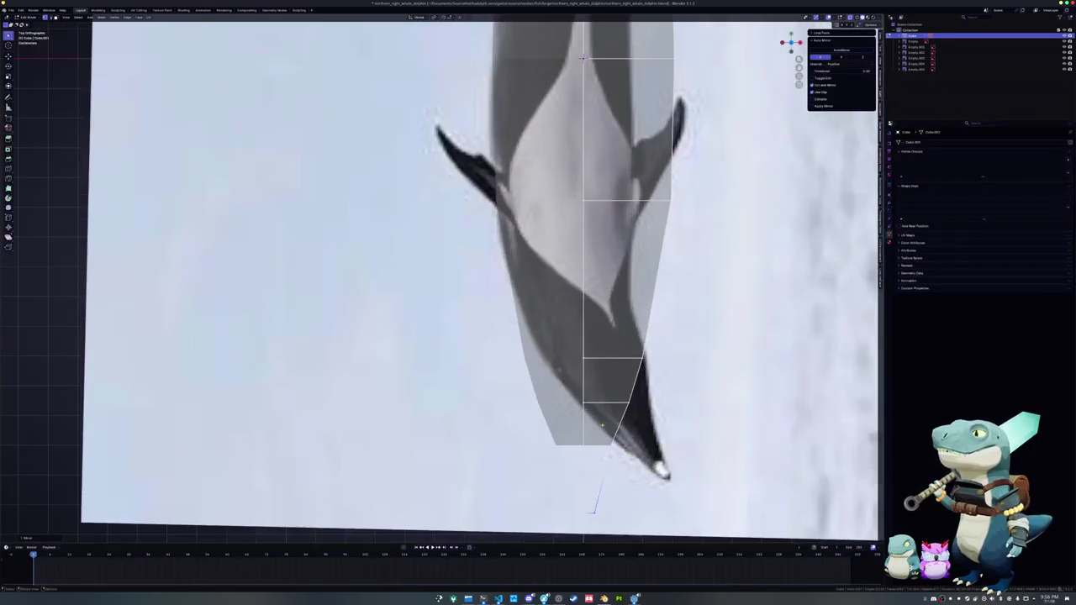
scroll(493, 341, "up", 1)
key("Tab")
scroll(539, 440, "down", 3)
- Move the top-view reference image along X so it sits beside the mesh
left_click(577, 336)
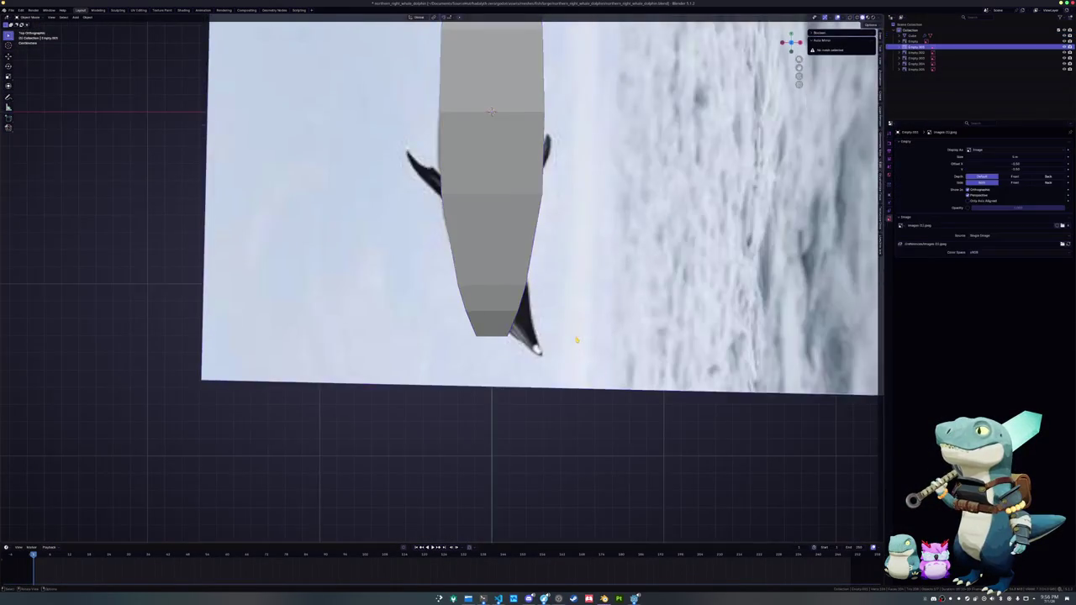
scroll(576, 337, "down", 2)
key("g")
key("x")
left_click(538, 343)
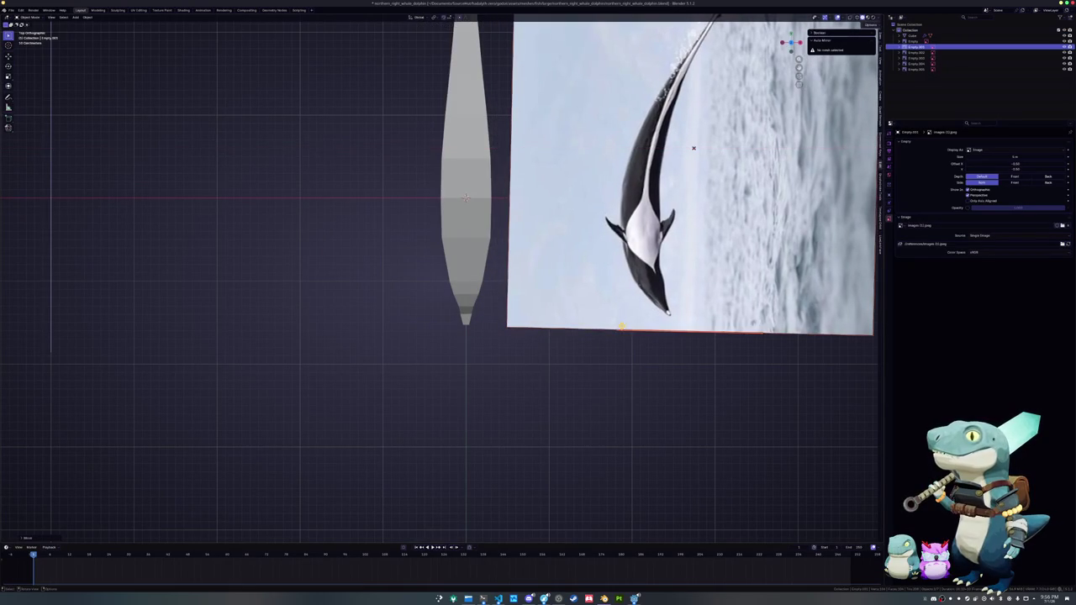
scroll(542, 343, "up", 1)
scroll(535, 332, "up", 1)
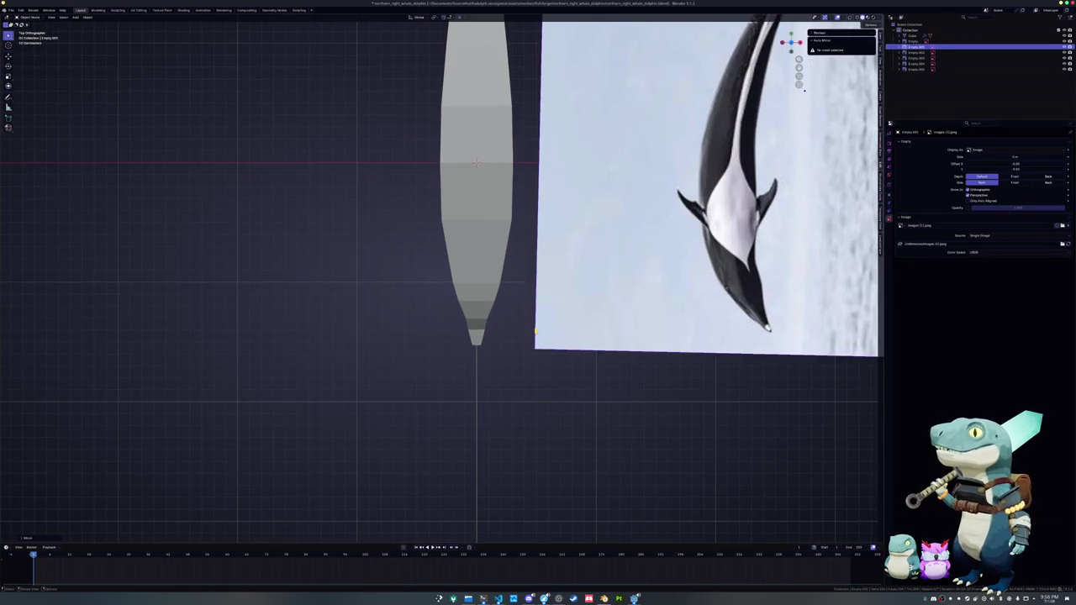
- Select the body mesh and move its first two tail loops inward along X
left_click(496, 319)
key("shift+r")
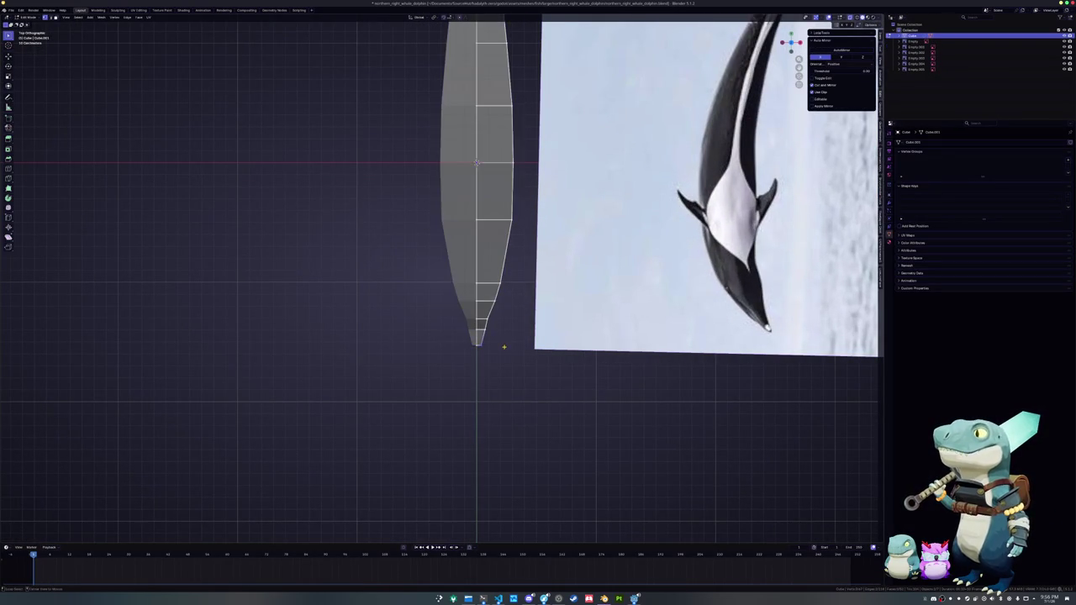
scroll(514, 345, "up", 2)
middle_click_drag(496, 326, 418, 336, "shift")
key("g")
key("x")
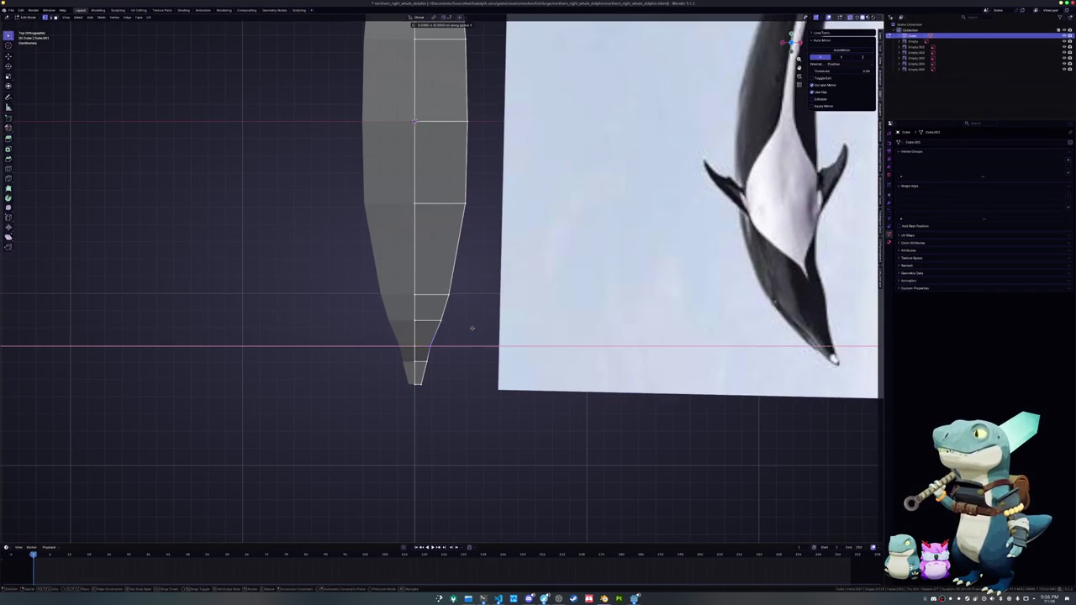
left_click(495, 326)
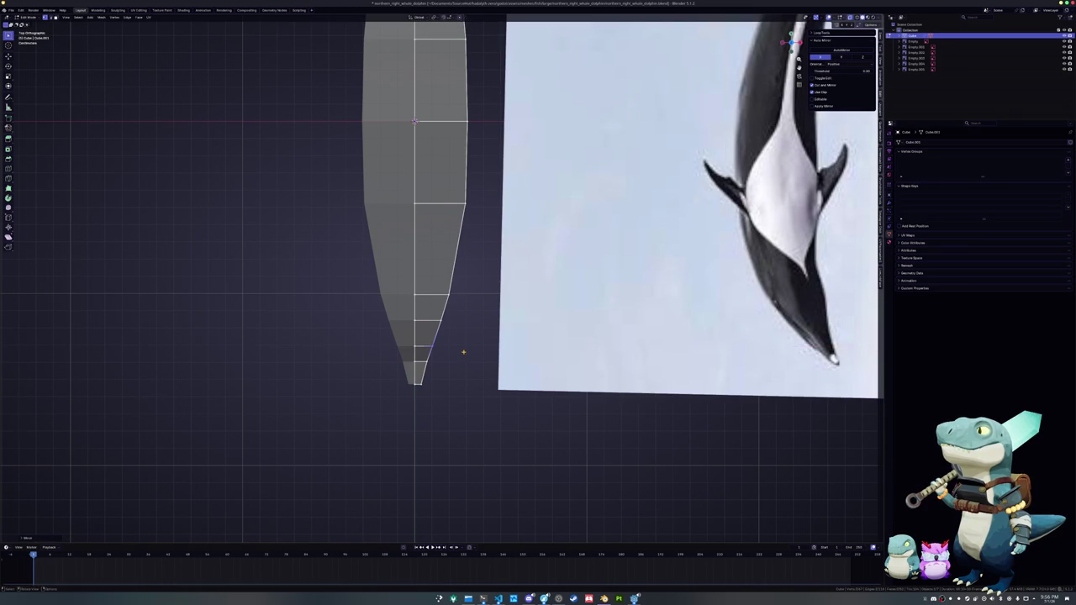
key("g")
key("x")
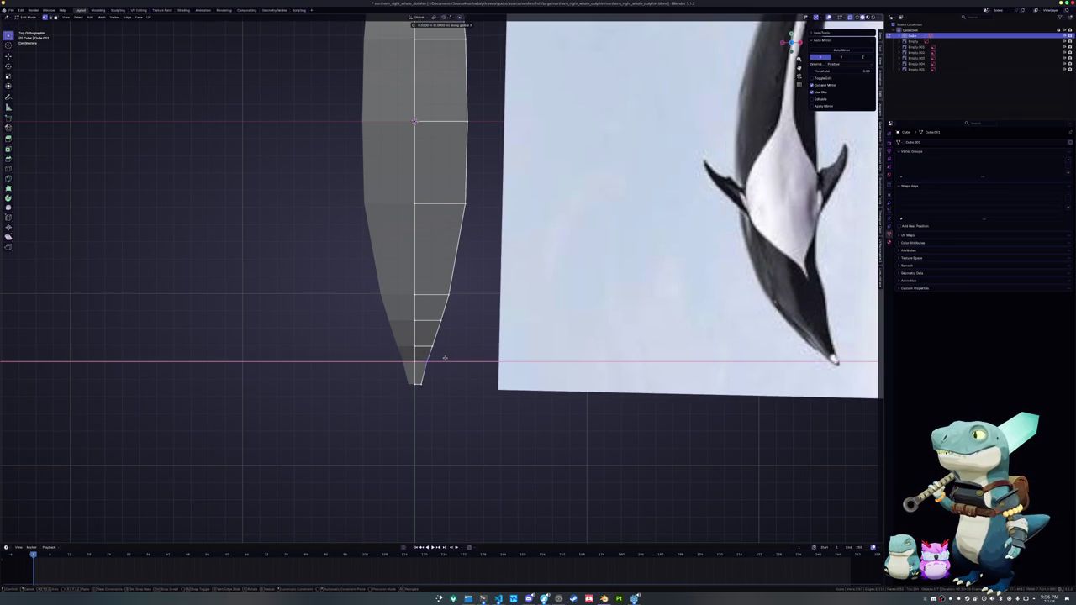
left_click(449, 357)
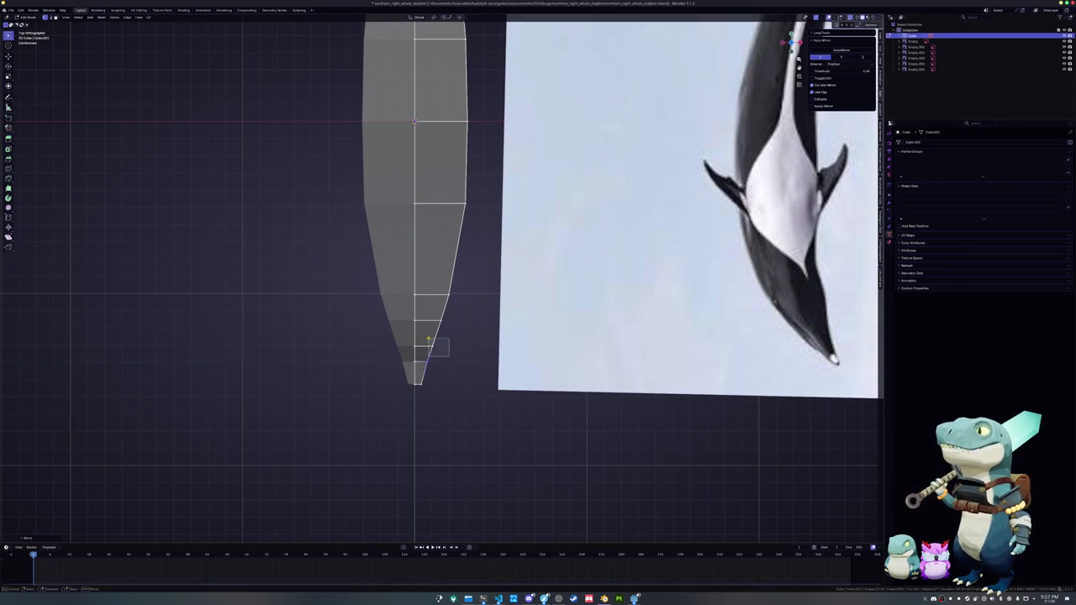
- Narrow the next tail loops and the loop near the tip along X
scroll(441, 337, "up", 1)
key("g")
key("x")
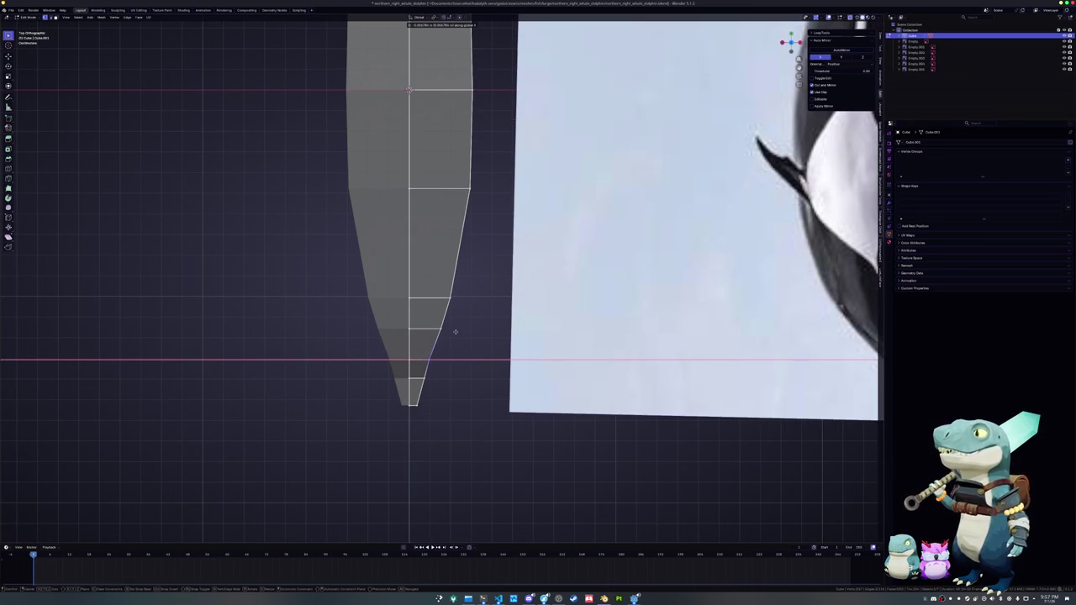
left_click(461, 331)
key("g")
key("x")
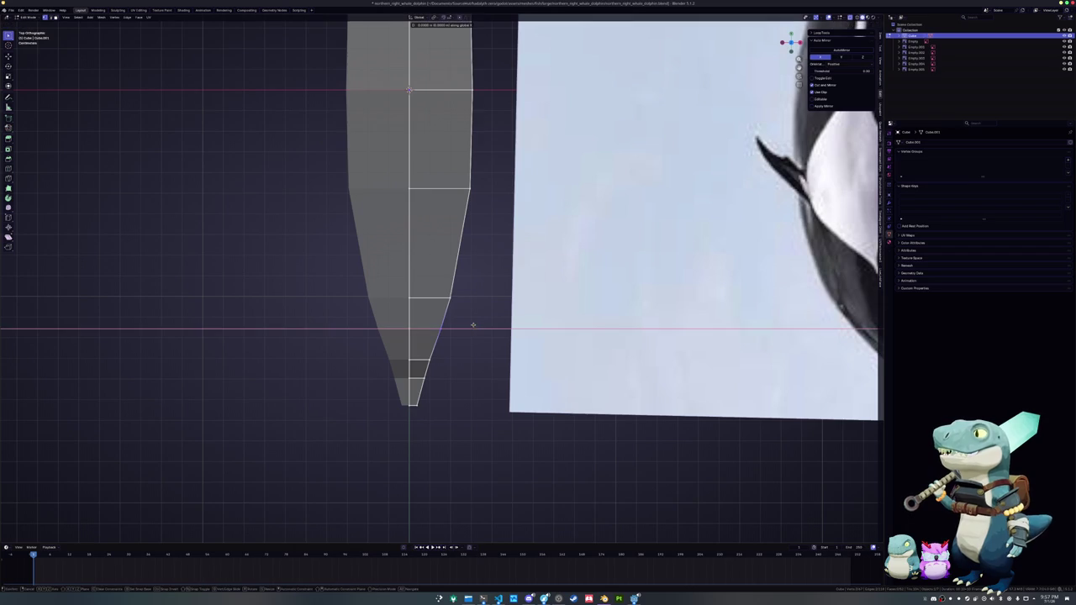
left_click(466, 323)
scroll(469, 322, "down", 2)
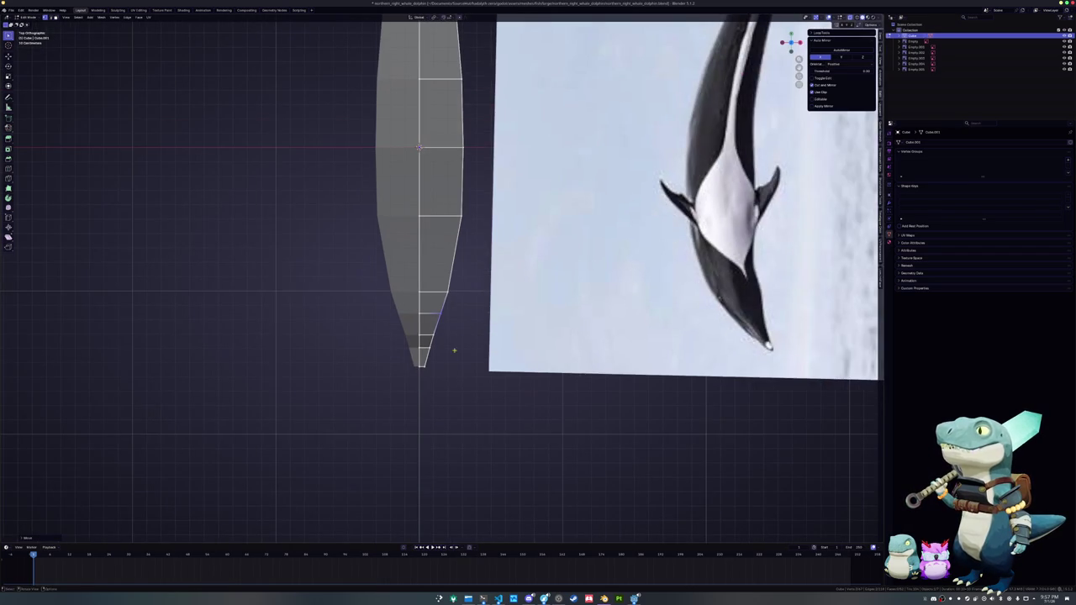
scroll(448, 365, "up", 1)
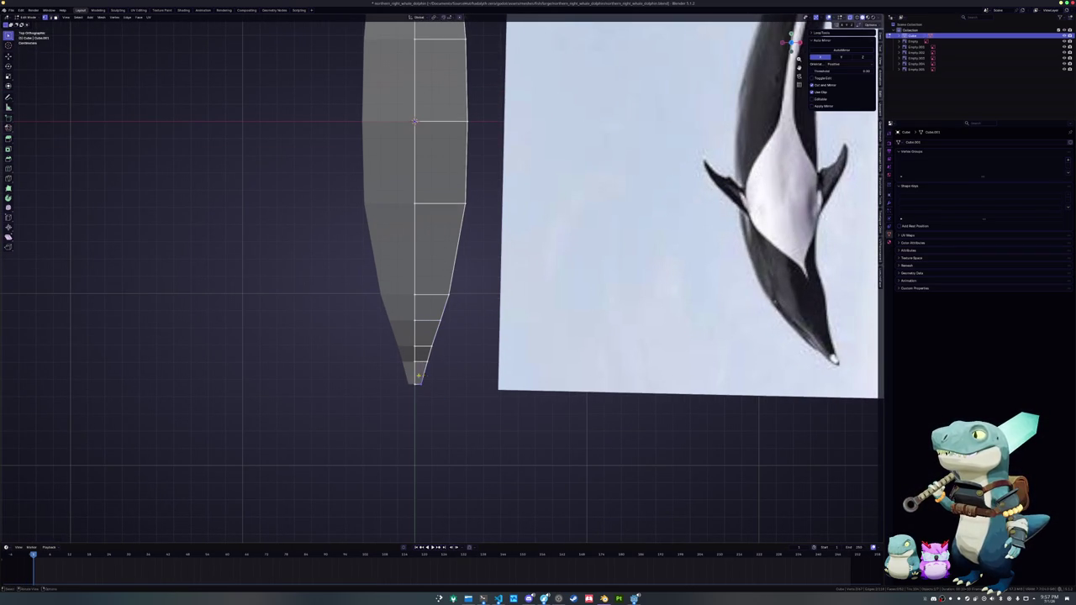
key("g")
key("x")
left_click(441, 371)
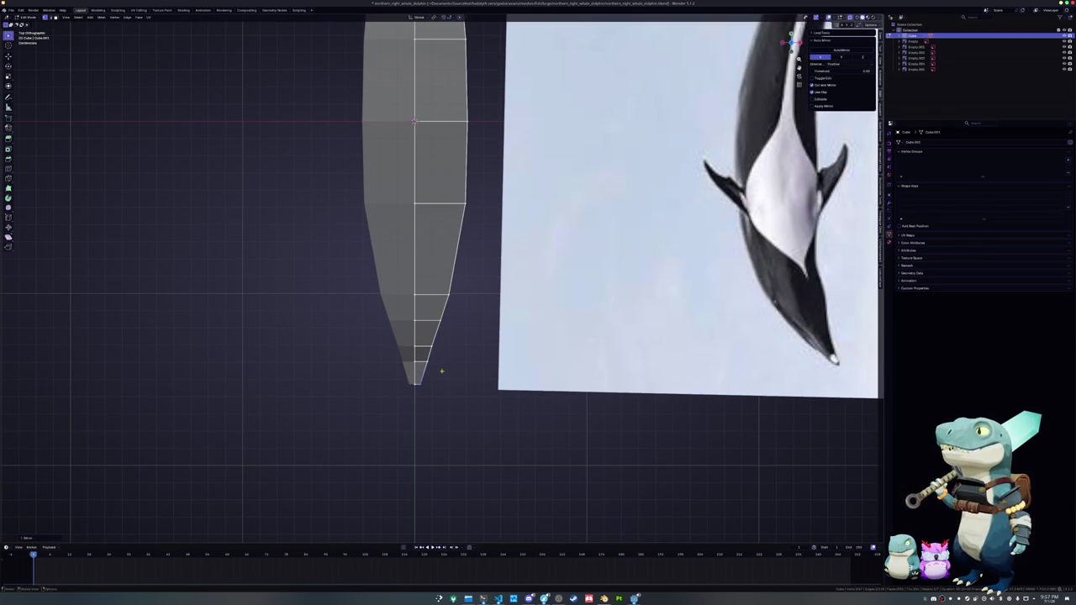
- Adjust two more tail loops' widths along X to smooth the taper
key("g")
key("x")
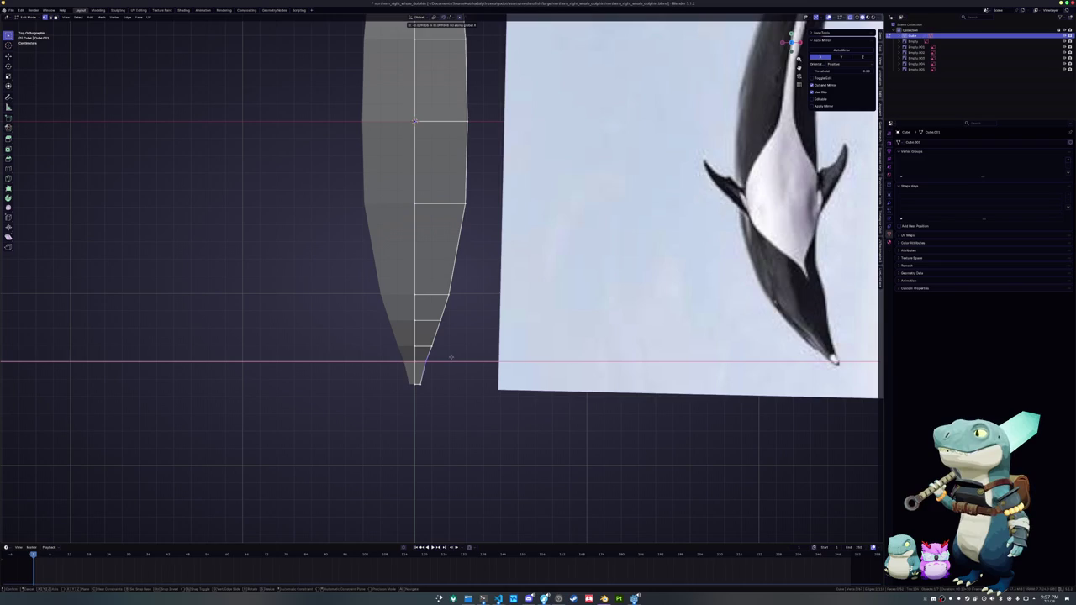
left_click(457, 356)
key("g")
key("x")
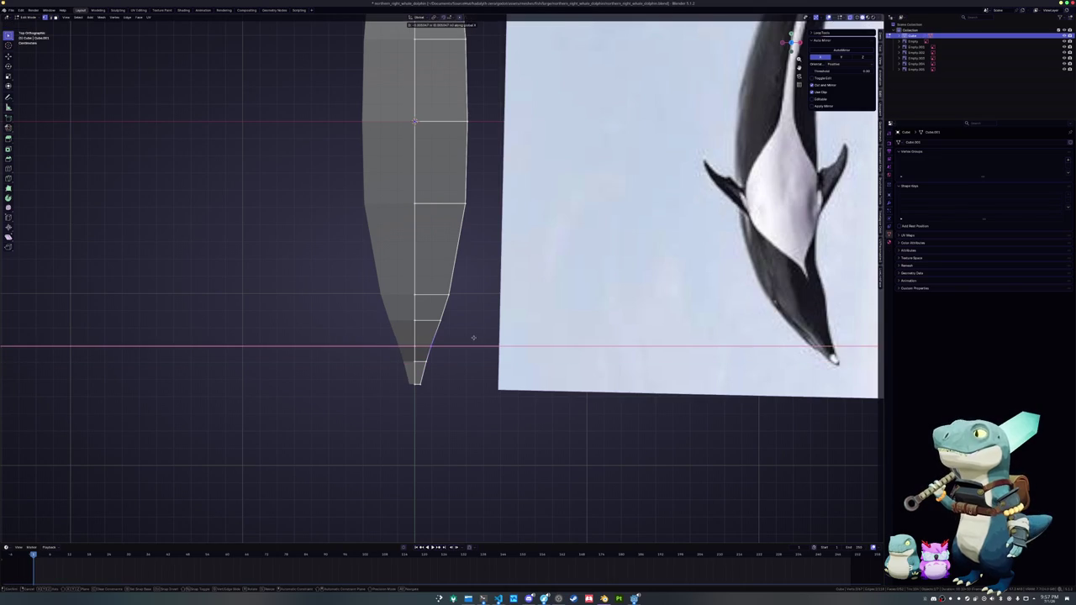
left_click(470, 337)
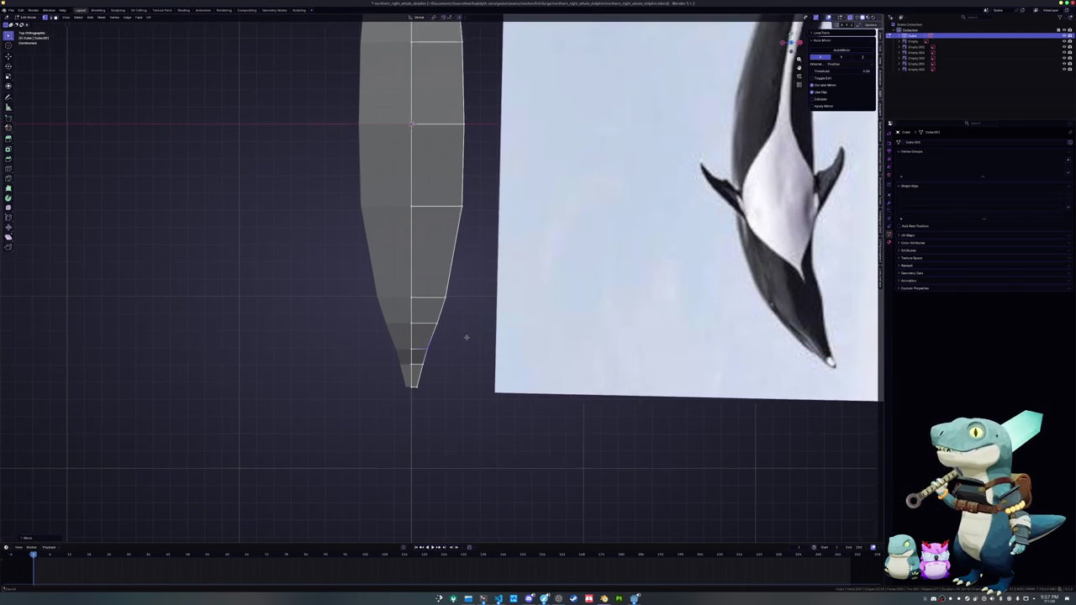
- Reframe the tail and move the last tail loops along X to finish the taper
middle_click_drag(469, 344, 420, 354, "shift")
key("g")
key("x")
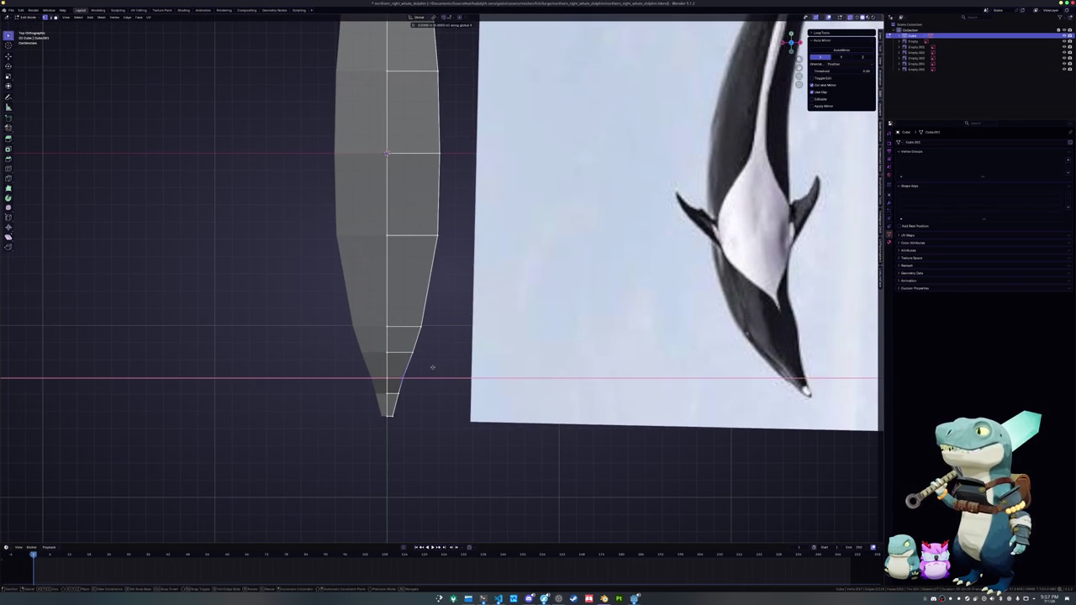
left_click(443, 366)
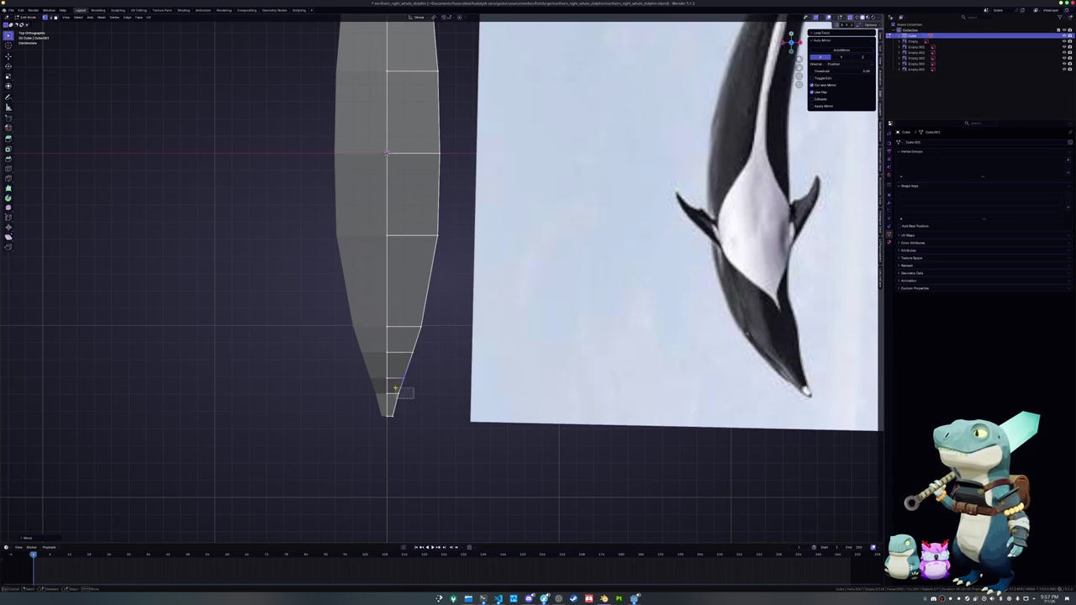
key("g")
key("x")
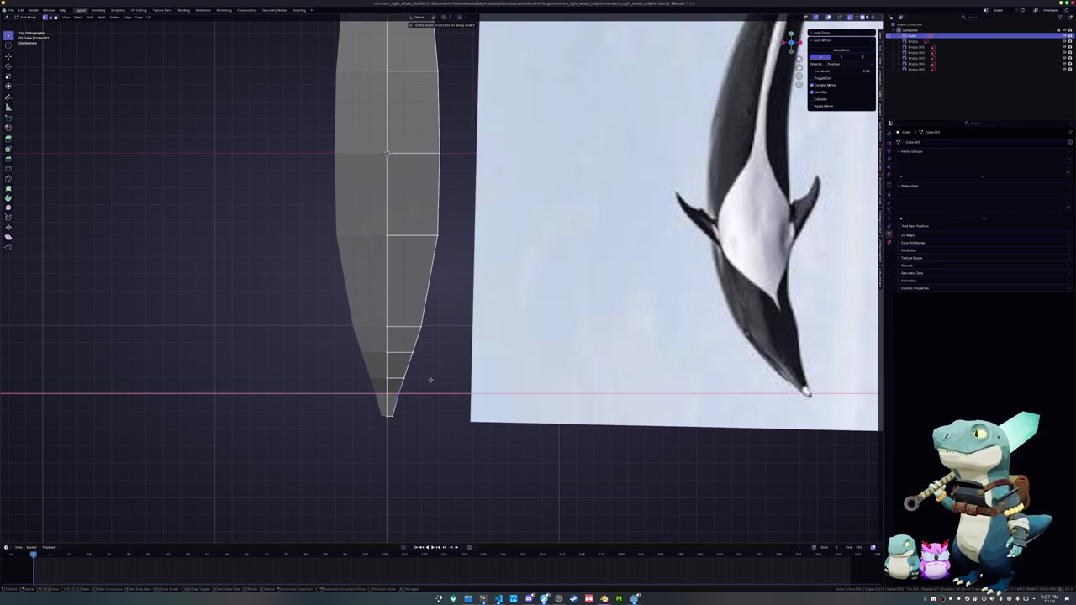
scroll(432, 382, "down", 2)
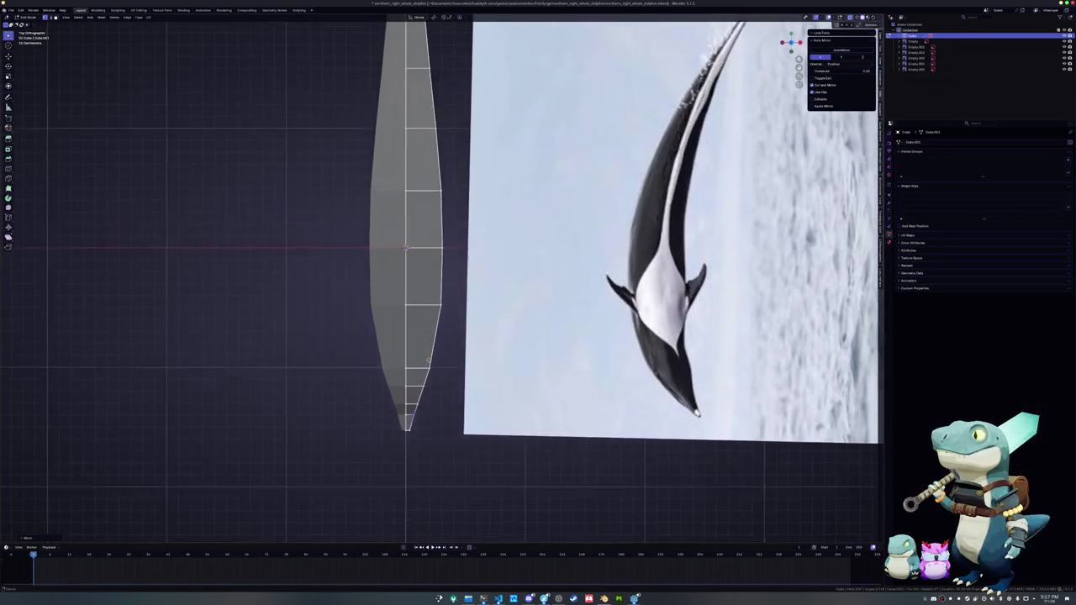
- Reselect the dolphin body mesh, return to Edit Mode and switch to solid display
scroll(426, 343, "down", 2)
mouse_move(427, 343)
middle_mouse_down()
mouse_move(441, 357)
mouse_move(538, 361)
middle_mouse_up()
key("Tab")
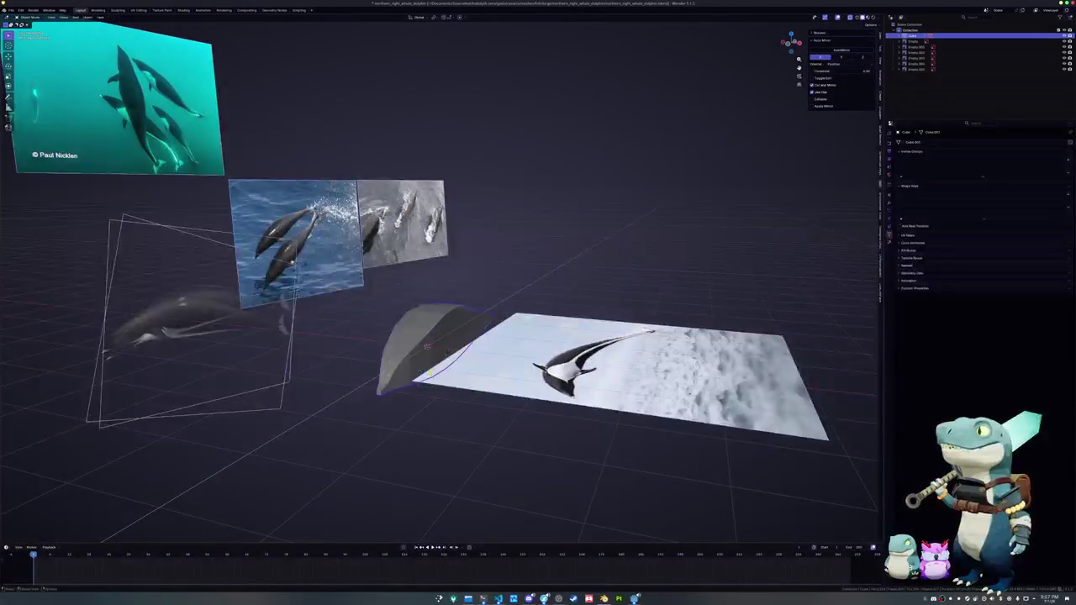
left_click(605, 369)
left_click(427, 348)
mouse_move(427, 349)
middle_mouse_down()
mouse_move(417, 372)
mouse_move(396, 370)
middle_mouse_up()
key("Tab")
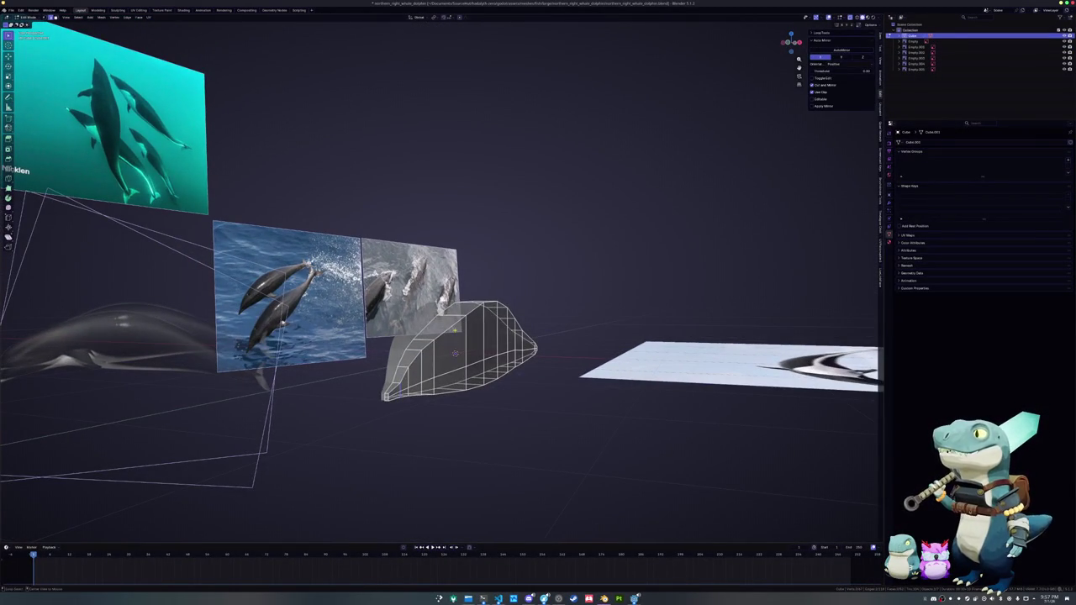
key("alt+z")
mouse_move(454, 353)
middle_mouse_down()
mouse_move(505, 357)
mouse_move(540, 343)
middle_mouse_up()
scroll(532, 362, "up", 3)
- Slide one body edge loop by .25 and another by -.25
key("g")
key("g")
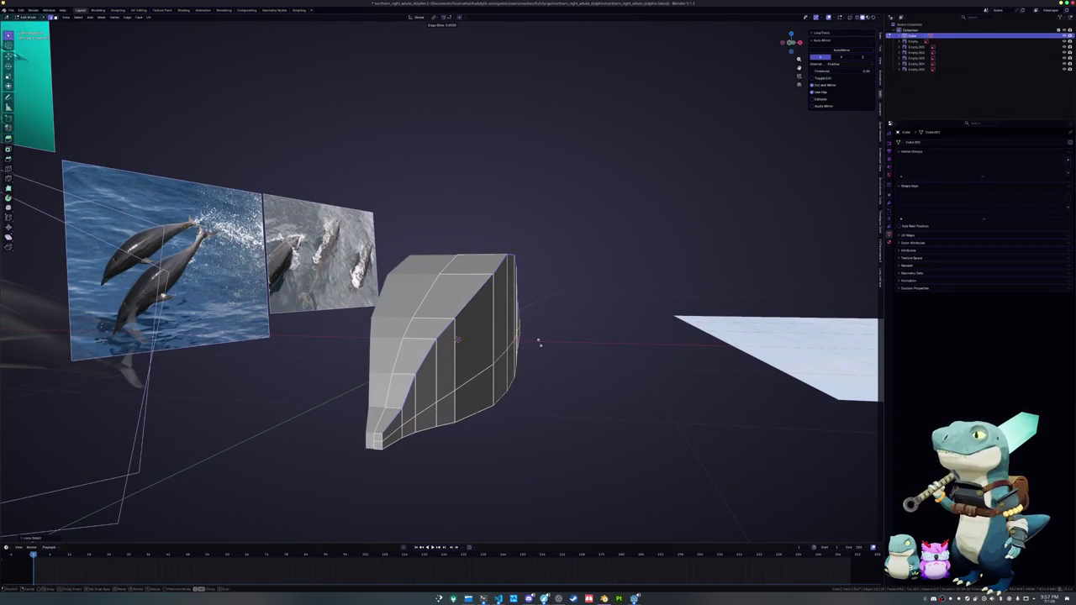
type(".25")
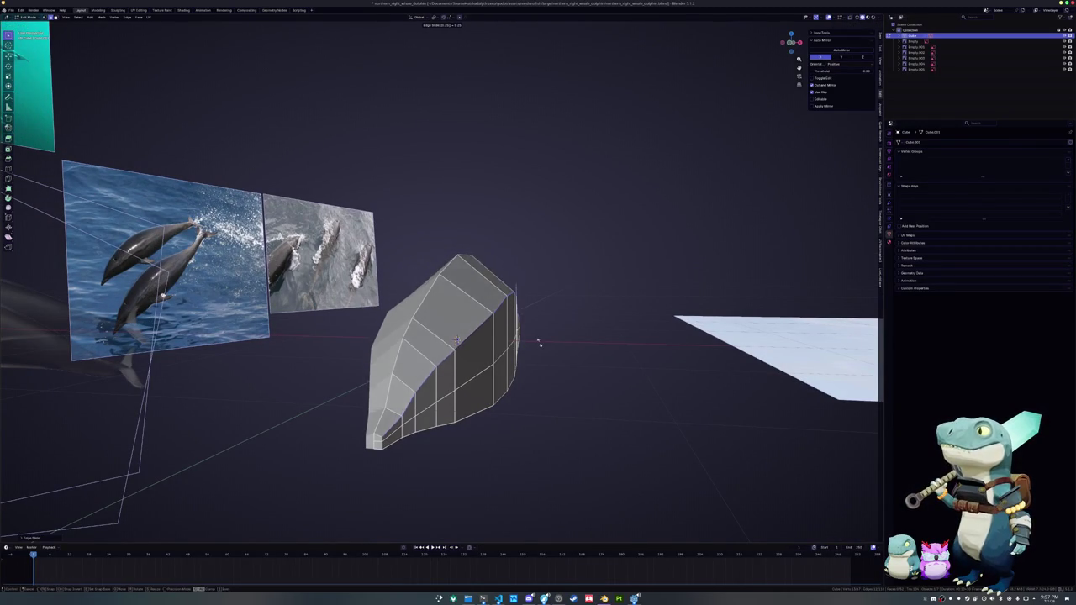
key("Return")
middle_click_drag(529, 347, 474, 365)
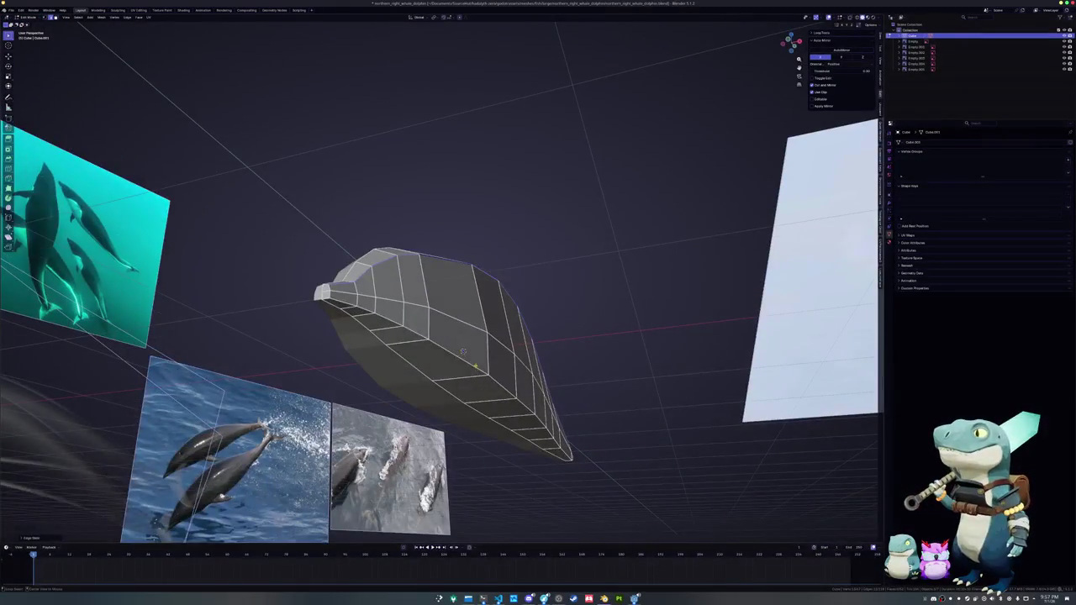
left_click(475, 366, "alt")
key("g")
key("g")
type("-")
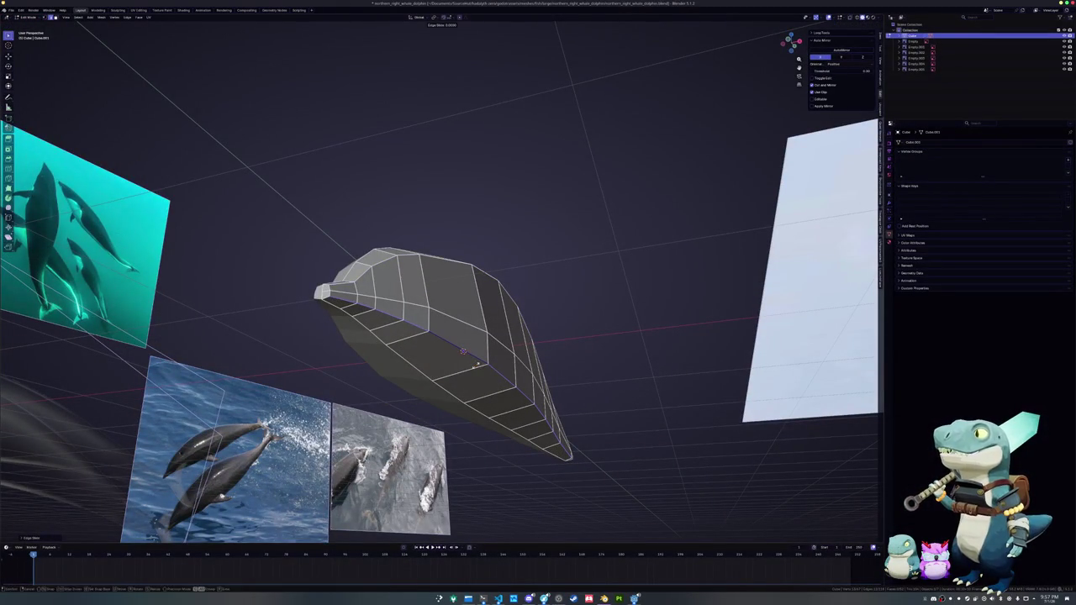
type(".25")
key("Return")
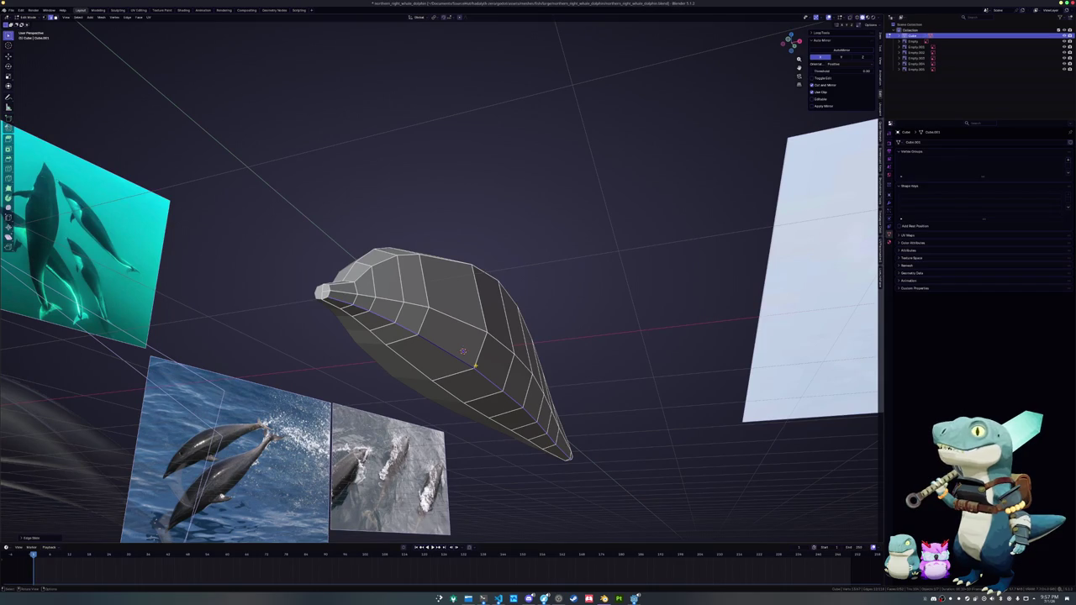
mouse_move(475, 366)
middle_mouse_down()
mouse_move(538, 353)
mouse_move(471, 353)
middle_mouse_up()
middle_click_drag(630, 308, 636, 272)
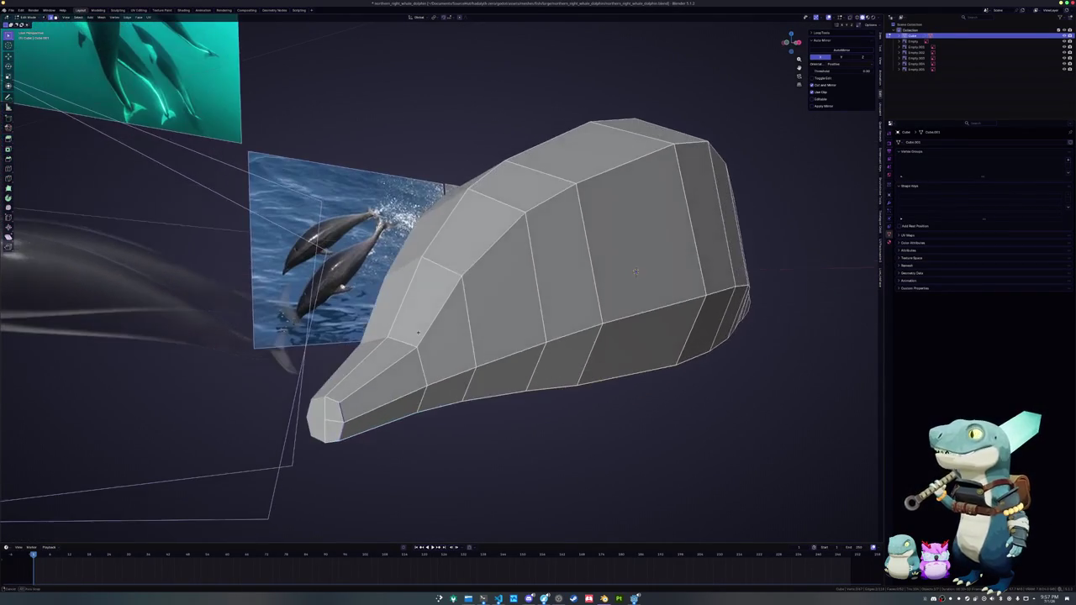
- Slide the two nose edge loops by -0.2 each
key("g")
key("g")
type("-0.2")
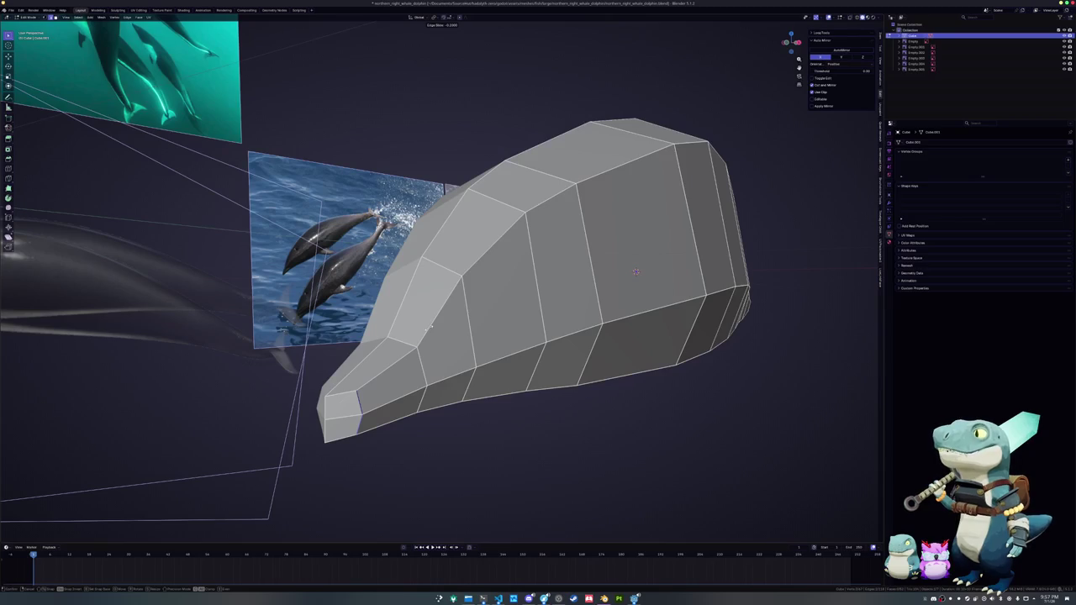
key("Return")
middle_click_drag(636, 271, 647, 301)
key("g")
key("g")
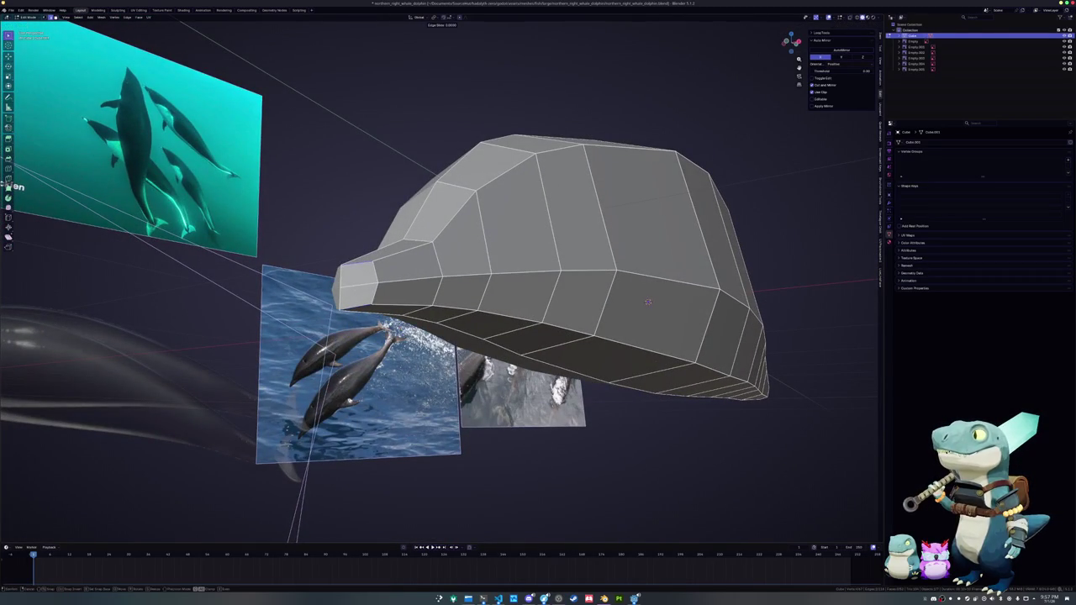
type("-0.2")
key("Return")
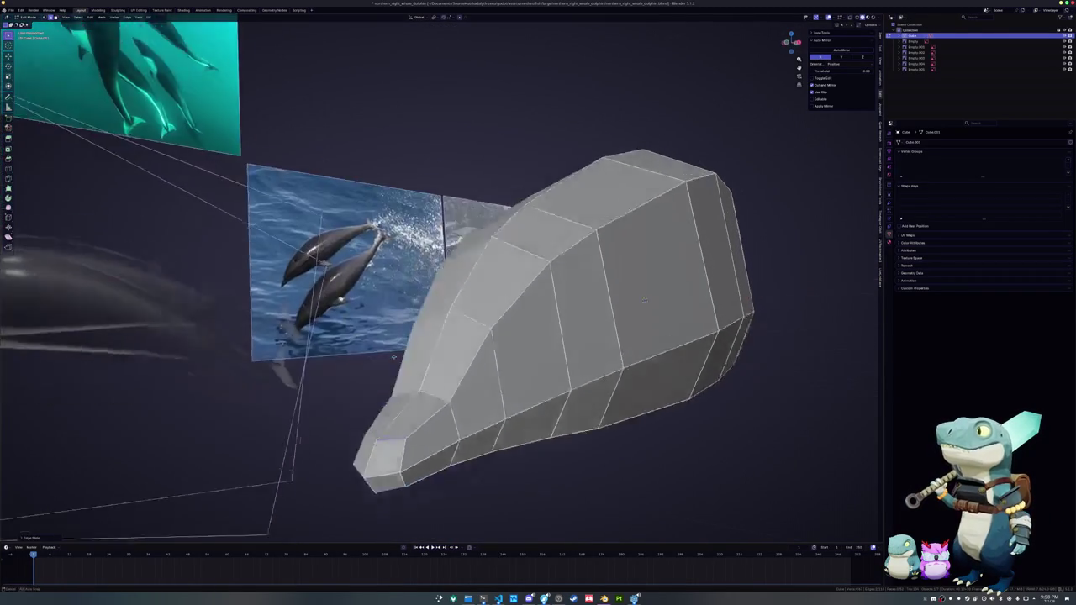
middle_click_drag(647, 301, 485, 325)
mouse_move(374, 403)
middle_mouse_down()
mouse_move(319, 378)
mouse_move(389, 365)
mouse_move(401, 348)
mouse_move(294, 289)
mouse_move(480, 378)
mouse_move(497, 305)
mouse_move(483, 346)
middle_mouse_up()
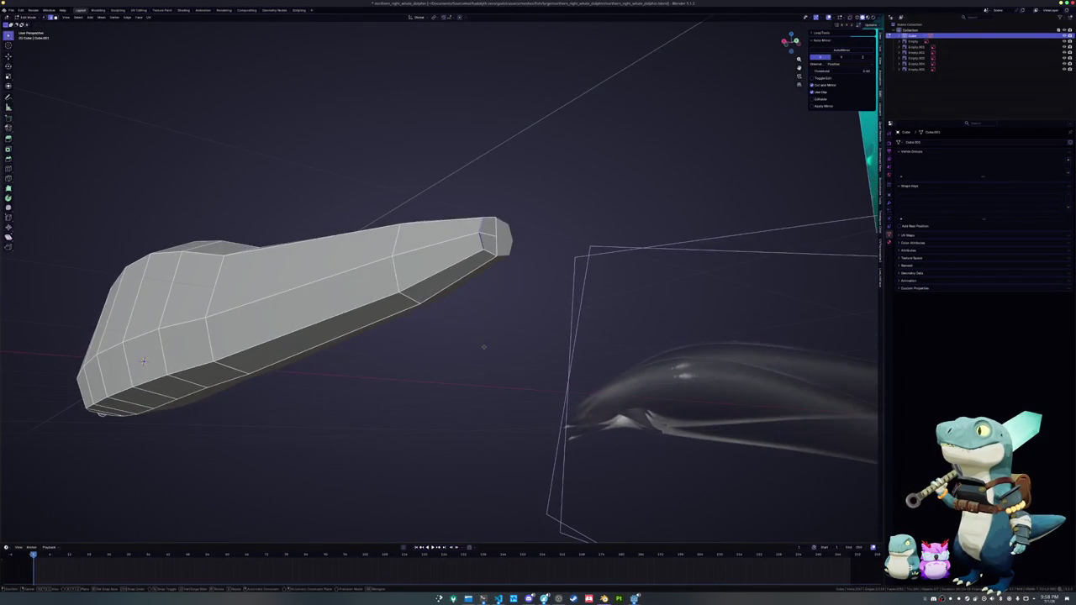
- Undo the rounded tip cap, bevel the tip edge loop, and return to Object Mode
key("ctrl+z")
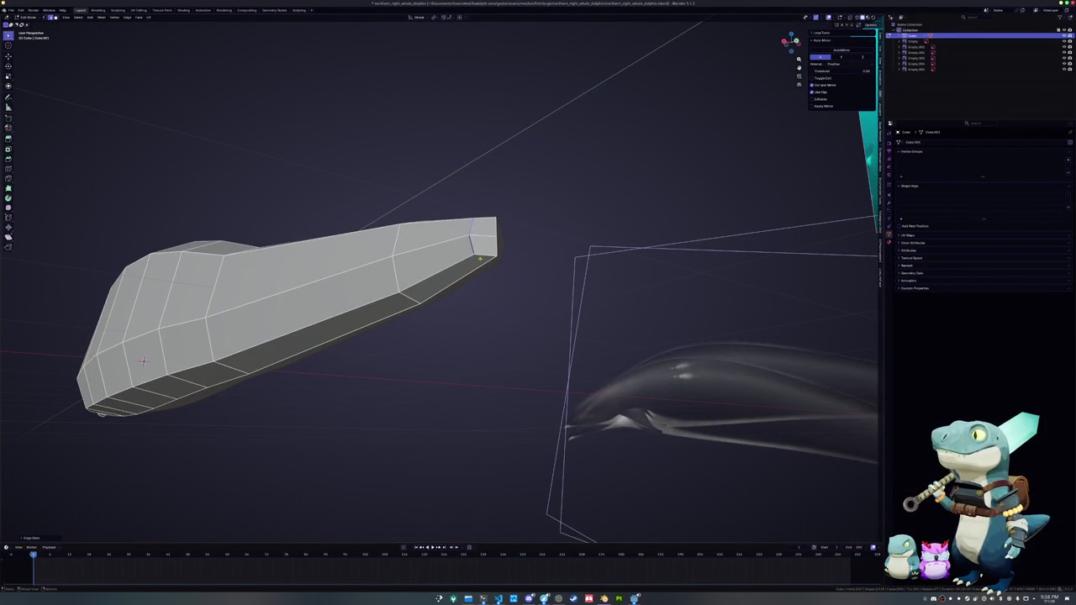
middle_click_drag(479, 220, 478, 243)
key("ctrl+b")
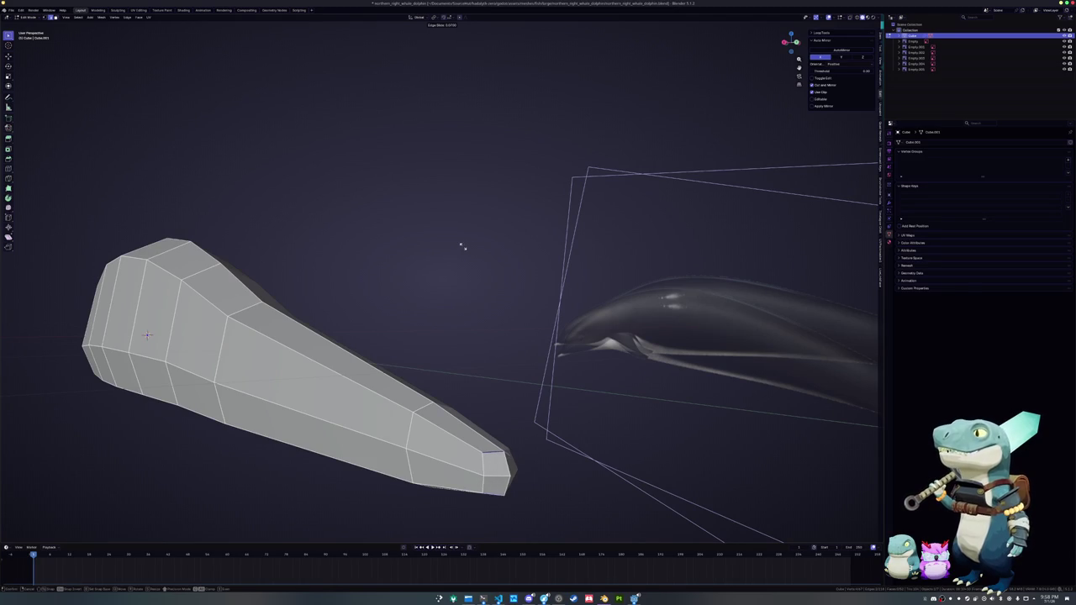
left_click(458, 246)
mouse_move(449, 253)
middle_mouse_down()
mouse_move(392, 282)
mouse_move(434, 360)
middle_mouse_up()
key("Tab")
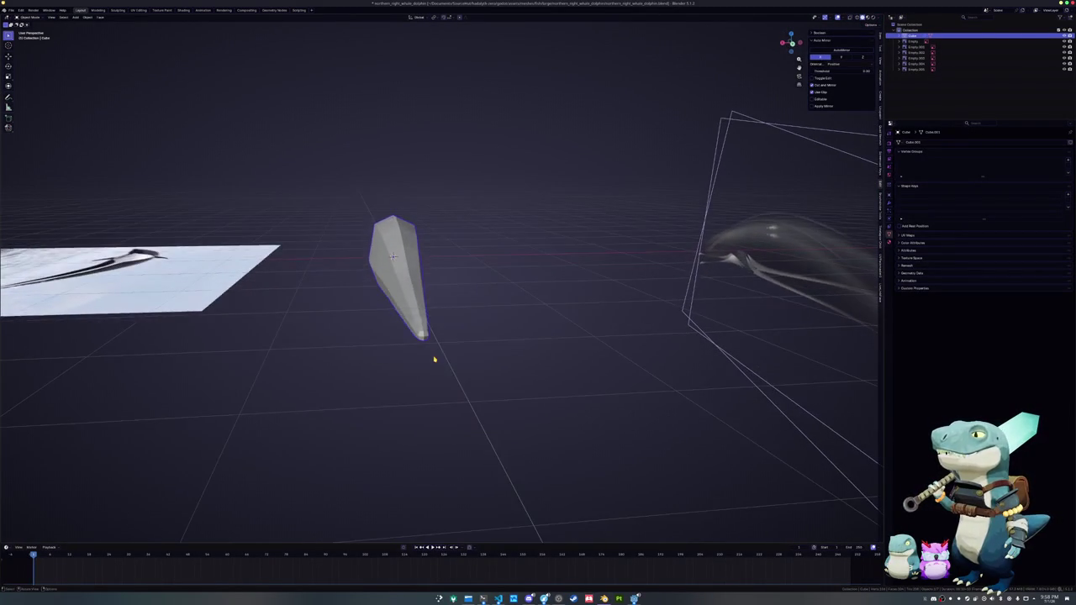
key("KP_7")
key("Tab")
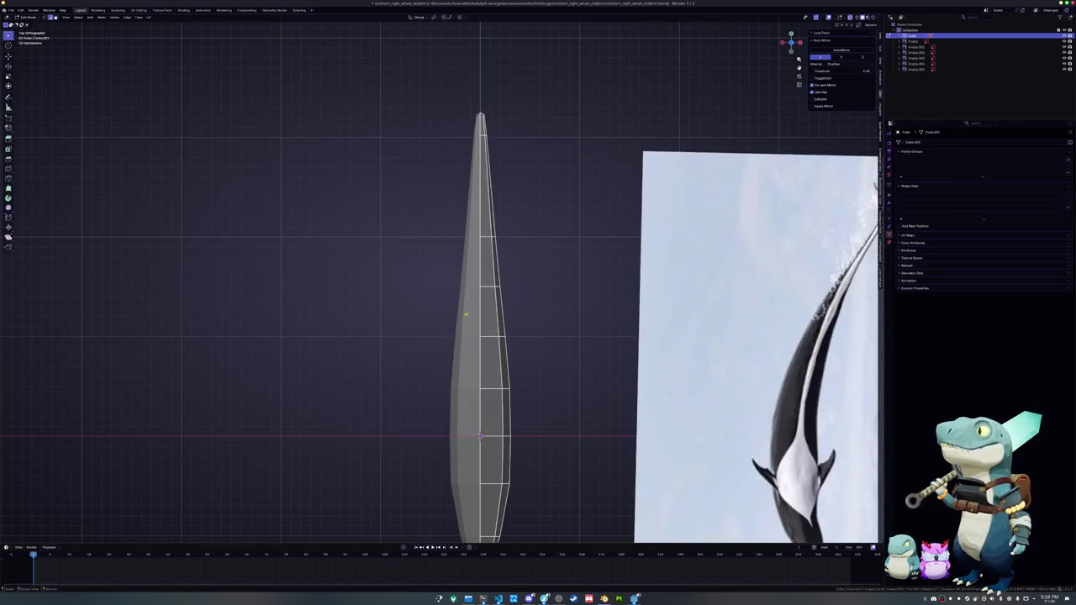
scroll(520, 248, "up", 2)
scroll(519, 248, "down", 2)
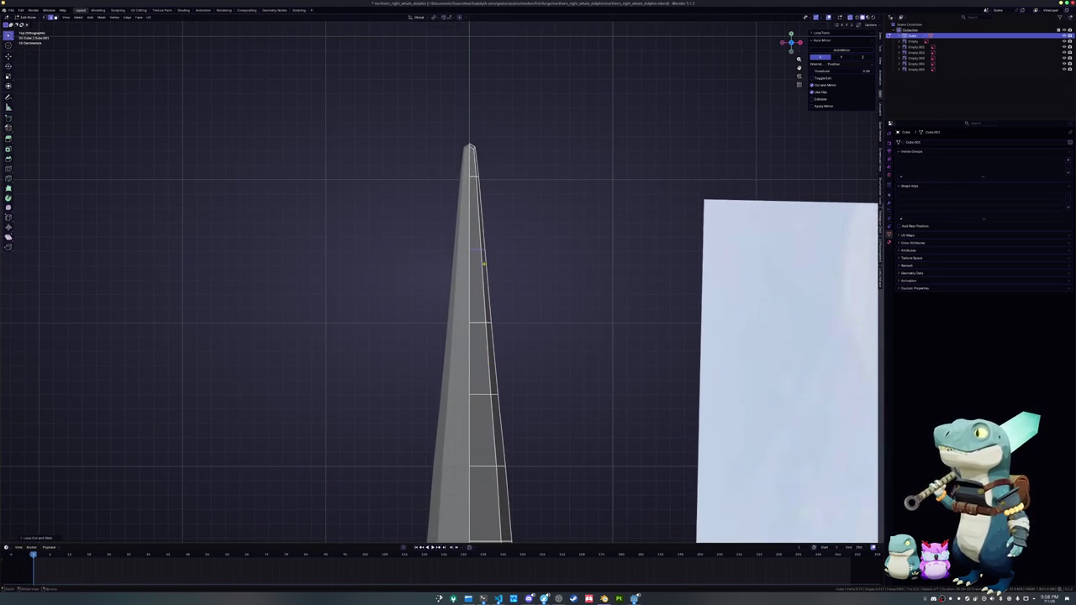
scroll(468, 384, "down", 2)
middle_click_drag(470, 385, 475, 276, "shift")
mouse_move(476, 343)
middle_mouse_down()
mouse_move(469, 324)
mouse_move(485, 332)
middle_mouse_up()
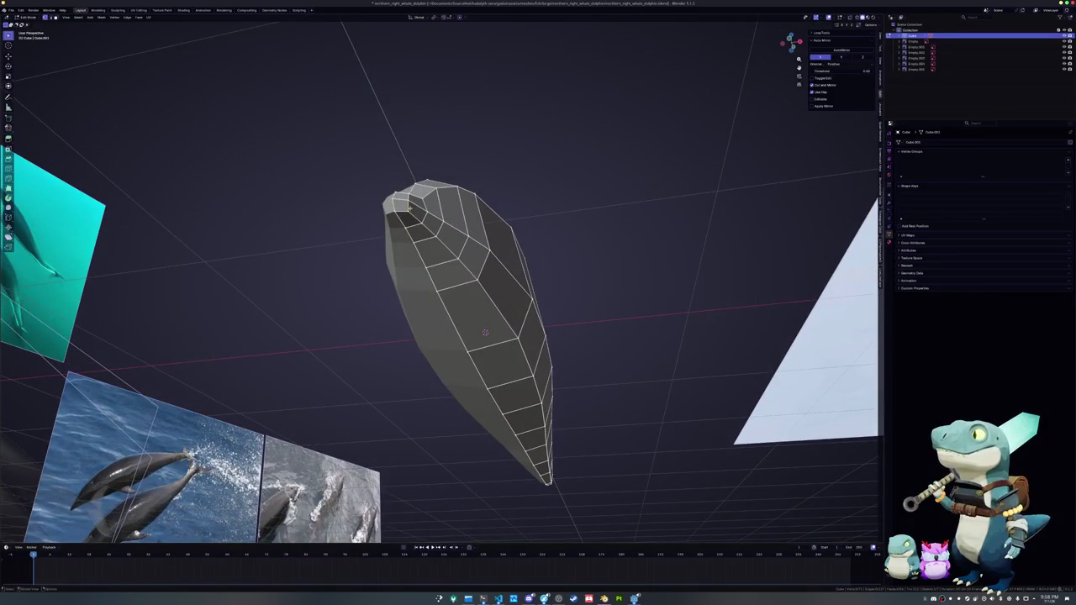
mouse_move(485, 332)
middle_mouse_down()
mouse_move(368, 302)
mouse_move(408, 330)
mouse_move(402, 339)
mouse_move(476, 273)
mouse_move(461, 283)
middle_mouse_up()
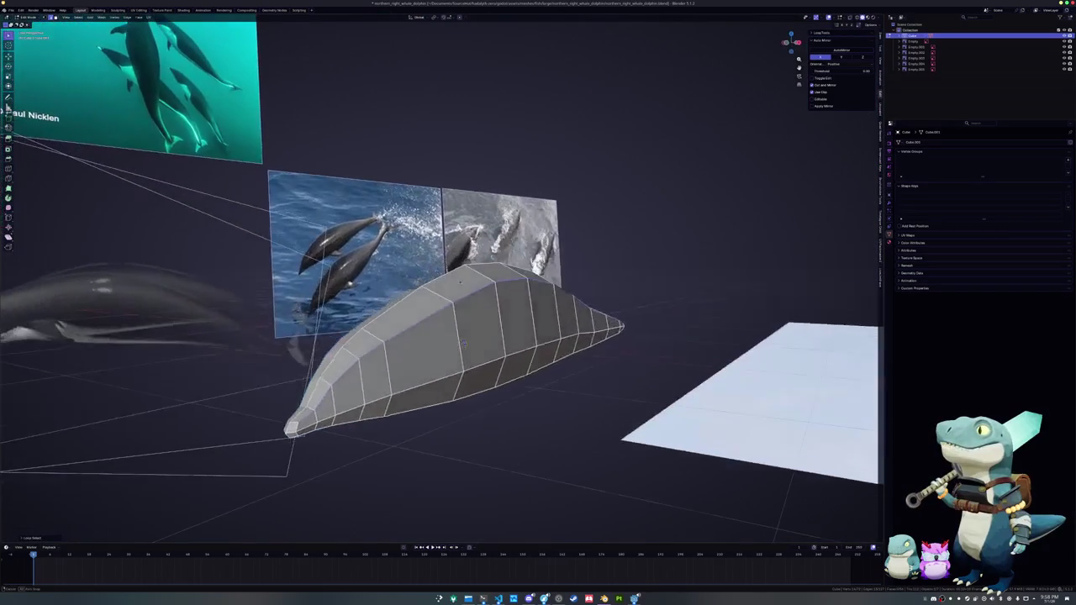
mouse_move(463, 344)
middle_mouse_down()
mouse_move(522, 332)
mouse_move(536, 311)
middle_mouse_up()
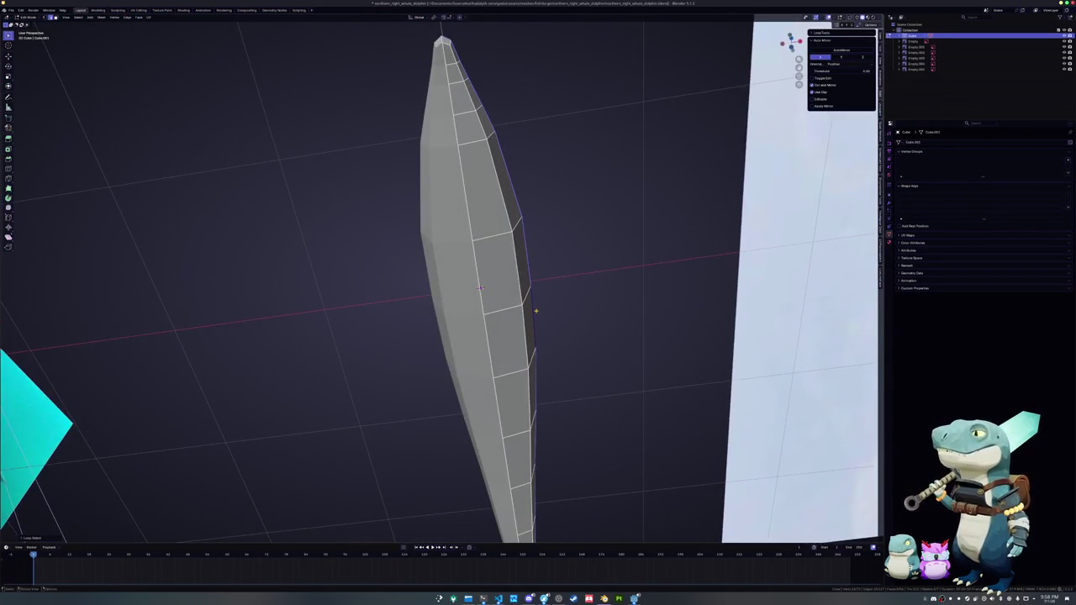
key("KP_7")
key("KP_3")
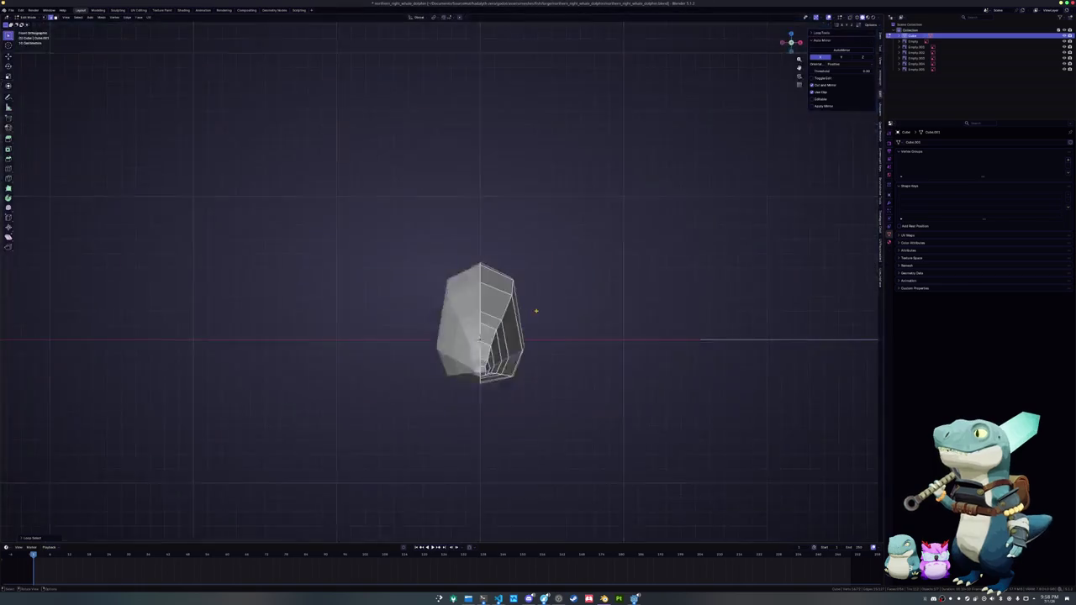
mouse_move(512, 313)
middle_mouse_down()
mouse_move(396, 371)
mouse_move(431, 335)
middle_mouse_up()
scroll(396, 370, "up", 3)
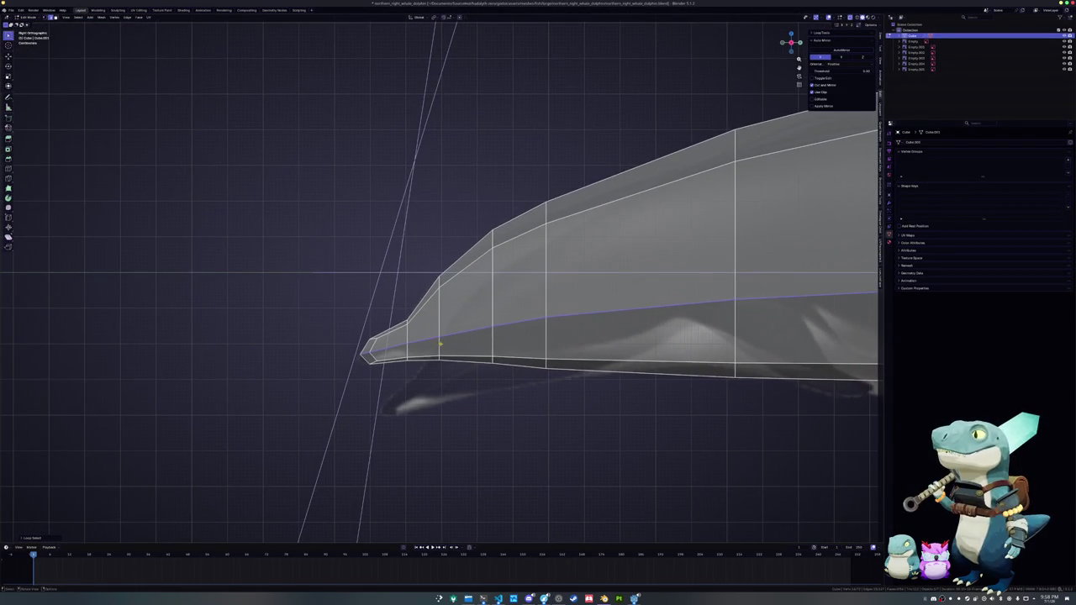
- Move the side reference image vertically along Z to line up with the snout
key("Tab")
left_click(457, 393)
left_click(370, 408)
scroll(370, 409, "down", 2)
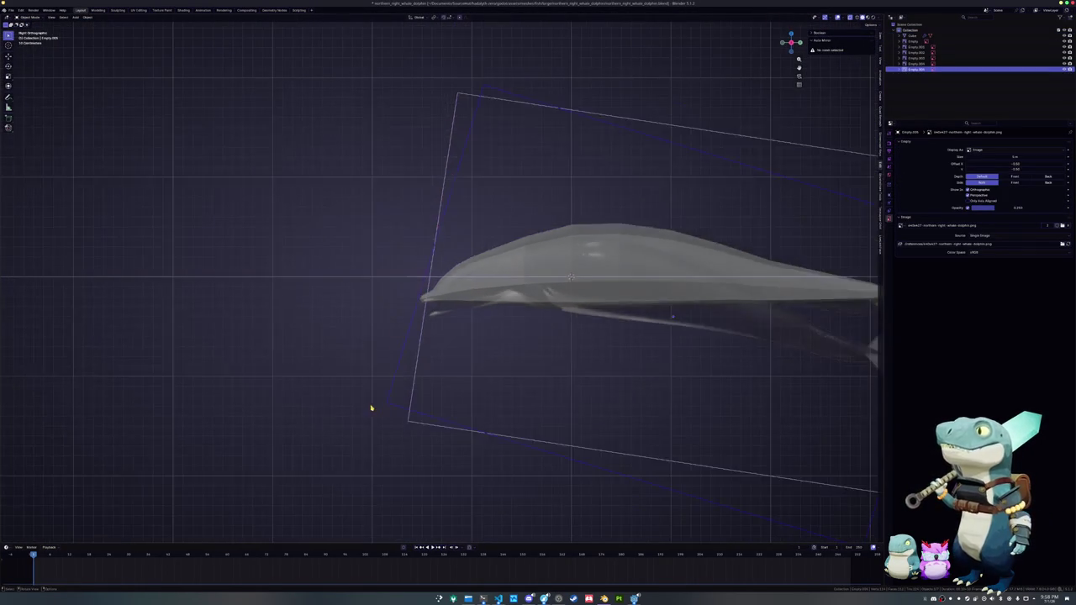
key("g")
key("z")
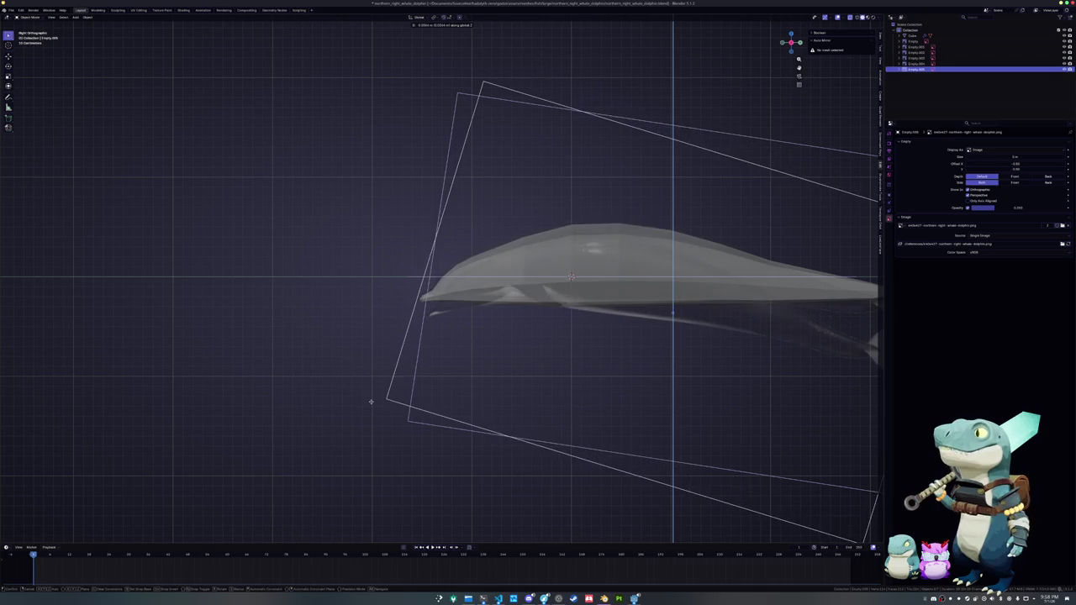
left_click(372, 402)
- Cancel further image moves, then select the dolphin mesh and enter Edit Mode
scroll(382, 401, "up", 2)
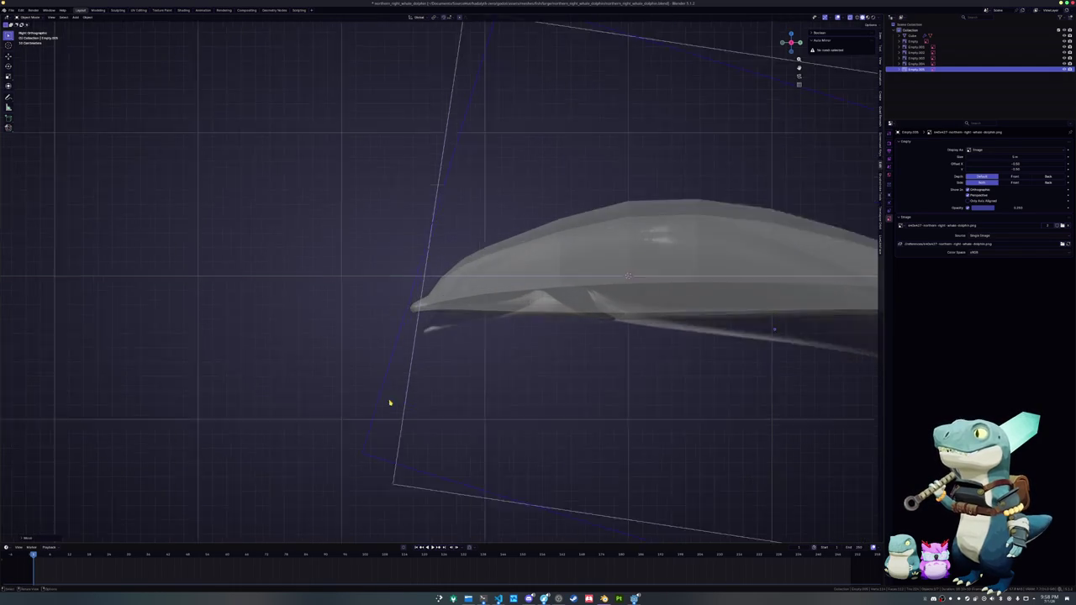
scroll(395, 401, "up", 4)
key("g")
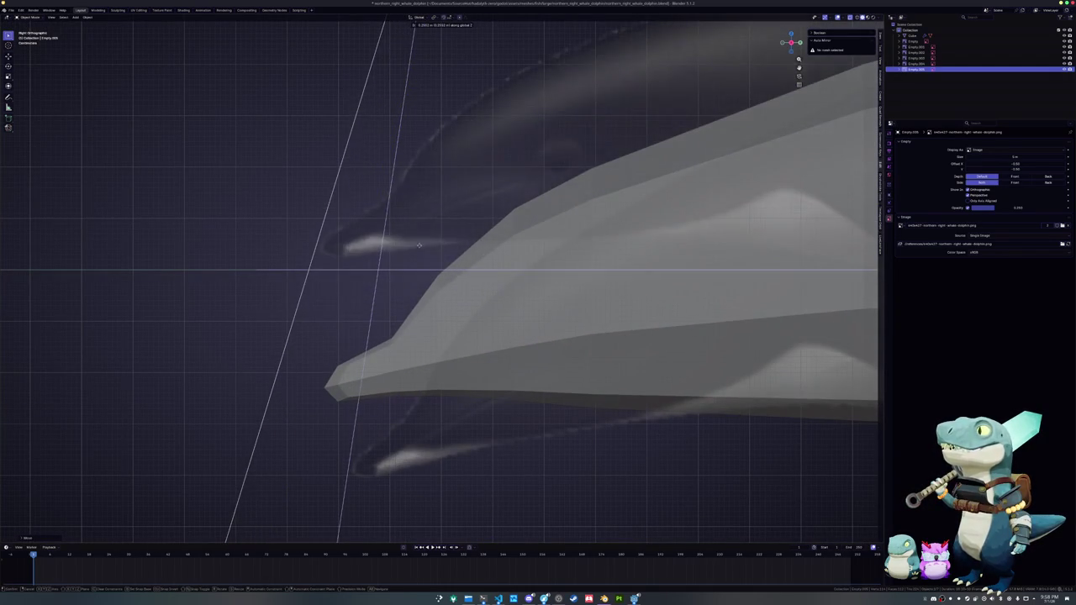
key("Escape")
key("g")
key("Escape")
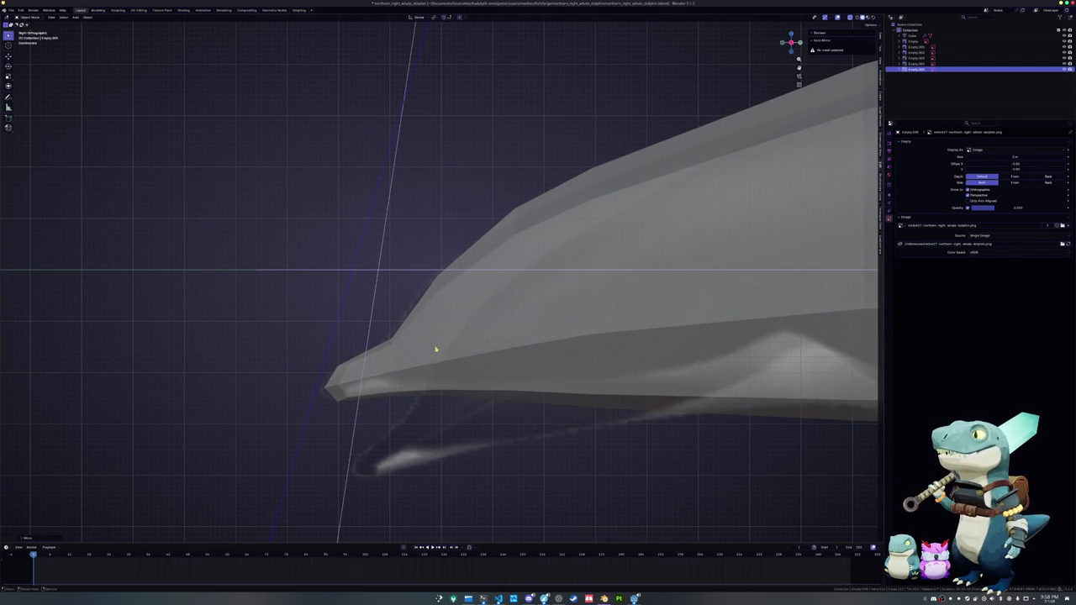
left_click(435, 353)
key("Tab")
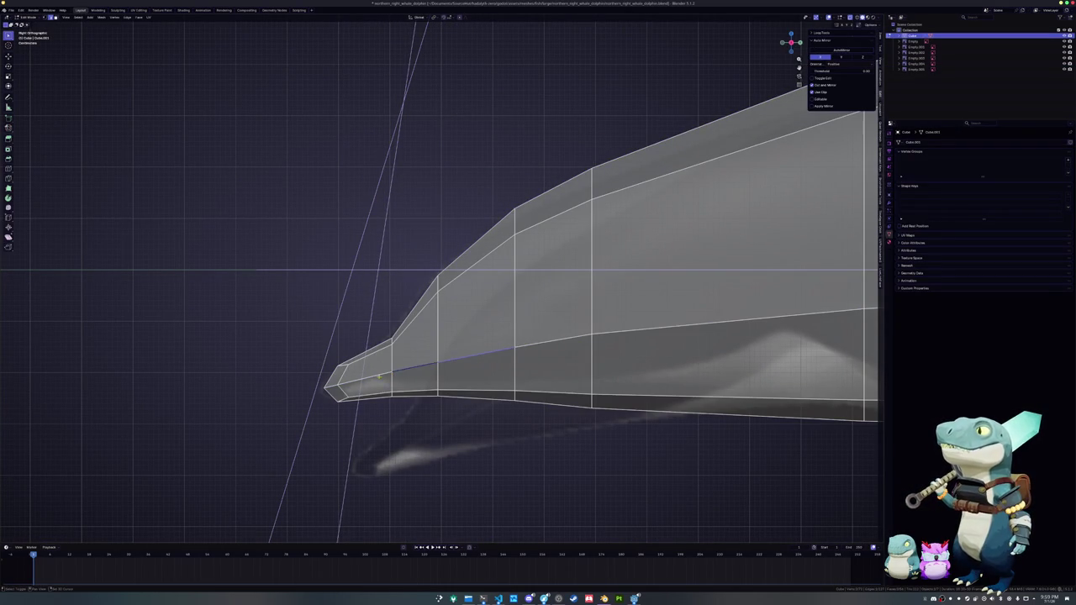
- Switch to the flat side view with see-through mesh display
key("alt+z")
middle_click_drag(340, 384, 820, 270)
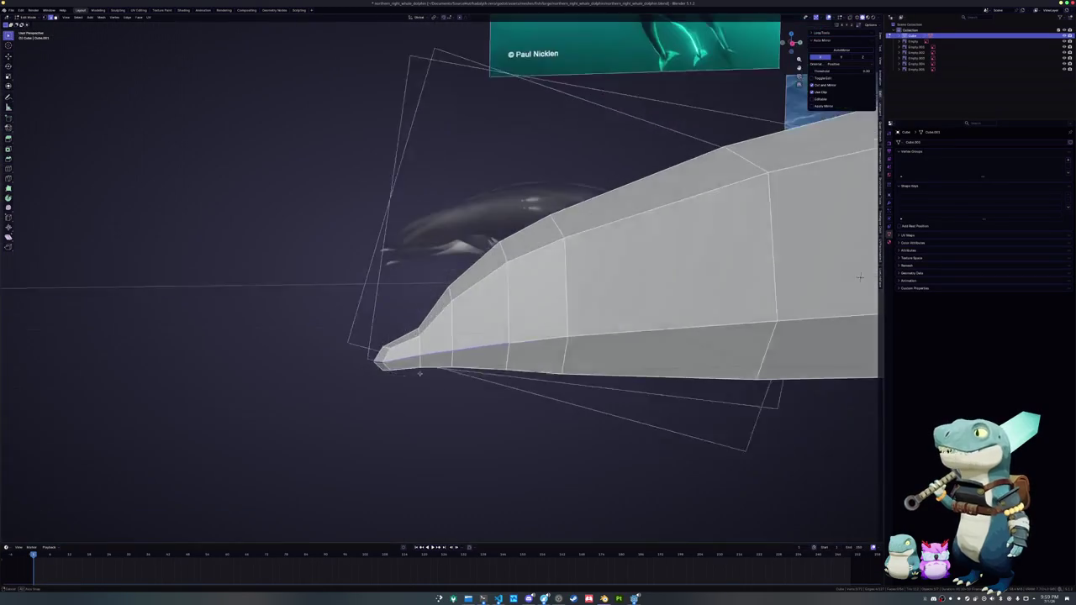
key("KP_3")
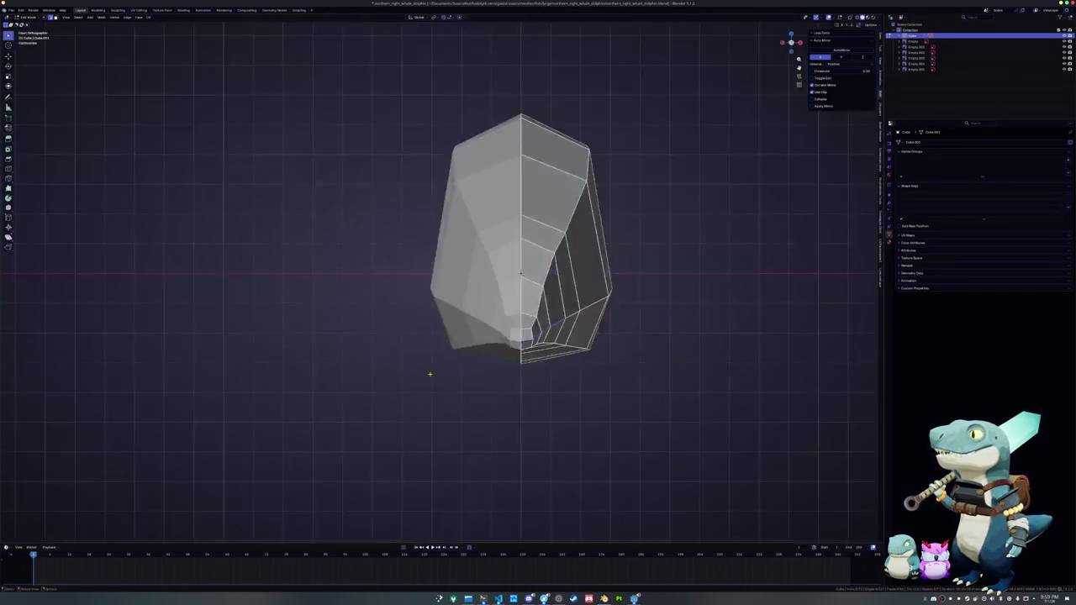
key("alt+z")
key("alt+z")
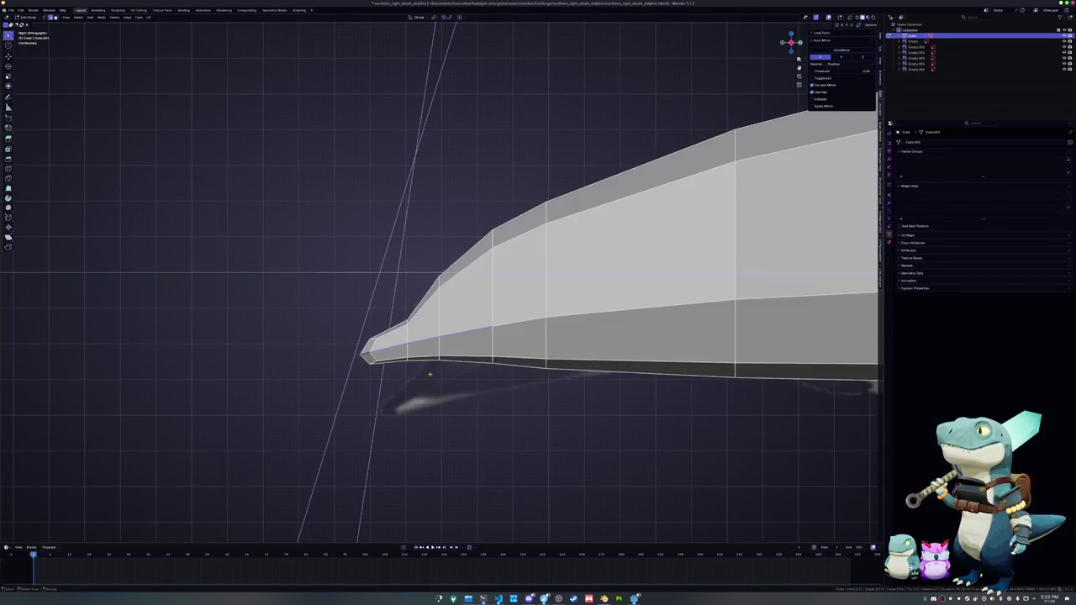
scroll(435, 373, "up", 1)
key("alt+z")
key("ctrl+v")
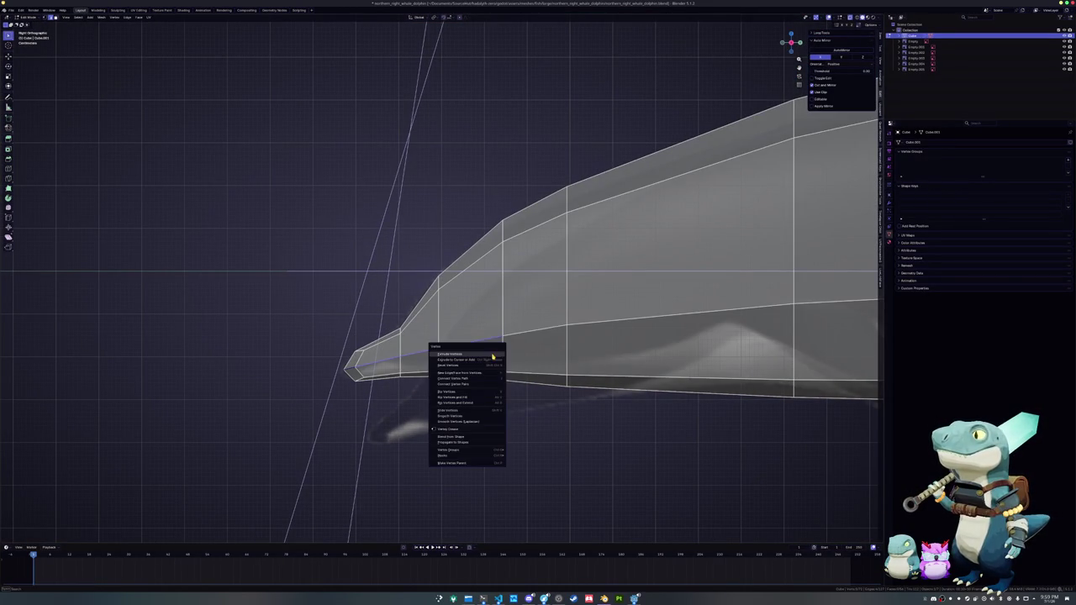
key("Escape")
- Bevel the mouth-line edge into a narrow strip and add a centre loop along it
key("ctrl+b")
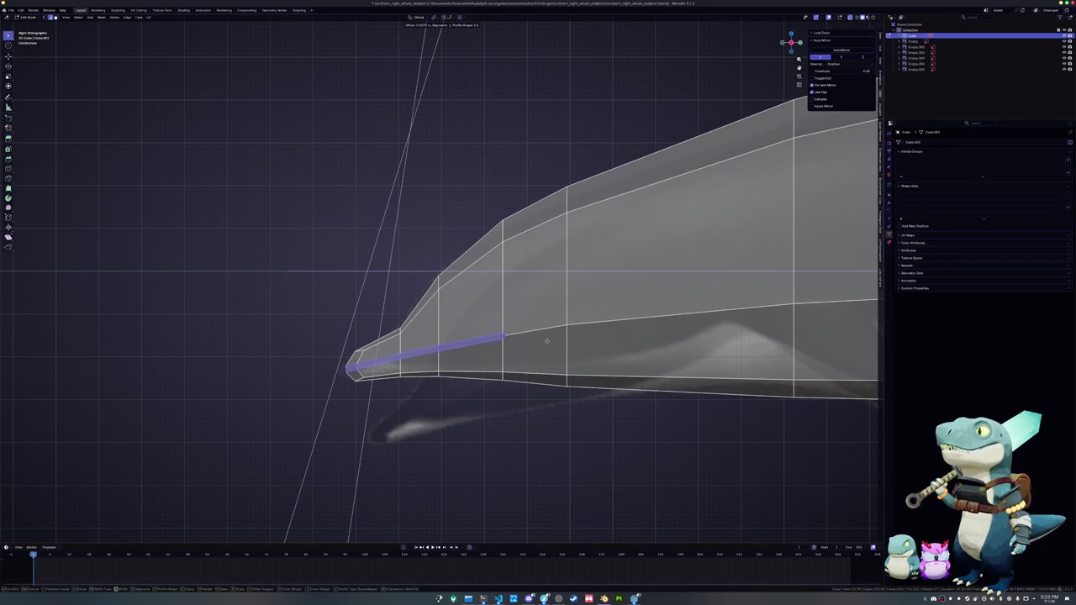
scroll(504, 337, "up", 2)
middle_click_drag(471, 362, 453, 327, "shift")
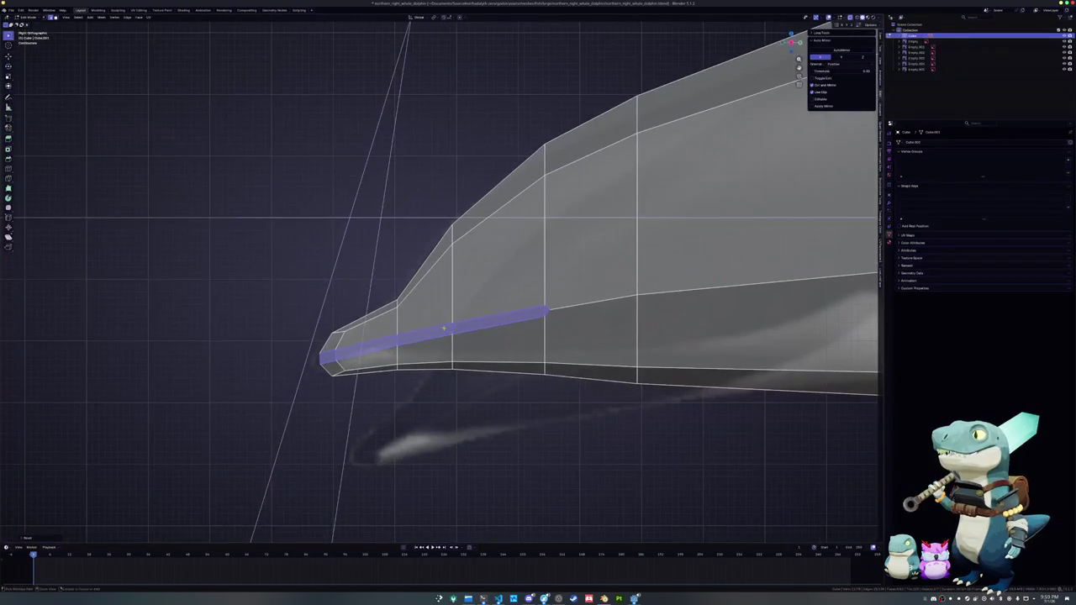
left_click(453, 327, "alt")
- Move the centre loop's end vertex to taper the mouth groove
scroll(471, 332, "up", 3)
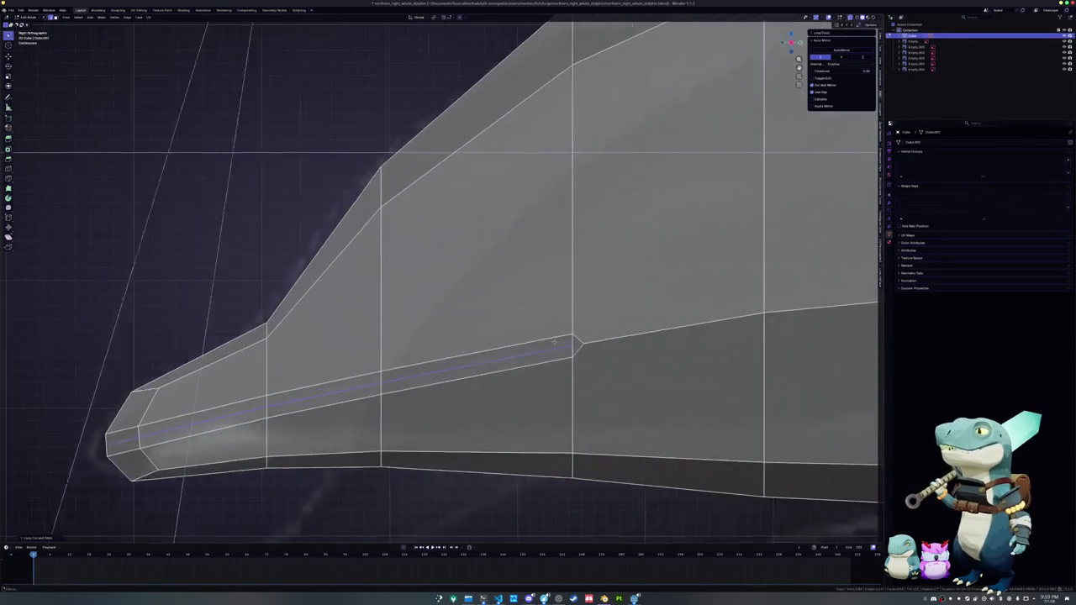
scroll(492, 342, "up", 3)
key("g")
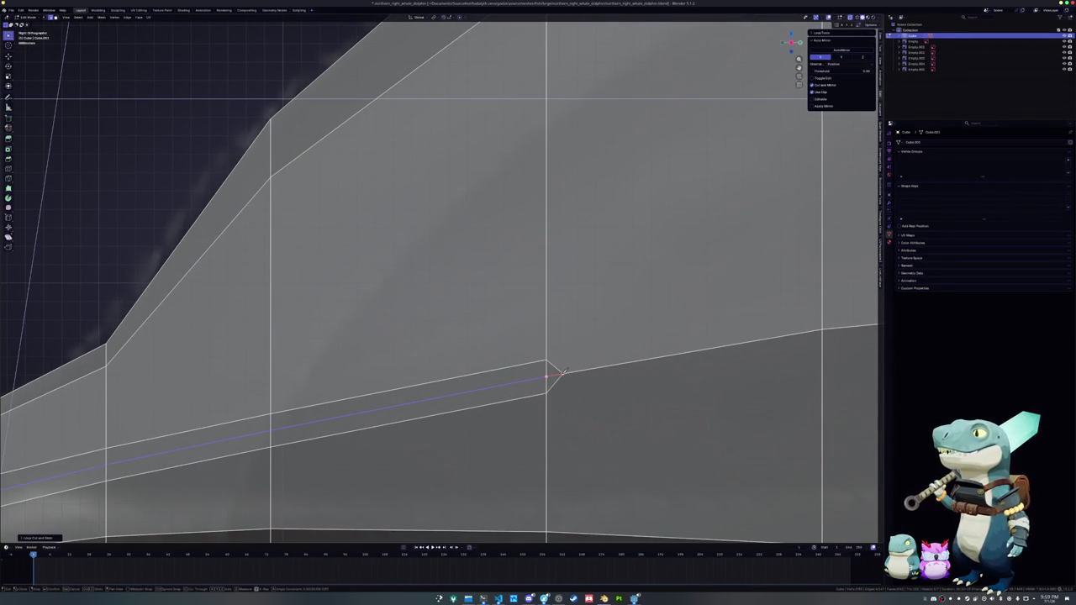
left_click(562, 372)
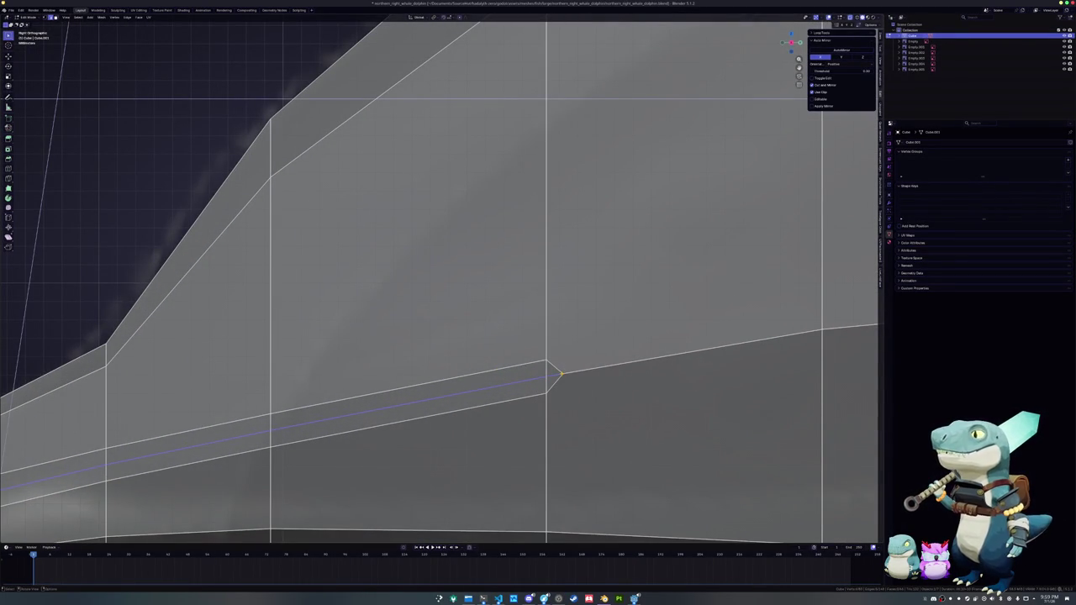
scroll(522, 377, "down", 3)
scroll(471, 370, "down", 2)
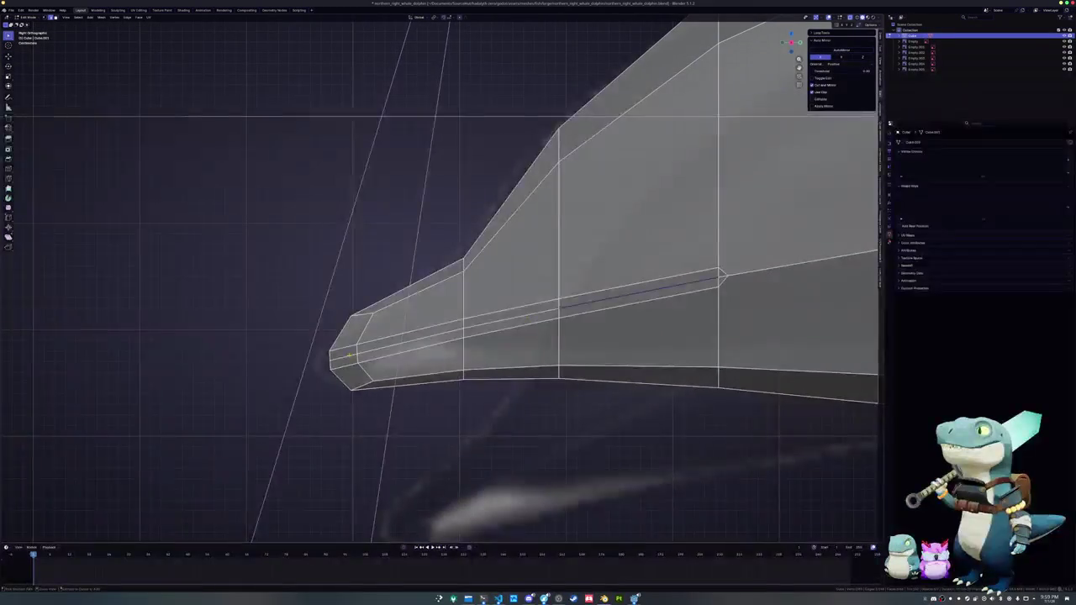
middle_click_drag(368, 360, 453, 351)
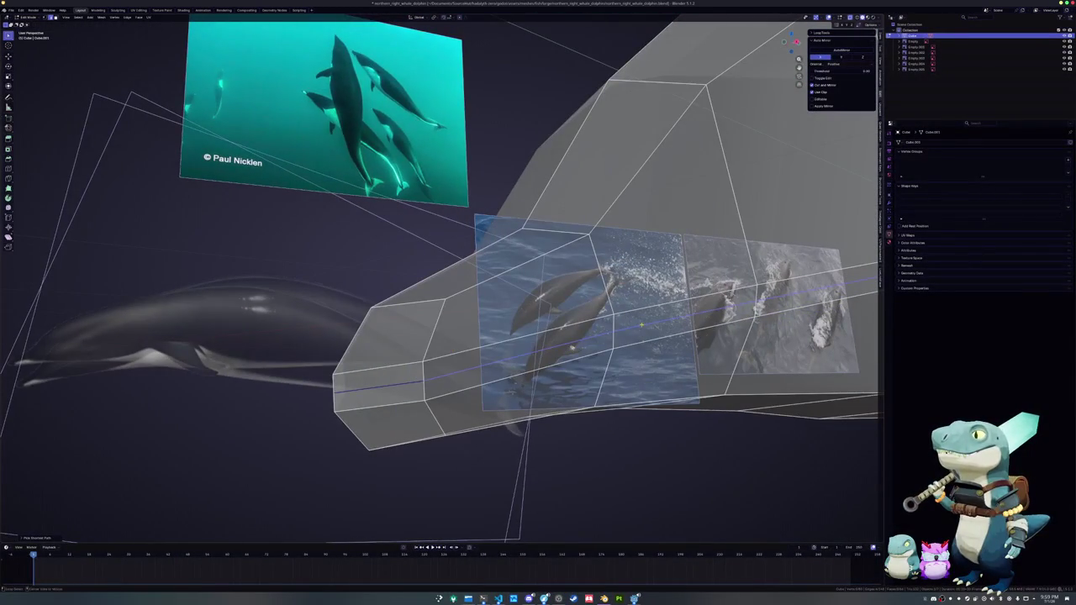
- Slide the mouth-groove edges and the groove edge loop into position
key("g")
key("g")
left_click(636, 330)
key("alt+z")
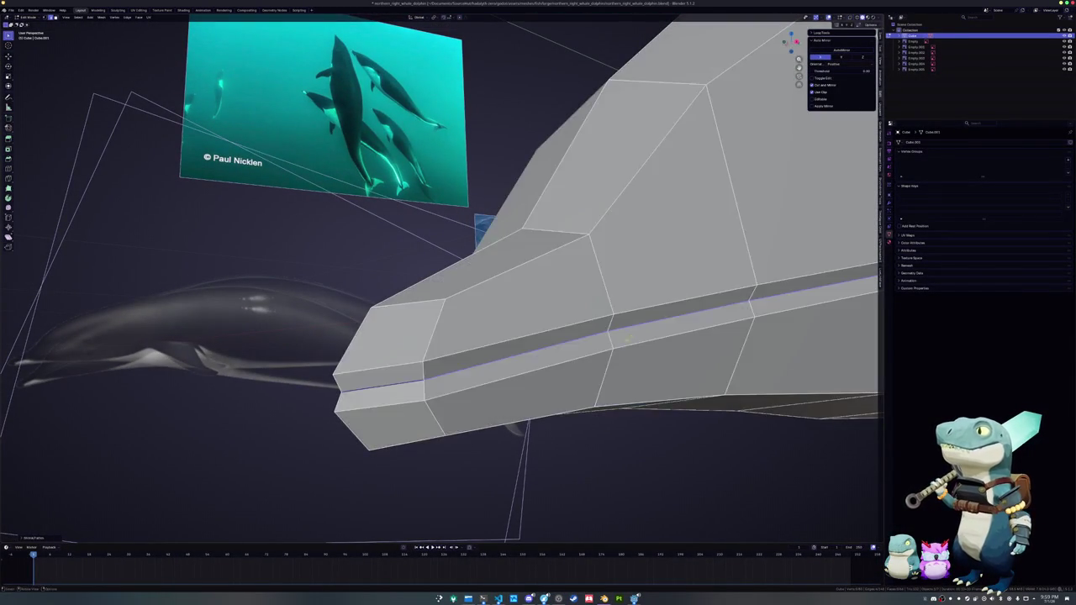
middle_click_drag(636, 330, 698, 355)
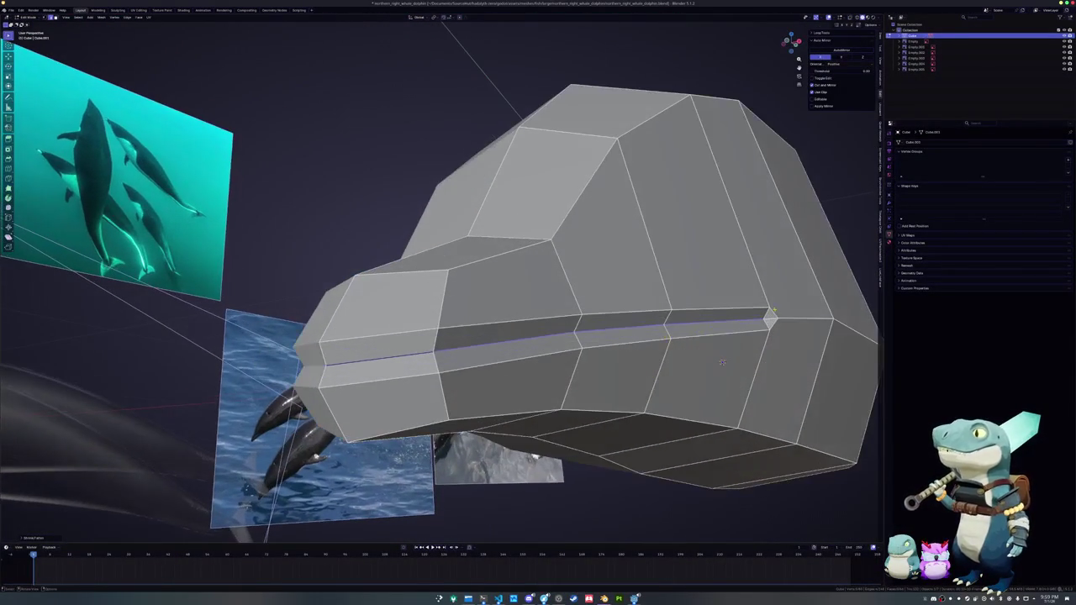
key("g")
key("g")
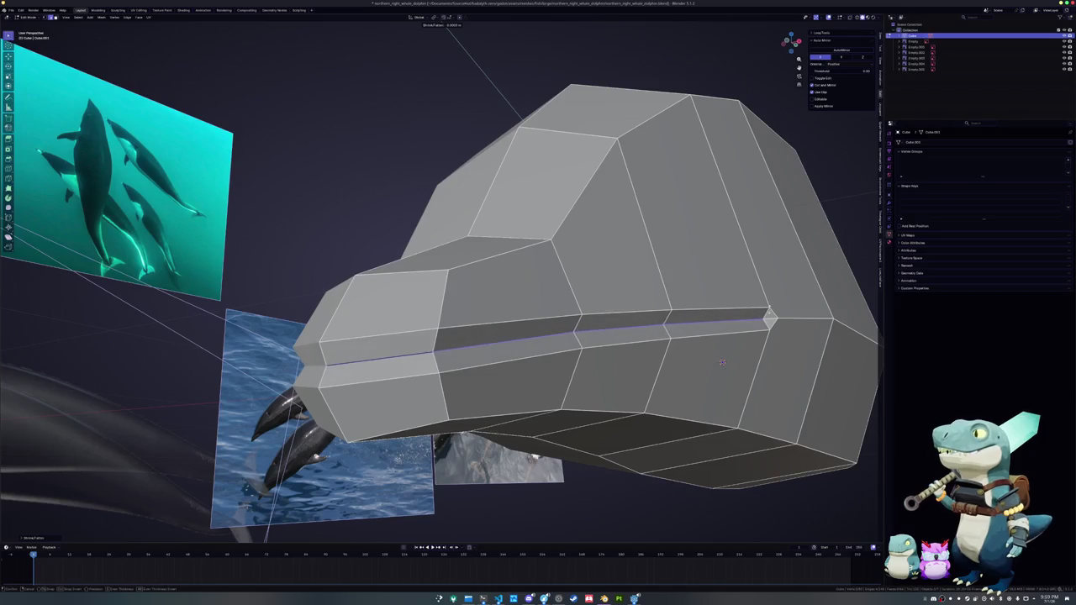
left_click(721, 361)
mouse_move(721, 361)
middle_mouse_down()
mouse_move(589, 340)
mouse_move(560, 418)
mouse_move(562, 387)
middle_mouse_up()
scroll(589, 341, "up", 3)
scroll(549, 338, "up", 3)
scroll(549, 338, "down", 5)
- Lower the groove loop along Z and mark it sharp
key("g")
key("z")
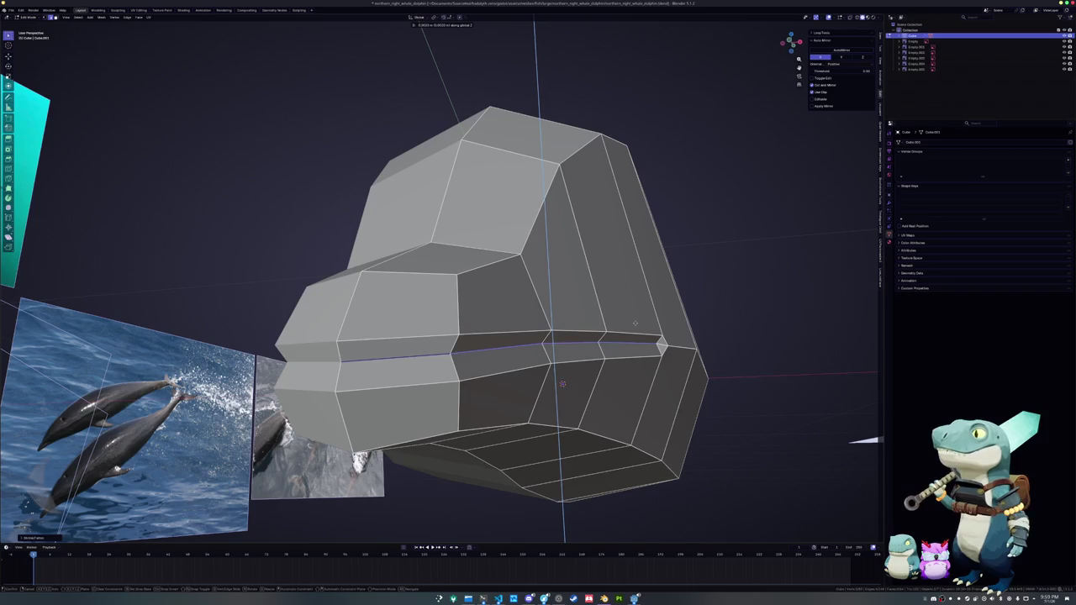
left_click(635, 323)
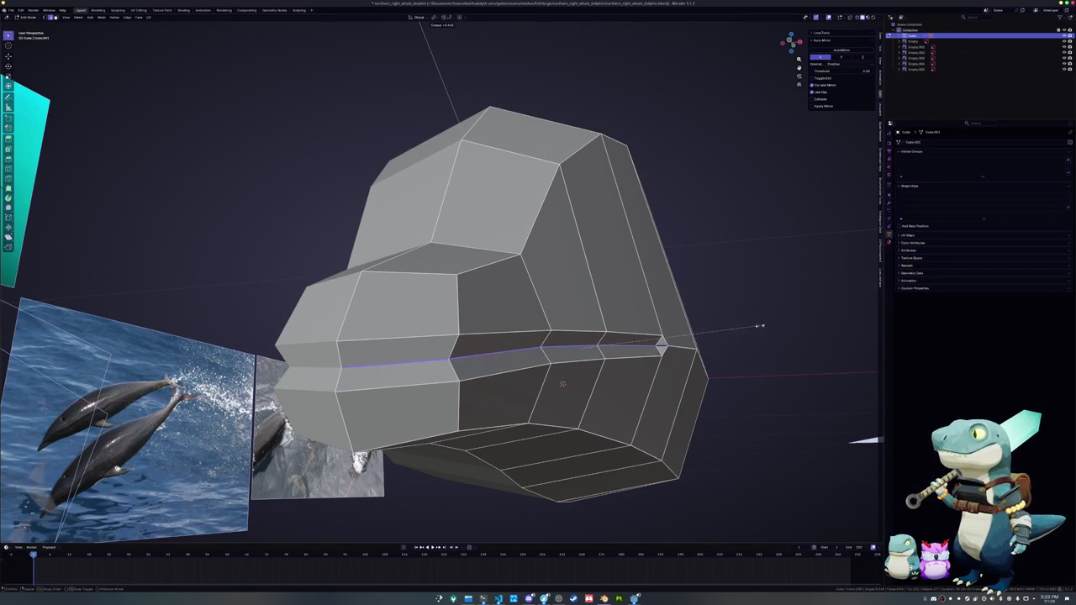
middle_click_drag(731, 329, 714, 321)
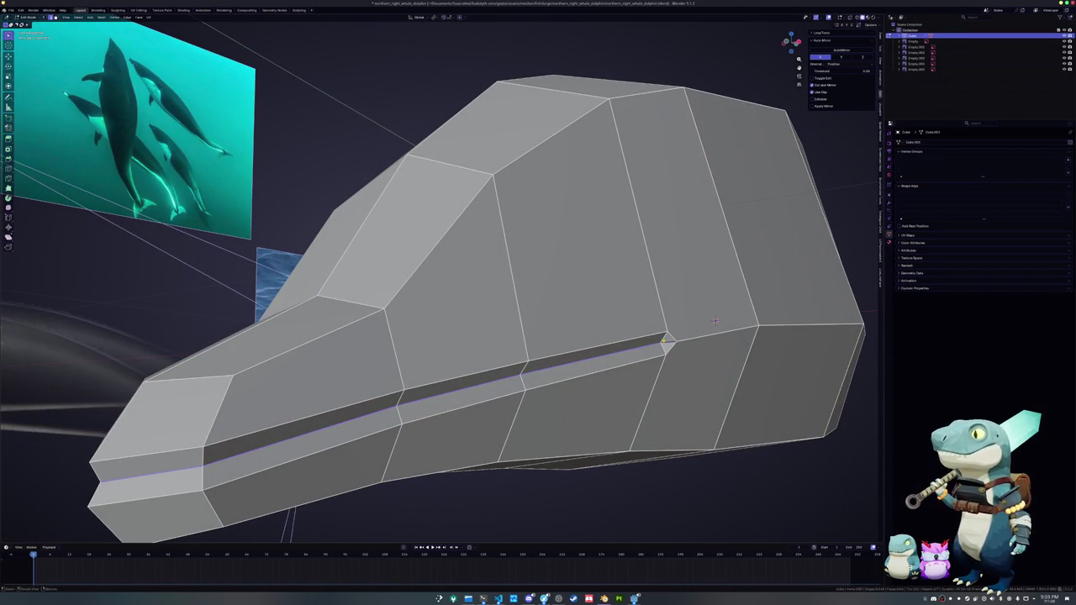
right_click(664, 344)
left_click(645, 458)
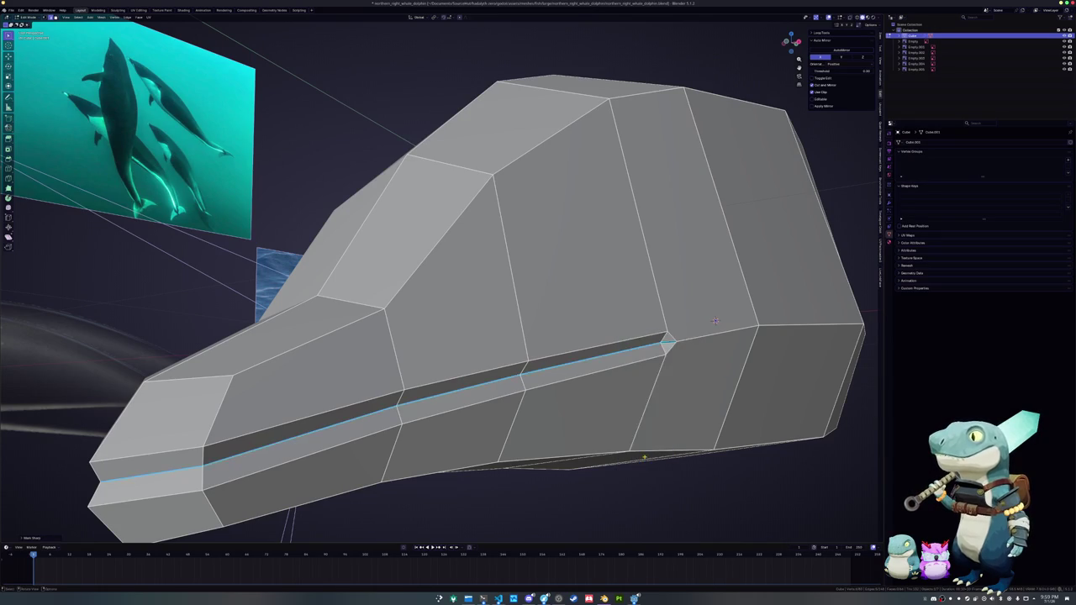
mouse_move(645, 458)
middle_mouse_down()
mouse_move(512, 381)
mouse_move(488, 397)
middle_mouse_up()
- In the straight side view, move the side reference image lower to match the head
key("Tab")
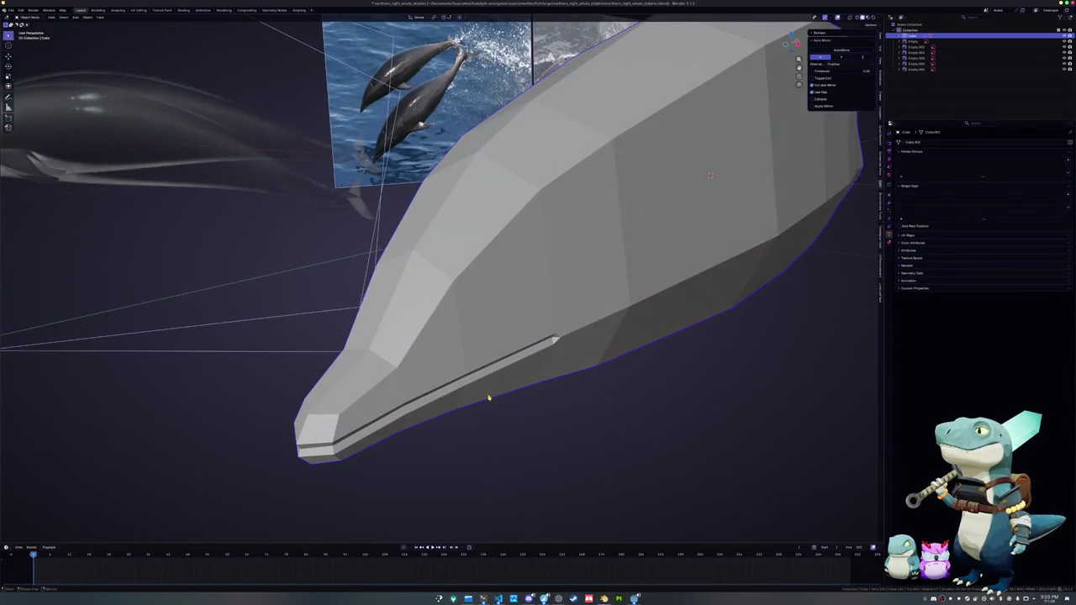
key("Tab")
key("KP_3")
key("alt+z")
scroll(454, 383, "up", 1)
scroll(437, 379, "up", 1)
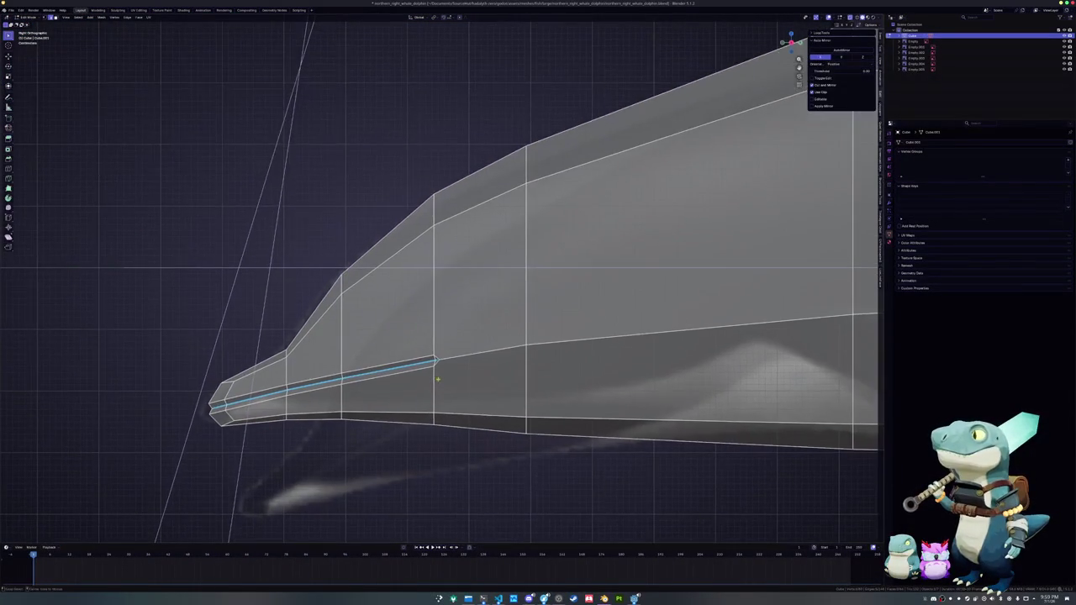
key("alt+z")
scroll(437, 379, "down", 1)
key("Tab")
left_click(433, 426)
key("g")
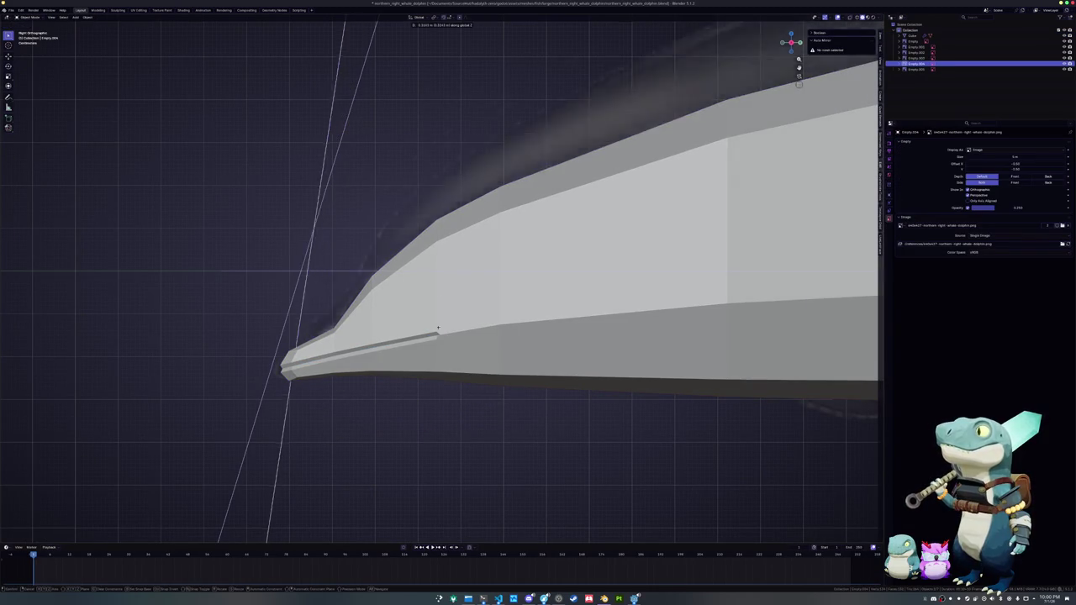
left_click(446, 403)
- Cut a vertical edge across the snout behind the mouth groove
left_click(488, 358)
key("Tab")
key("alt+z")
scroll(487, 358, "up", 2)
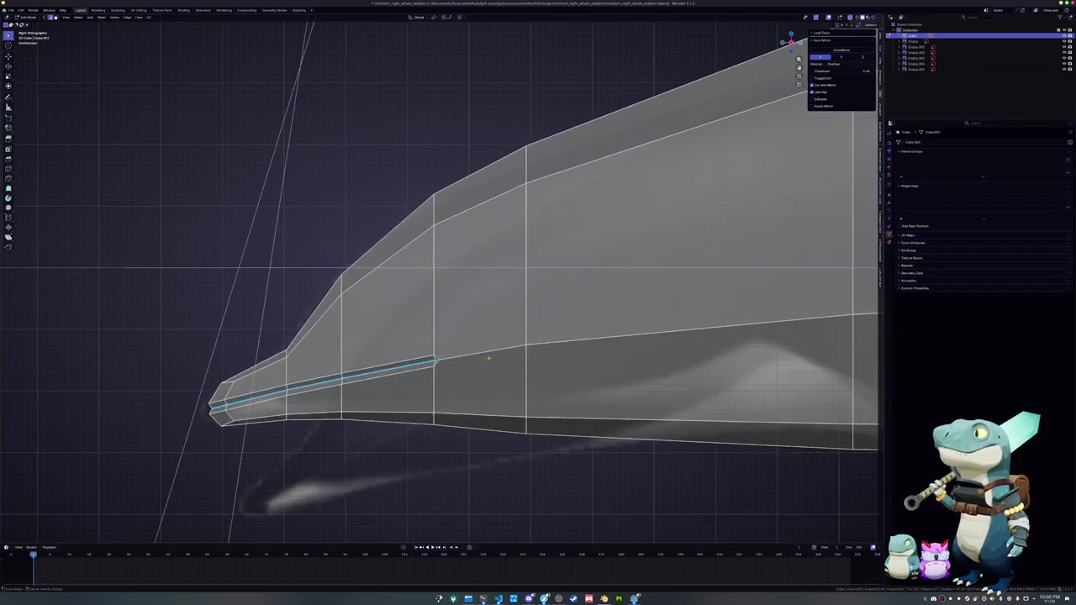
scroll(458, 363, "up", 1)
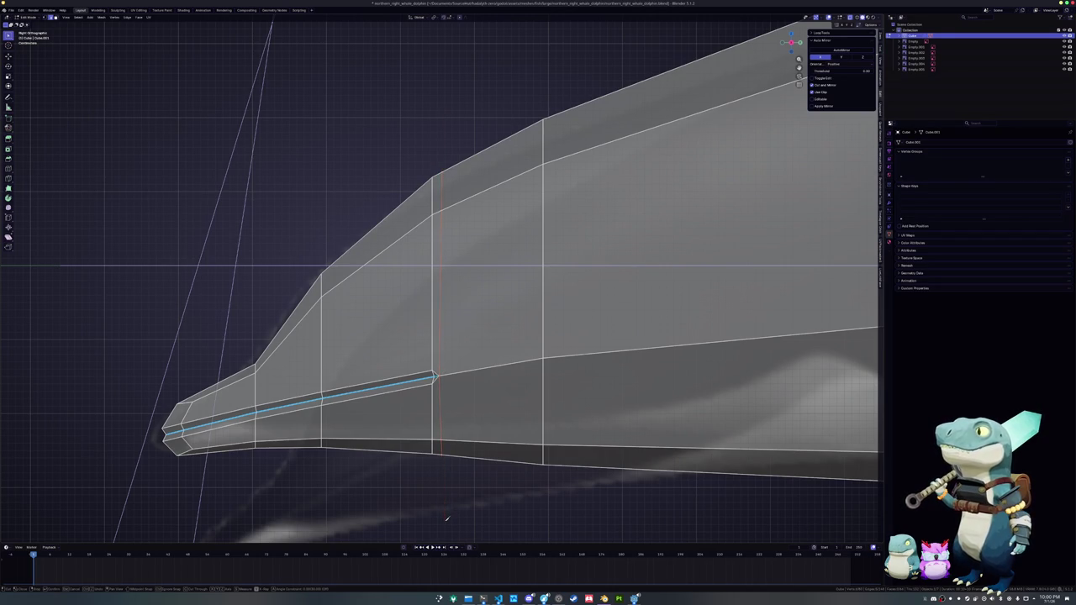
key("Return")
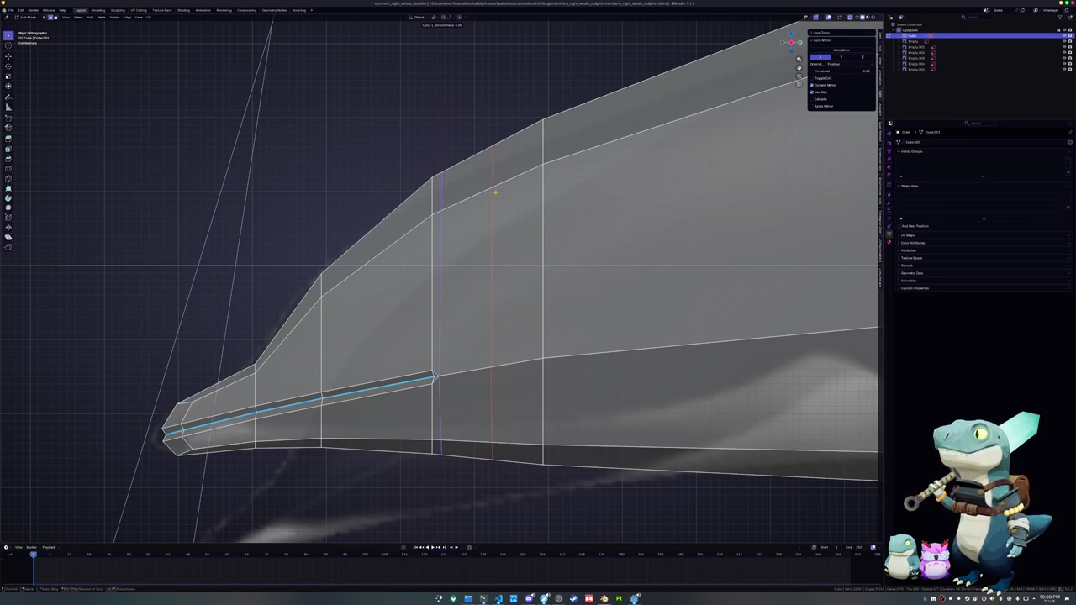
- Add a vertical loop cut and inset the four faces of the eye area
key("alt+a")
key("ctrl+r")
left_click(514, 400)
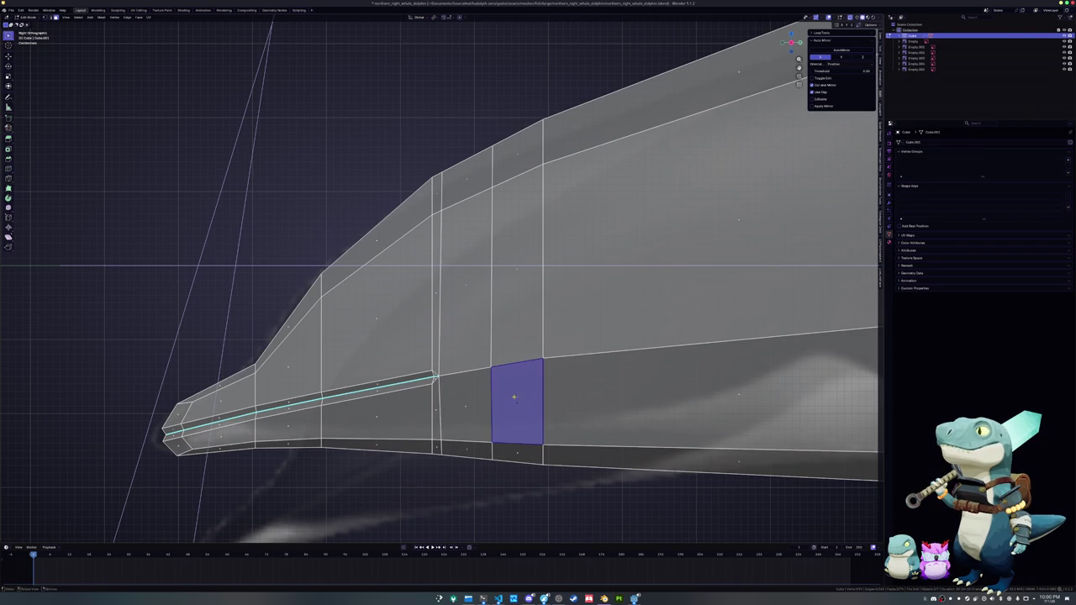
left_click(509, 278, "shift")
left_click(464, 285, "shift")
left_click(466, 405, "shift")
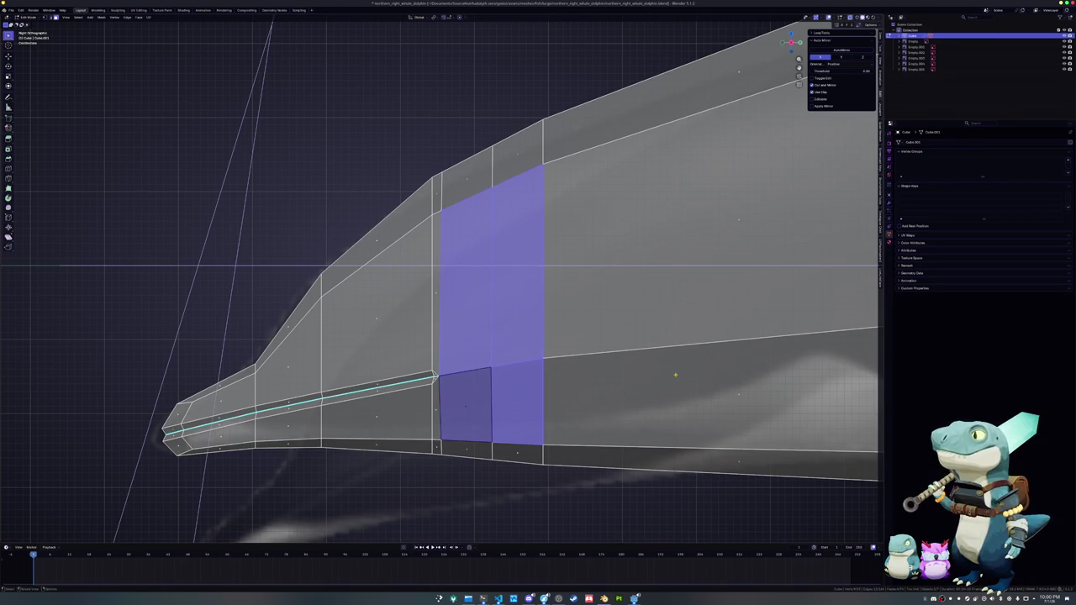
key("i")
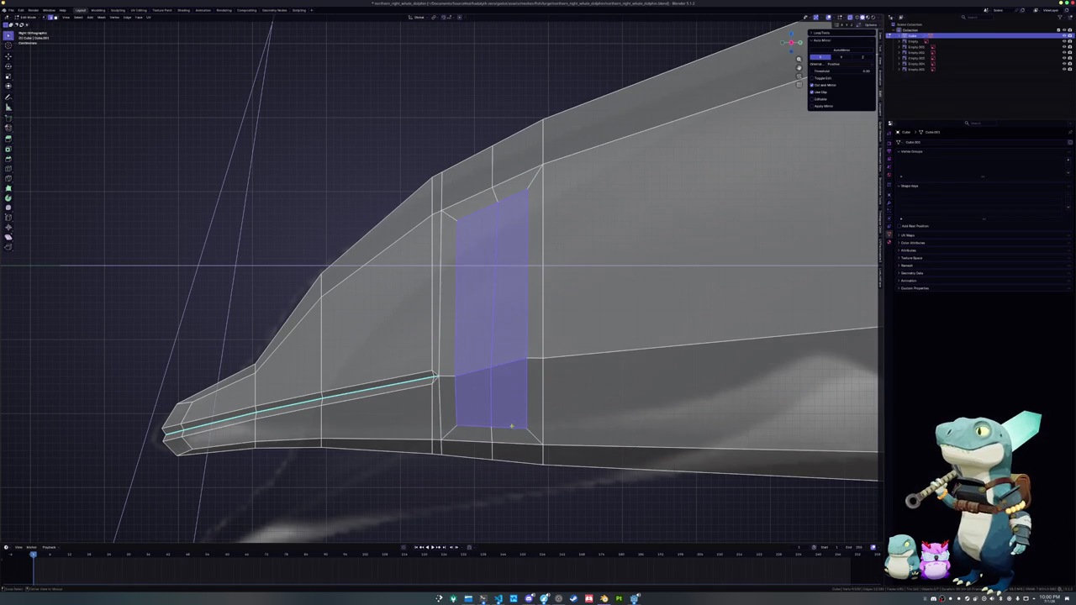
- Round the inner inset ring into a circle, shrink it, and lower it along Z
left_click(511, 426, "alt")
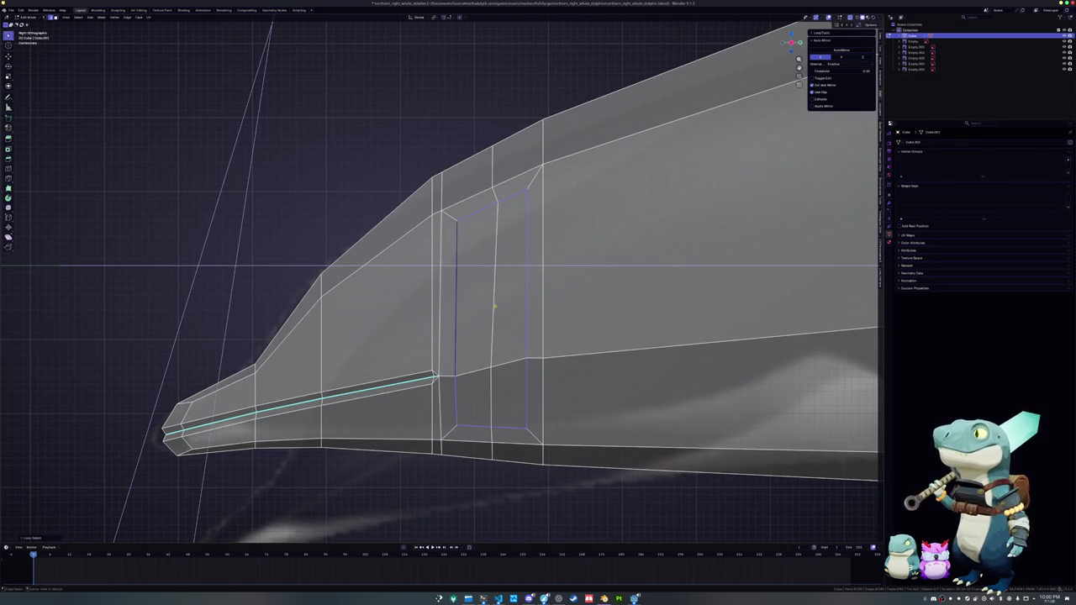
key("shift+alt+s")
left_click(636, 329)
key("s")
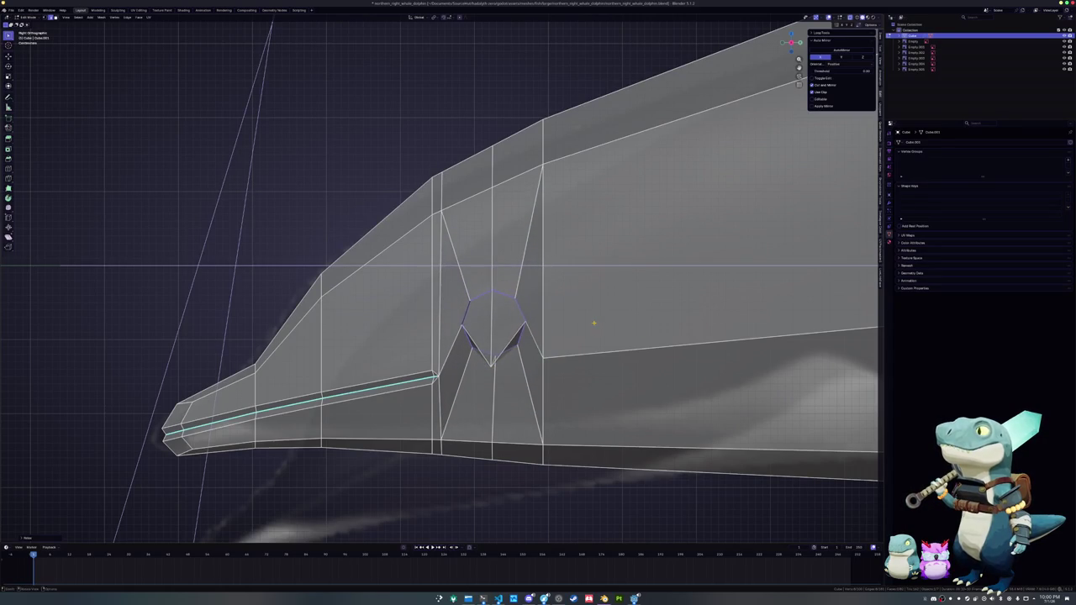
key("g")
key("z")
left_click(575, 367)
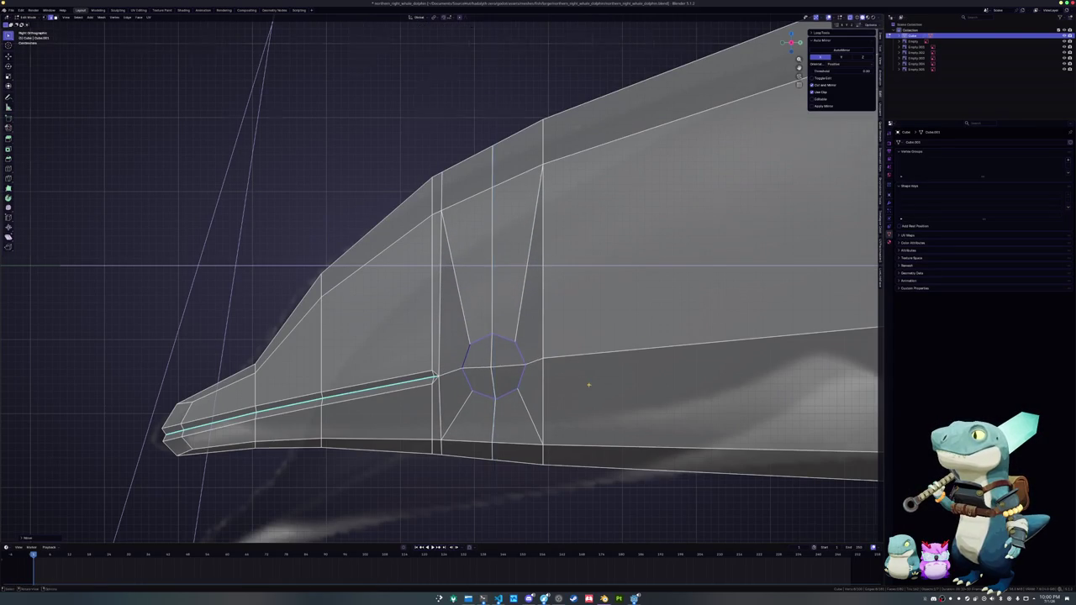
- Return to Object Mode and select the side reference image
key("Tab")
scroll(412, 415, "down", 4)
scroll(425, 424, "down", 2)
left_click(428, 425)
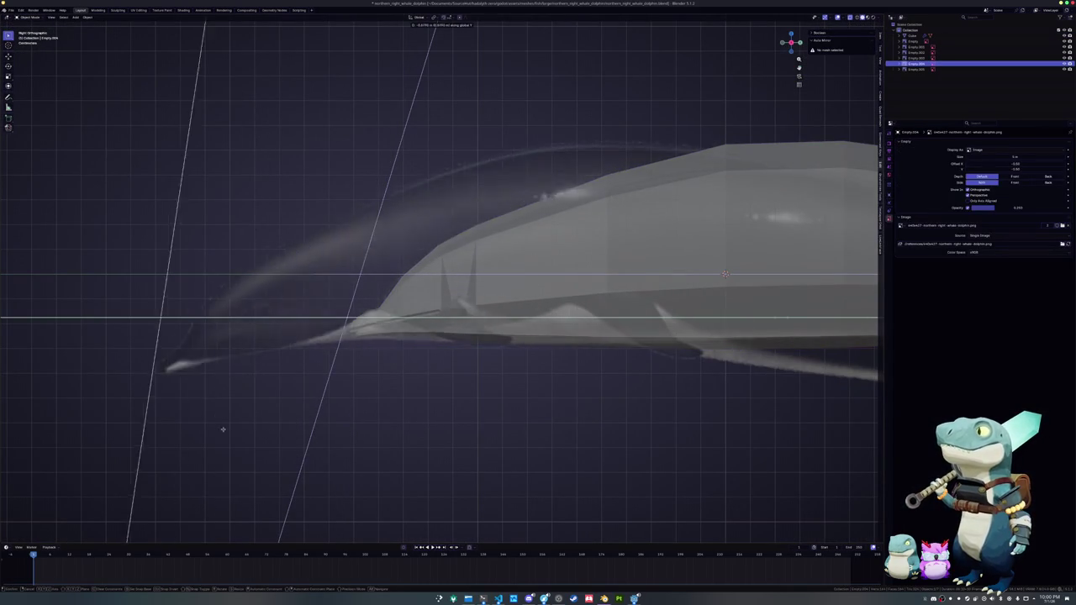
- Move the side reference image up and left, then edit the dolphin mesh again
left_click(350, 341)
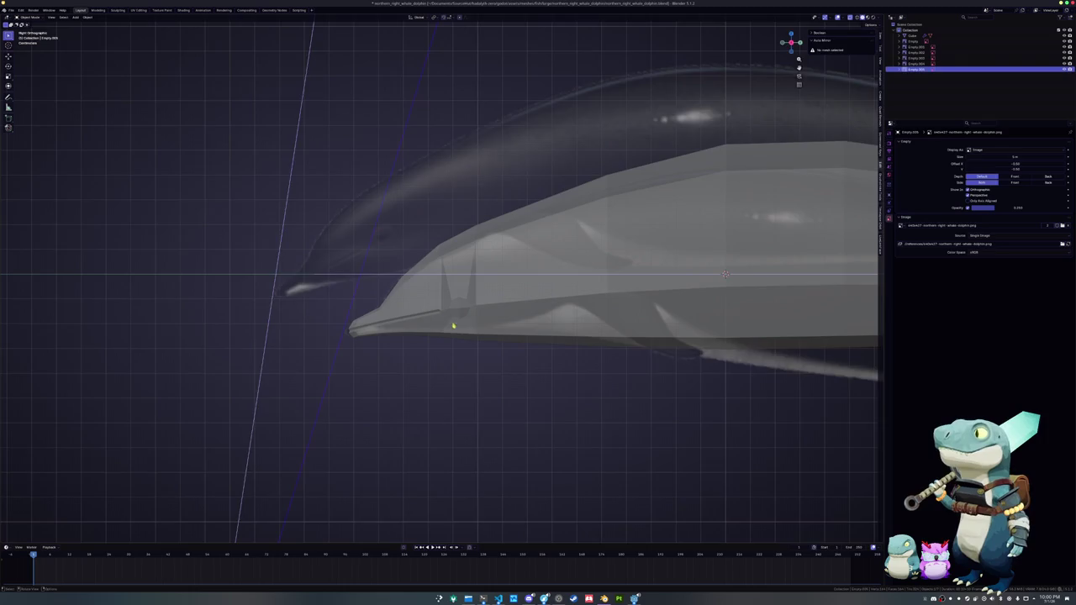
scroll(458, 327, "up", 3)
left_click(486, 342)
key("Tab")
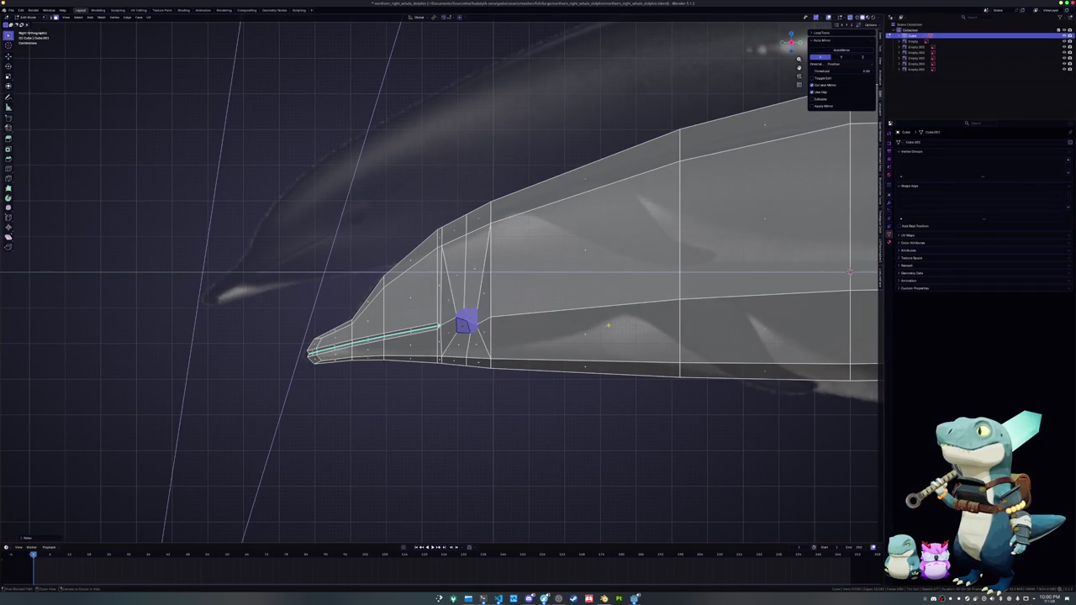
- Select the eye ring edge loop, flatten it along Z, tilt it, and move it vertically
key("2")
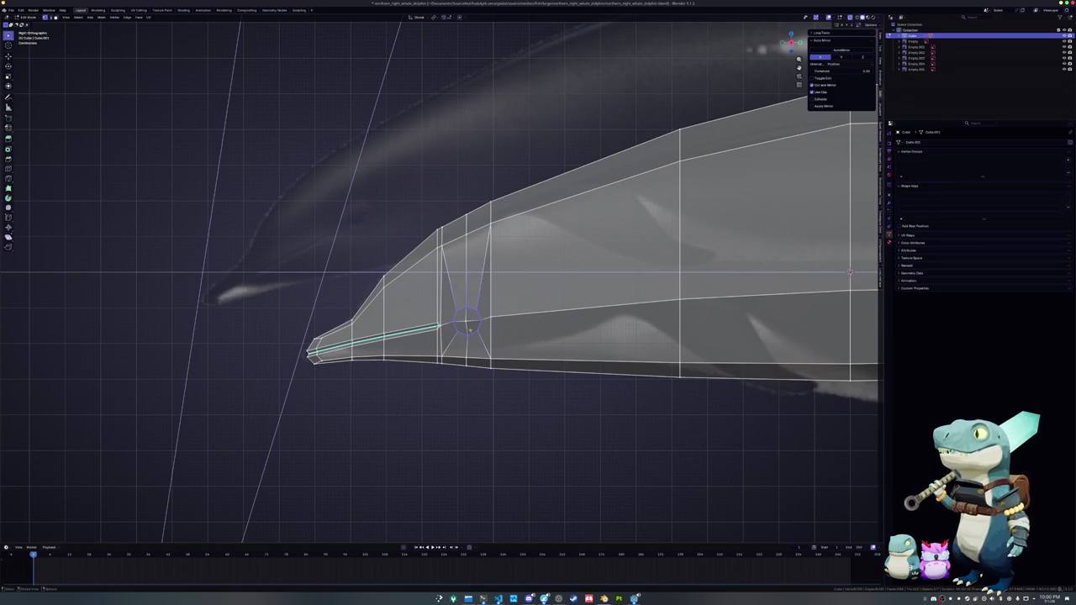
left_click(463, 309, "ctrl")
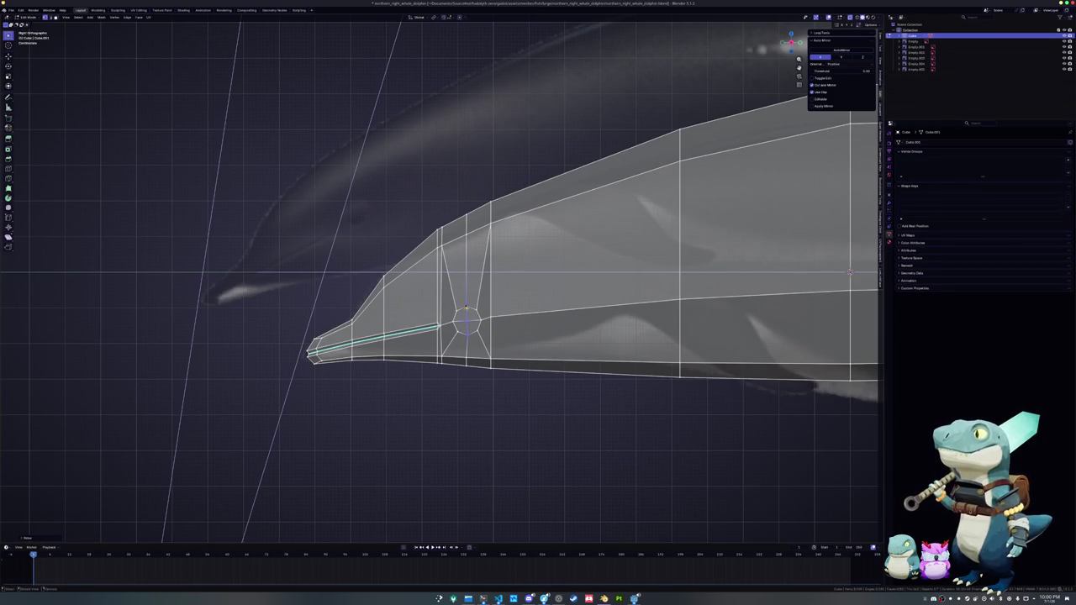
key("s")
key("z")
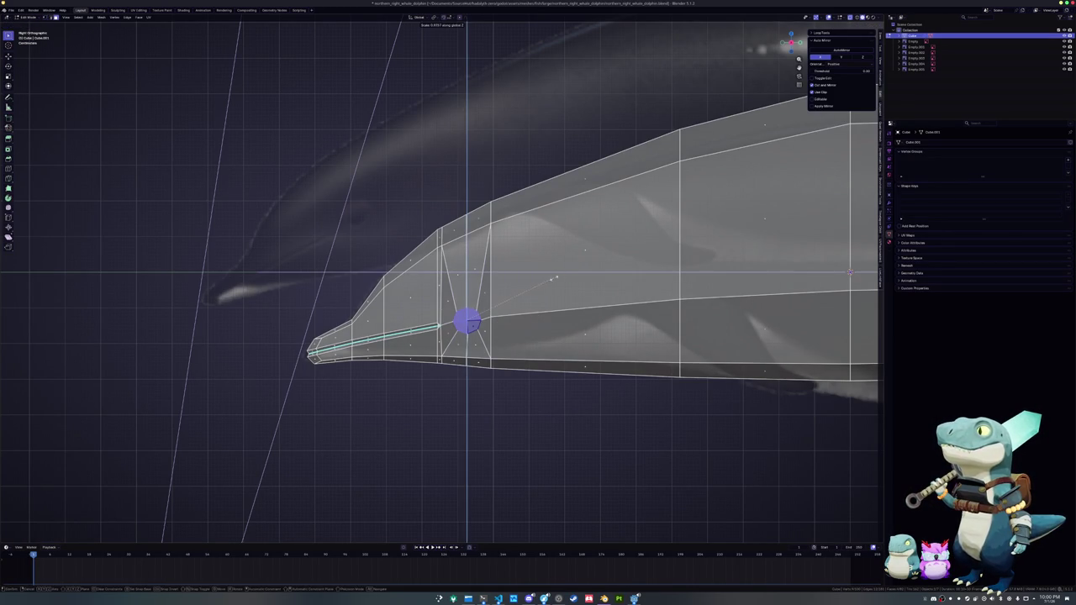
key("r")
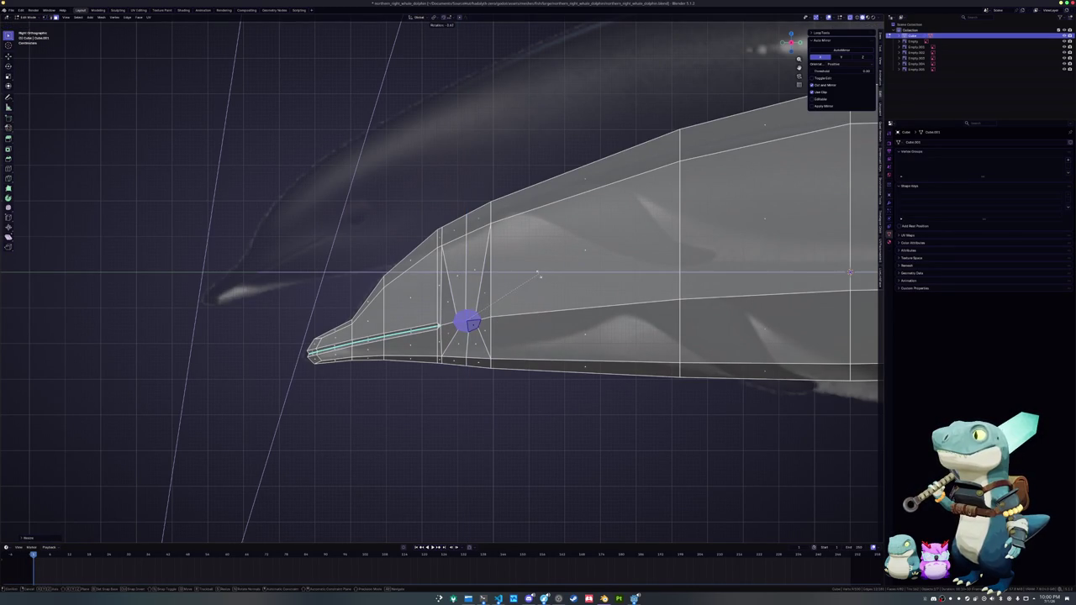
key("g")
key("z")
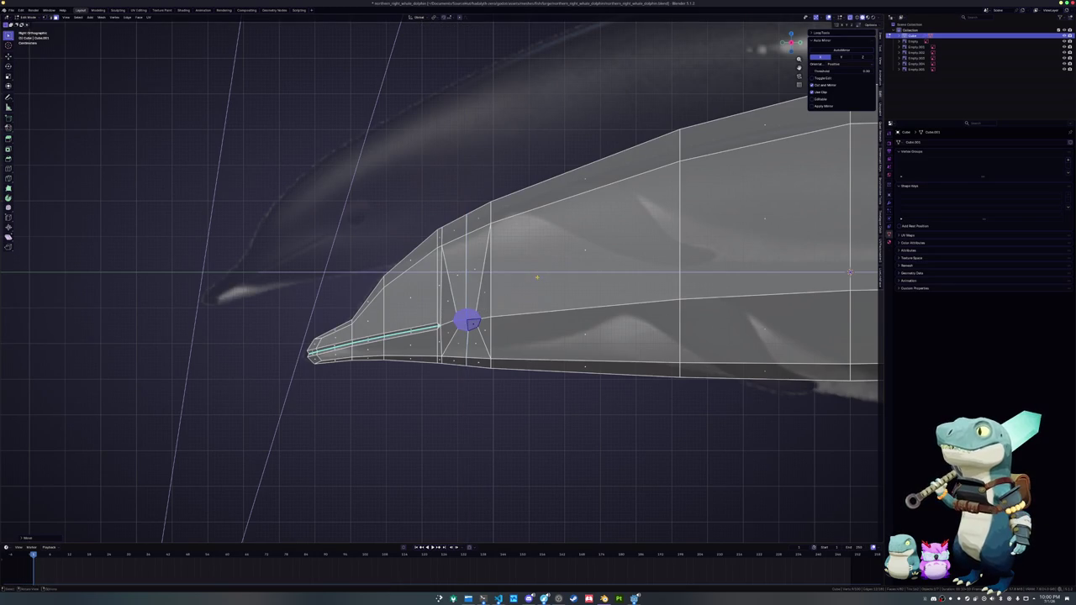
middle_click_drag(536, 277, 591, 293)
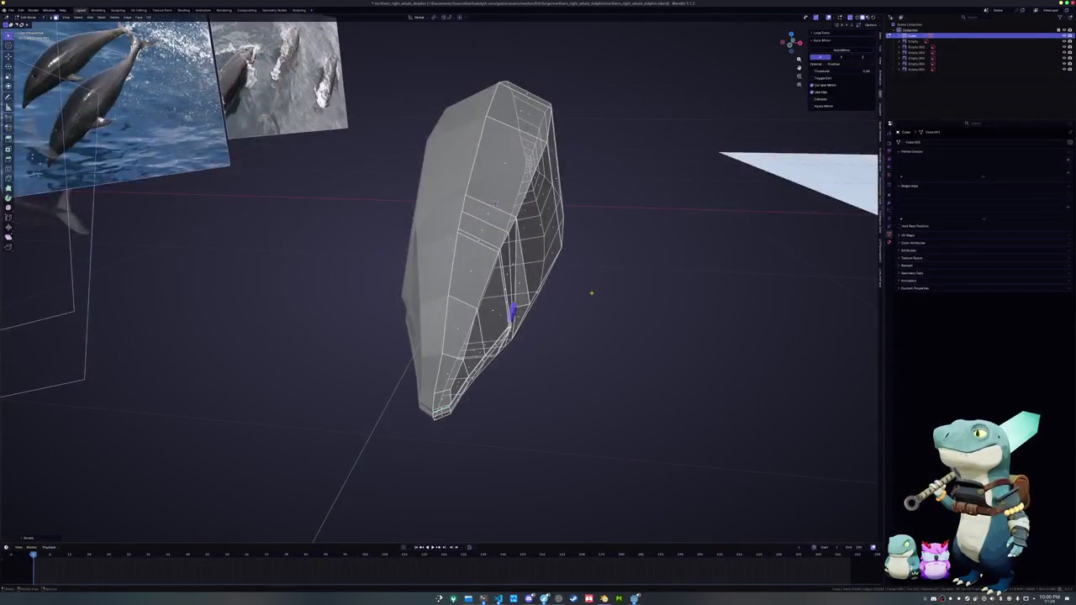
- In top view, shift the eye vertices front-to-back along Y
key("KP_7")
key("x")
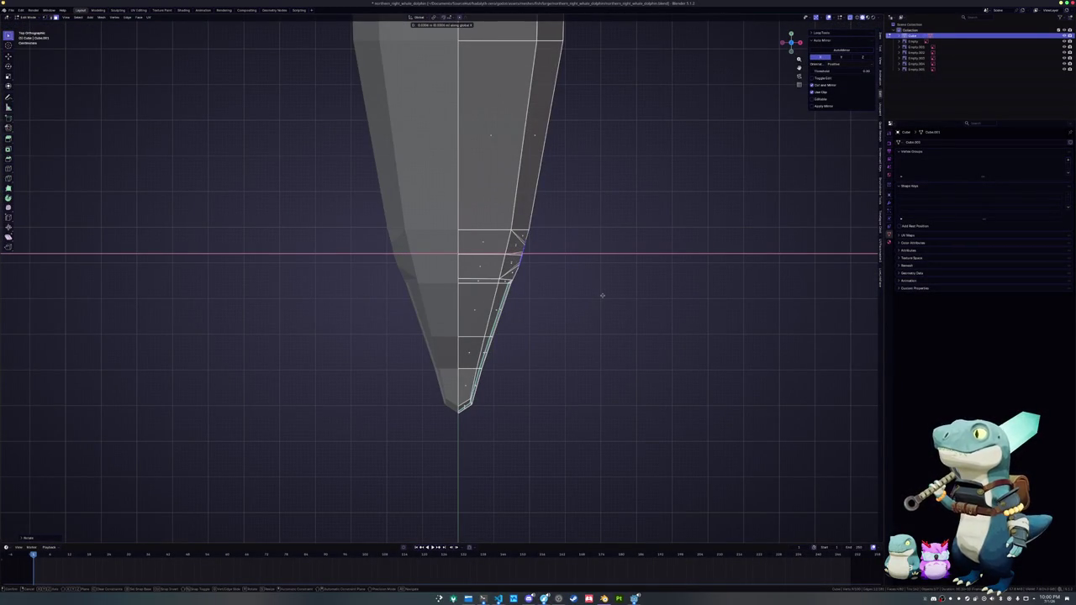
key("y")
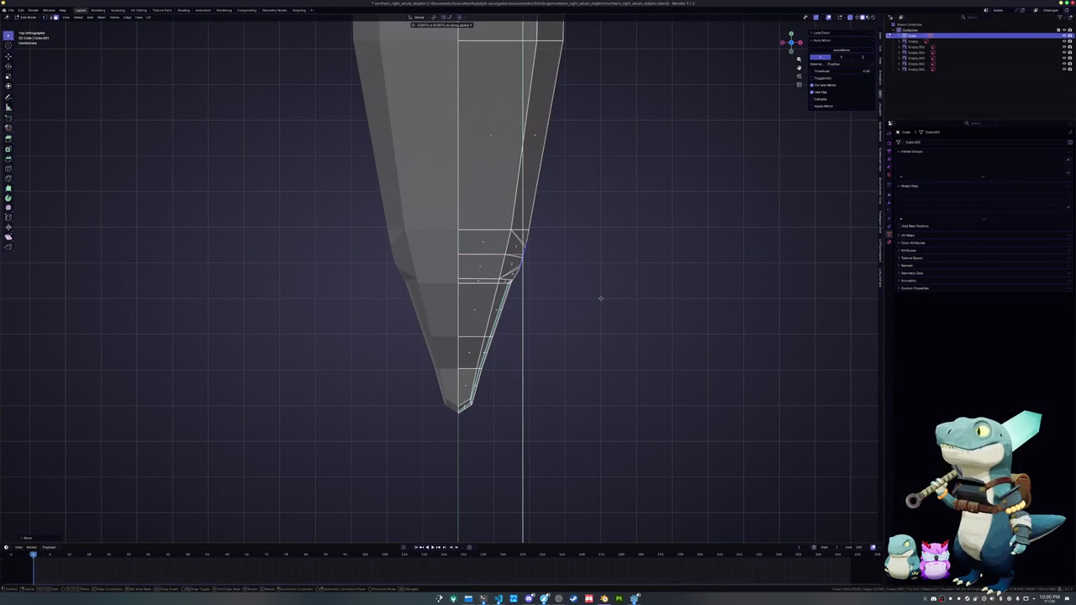
left_click(602, 298)
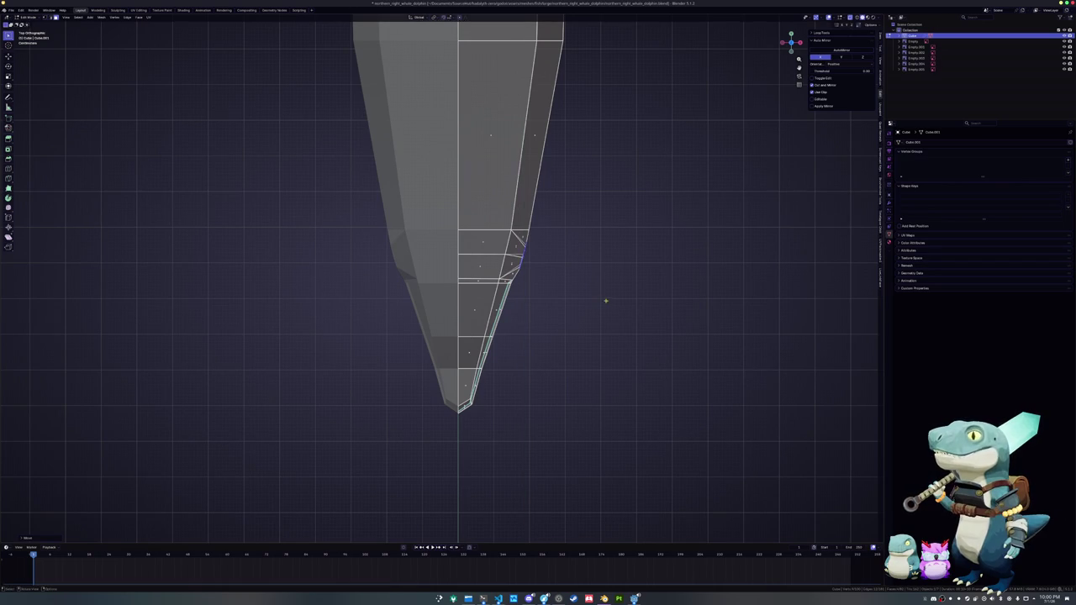
- Rotate the eye ring around Z to angle it along the side of the head
mouse_move(605, 300)
middle_mouse_down()
mouse_move(538, 361)
mouse_move(558, 284)
mouse_move(553, 258)
mouse_move(538, 357)
mouse_move(460, 338)
mouse_move(517, 320)
mouse_move(536, 329)
middle_mouse_up()
key("r")
key("z")
left_click(539, 357)
key("r")
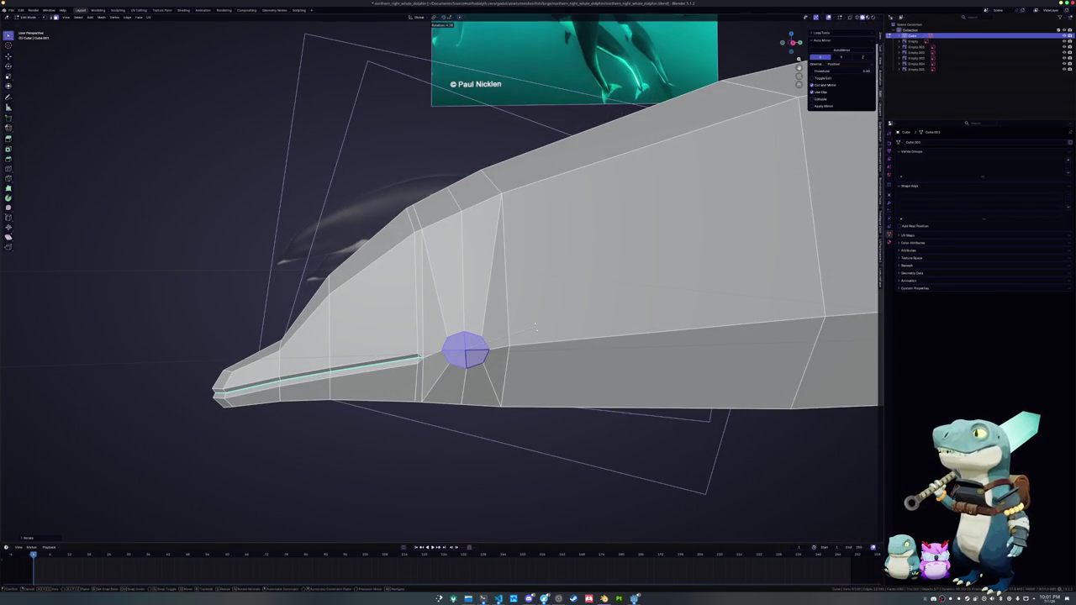
left_click(536, 327)
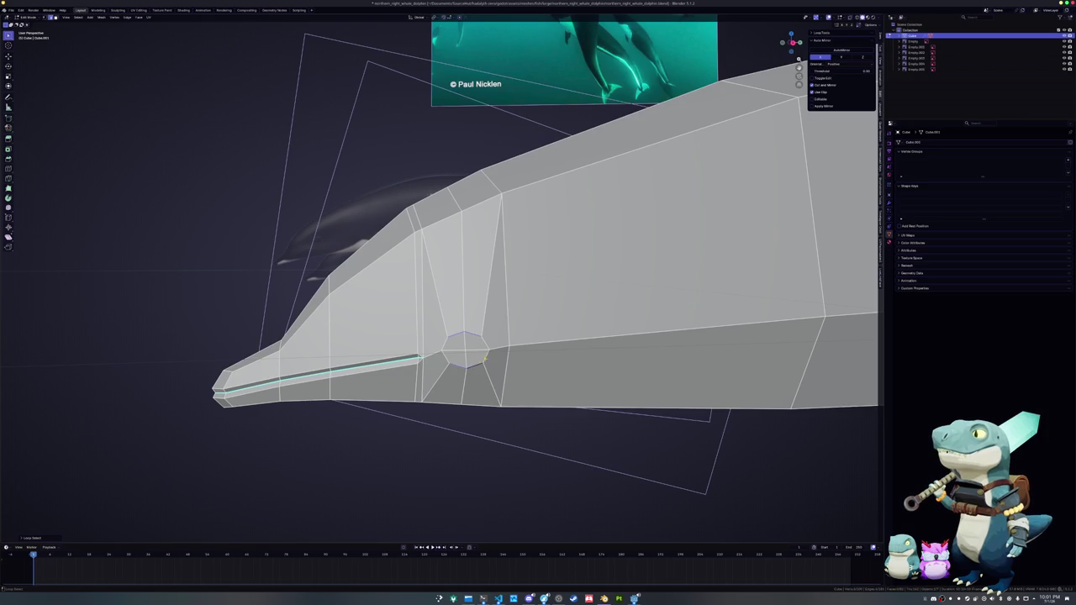
- Squash the eye ring vertically and tilt it around Z so it sits naturally
mouse_move(504, 340)
middle_mouse_down()
mouse_move(528, 340)
mouse_move(470, 388)
mouse_move(433, 330)
mouse_move(504, 343)
middle_mouse_up()
key("s")
key("z")
left_click(530, 340)
key("r")
key("z")
left_click(476, 383)
- Select the three eye faces in face mode and view them from the top
left_click(434, 329)
key("3")
left_click(480, 326)
left_click(500, 302, "shift")
left_click(514, 323, "shift")
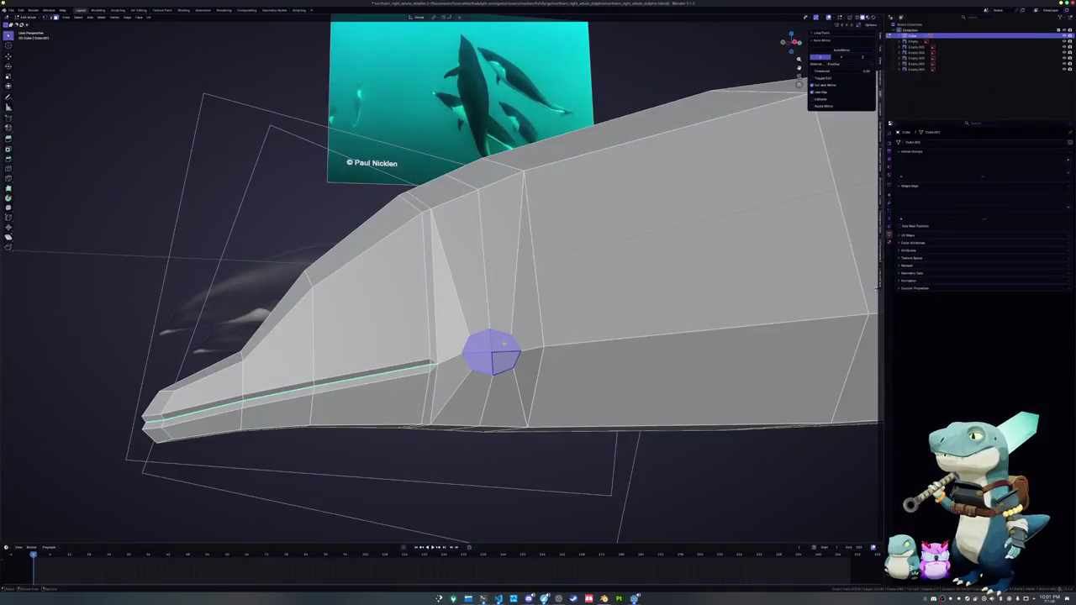
key("KP_7")
- Widen the head by moving a side vertex outward along X in top view
key("s")
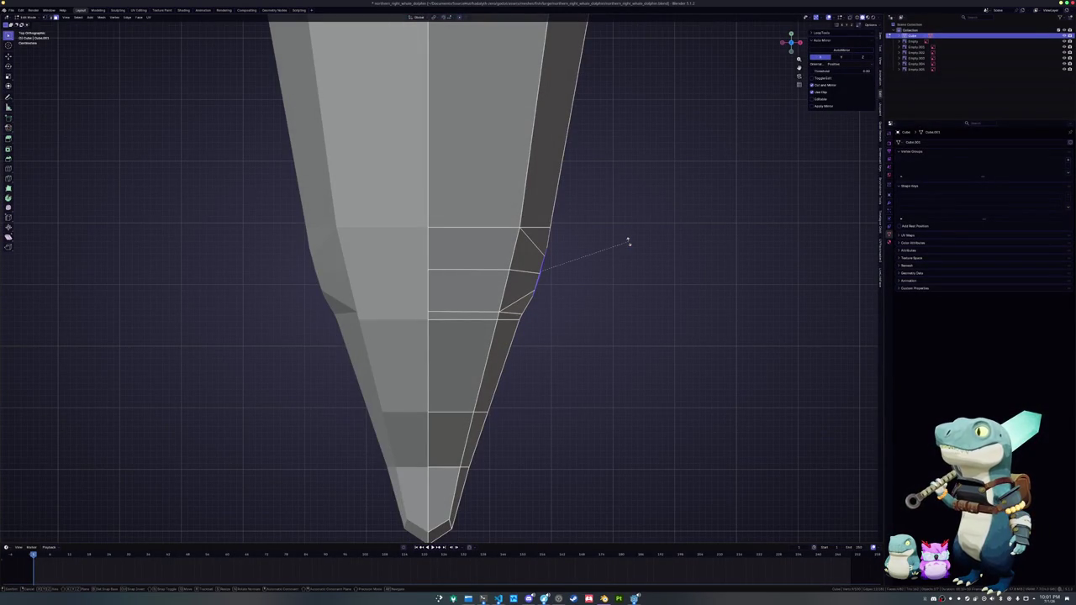
key("g")
key("x")
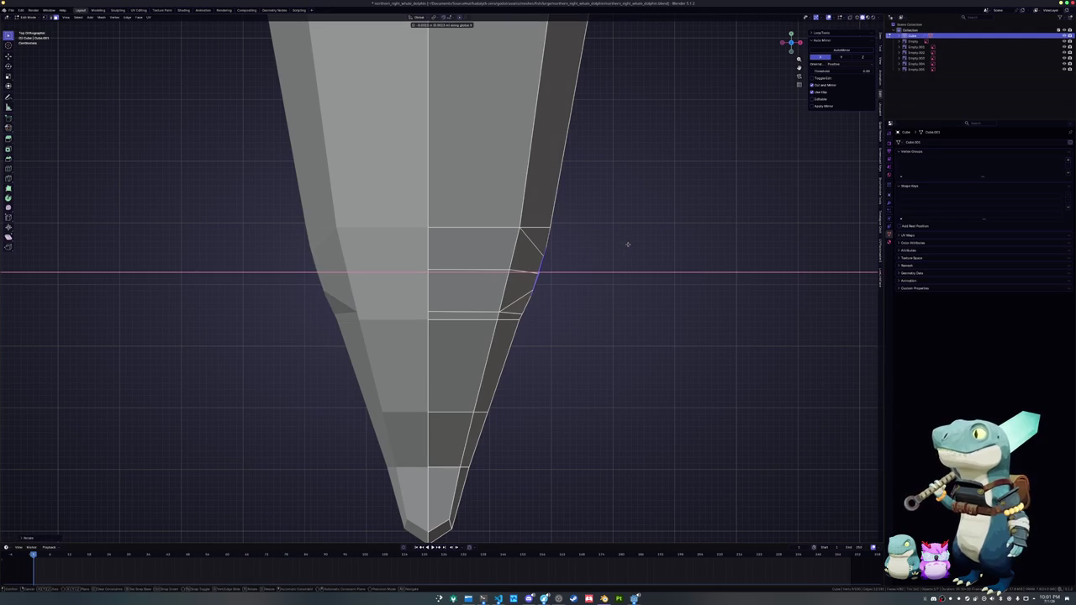
left_click(627, 245)
- Raise another vertex along Z and slide the edge behind the eye along the surface
mouse_move(627, 245)
middle_mouse_down()
mouse_move(514, 256)
mouse_move(588, 286)
middle_mouse_up()
key("g")
key("z")
left_click(515, 258)
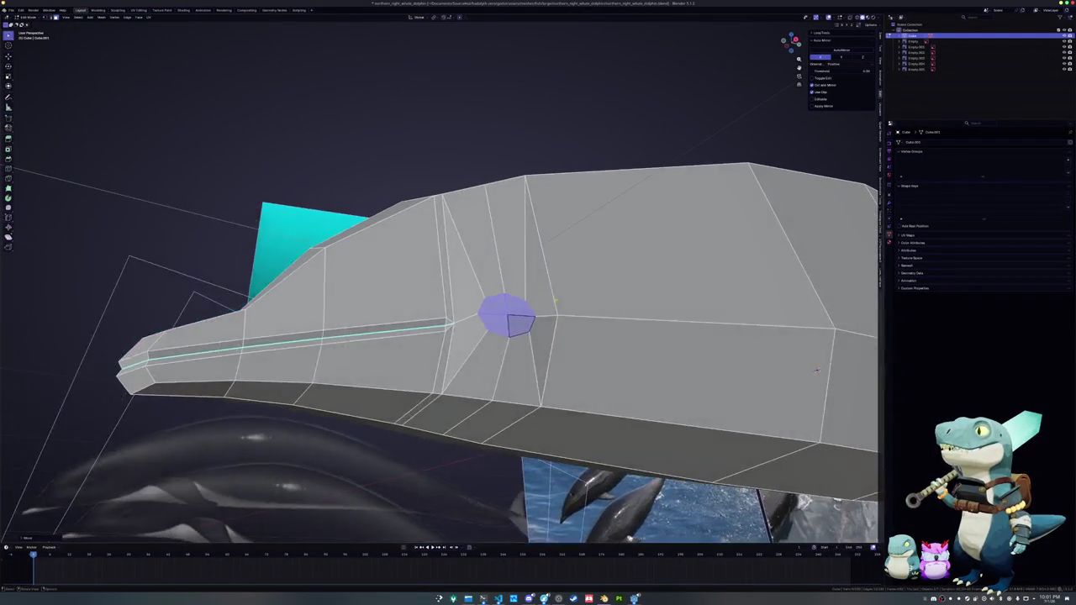
left_click(664, 321)
mouse_move(664, 321)
middle_mouse_down()
mouse_move(548, 300)
mouse_move(556, 301)
middle_mouse_up()
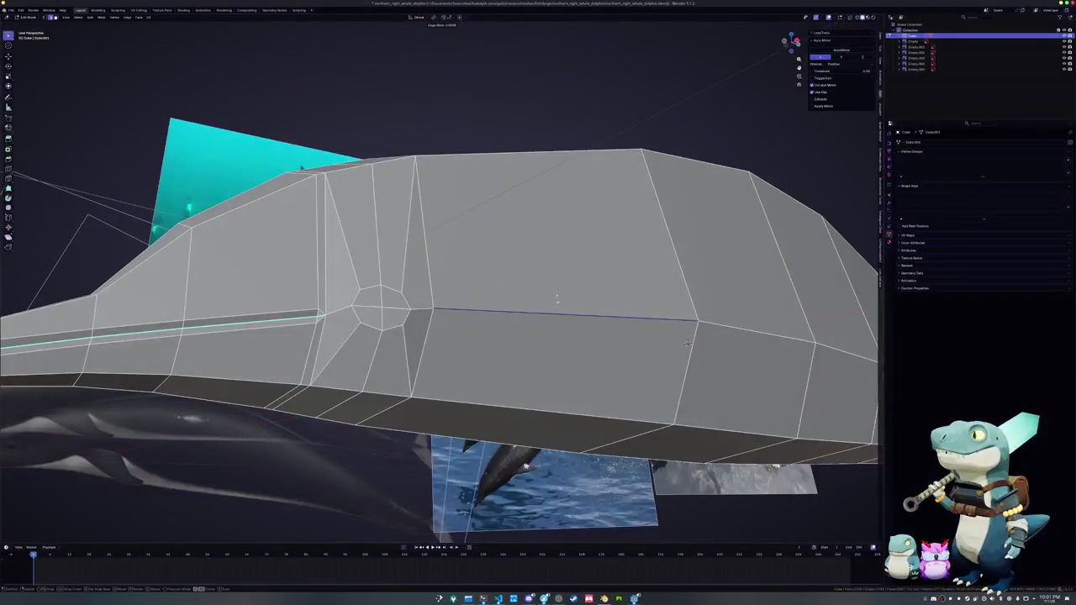
key("g")
key("g")
left_click(557, 301)
- Preview the shape, then grow the eye selection to its surrounding ring and frame it
key("Tab")
middle_click_drag(645, 323, 507, 317)
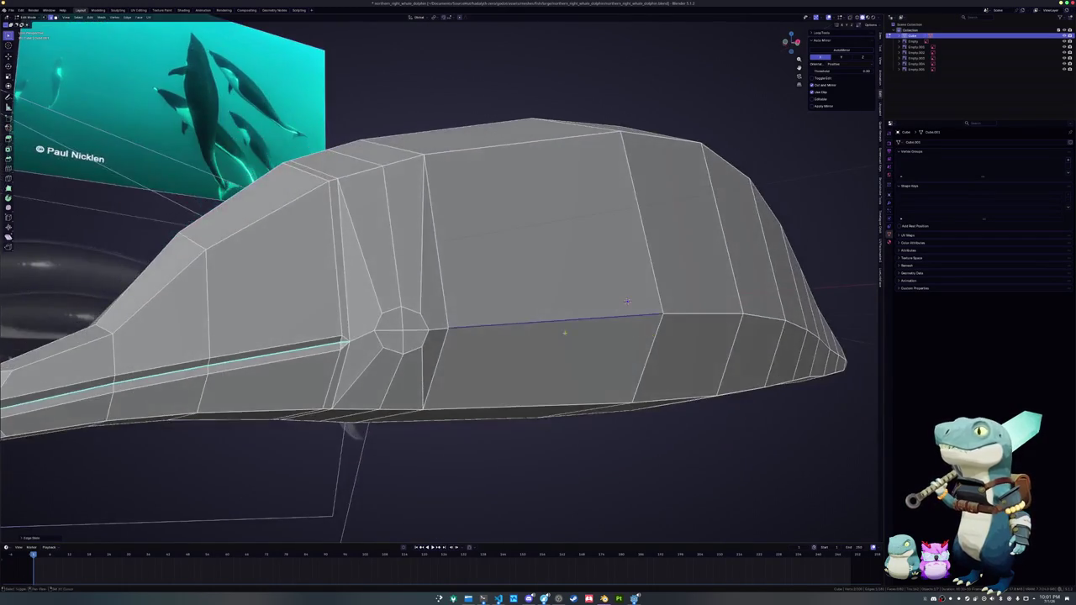
key("Tab")
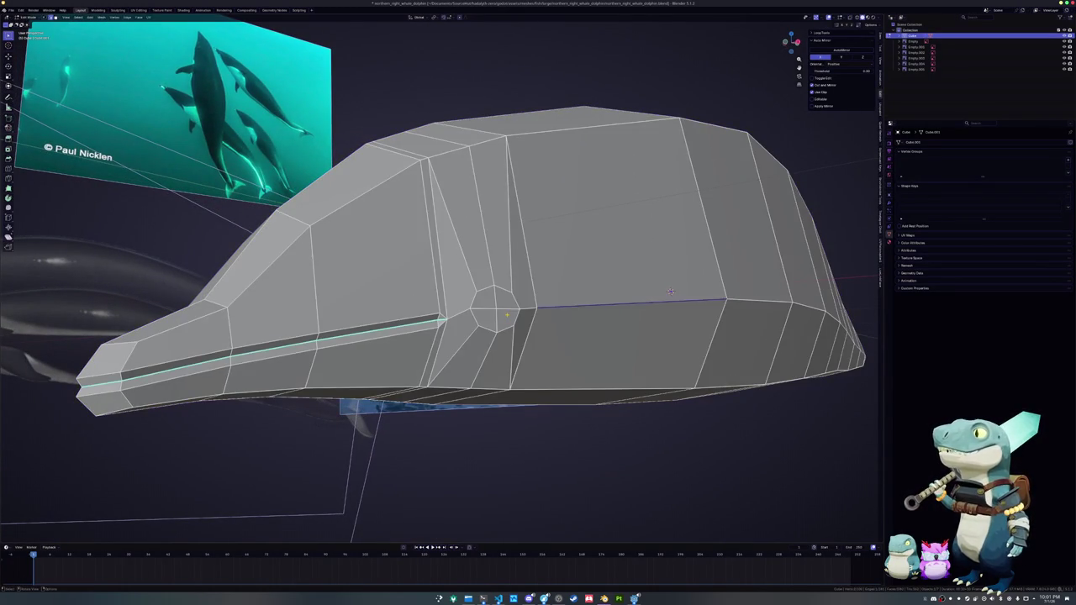
key("ctrl+KP_Add")
key("KP_Decimal")
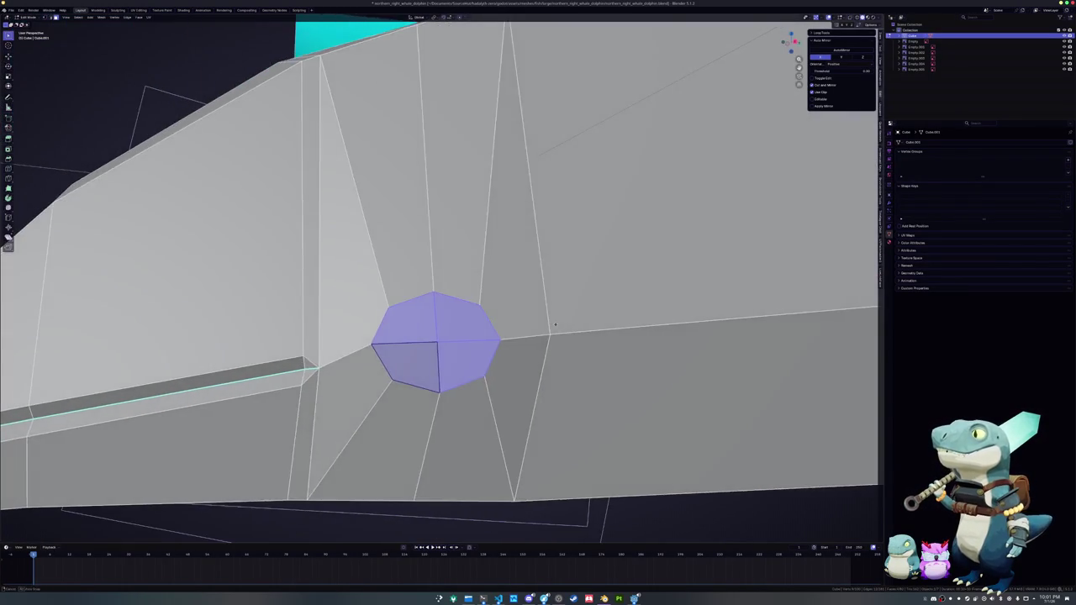
key("r")
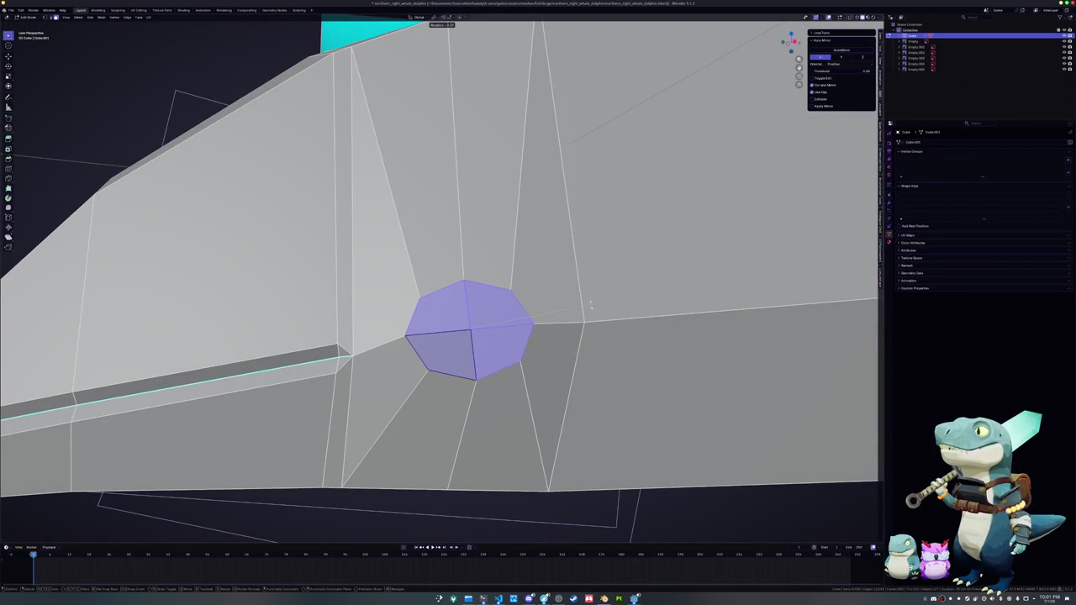
key("Escape")
- Clear the selection and pick a vertex path, the left vertex and a face of the eye
key("alt+a")
left_click(463, 280, "ctrl")
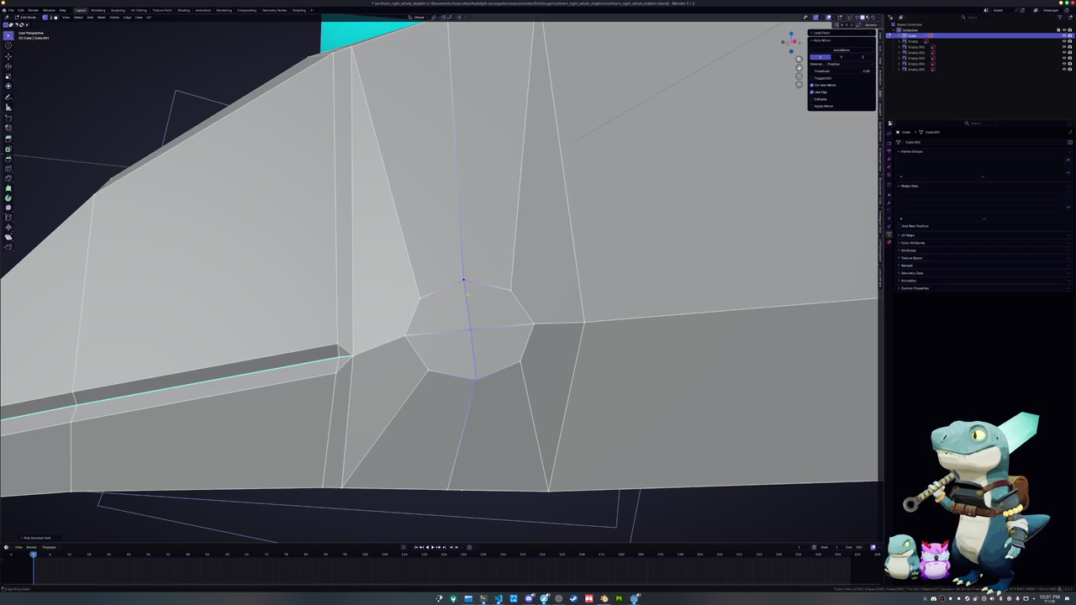
left_click(405, 334)
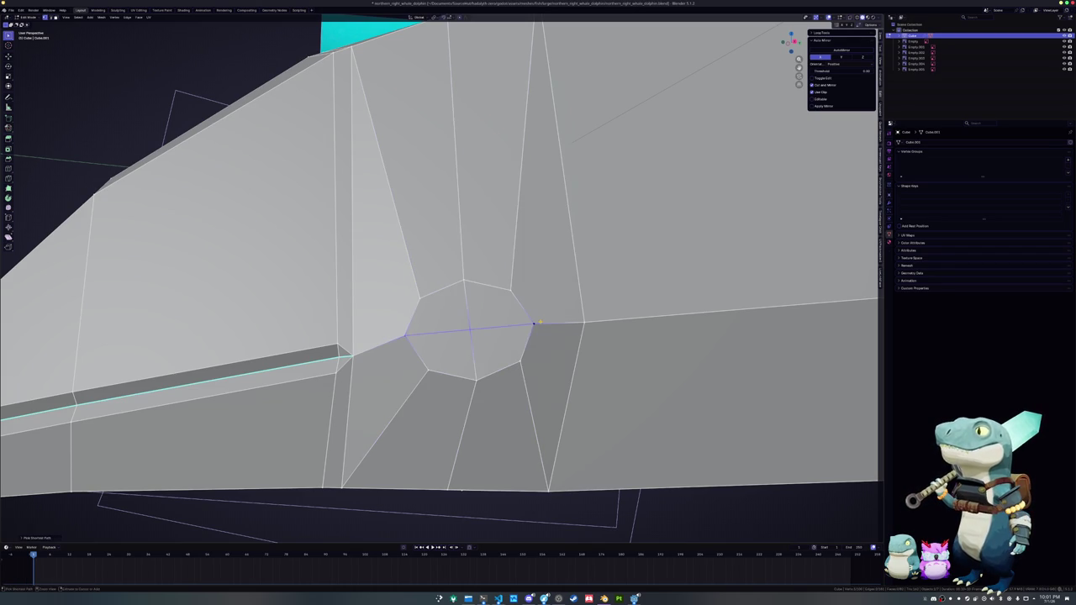
middle_click_drag(468, 347, 490, 314)
left_click(483, 333)
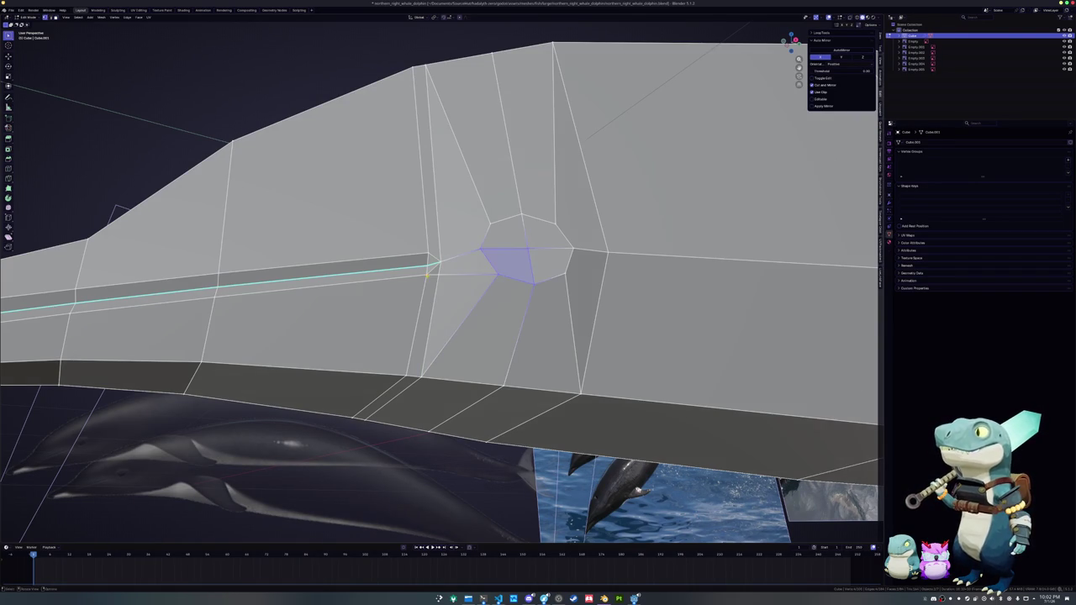
- Knife-cut a new edge from the mouth groove's end to the eye's rim
left_click(427, 274)
middle_click_drag(489, 283, 505, 298)
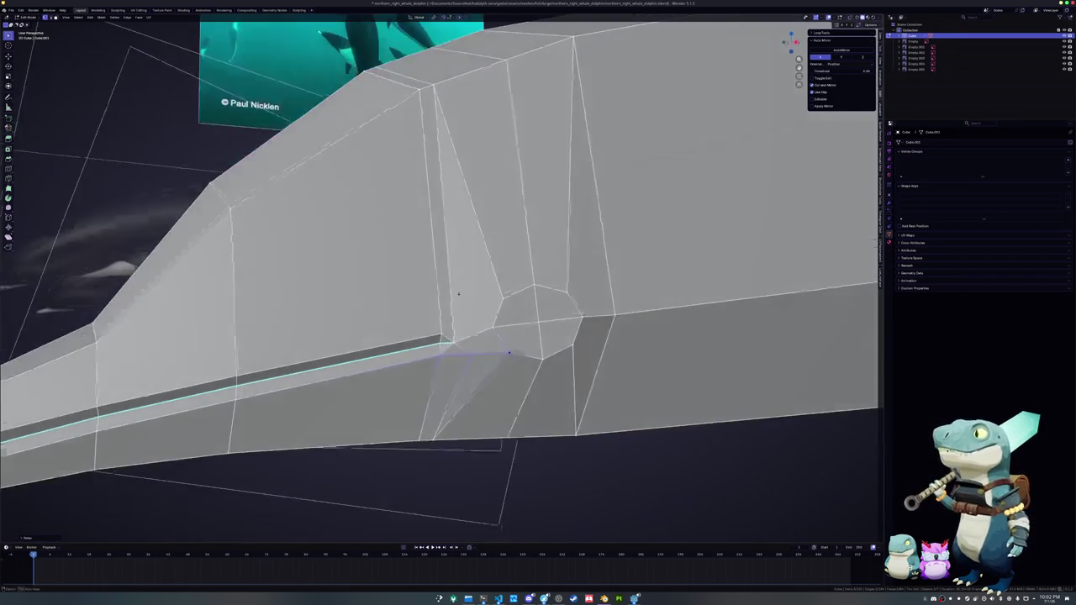
left_click(446, 348)
key("Return")
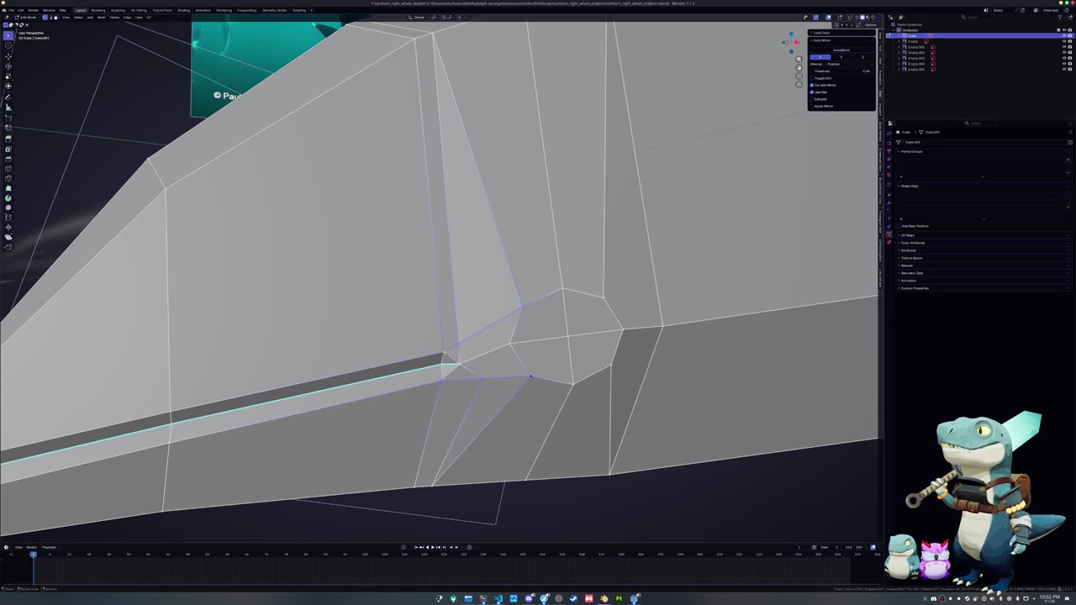
- Select the cut edges and scale them to zero to merge them into one point
left_click(484, 358)
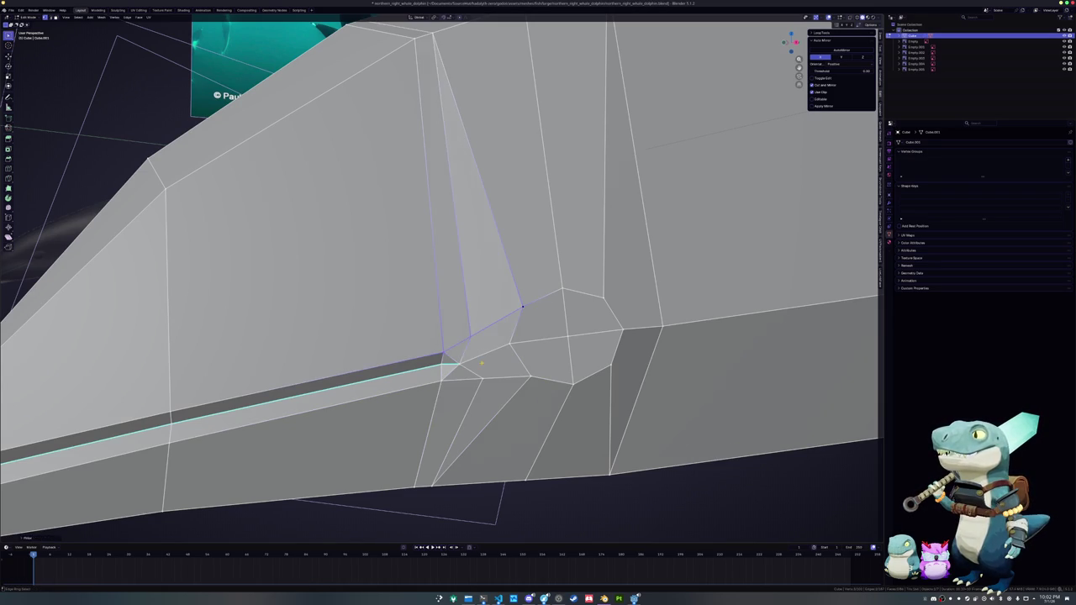
middle_click_drag(465, 367, 377, 360)
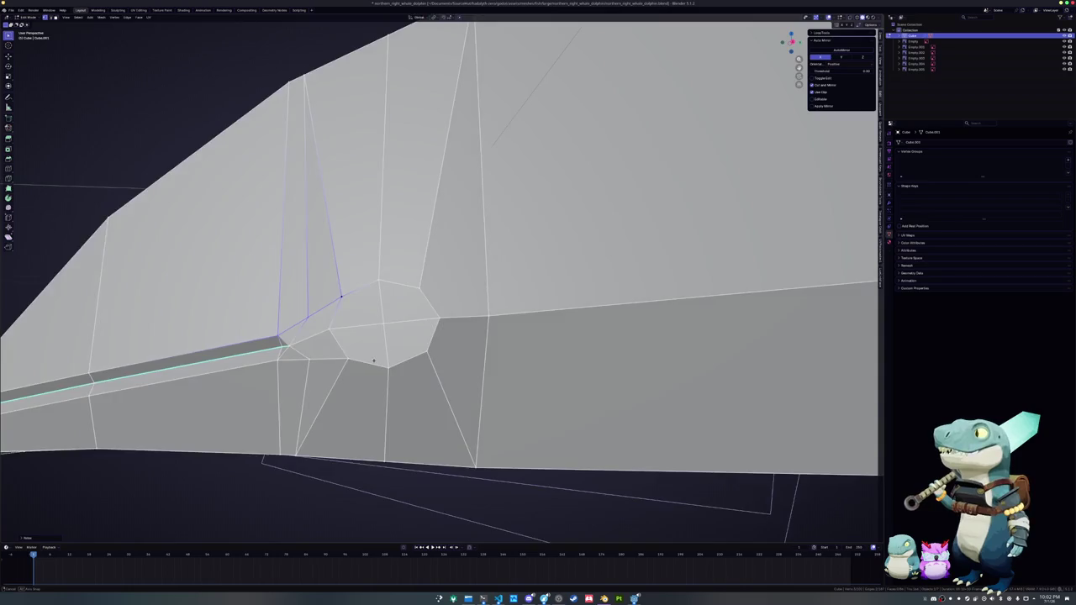
mouse_move(377, 360)
middle_mouse_down()
mouse_move(768, 224)
mouse_move(778, 292)
mouse_move(440, 384)
mouse_move(467, 399)
middle_mouse_up()
scroll(768, 225, "up", 3)
key("s")
key("Return")
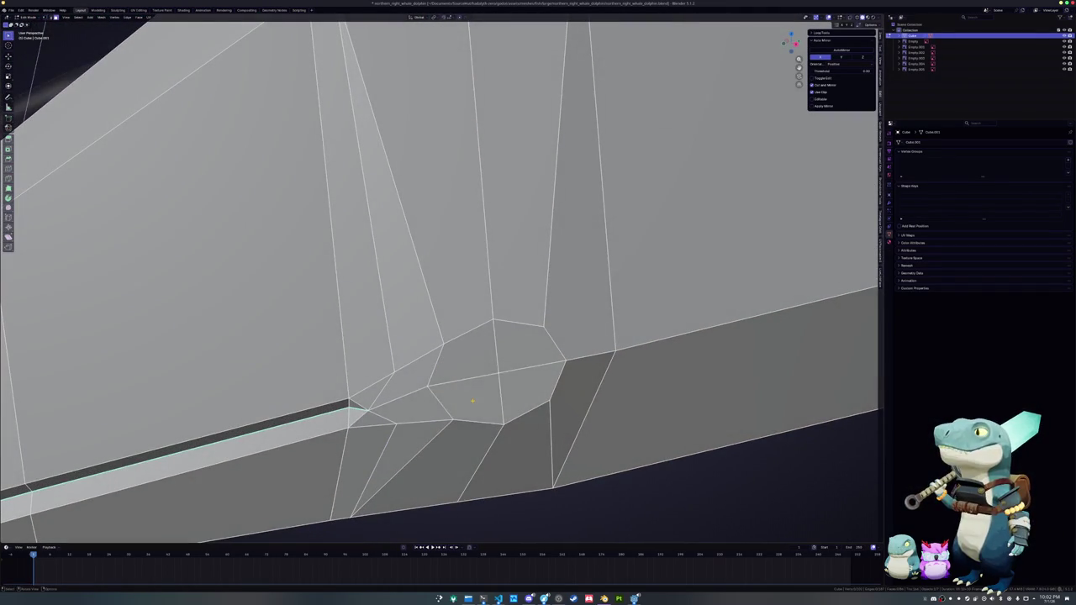
- Select the eye faces and inset them to form a socket rim
left_click(467, 398)
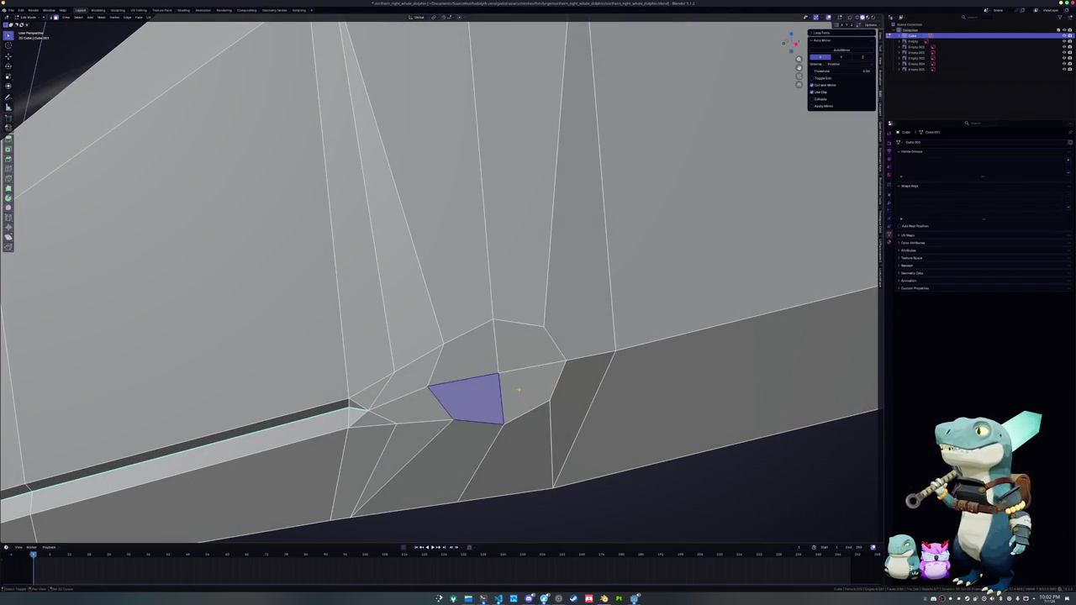
left_click(518, 390, "shift")
middle_click_drag(518, 389, 551, 365)
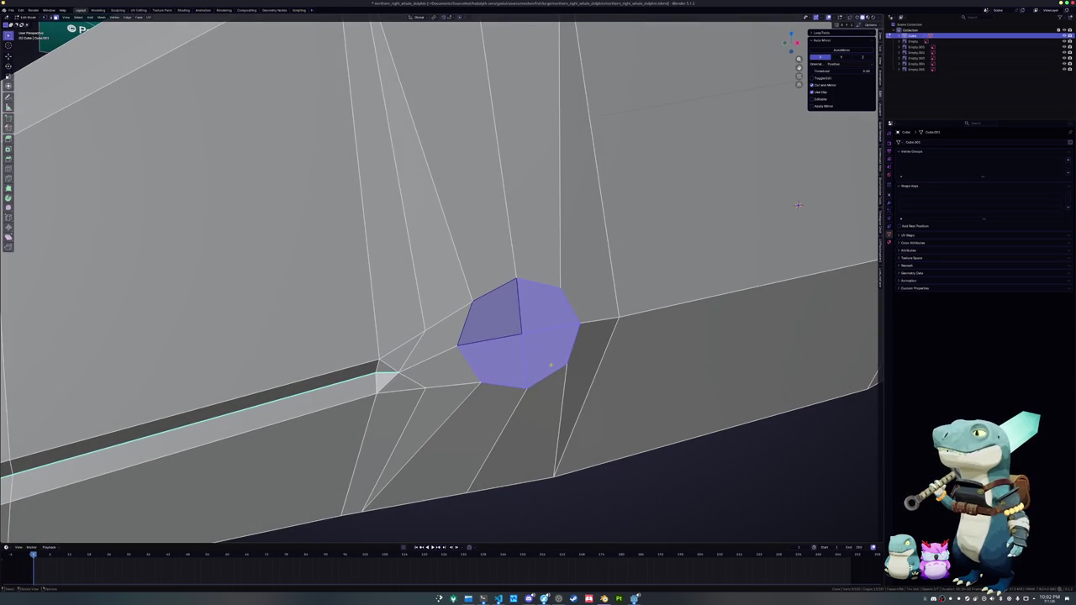
key("i")
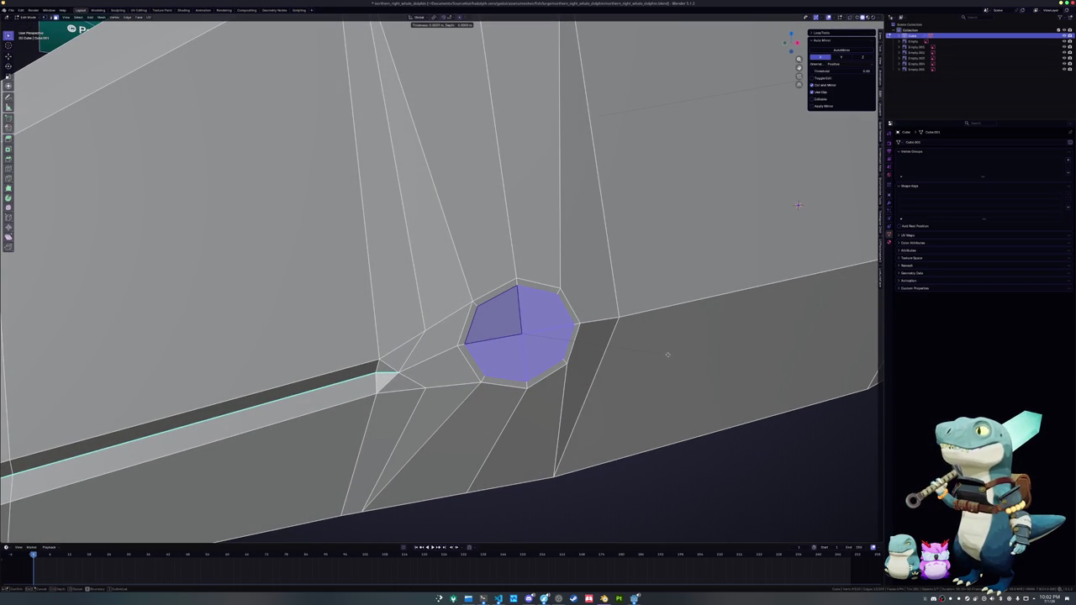
left_click(667, 354)
mouse_move(661, 355)
middle_mouse_down()
mouse_move(499, 365)
mouse_move(507, 375)
middle_mouse_up()
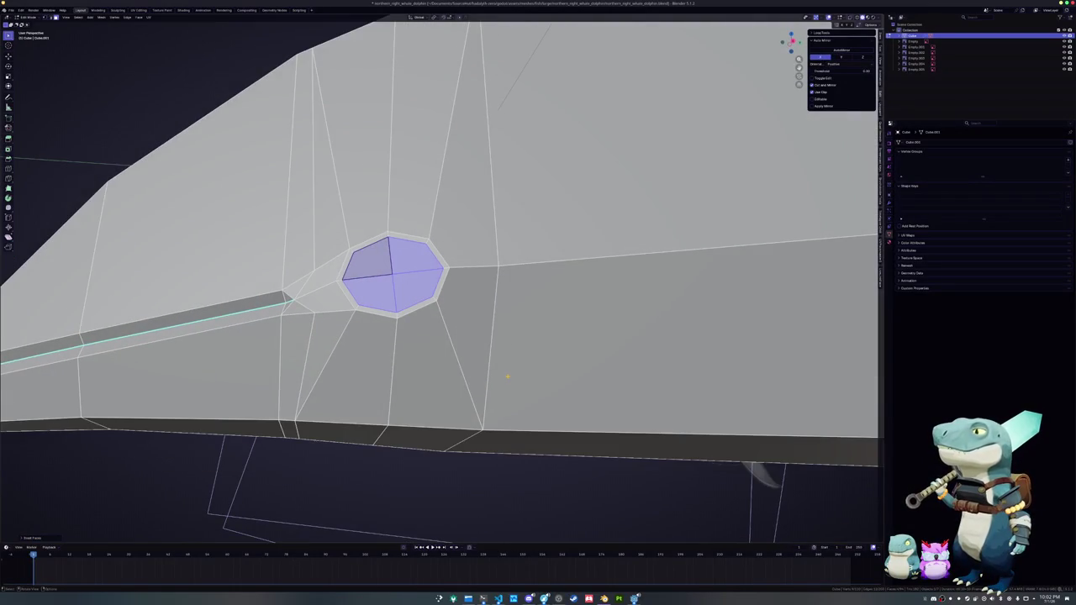
- In Right Orthographic view, grow the selection one ring and rotate the eye region slightly
key("KP_3")
key("KP_Decimal")
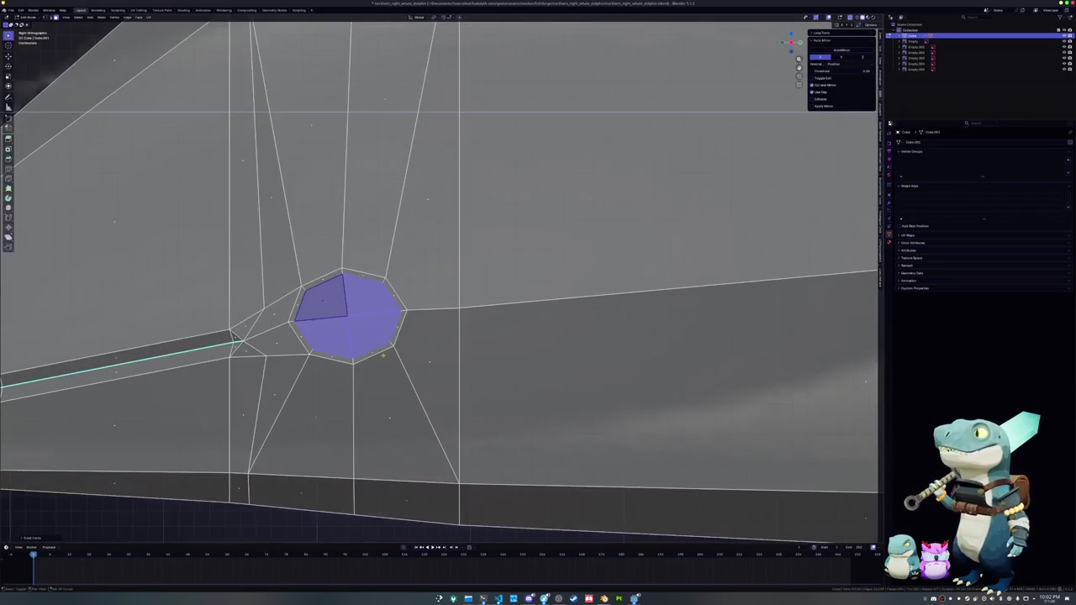
key("KP_Decimal")
scroll(558, 332, "up", 1)
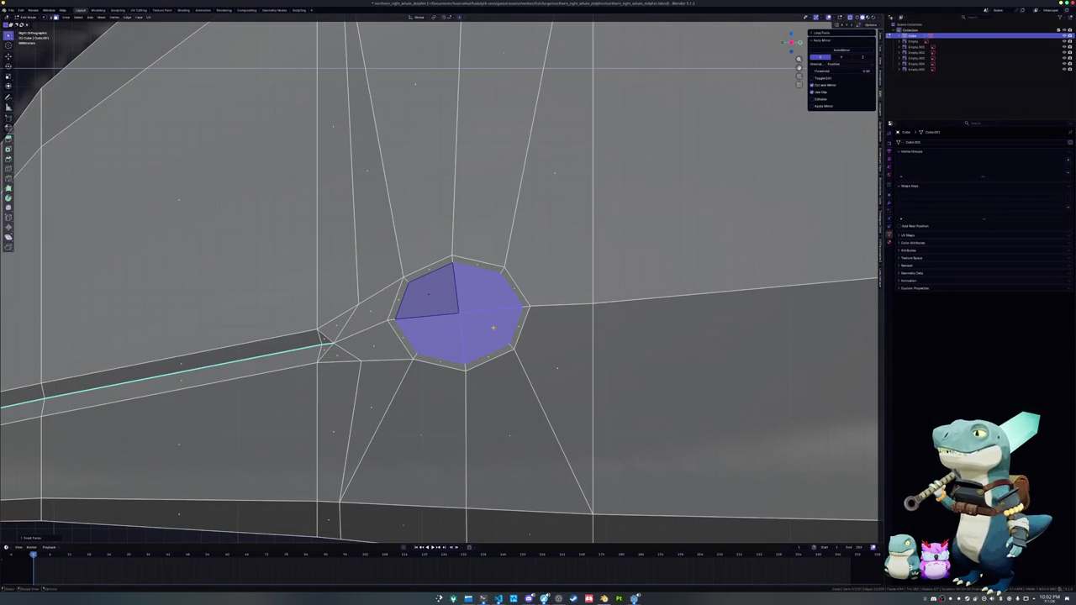
key("ctrl+KP_Add")
key("r")
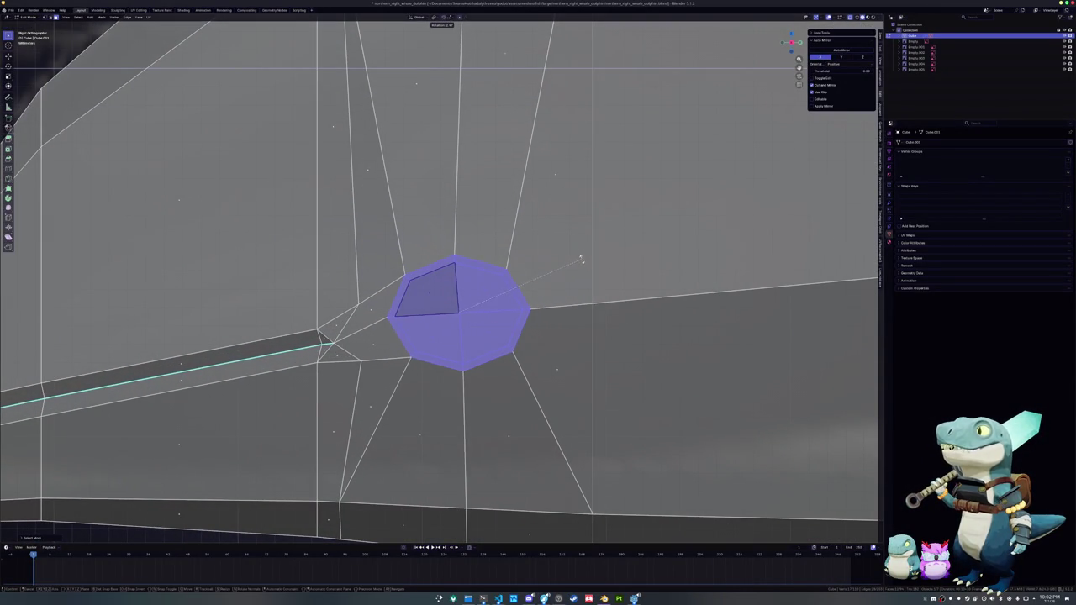
left_click(561, 269)
- Reselect the four inset eye faces, undoing an accidental loop selection
left_click(488, 332)
left_click(490, 291, "shift")
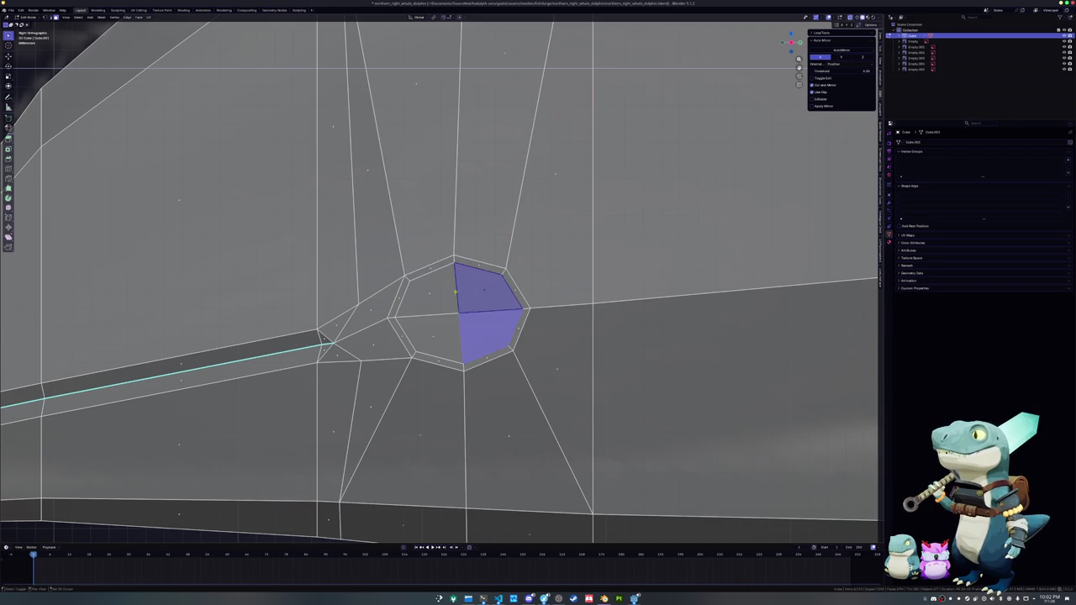
left_click(425, 290, "shift")
left_click(425, 290, "shift")
left_click(434, 336, "shift")
left_click(428, 304, "shift")
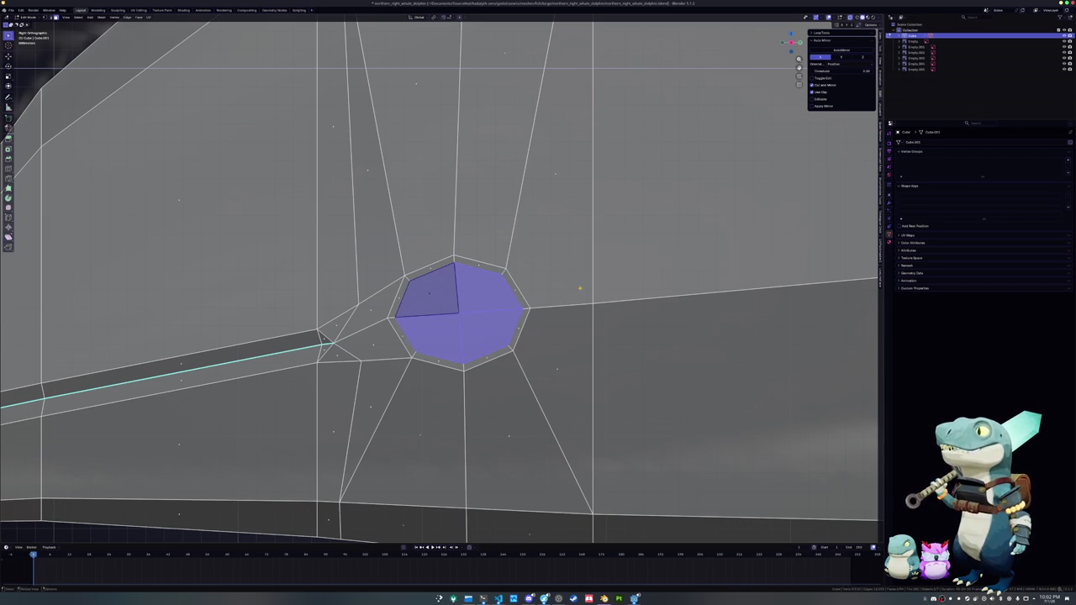
left_click(490, 264, "alt")
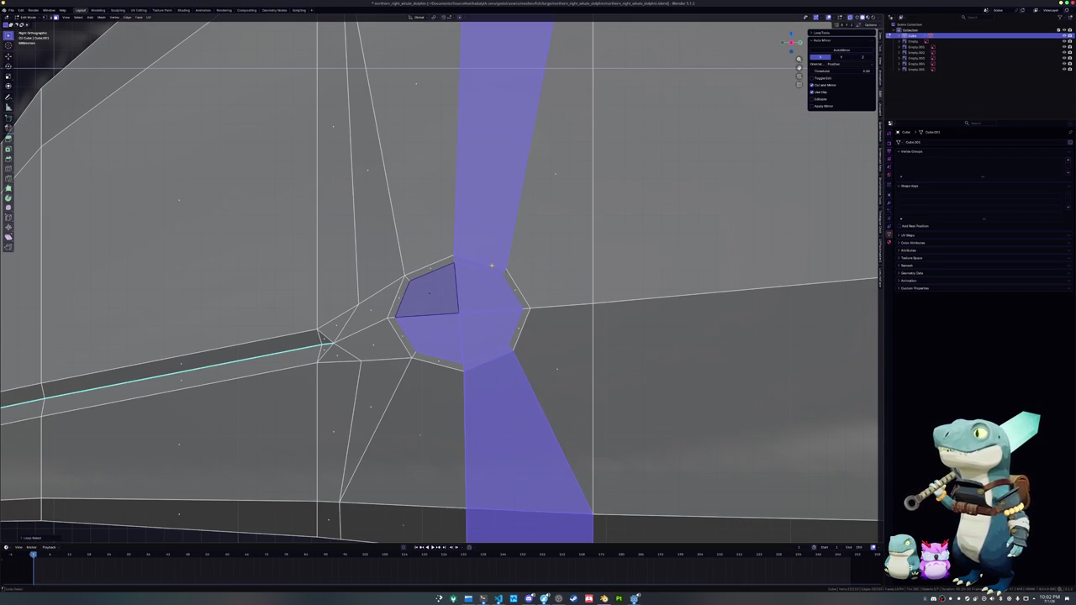
key("ctrl+z")
- Push the eye face into the head with a Z-constrained move
key("2")
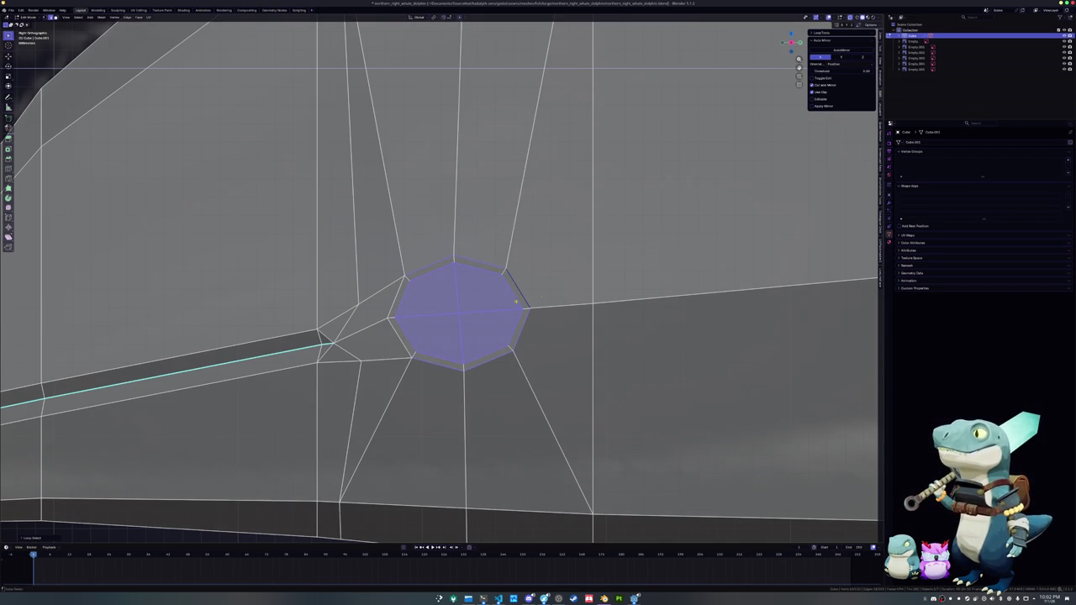
scroll(538, 290, "down", 5)
mouse_move(516, 302)
middle_mouse_down()
mouse_move(538, 290)
mouse_move(588, 303)
middle_mouse_up()
scroll(589, 302, "up", 3)
scroll(640, 323, "up", 2)
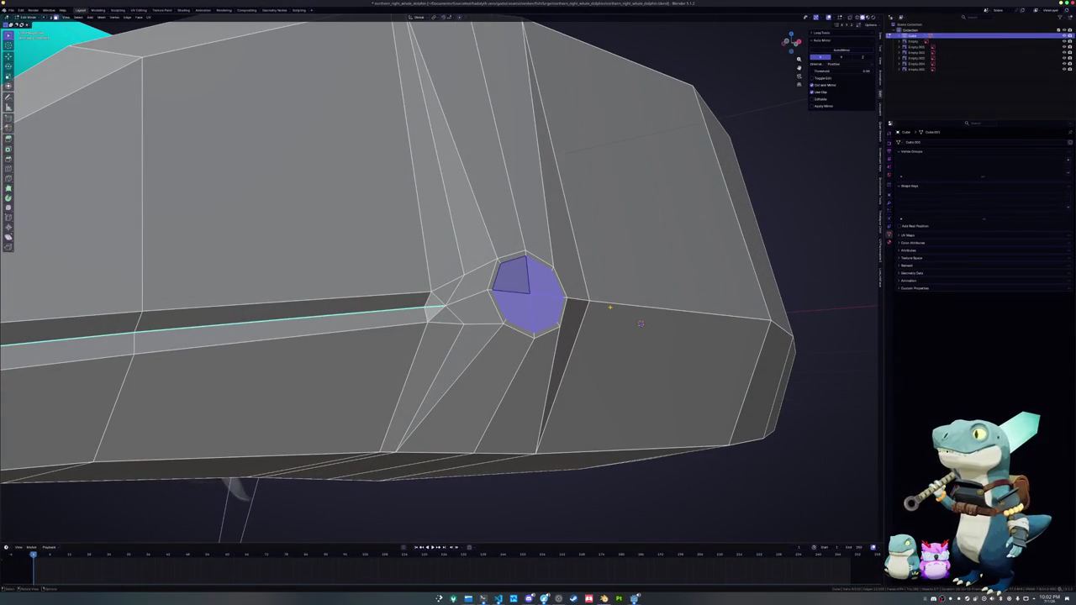
key("g")
key("z")
key("z")
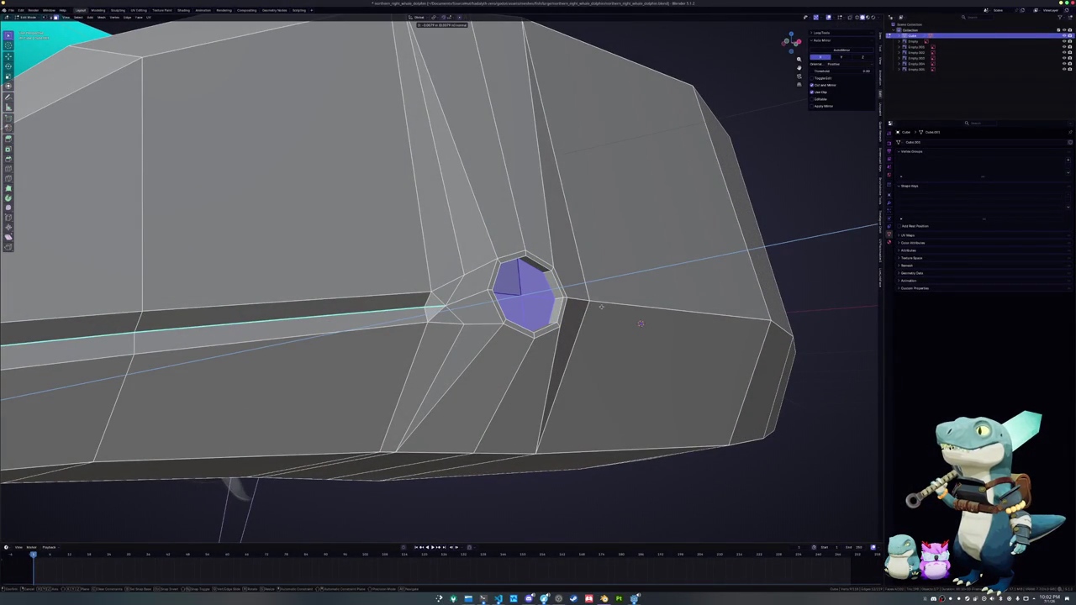
left_click(641, 323)
- In right side view, scale the eye face to match the reference image's eye
middle_click_drag(640, 323, 538, 207)
middle_click_drag(541, 313, 538, 320)
key("KP_3")
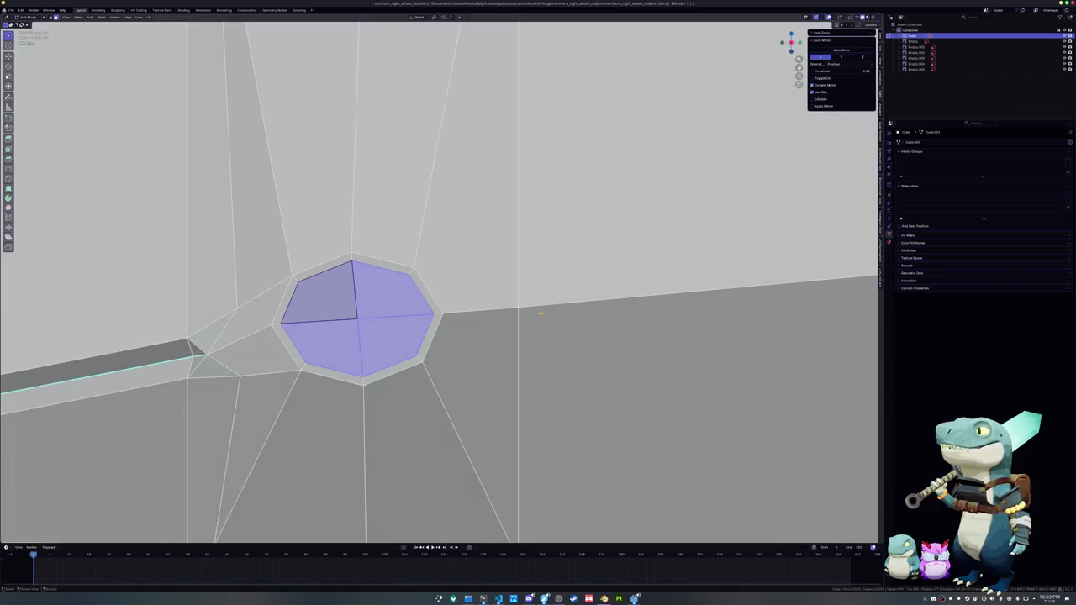
scroll(535, 323, "down", 3)
key("Tab")
scroll(535, 323, "down", 2)
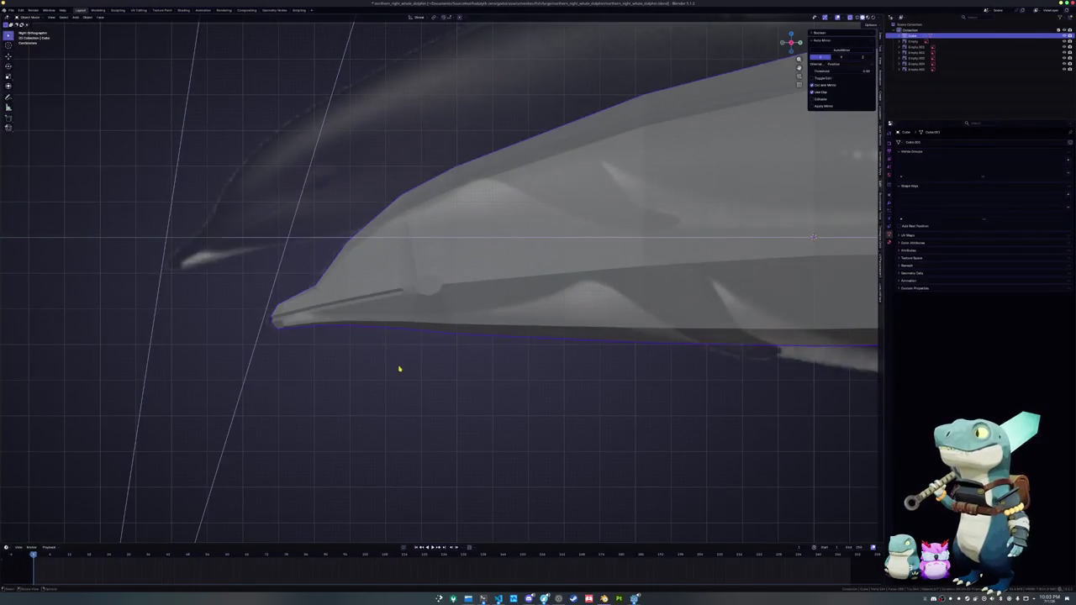
key("Tab")
scroll(410, 361, "up", 3)
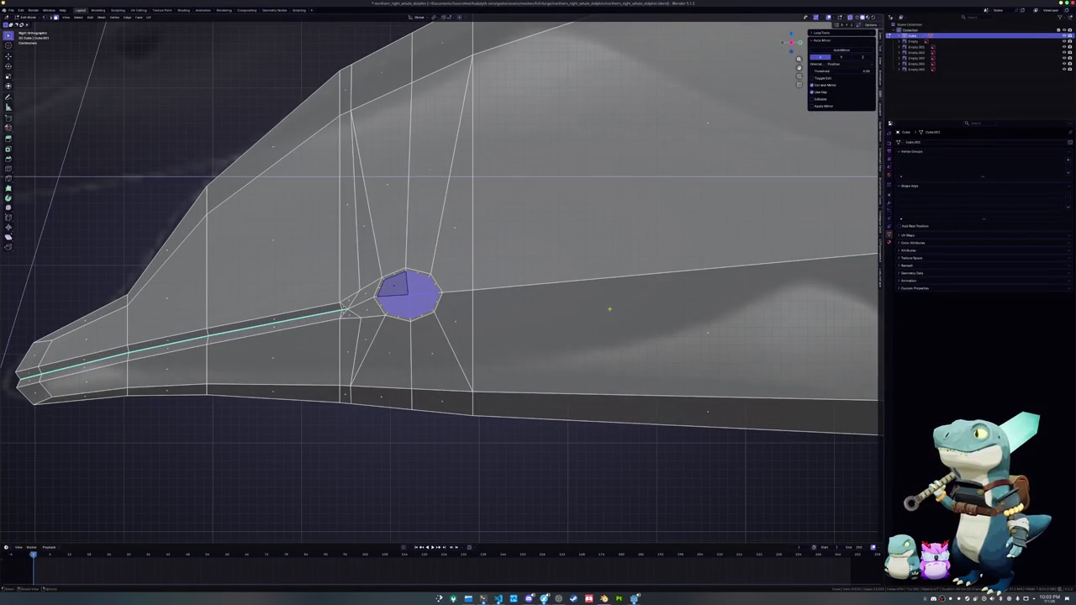
middle_click_drag(610, 310, 631, 313, "shift")
key("s")
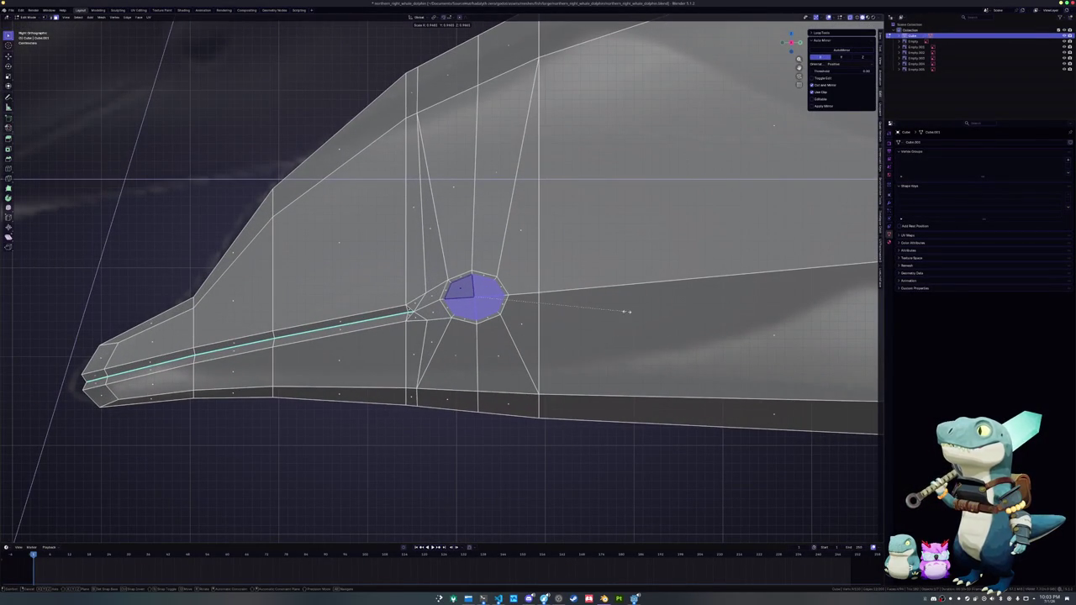
left_click(614, 310)
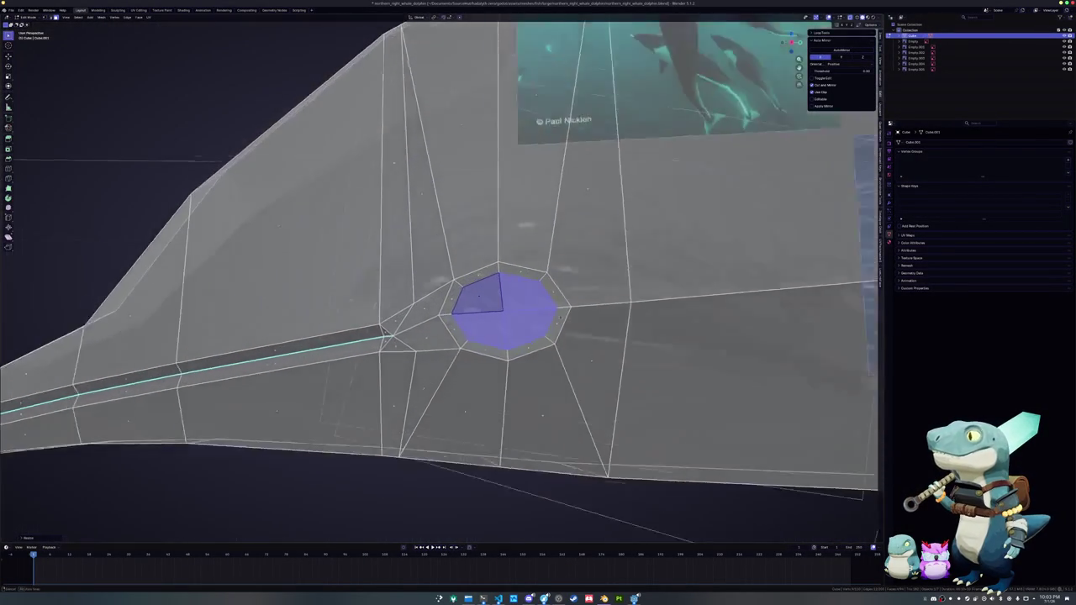
- Extrude the eye face into the head and shrink the inner face
middle_click_drag(613, 310, 617, 203)
key("e")
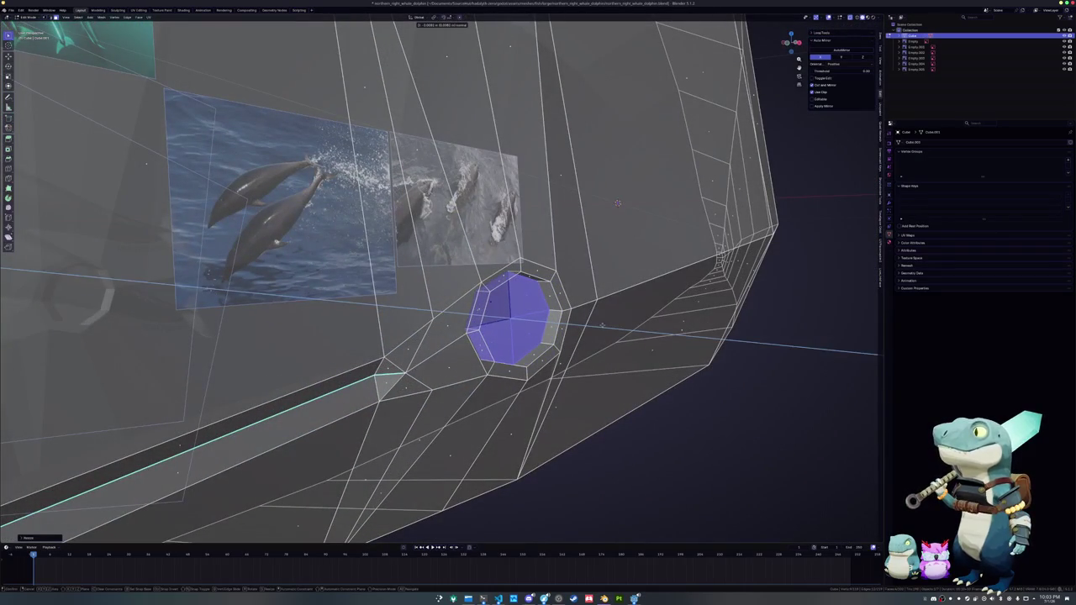
left_click(617, 202)
key("s")
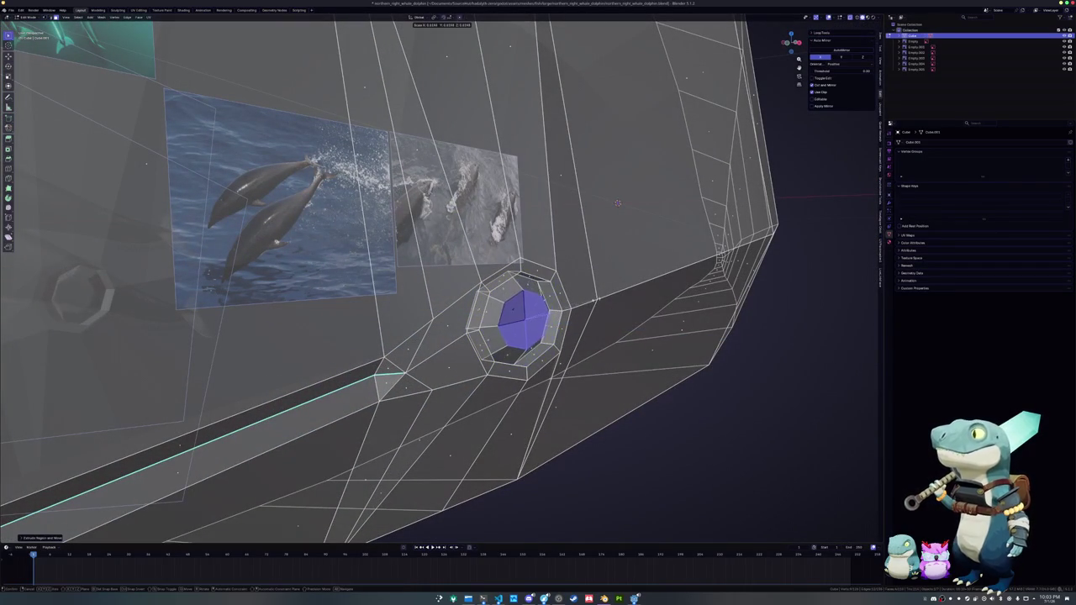
left_click(617, 203)
- Turn off X-ray and add a loop cut in the socket's outer ring
middle_click_drag(617, 203, 634, 260)
key("alt+z")
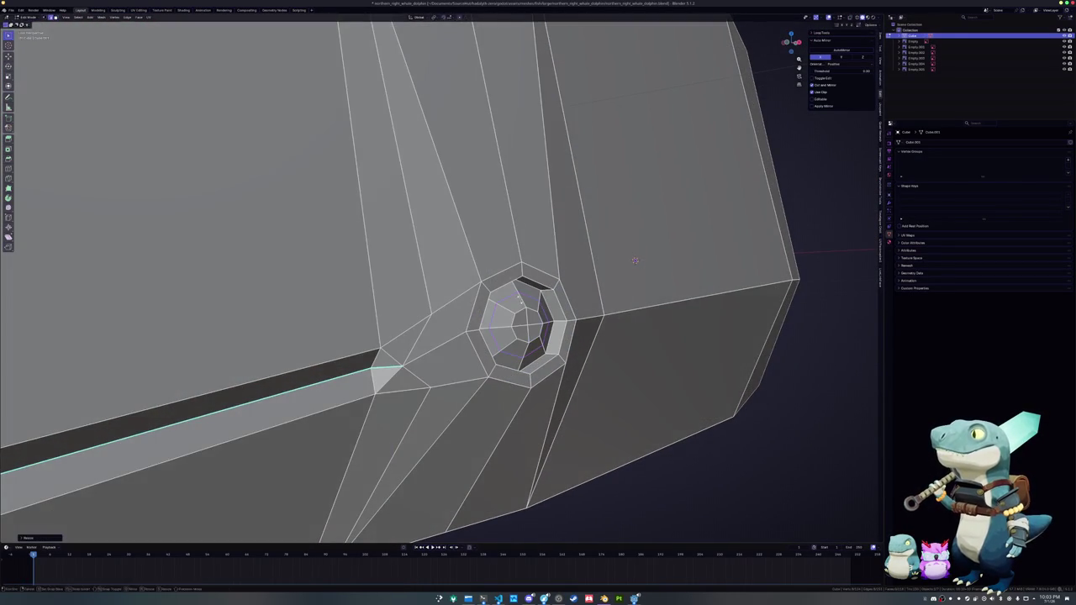
middle_click_drag(515, 299, 578, 307)
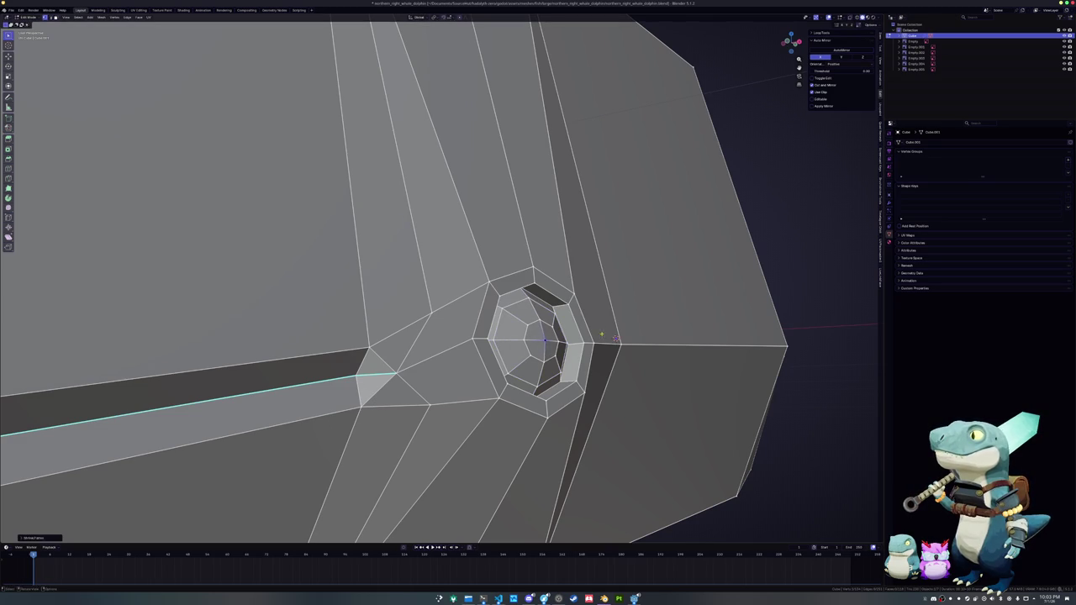
middle_click_drag(616, 339, 588, 319)
middle_click_drag(572, 274, 565, 291)
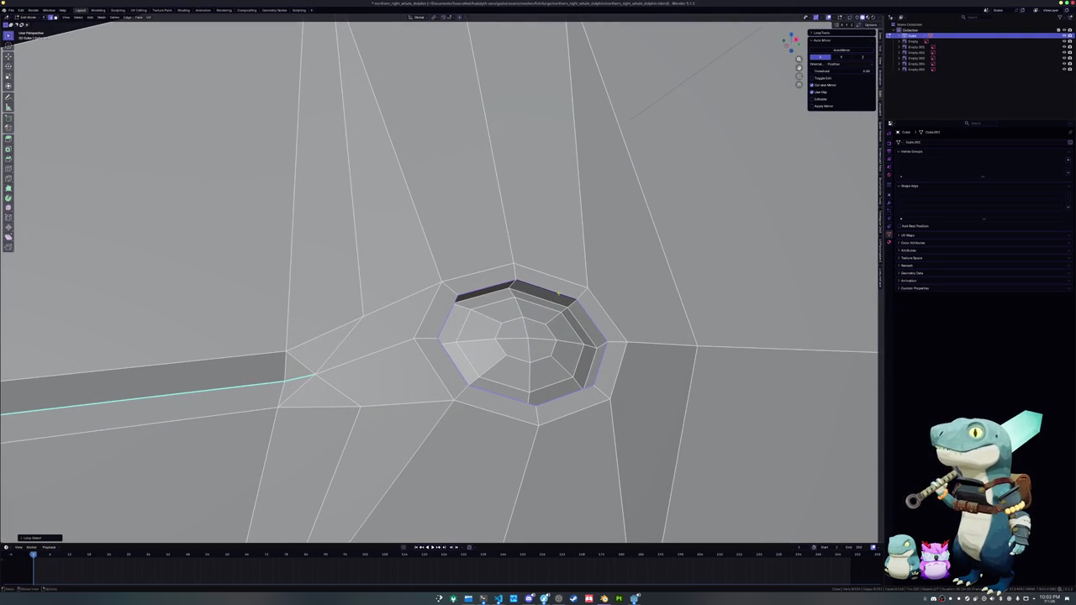
left_click(565, 291, "alt")
key("g")
key("g")
key("Escape")
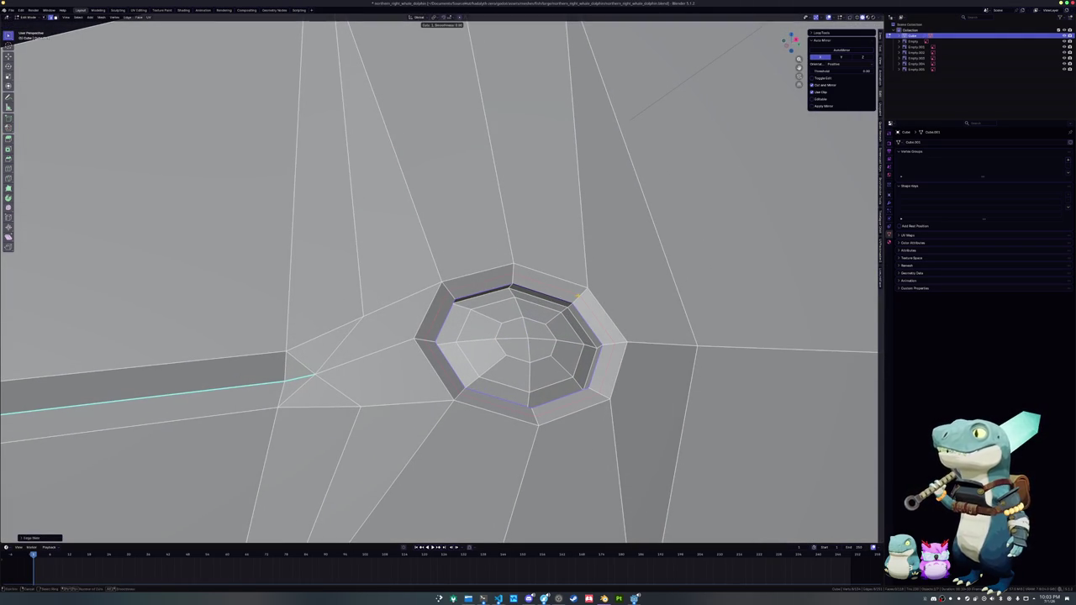
key("ctrl+r")
left_click(566, 291)
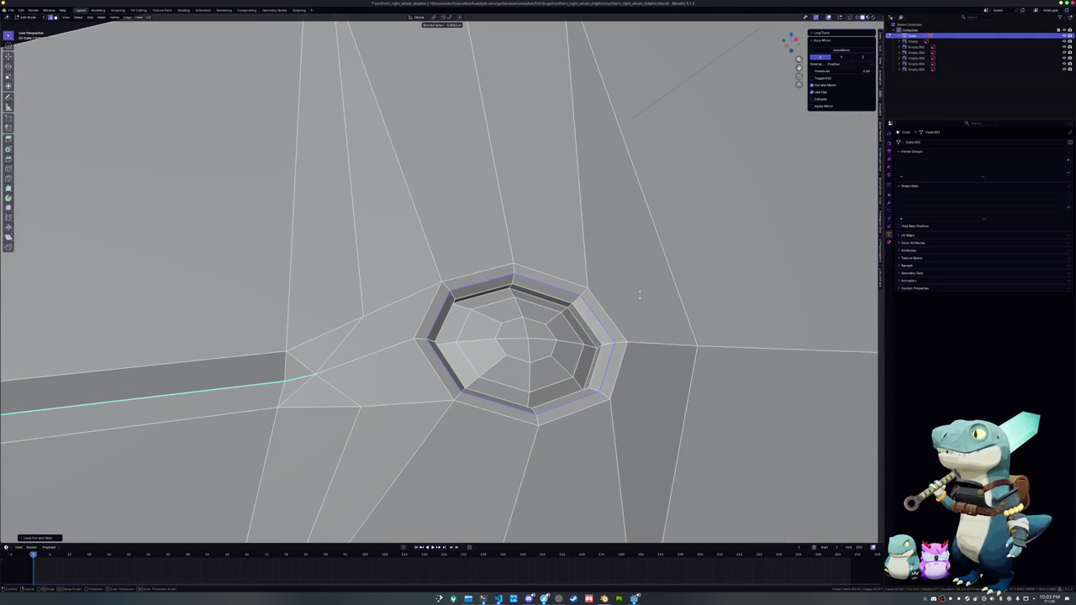
- Grow the selection two rings over the socket and move it along Z
key("Tab")
mouse_move(637, 296)
middle_mouse_down()
mouse_move(380, 323)
mouse_move(506, 358)
middle_mouse_up()
scroll(565, 309, "down", 5)
key("Tab")
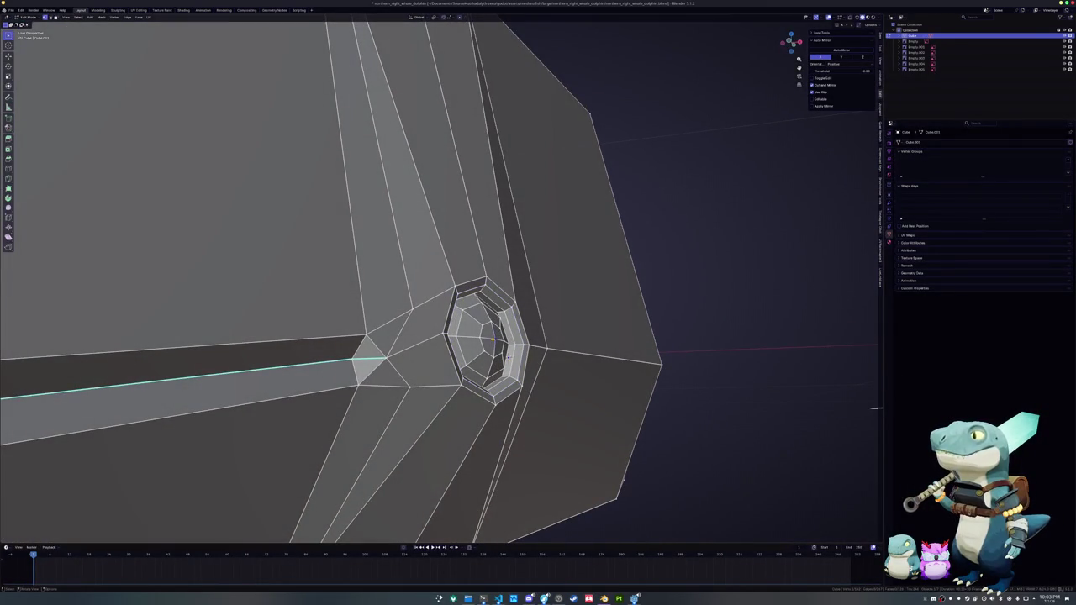
key("ctrl+KP_Add")
key("ctrl+KP_Add")
key("ctrl+KP_Add")
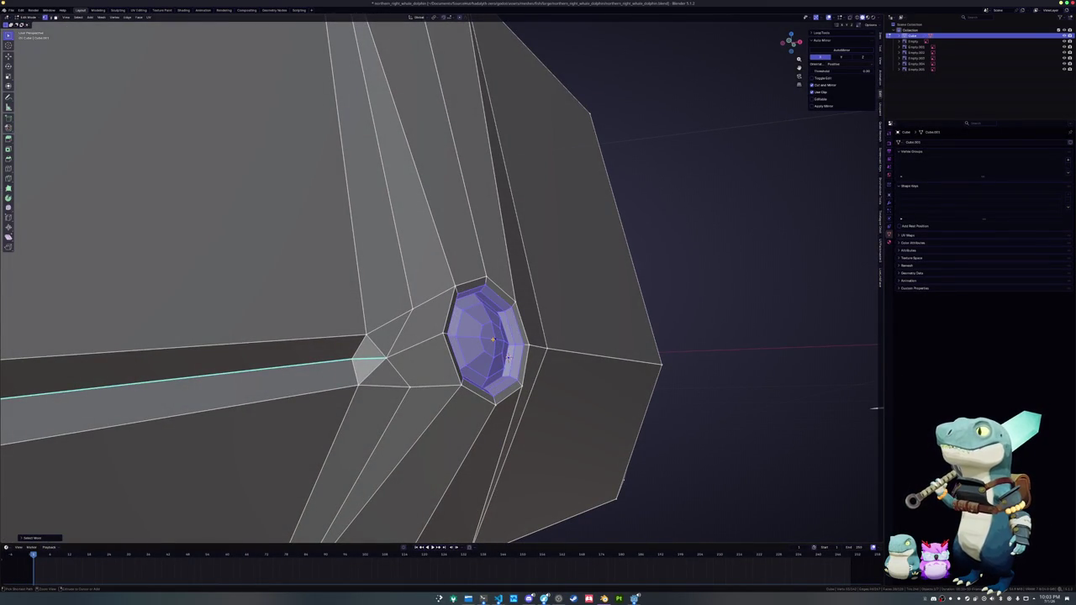
key("ctrl+KP_Add")
mouse_move(509, 357)
middle_mouse_down()
mouse_move(528, 354)
mouse_move(531, 330)
middle_mouse_up()
key("g")
key("z")
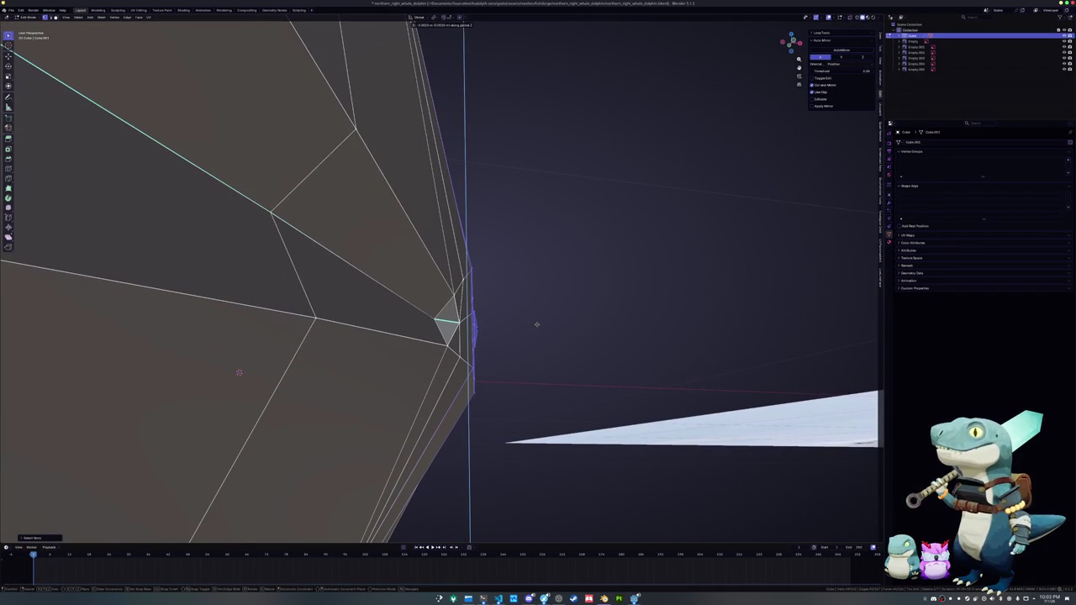
left_click(536, 324)
- Readjust the socket's height with another Z move after cancelling a rotation
mouse_move(533, 320)
middle_mouse_down()
mouse_move(504, 313)
mouse_move(476, 335)
middle_mouse_up()
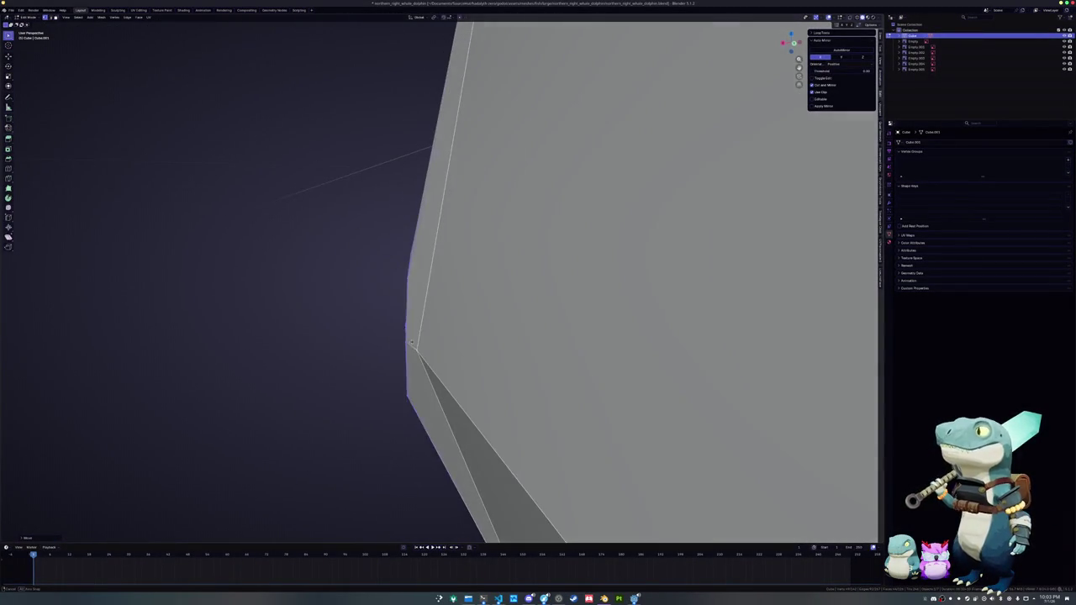
key("r")
key("Escape")
key("g")
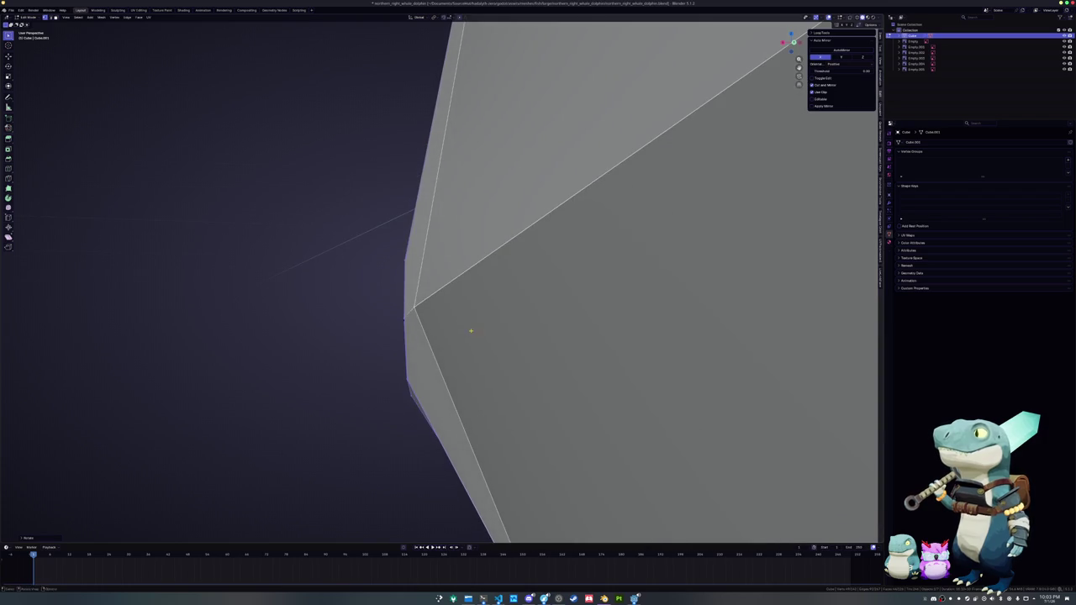
key("z")
left_click(470, 332)
- Preview the head in Object Mode, then slide a socket vertex along its edge
mouse_move(470, 332)
middle_mouse_down()
mouse_move(514, 343)
mouse_move(466, 318)
mouse_move(468, 300)
mouse_move(569, 297)
mouse_move(573, 314)
mouse_move(665, 229)
middle_mouse_up()
key("Tab")
key("alt+z")
key("Tab")
key("g")
key("g")
left_click(572, 315)
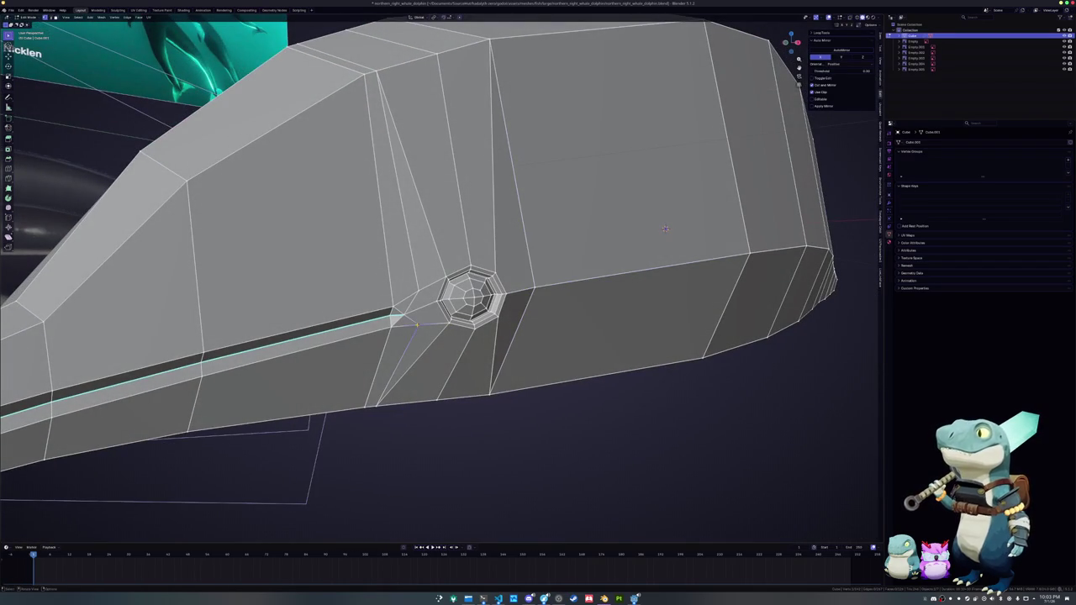
- Dissolve the edge above the dolphin's eye socket
mouse_move(665, 229)
middle_mouse_down()
mouse_move(680, 226)
mouse_move(723, 334)
middle_mouse_up()
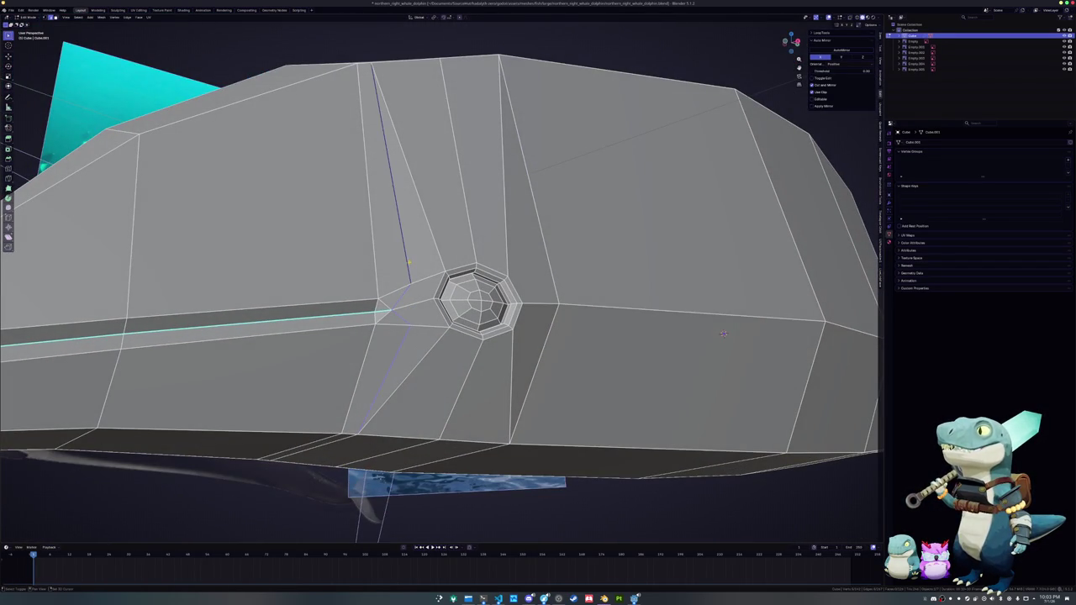
key("x")
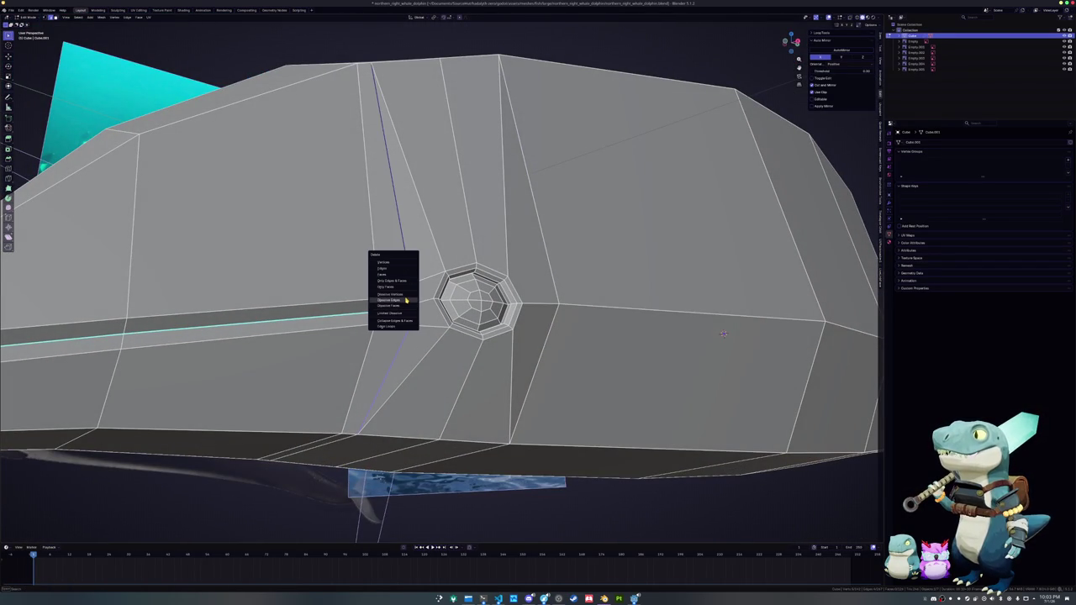
left_click(405, 301)
mouse_move(406, 300)
middle_mouse_down()
mouse_move(380, 295)
mouse_move(387, 327)
middle_mouse_up()
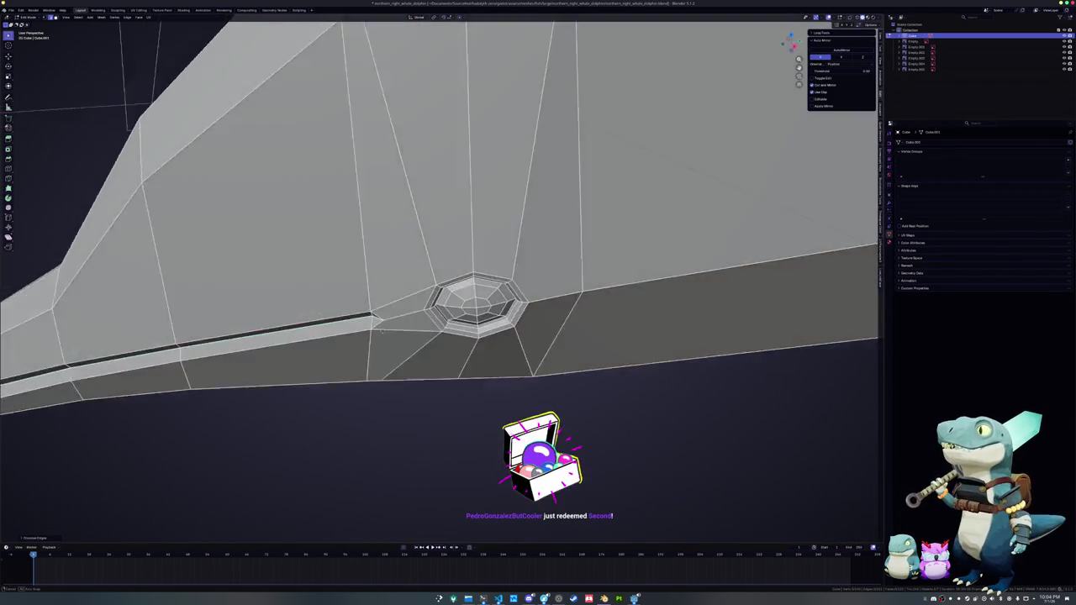
scroll(387, 328, "down", 4)
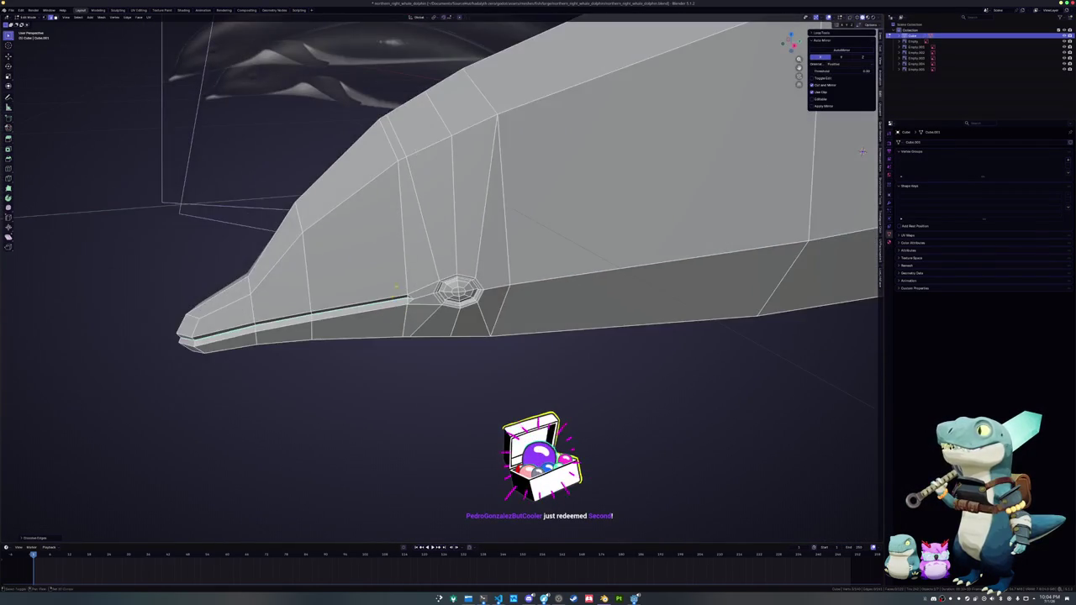
- Slide the vertical edge below the eye to a new position along the head
key("g")
key("g")
middle_click_drag(398, 212, 413, 297)
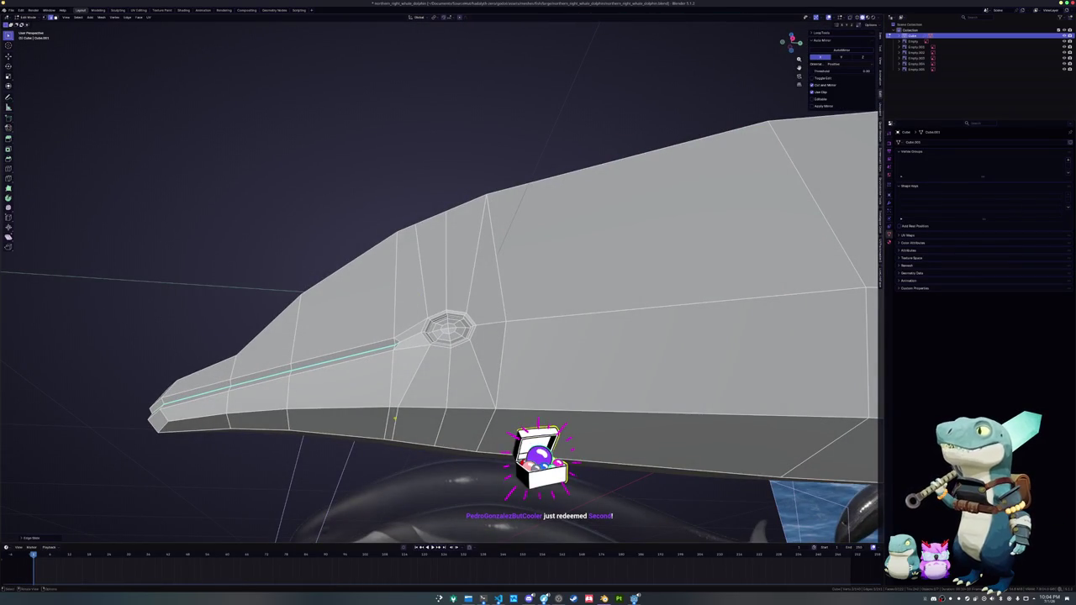
key("g")
key("g")
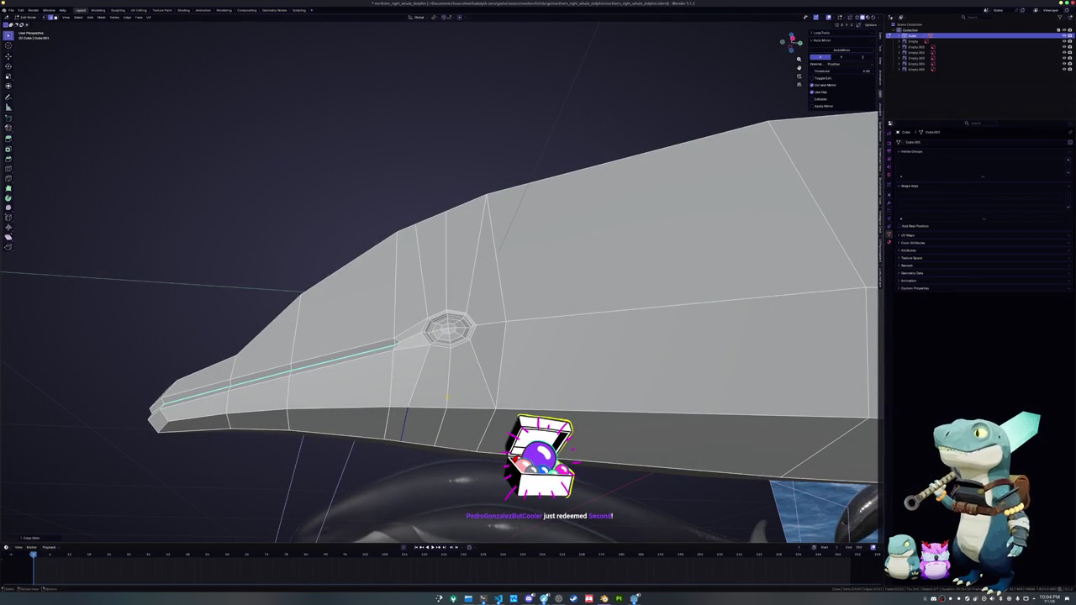
middle_click_drag(485, 378, 474, 319)
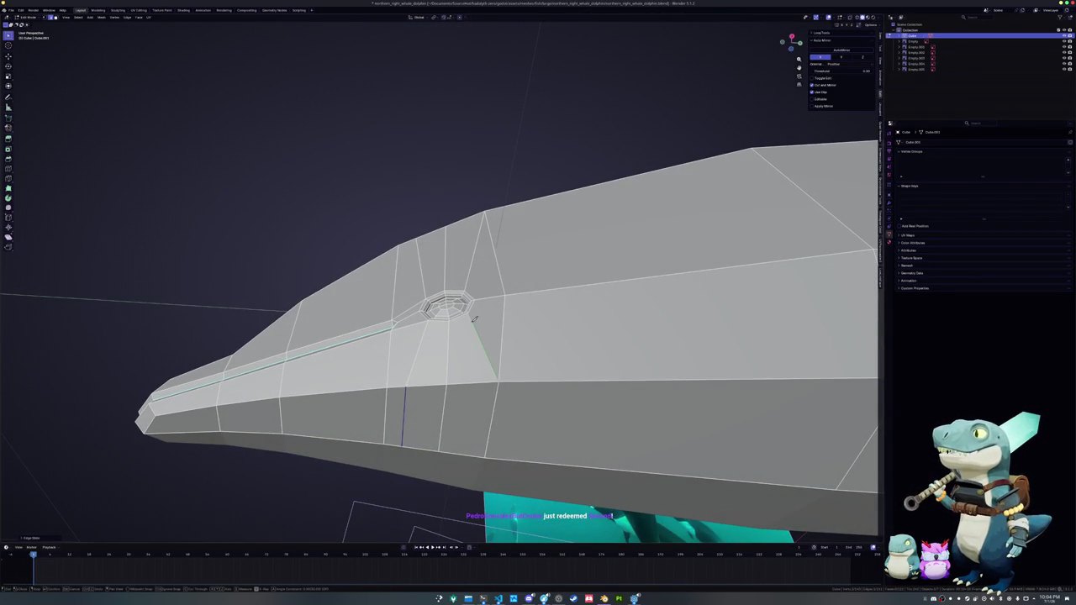
left_click(469, 452)
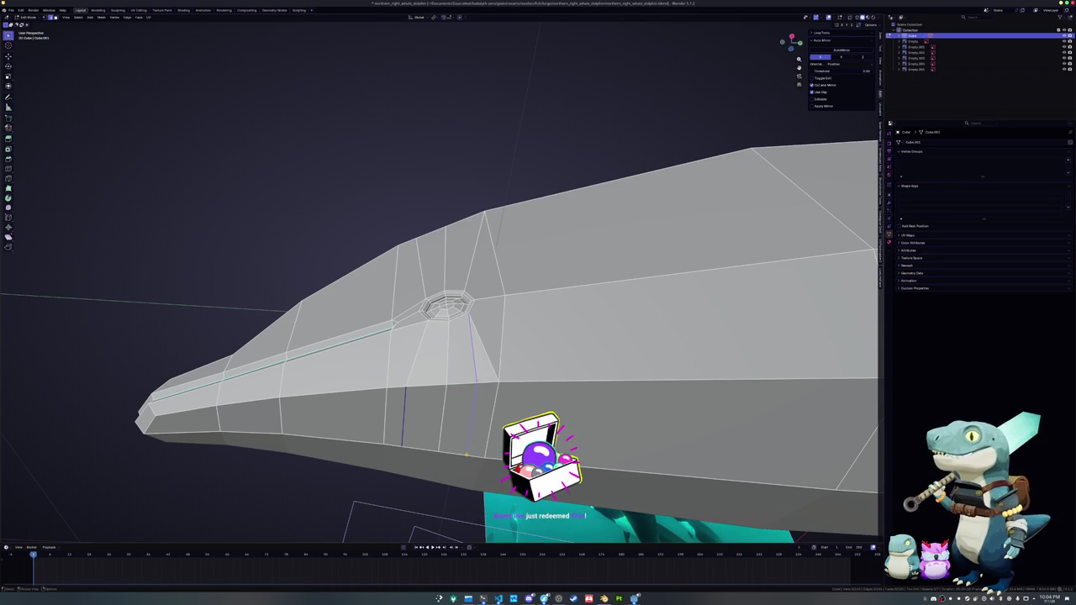
- Dissolve the edges below the eye, then knife a cut from the socket to the upper vertex and dissolve it
key("x")
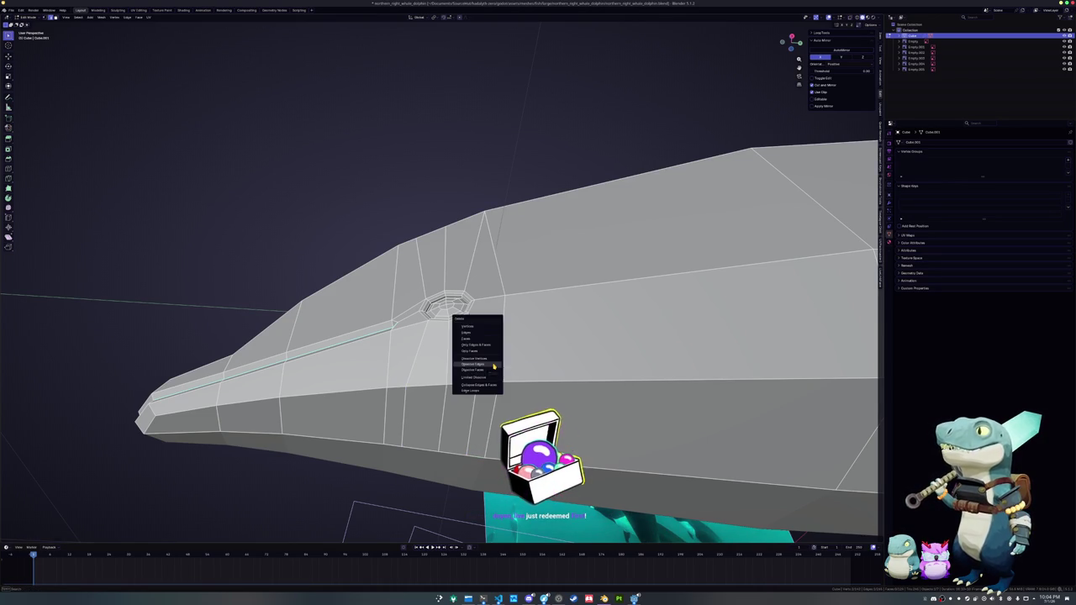
left_click(494, 367)
mouse_move(494, 367)
middle_mouse_down()
mouse_move(473, 327)
mouse_move(476, 337)
middle_mouse_up()
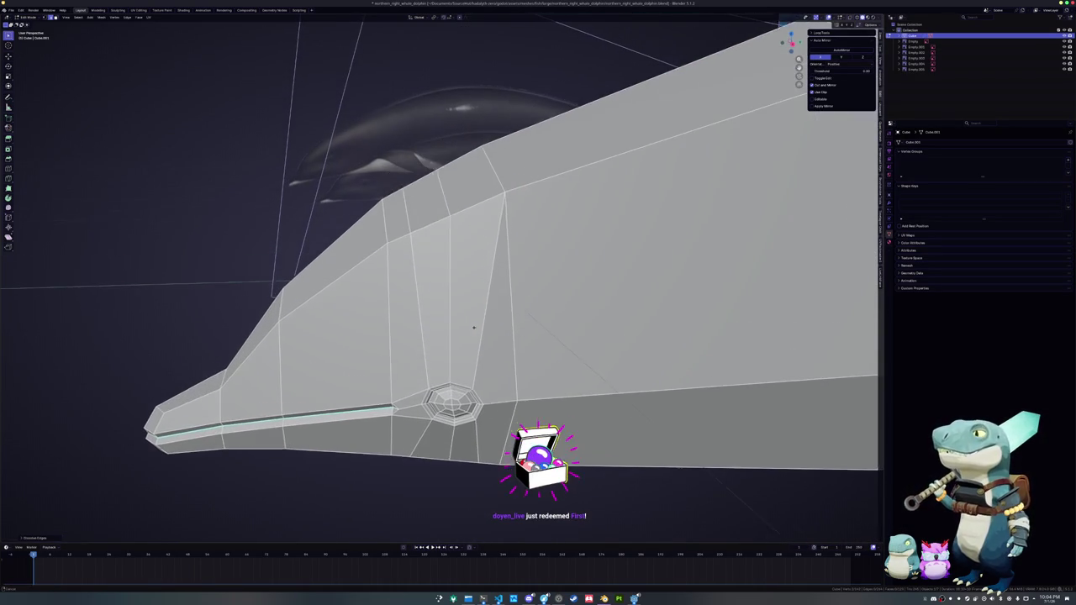
left_click(476, 392)
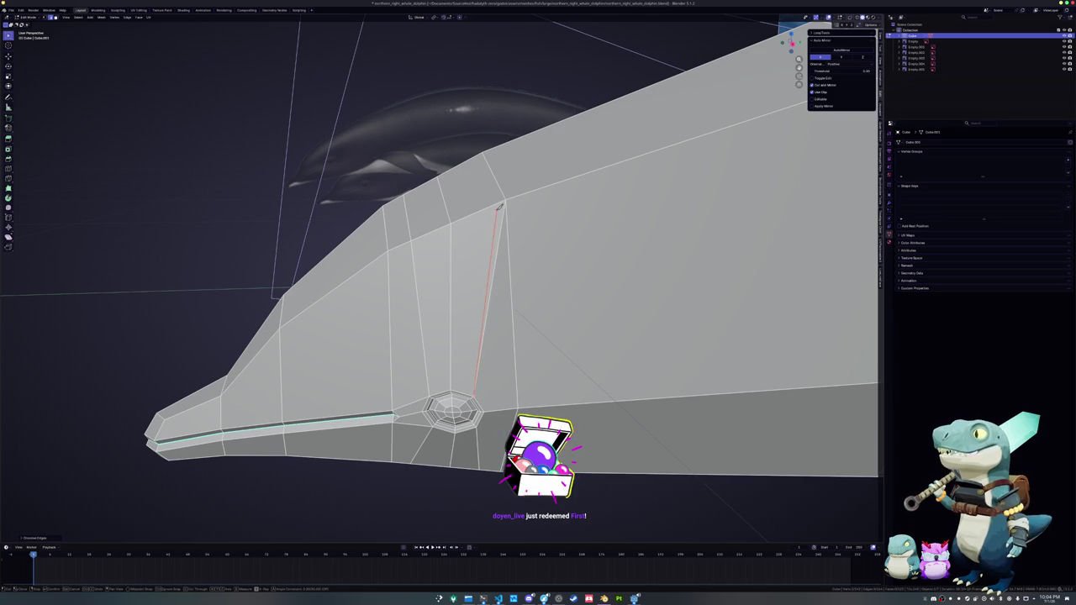
left_click(487, 206)
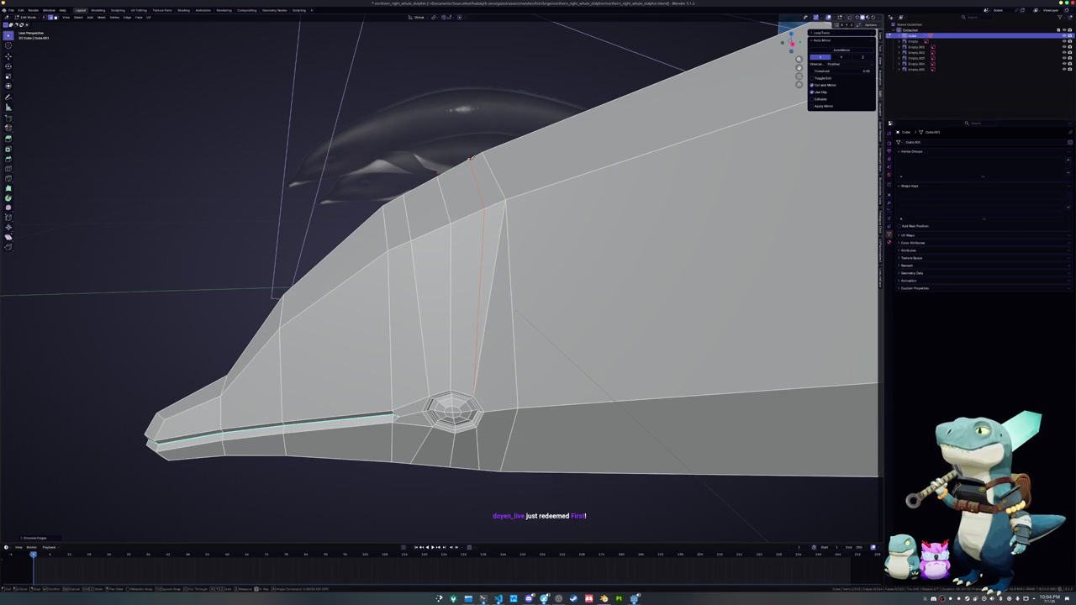
key("Return")
key("x")
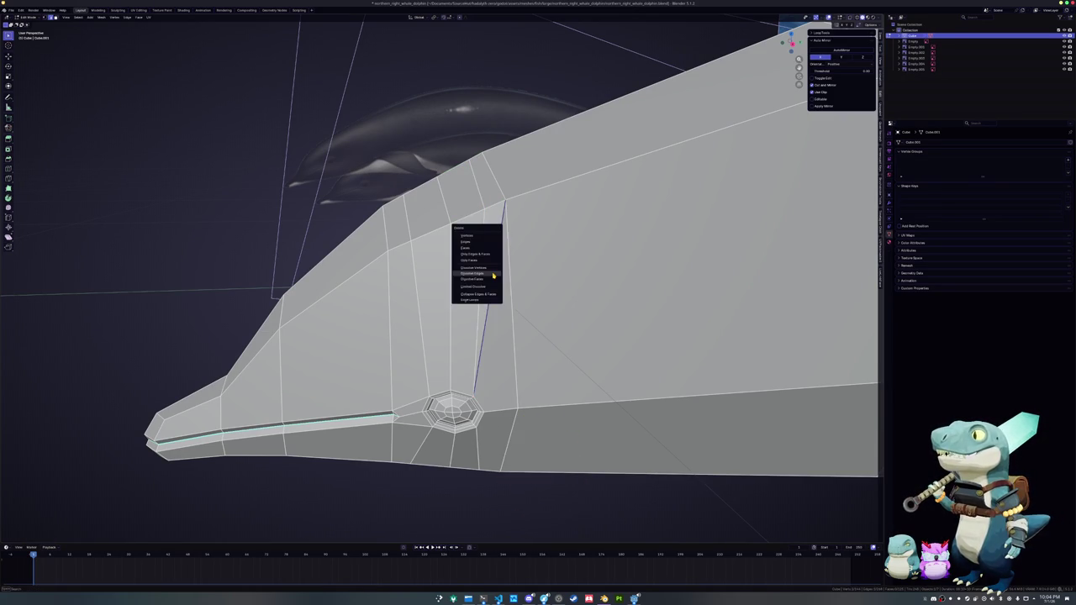
left_click(490, 279)
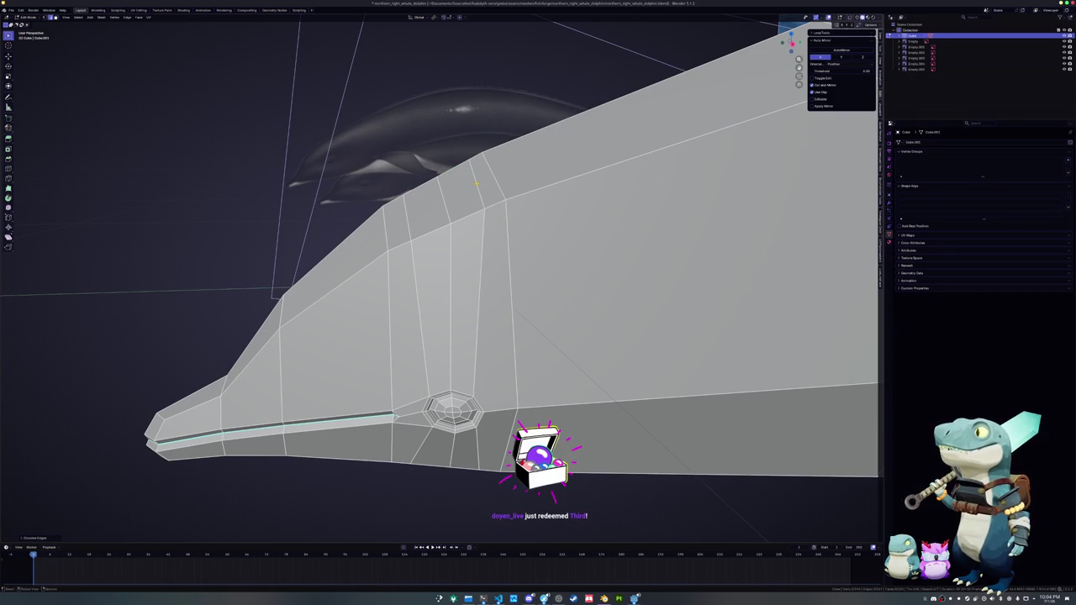
- Slide the upper-head edge loops forward toward the snout to even their spacing
left_click(495, 177)
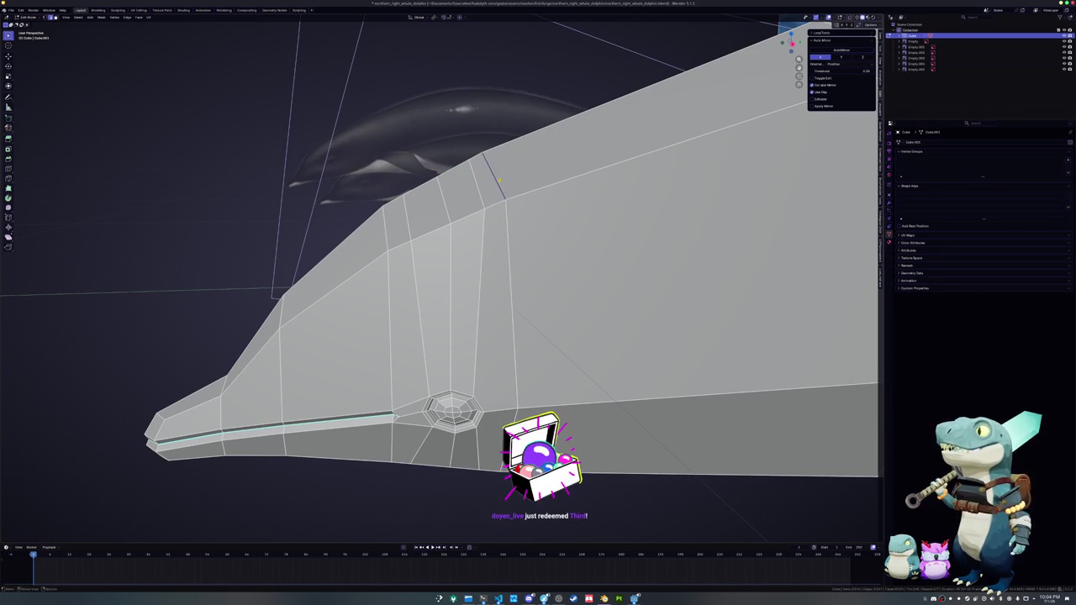
key("g")
key("g")
left_click(485, 179)
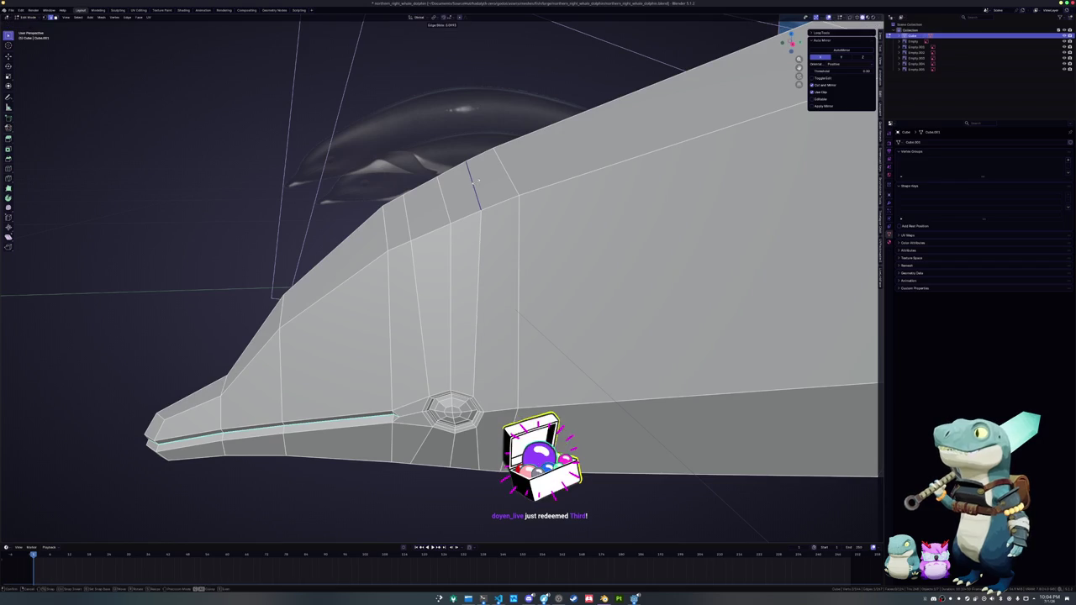
left_click(440, 194)
key("g")
key("g")
left_click(443, 196)
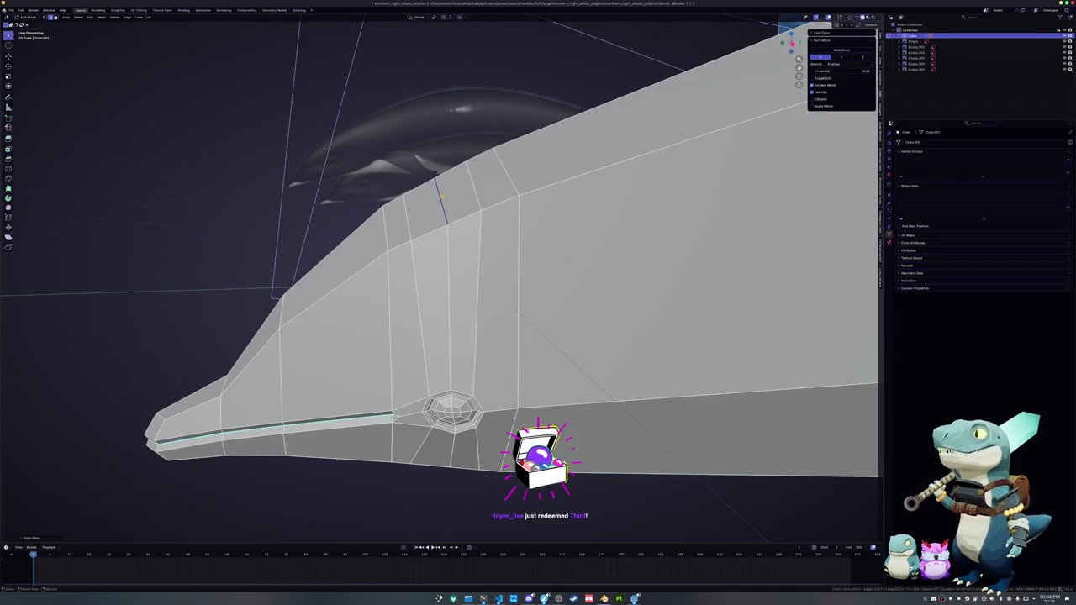
left_click(408, 215)
key("g")
key("g")
left_click(411, 216)
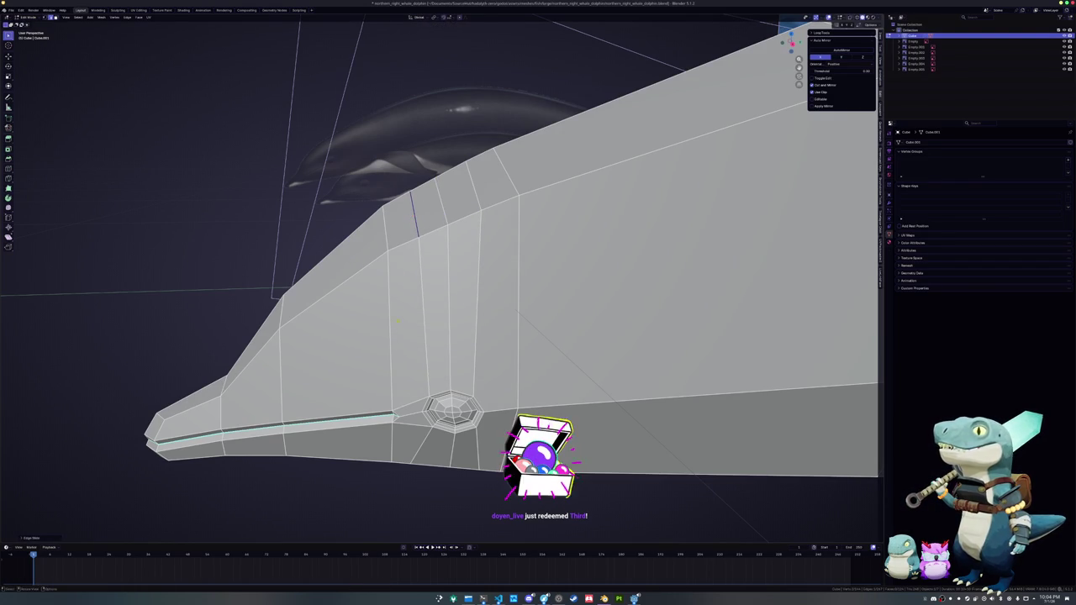
- Slide the lower-head edge loop back along the head to even the spacing
mouse_move(411, 216)
middle_mouse_down()
mouse_move(405, 411)
mouse_move(413, 360)
middle_mouse_up()
left_click(404, 411)
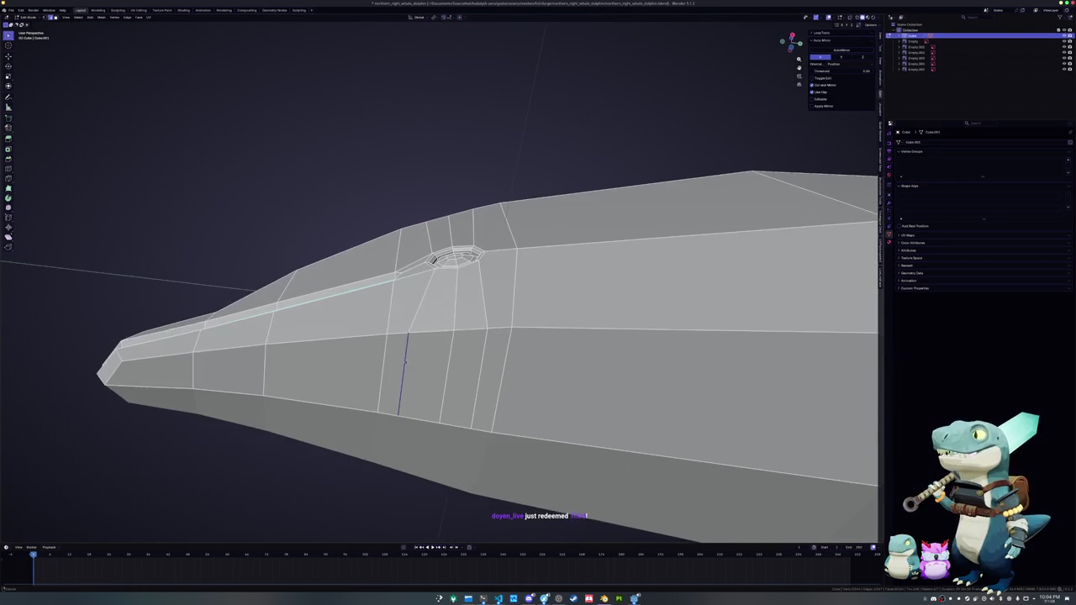
left_click(479, 361)
key("g")
key("g")
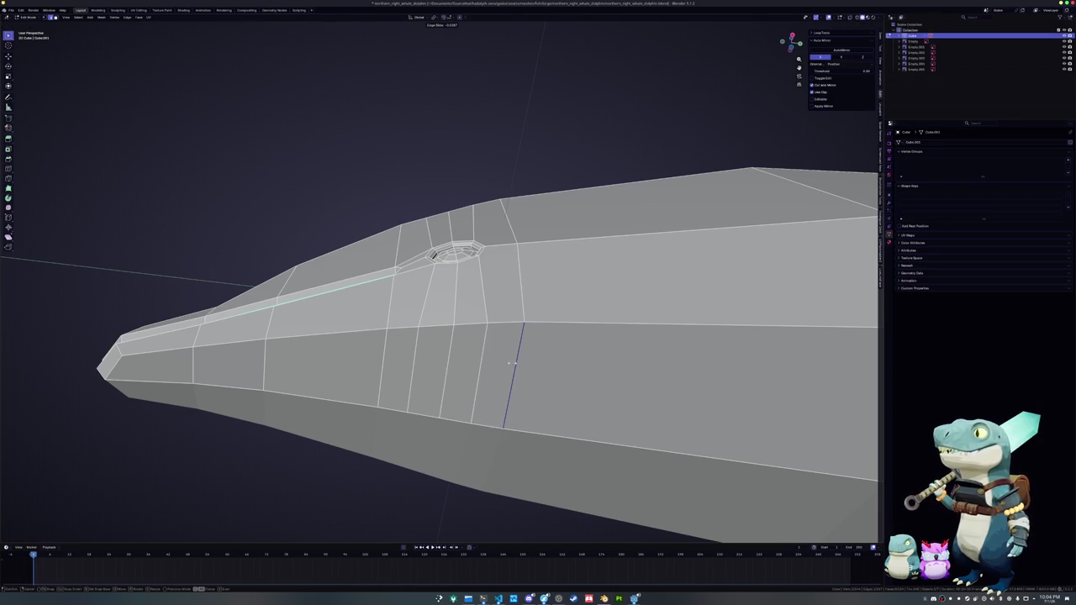
left_click(511, 363)
mouse_move(510, 363)
middle_mouse_down()
mouse_move(842, 300)
mouse_move(476, 327)
middle_mouse_up()
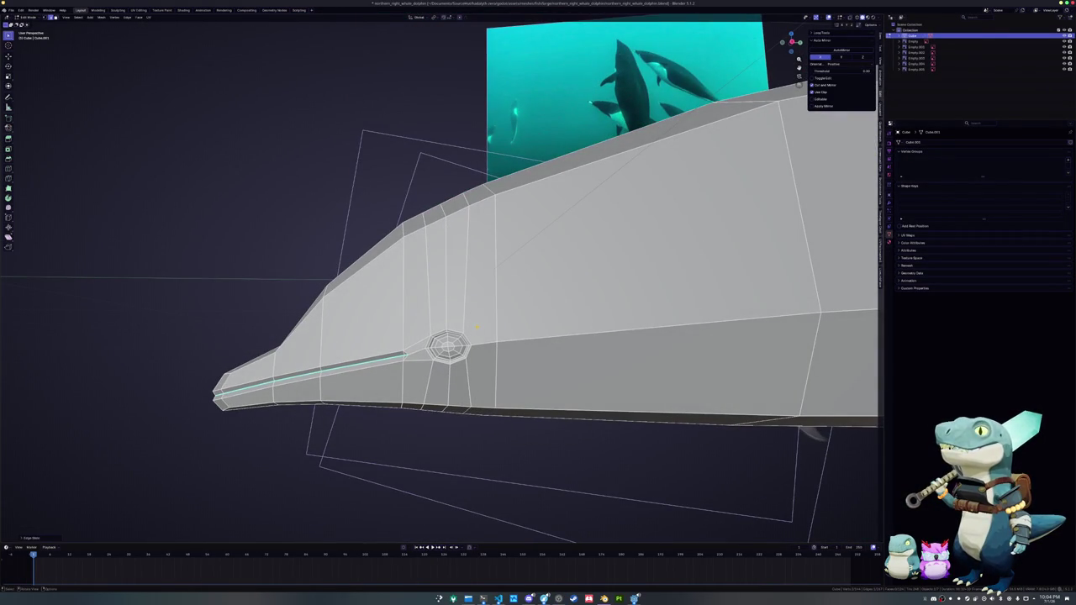
- Switch to Right Ortho with X-ray on and frame the tail against the side reference
key("KP_3")
key("alt+z")
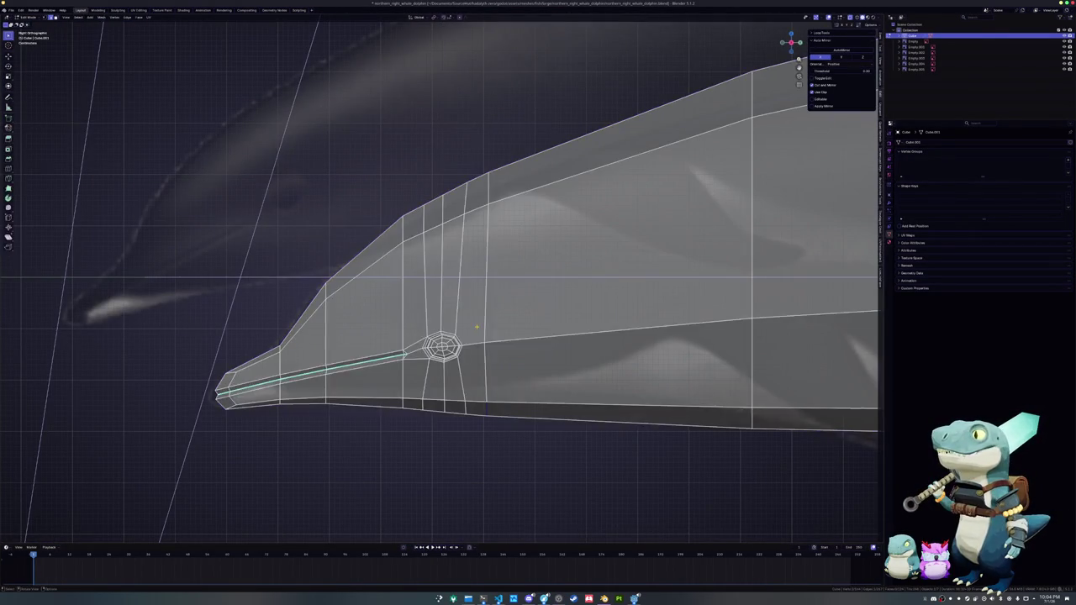
scroll(476, 327, "down", 3)
middle_click_drag(475, 326, 474, 326)
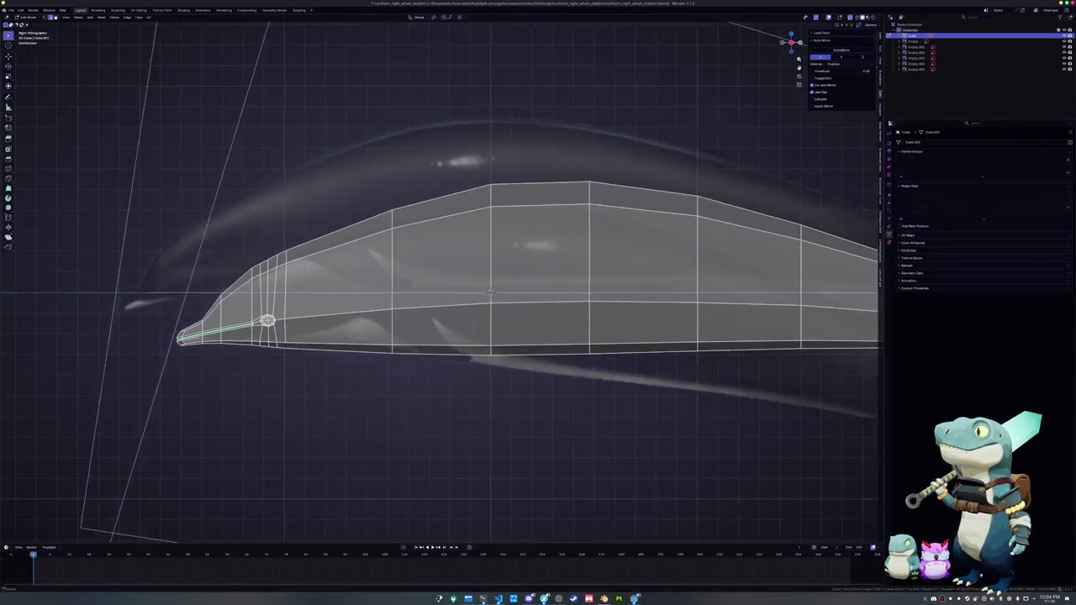
scroll(474, 326, "down", 4, "ctrl")
scroll(521, 323, "down", 5, "ctrl")
scroll(568, 321, "down", 3, "ctrl")
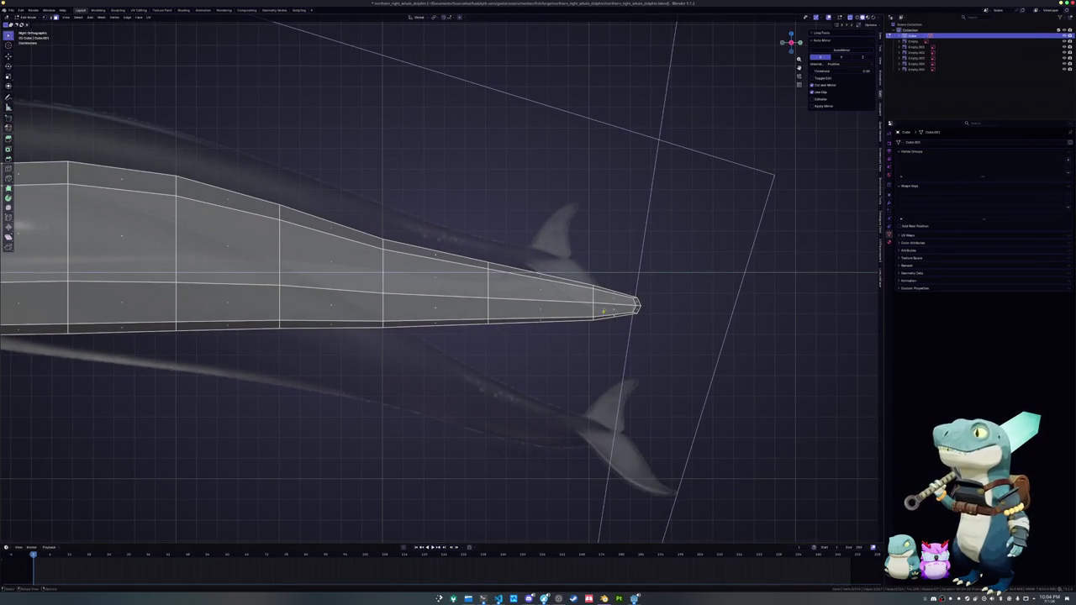
middle_click_drag(608, 310, 558, 306, "shift")
scroll(558, 305, "up", 1)
- Add an edge loop near the tail tip and move it vertically with G Z
left_click(489, 283)
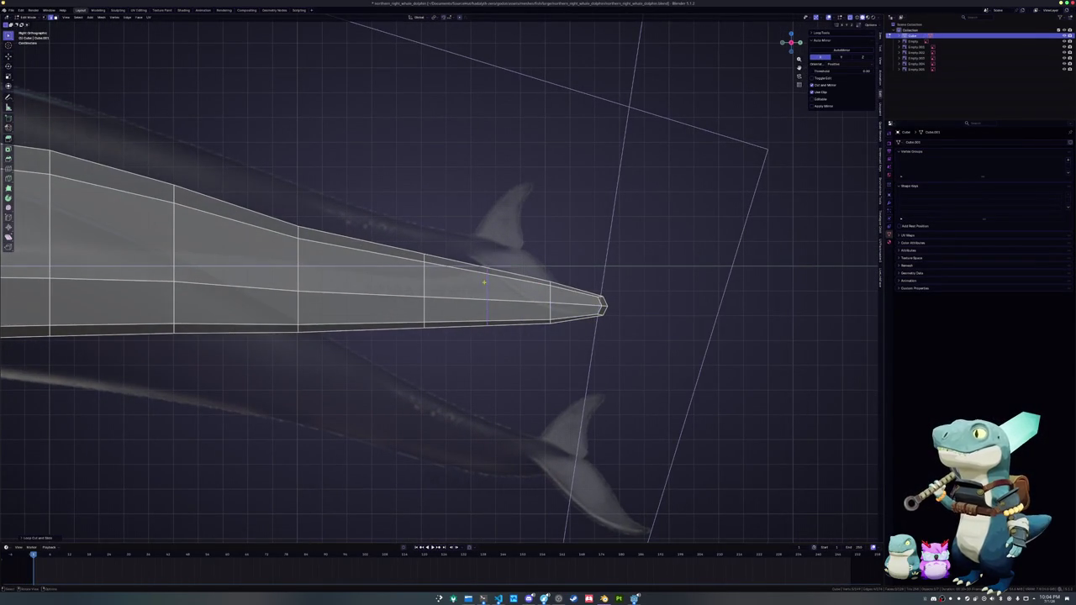
scroll(476, 255, "up", 1)
key("g")
key("z")
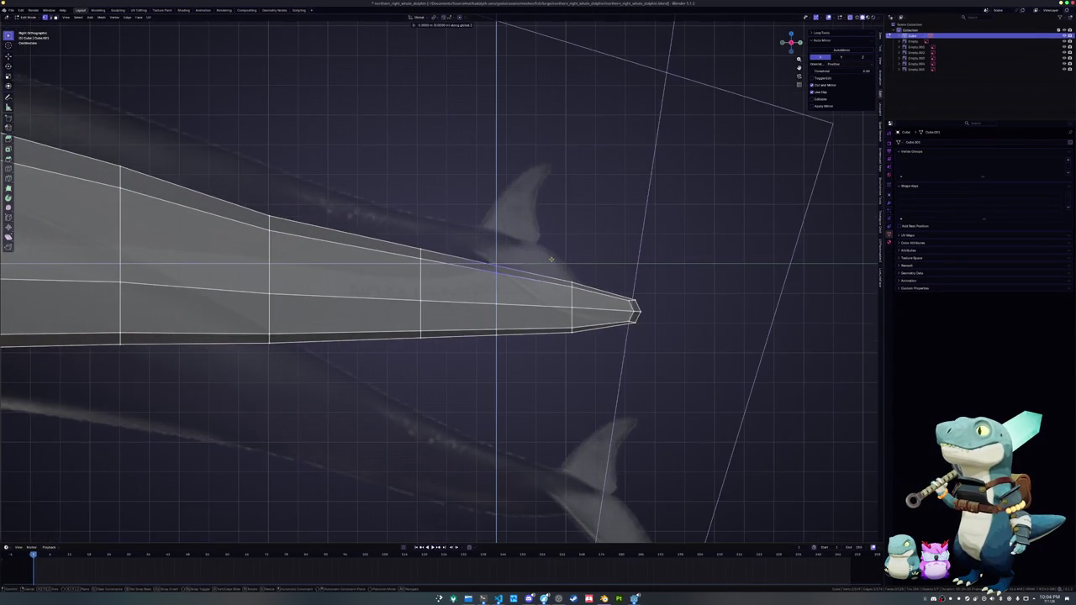
left_click(386, 225)
scroll(432, 361, "up", 1)
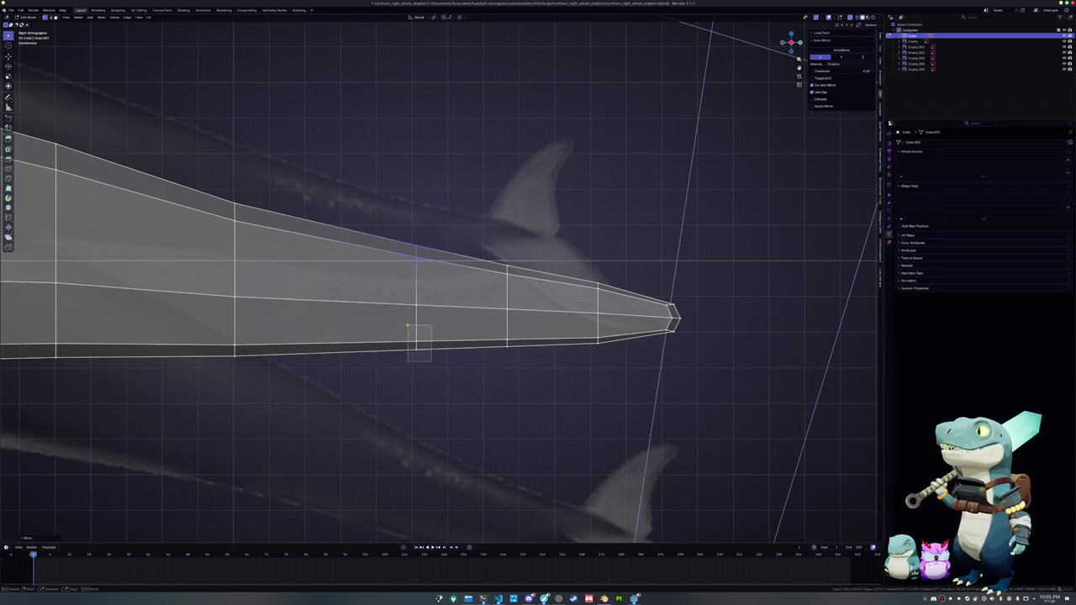
middle_click_drag(407, 325, 295, 306, "shift")
- Move the tail-tip edge loop and its top vertex vertically to match the side reference
left_click(473, 318, "alt")
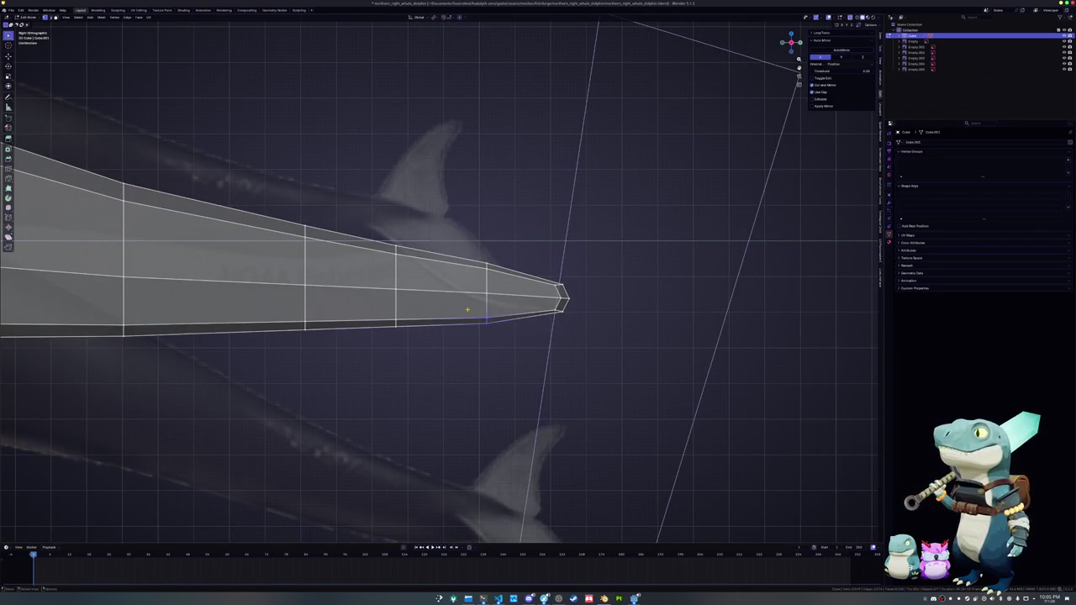
key("g")
key("z")
left_click(469, 306)
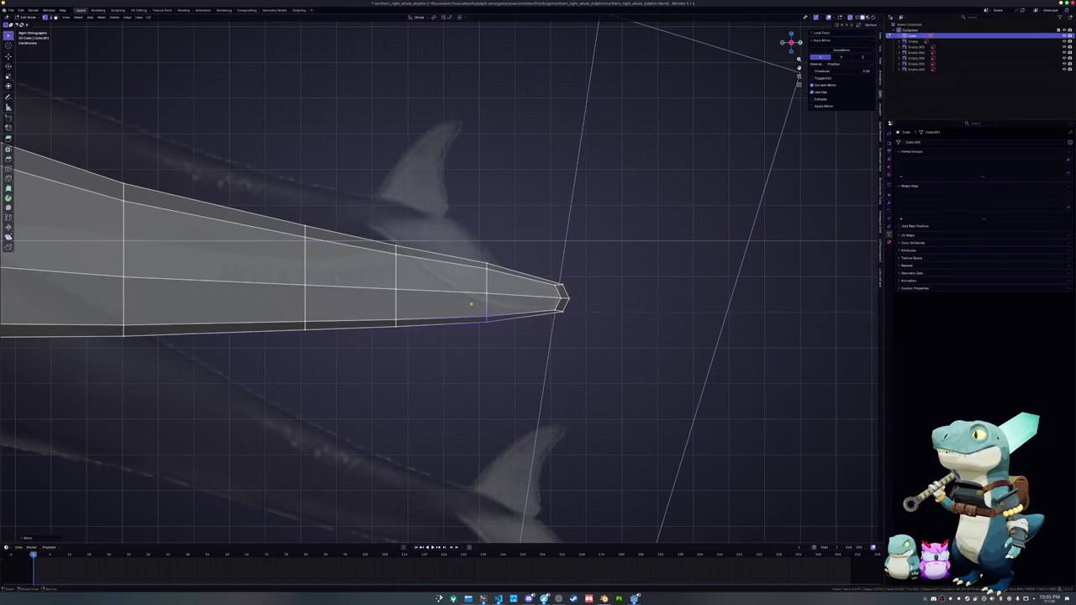
left_click_drag(476, 254, 474, 251)
key("g")
key("z")
left_click(473, 251)
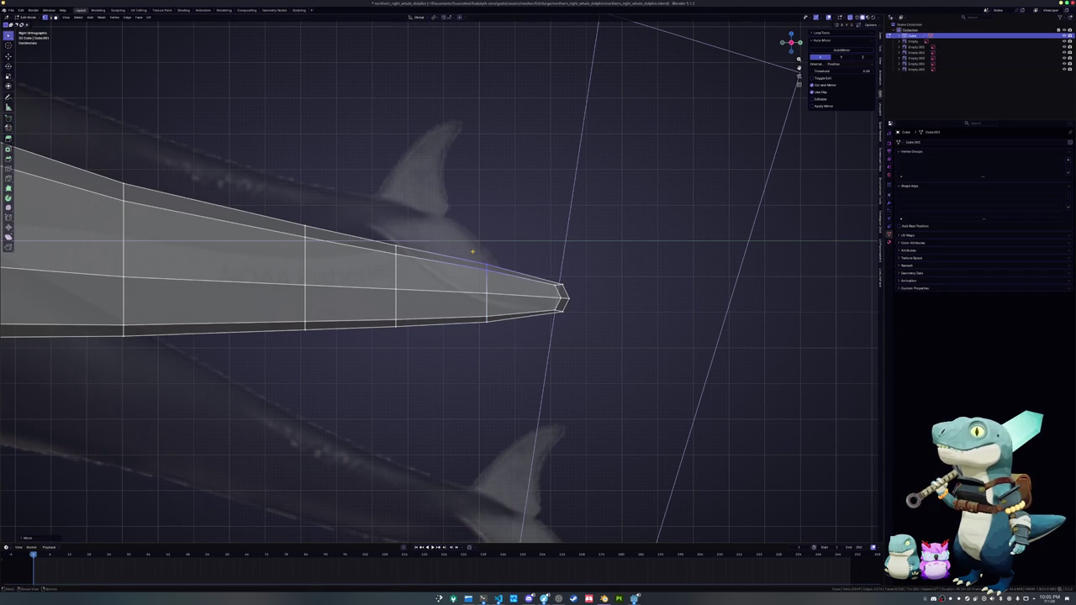
middle_click_drag(473, 251, 484, 260)
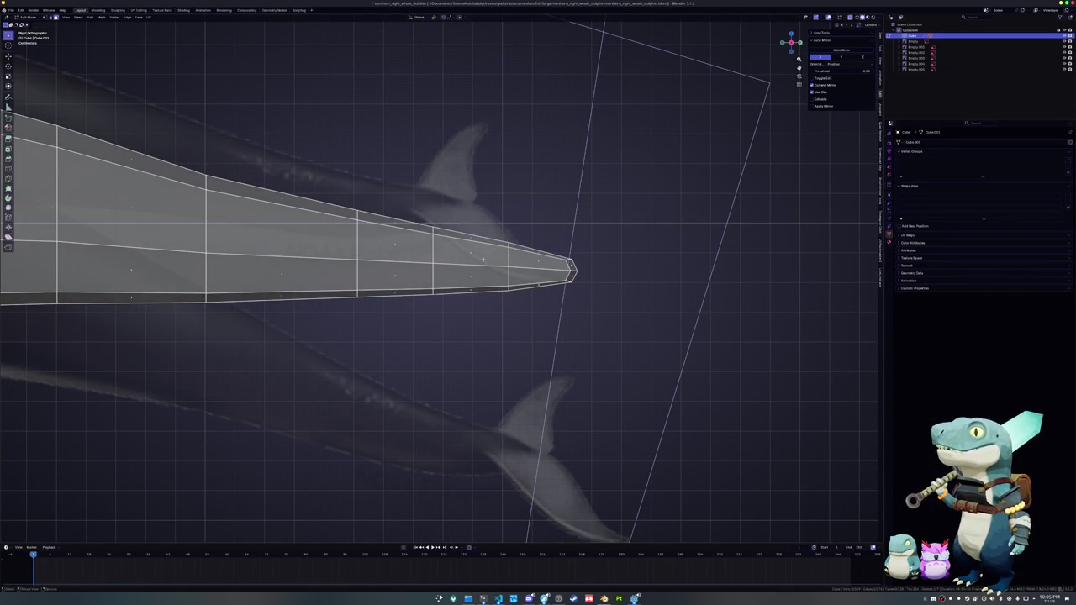
- Slide a tip vertex along its edge and move the tail tip horizontally with G Y
left_click(447, 252, "shift")
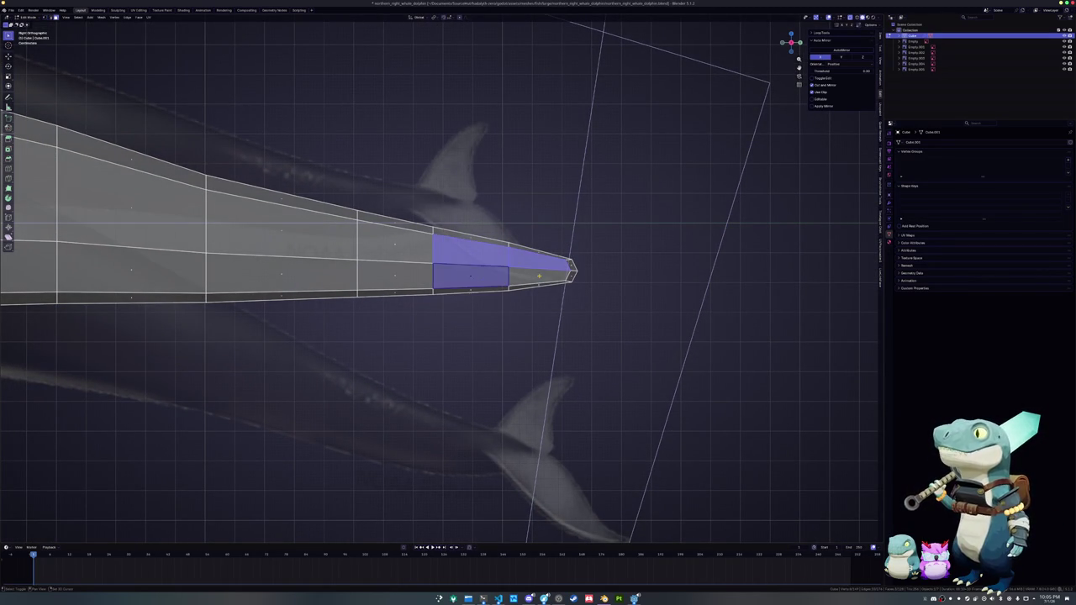
scroll(447, 252, "up", 1)
key("alt+a")
scroll(446, 269, "up", 3)
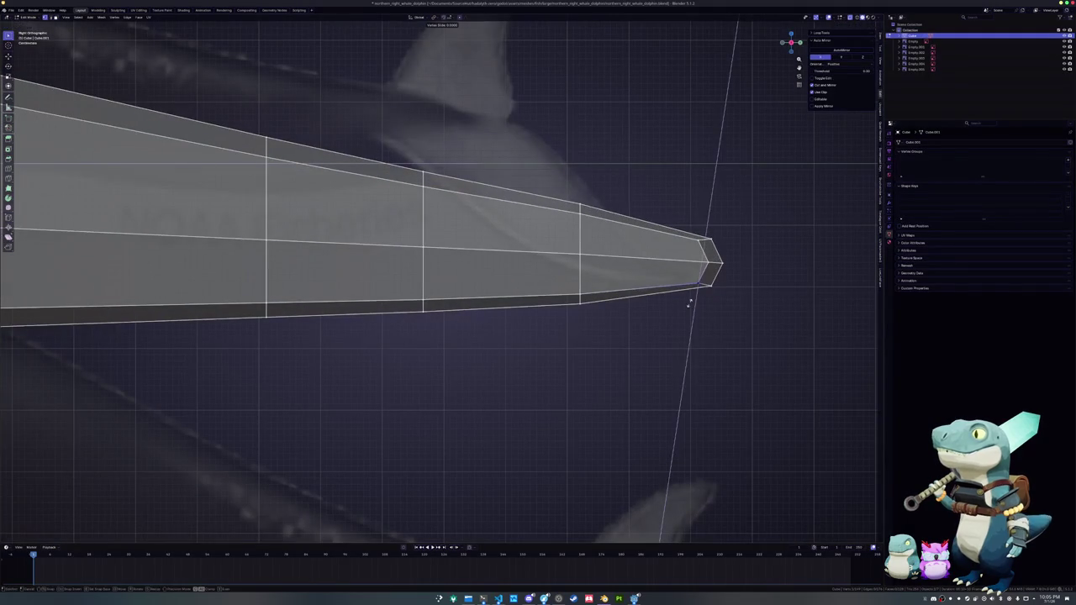
left_click(691, 300)
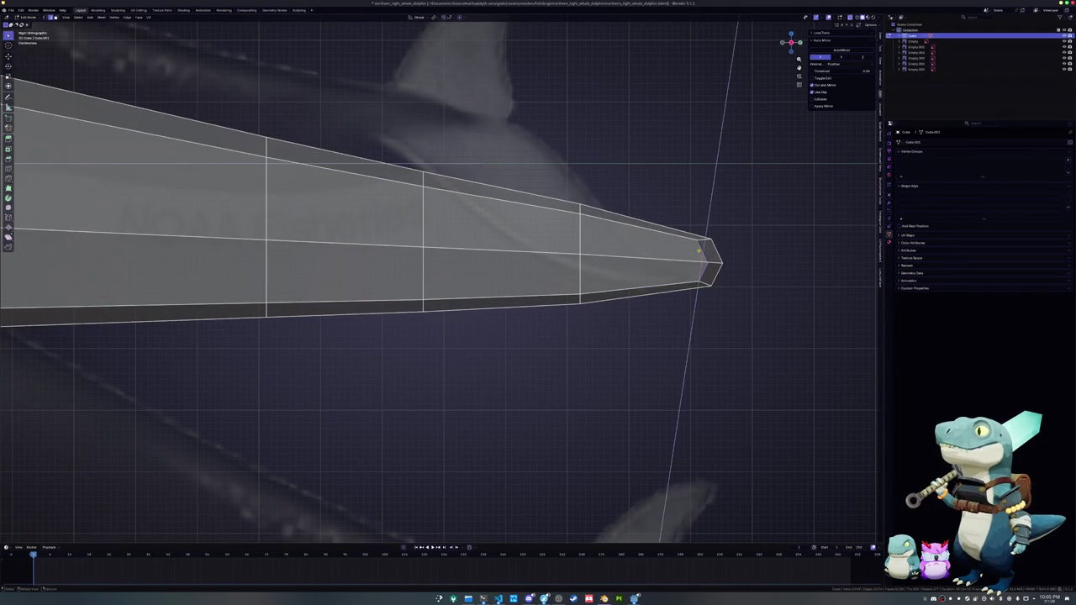
key("g")
key("y")
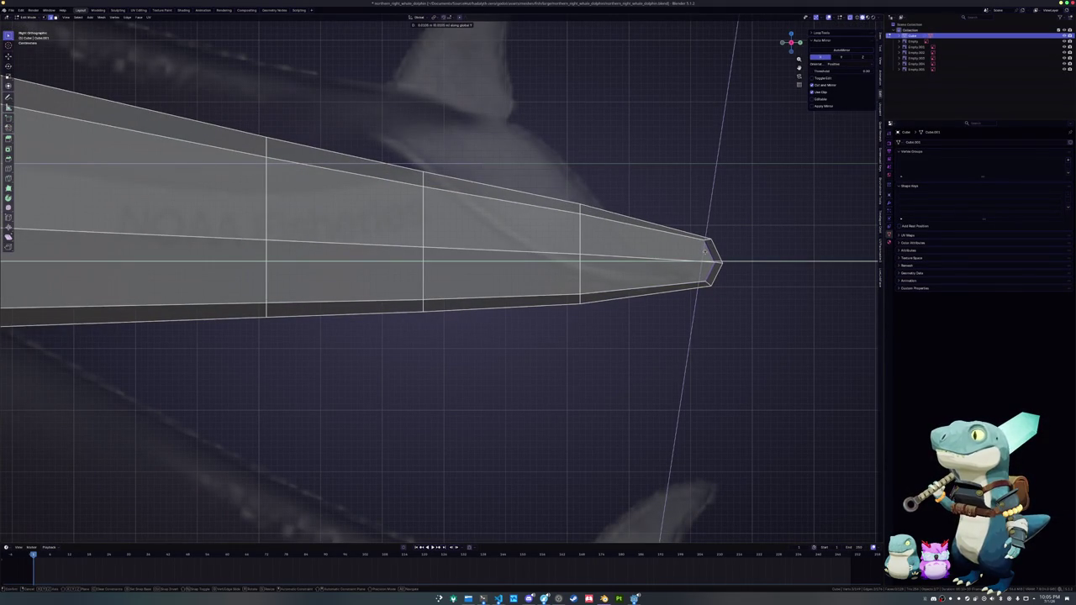
left_click(708, 250)
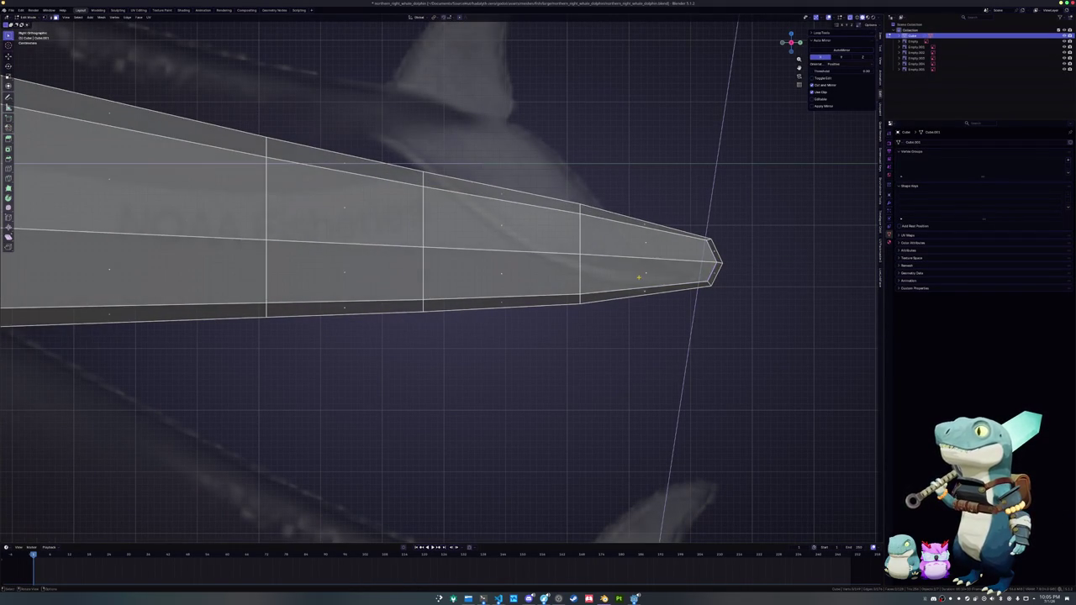
- Select the tail tip faces, view from above, leave Edit Mode and select a reference image
left_click(639, 277)
left_click(648, 246, "shift")
left_click(504, 244, "shift")
scroll(506, 282, "down", 5)
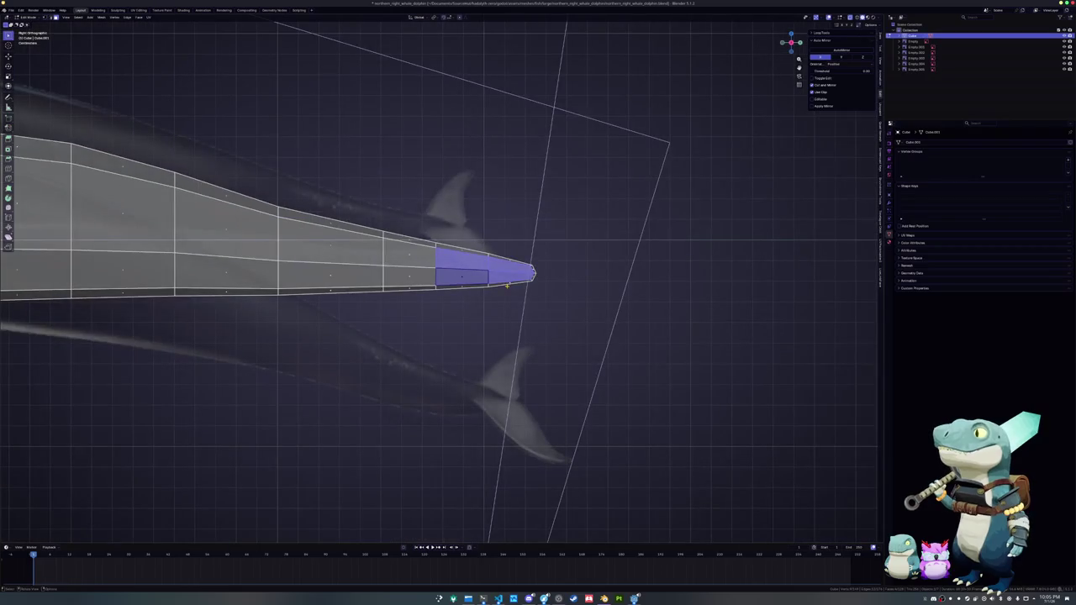
mouse_move(507, 287)
middle_mouse_down()
mouse_move(547, 367)
mouse_move(550, 203)
middle_mouse_up()
key("Tab")
left_click(547, 367)
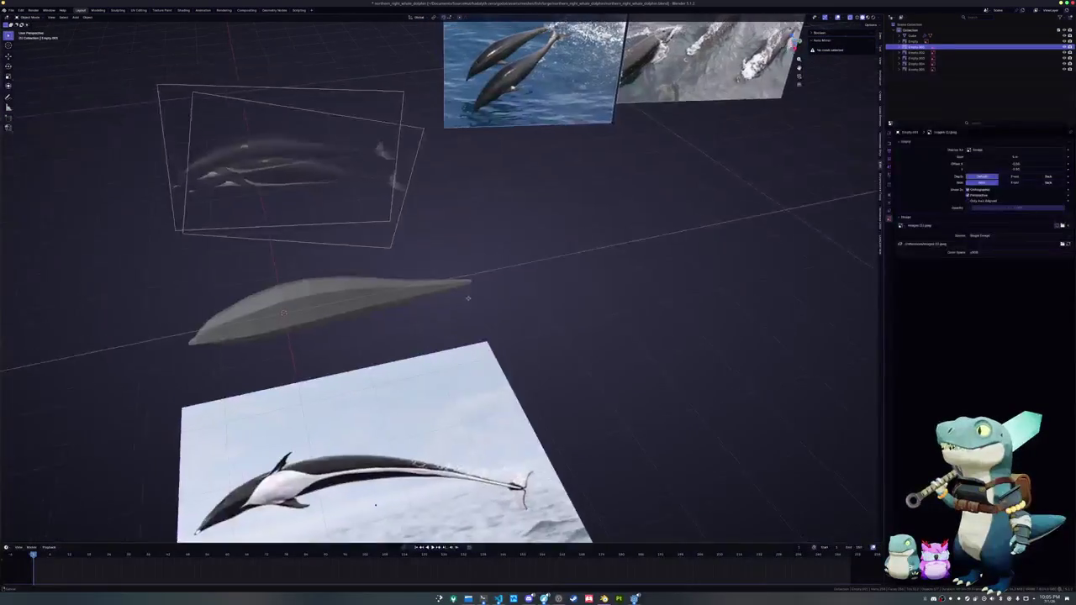
- Select the aerial reference image, clear its location and rotate it 90° on Z, then view from top
left_click(552, 179)
scroll(553, 185, "down", 2)
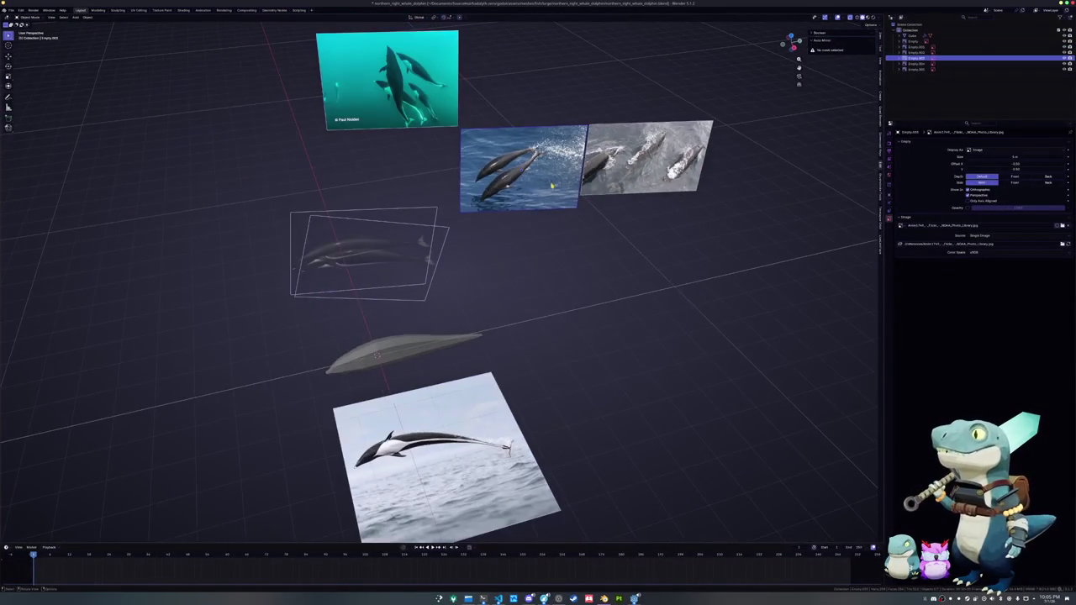
left_click(620, 175)
key("alt+g")
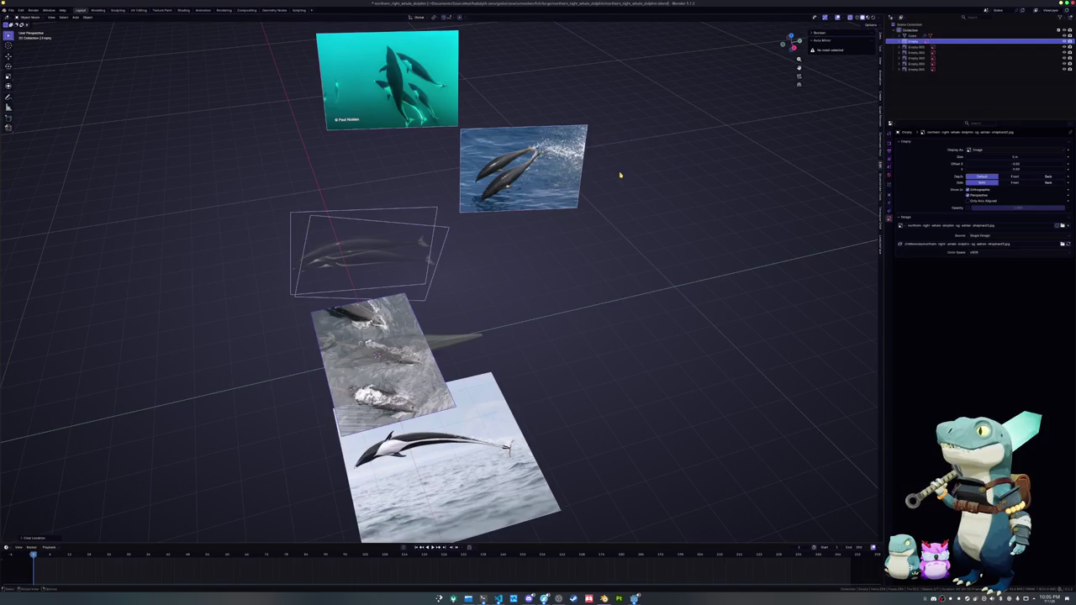
type("rz90")
key("Return")
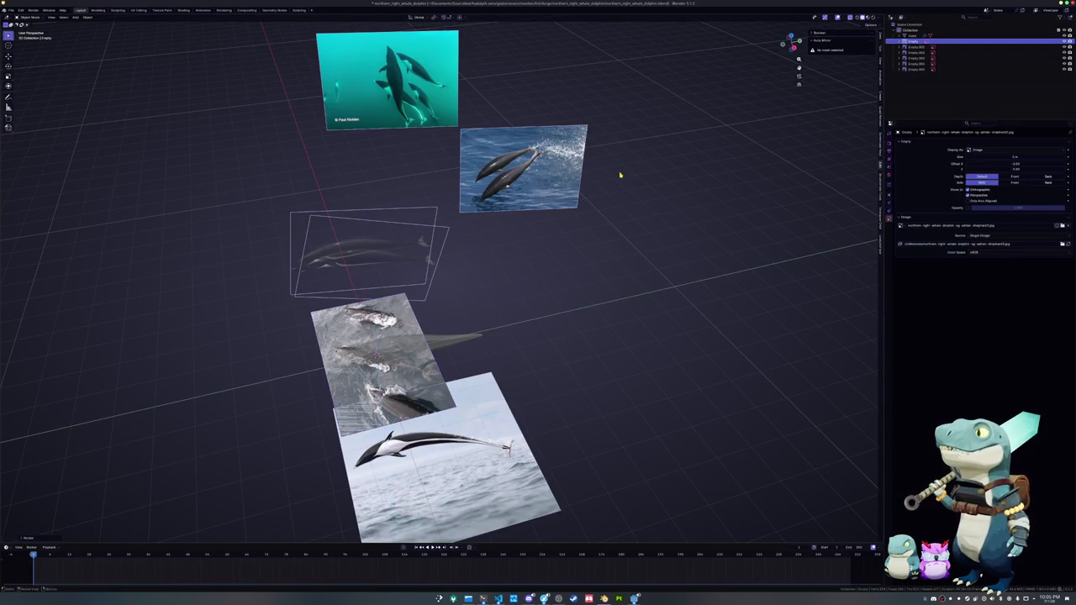
key("KP_7")
scroll(620, 174, "up", 3)
- Rotate, shrink and reposition the aerial image over the whale body
key("r")
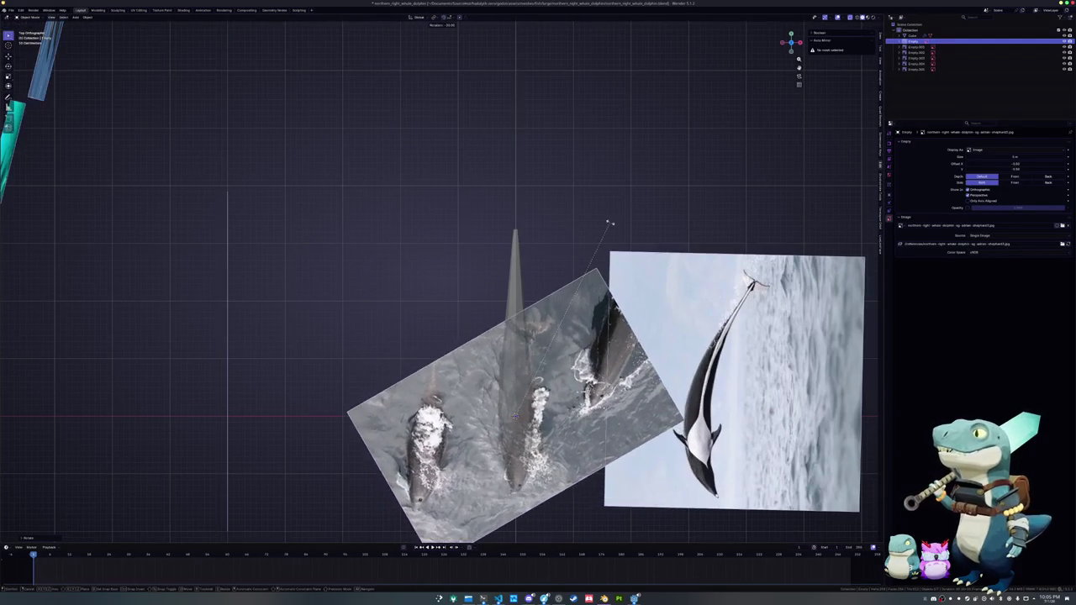
left_click(602, 219)
key("s")
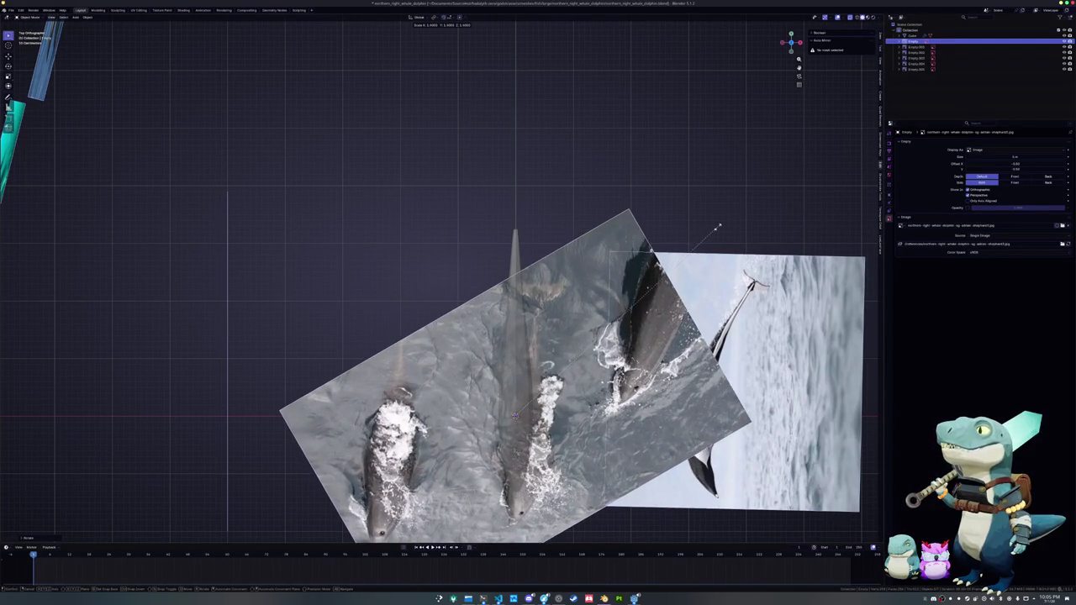
left_click(698, 198)
key("r")
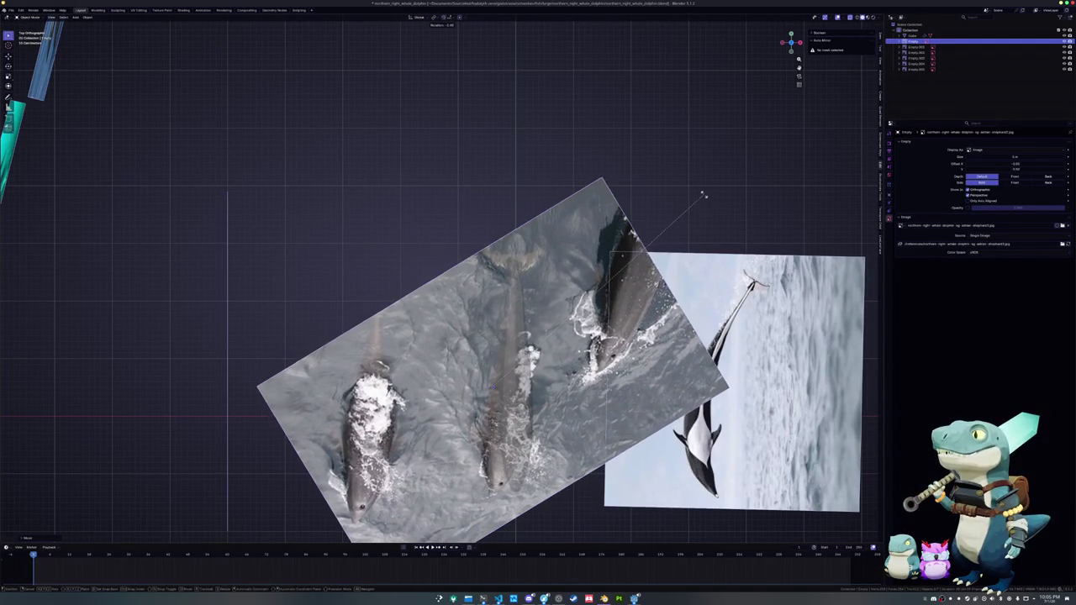
key("s")
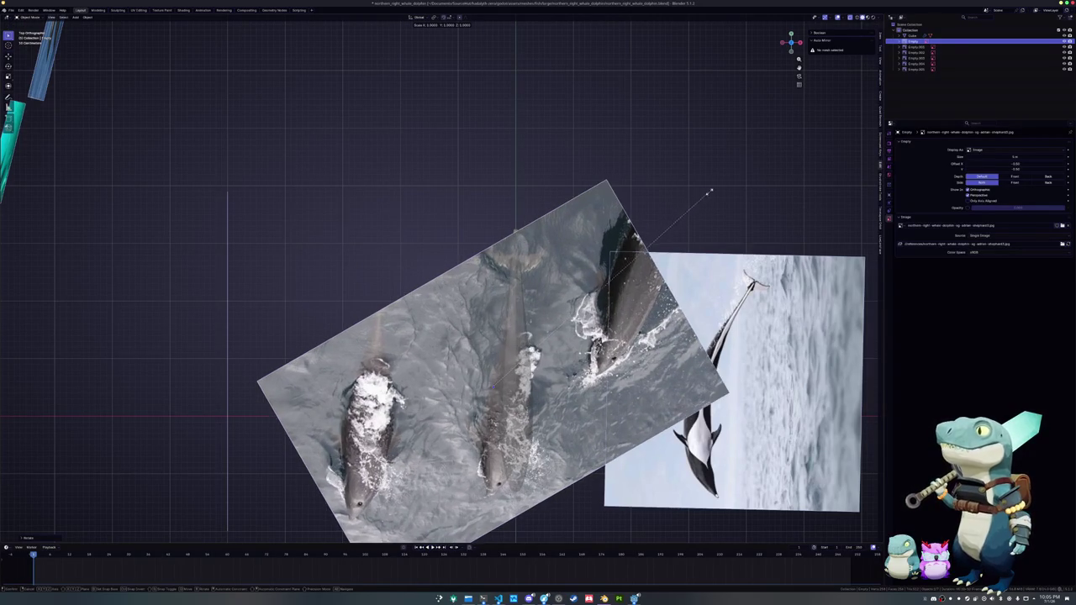
left_click(714, 193)
key("g")
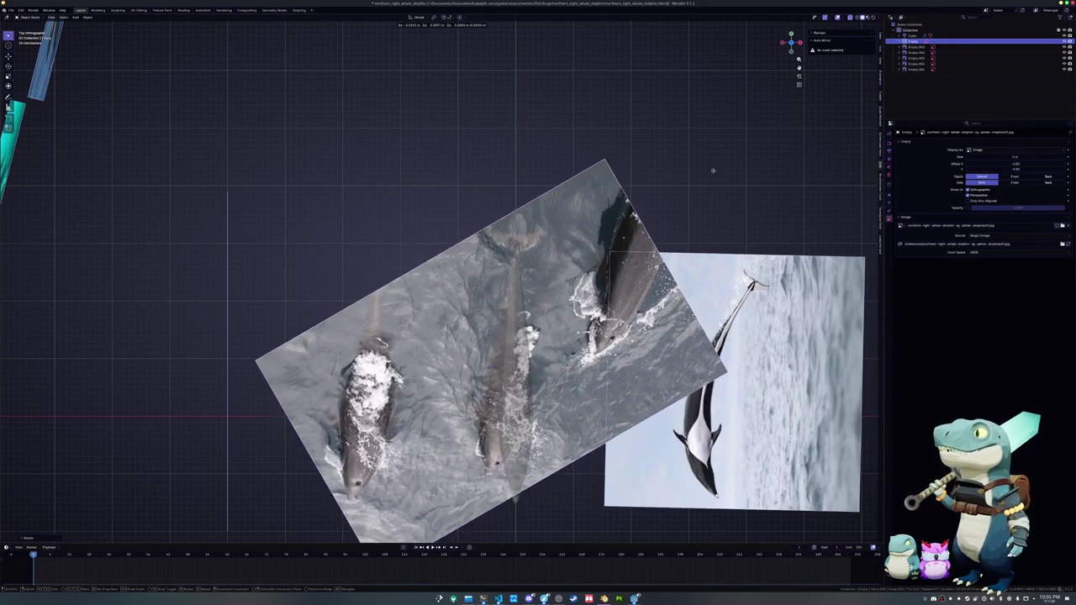
left_click(712, 167)
- Make the aerial image semi-transparent via Opacity, then rotate it and shift it along X
left_click(968, 208)
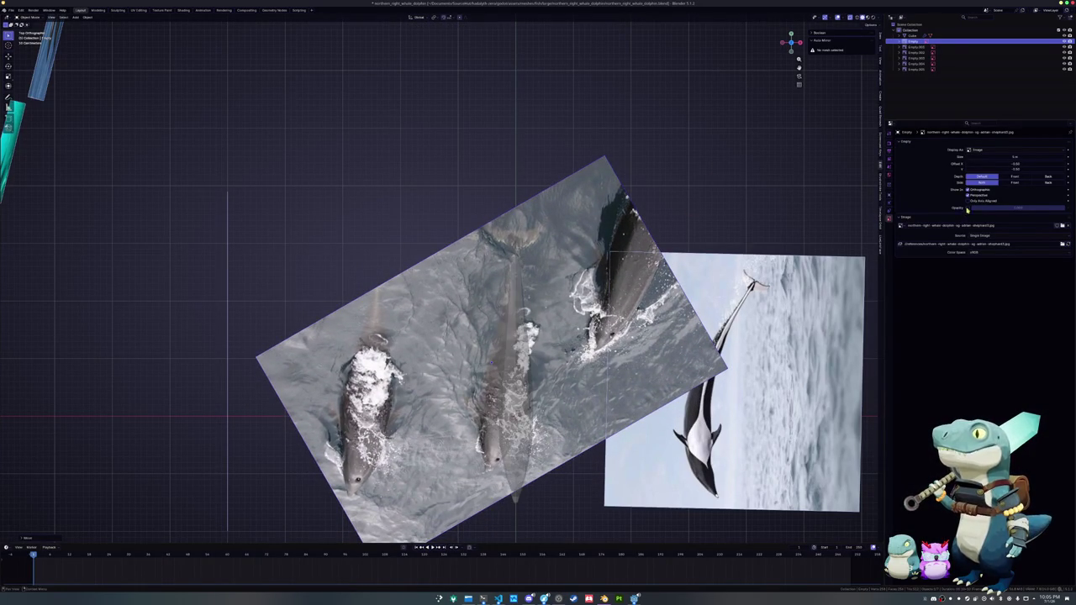
left_click_drag(997, 208, 999, 210)
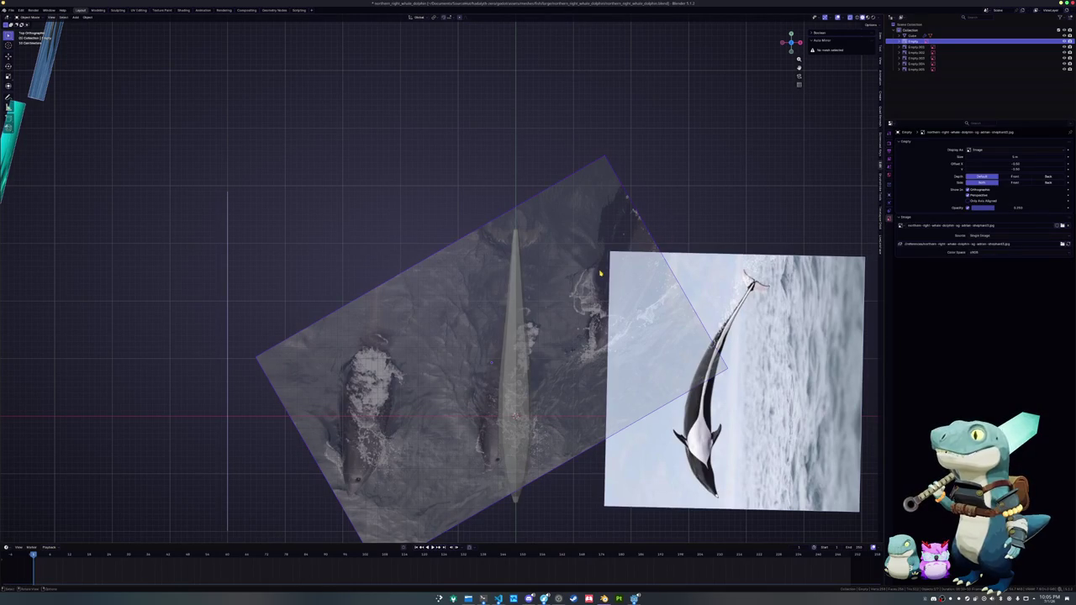
scroll(660, 230, "up", 2)
key("r")
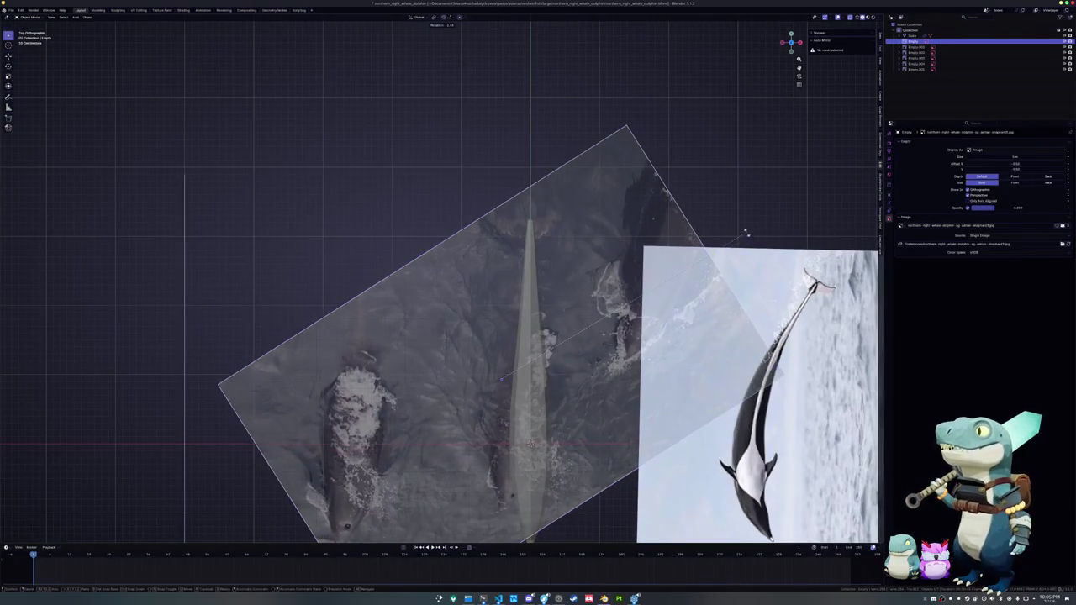
left_click(749, 240)
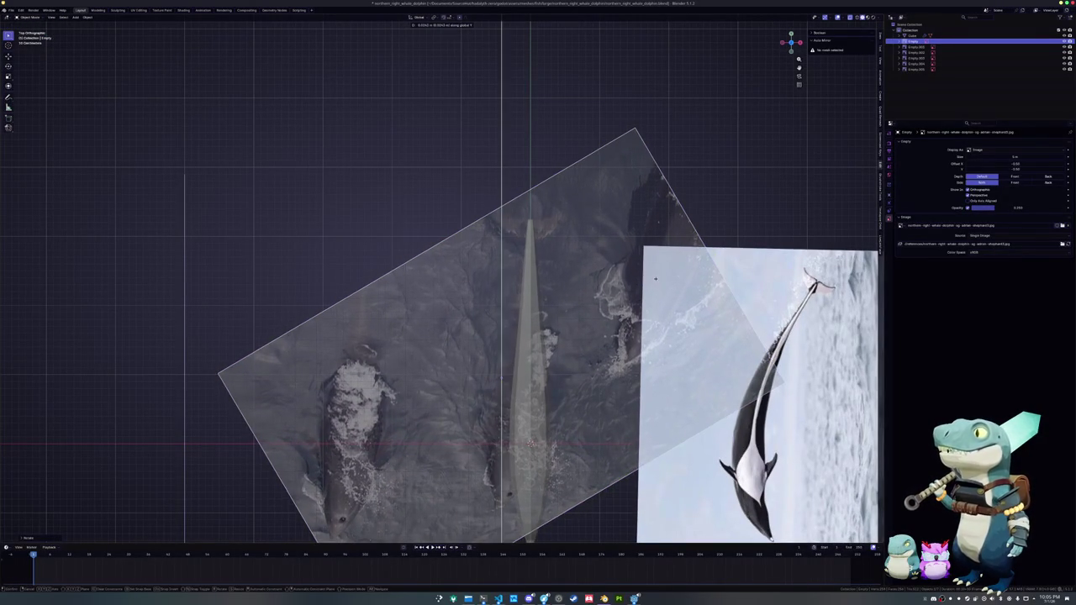
key("g")
key("x")
left_click(650, 278)
- Fine-tune the aerial image's angle and position, then select the whale body mesh
key("r")
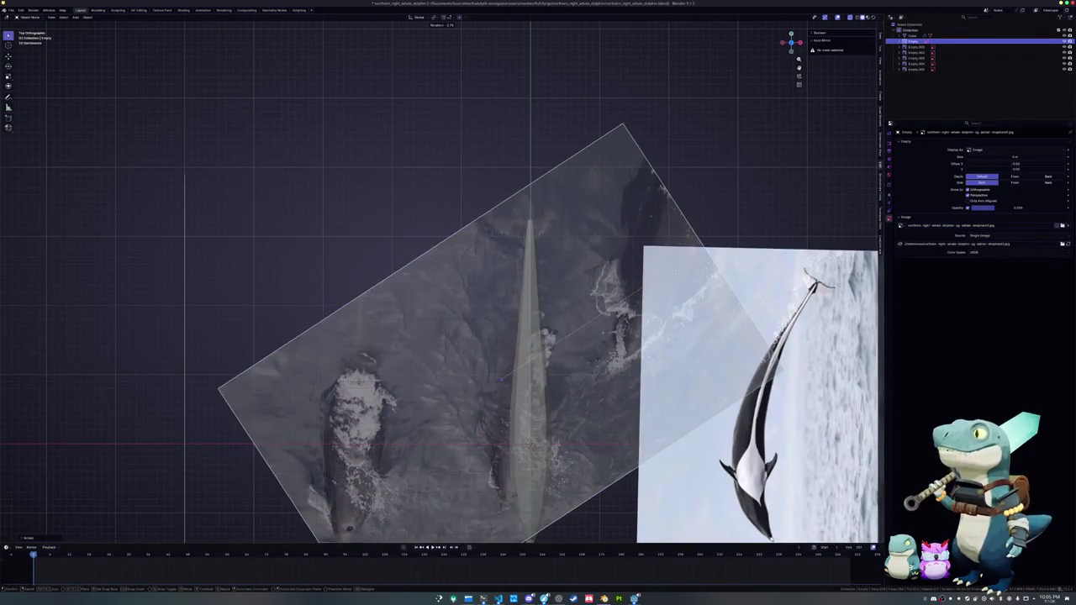
left_click(673, 274)
key("g")
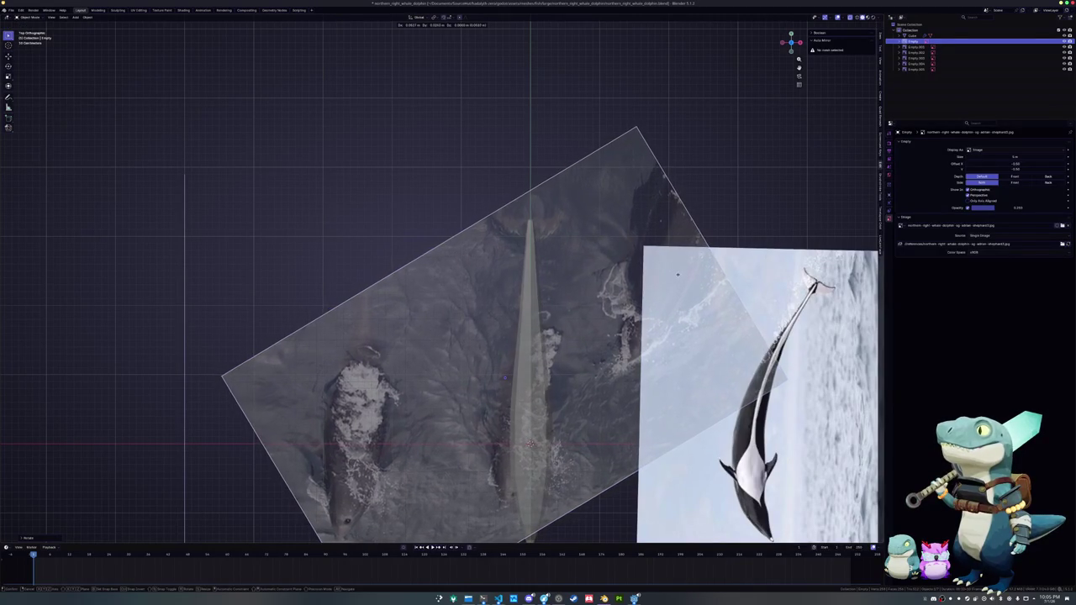
left_click(677, 273)
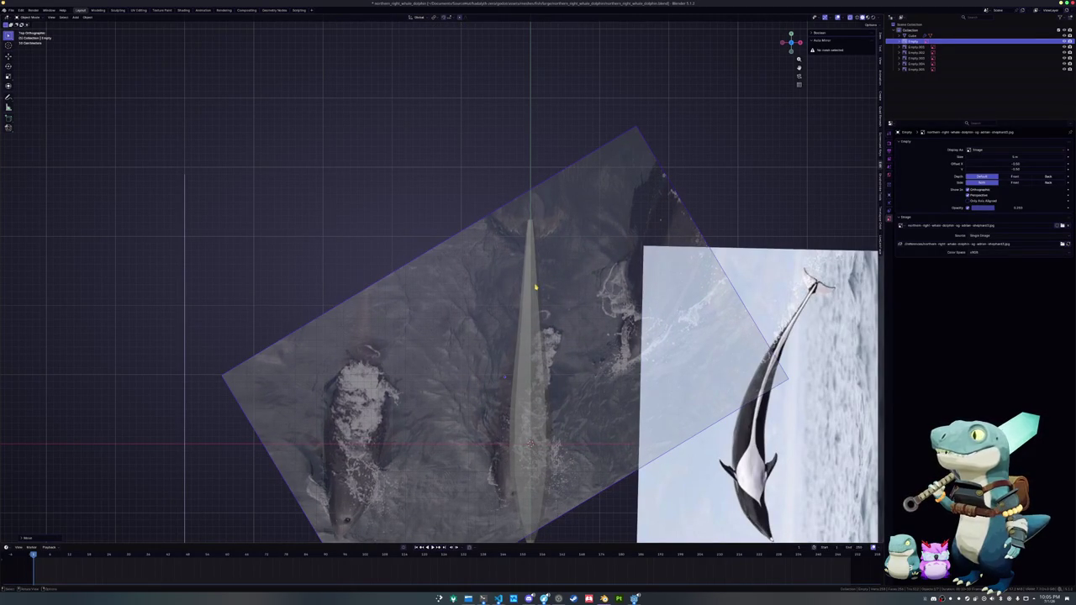
left_click(534, 288)
middle_click_drag(535, 288, 525, 306, "shift")
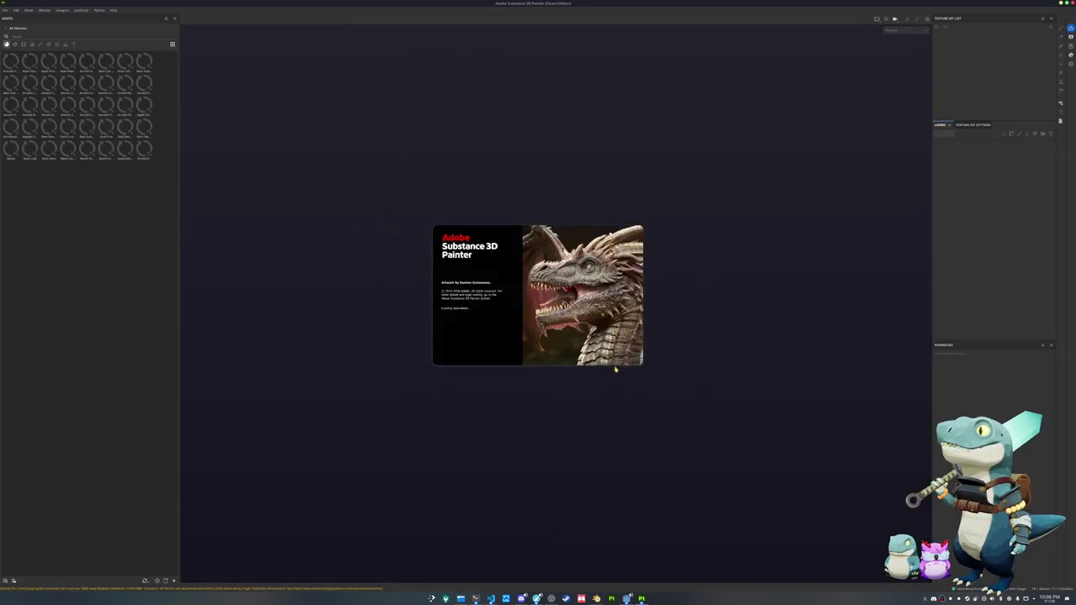
- Switch from the loading Substance Painter splash to the Godot editor via the taskbar
left_click(626, 598)
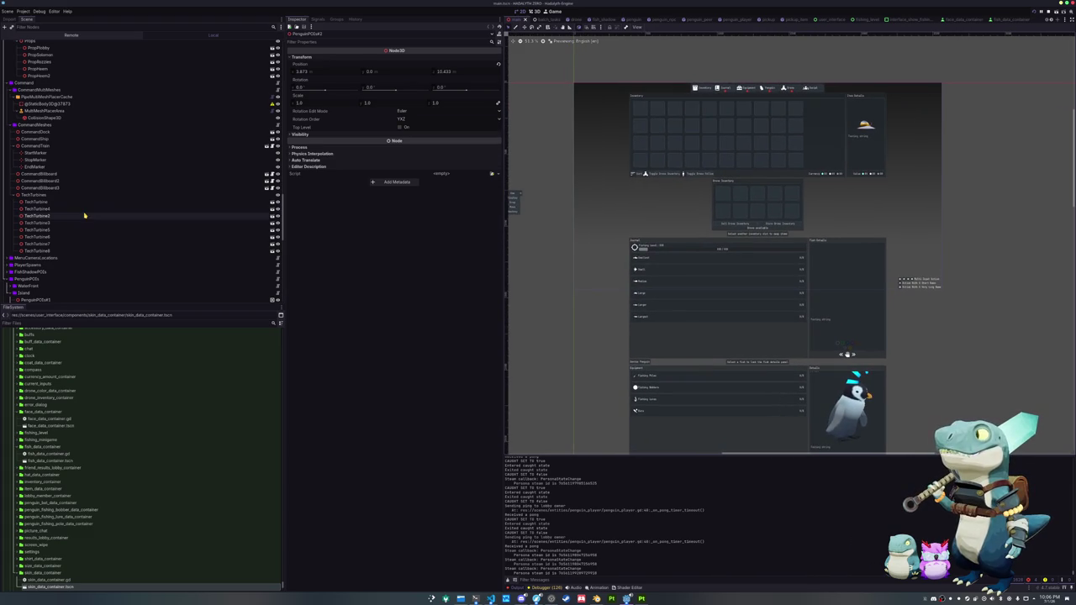
- Switch to the penguin.tscn scene and inspect the PenguinStateMachine node's states
left_click(647, 338)
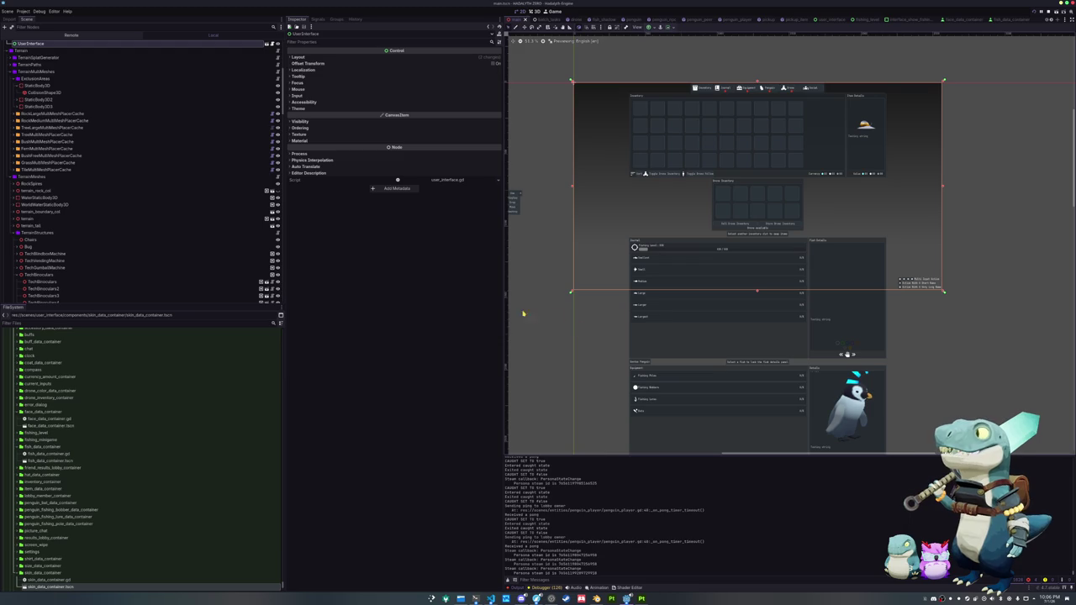
left_click(588, 18)
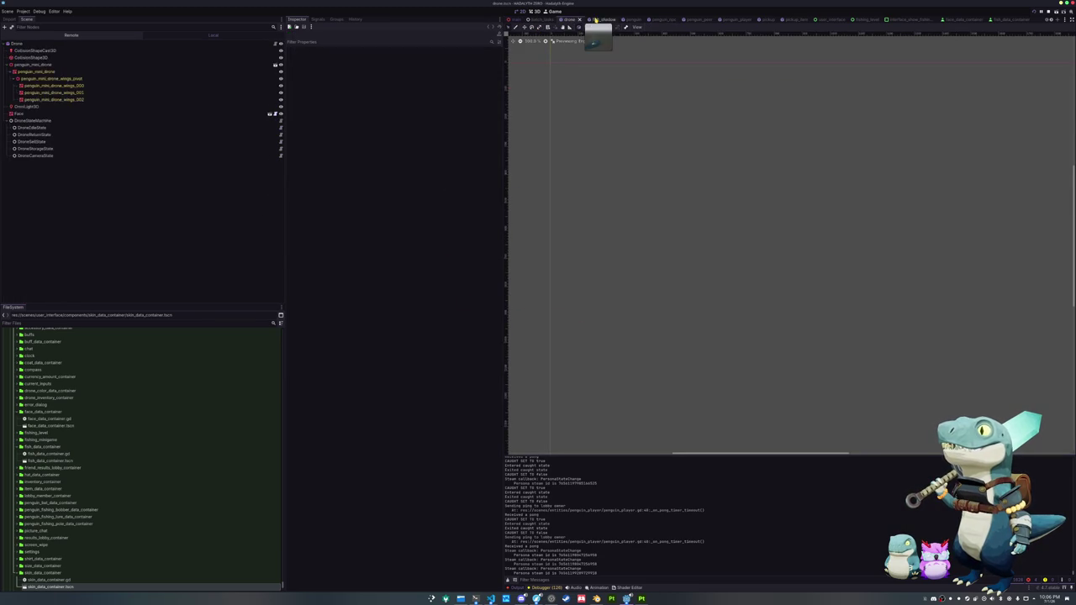
left_click(626, 18)
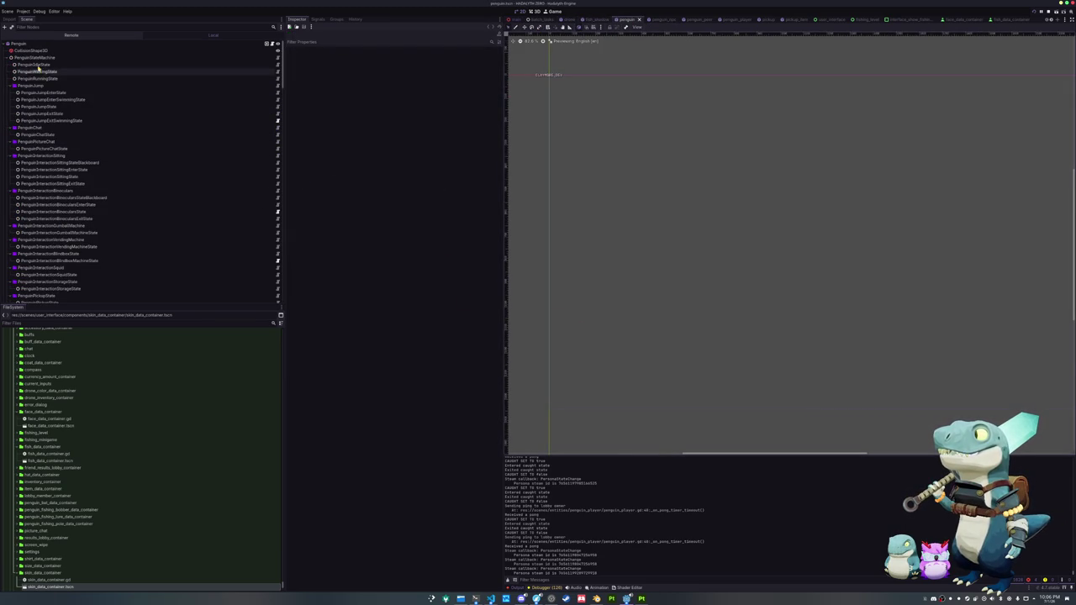
left_click(38, 57)
scroll(36, 263, "down", 2)
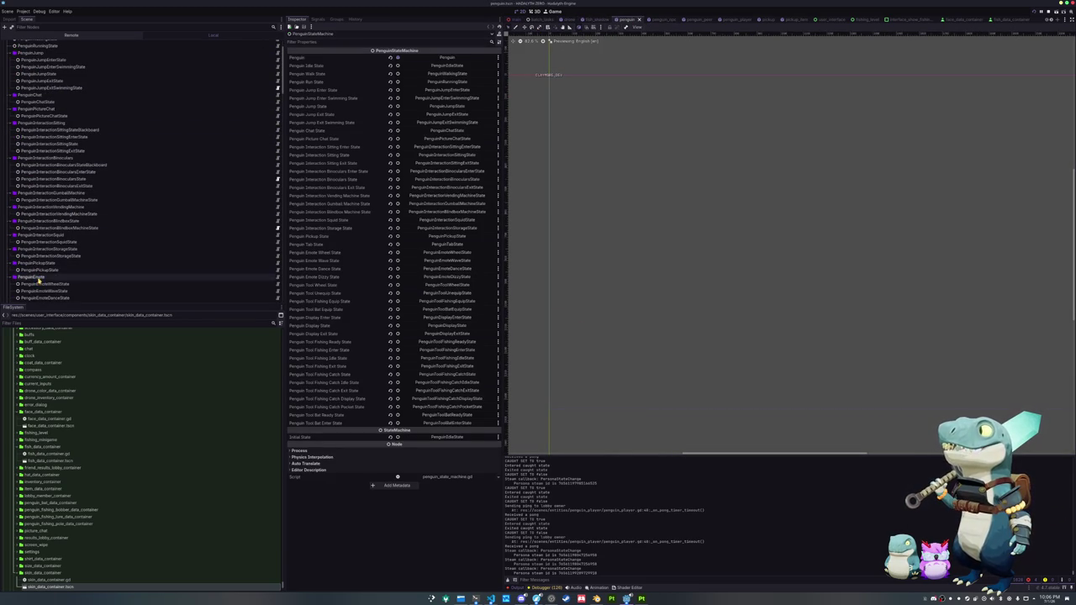
scroll(38, 278, "down", 4)
scroll(38, 277, "down", 4)
scroll(40, 277, "down", 4)
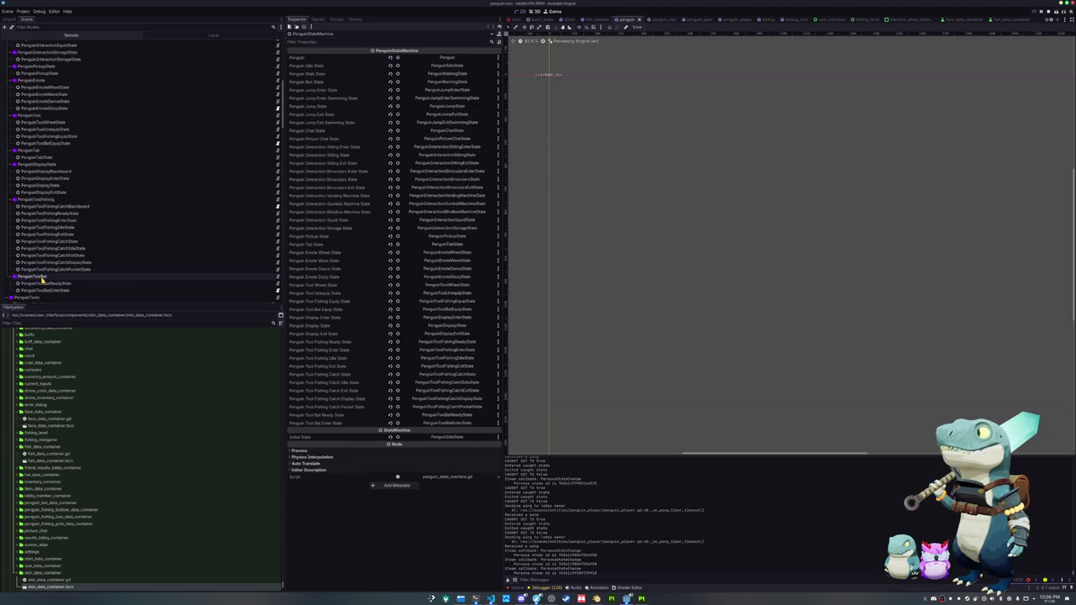
scroll(41, 277, "down", 4)
- Select the nodes from PenguinStateMachine to PenguinTools, then inspect RayCast3D8's raycasts from above and at an angle
left_click(31, 232, "shift")
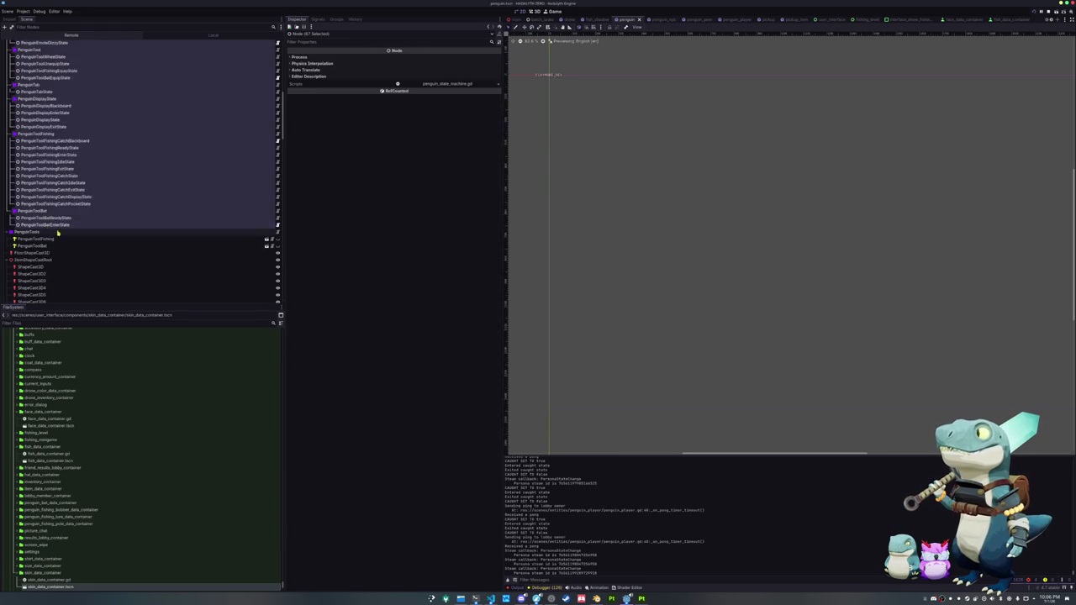
scroll(136, 145, "up", 15)
scroll(56, 243, "down", 5)
scroll(56, 243, "down", 10)
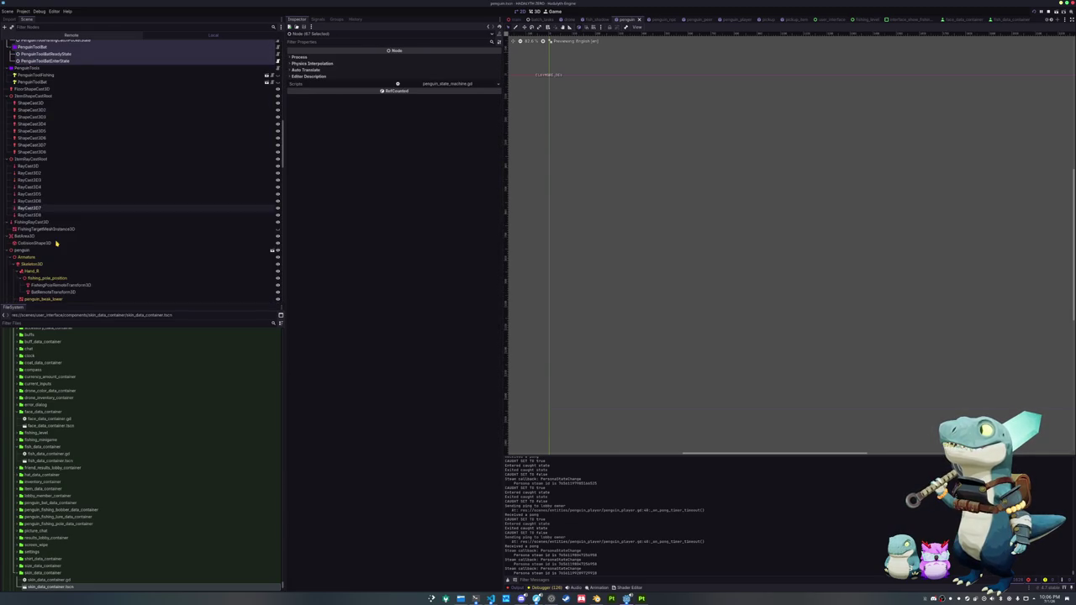
left_click(43, 215)
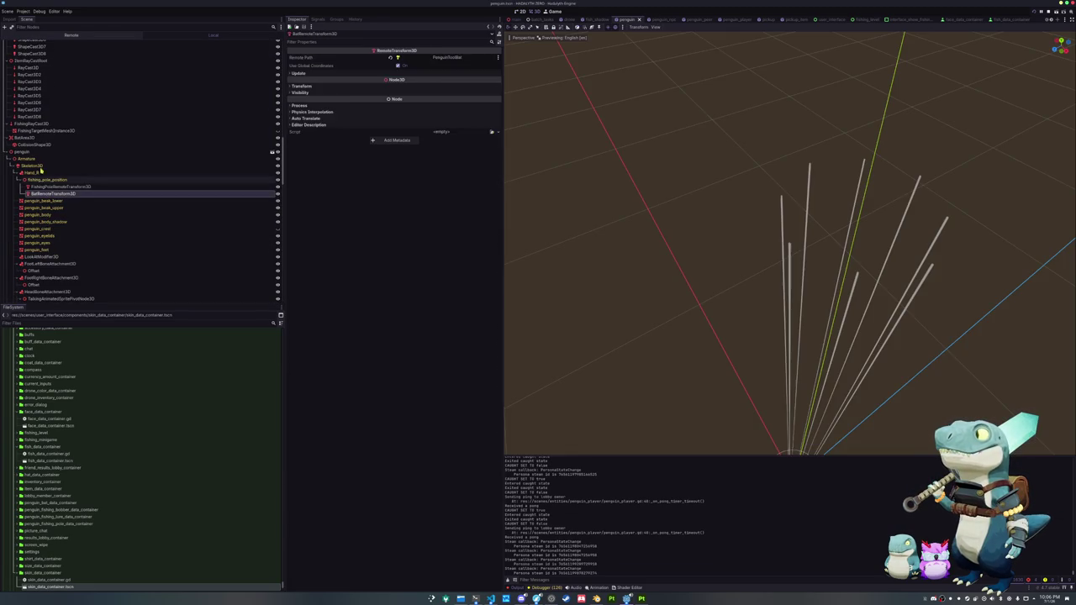
mouse_move(711, 257)
middle_mouse_down()
mouse_move(677, 216)
mouse_move(677, 320)
mouse_move(660, 272)
mouse_move(742, 403)
middle_mouse_up()
scroll(660, 271, "up", 2)
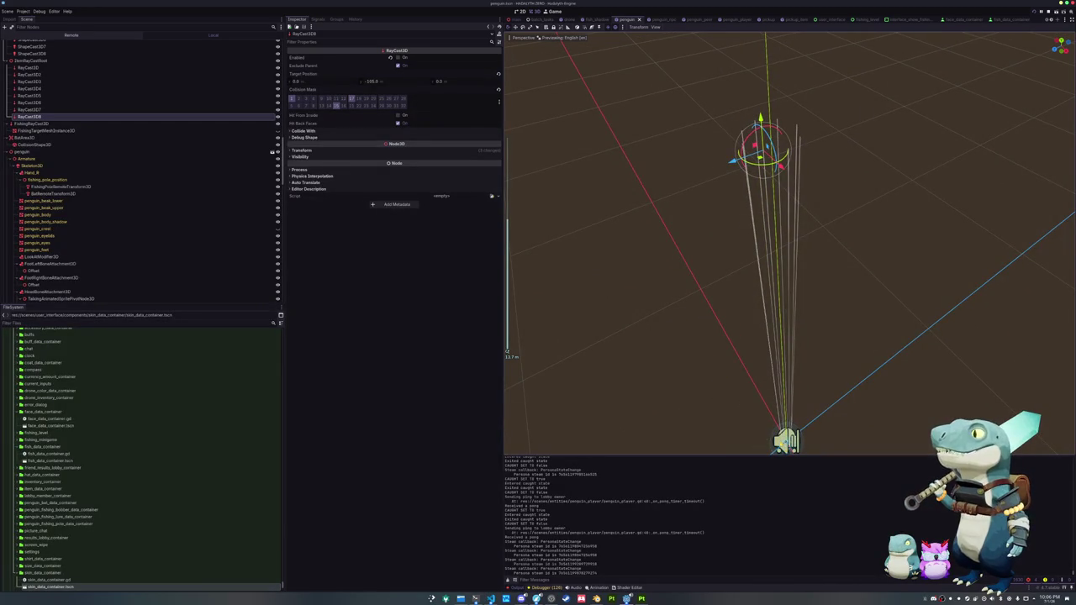
scroll(728, 325, "down", 1)
scroll(729, 325, "up", 2)
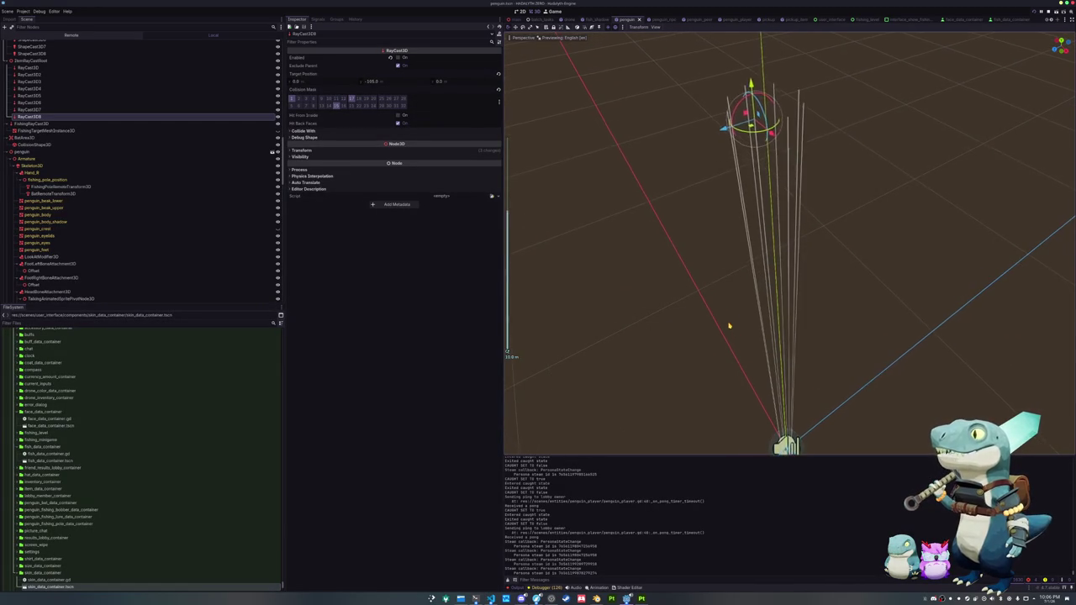
key("KP_7")
scroll(723, 326, "up", 3)
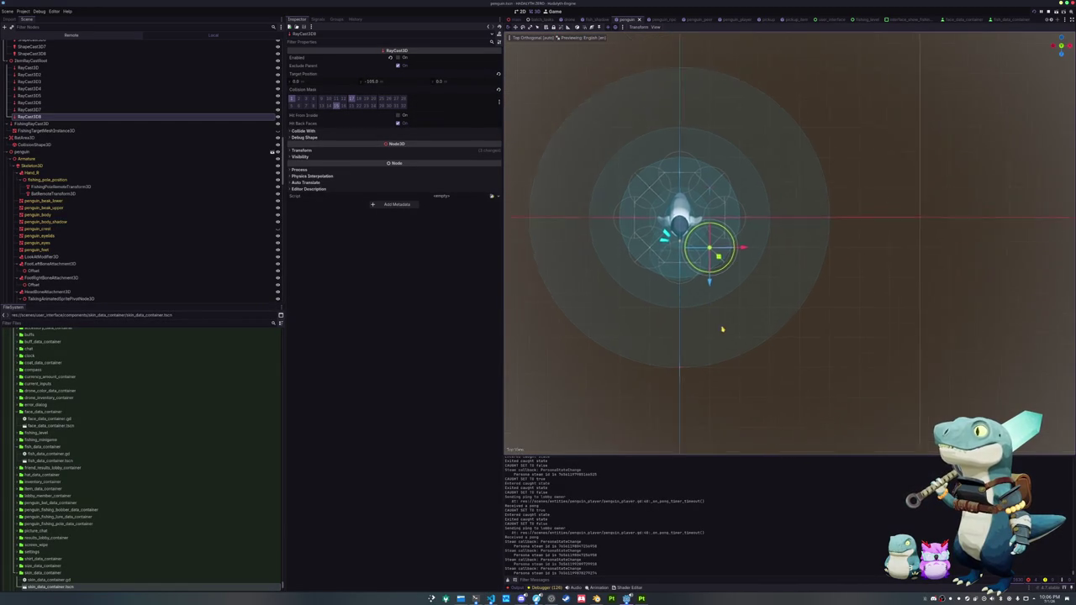
scroll(765, 307, "down", 1)
middle_click_drag(816, 305, 699, 291)
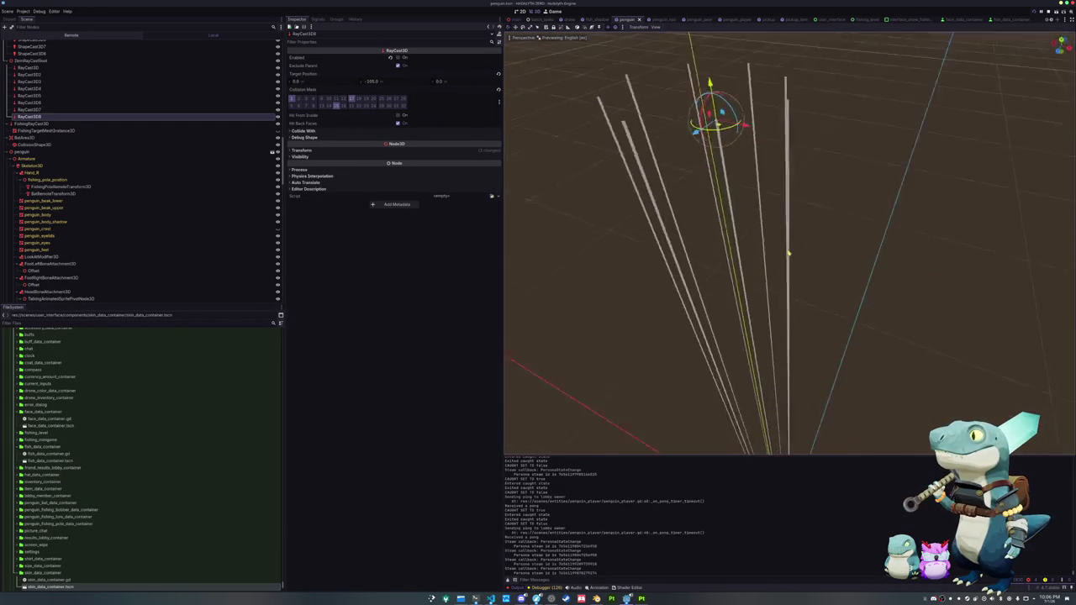
- Check penguin_crest's Geometry settings and penguin_body's Material Override, then save the scene
left_click(94, 228)
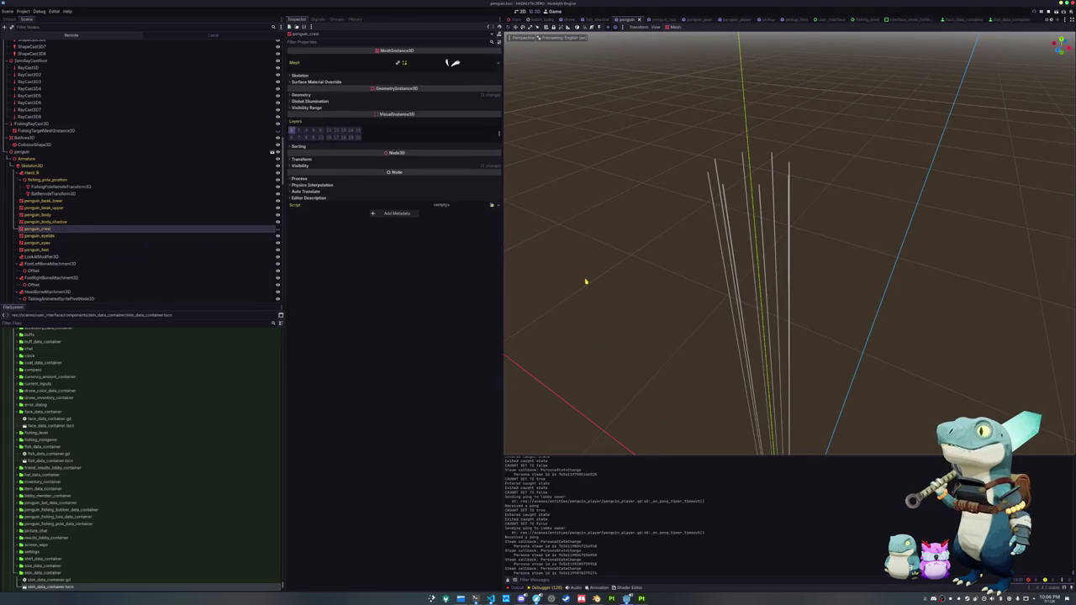
key("f")
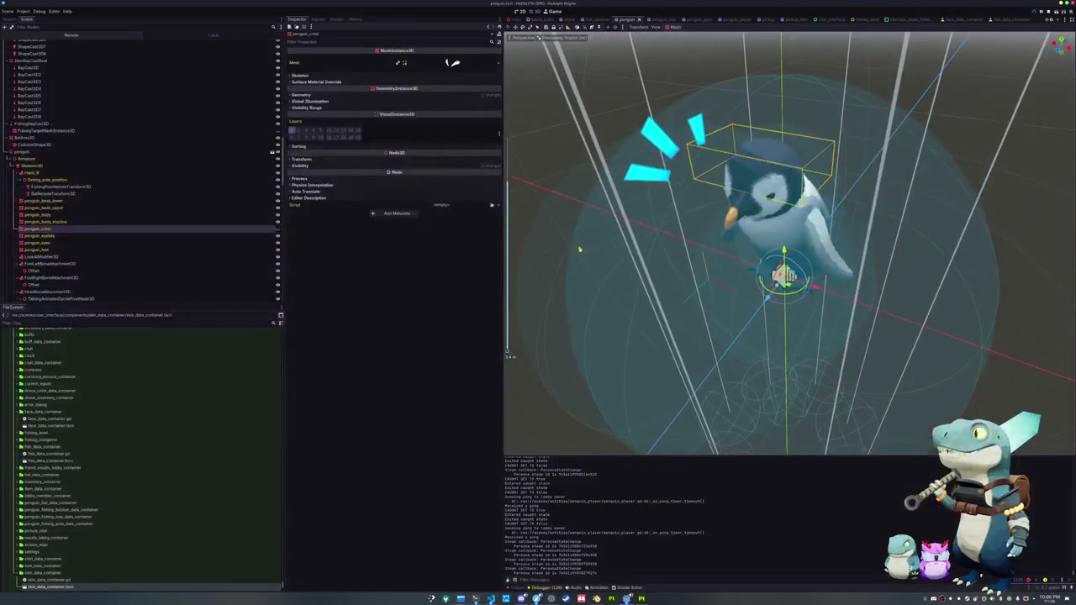
left_click(428, 95)
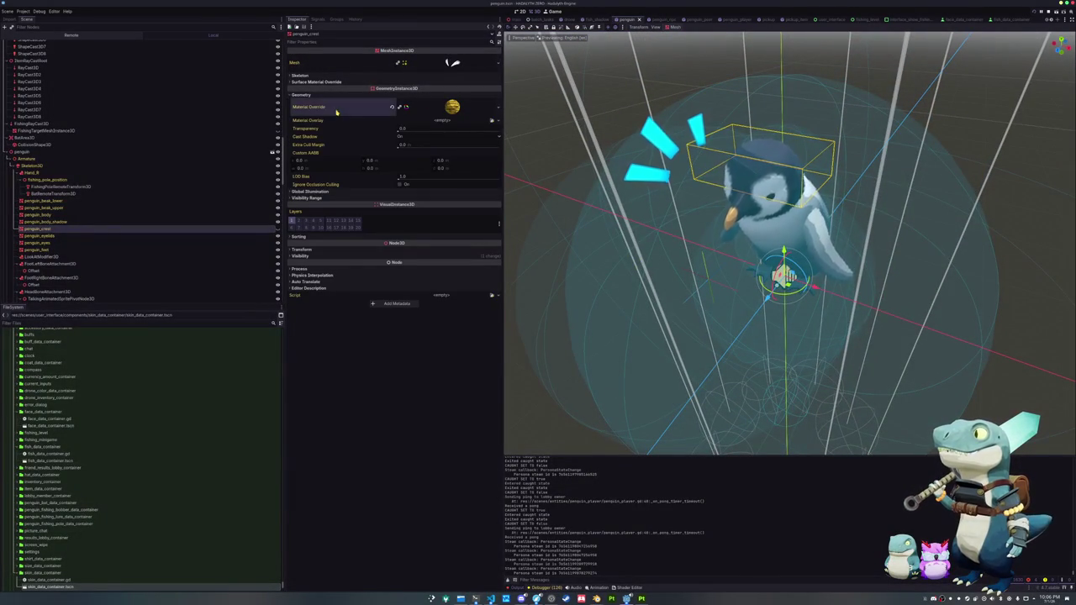
left_click(92, 216)
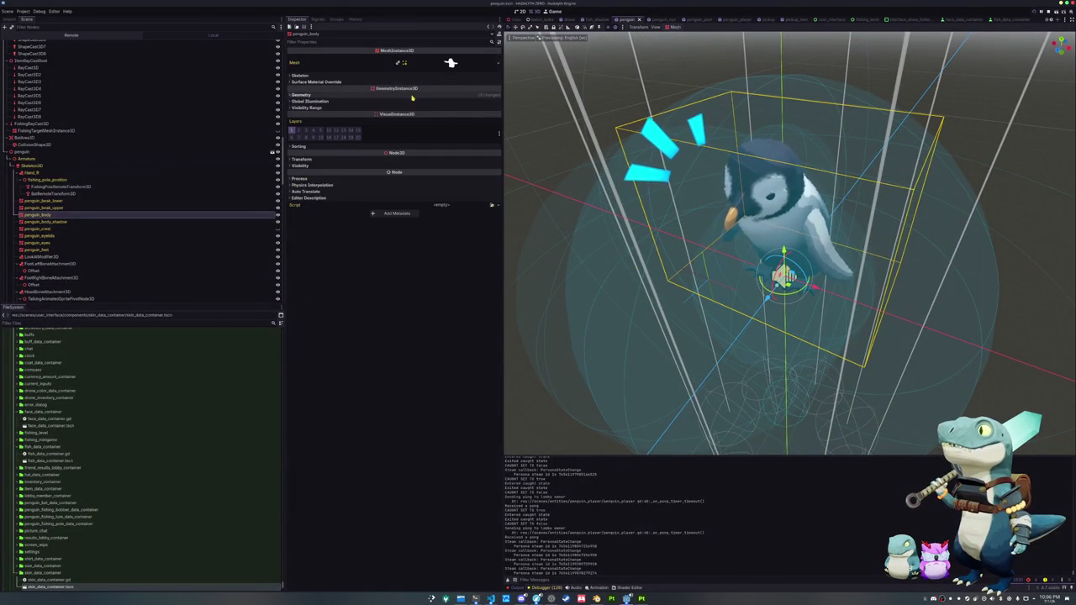
left_click(446, 107)
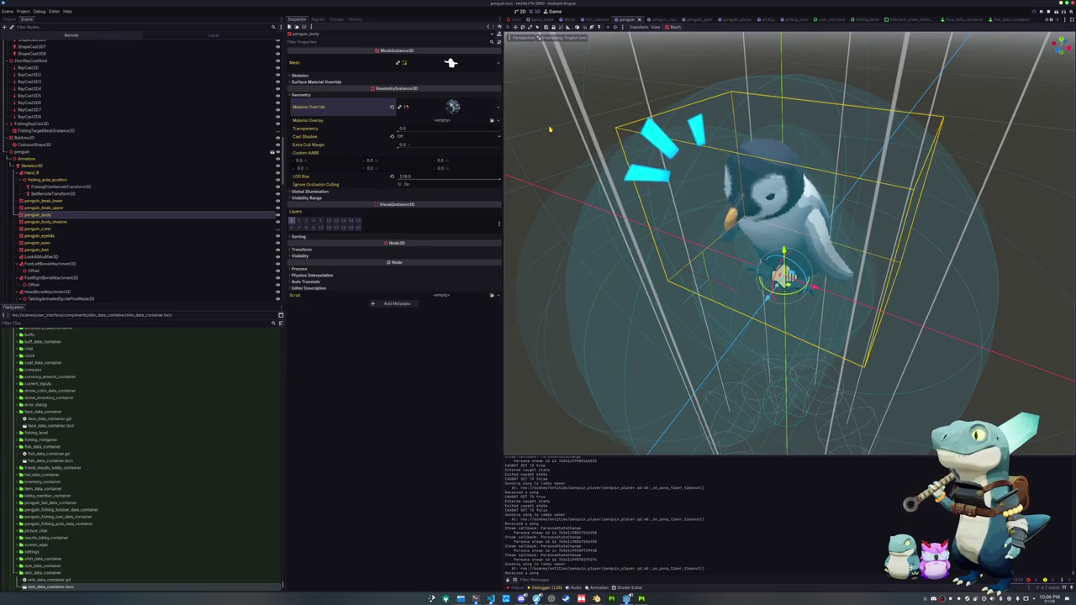
key("ctrl+s")
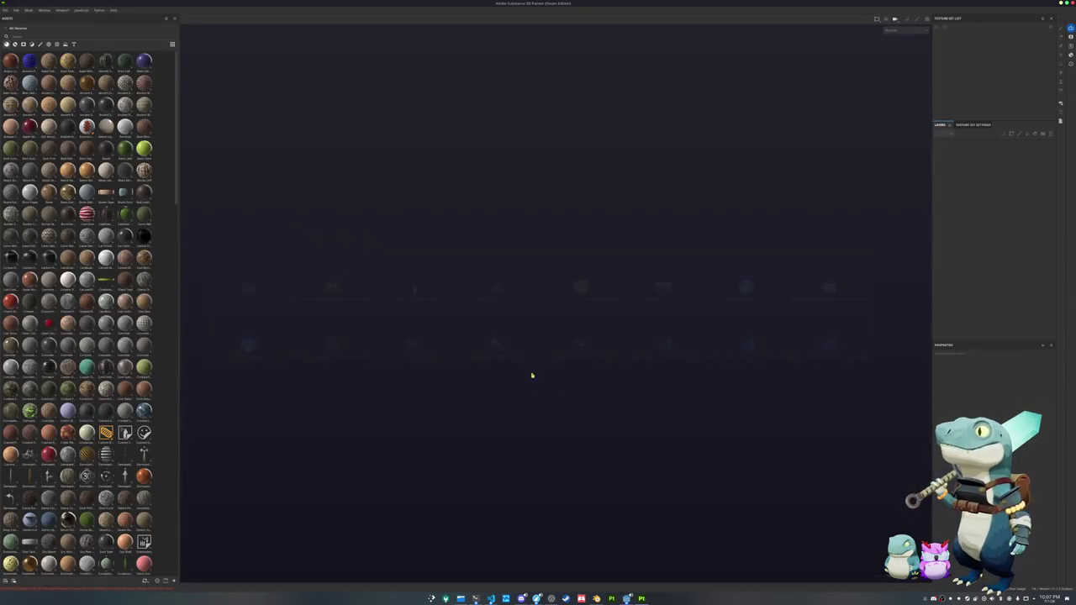
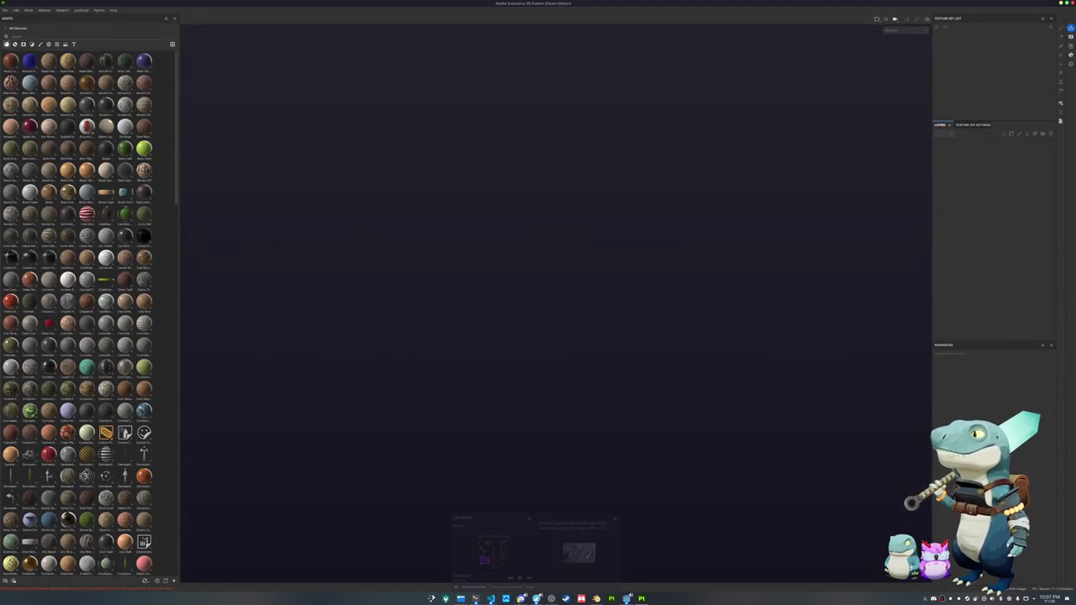
- Switch from Substance 3D Painter to the Blender dolphin reference scene
left_click(491, 599)
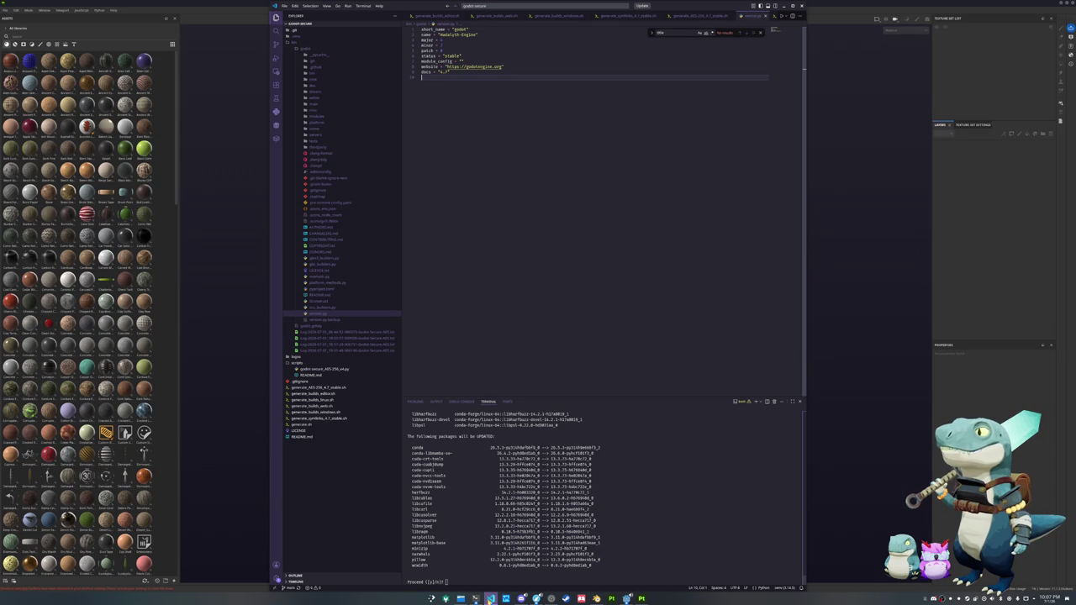
left_click(626, 599)
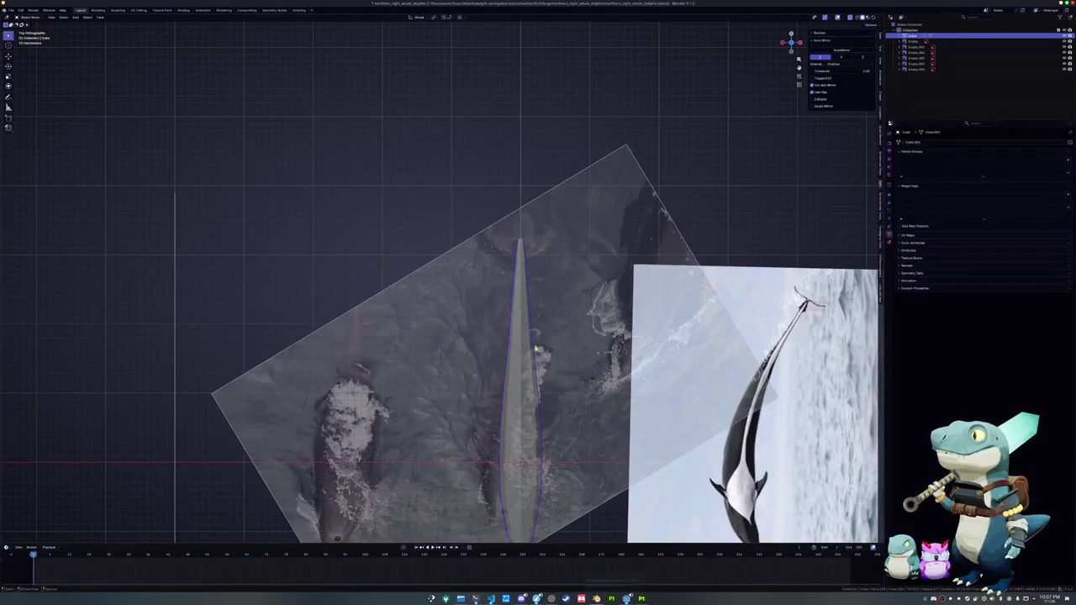
- Enter Edit Mode, add a loop cut near the tail and shift the tip vertices along Y
key("Tab")
scroll(437, 284, "up", 3)
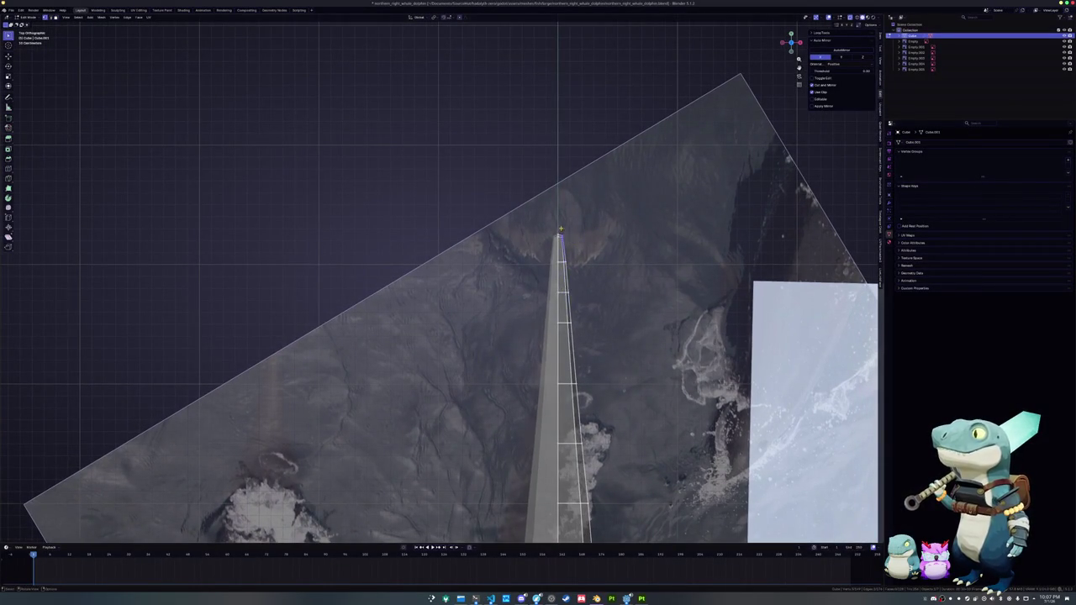
scroll(561, 229, "up", 3)
key("ctrl+r")
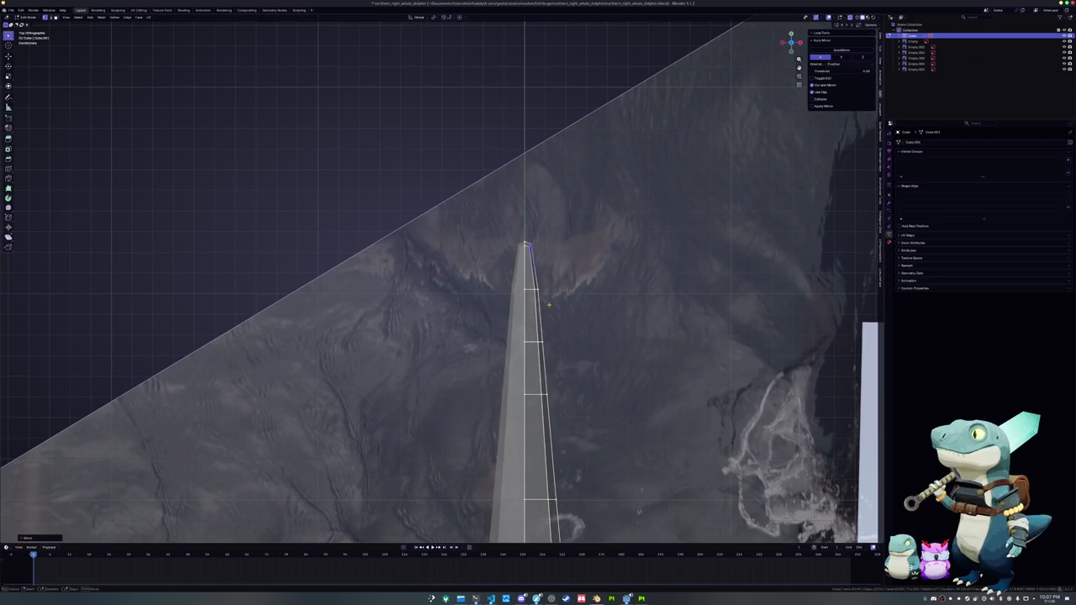
key("g")
key("y")
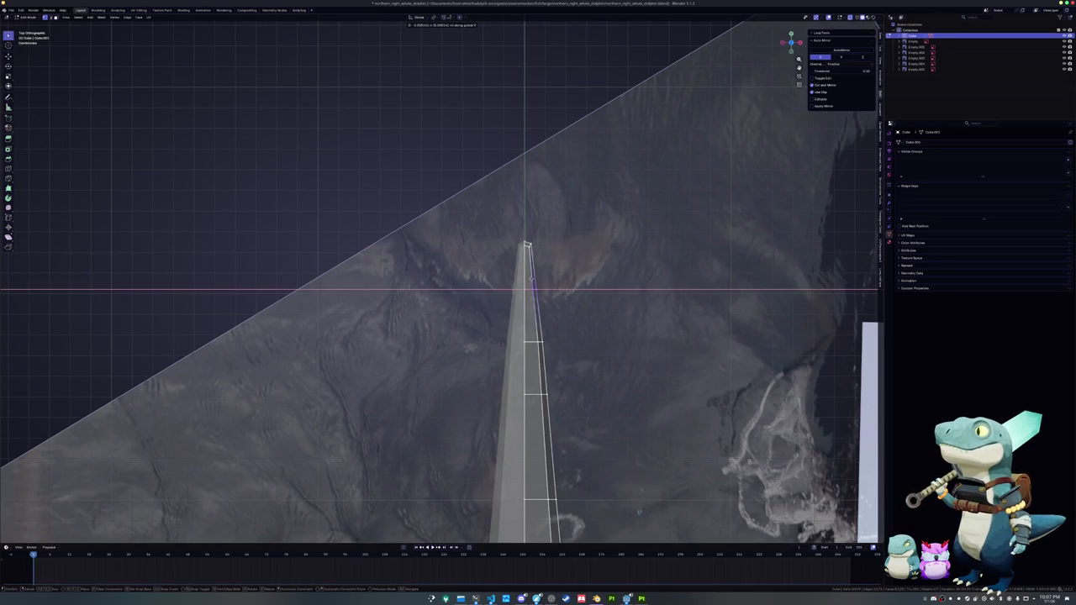
left_click(556, 333)
- Taper the tail by moving the selected vertices sideways along X to match the reference
key("g")
key("x")
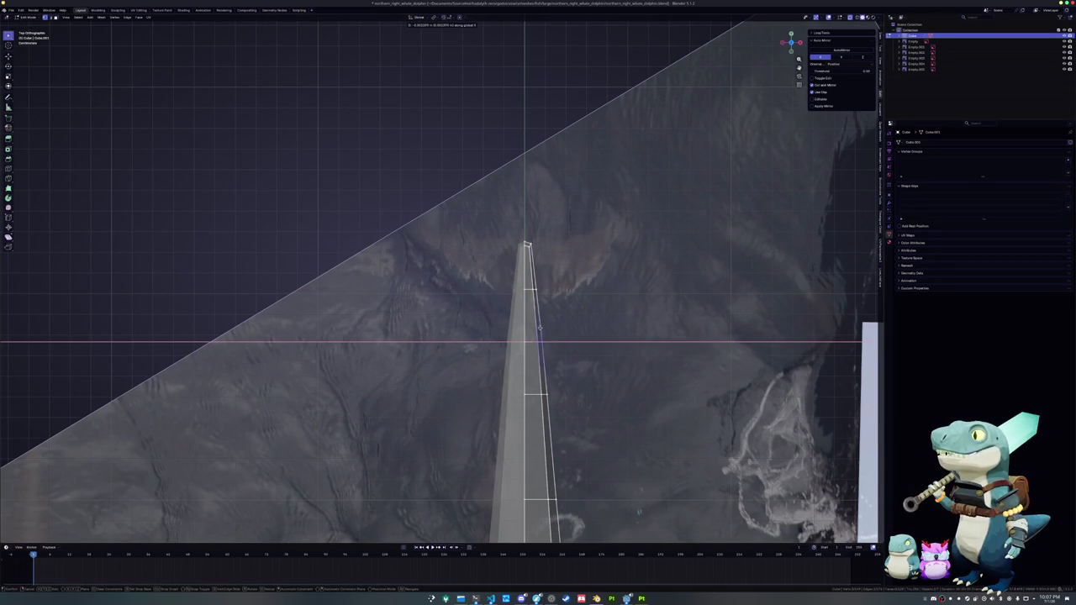
left_click(535, 330)
middle_click_drag(595, 387, 591, 311, "shift")
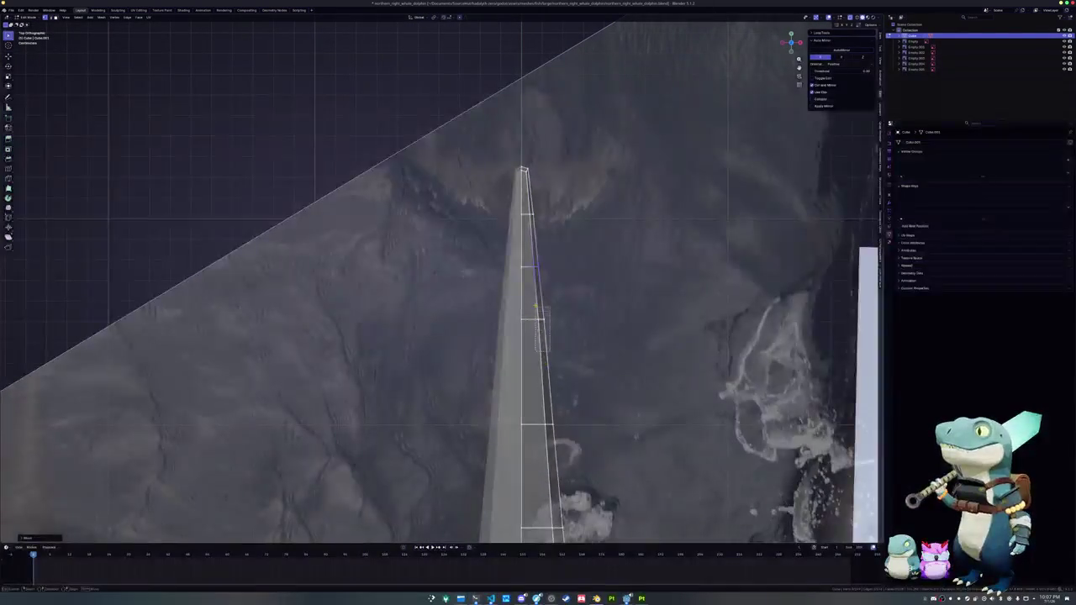
key("g")
key("x")
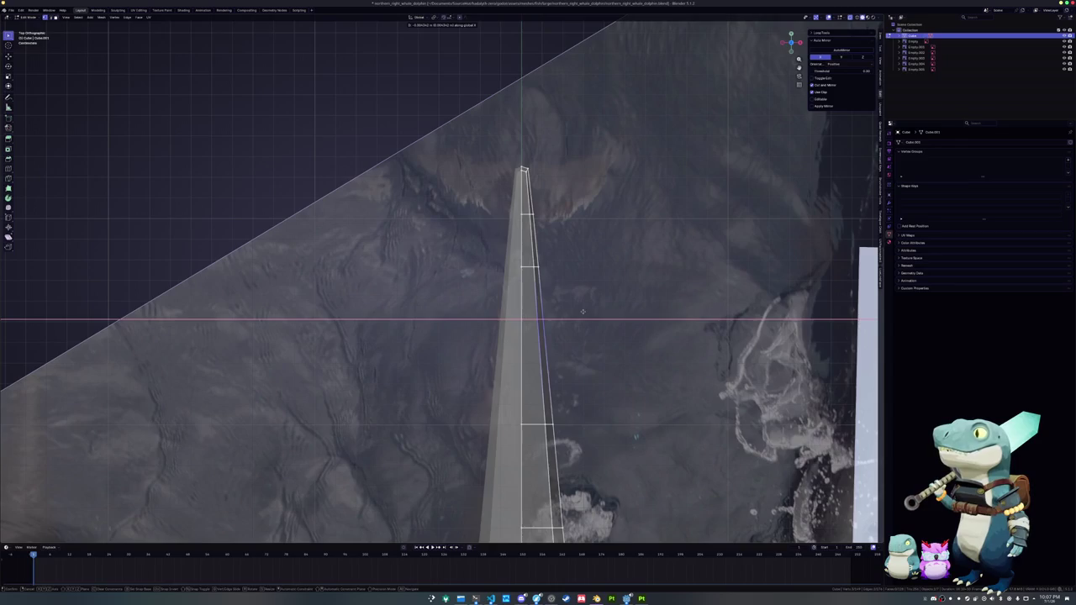
left_click(583, 312)
scroll(546, 303, "down", 2)
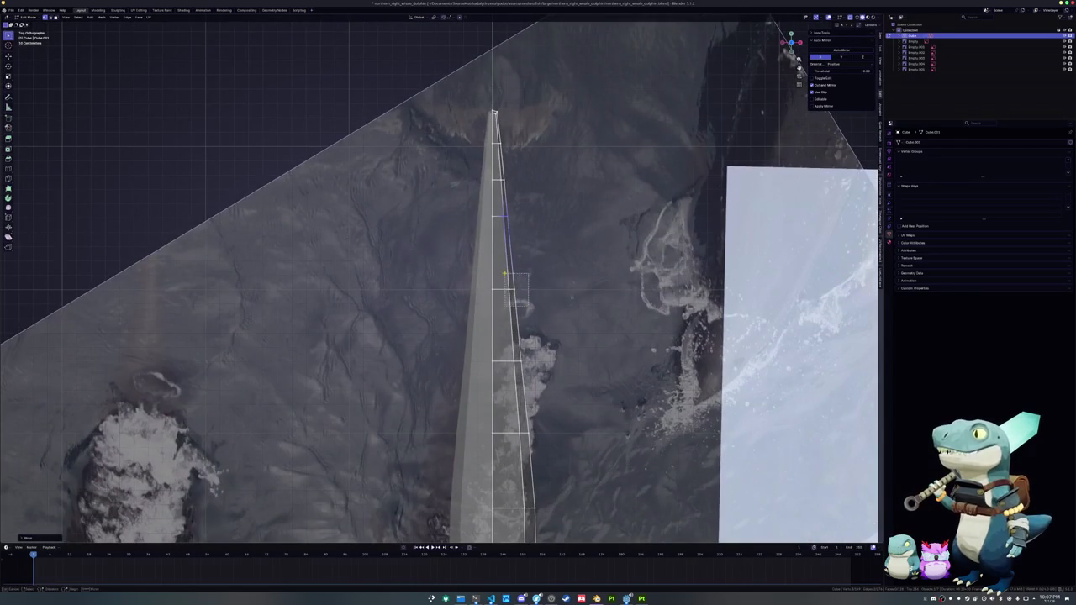
scroll(508, 277, "up", 2)
key("g")
key("x")
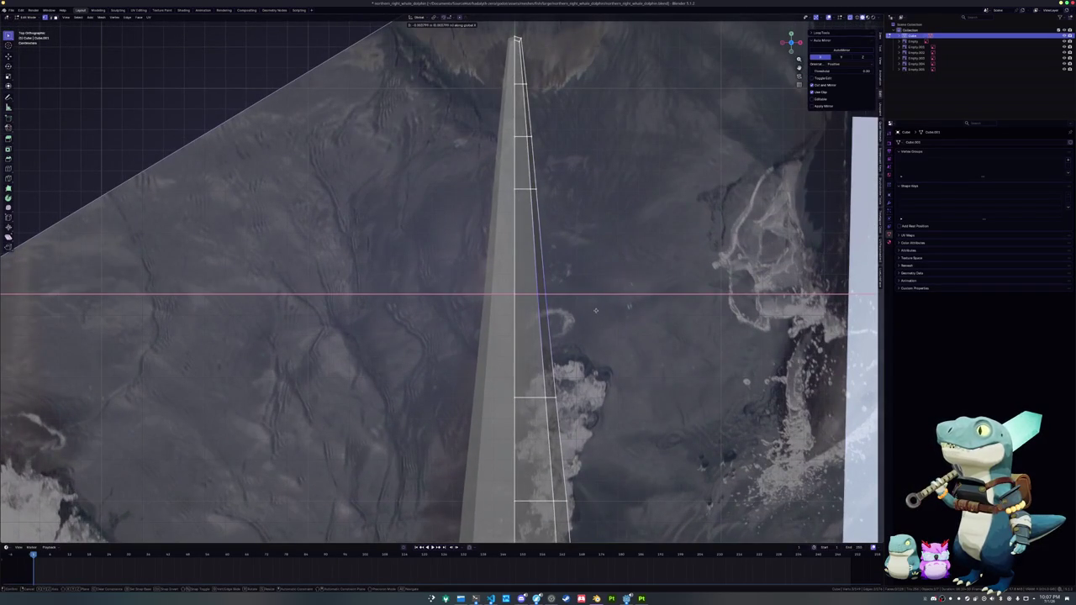
left_click(595, 310)
- Narrow the remaining tail vertices along X and fix the new edge loop in place
scroll(580, 303, "down", 1)
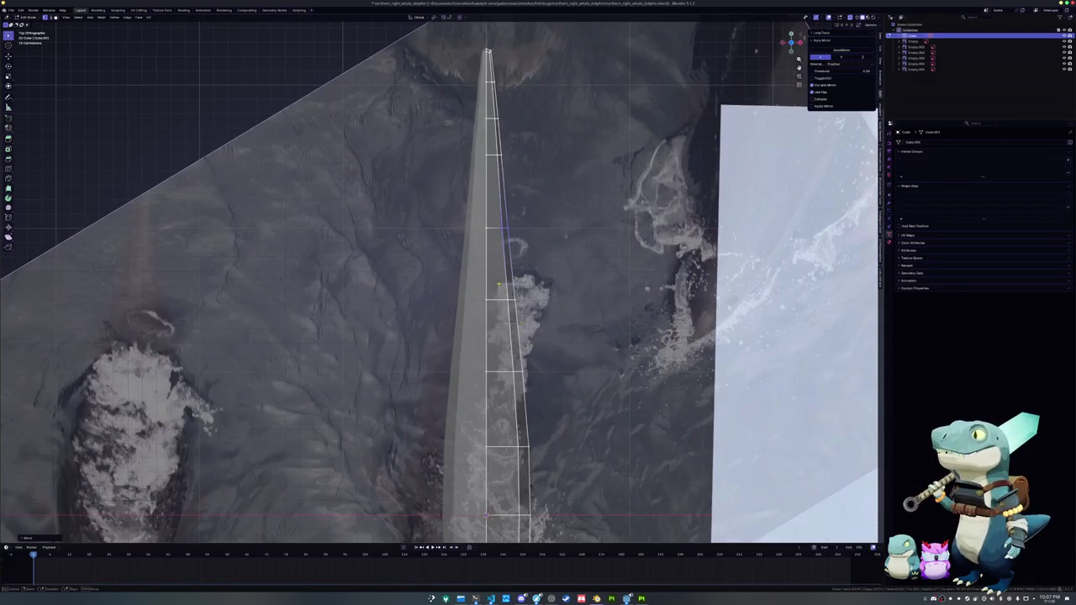
scroll(499, 286, "up", 2)
key("g")
key("x")
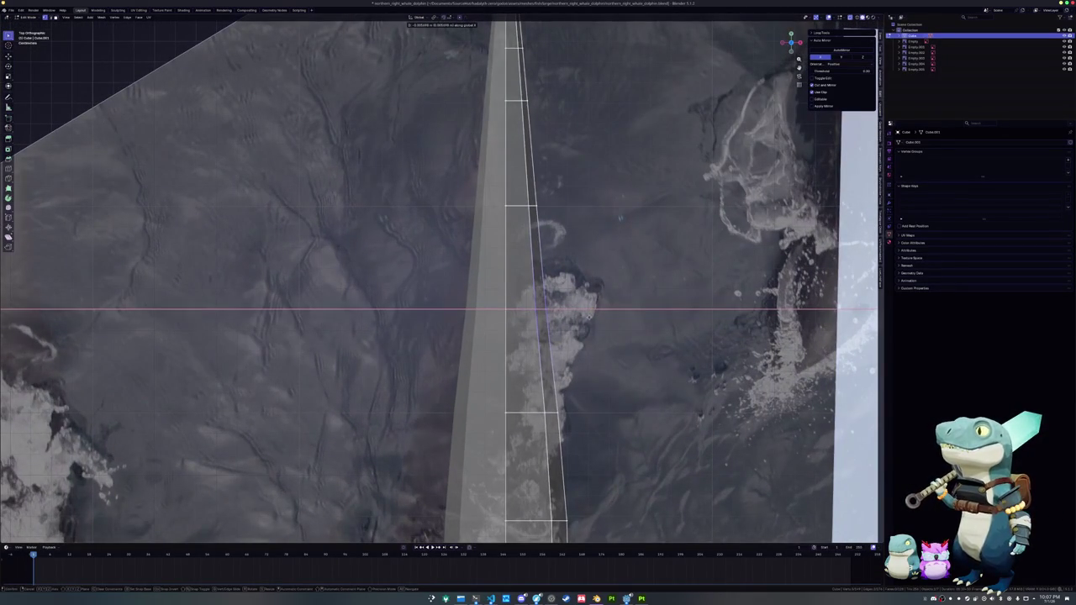
left_click(591, 317)
scroll(563, 417, "down", 3, "ctrl")
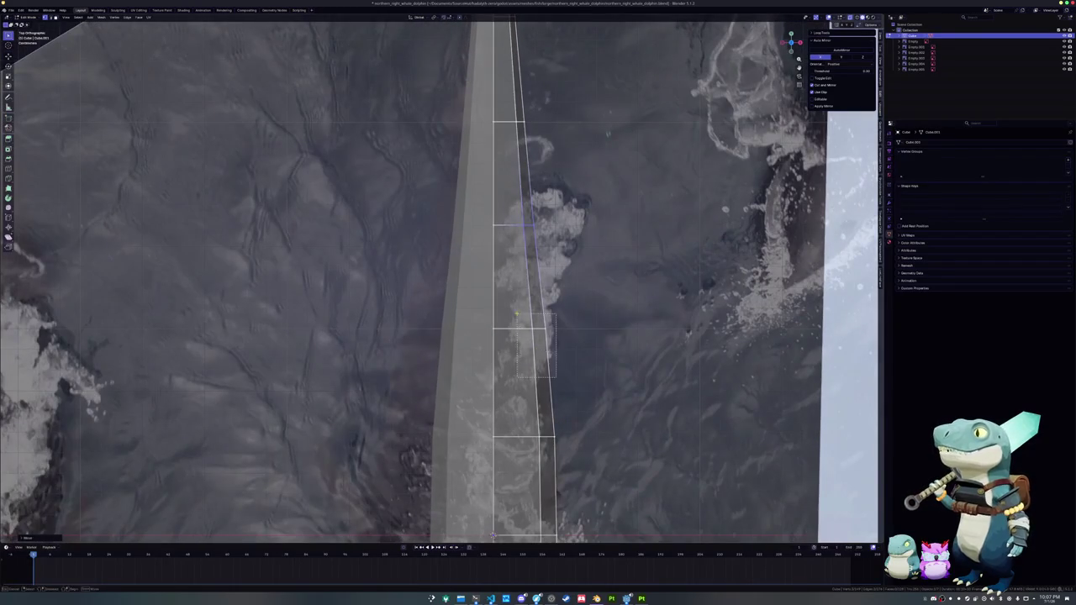
key("g")
key("x")
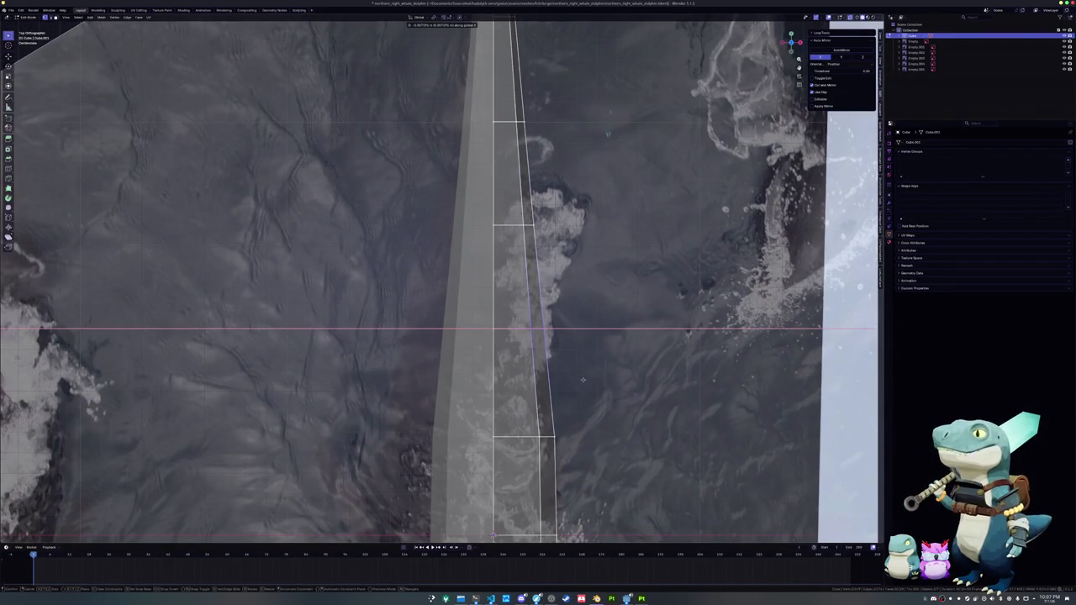
left_click(582, 380)
- Slide the new edge loop along the body in top view and extrude the tail-tip edge
mouse_move(583, 380)
middle_mouse_down()
mouse_move(639, 319)
mouse_move(371, 381)
middle_mouse_up()
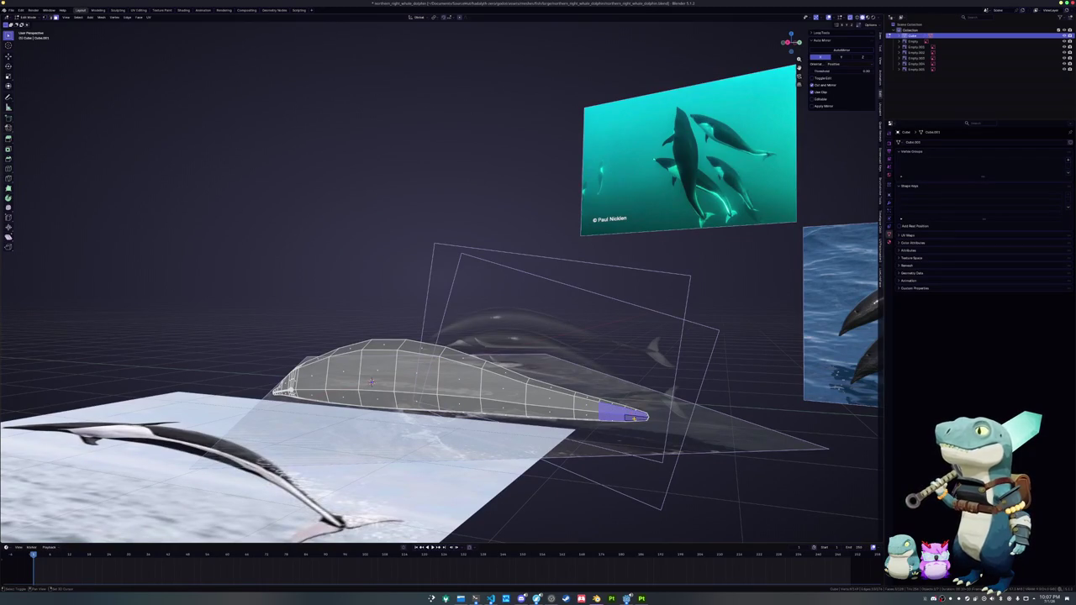
key("KP_7")
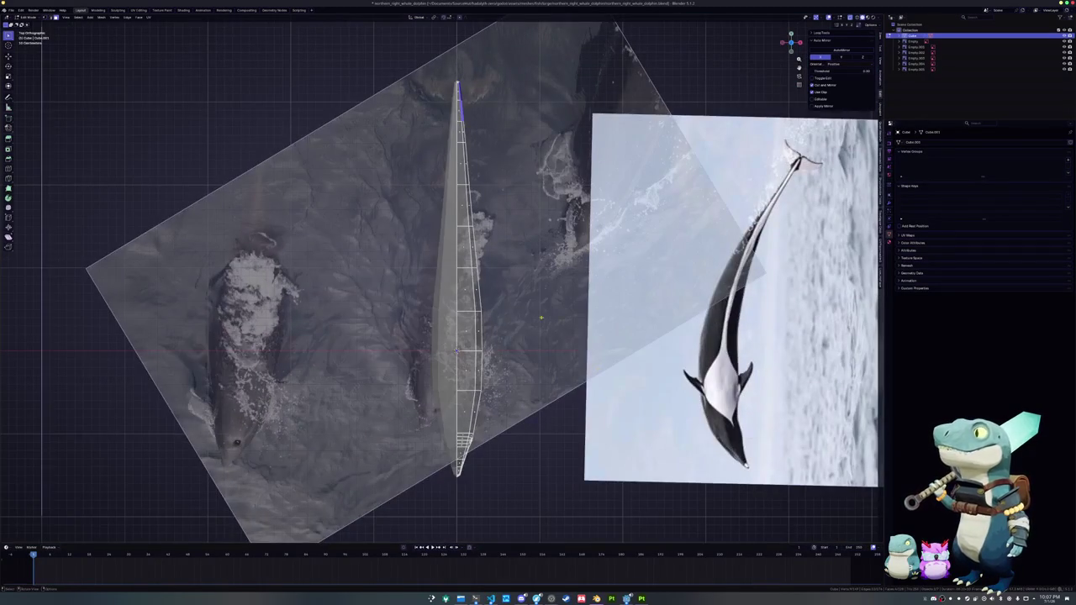
scroll(541, 318, "up", 2)
scroll(564, 344, "up", 3)
scroll(591, 378, "up", 1)
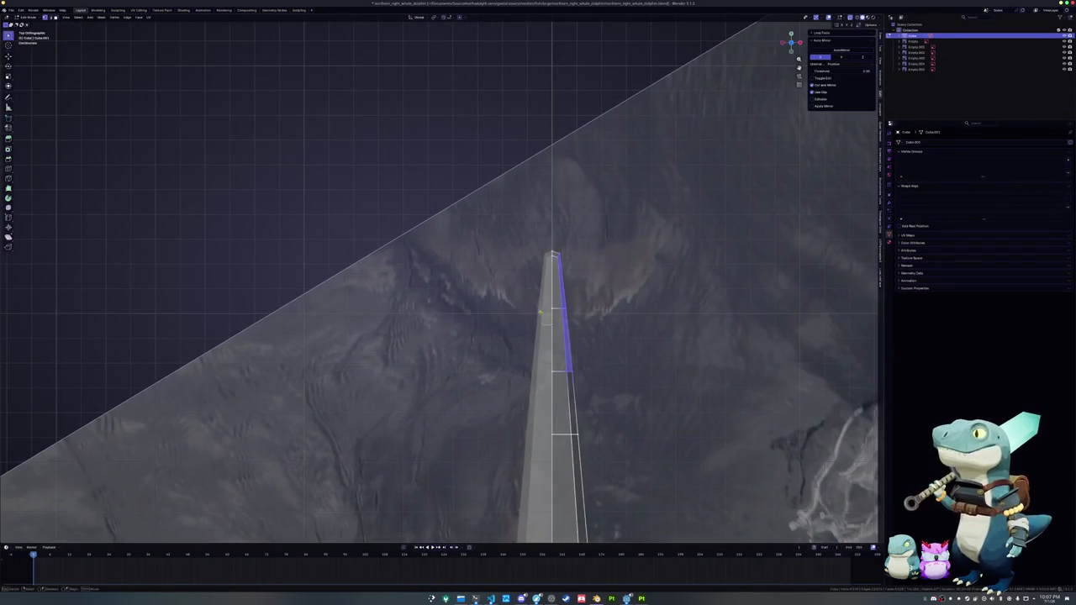
key("g")
key("g")
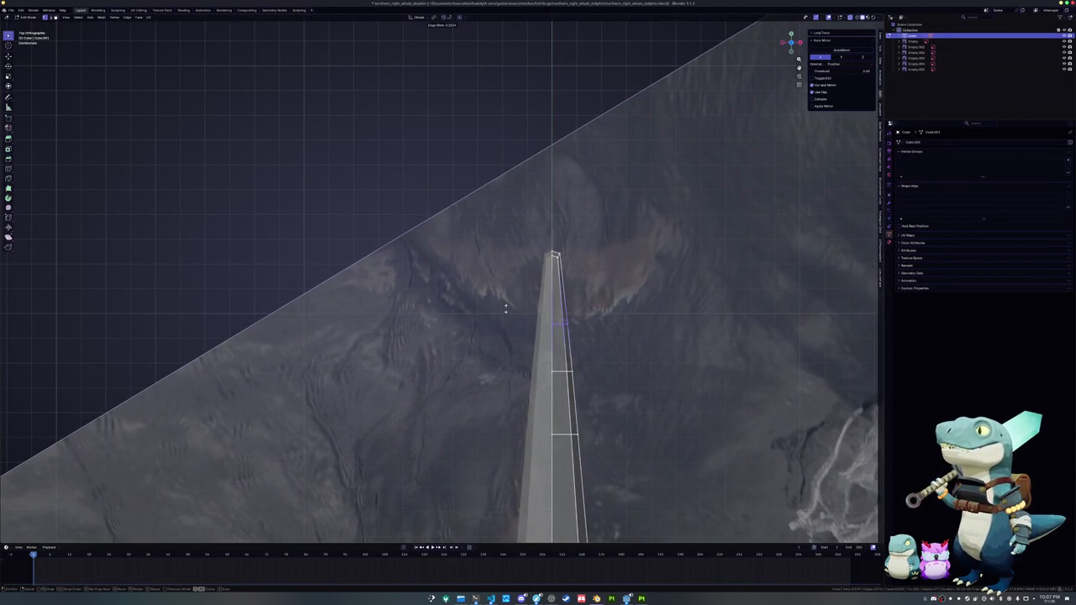
left_click(537, 306)
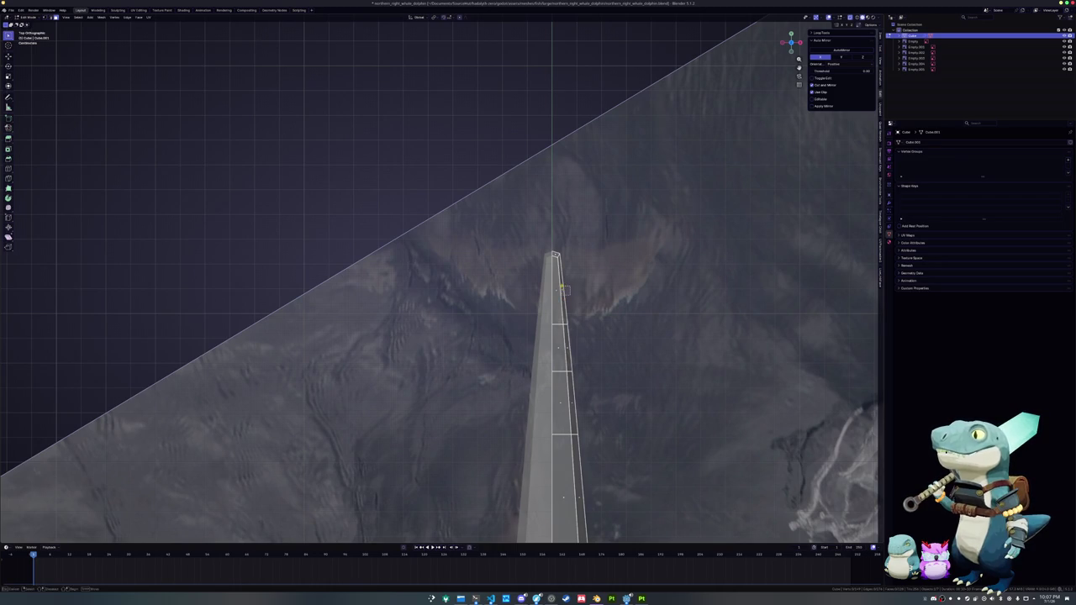
middle_click_drag(610, 301, 546, 324, "shift")
key("e")
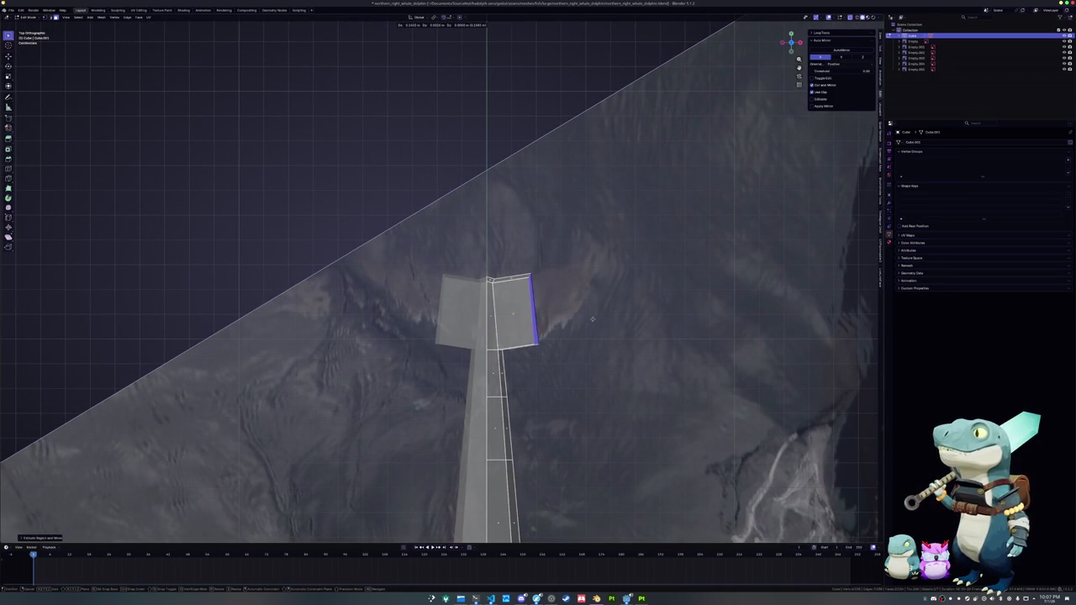
- Extrude two fluke faces from the tail tip and pull the outer edge up and outward
left_click(596, 317)
key("e")
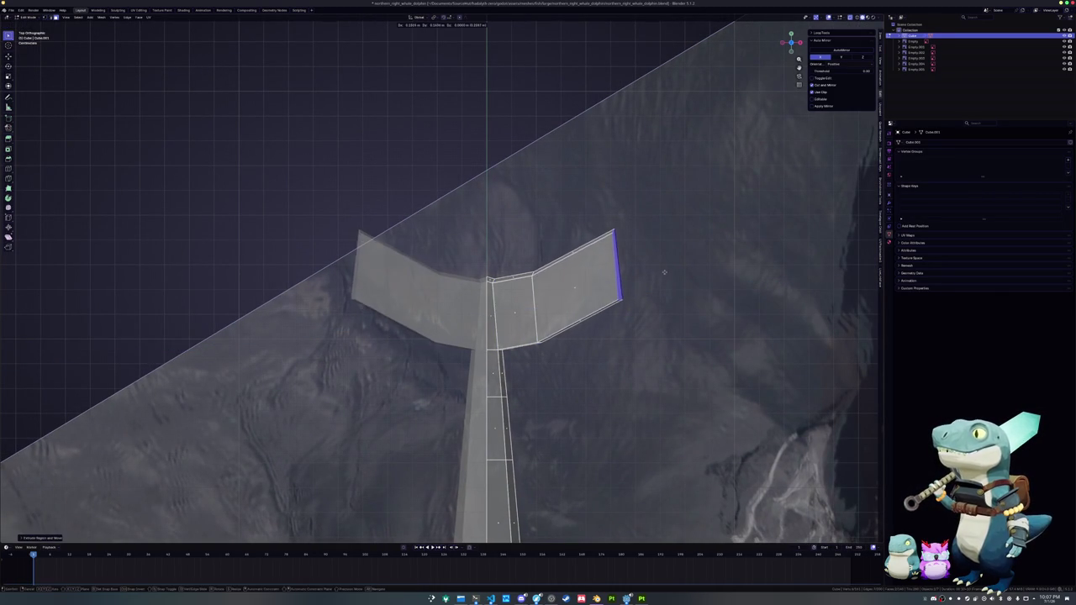
key("g")
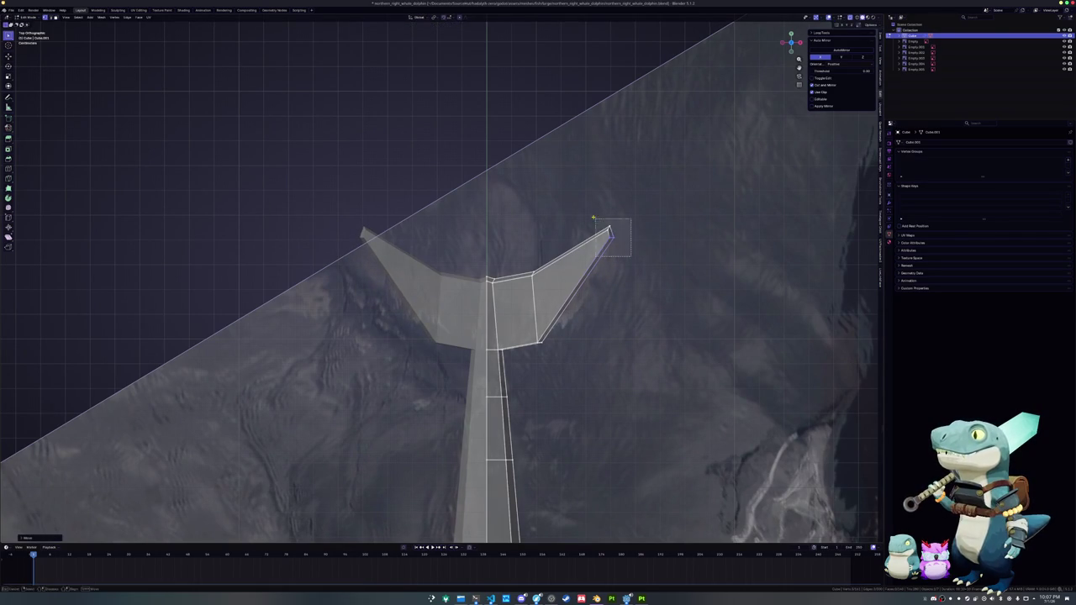
left_click(592, 218)
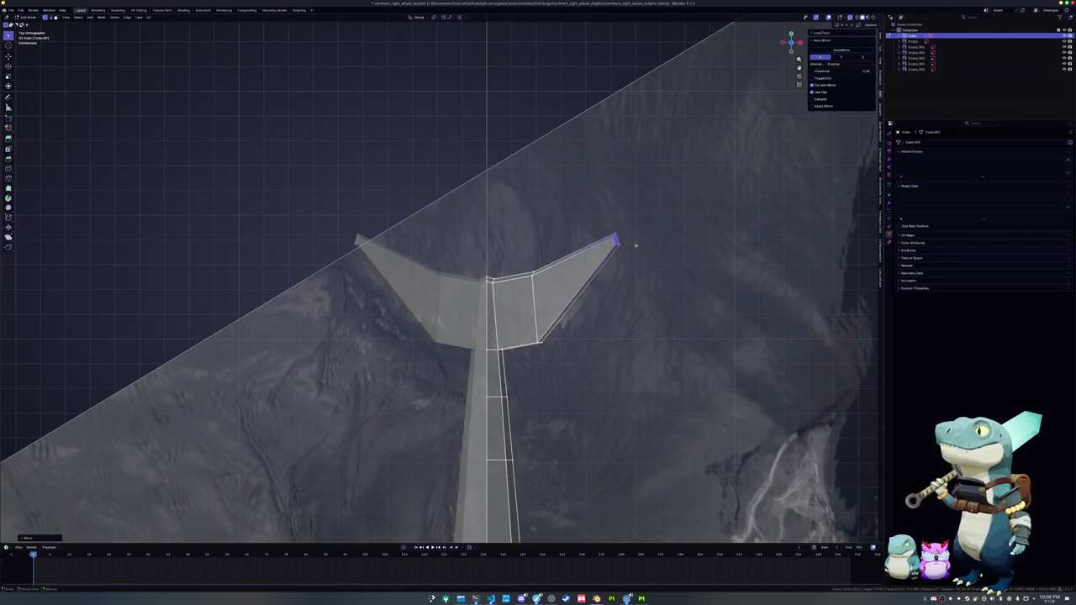
scroll(592, 218, "up", 2)
- Add and bevel an edge loop across the fluke, then move a trailing edge along Y
left_click(496, 310)
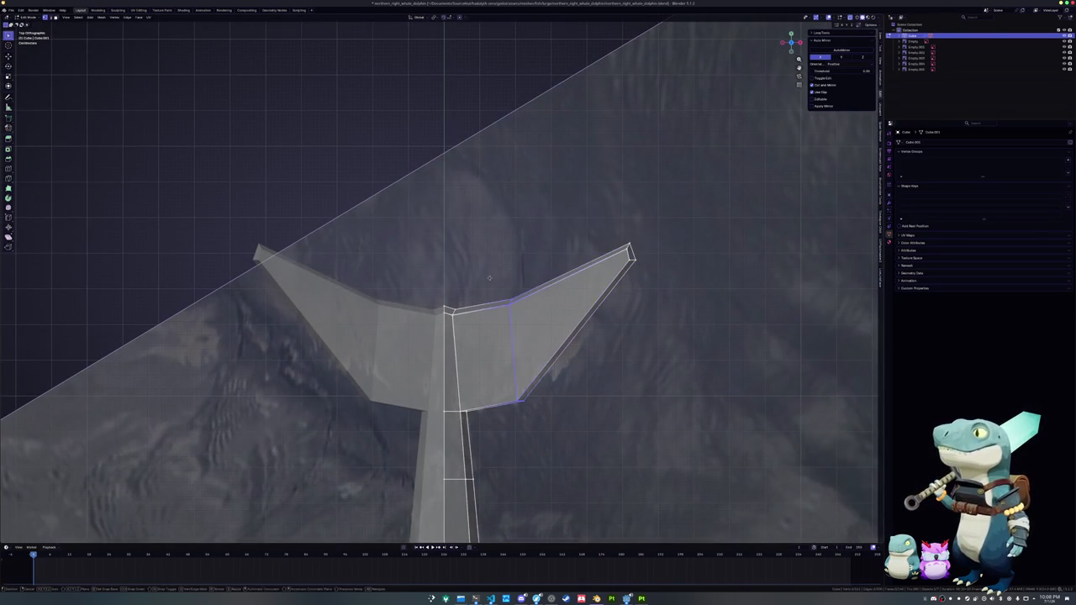
left_click(509, 270)
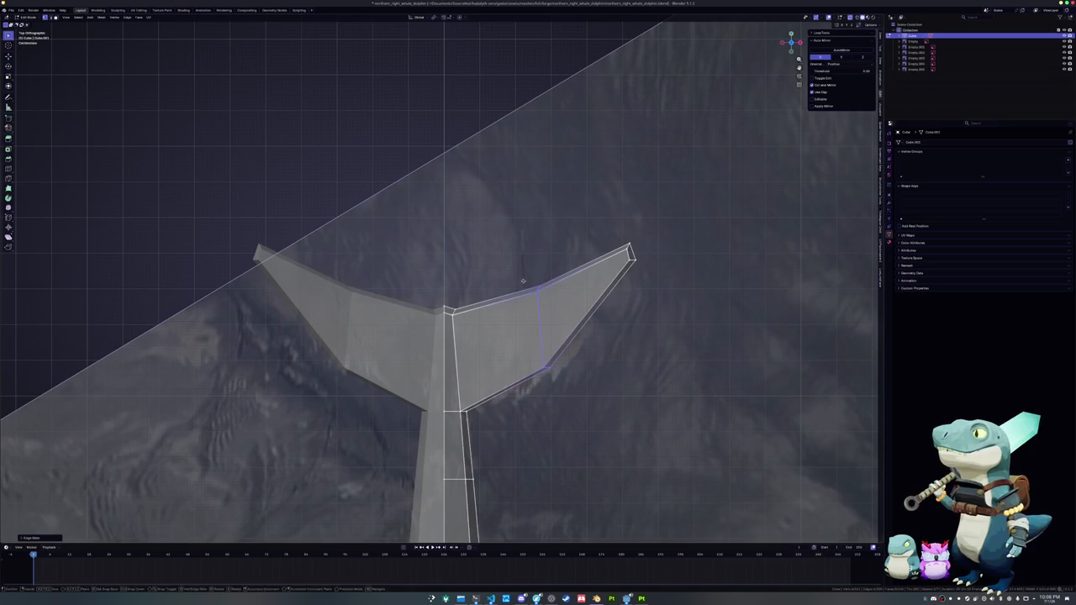
key("ctrl+b")
left_click(601, 283)
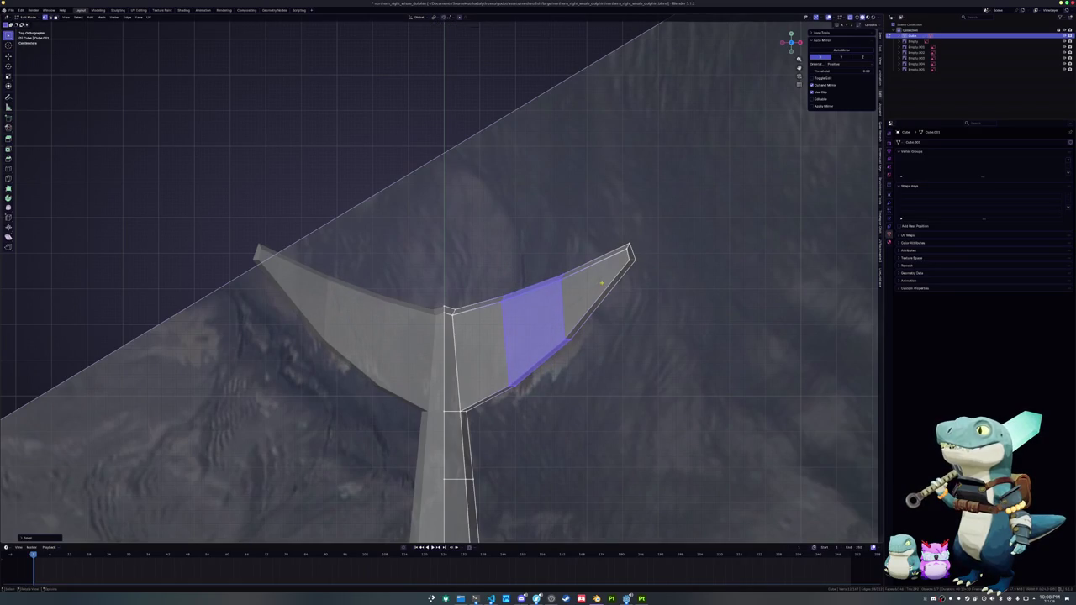
left_click(574, 345)
key("g")
key("y")
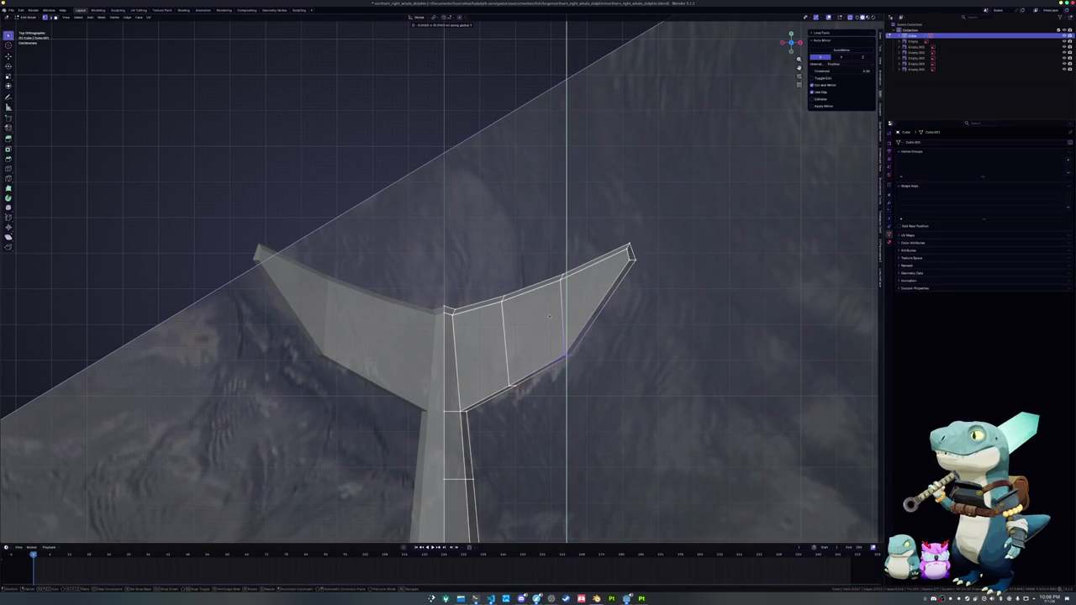
left_click(498, 368)
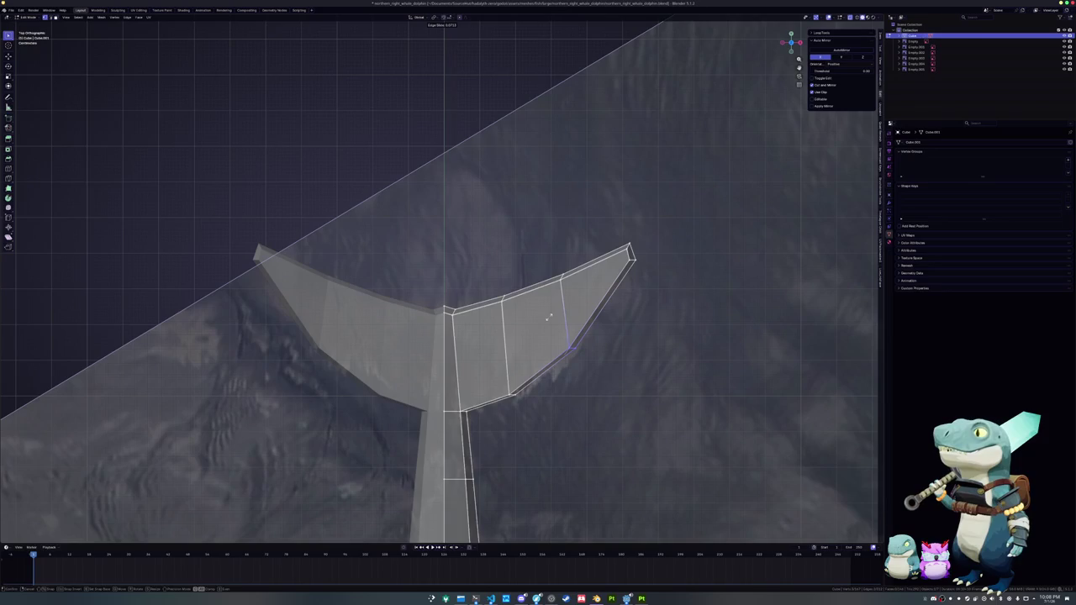
middle_click_drag(549, 317, 478, 395)
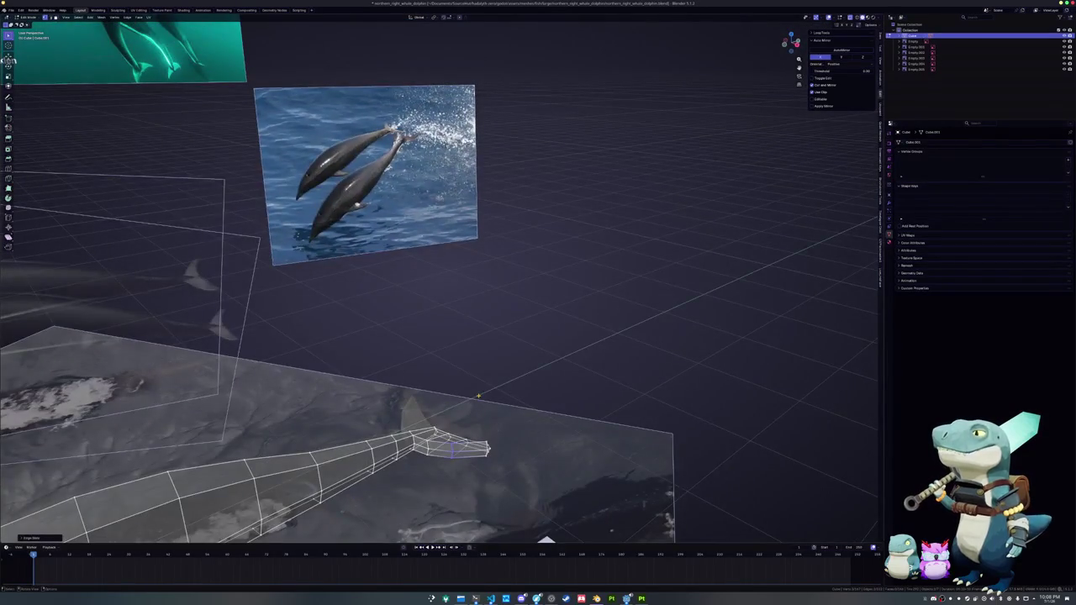
- Frame the selection and slide two edge loops along the flipper
key("KP_Decimal")
scroll(473, 387, "down", 2)
scroll(434, 337, "up", 2)
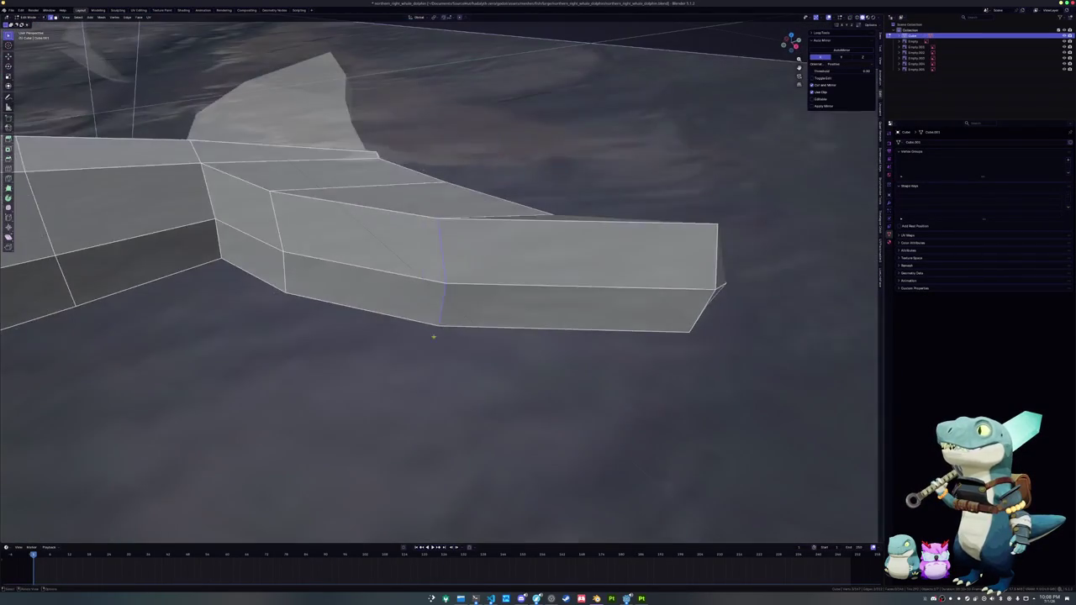
middle_click_drag(323, 265, 455, 334)
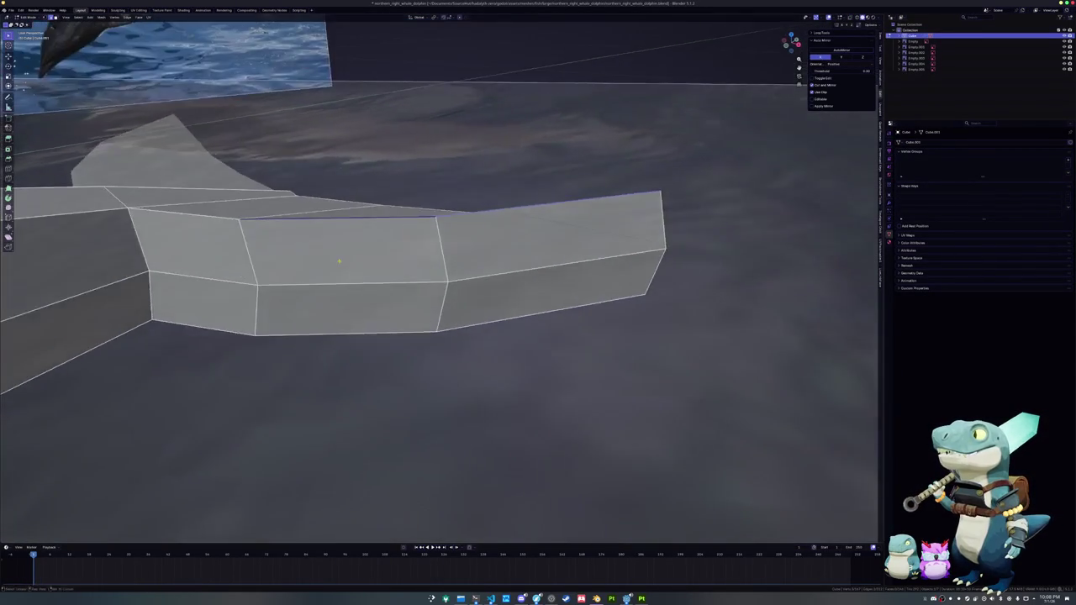
key("g")
key("g")
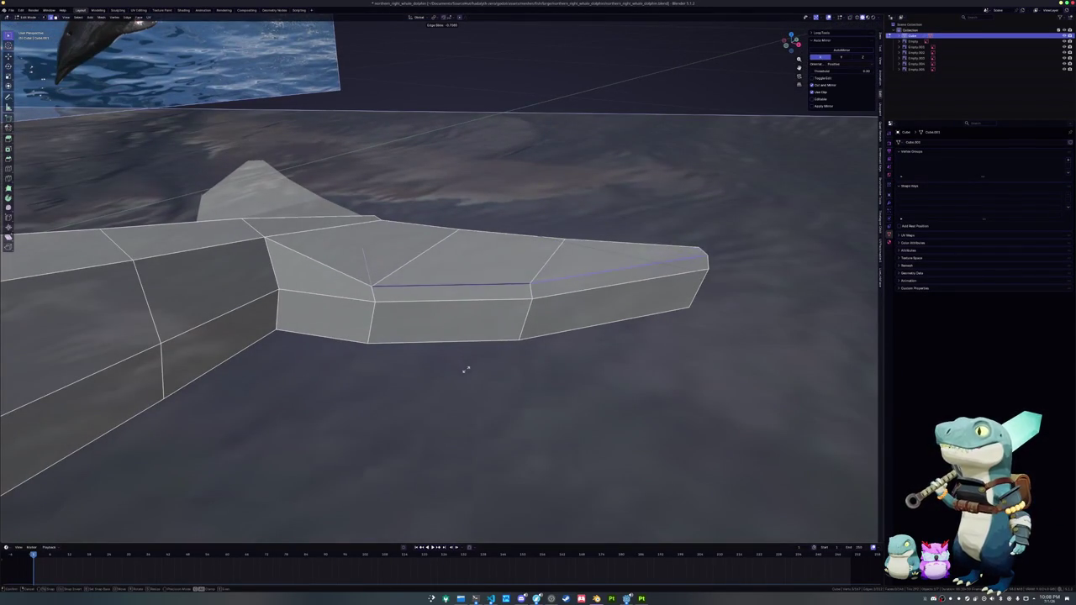
left_click(485, 342)
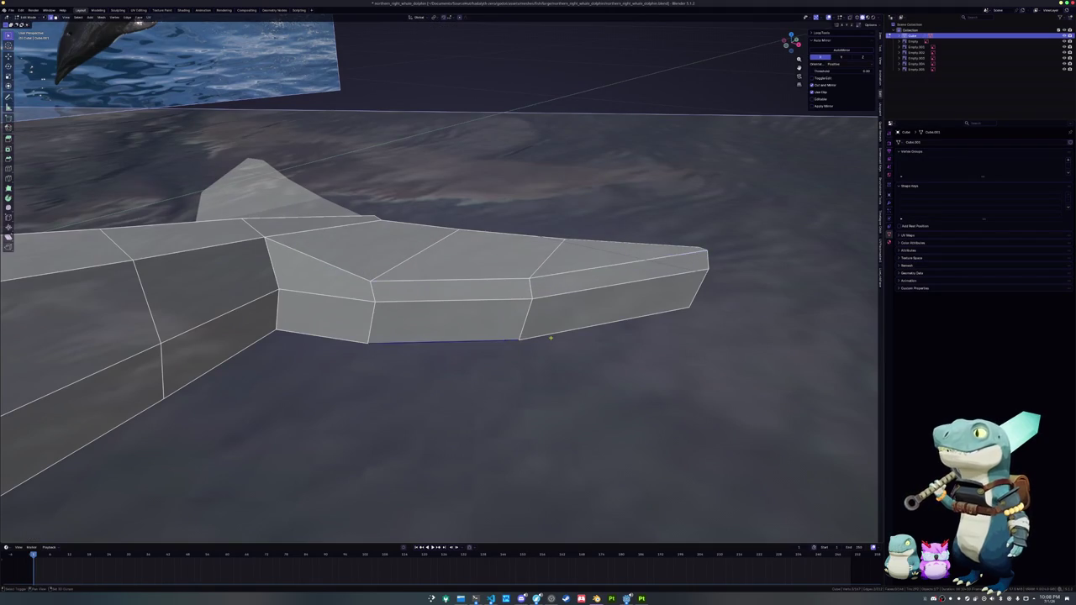
middle_click_drag(551, 338, 515, 277)
key("g")
key("g")
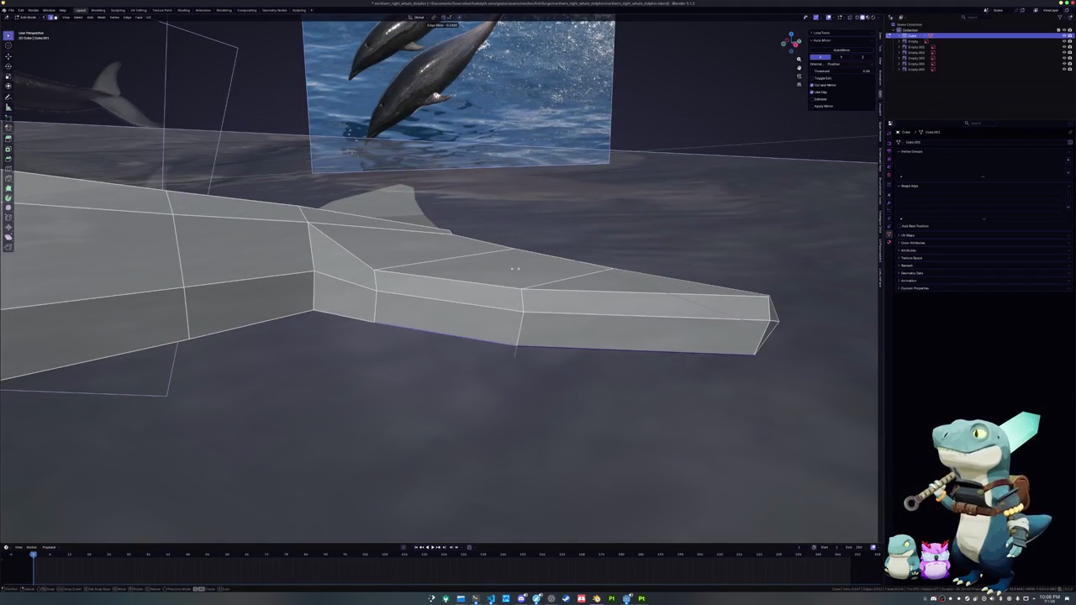
left_click(500, 223)
- Slide another loop, a vertex and an edge along the flipper to taper it
middle_click_drag(500, 223, 171, 317)
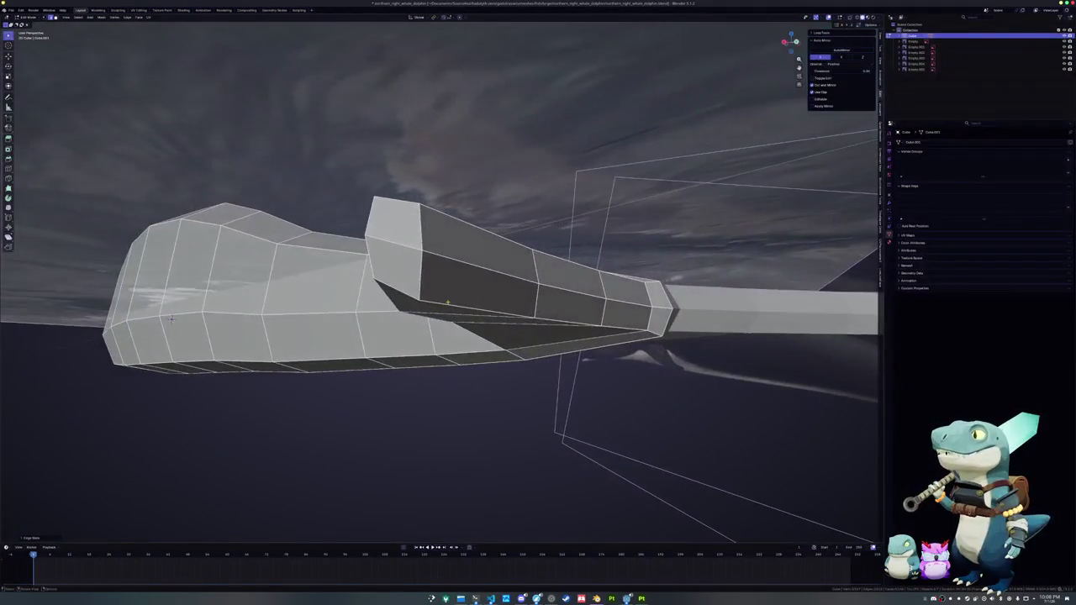
middle_click_drag(448, 301, 469, 241)
key("g")
key("g")
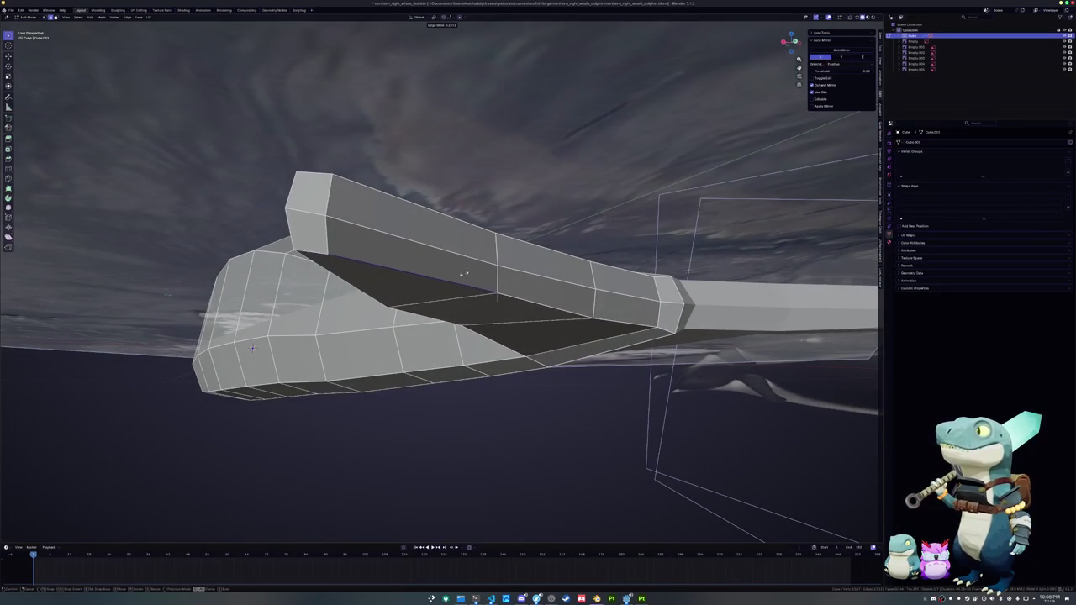
left_click(477, 248)
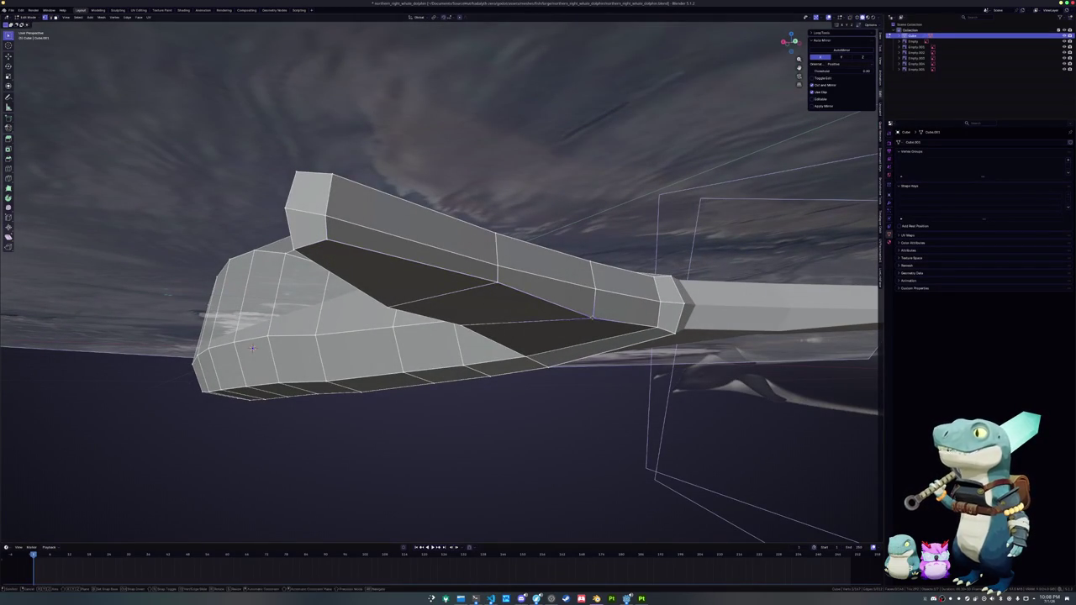
key("g")
key("g")
left_click(595, 307)
middle_click_drag(595, 307, 443, 296)
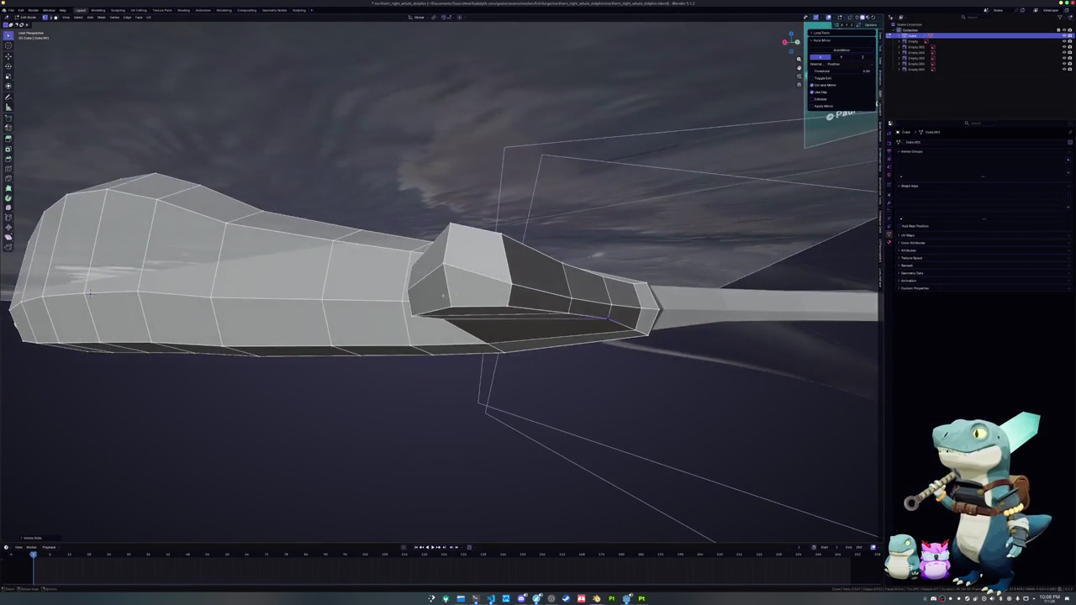
key("g")
key("g")
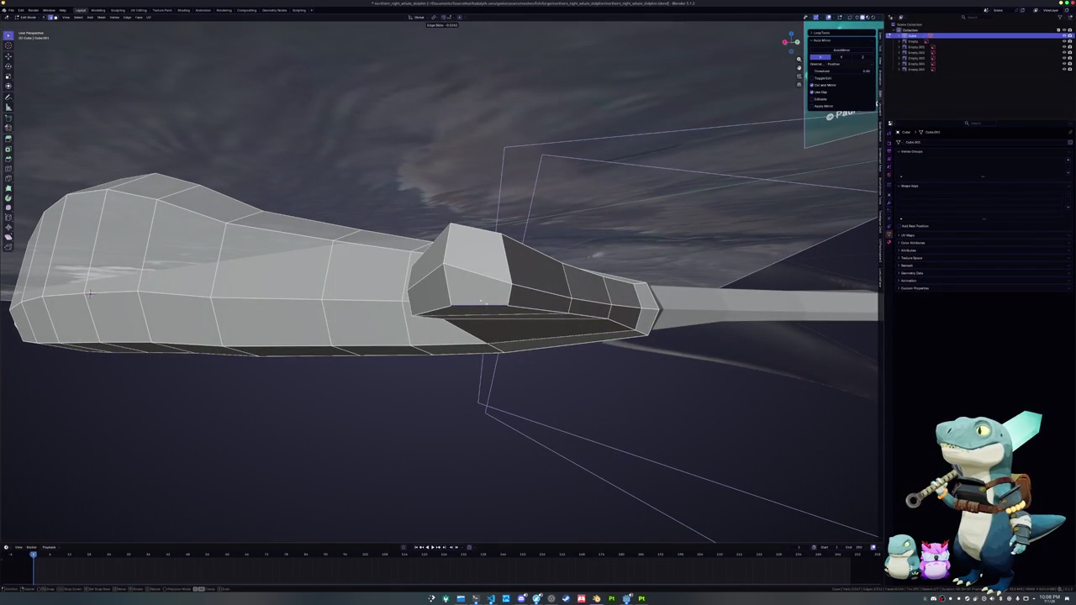
left_click(446, 274)
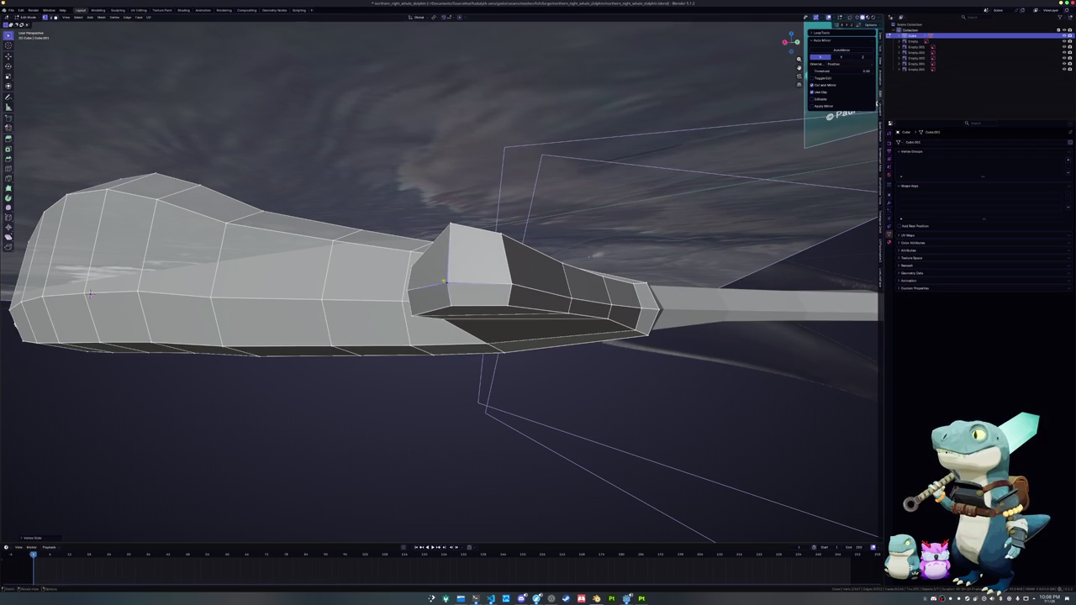
- Slide the flipper's front-section geometry and side vertices toward the tip
mouse_move(440, 262)
middle_mouse_down()
mouse_move(437, 348)
mouse_move(452, 327)
middle_mouse_up()
key("g")
key("g")
left_click(439, 330)
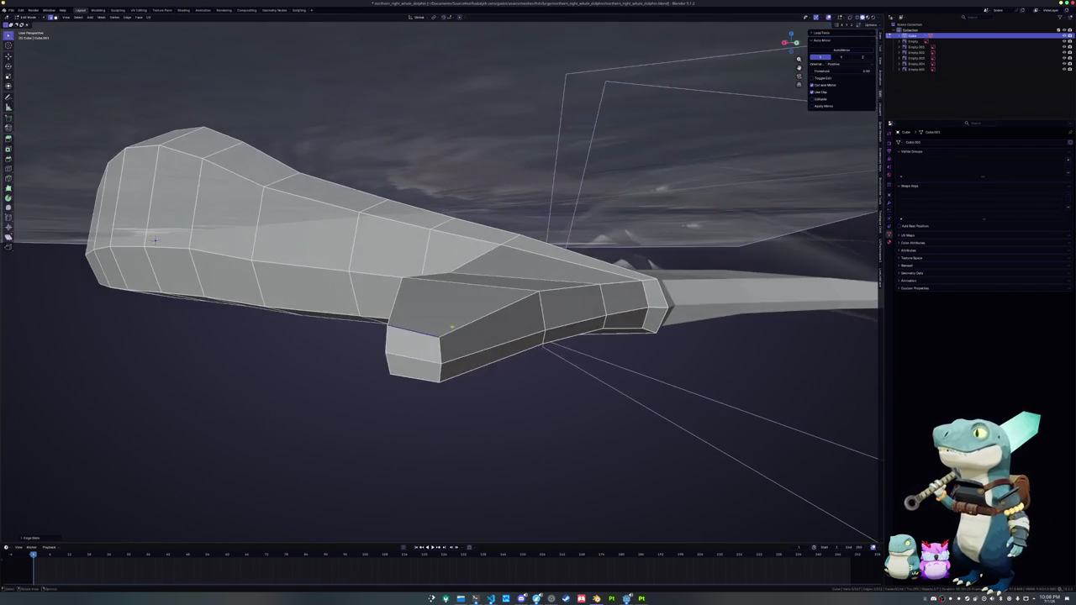
left_click(559, 293)
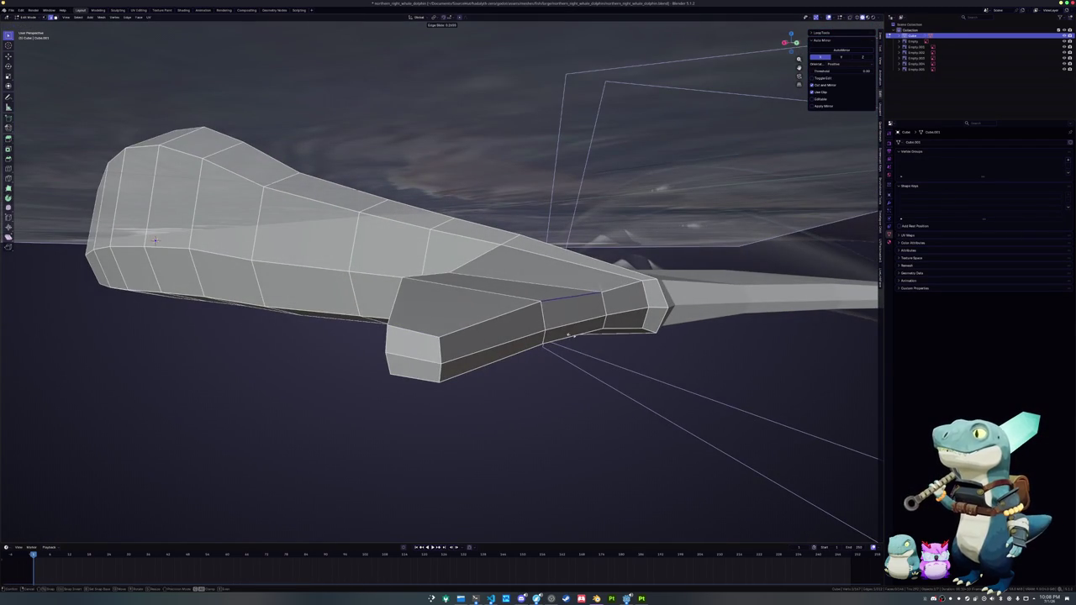
key("g")
key("g")
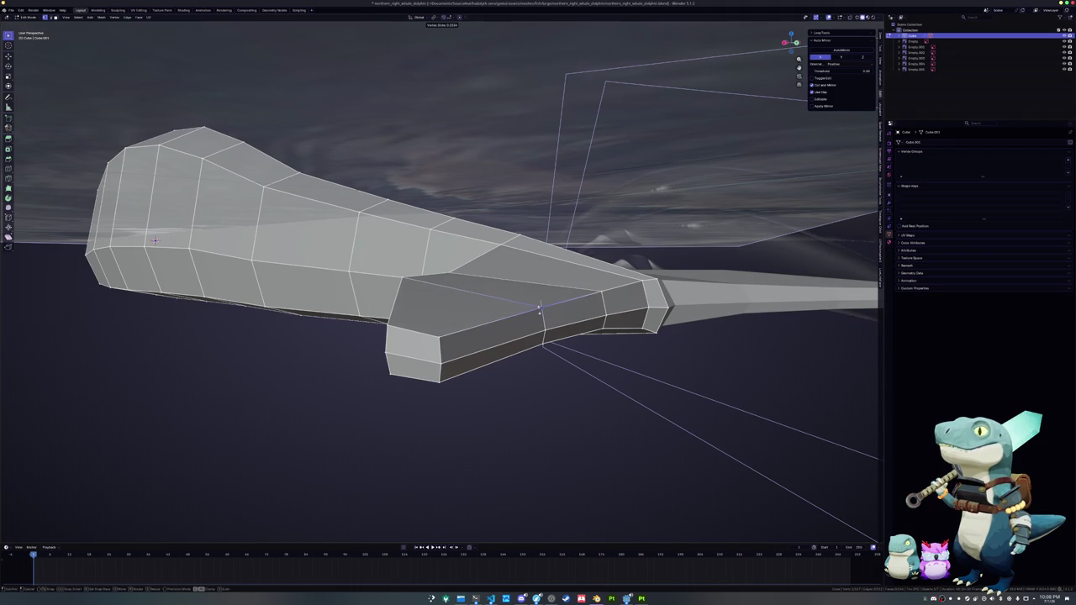
left_click(538, 309)
mouse_move(539, 310)
middle_mouse_down()
mouse_move(532, 330)
mouse_move(560, 301)
mouse_move(526, 321)
middle_mouse_up()
scroll(555, 300, "up", 3)
scroll(599, 290, "down", 3)
key("g")
key("g")
left_click(558, 301)
- Narrow one flipper edge loop by scaling it along X
key("s")
key("x")
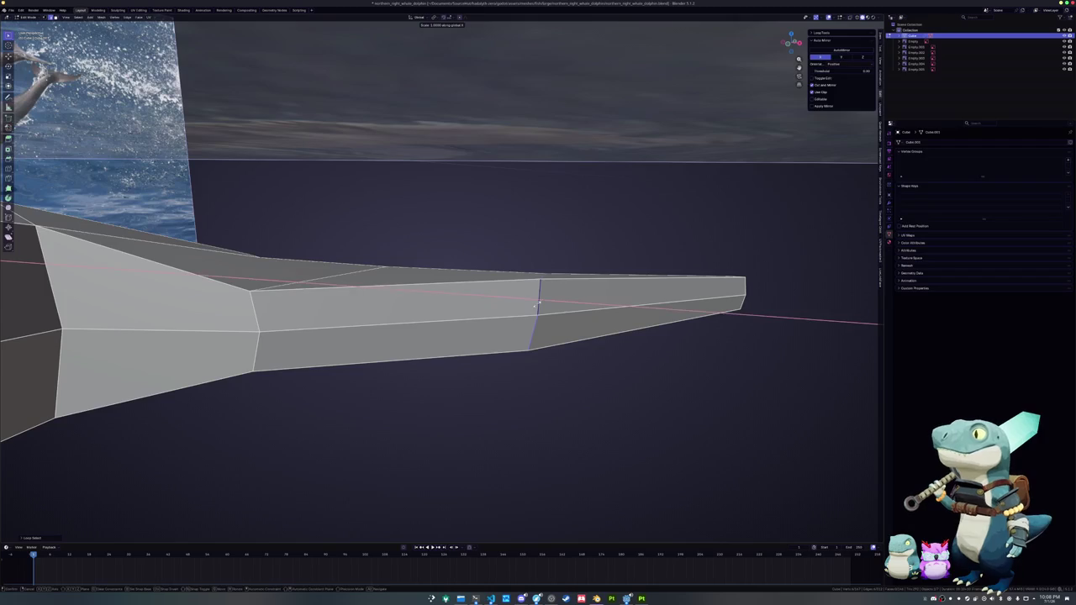
left_click(535, 305)
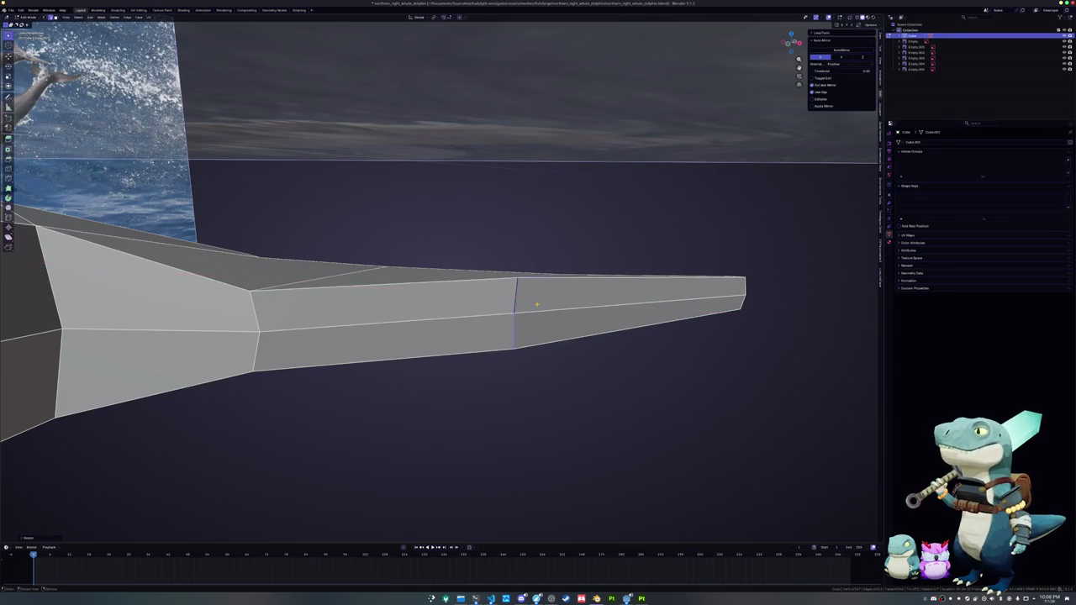
key("KP_7")
scroll(536, 304, "down", 4)
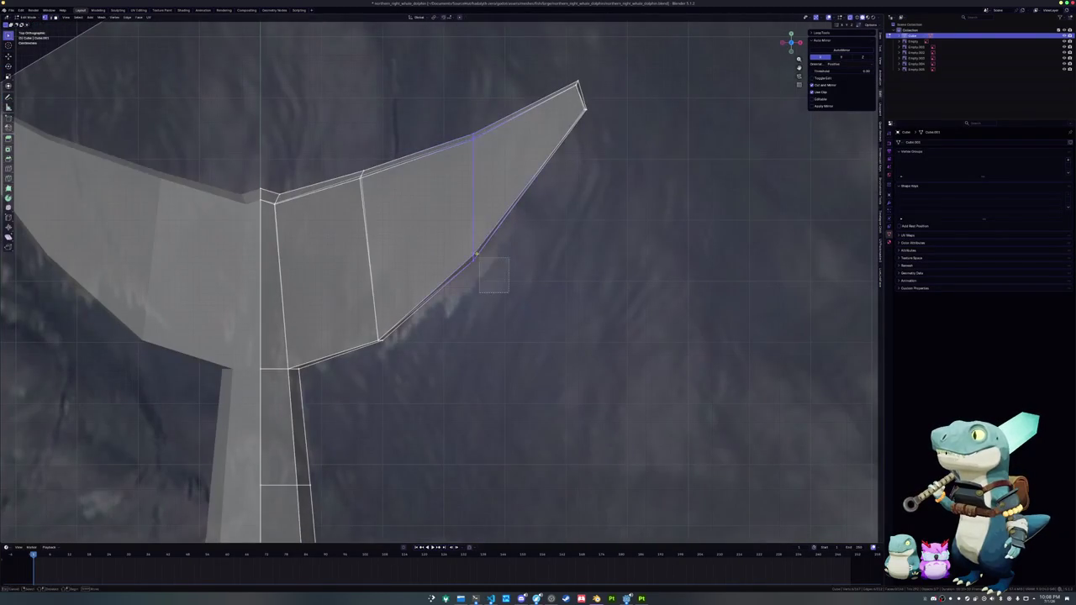
- Move the fluke vertex and fluke tip, then slide the tip to match the reference outline
key("g")
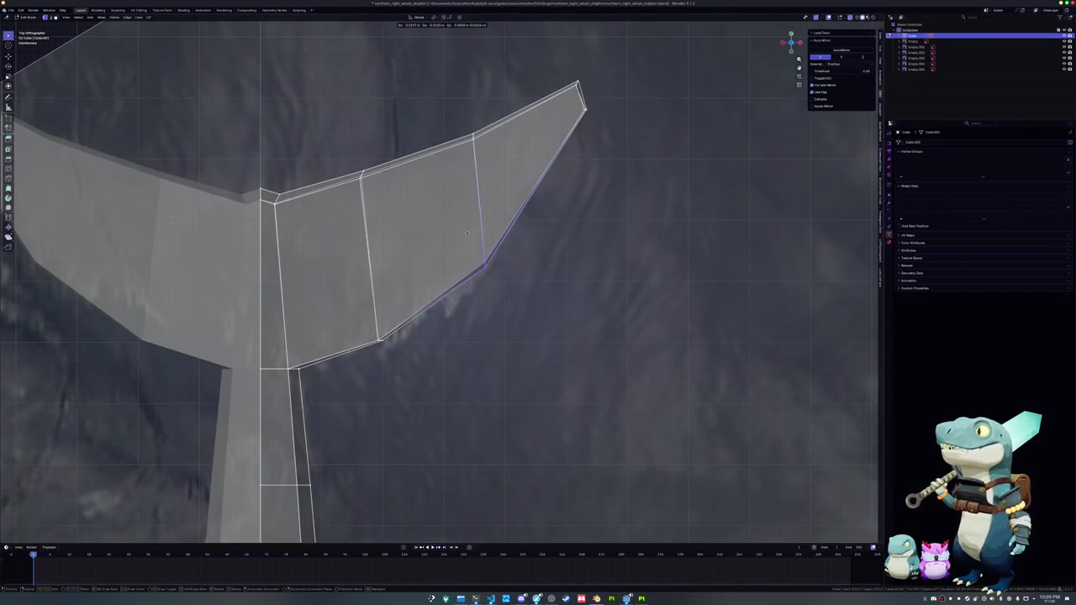
left_click(466, 233)
middle_click_drag(587, 139, 593, 199, "shift")
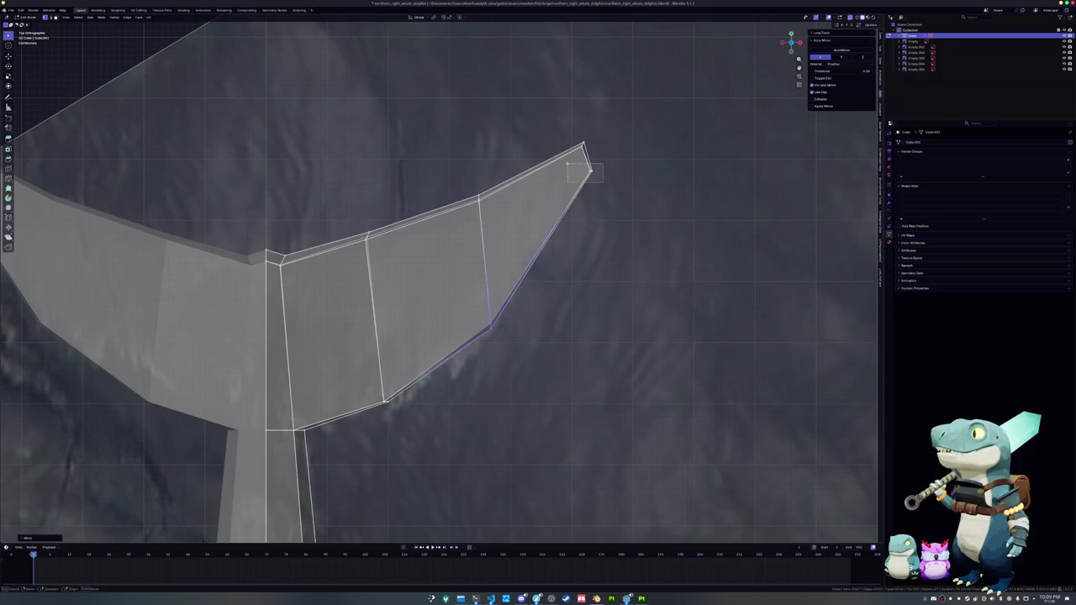
left_click_drag(567, 163, 568, 165)
key("g")
left_click(596, 197)
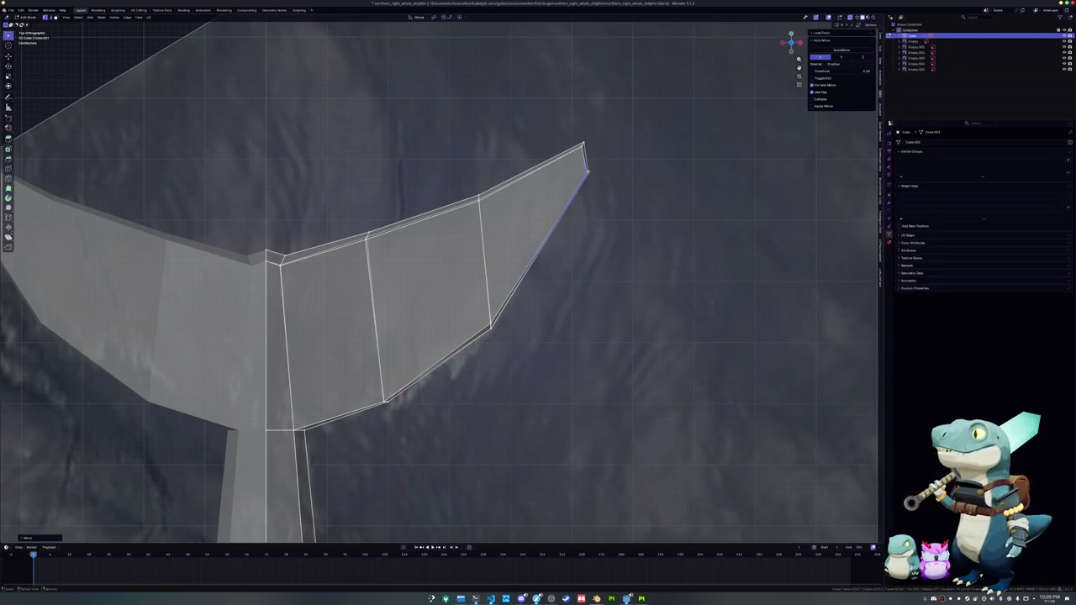
scroll(603, 190, "up", 2)
scroll(609, 198, "up", 1)
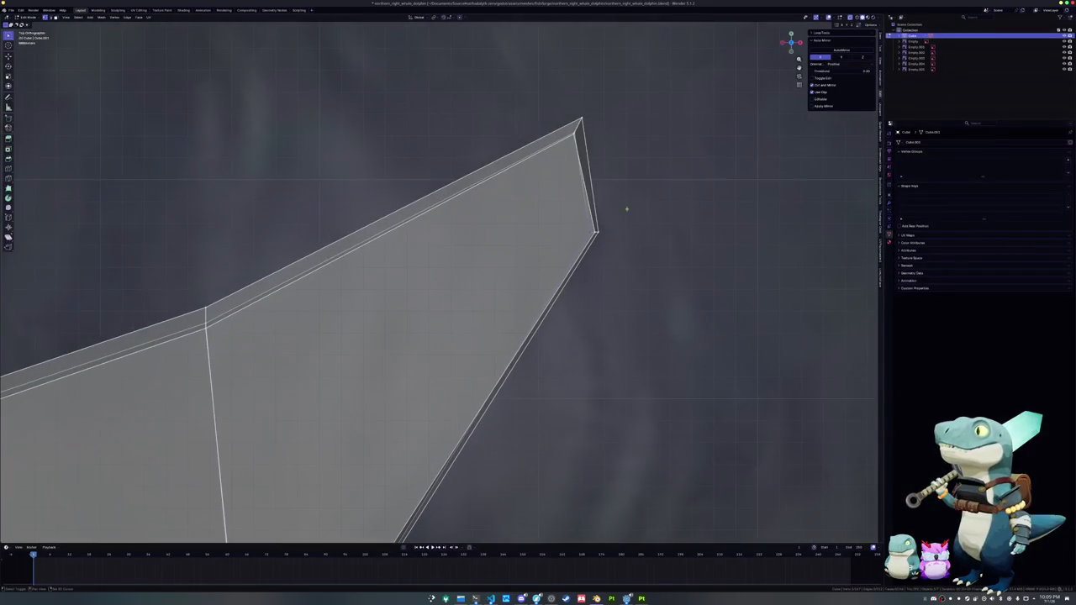
key("g")
key("g")
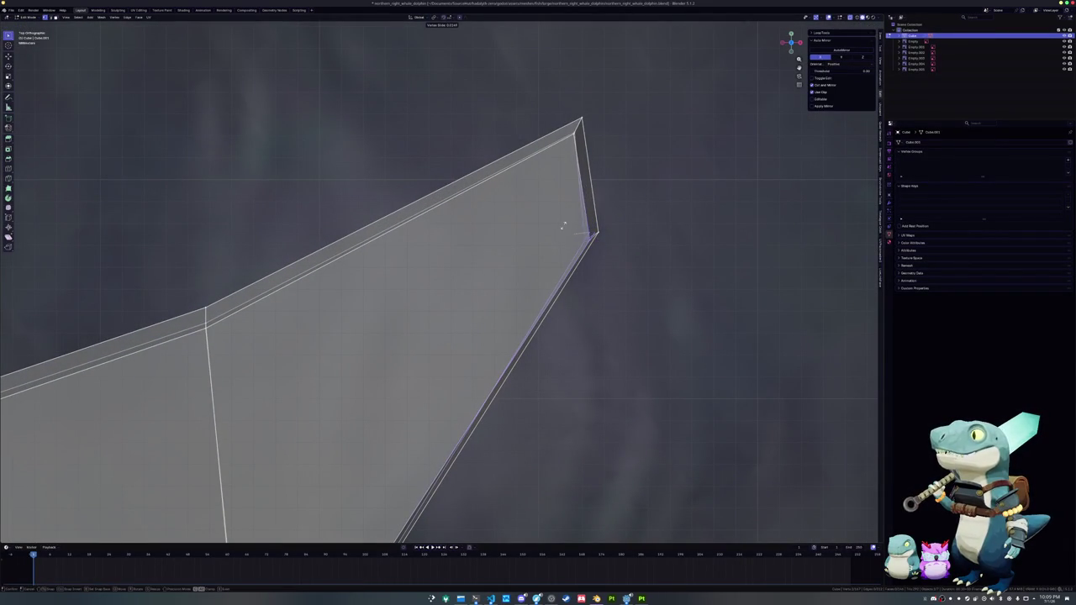
left_click(558, 227)
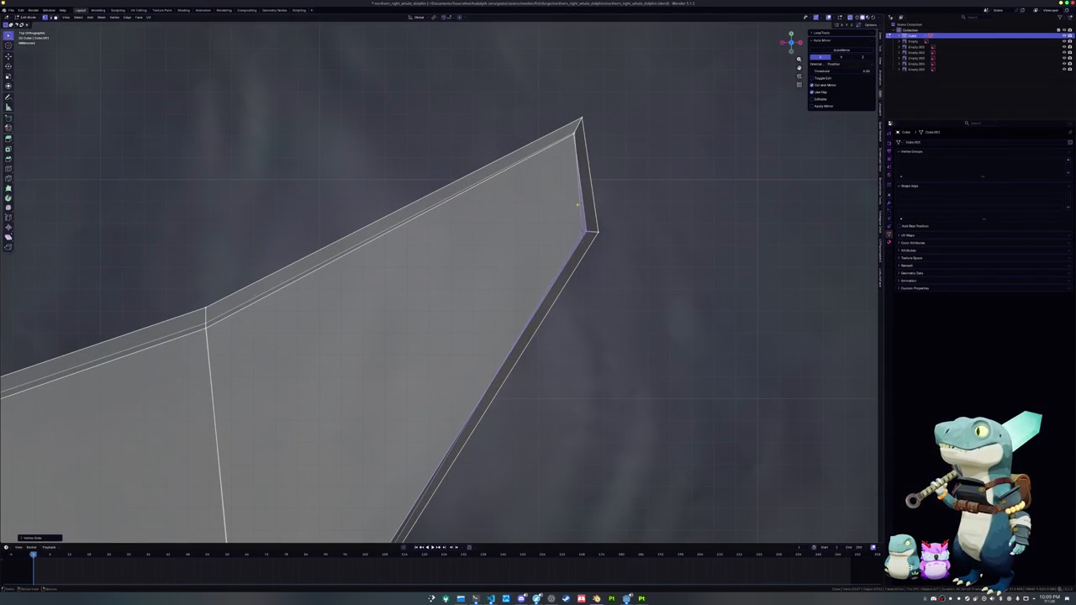
- Slide a leading-edge vertex and move a trailing-edge vertex up and right onto the reference fluke
scroll(490, 302, "down", 4)
scroll(490, 302, "down", 2)
left_click(430, 254)
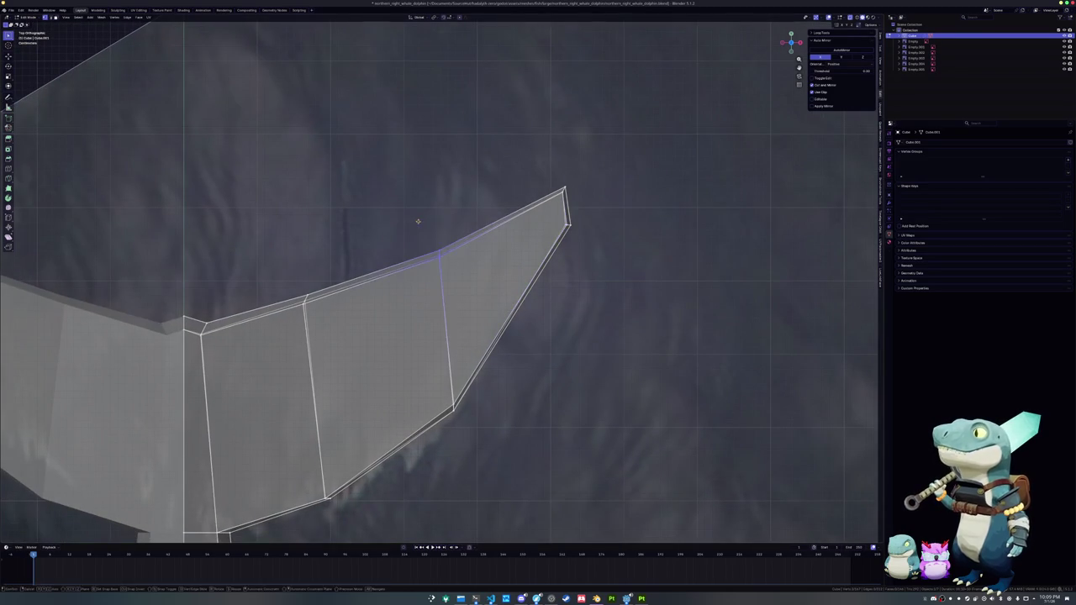
key("g")
key("g")
left_click(411, 225)
middle_click_drag(363, 336, 411, 279, "shift")
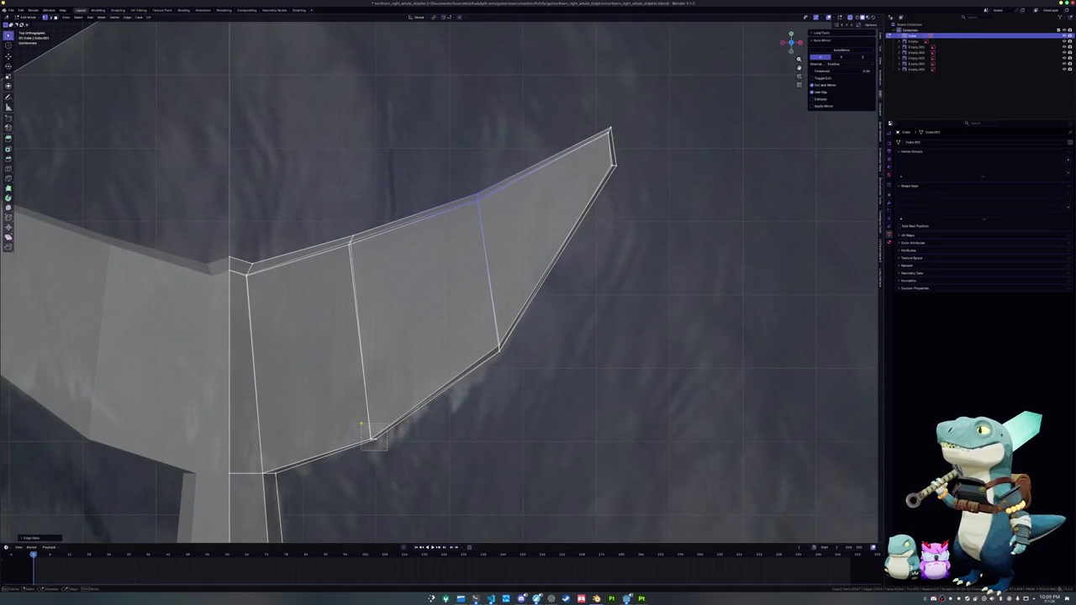
left_click(361, 425)
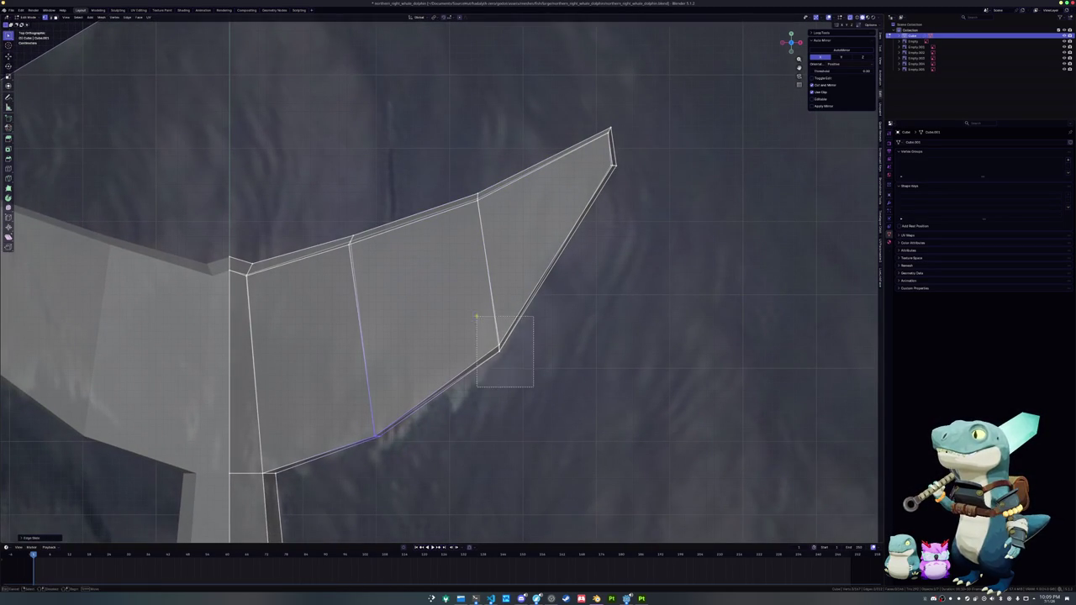
left_click_drag(532, 387, 477, 317)
key("g")
left_click(482, 307)
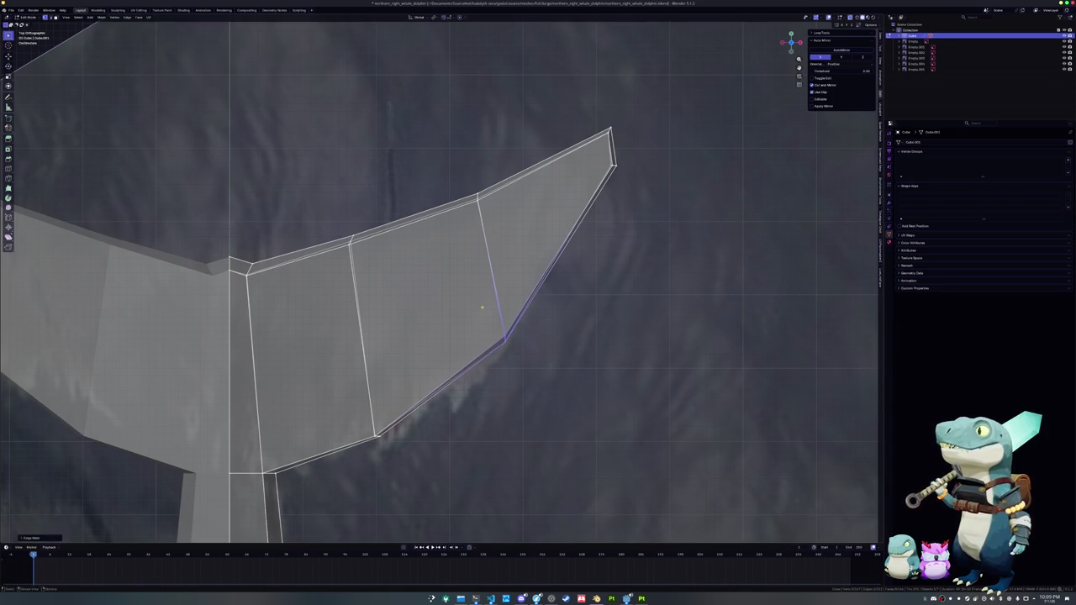
mouse_move(481, 307)
middle_mouse_down()
mouse_move(465, 288)
mouse_move(501, 305)
middle_mouse_up()
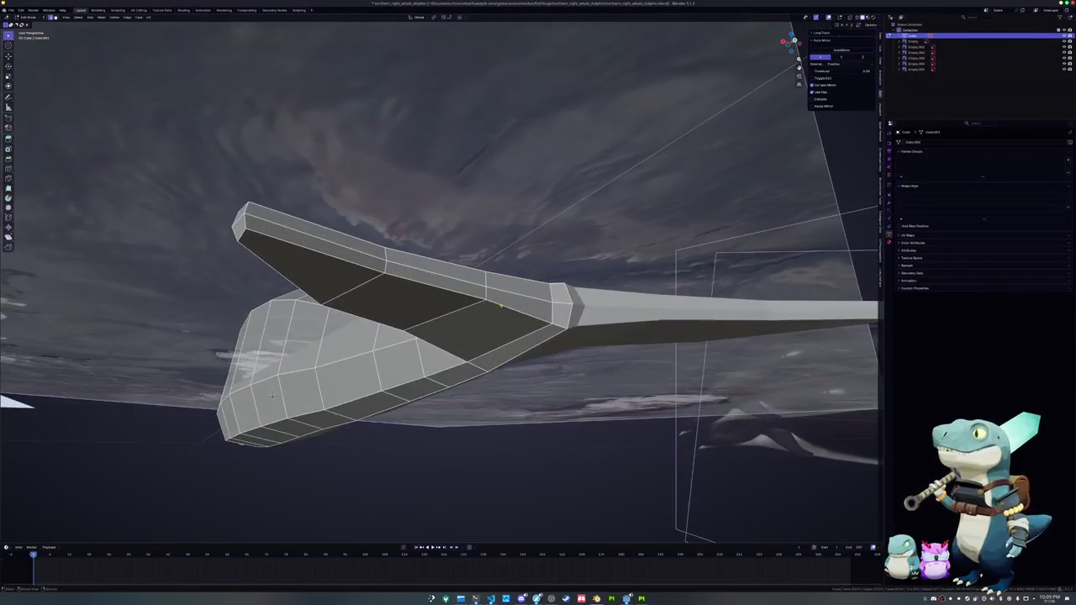
- Select the lower edge loop and move it along the Y axis in top view
mouse_move(501, 305)
middle_mouse_down()
mouse_move(518, 330)
mouse_move(519, 300)
middle_mouse_up()
mouse_move(460, 322)
middle_mouse_down()
mouse_move(544, 319)
mouse_move(471, 294)
middle_mouse_up()
left_click(545, 319, "alt")
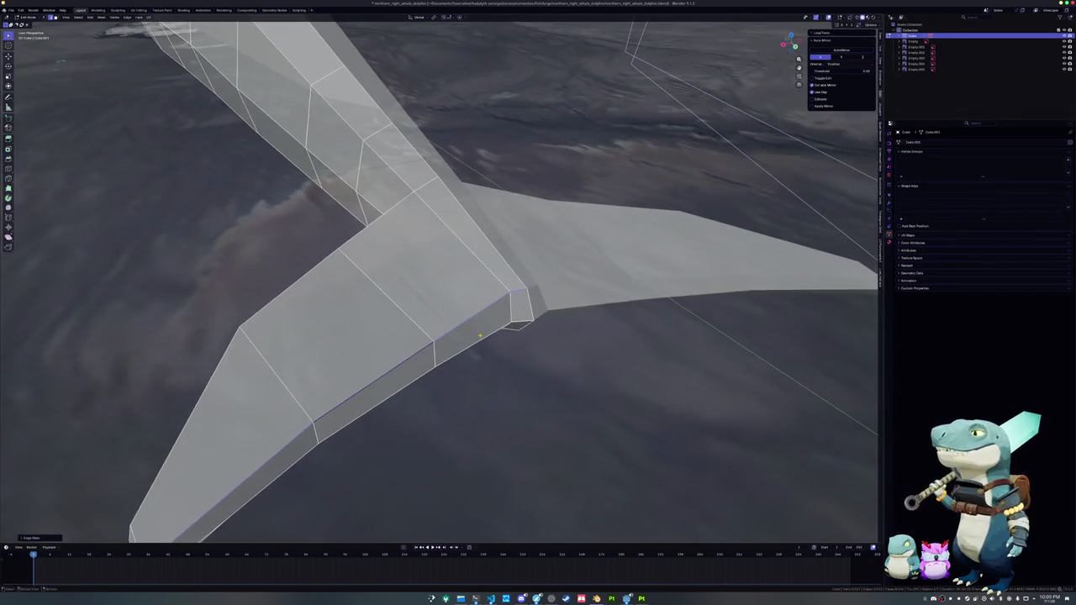
key("KP_7")
middle_click_drag(386, 262, 401, 267, "shift")
scroll(401, 266, "up", 2)
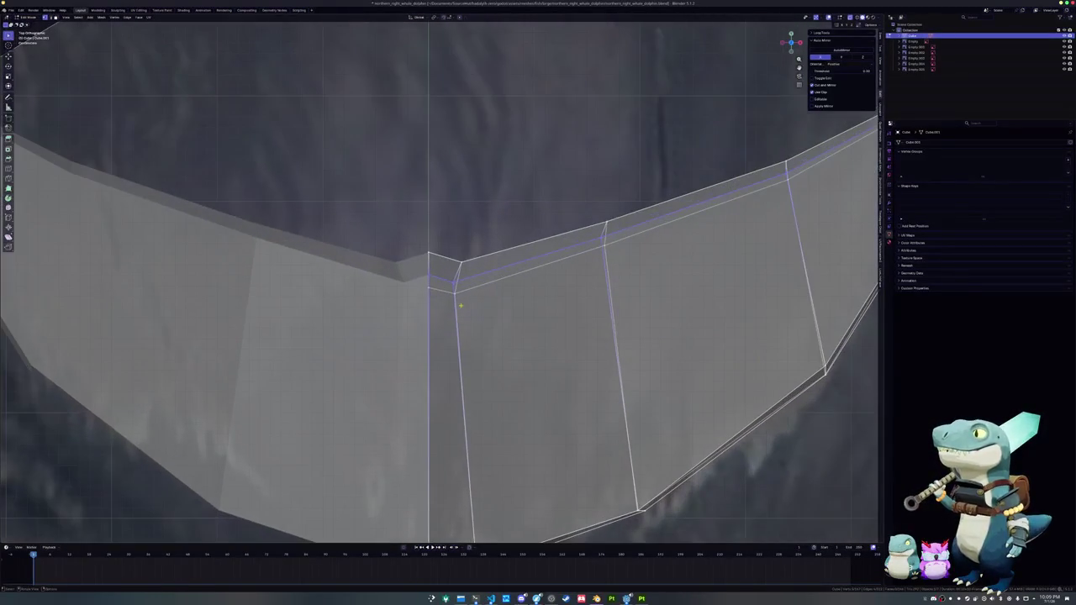
key("g")
key("y")
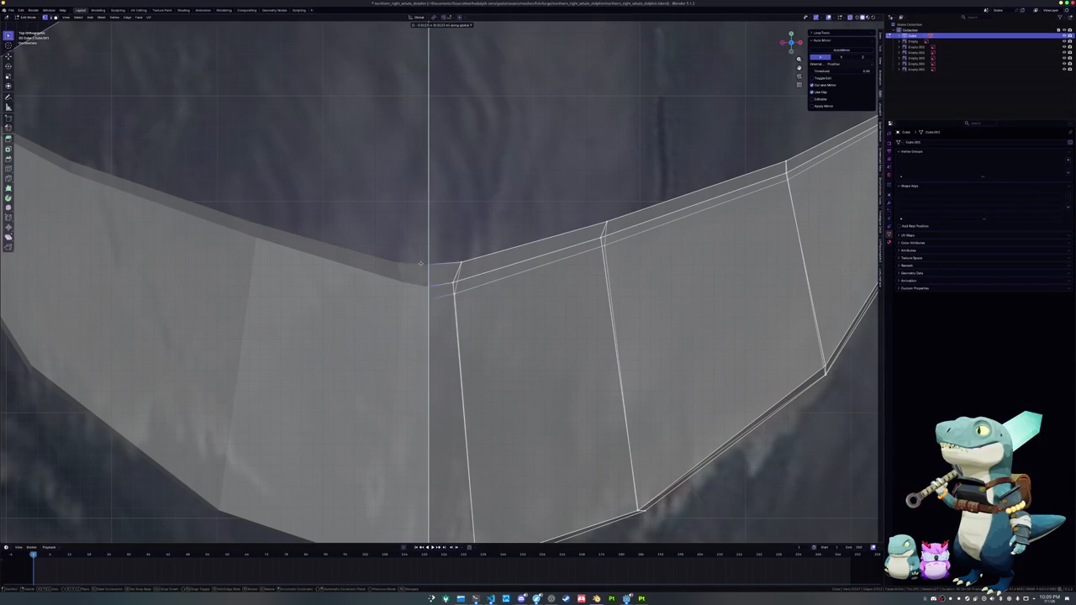
left_click(421, 271)
- Edge-slide two short edges along the fin to refine its outline
key("Tab")
mouse_move(420, 271)
middle_mouse_down()
mouse_move(382, 310)
mouse_move(563, 343)
mouse_move(550, 333)
middle_mouse_up()
key("Tab")
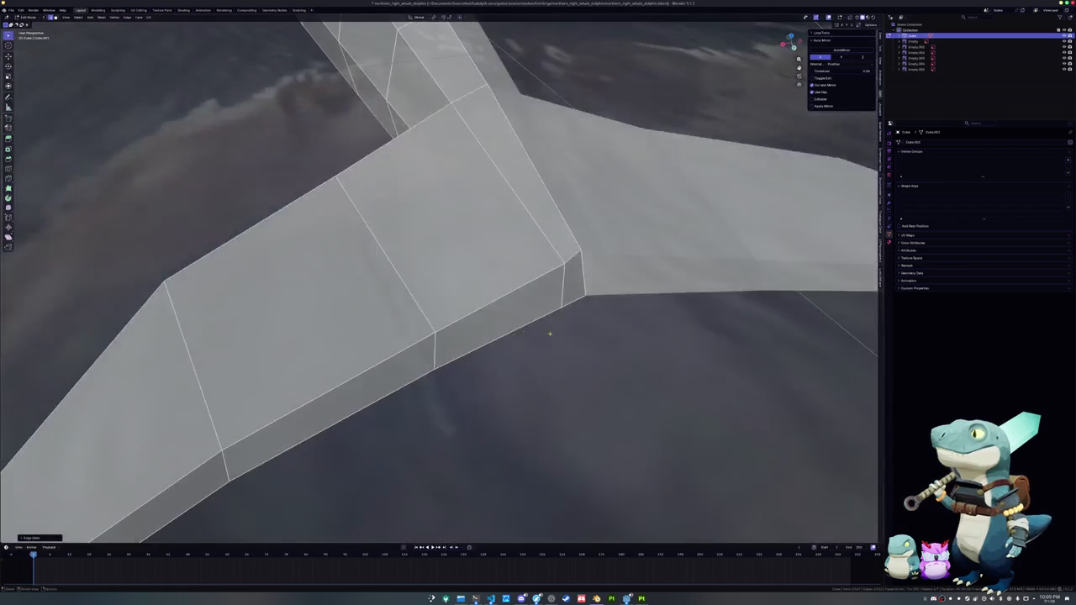
key("g")
key("g")
left_click(563, 253)
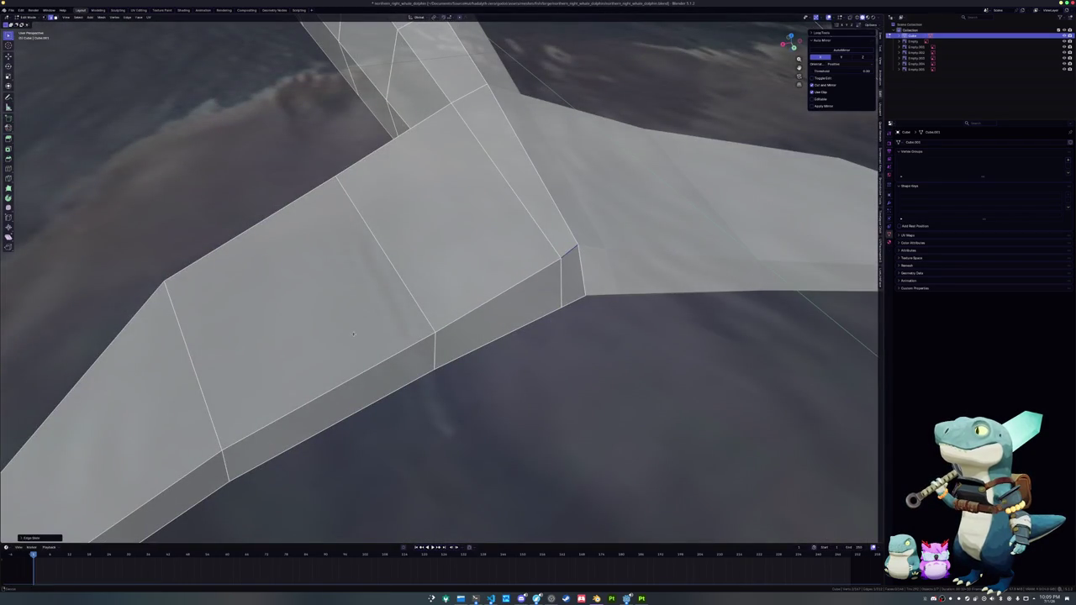
mouse_move(563, 253)
middle_mouse_down()
mouse_move(359, 152)
mouse_move(498, 259)
mouse_move(552, 208)
mouse_move(375, 194)
mouse_move(194, 208)
middle_mouse_up()
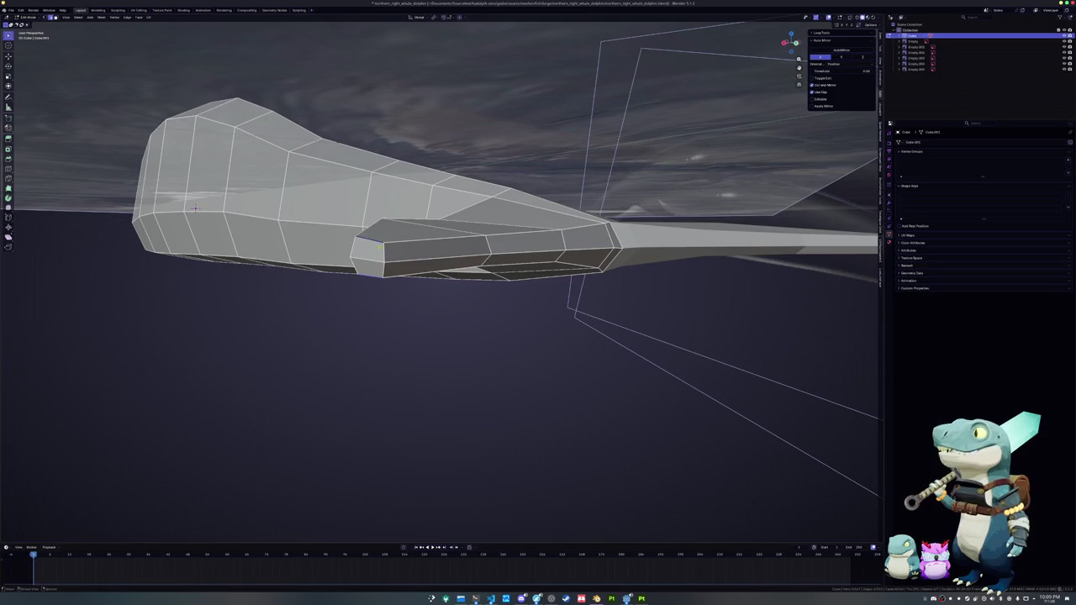
key("g")
key("g")
left_click(430, 257)
- Select a top edge of the flipper and slide it along the flipper
middle_click_drag(430, 256, 409, 274)
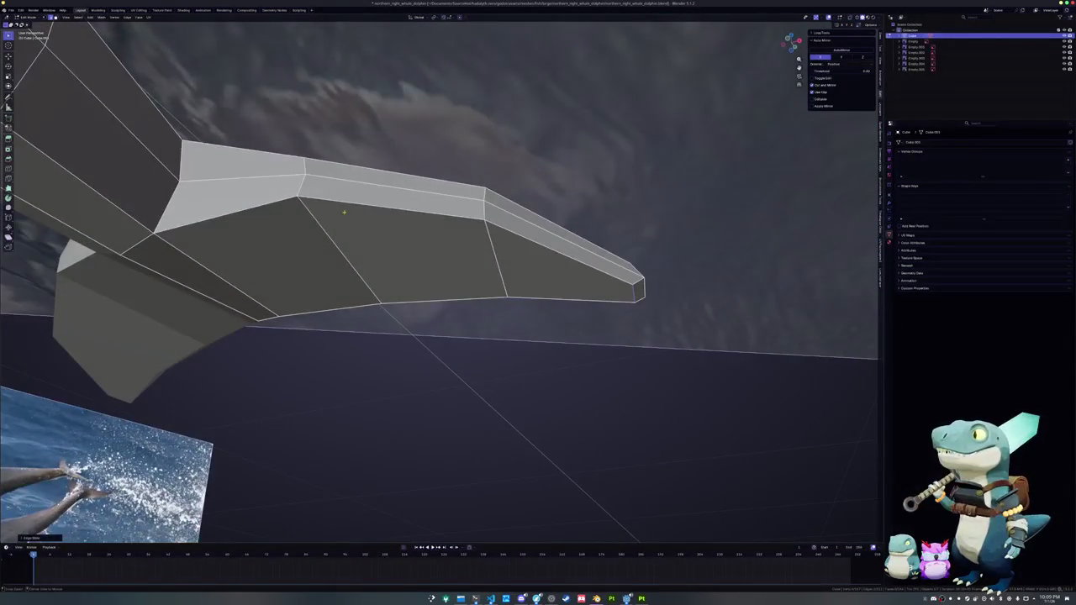
middle_click_drag(345, 203, 380, 238)
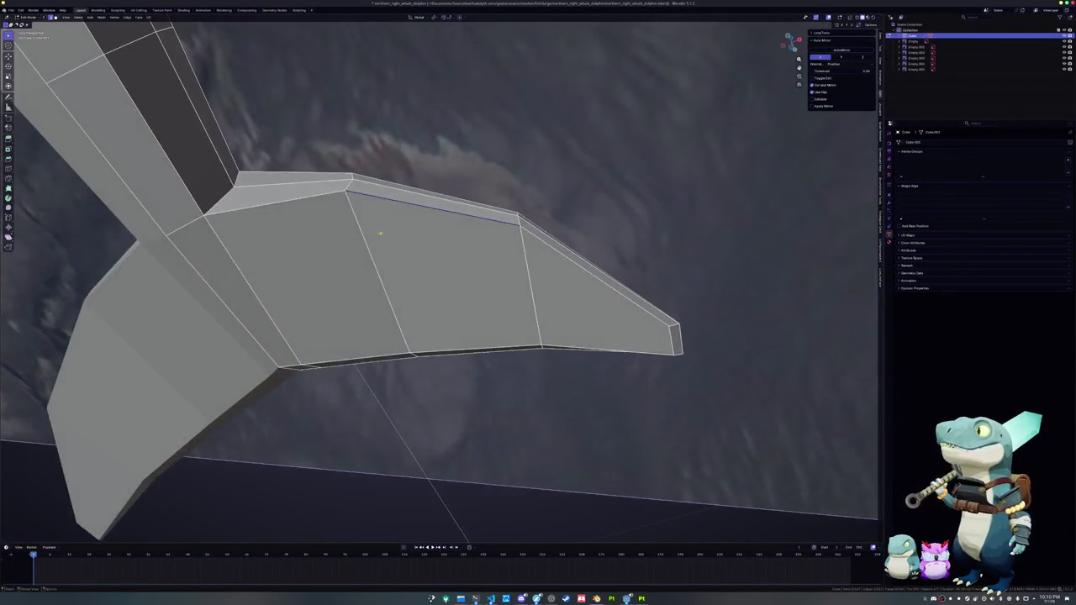
left_click(380, 238)
key("g")
key("g")
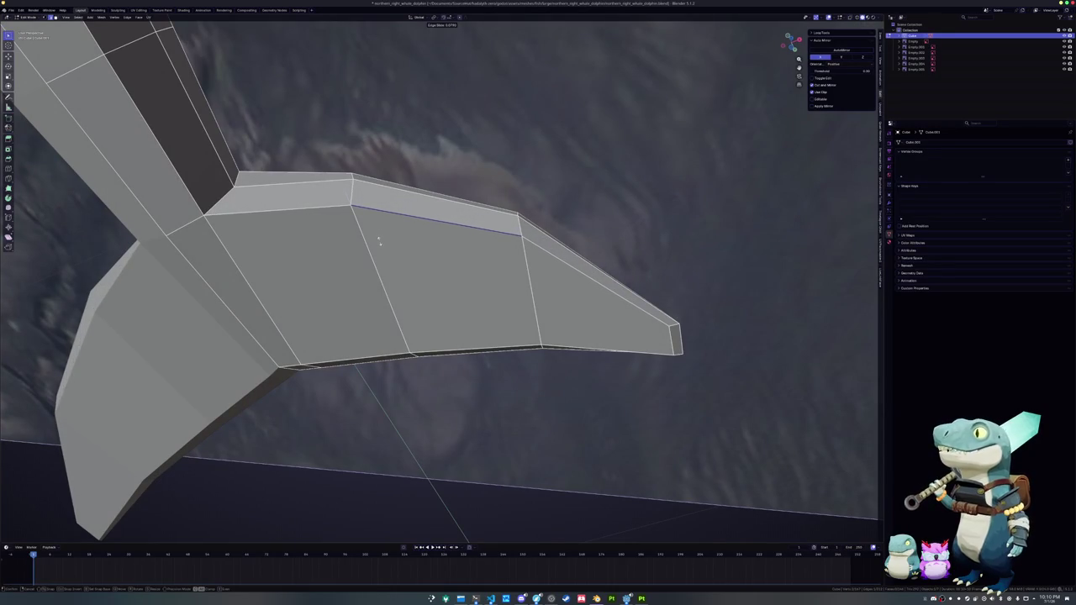
left_click(379, 241)
middle_click_drag(379, 241, 357, 273)
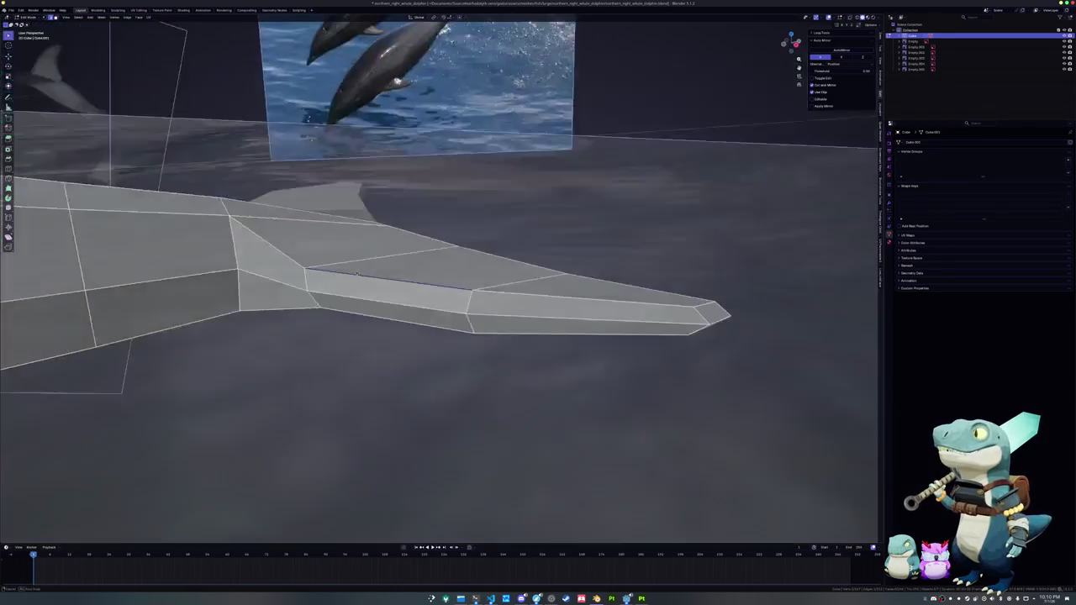
left_click(357, 274)
mouse_move(357, 273)
middle_mouse_down()
mouse_move(408, 289)
mouse_move(387, 236)
mouse_move(357, 252)
middle_mouse_up()
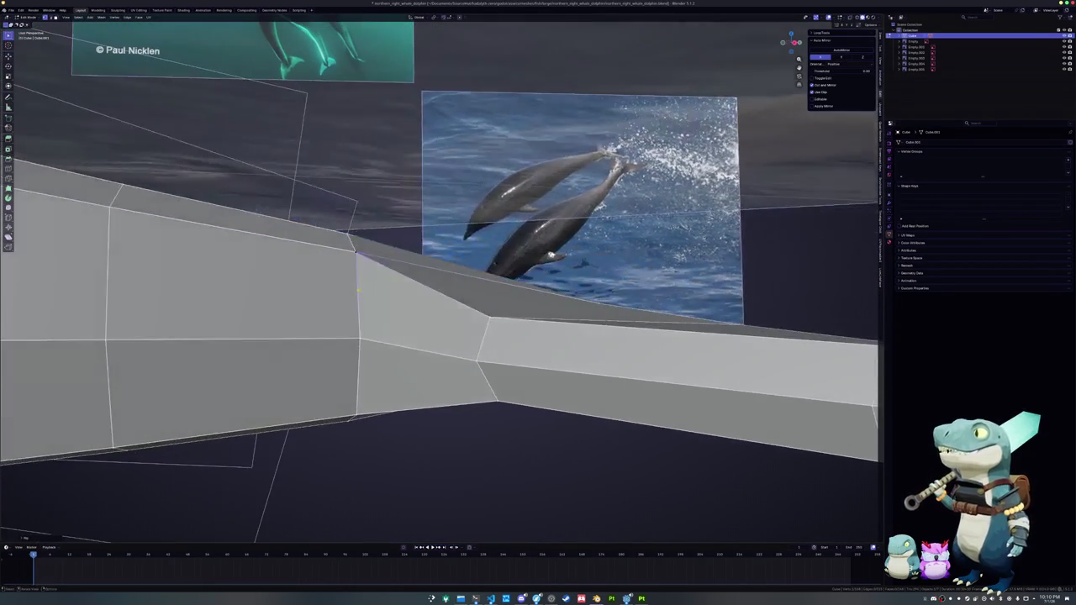
- Vertex-slide three flipper vertices to taper it, then check the front orthographic view
key("shift+v")
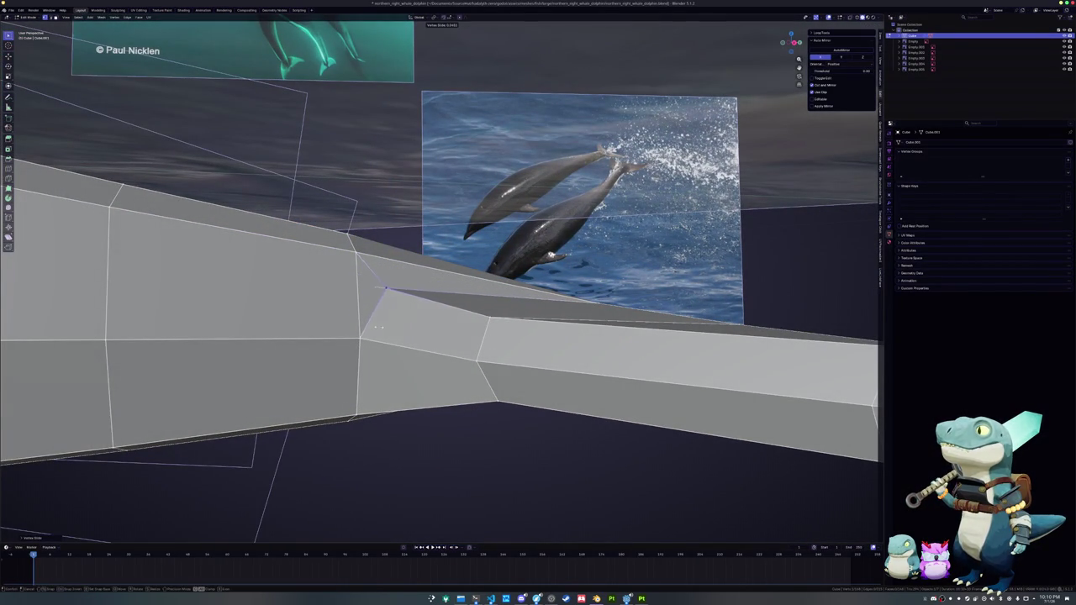
left_click(378, 328)
middle_click_drag(378, 328, 421, 346)
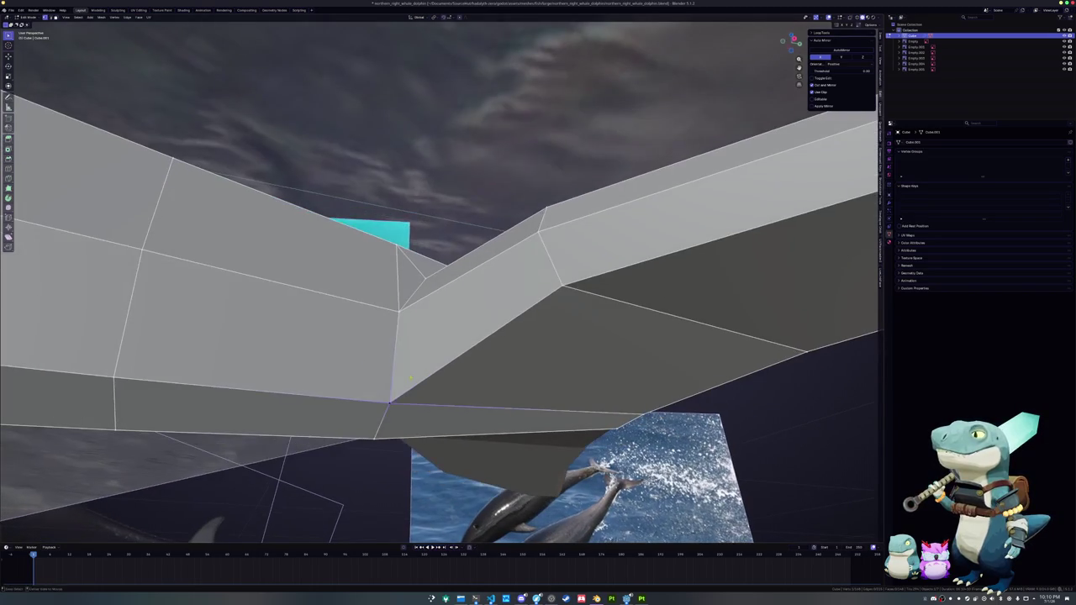
key("shift+v")
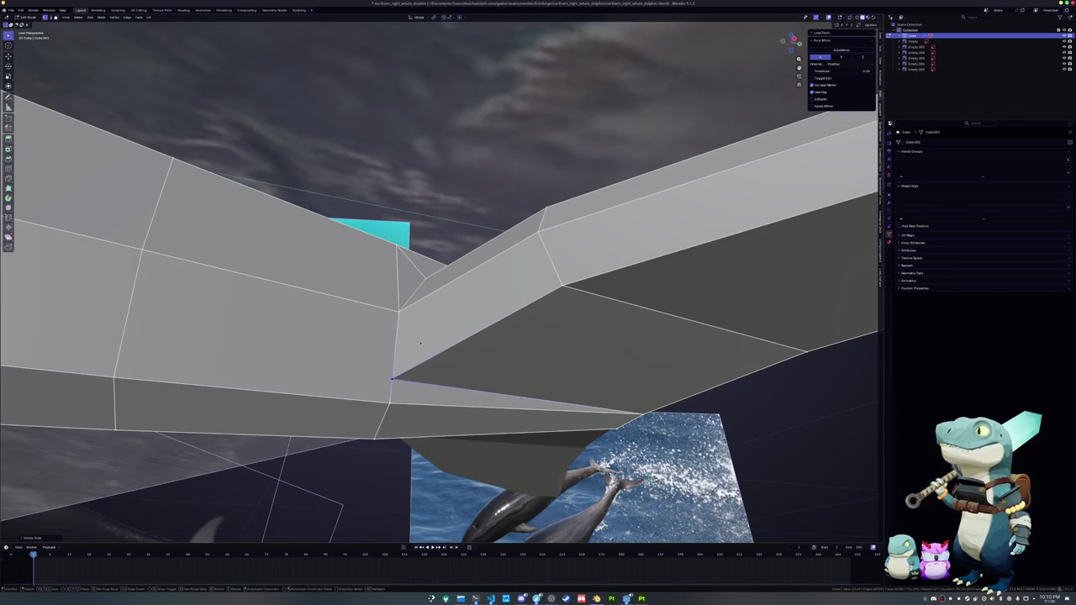
left_click(432, 331)
mouse_move(433, 331)
middle_mouse_down()
mouse_move(463, 363)
mouse_move(451, 364)
mouse_move(493, 372)
mouse_move(428, 372)
mouse_move(408, 361)
mouse_move(446, 338)
mouse_move(455, 354)
middle_mouse_up()
key("shift+v")
left_click(457, 364)
key("KP_1")
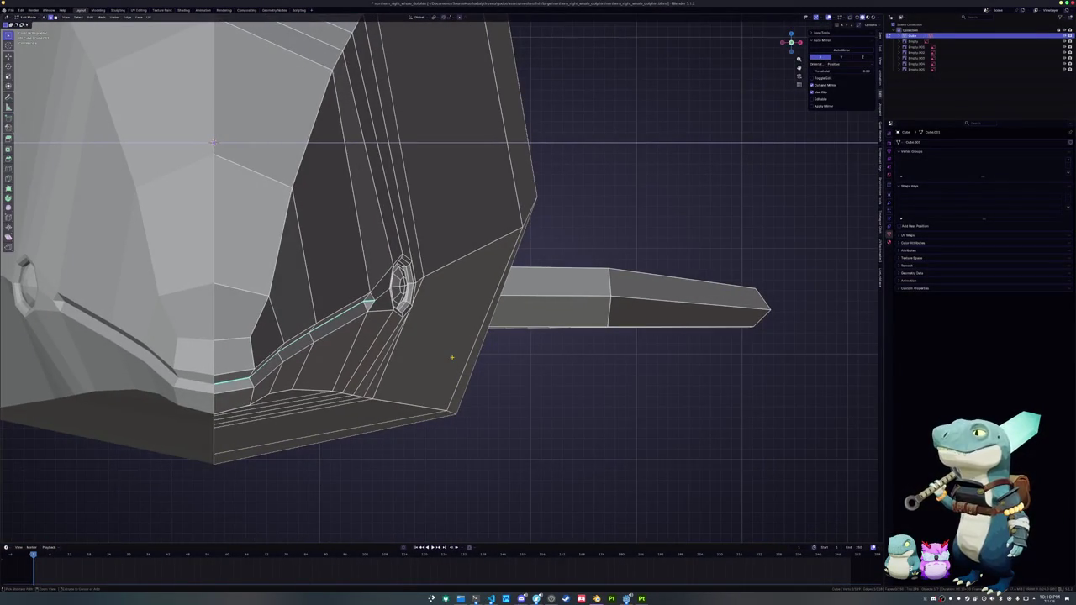
- In back view, nudge the selection along Z and slide a flipper edge using X-ray
key("ctrl+KP_1")
key("g")
key("z")
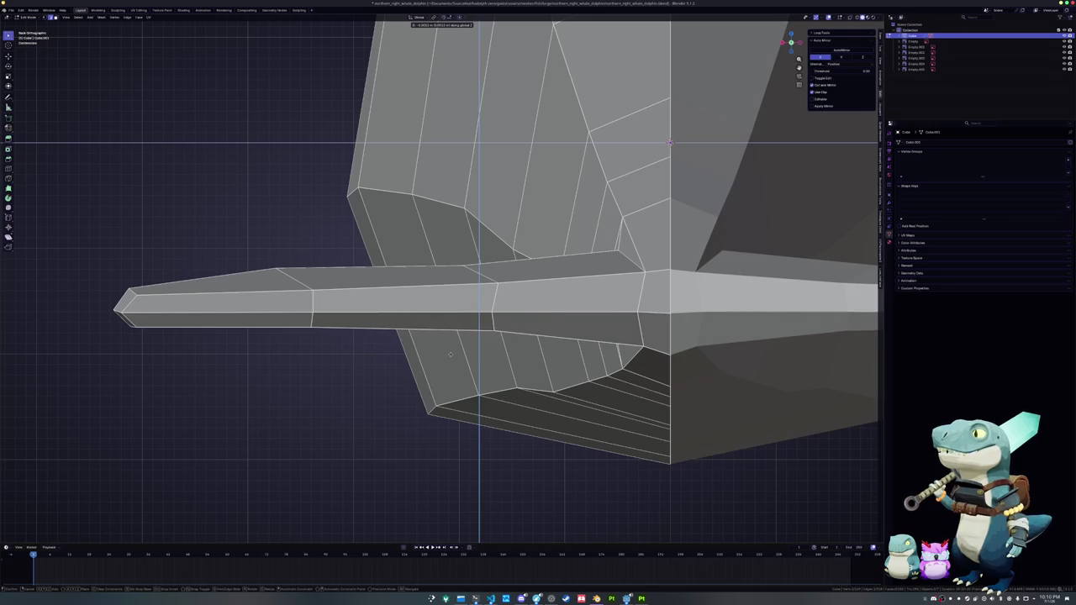
left_click(451, 354)
key("g")
key("g")
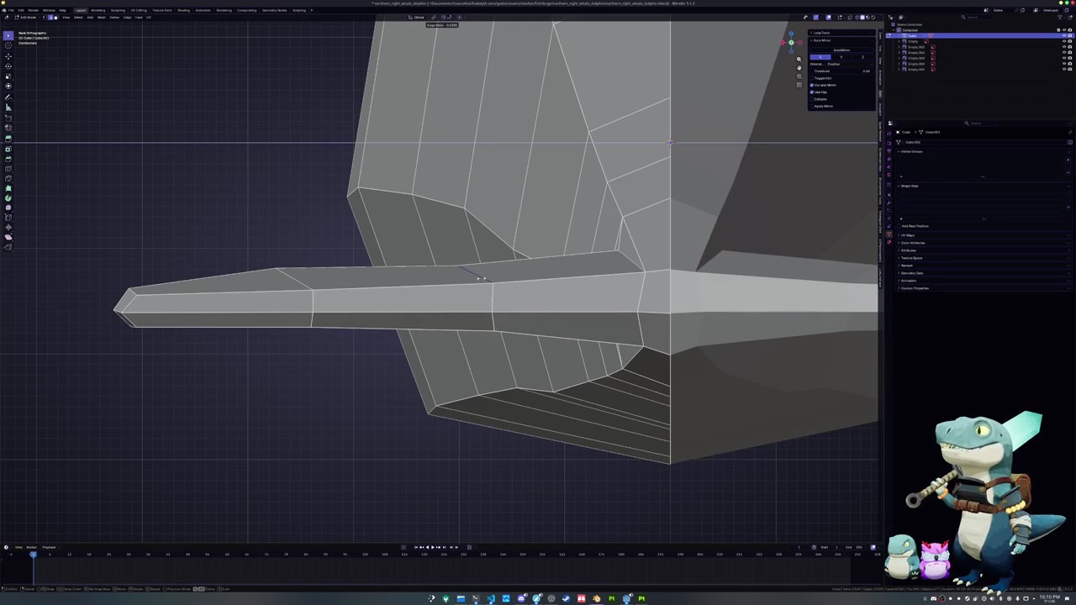
left_click(481, 279)
key("alt+z")
middle_click_drag(481, 278, 538, 252)
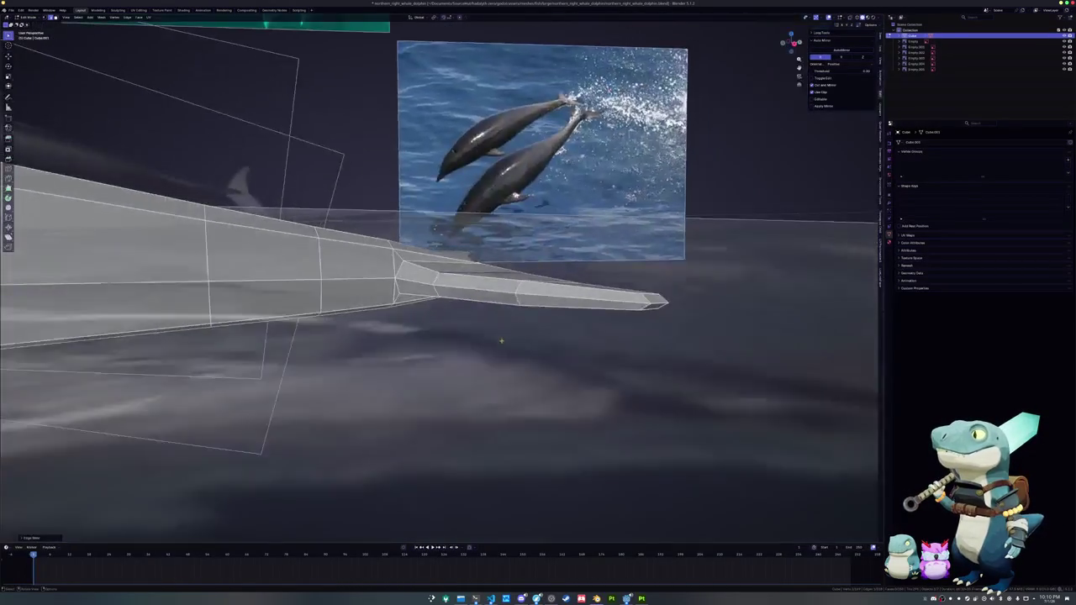
middle_click_drag(502, 338, 478, 341)
key("Tab")
key("alt+z")
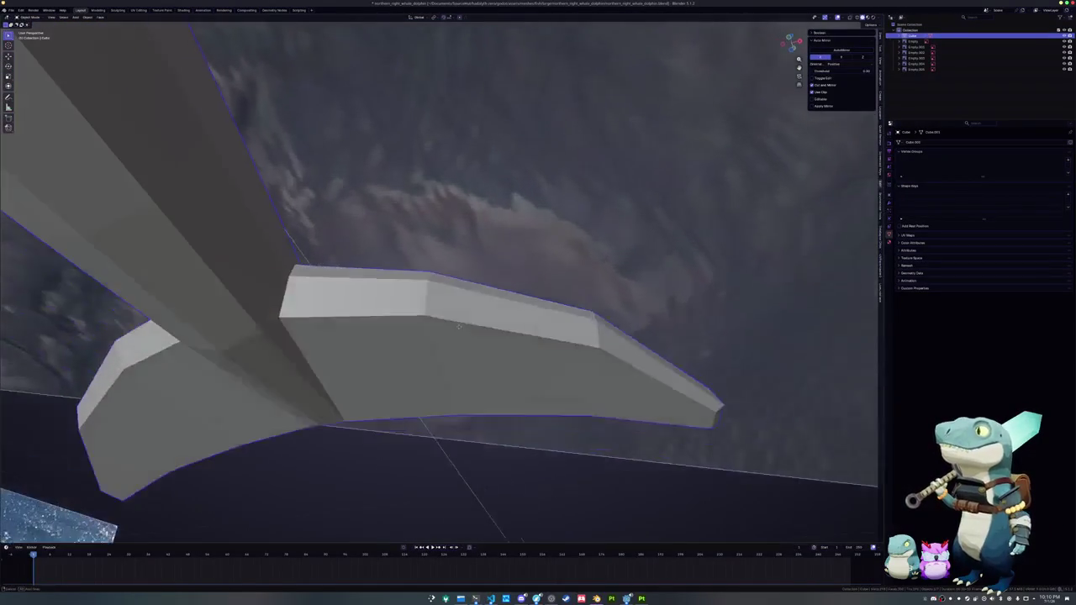
key("Tab")
- Loop-cut a new edge loop across the middle of the flipper, then view from top
key("ctrl+r")
left_click(429, 331)
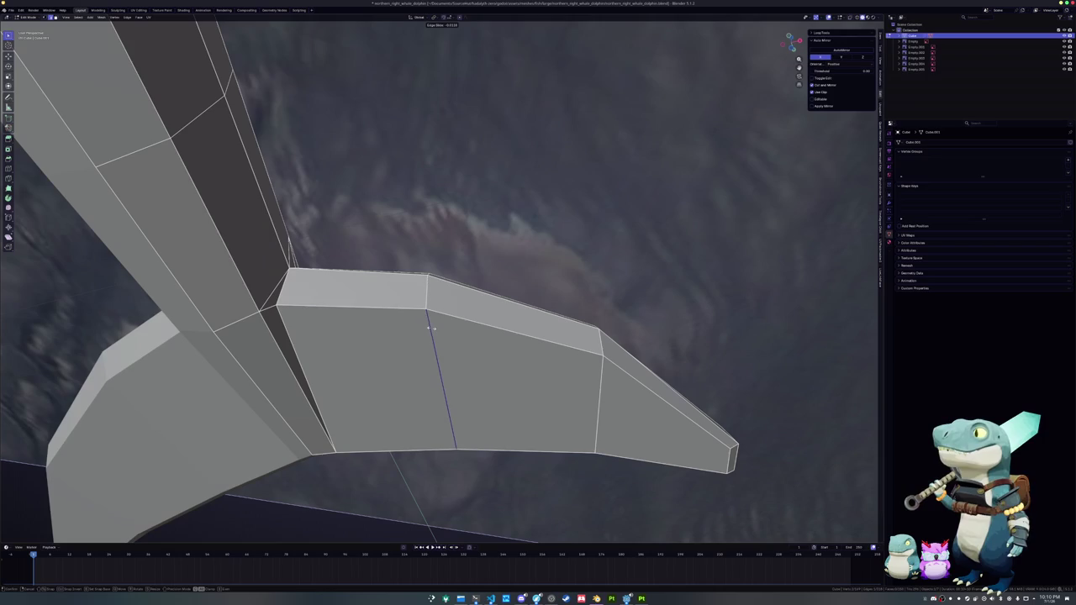
left_click(431, 328)
mouse_move(431, 328)
middle_mouse_down()
mouse_move(502, 331)
mouse_move(513, 345)
mouse_move(494, 371)
middle_mouse_up()
left_click(513, 346)
left_click(514, 347)
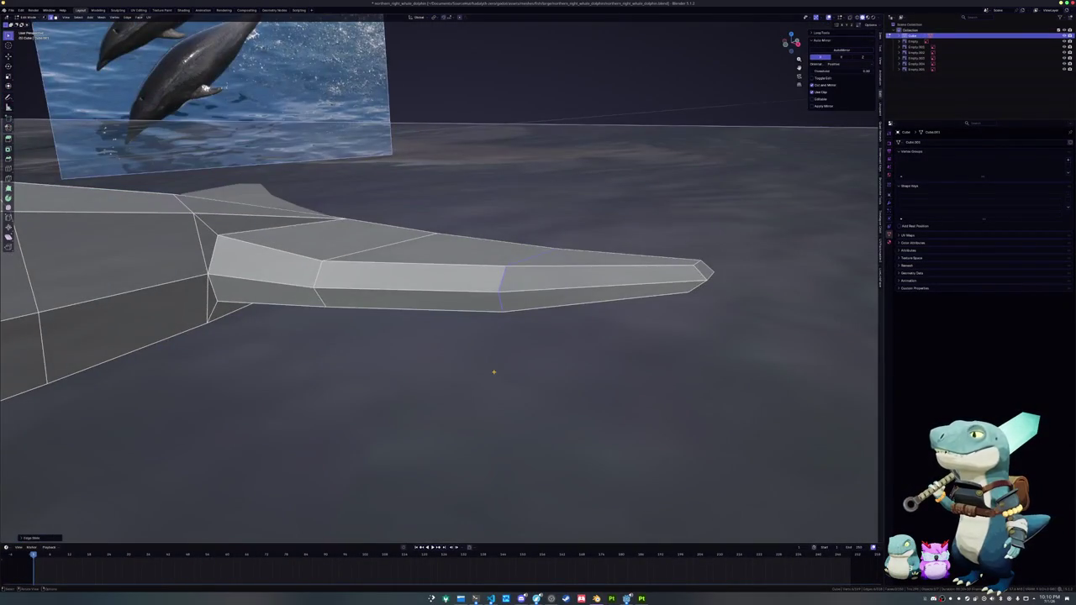
key("KP_7")
- With X-ray on, edge-slide the selected vertex along the fluke
key("alt+z")
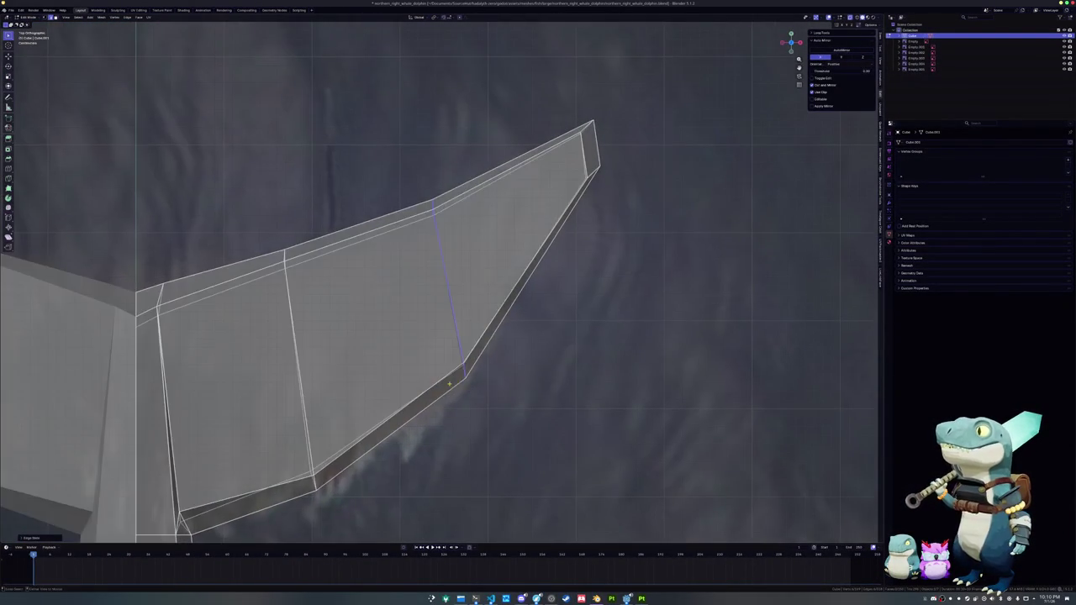
middle_click_drag(397, 176, 396, 211)
key("g")
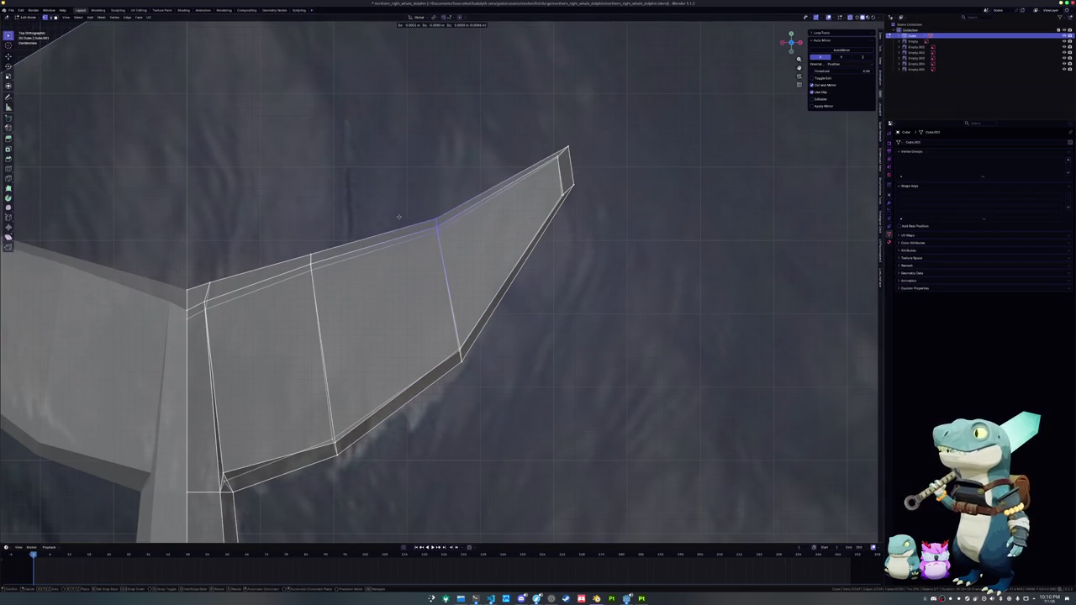
key("g")
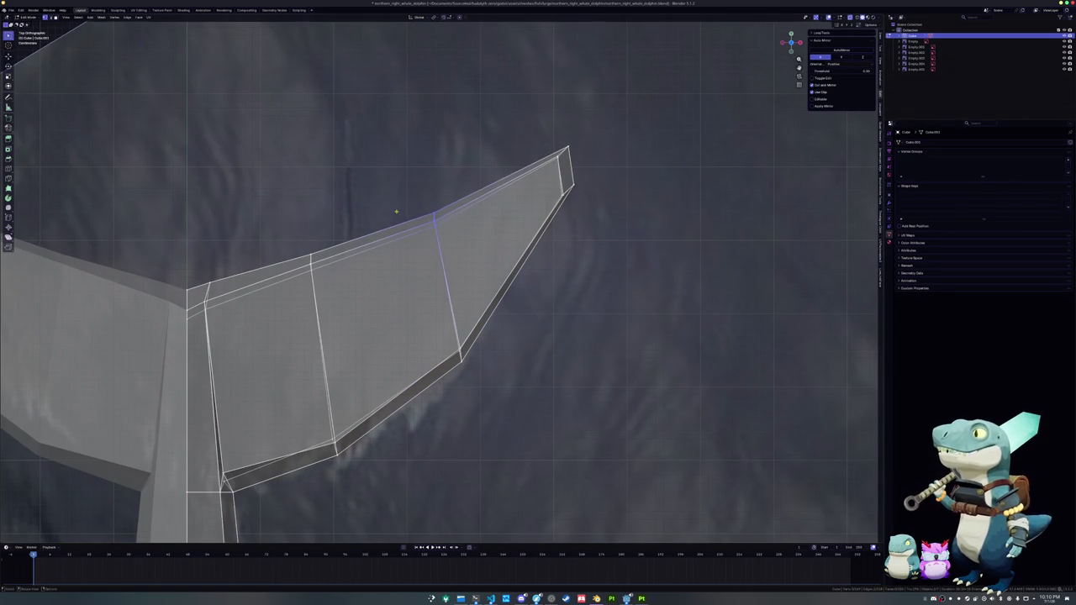
left_click(401, 221)
middle_click_drag(401, 221, 408, 240, "shift")
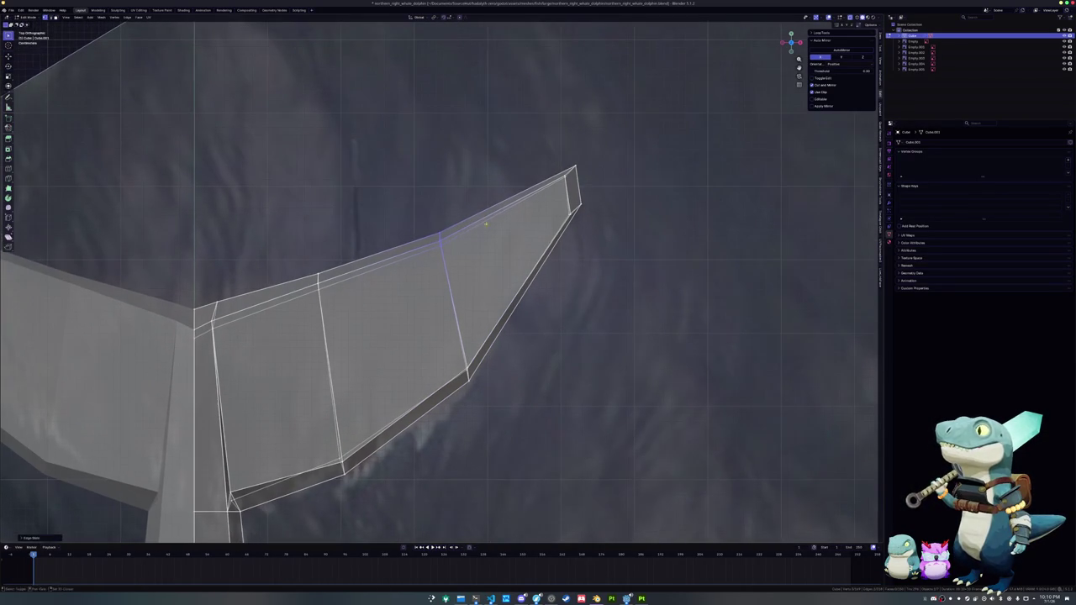
- Add a loop cut near the fluke tip and slide it toward the inner edge
key("ctrl+r")
left_click(535, 241)
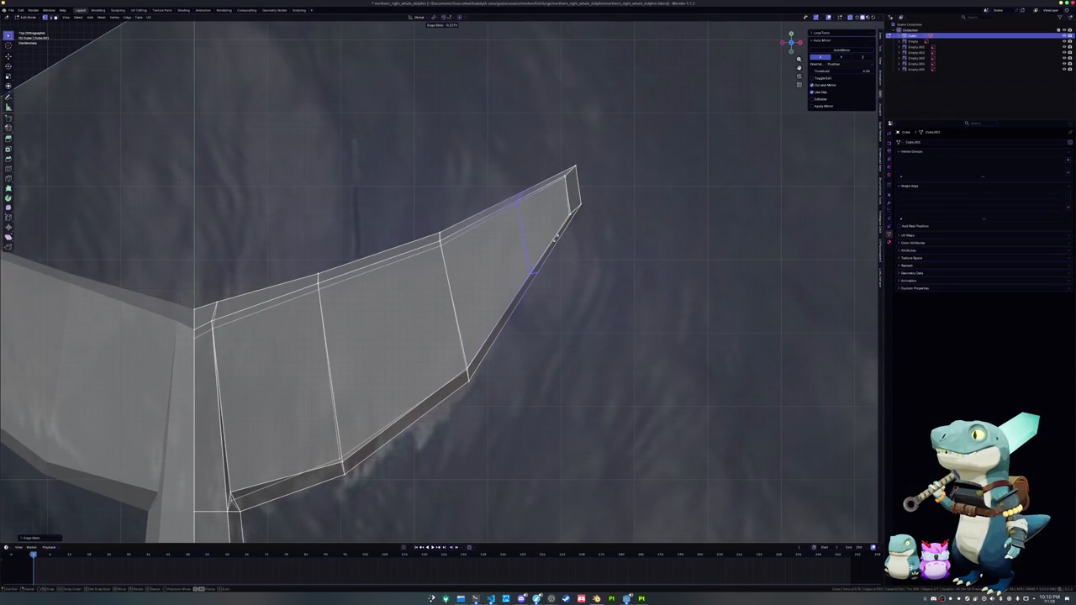
left_click(509, 250)
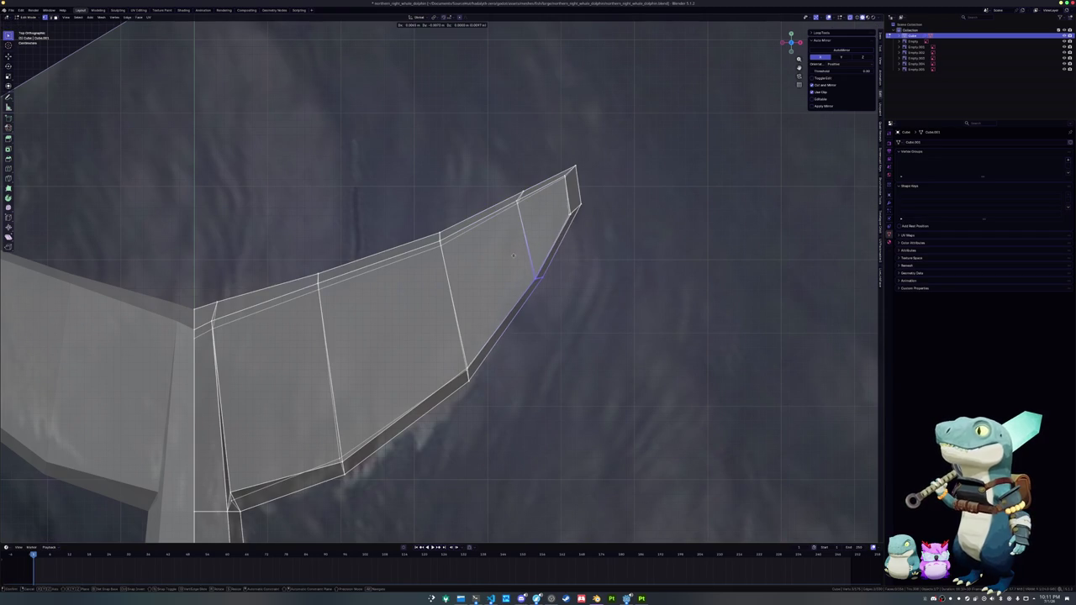
middle_click_drag(509, 250, 516, 280, "shift")
key("g")
key("g")
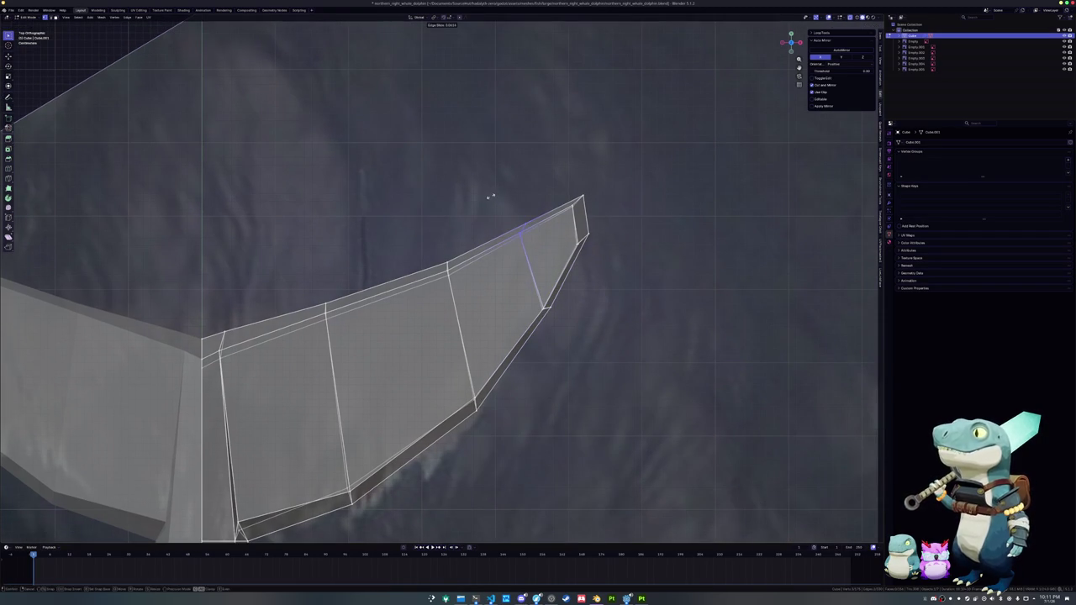
left_click(492, 197)
middle_click_drag(437, 249, 473, 210, "shift")
left_click(442, 207, "alt")
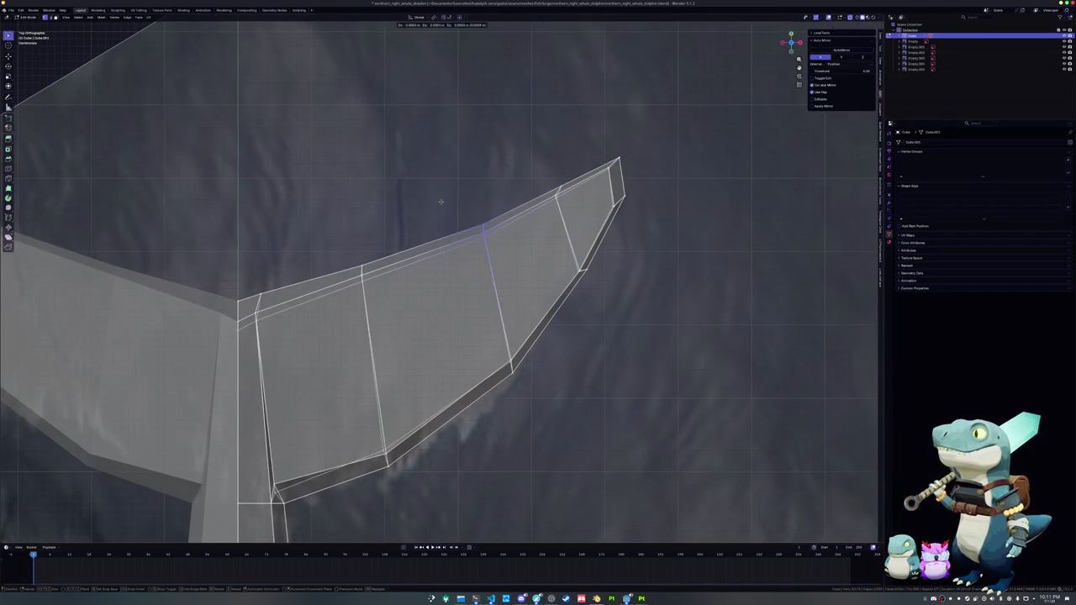
scroll(442, 206, "down", 2)
- Select the fluke tip edge, then reposition a vertex on the root loop
left_click(543, 183, "alt")
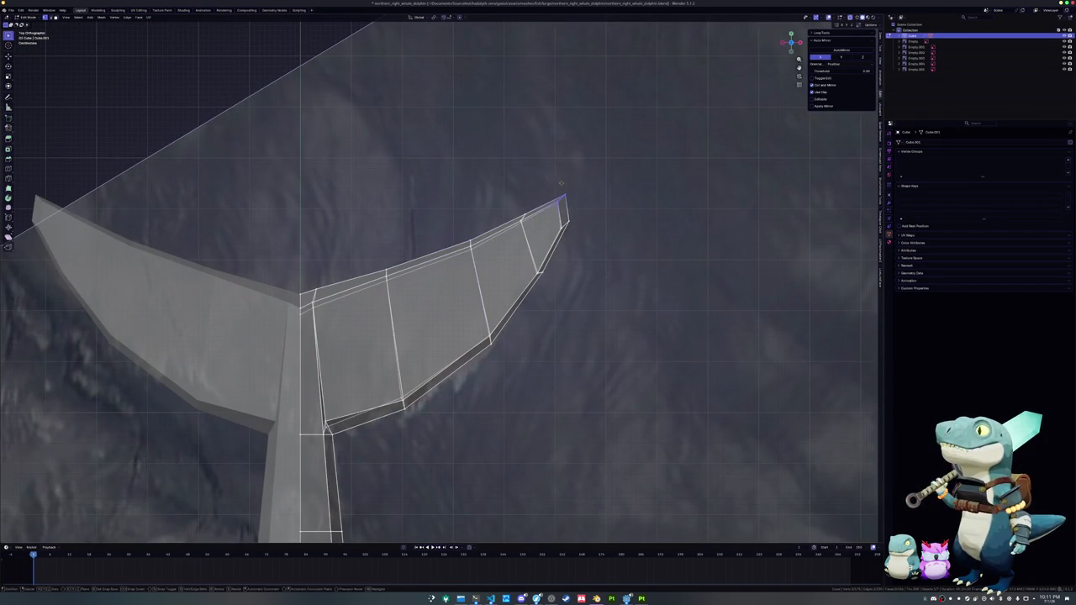
key("g")
key("g")
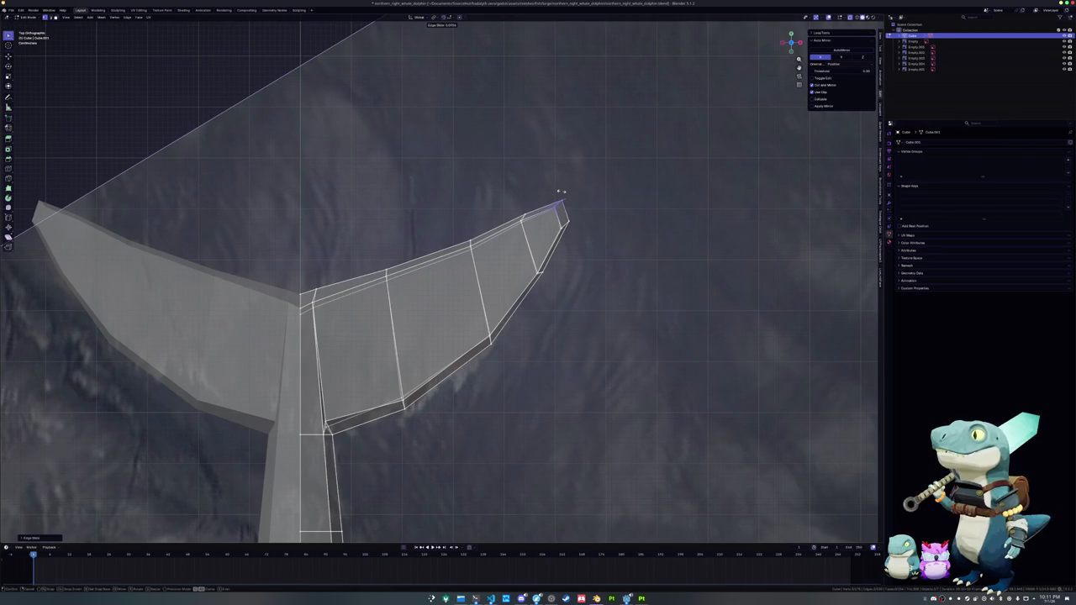
scroll(435, 230, "up", 2, "ctrl")
key("g")
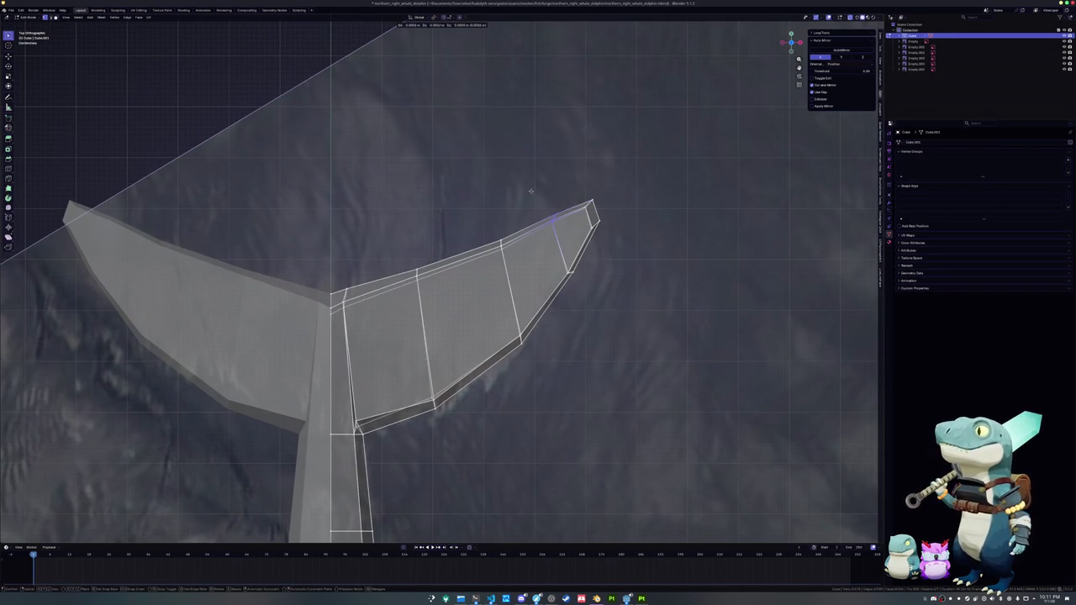
left_click(532, 195)
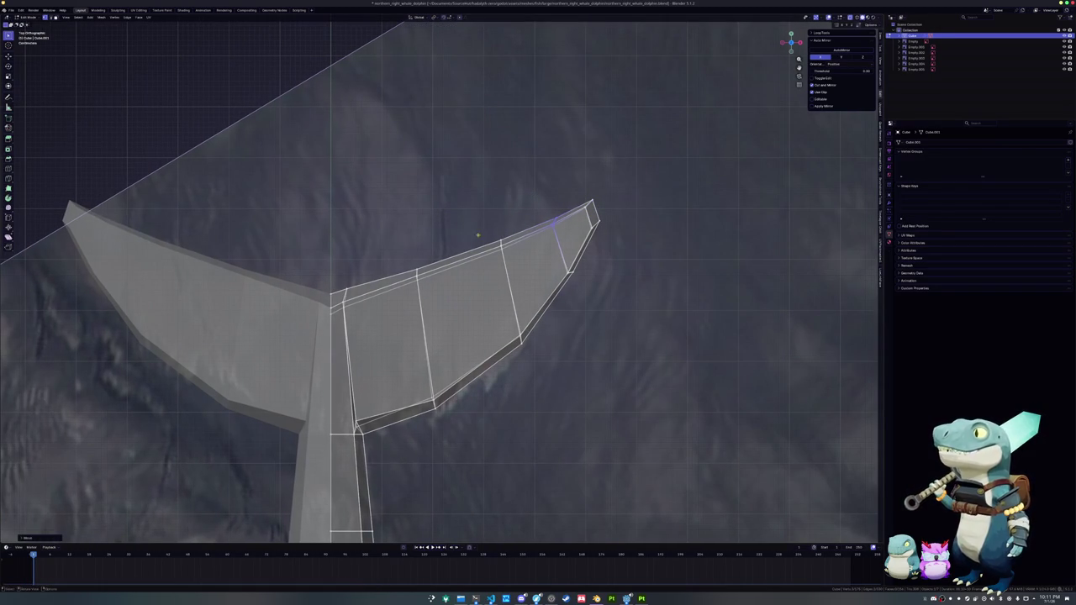
left_click_drag(439, 289, 380, 240)
key("g")
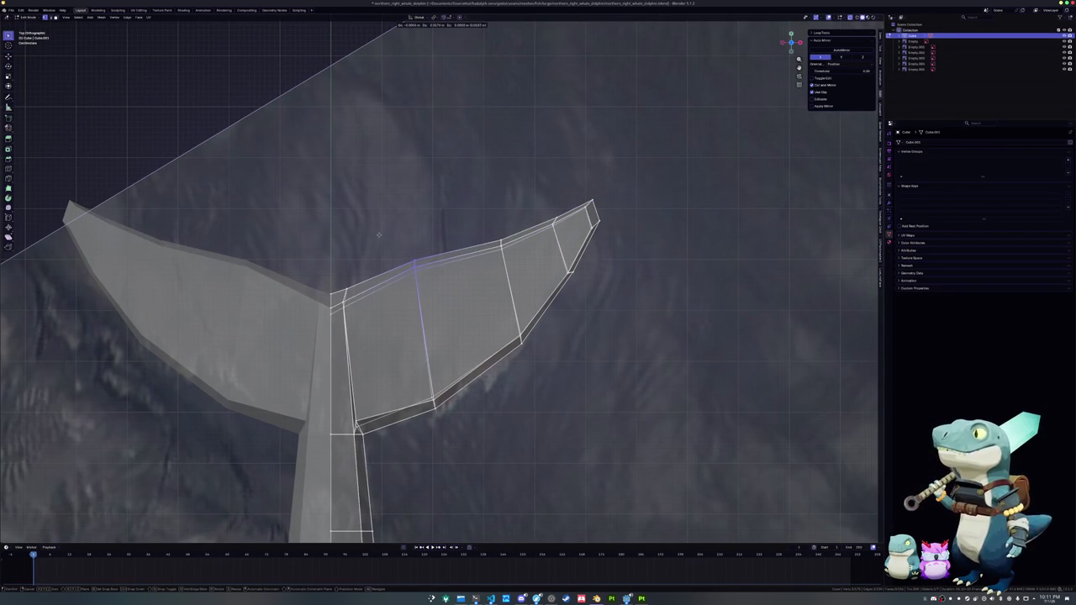
left_click(378, 235)
scroll(379, 234, "down", 3)
- Inspect the whole dolphin in Object Mode, then return to Edit Mode close on the tail
key("Tab")
mouse_move(378, 234)
middle_mouse_down()
mouse_move(399, 309)
mouse_move(421, 293)
mouse_move(386, 263)
mouse_move(384, 294)
mouse_move(286, 320)
middle_mouse_up()
key("Tab")
scroll(421, 294, "up", 2)
key("Tab")
scroll(357, 300, "down", 4)
mouse_move(358, 300)
middle_mouse_down()
mouse_move(367, 319)
mouse_move(381, 307)
middle_mouse_up()
scroll(403, 330, "up", 2)
scroll(406, 329, "up", 2)
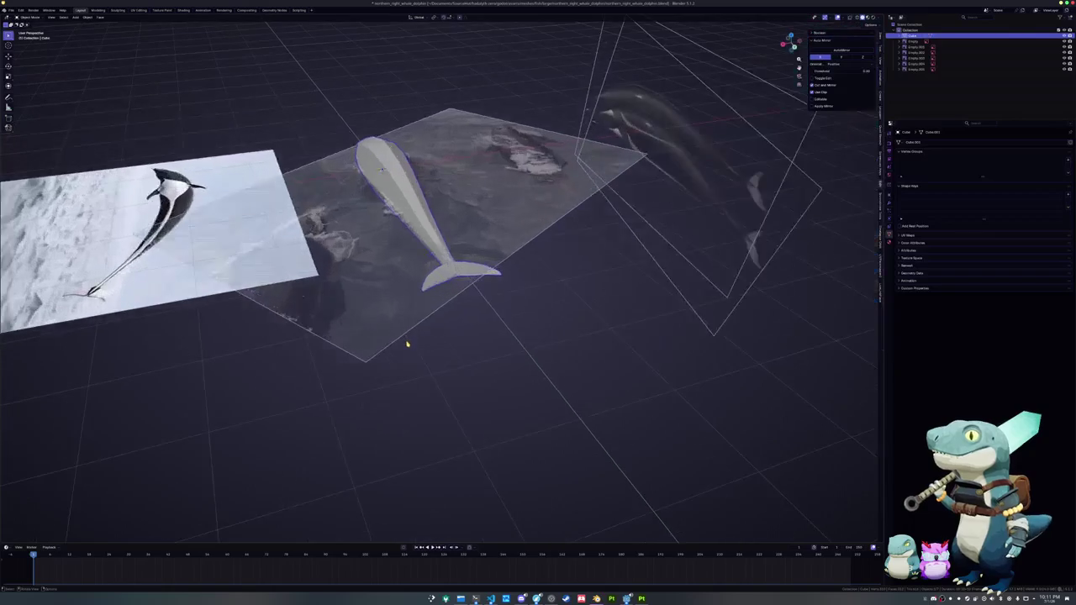
key("Tab")
middle_click_drag(407, 344, 421, 332)
scroll(426, 328, "up", 3)
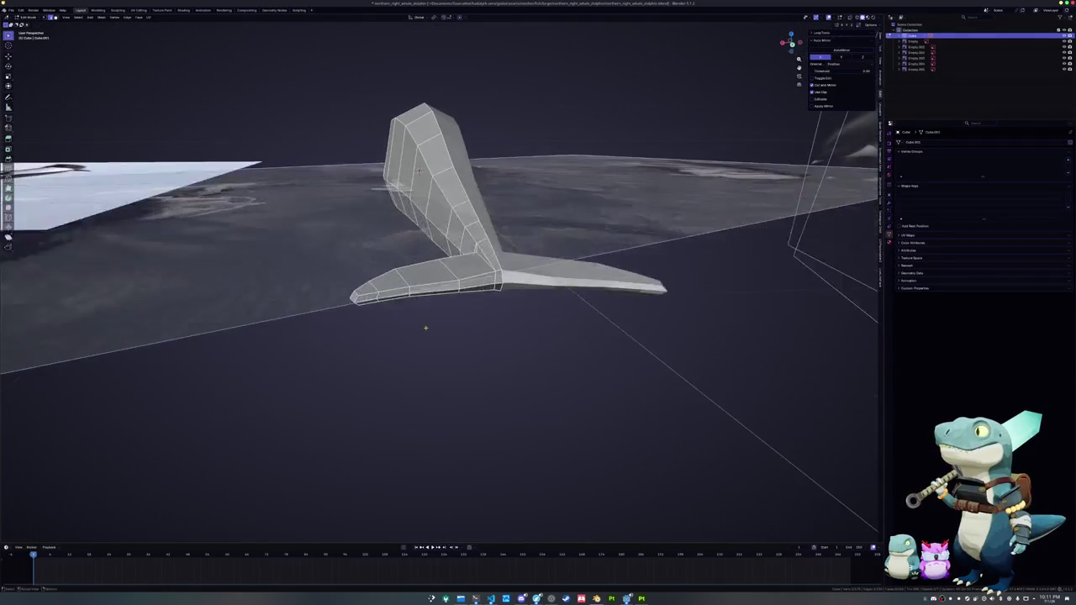
mouse_move(354, 296)
middle_mouse_down()
mouse_move(344, 317)
mouse_move(394, 310)
middle_mouse_up()
- Lower the fluke-tip face along Z, then enable proportional editing and adjust its falloff
key("g")
key("z")
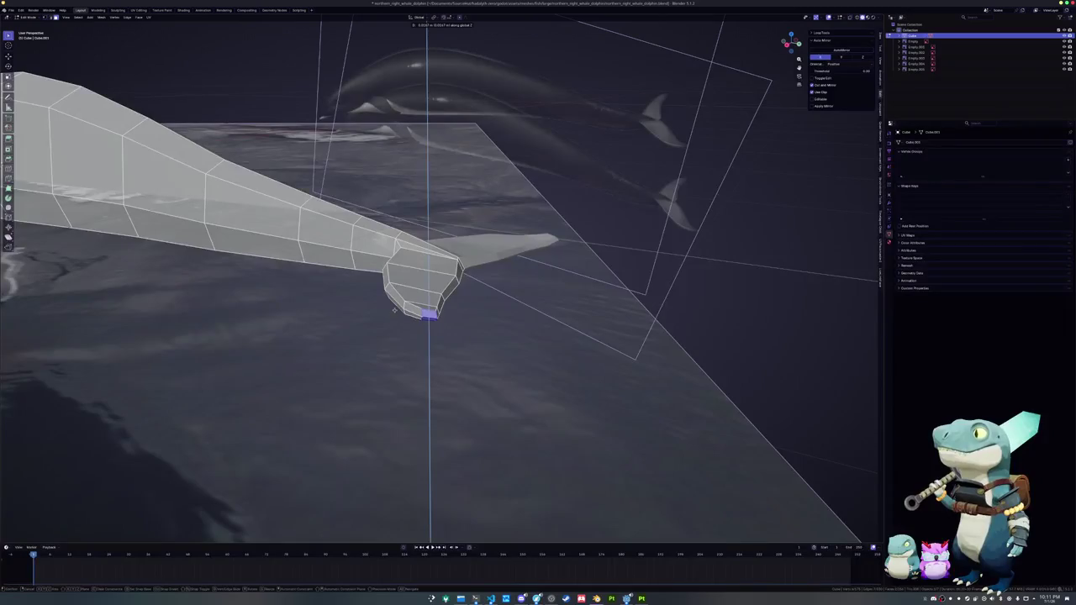
left_click(395, 309)
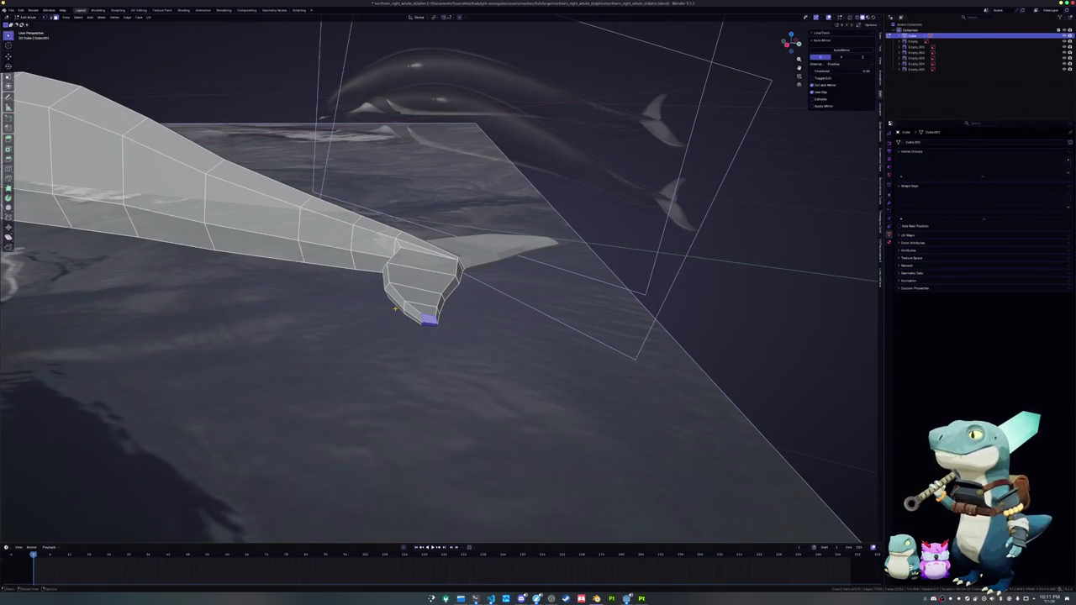
key("o")
key("g")
key("z")
scroll(394, 308, "down", 5)
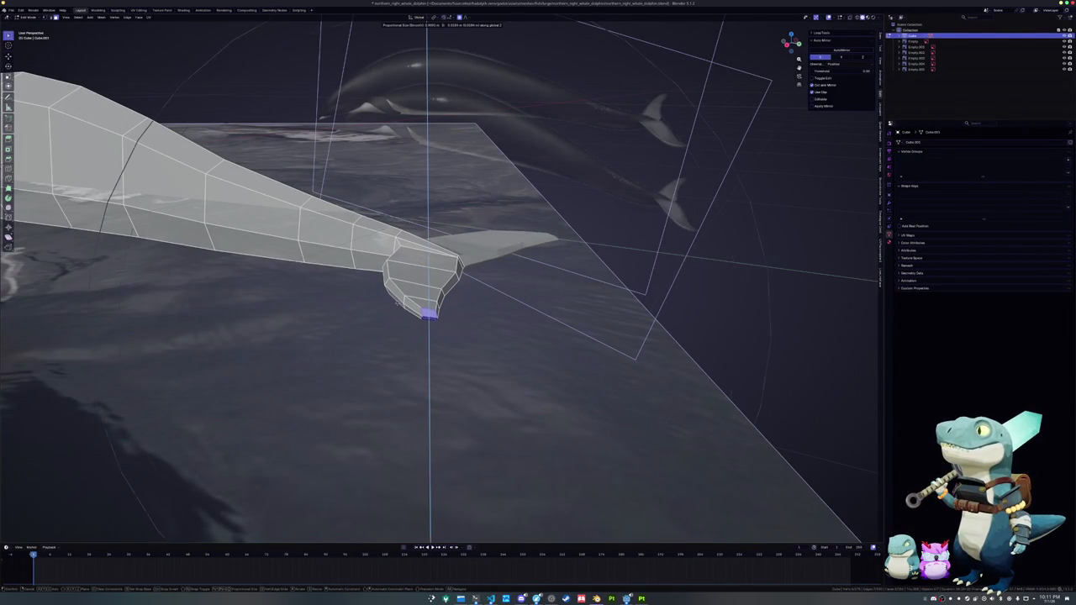
scroll(394, 308, "up", 3)
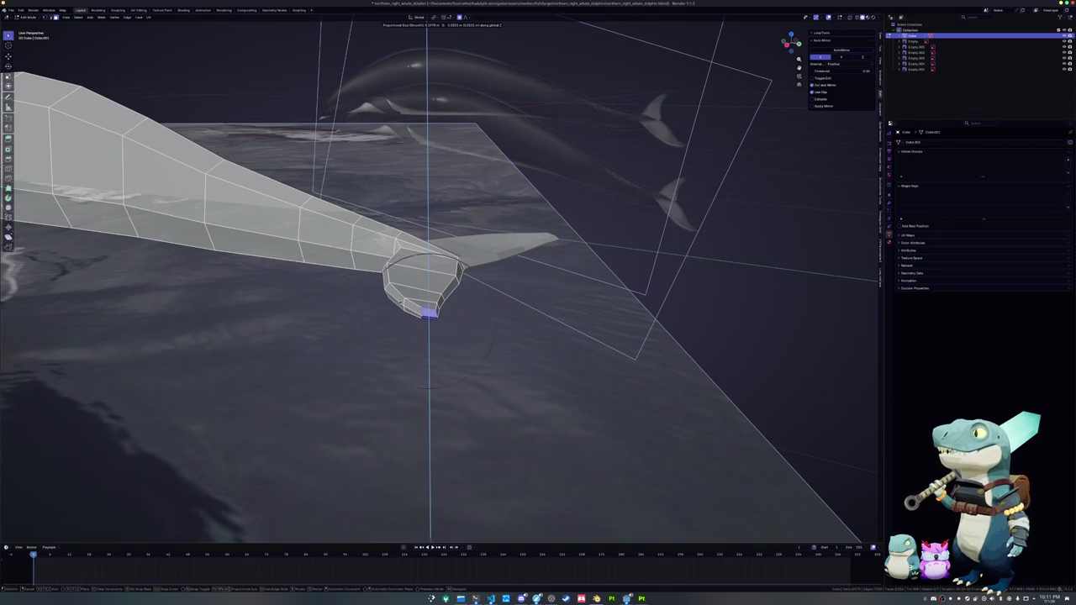
- Confirm the soft Z move and fine-tune the fluke height with two more vertical moves
key("Return")
middle_click_drag(395, 308, 290, 243)
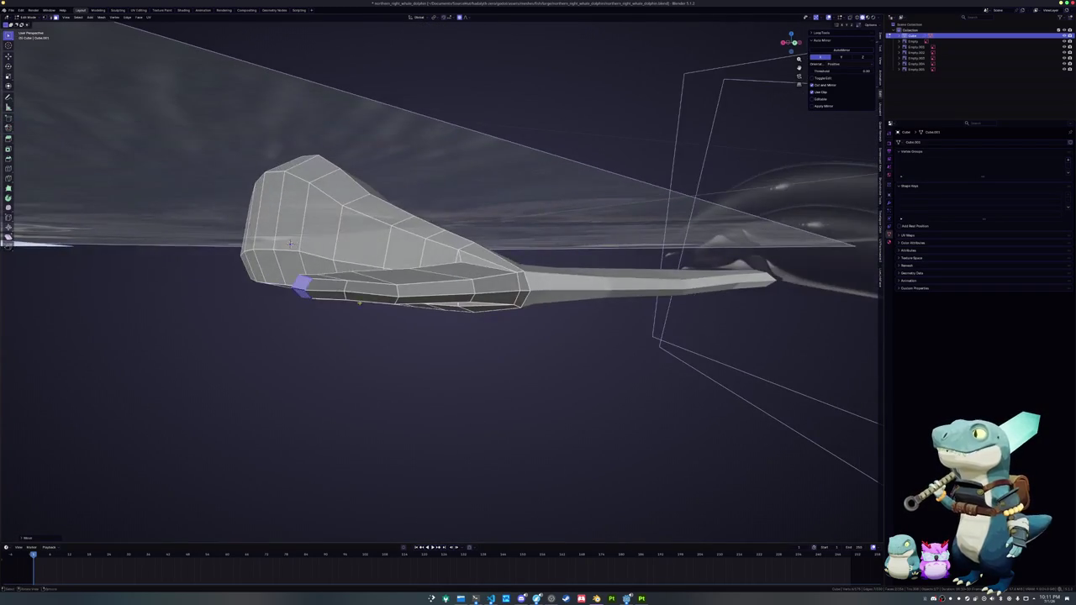
key("g")
key("z")
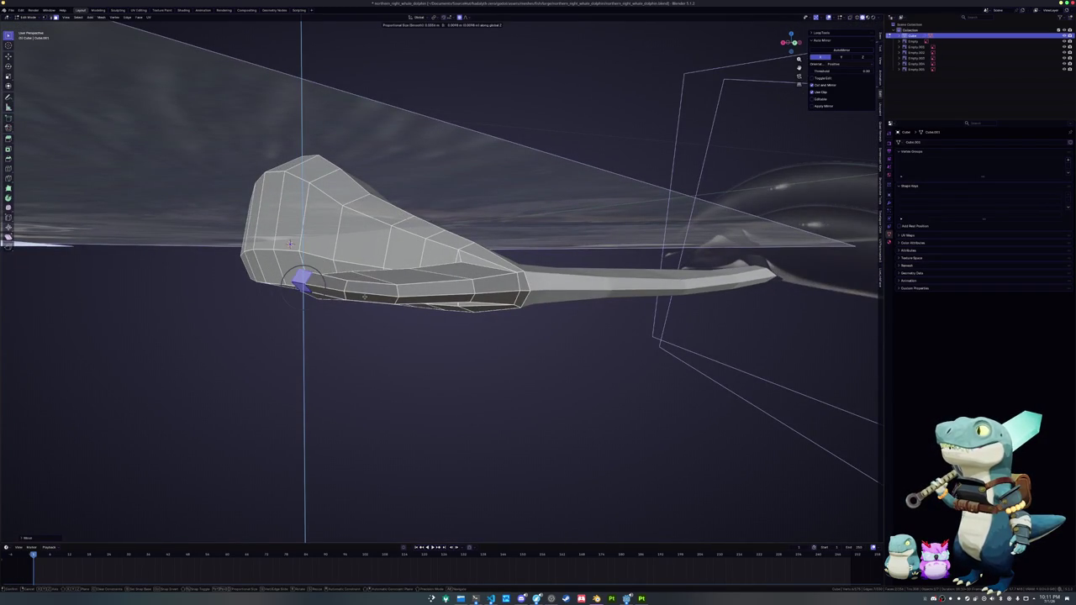
left_click(290, 244)
middle_click_drag(290, 243, 484, 263)
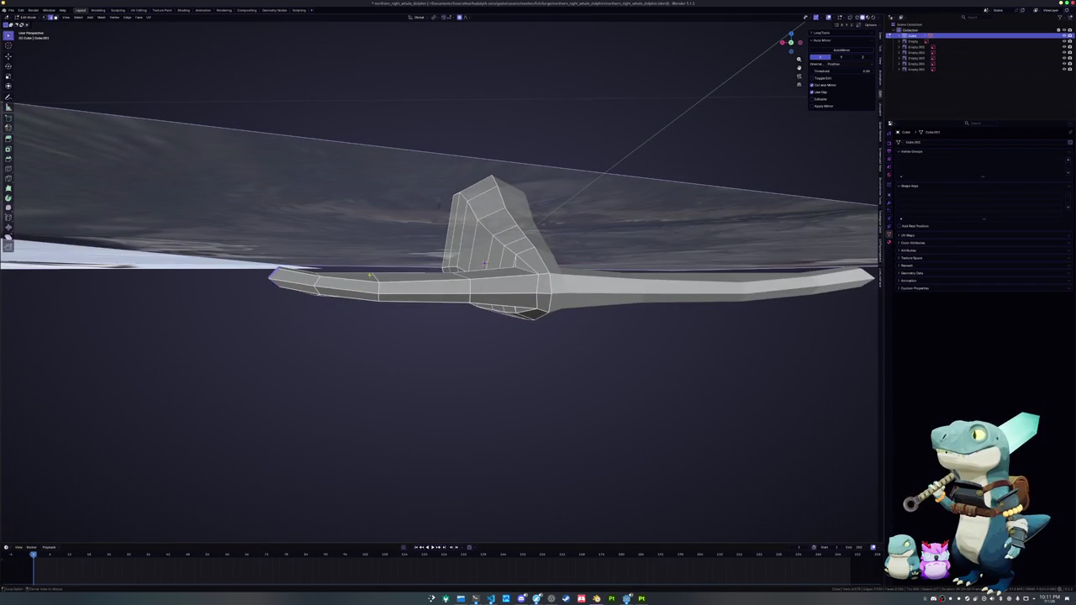
middle_click_drag(372, 278, 515, 287)
key("g")
key("z")
left_click(473, 292)
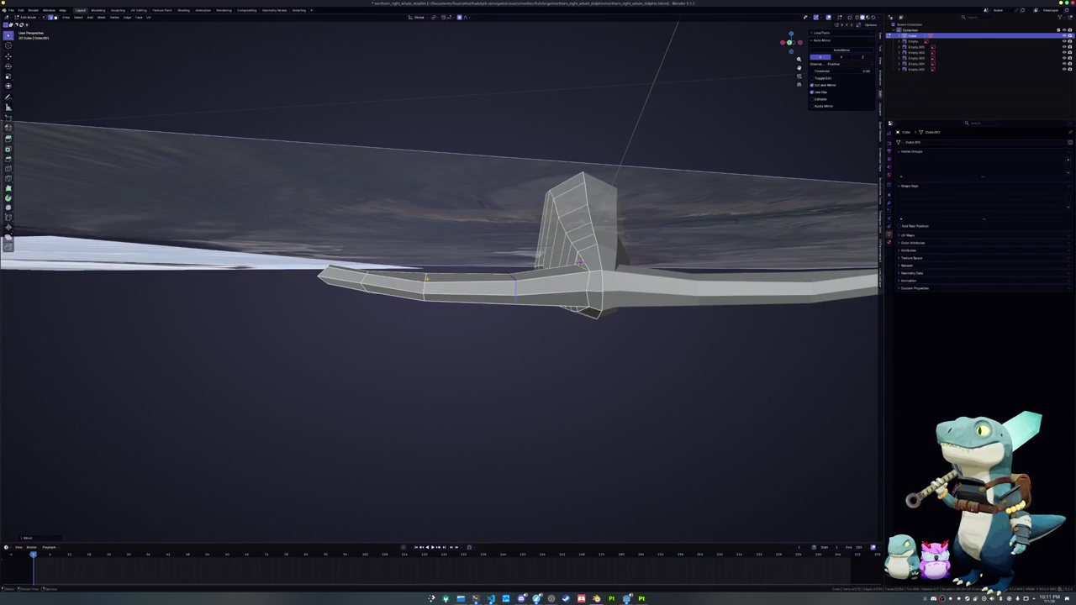
- Add an edge loop across the fluke, slide it toward the tip, and return to Object Mode
left_click(516, 287)
middle_click_drag(423, 287, 425, 287)
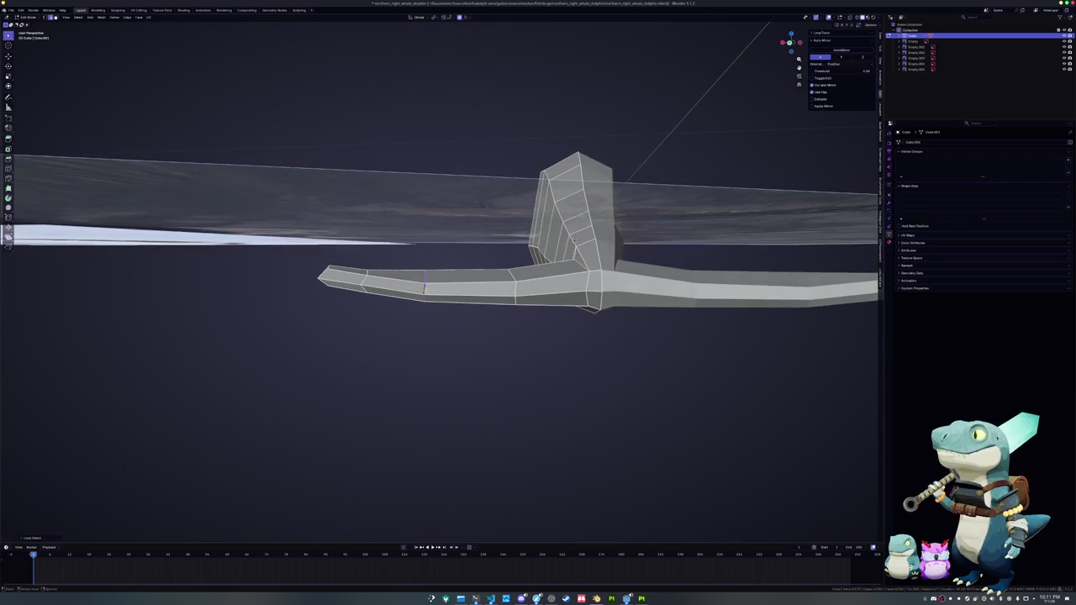
key("g")
key("g")
left_click(426, 286)
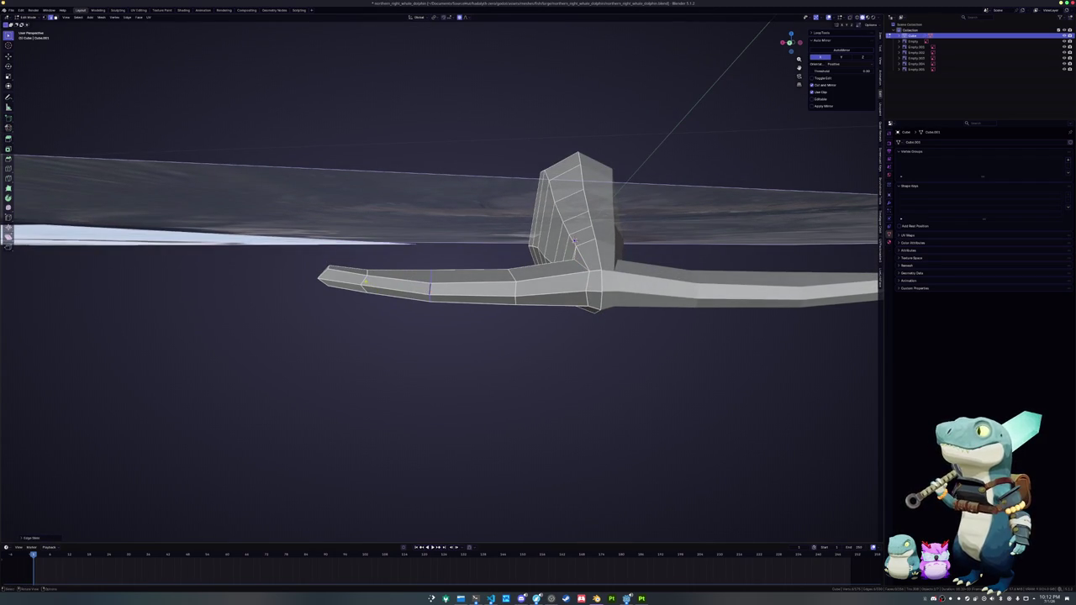
key("KP_8")
key("KP_8")
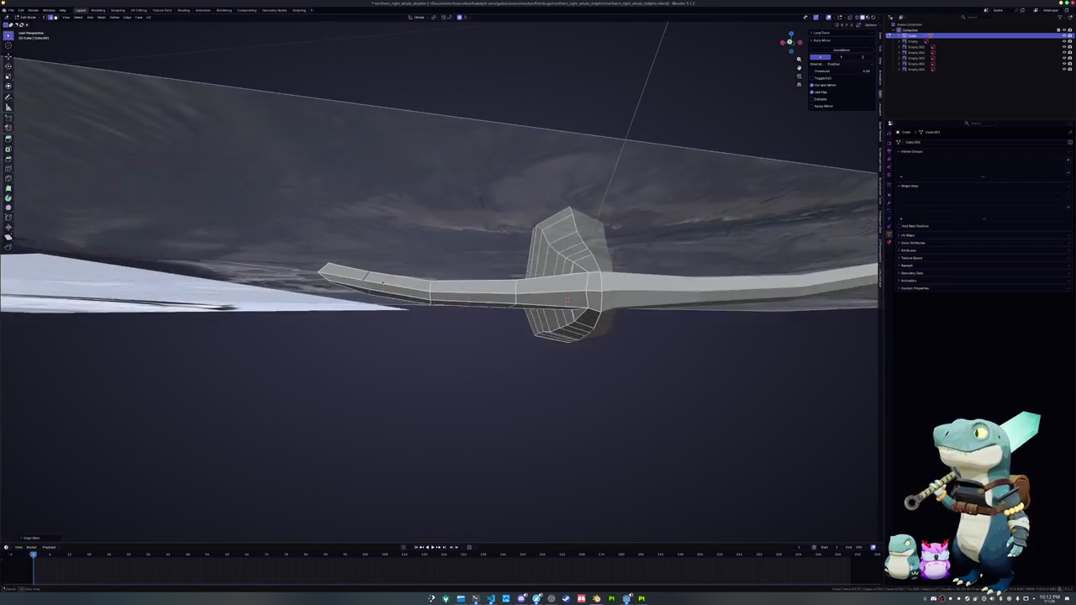
key("g")
key("z")
left_click(367, 278)
mouse_move(403, 290)
middle_mouse_down()
mouse_move(399, 312)
mouse_move(362, 339)
mouse_move(302, 308)
mouse_move(353, 302)
middle_mouse_up()
key("Tab")
key("Tab")
key("Tab")
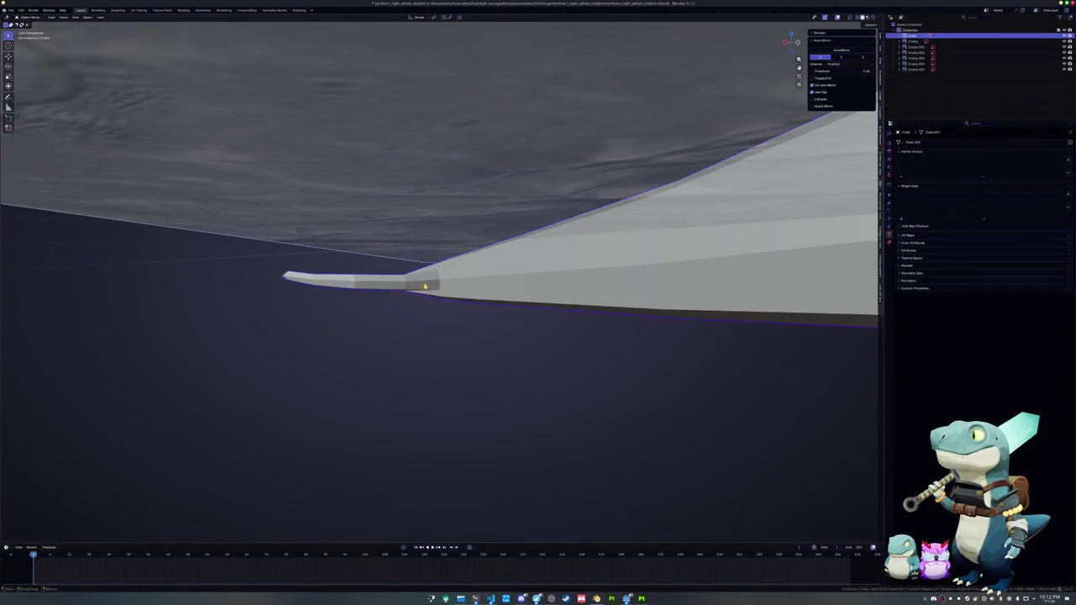
key("Tab")
- Shift the tail-joint vertex along the X axis
scroll(456, 299, "down", 5)
mouse_move(455, 299)
middle_mouse_down()
mouse_move(380, 302)
mouse_move(411, 288)
mouse_move(367, 299)
mouse_move(366, 266)
mouse_move(383, 273)
middle_mouse_up()
scroll(380, 303, "up", 3)
key("g")
key("x")
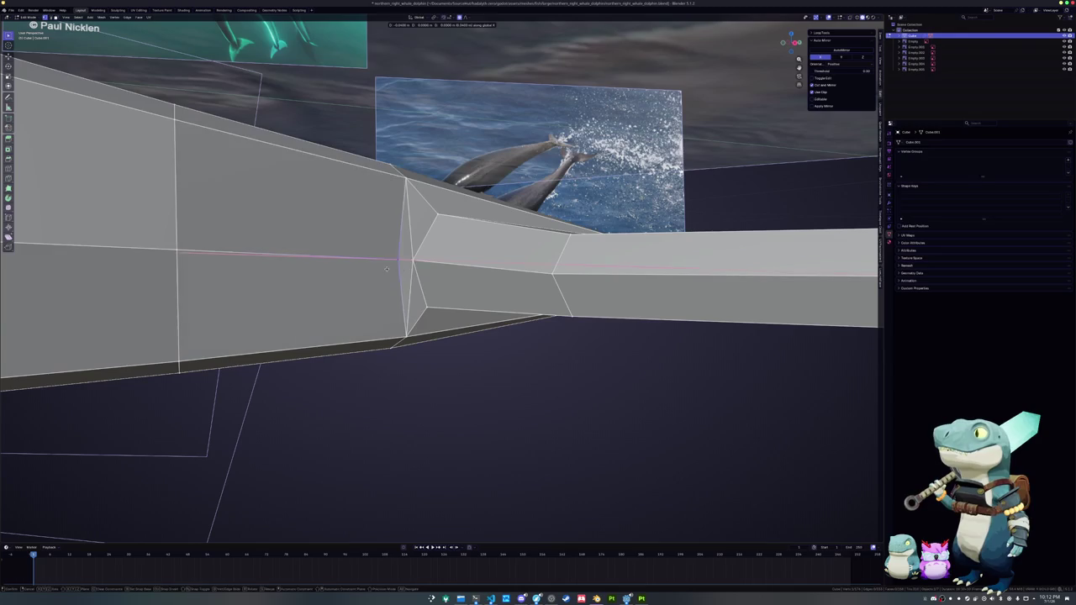
left_click(389, 269)
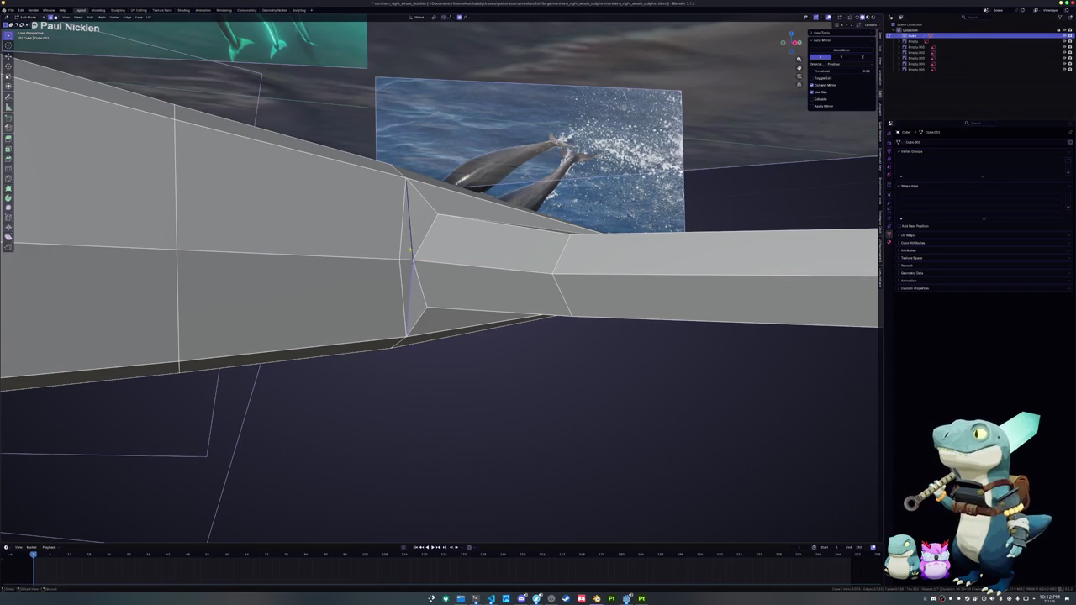
- Dissolve the unneeded vertex at the tail joint and return to Object Mode
key("x")
left_click(387, 252)
mouse_move(377, 277)
middle_mouse_down()
mouse_move(373, 300)
mouse_move(357, 296)
mouse_move(456, 294)
mouse_move(383, 361)
mouse_move(382, 283)
middle_mouse_up()
key("Tab")
key("Tab")
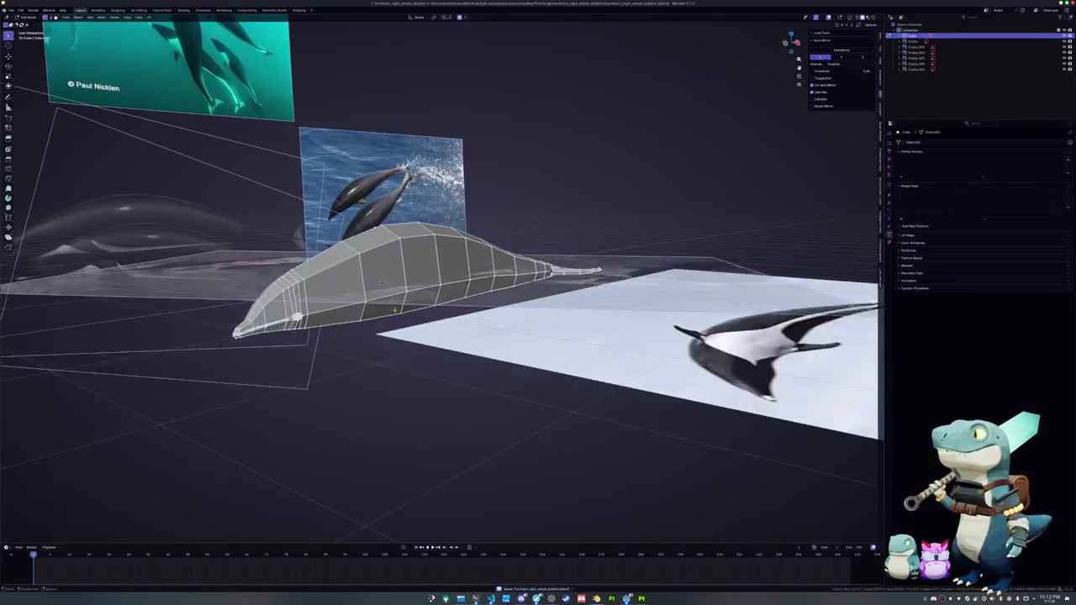
- Compare the body outline in side and top orthographic views with X-ray toggled on and off
key("KP_3")
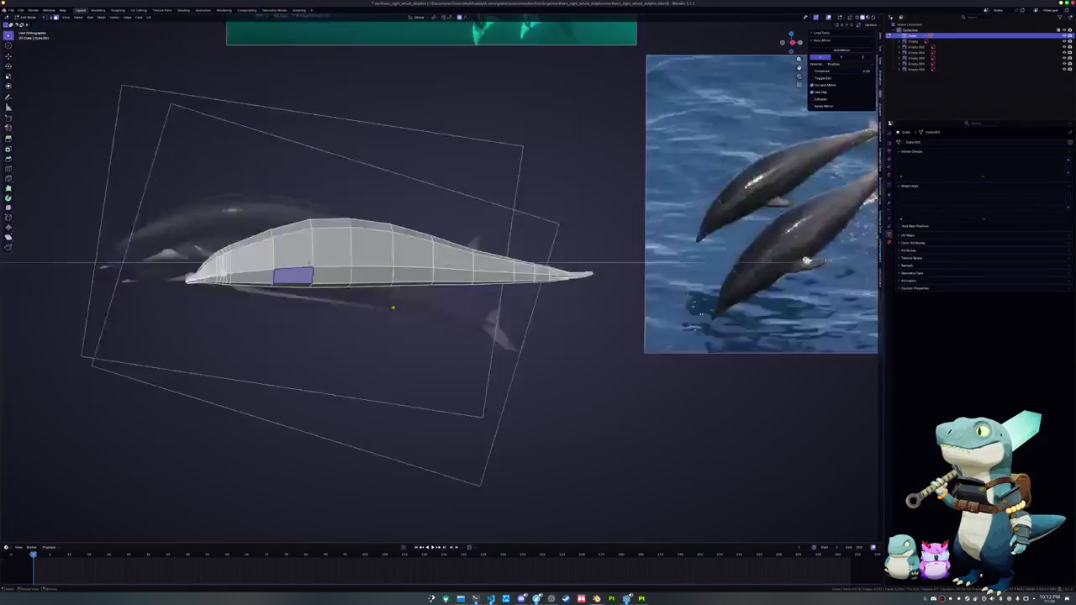
key("alt+z")
key("KP_7")
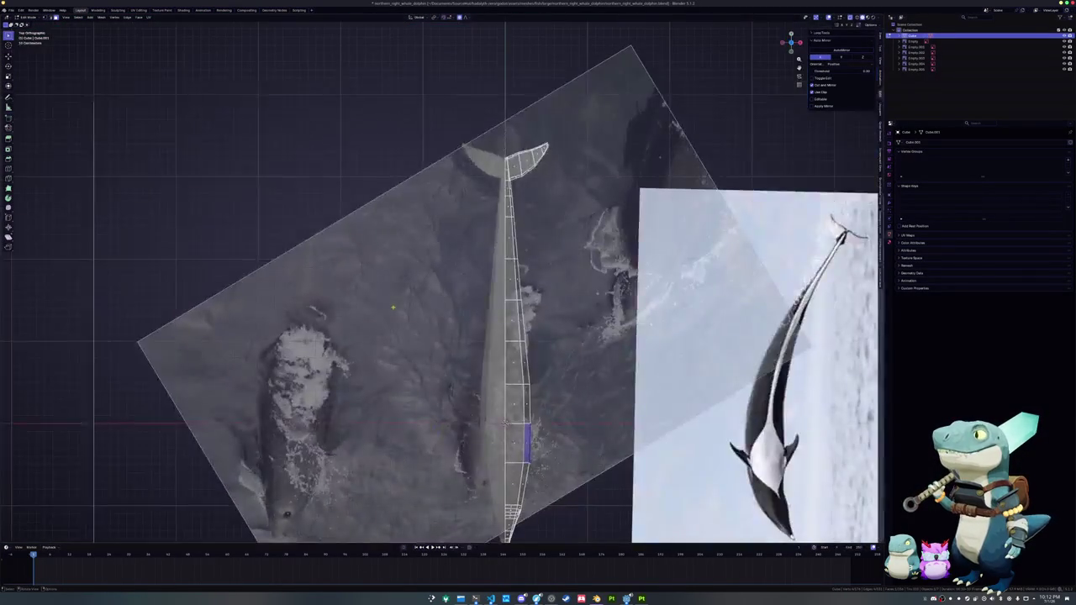
key("KP_3")
key("alt+z")
scroll(550, 339, "up", 4)
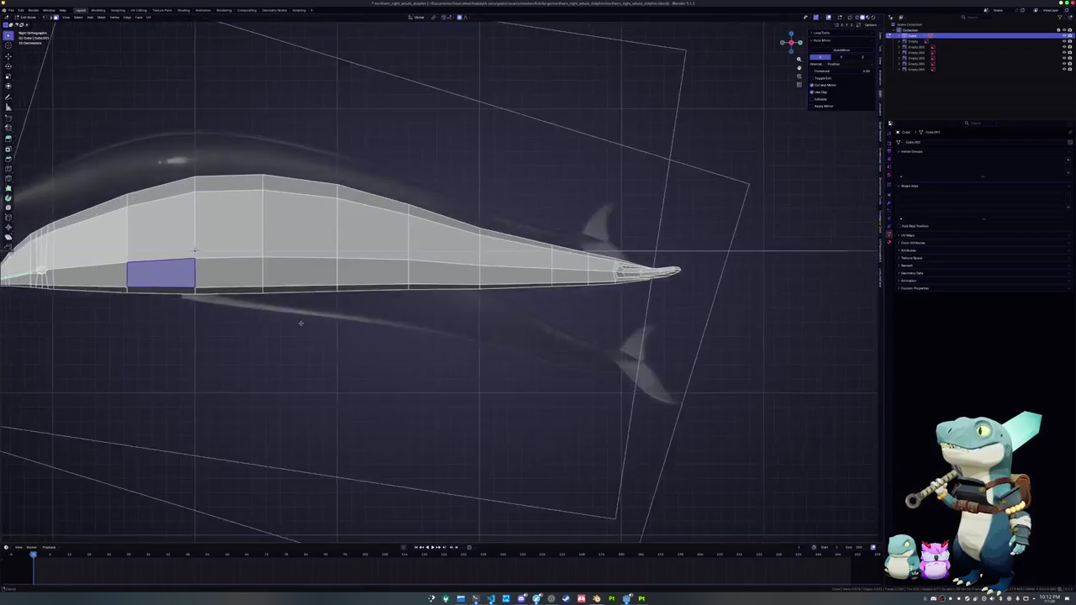
scroll(550, 340, "up", 2)
- Lift the whole dolphin along Z above the side reference to compare, then undo the move
key("Tab")
key("g")
key("z")
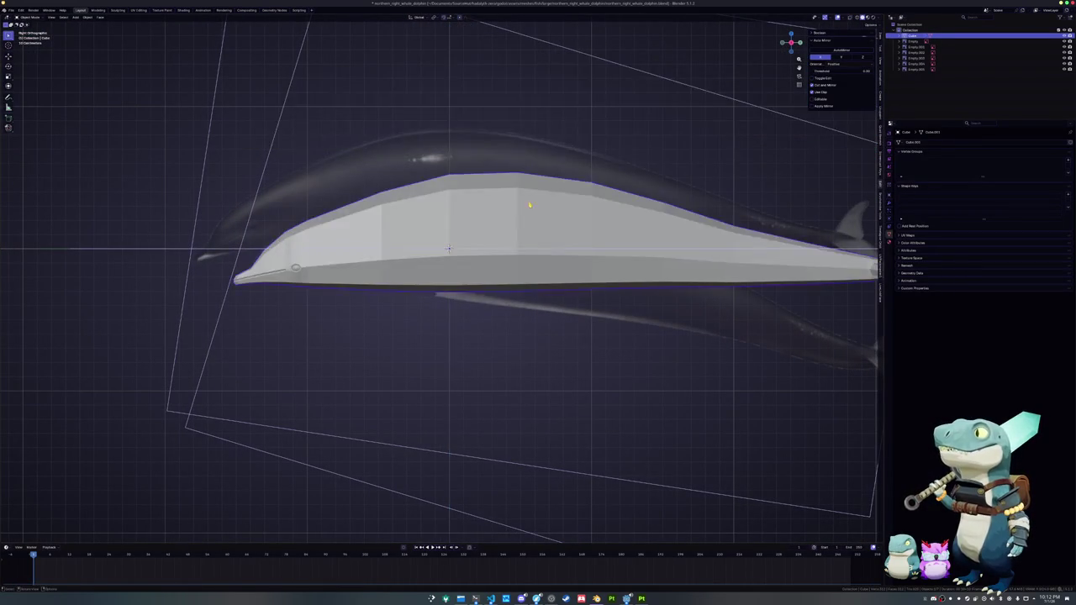
left_click(485, 168)
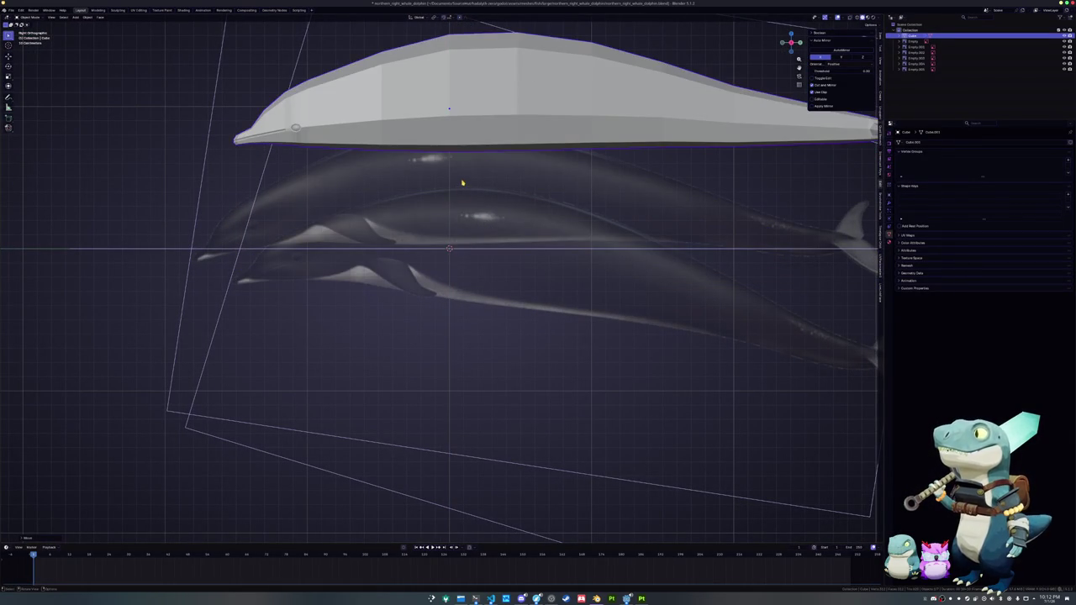
key("ctrl+z")
- Back in Edit Mode with X-ray on, cut a loop behind the beak and start selecting side faces
key("Tab")
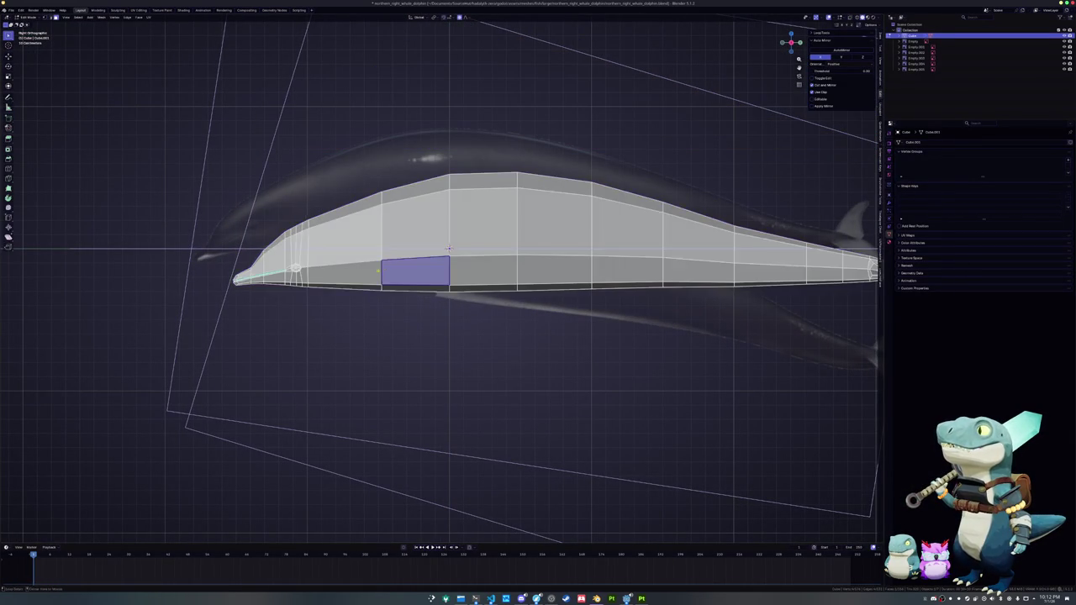
key("alt+z")
scroll(367, 286, "up", 3)
middle_click_drag(367, 286, 439, 294, "shift")
key("alt+a")
key("ctrl+r")
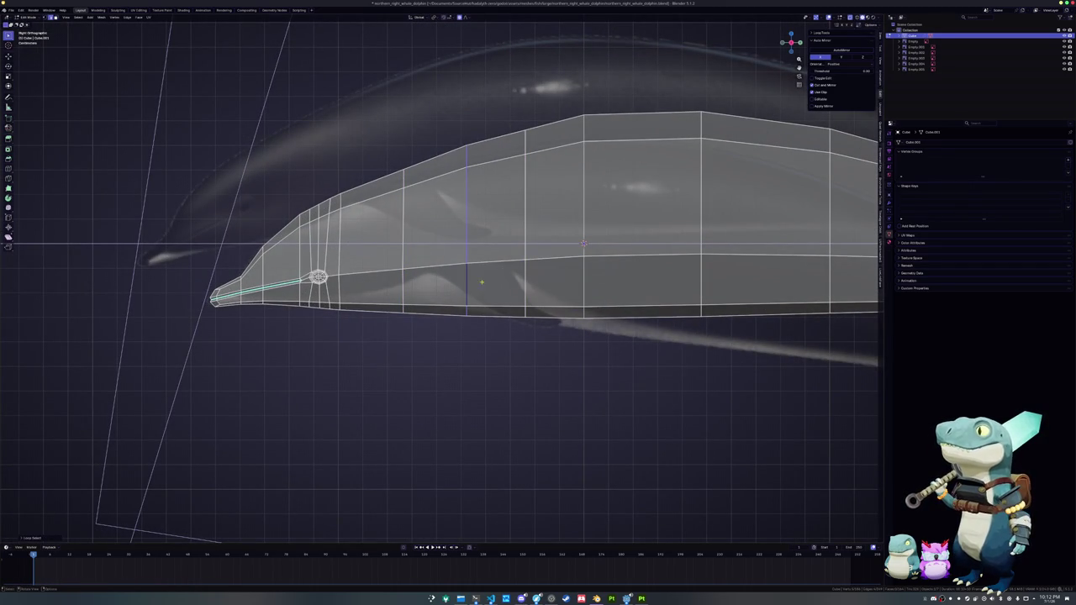
left_click(434, 286, "shift")
- Inset the four selected head-flank faces and slide the inset's inner edge into place
left_click(498, 211, "shift")
left_click(444, 222, "shift")
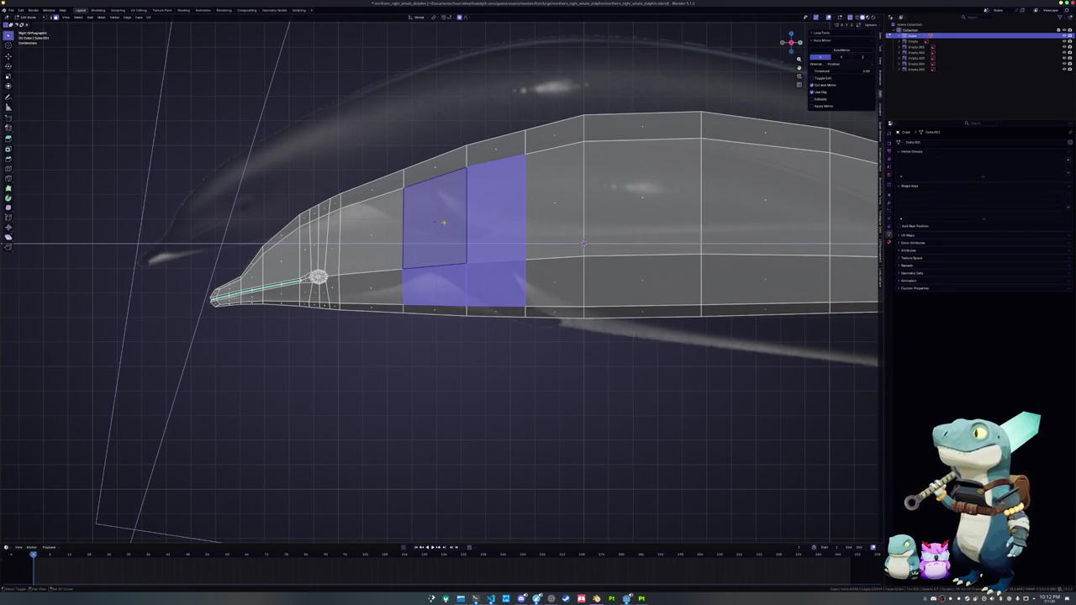
key("i")
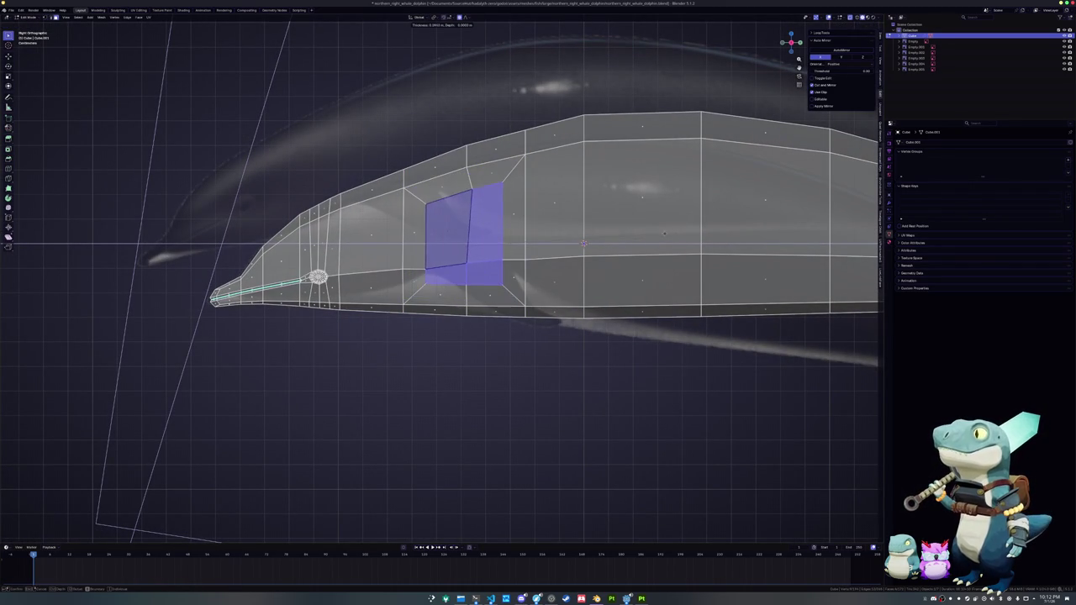
left_click(466, 192)
key("g")
key("g")
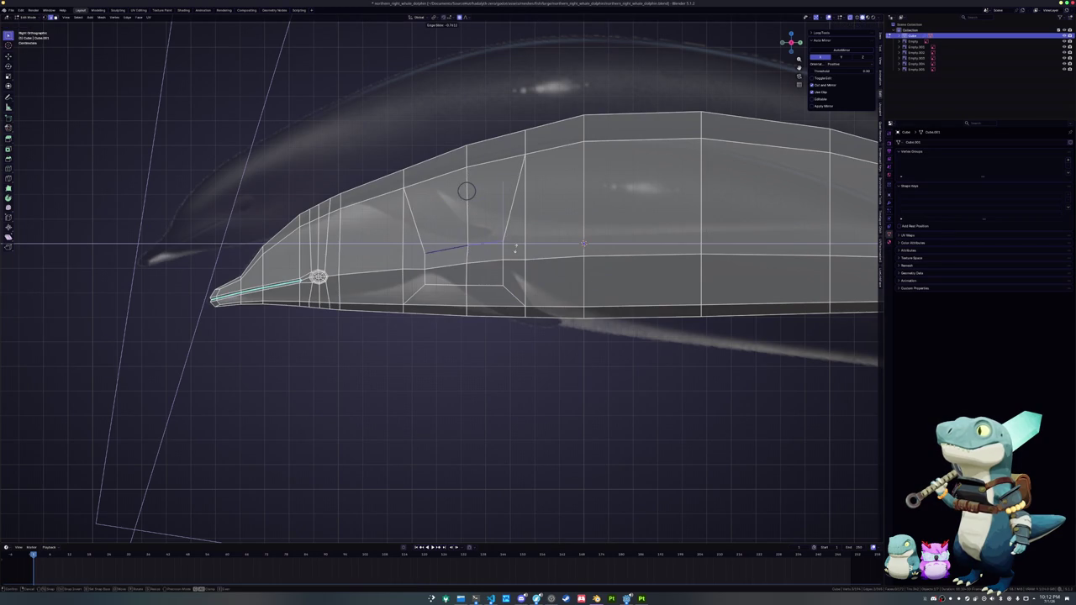
left_click(515, 250)
- Slide the flank vertices along their vertical edges to reshape the panel corners
key("g")
key("g")
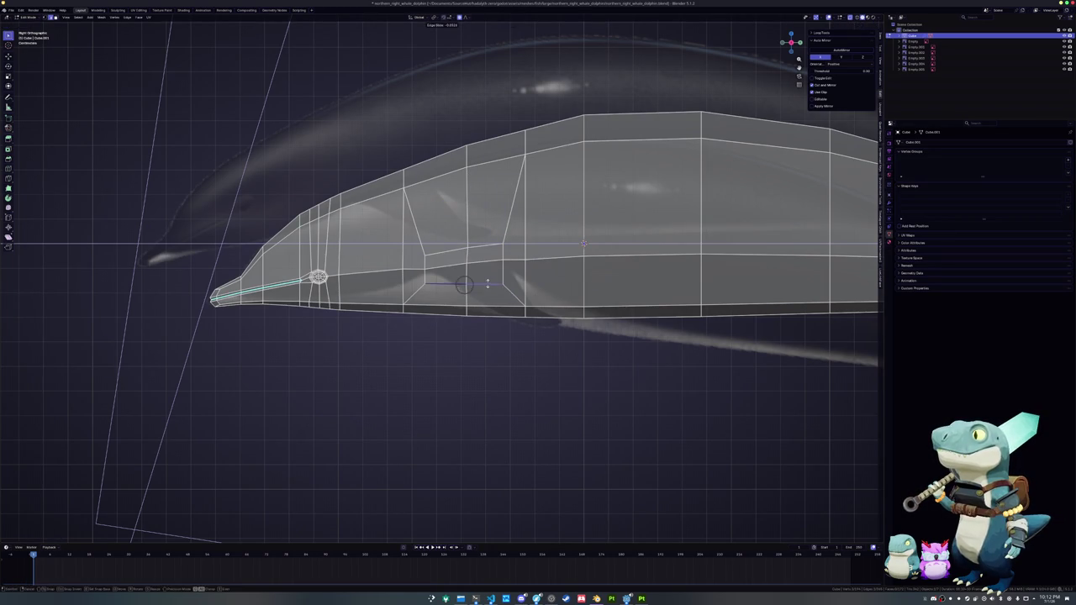
scroll(464, 286, "up", 4)
left_click(566, 209)
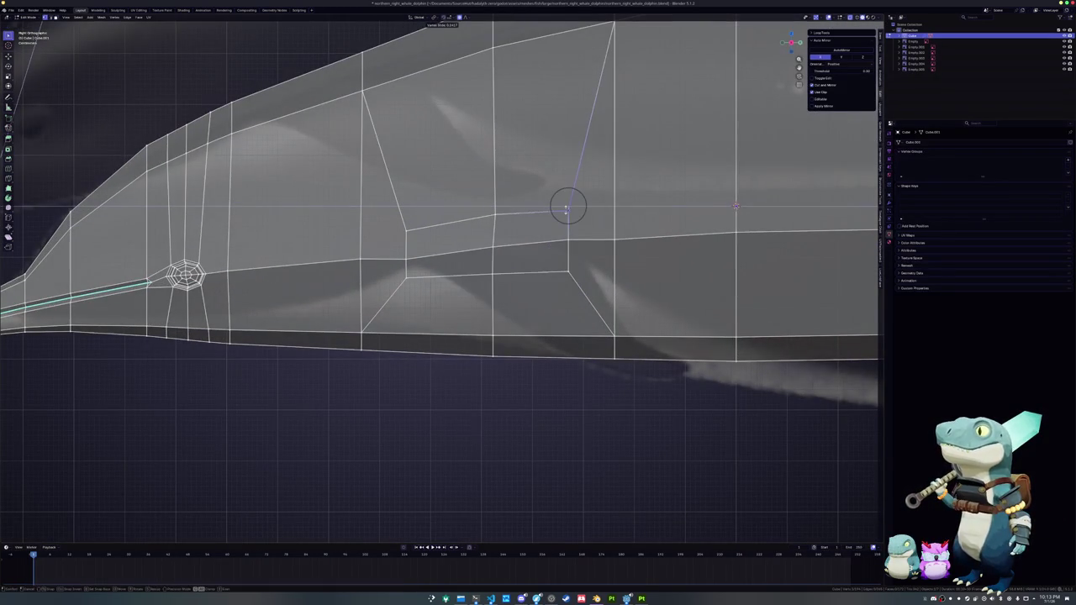
left_click(492, 217)
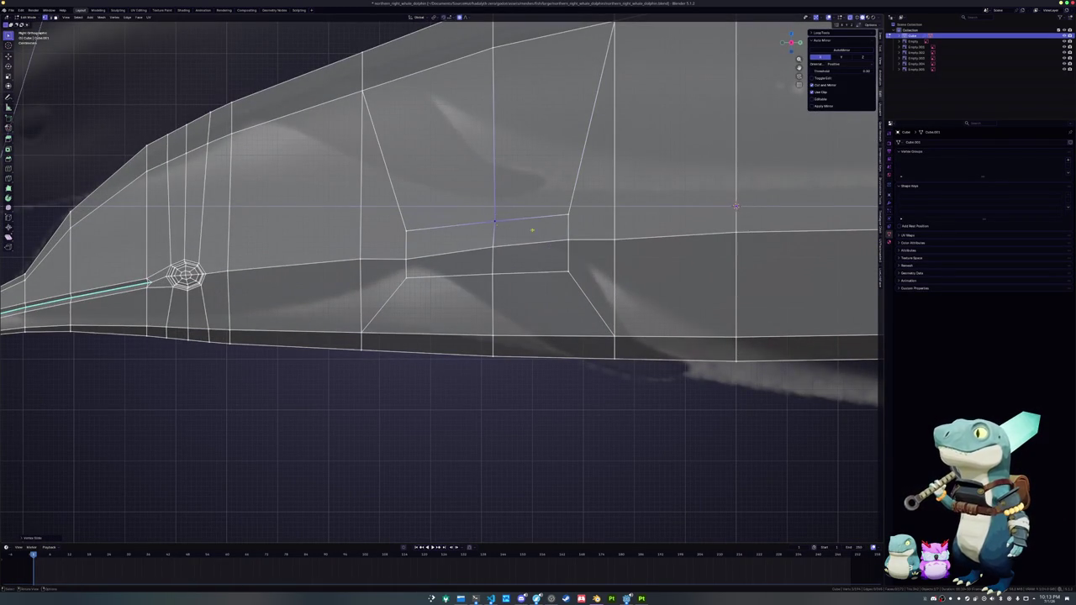
left_click(569, 242)
key("g")
key("g")
left_click(569, 242)
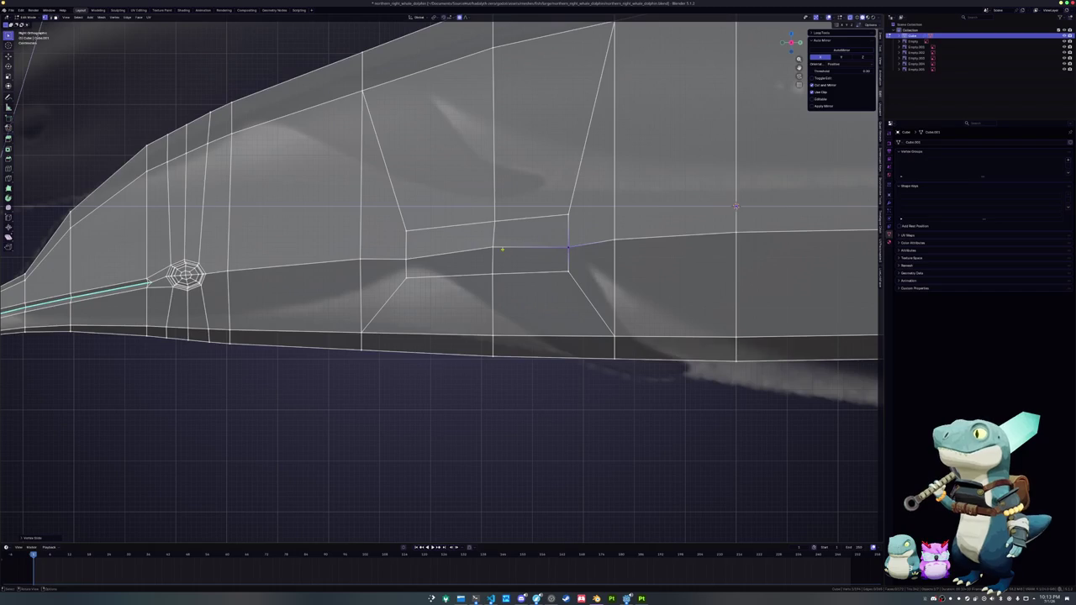
- Trace edge paths along the flank, Shift+V slide a vertex onto the edge, then select the flank face
left_click(493, 270, "ctrl")
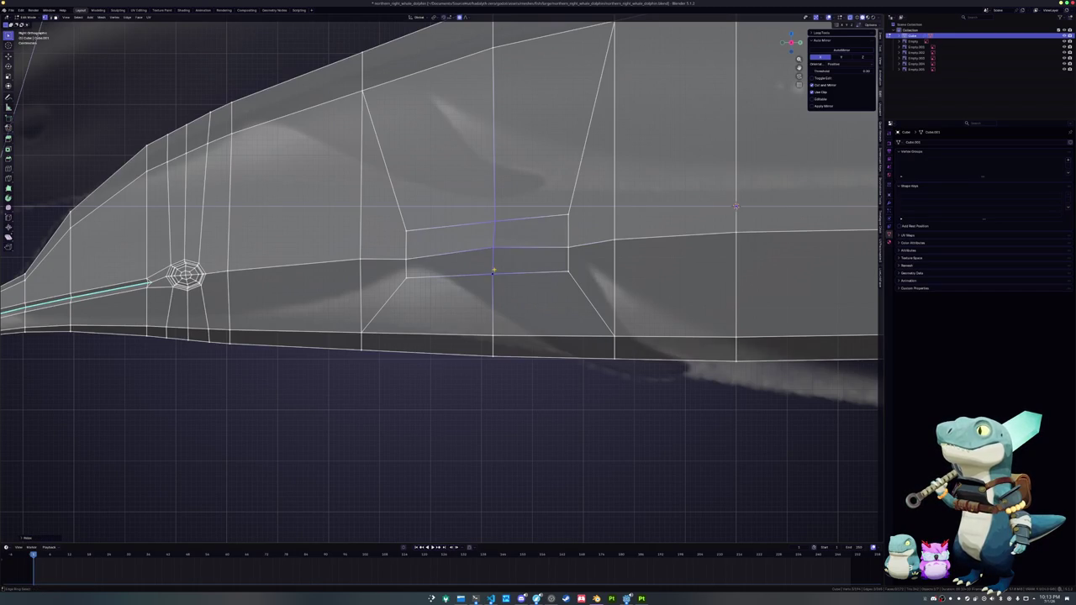
left_click(403, 228, "ctrl")
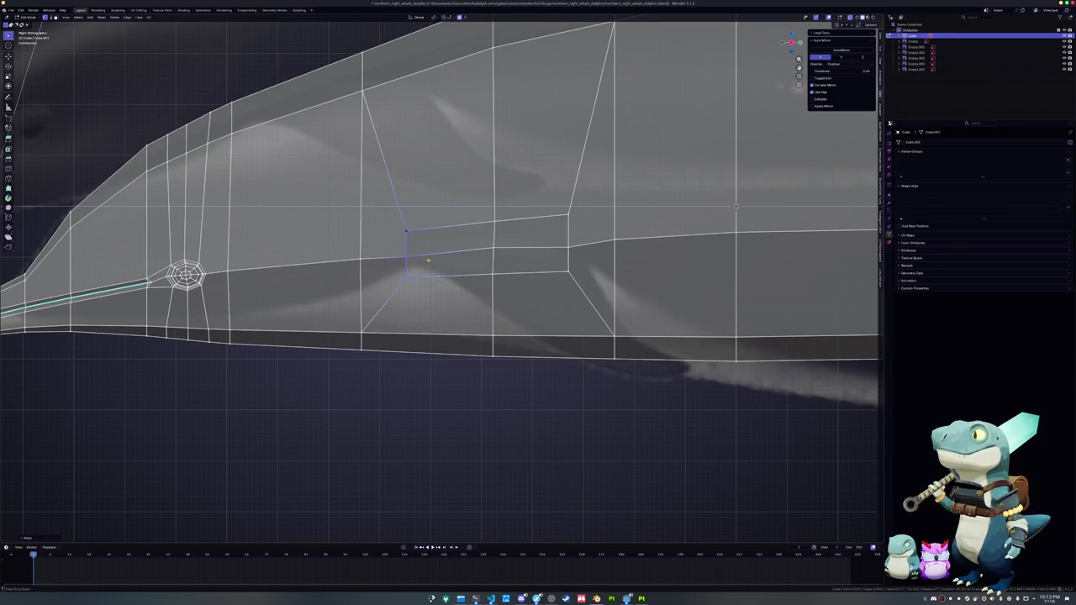
left_click(568, 270, "ctrl")
left_click(568, 216, "ctrl")
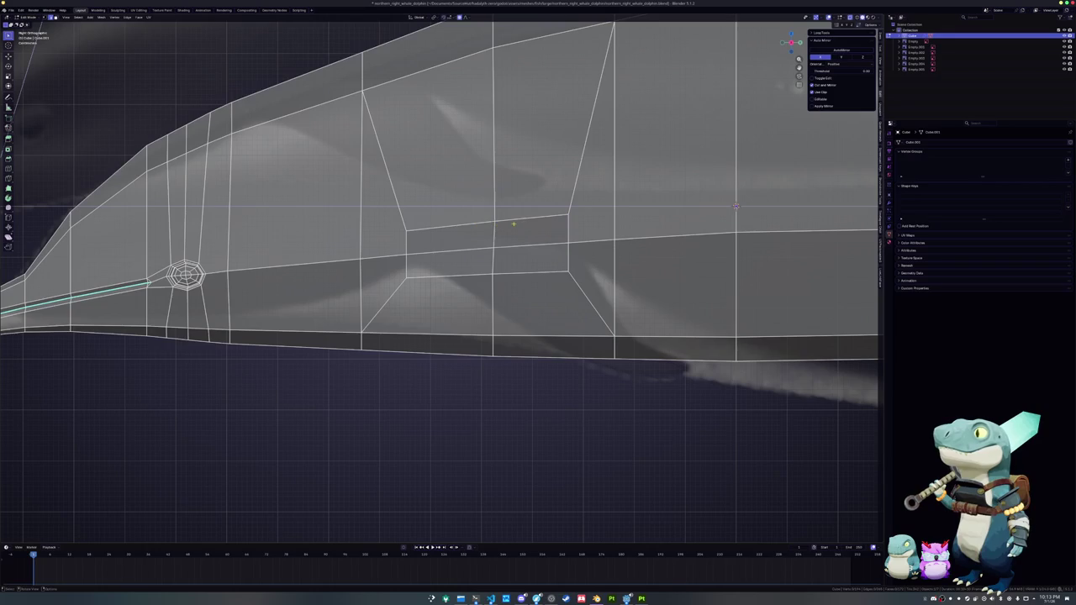
key("shift+v")
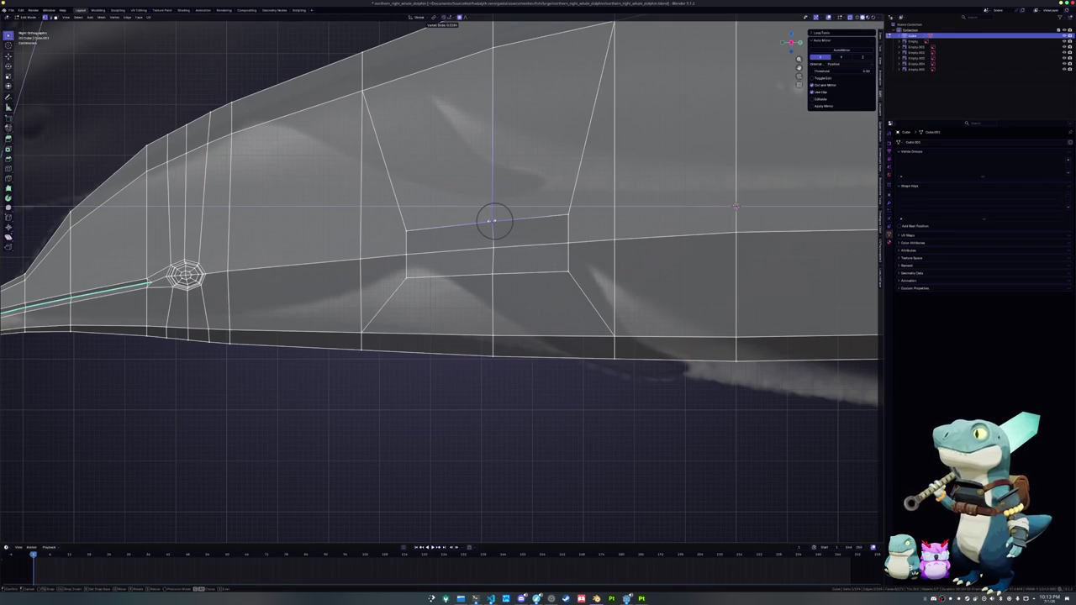
left_click(494, 221)
left_click(492, 275, "shift")
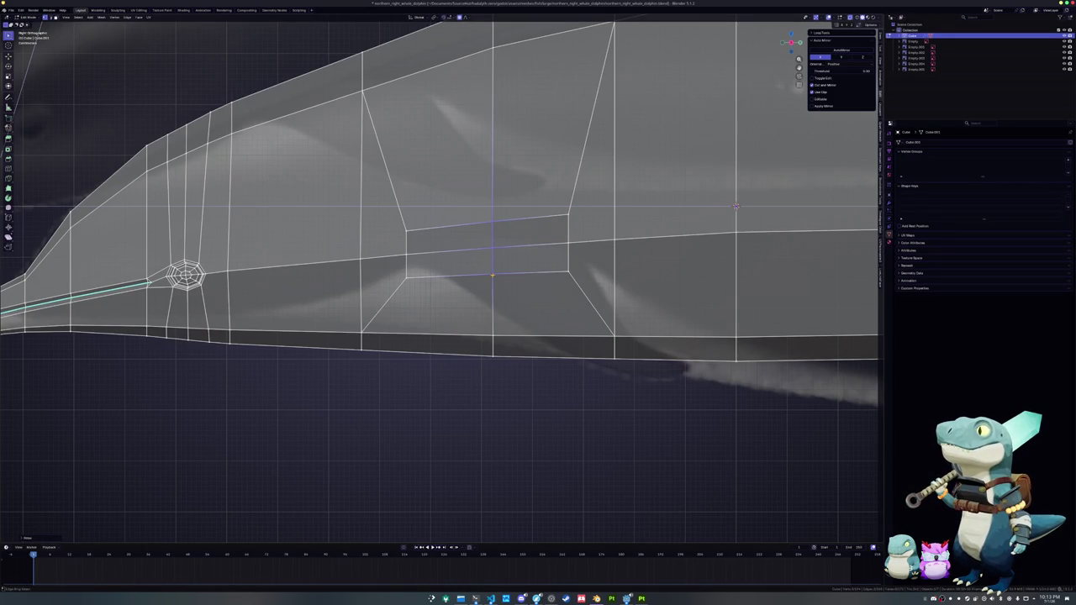
key("3")
left_click(451, 243)
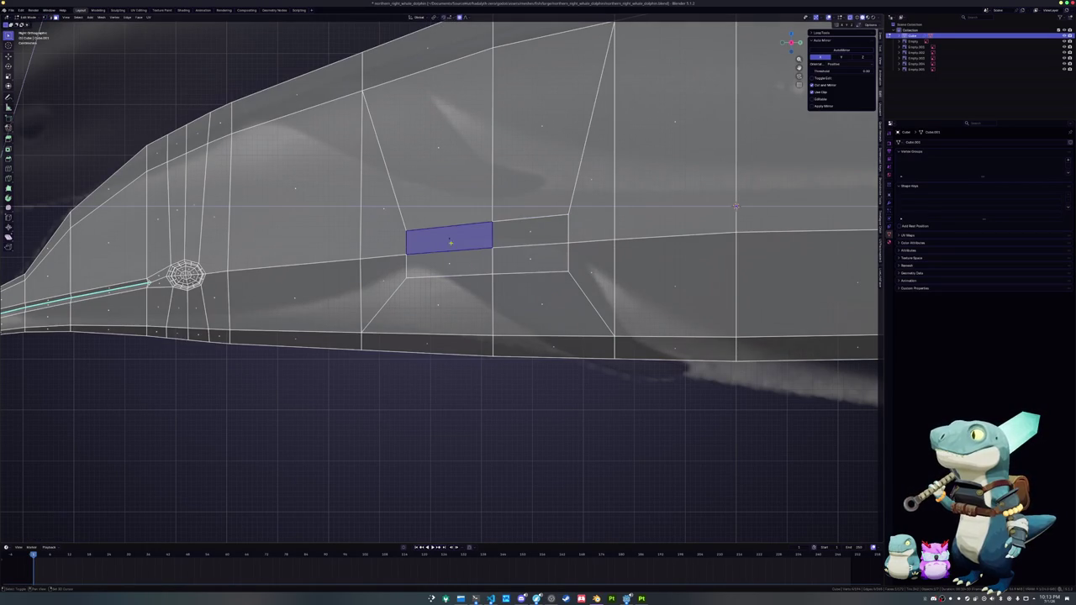
- Select two adjacent flank faces and move them vertically along Z
left_click(518, 235, "shift")
key("g")
key("z")
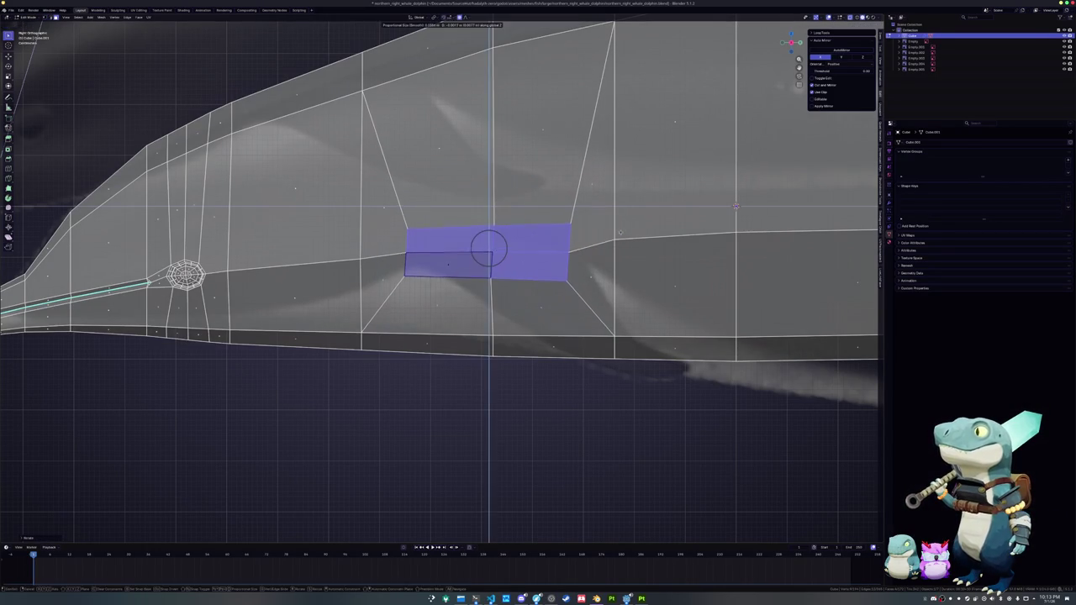
left_click(448, 265)
- Add a loop cut across the flank and slide its upper edge along the body
key("alt+a")
key("ctrl+r")
left_click(530, 275)
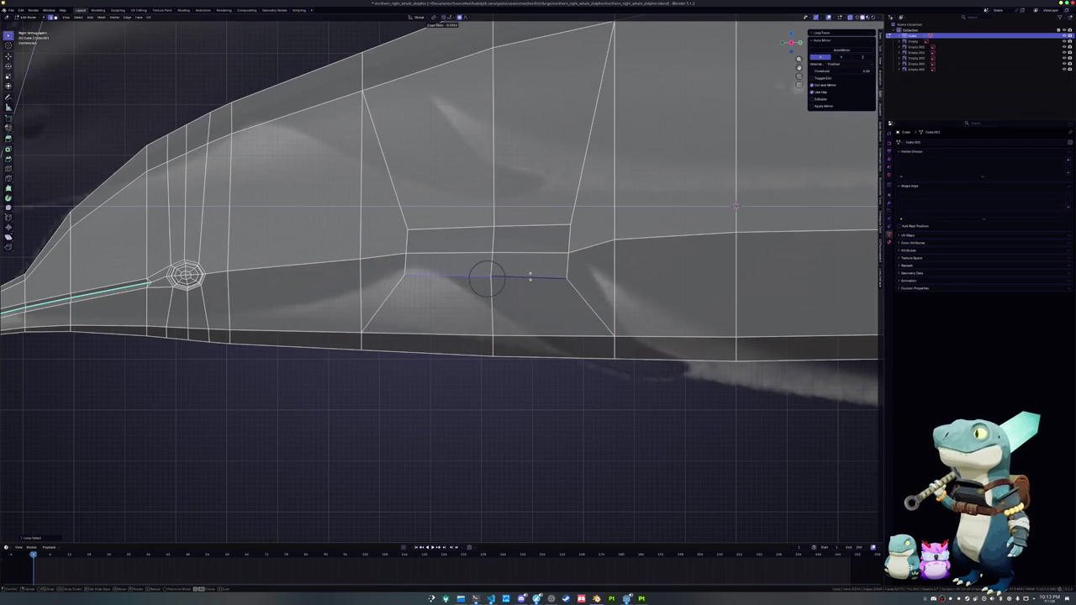
left_click(530, 272)
left_click(530, 226, "alt")
key("g")
key("g")
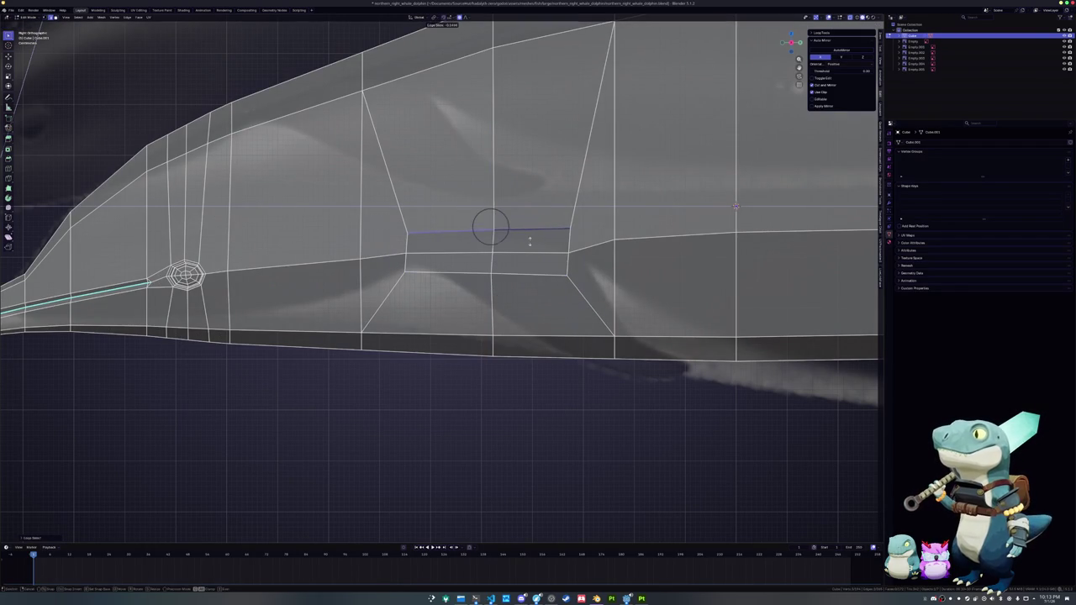
left_click(530, 241)
- Select a second flipper-base face and move the selection outward along X
left_click(450, 243, "shift")
mouse_move(449, 244)
middle_mouse_down()
mouse_move(513, 269)
mouse_move(546, 219)
middle_mouse_up()
scroll(547, 219, "up", 4)
scroll(578, 158, "up", 3)
key("g")
key("x")
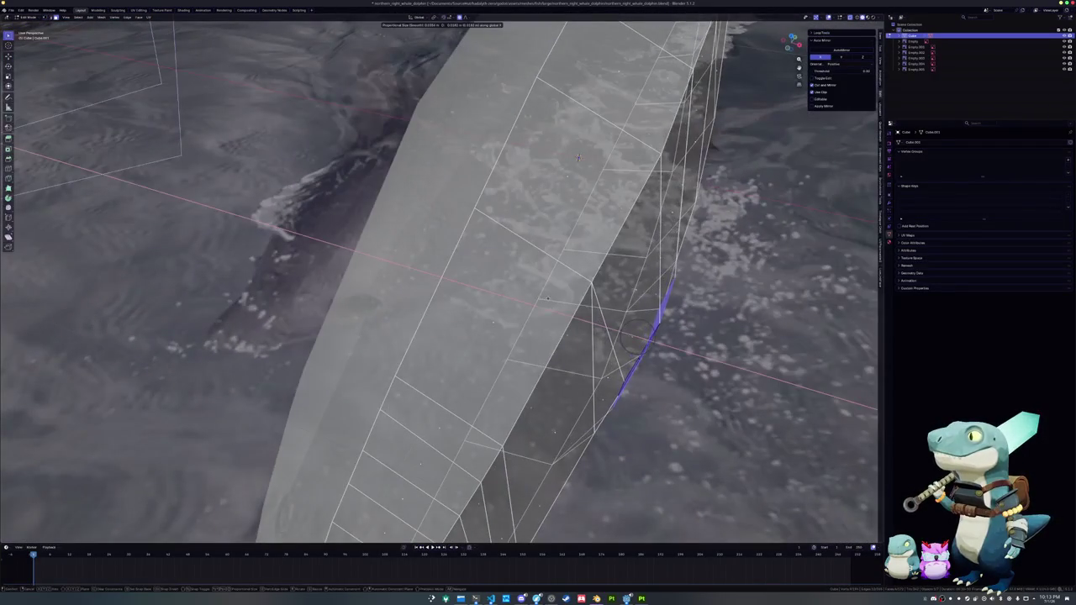
left_click(578, 158)
mouse_move(579, 158)
middle_mouse_down()
mouse_move(566, 243)
mouse_move(545, 273)
mouse_move(611, 213)
middle_mouse_up()
scroll(566, 243, "up", 3)
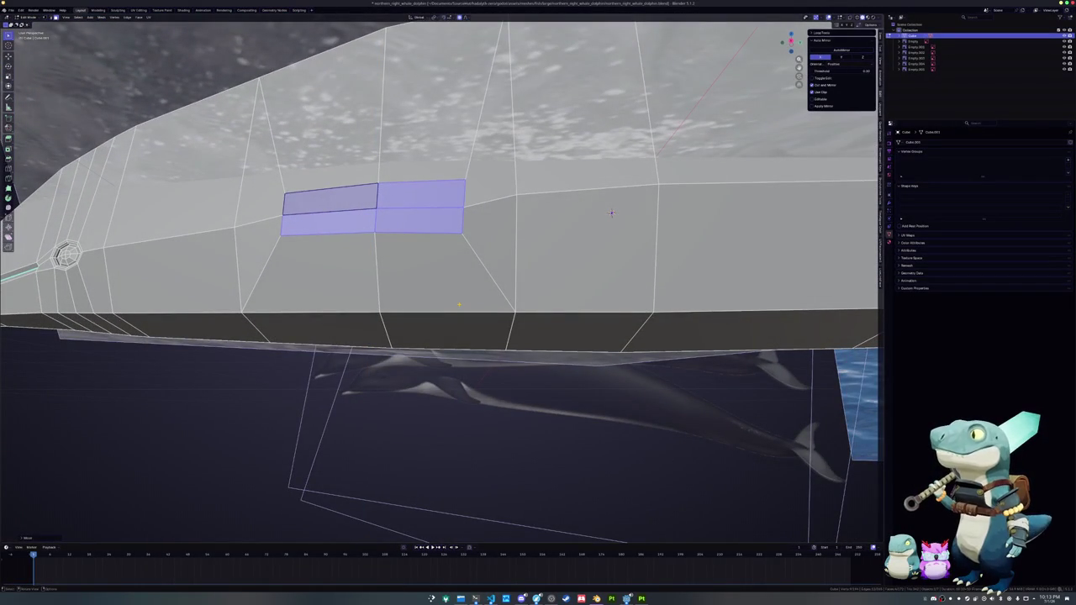
- Select the two flipper-base faces and extrude them out as a boxy flipper stub
left_click(515, 207)
key("g")
key("g")
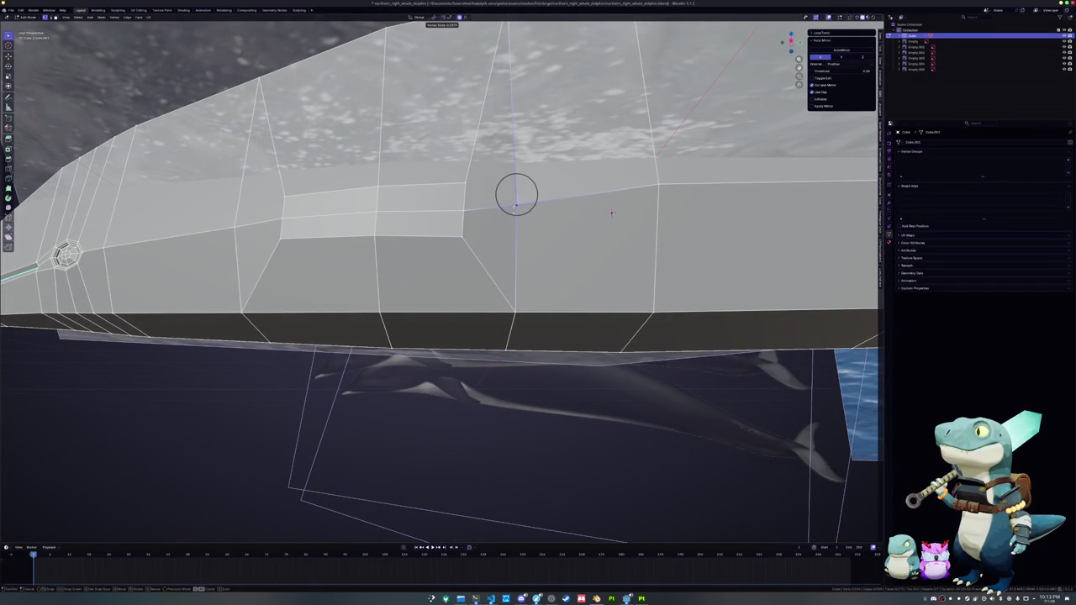
key("Escape")
left_click(418, 222)
left_click(328, 204, "shift")
middle_click_drag(328, 204, 354, 251)
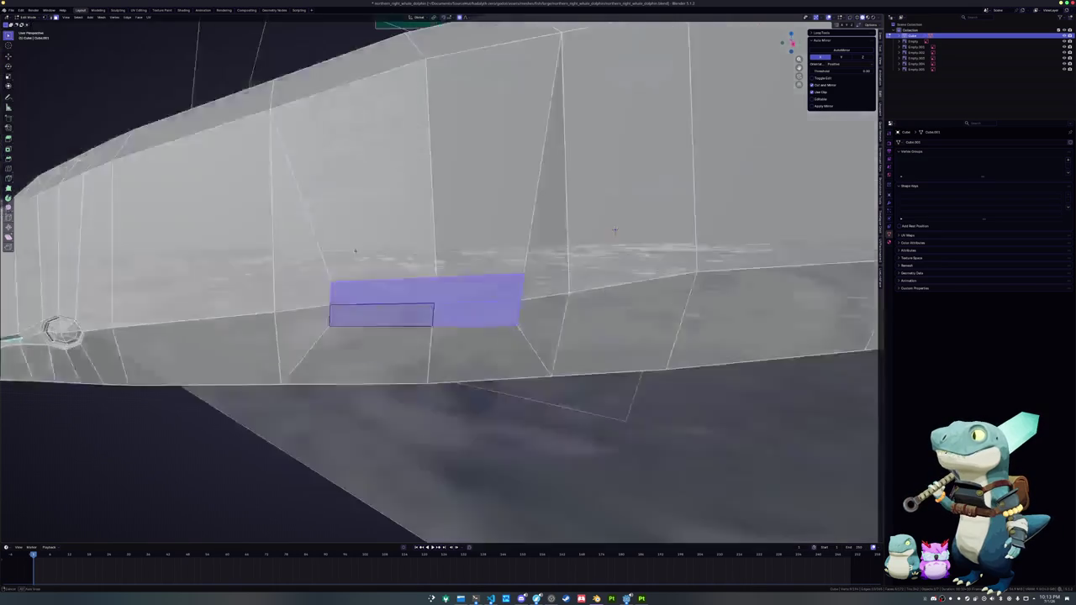
scroll(355, 250, "down", 8)
key("e")
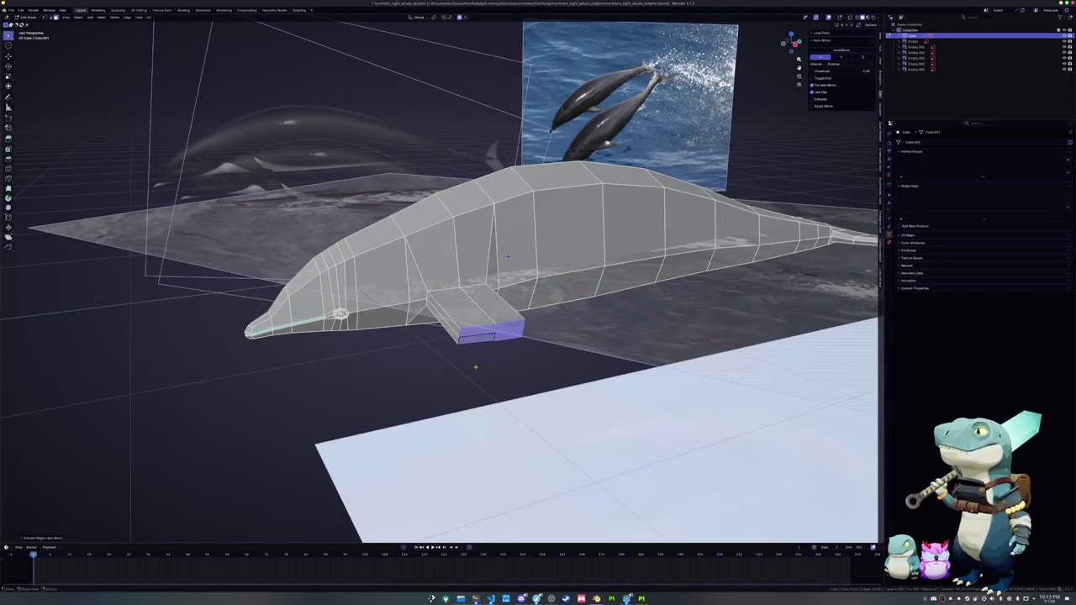
- In top view, return to Object Mode and select the top-view reference image
key("KP_7")
scroll(517, 372, "down", 3)
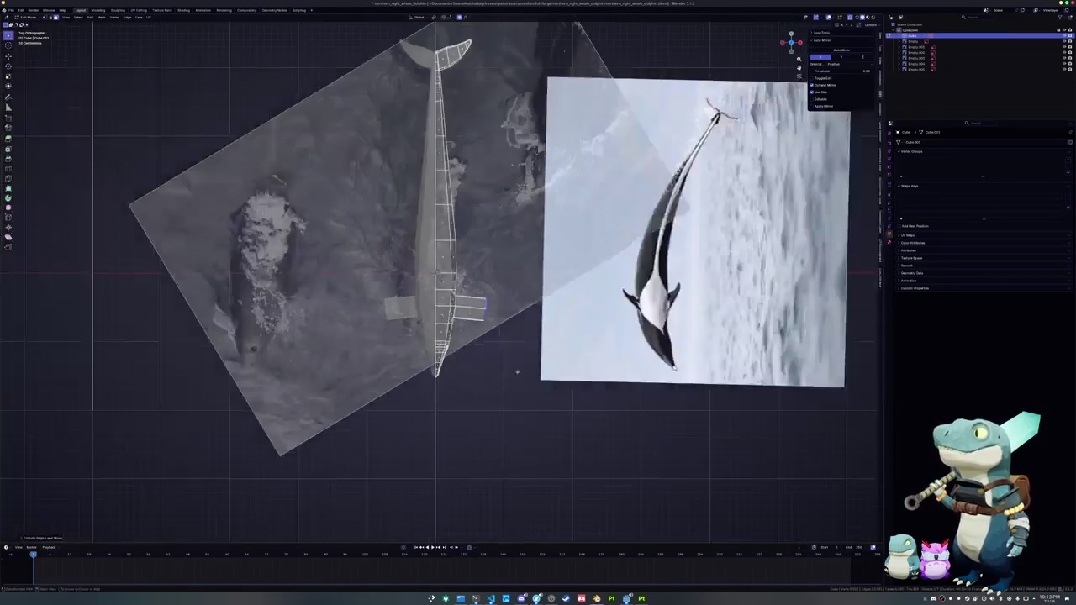
key("Tab")
left_click(521, 286)
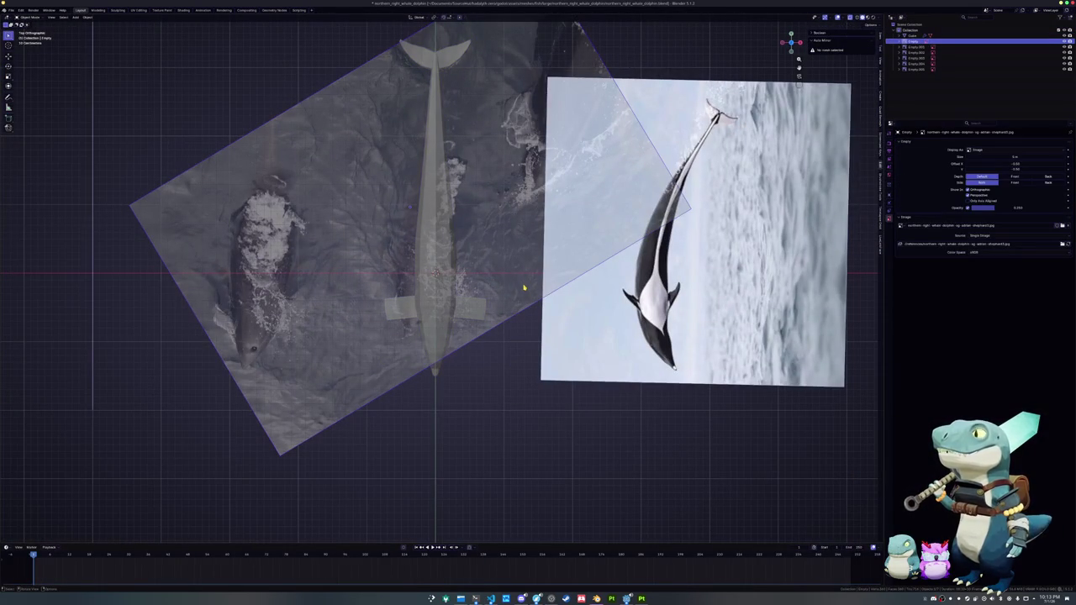
- Rotate the top reference Empty and move it down along Z, then select the dolphin in top view
key("r")
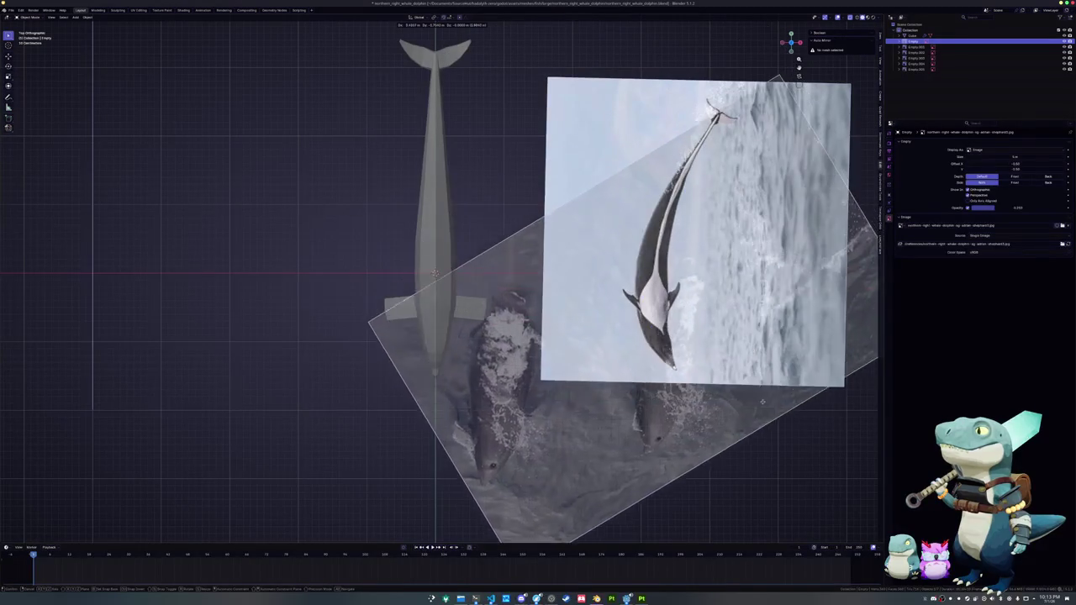
key("g")
key("z")
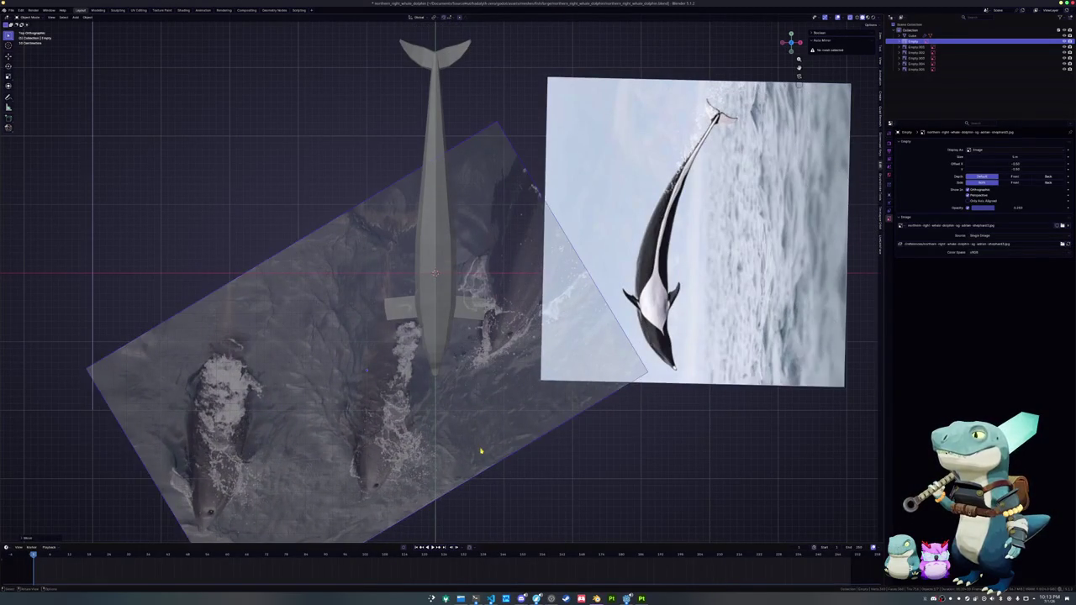
left_click(484, 441)
middle_click_drag(485, 439, 412, 374)
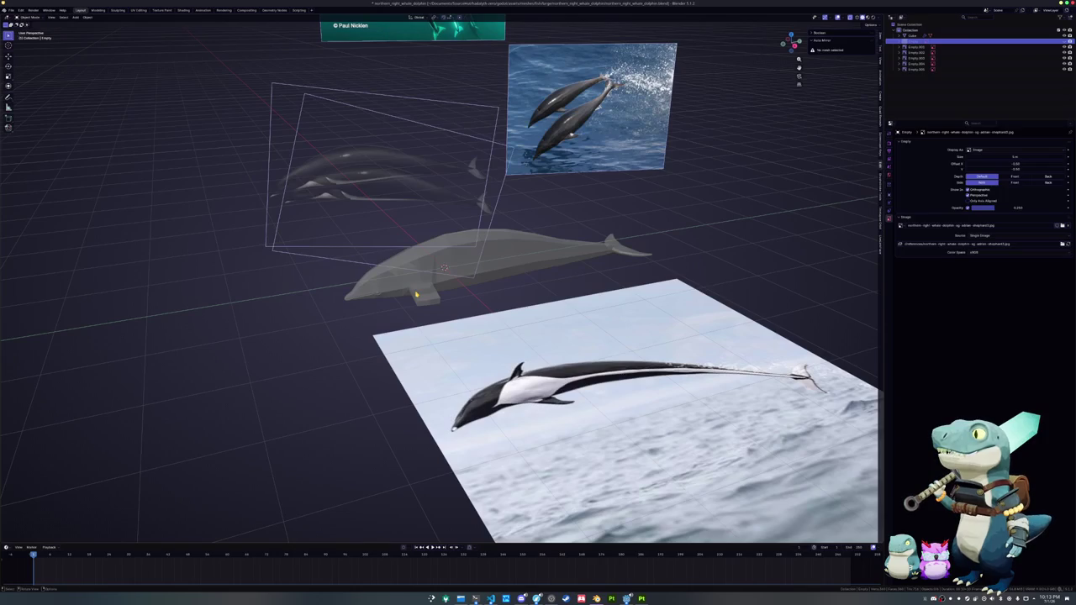
left_click(443, 267)
key("KP_7")
- In Edit Mode with X-ray on, shift the tail vertices along X, cancelling a second attempt
key("Tab")
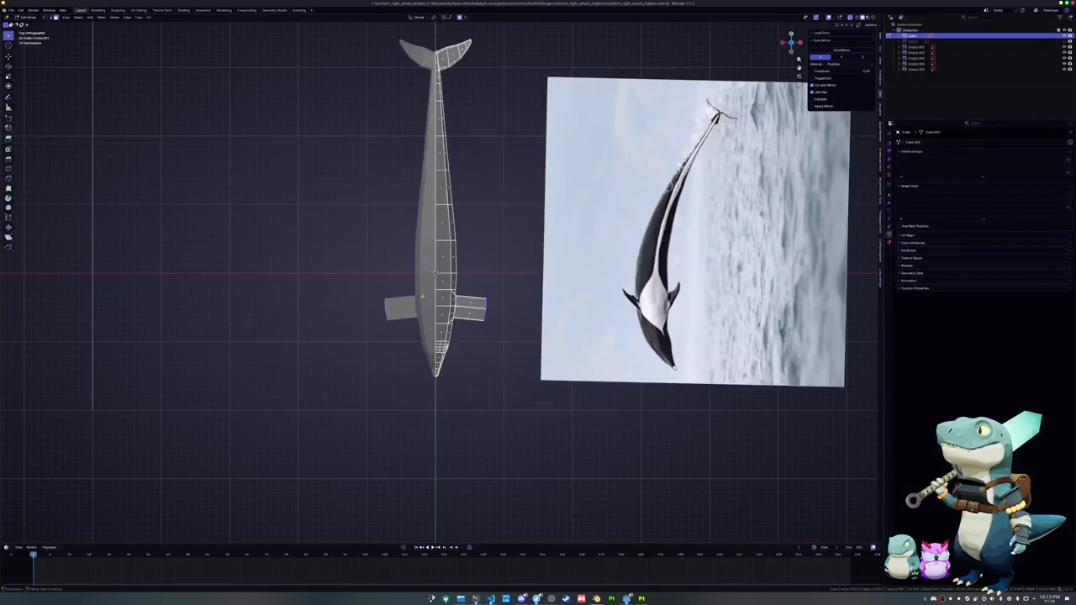
scroll(428, 267, "up", 4)
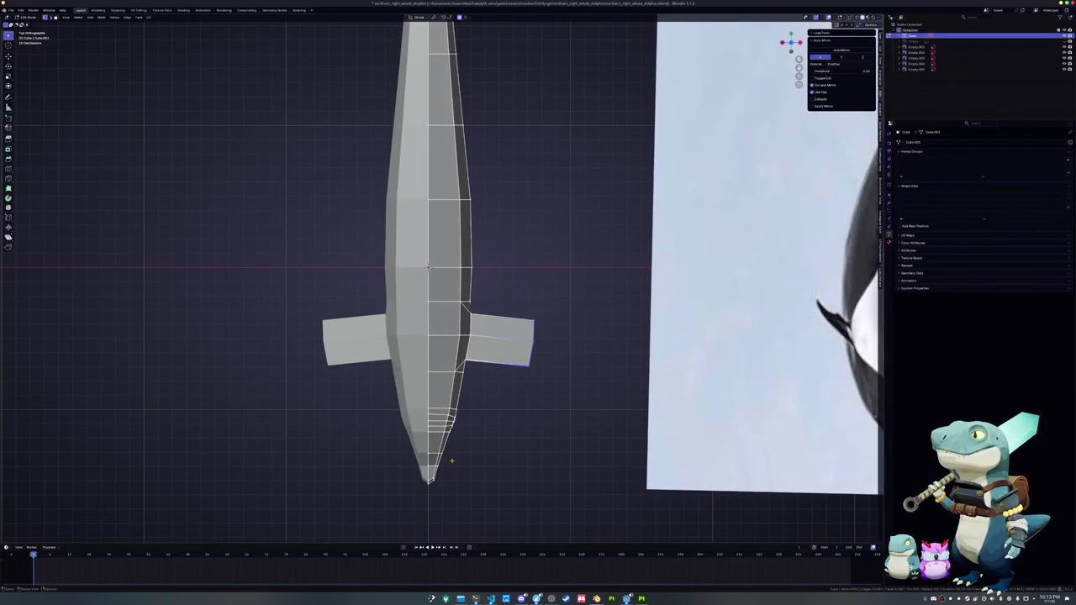
key("alt+z")
key("g")
key("x")
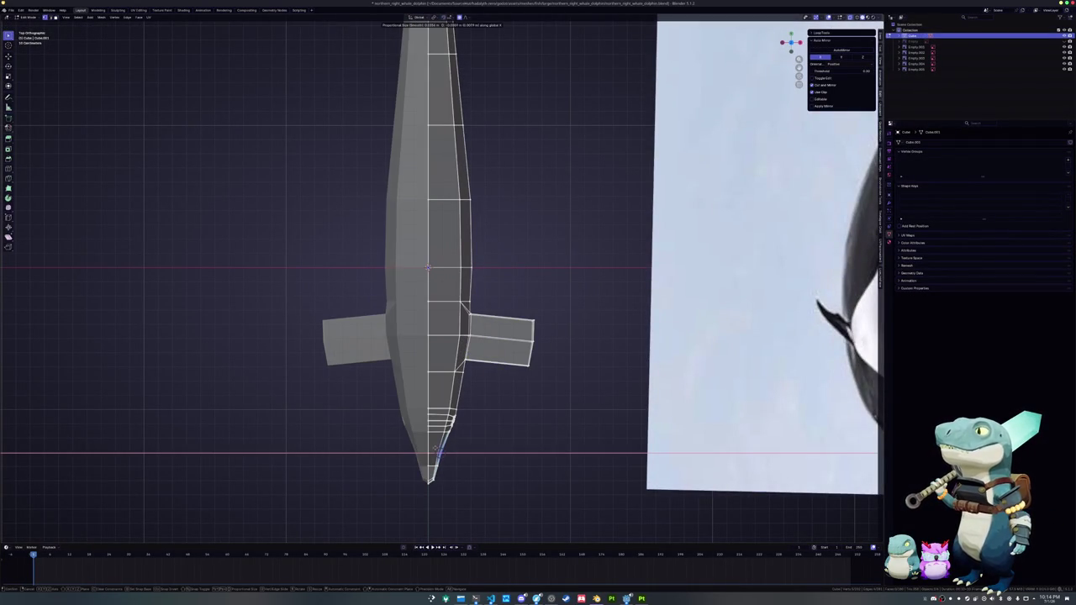
left_click(435, 448)
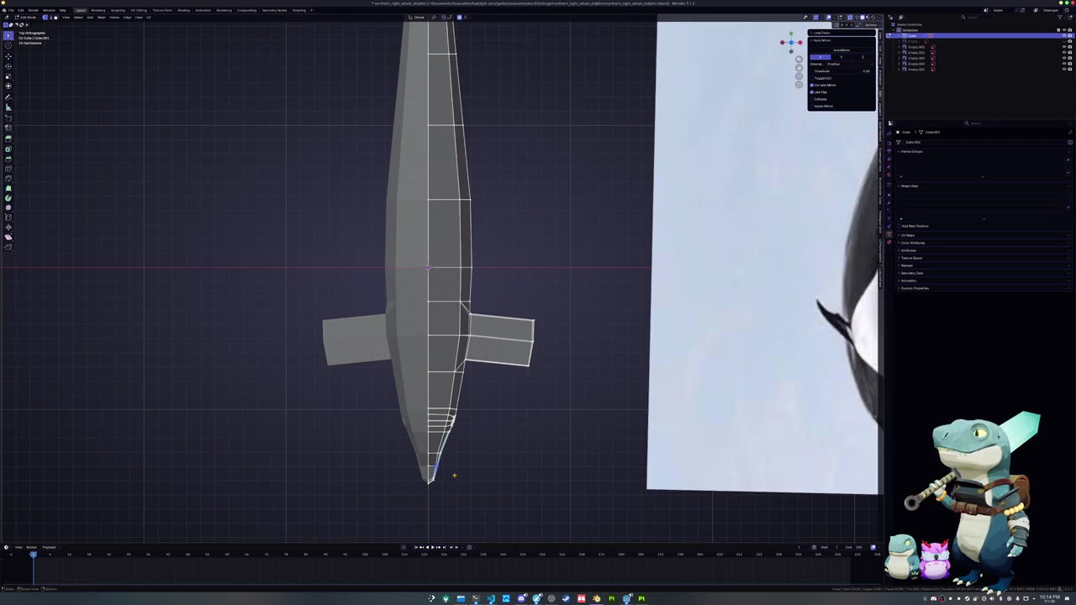
key("g")
key("x")
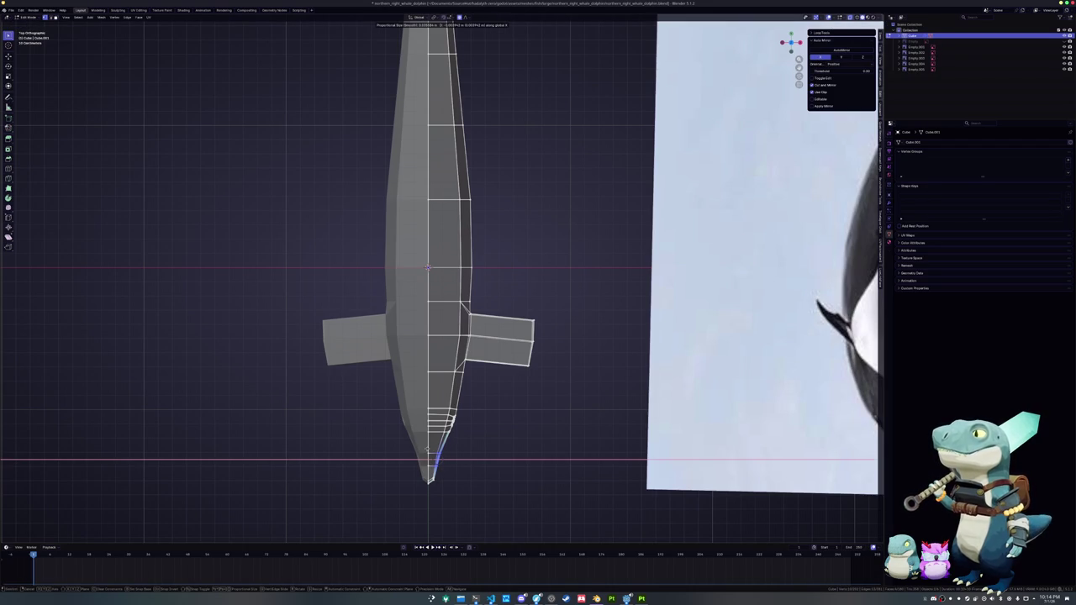
right_click(527, 427)
- Rotate the flipper tips back and taper the outer fin edges toward their tips
key("r")
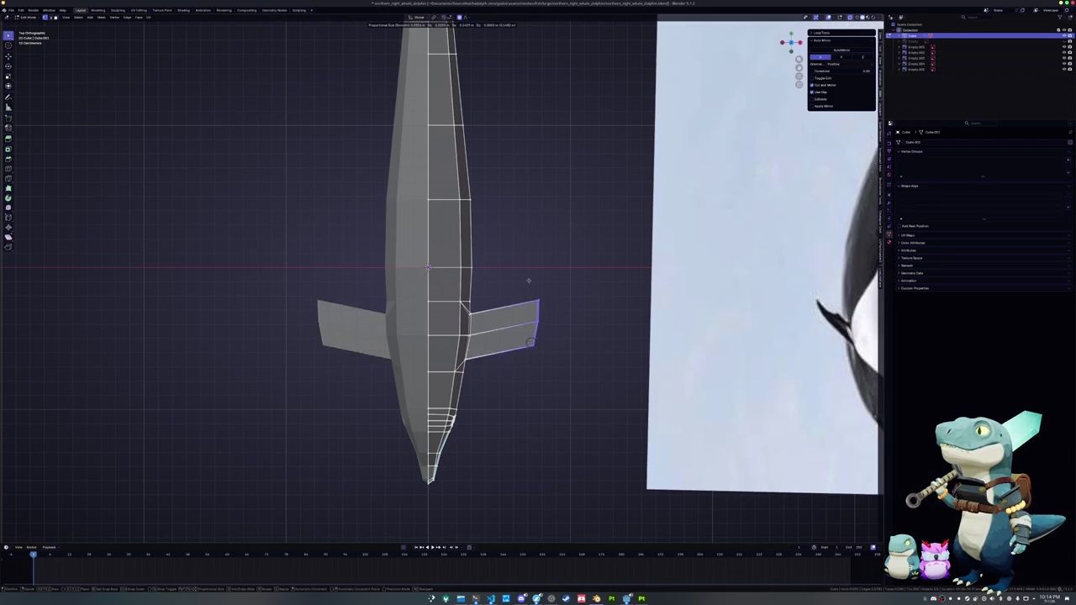
left_click(518, 269)
key("r")
left_click(557, 259)
key("ctrl+z")
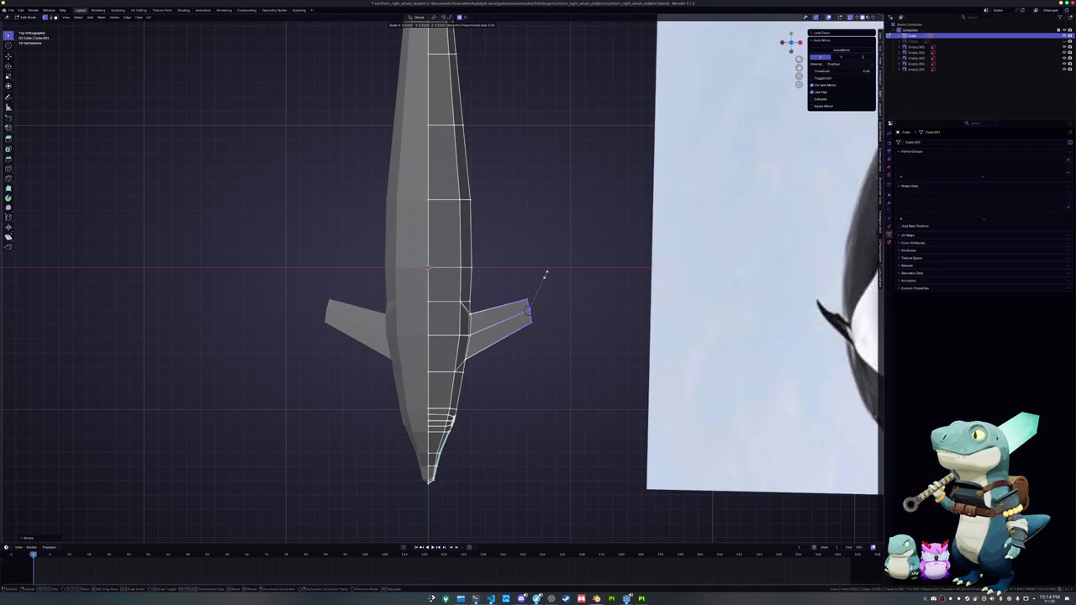
key("r")
scroll(538, 282, "down", 4)
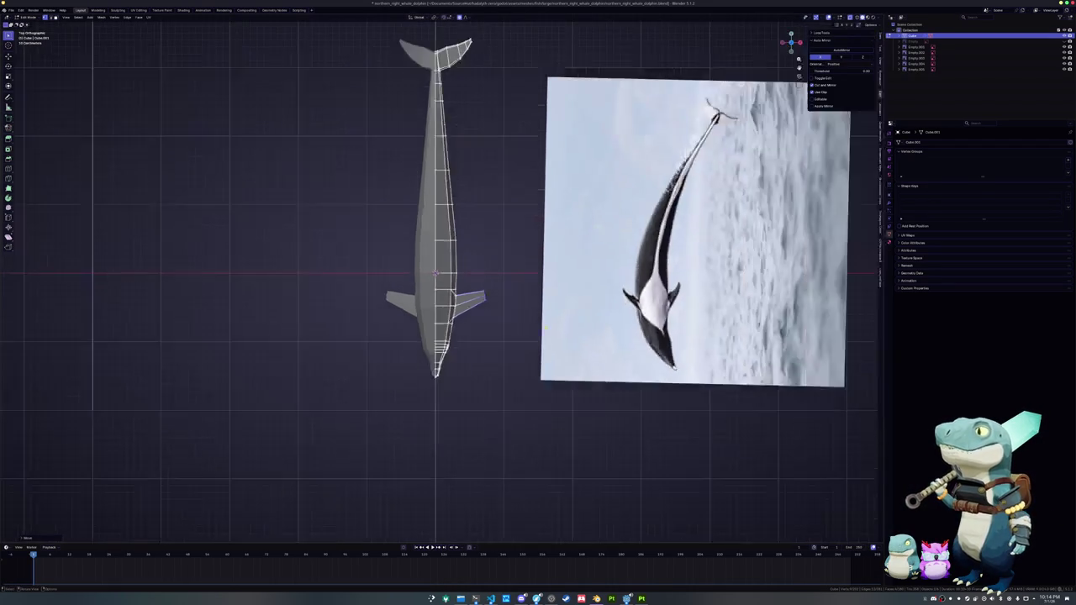
scroll(563, 312, "up", 4)
scroll(553, 312, "down", 4)
scroll(564, 346, "down", 2)
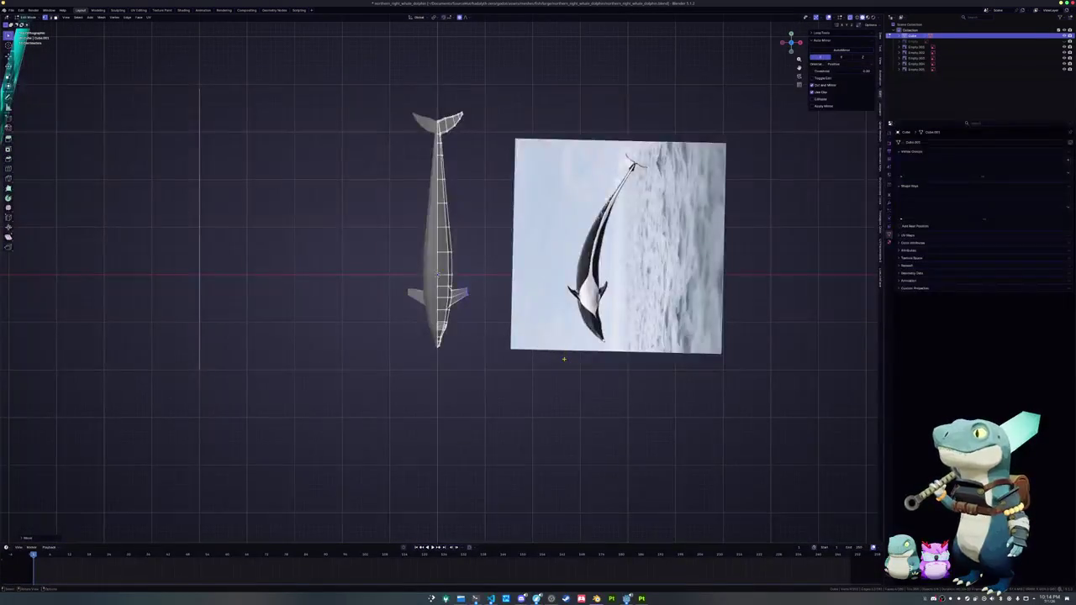
scroll(564, 359, "up", 3)
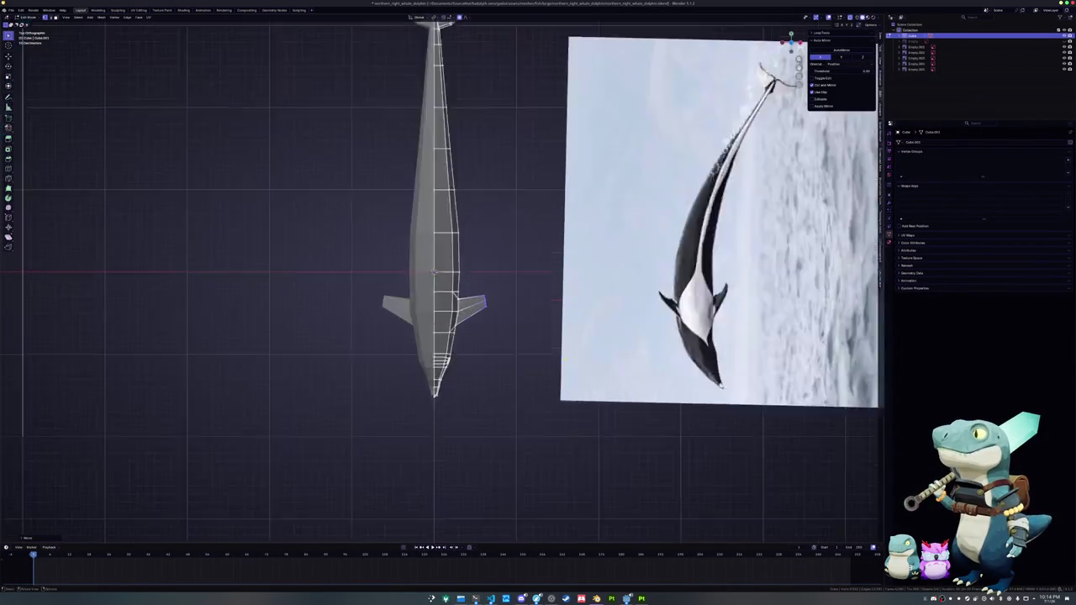
scroll(655, 365, "up", 5)
scroll(622, 353, "down", 6)
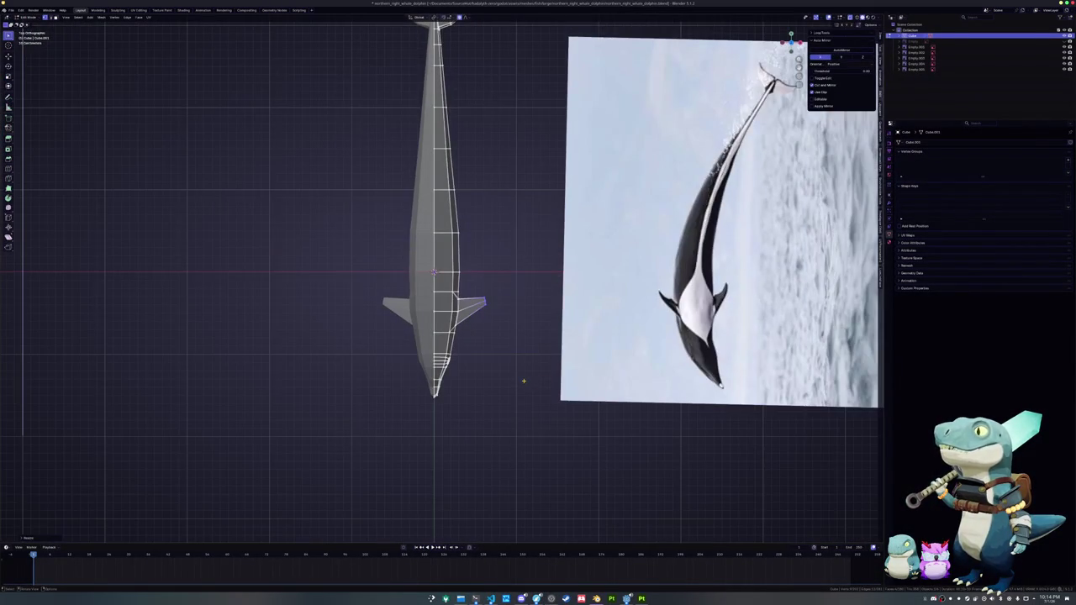
scroll(522, 380, "up", 1)
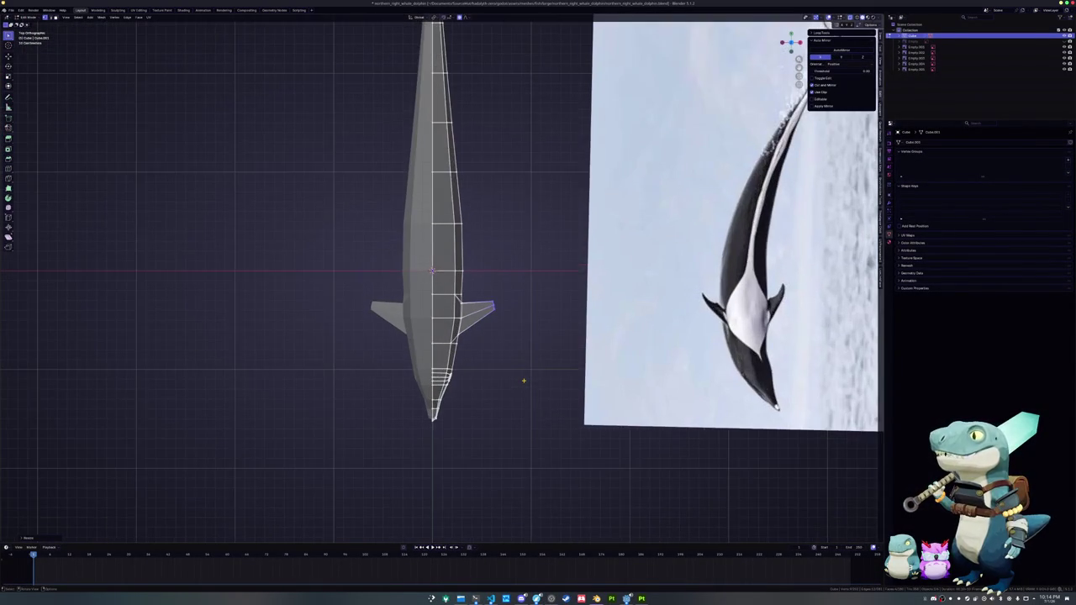
scroll(523, 380, "up", 4)
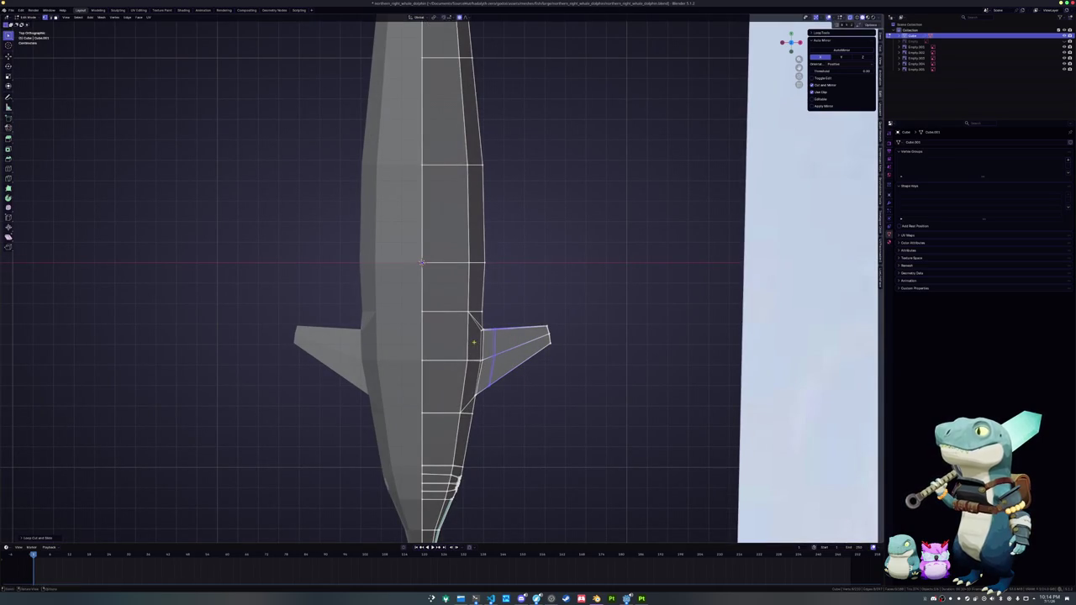
- Pull the flipper's edge vertex and tip vertex down along Y to curve the outline
scroll(558, 342, "up", 3)
middle_click_drag(558, 341, 527, 317, "shift")
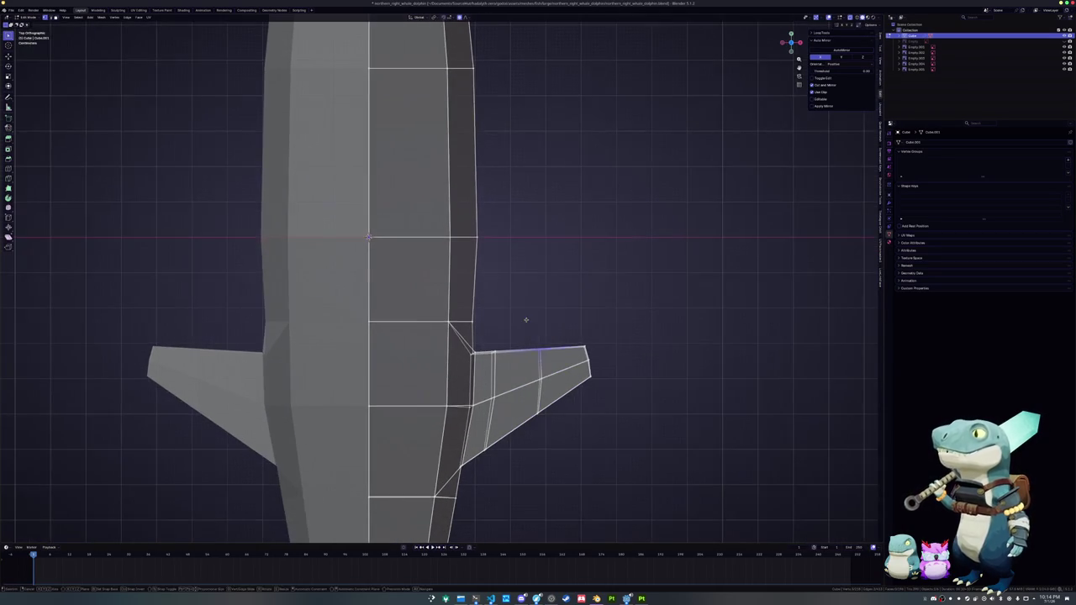
key("g")
key("y")
left_click(528, 337)
left_click_drag(561, 324, 600, 350)
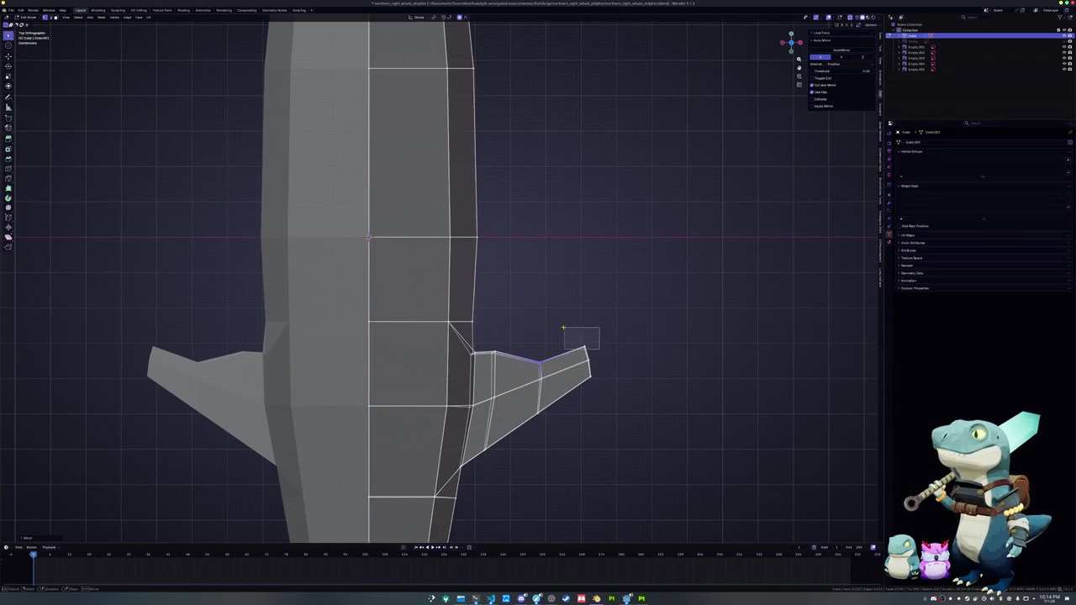
key("g")
key("y")
left_click(567, 337)
- Slide the lower tip vertex and smoothly reshape another leading-edge vertex with proportional editing
left_click_drag(604, 399, 574, 370)
key("g")
key("g")
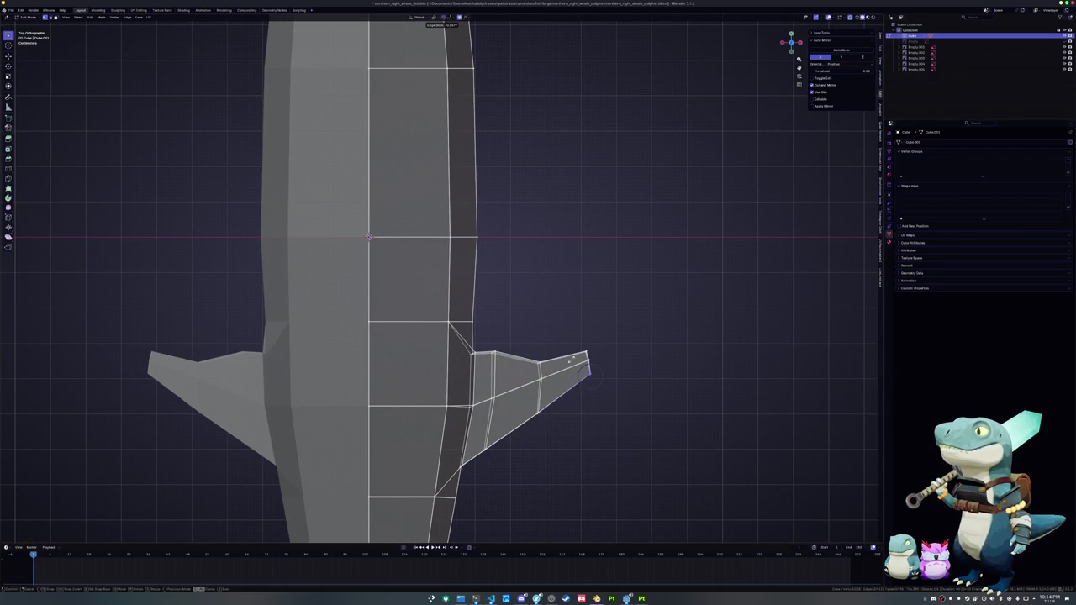
left_click(559, 341)
left_click(493, 353)
key("g")
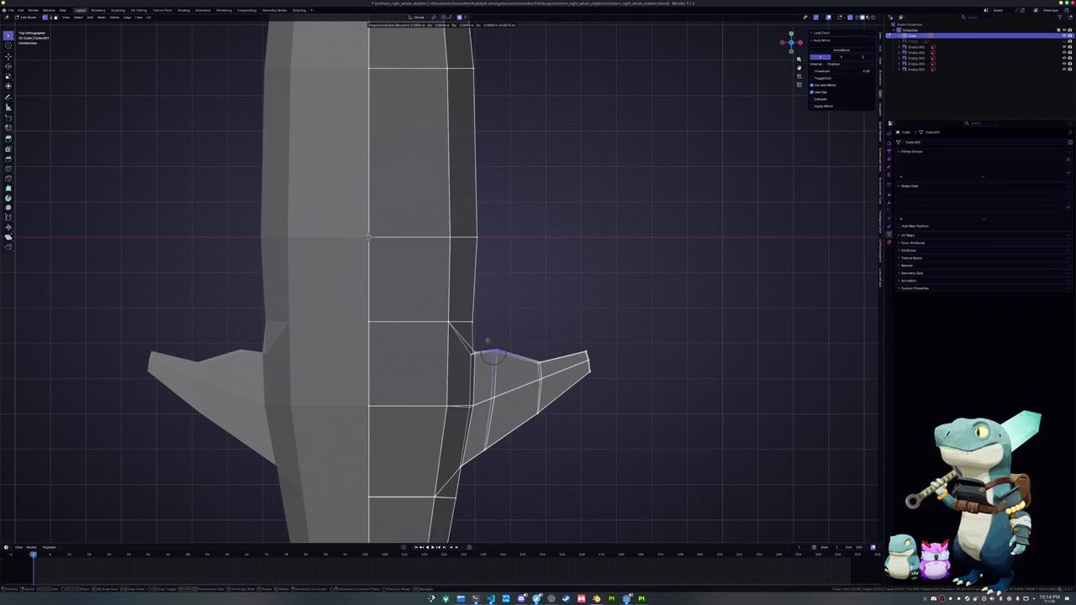
left_click(485, 343)
mouse_move(485, 343)
middle_mouse_down()
mouse_move(468, 377)
mouse_move(357, 332)
mouse_move(379, 311)
middle_mouse_up()
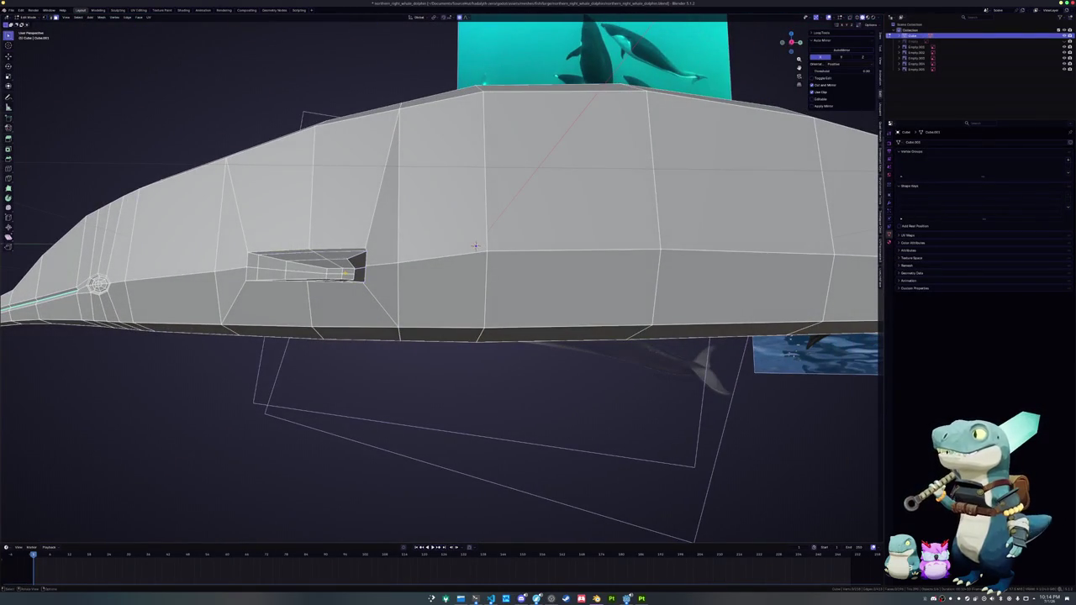
- Select the entire linked flipper, inspect it from front and below, then pick its top edge loop
left_click(346, 274)
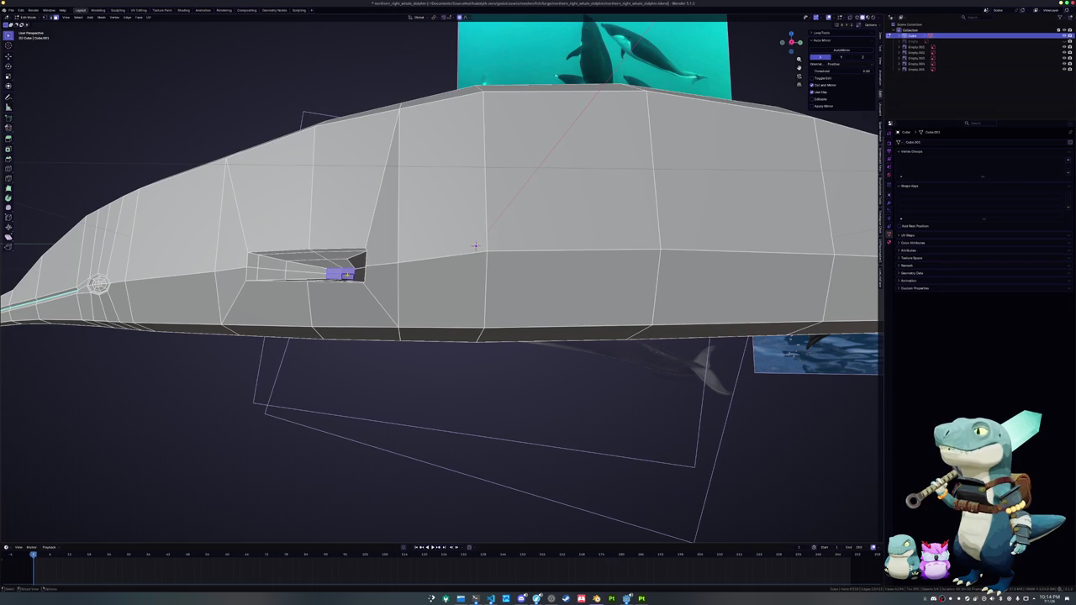
key("ctrl+z")
key("ctrl+z")
key("ctrl+z")
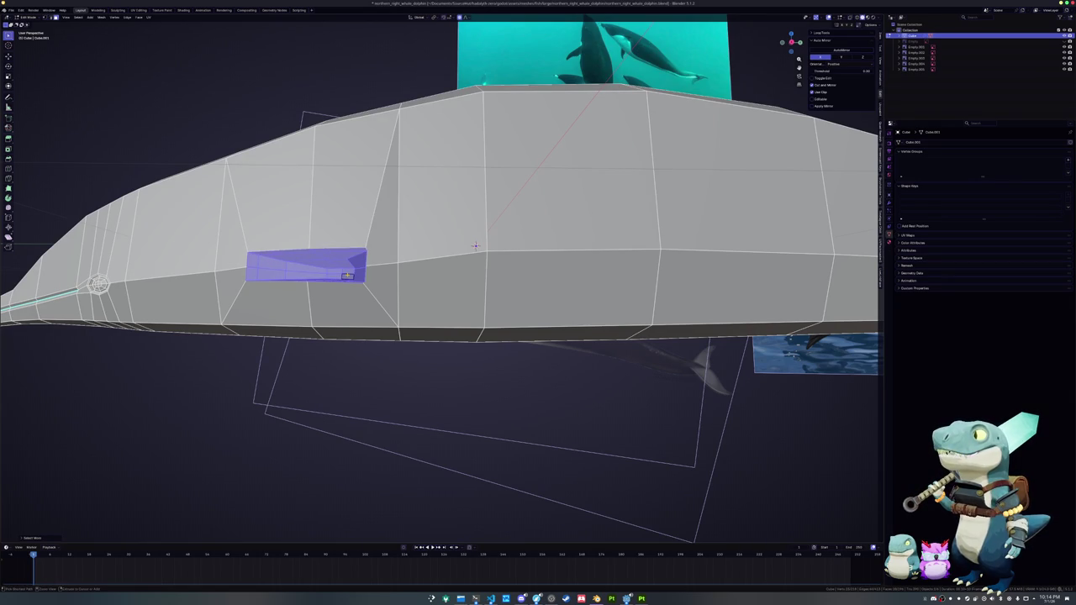
key("KP_1")
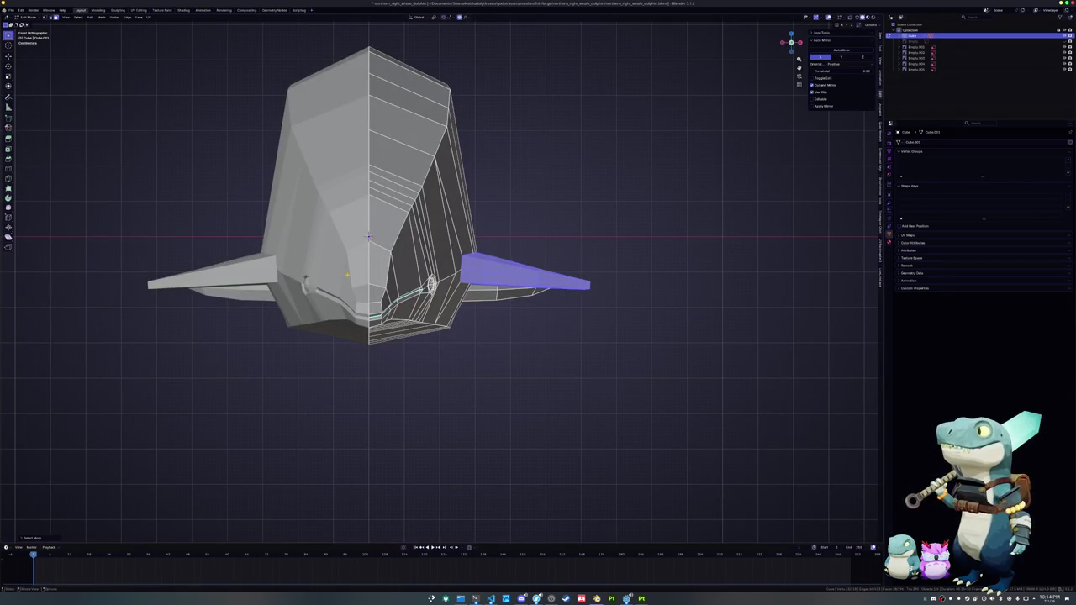
mouse_move(543, 247)
middle_mouse_down()
mouse_move(530, 266)
mouse_move(625, 273)
middle_mouse_up()
scroll(579, 270, "up", 2)
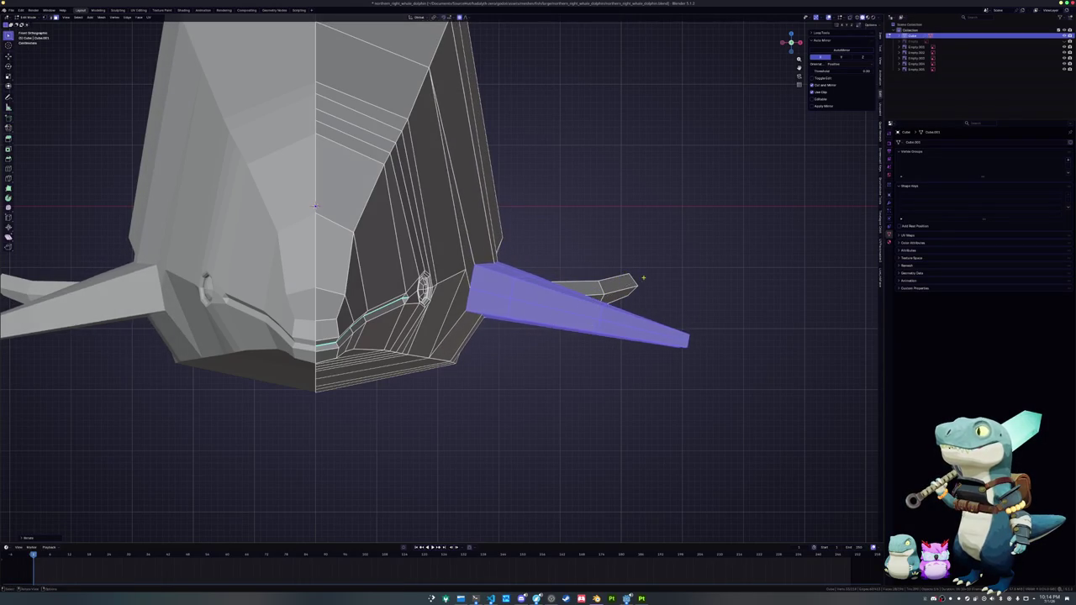
middle_click_drag(624, 273, 427, 214)
scroll(427, 214, "down", 5)
mouse_move(391, 308)
middle_mouse_down()
mouse_move(453, 317)
mouse_move(410, 278)
mouse_move(415, 291)
middle_mouse_up()
scroll(454, 317, "up", 5)
left_click(410, 277, "alt")
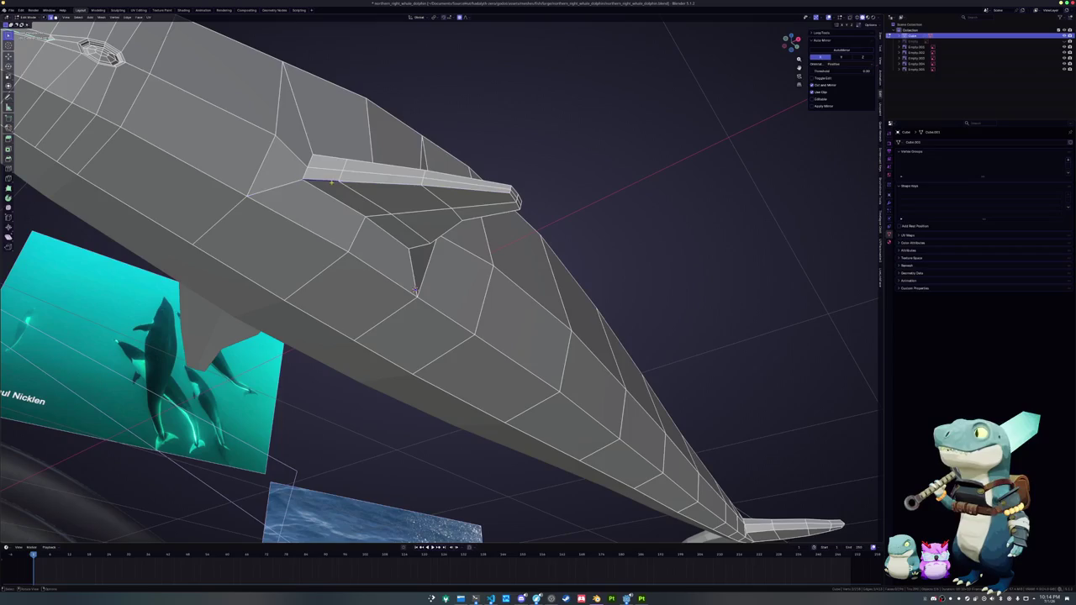
- Edge-slide the pectoral flipper's top edge loop to a new position
scroll(415, 291, "up", 2)
key("g")
key("g")
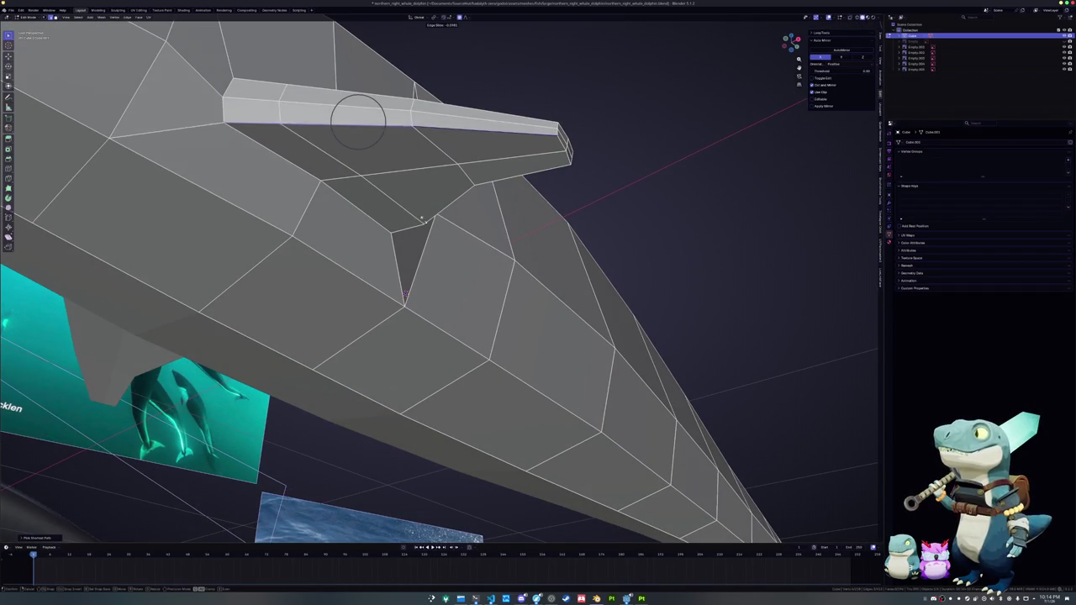
left_click(358, 120)
middle_click_drag(357, 120, 525, 186)
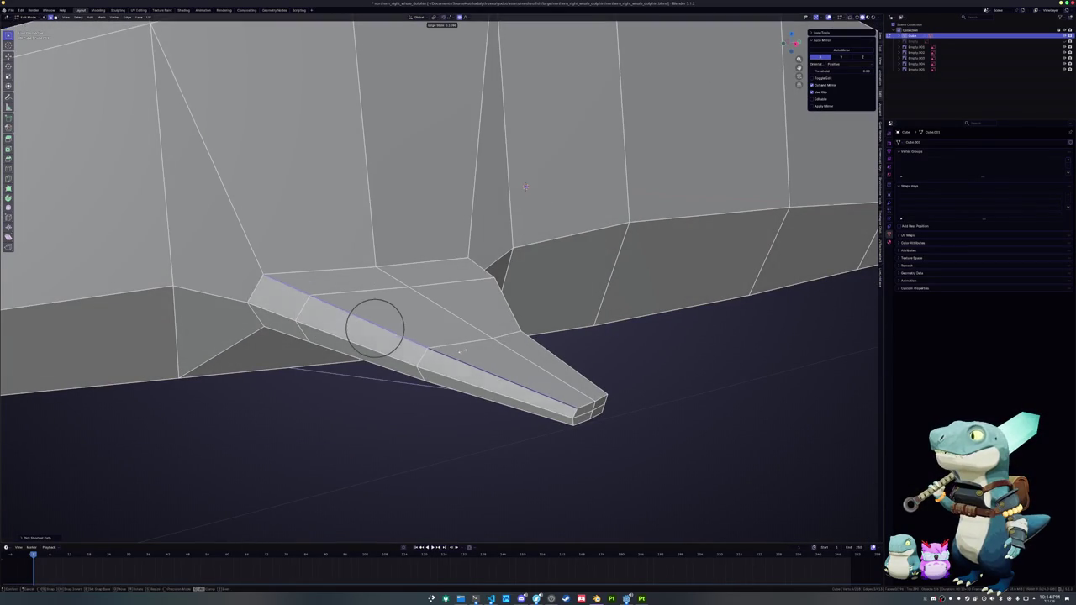
mouse_move(524, 186)
middle_mouse_down()
mouse_move(573, 194)
mouse_move(653, 173)
mouse_move(697, 149)
mouse_move(672, 122)
mouse_move(731, 149)
middle_mouse_up()
- Undo the attempt and edge-slide the flipper's upper edge loop instead
key("g")
key("g")
key("g")
key("g")
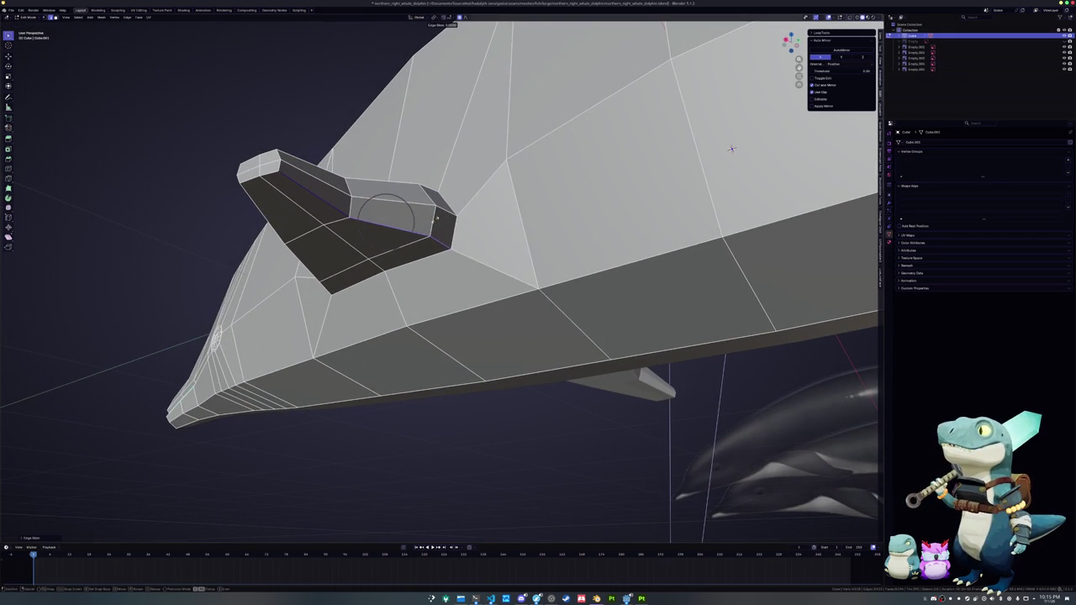
mouse_move(731, 149)
middle_mouse_down()
mouse_move(765, 166)
mouse_move(758, 158)
middle_mouse_up()
key("ctrl+z")
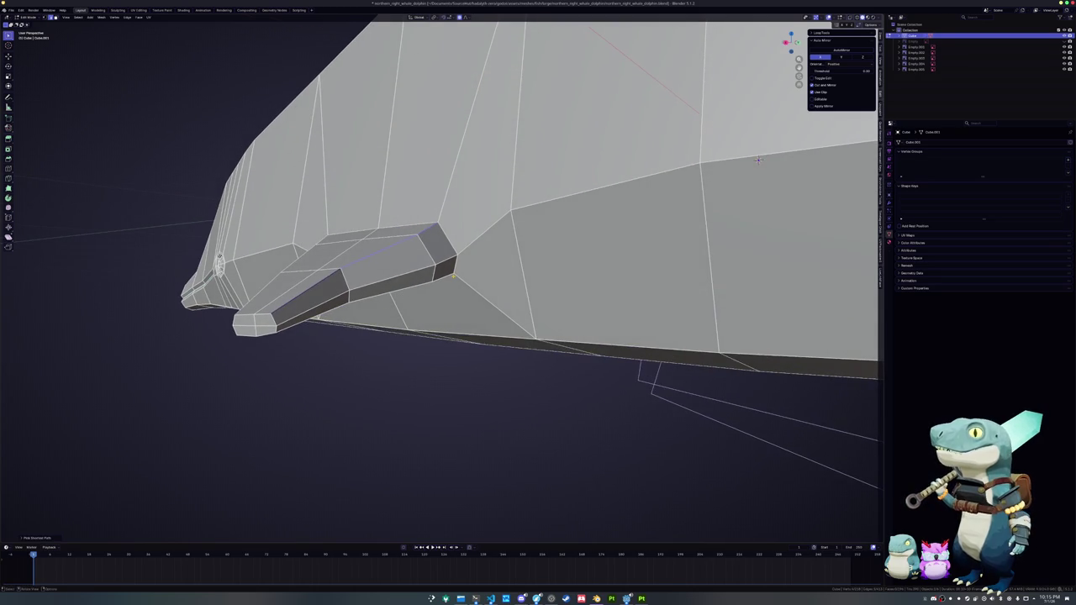
key("g")
key("g")
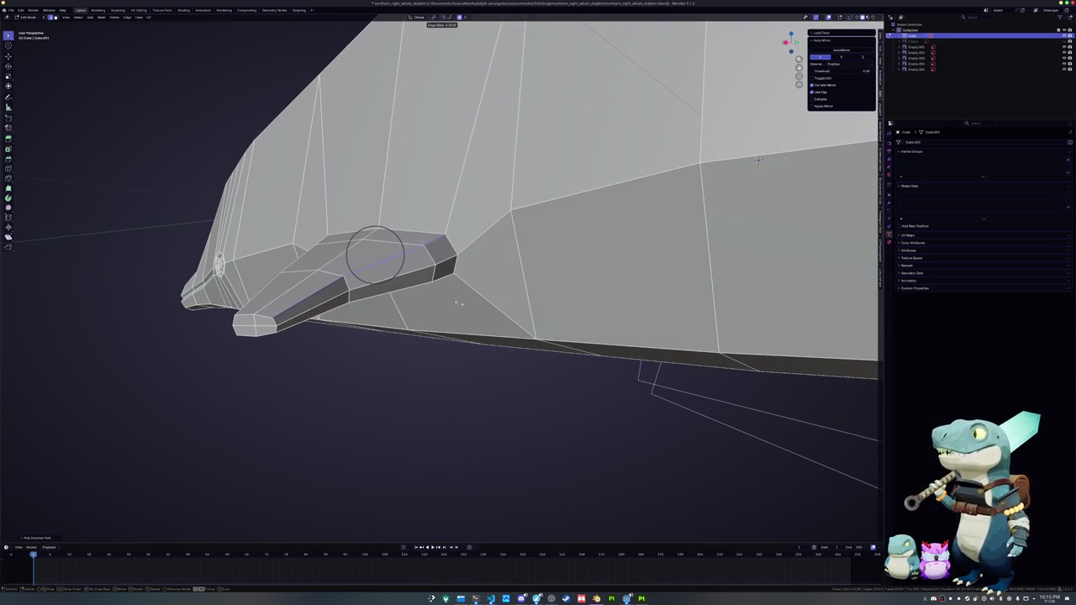
left_click(758, 158)
mouse_move(758, 158)
middle_mouse_down()
mouse_move(722, 176)
mouse_move(776, 157)
mouse_move(734, 180)
mouse_move(606, 61)
middle_mouse_up()
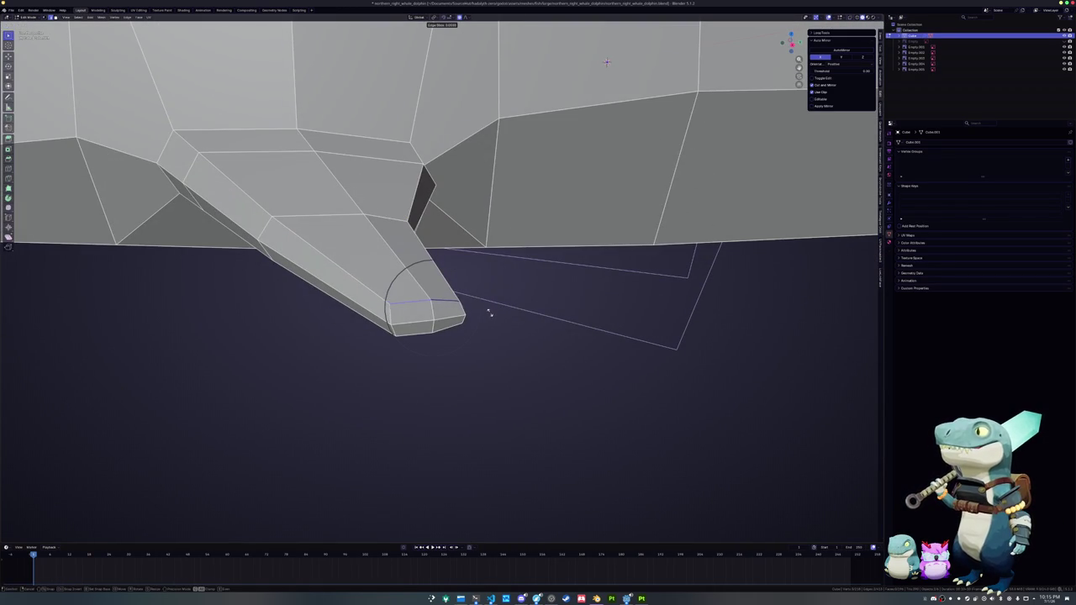
mouse_move(488, 310)
middle_mouse_down()
mouse_move(395, 334)
mouse_move(409, 344)
mouse_move(401, 368)
mouse_move(413, 185)
middle_mouse_up()
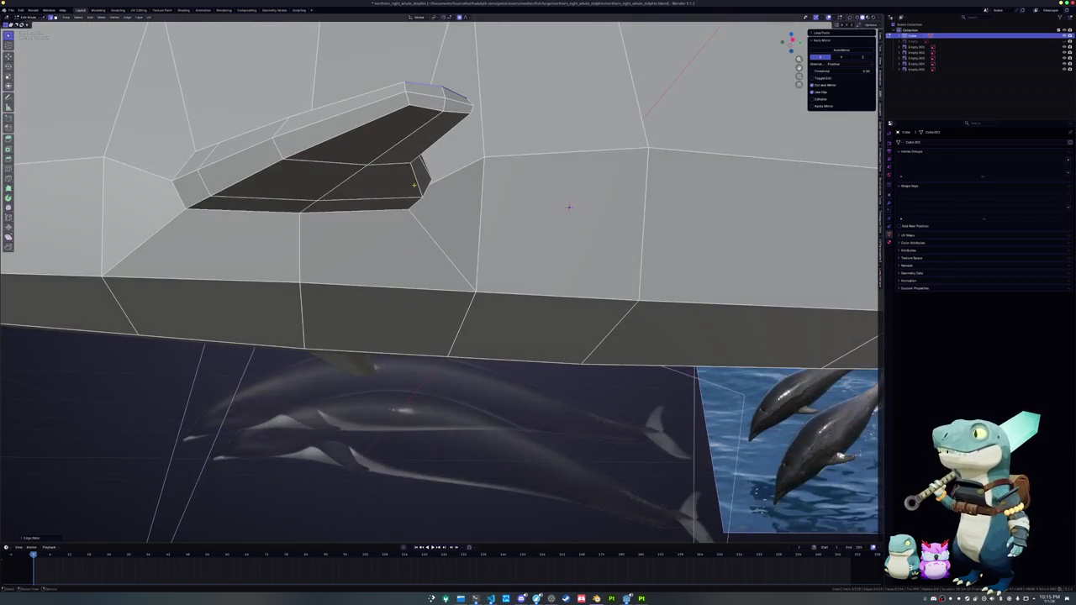
mouse_move(569, 206)
middle_mouse_down()
mouse_move(468, 278)
mouse_move(384, 297)
mouse_move(492, 143)
mouse_move(435, 292)
mouse_move(477, 91)
mouse_move(455, 164)
mouse_move(337, 328)
mouse_move(283, 308)
mouse_move(431, 311)
mouse_move(383, 309)
mouse_move(356, 248)
mouse_move(403, 315)
middle_mouse_up()
- Add a loop cut across the flipper near its tip
key("ctrl+r")
left_click(383, 309)
left_click(382, 310)
- Vertex-slide the flipper tip vertices along their edges to taper the tip
key("shift+v")
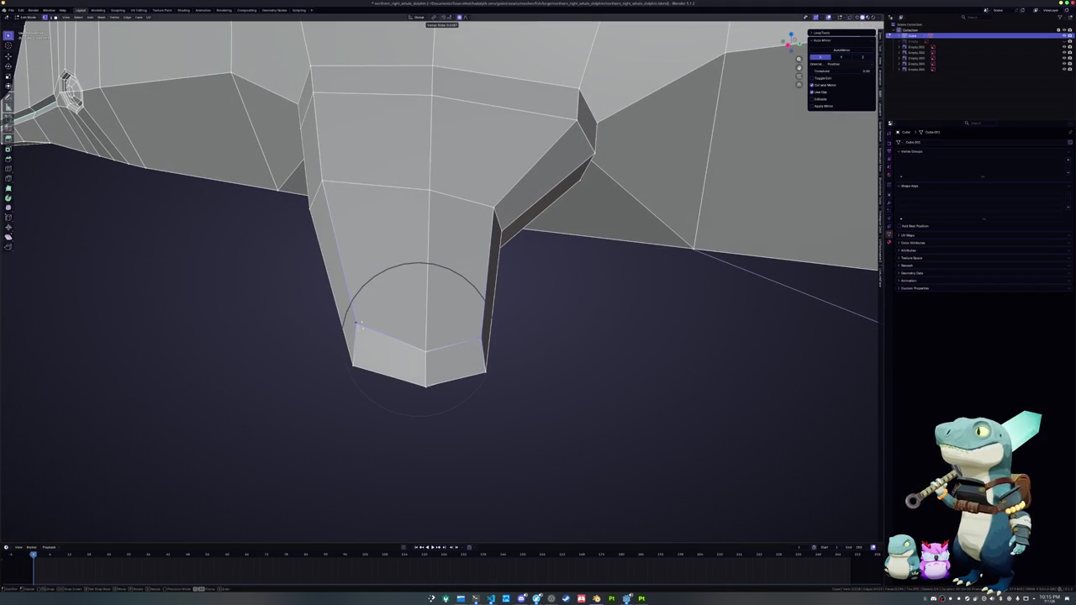
key("Escape")
key("shift+v")
key("Escape")
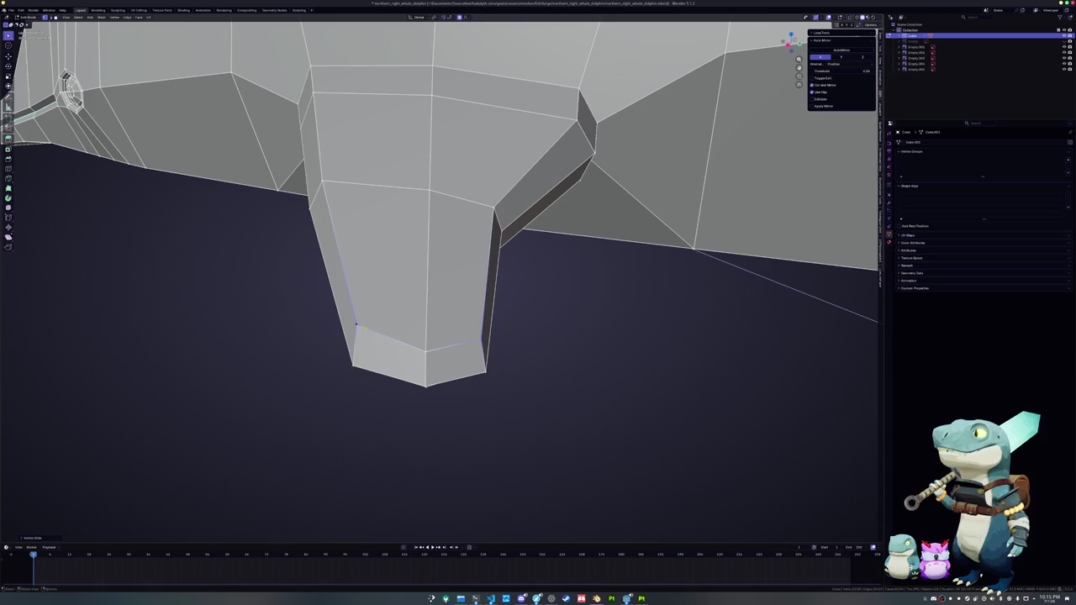
key("shift+v")
key("Escape")
key("shift+v")
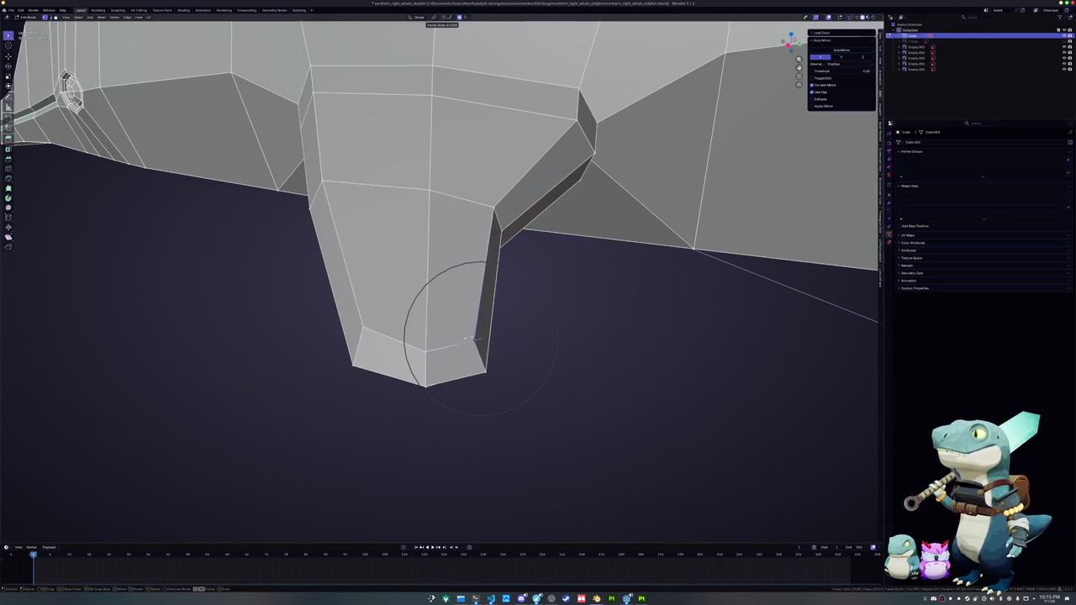
key("Escape")
- Vertex-slide the fin's vertices, including its top corner, to round it off
middle_click_drag(362, 328, 364, 254)
middle_click_drag(318, 198, 389, 193)
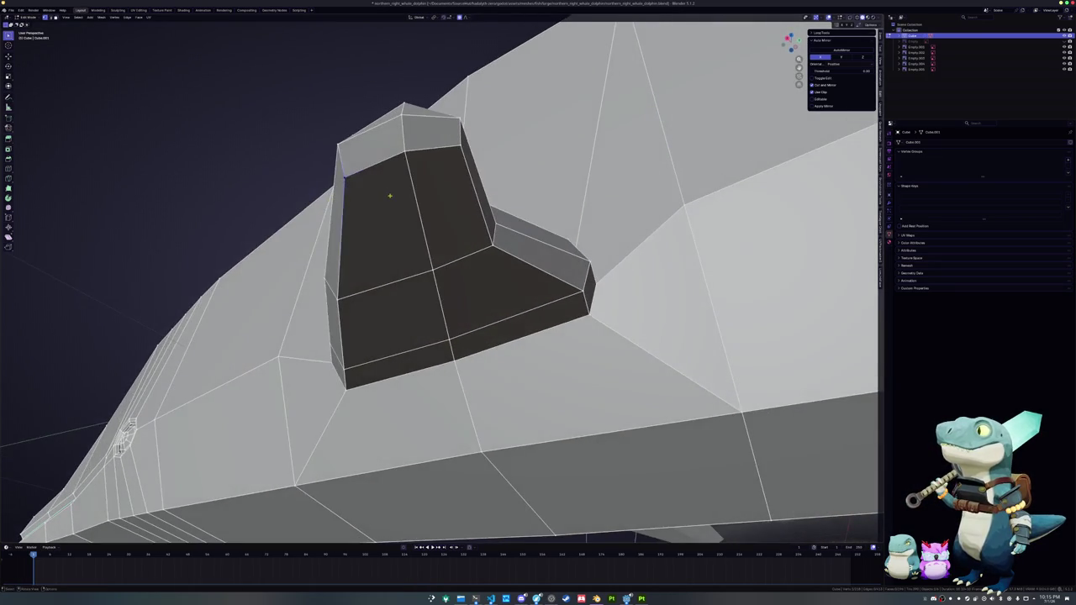
key("shift+v")
key("Escape")
key("shift+v")
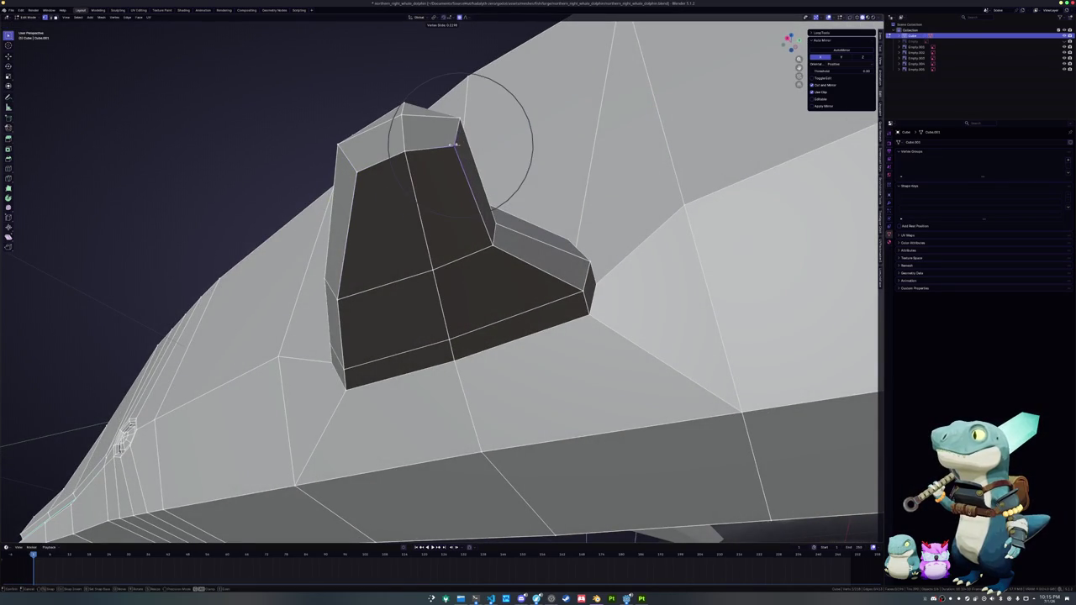
key("Escape")
scroll(451, 145, "down", 3)
mouse_move(451, 144)
middle_mouse_down()
mouse_move(370, 319)
mouse_move(348, 240)
mouse_move(448, 225)
mouse_move(361, 269)
mouse_move(398, 294)
middle_mouse_up()
- Knife-cut a new edge from the body's top edge down to the flipper corner
right_click(361, 278)
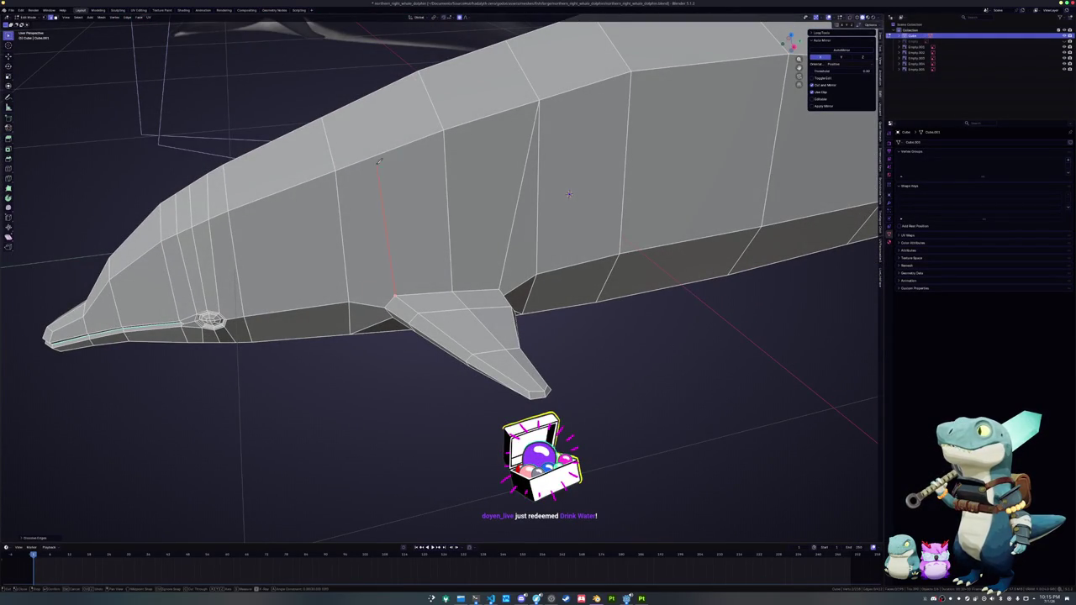
left_click(366, 99)
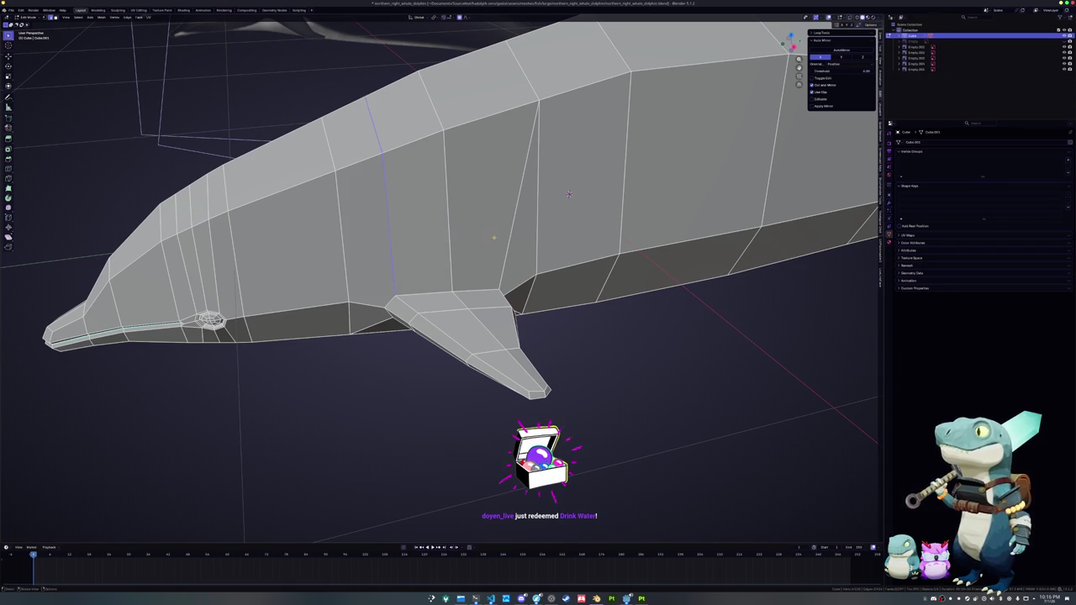
middle_click_drag(437, 278, 517, 293)
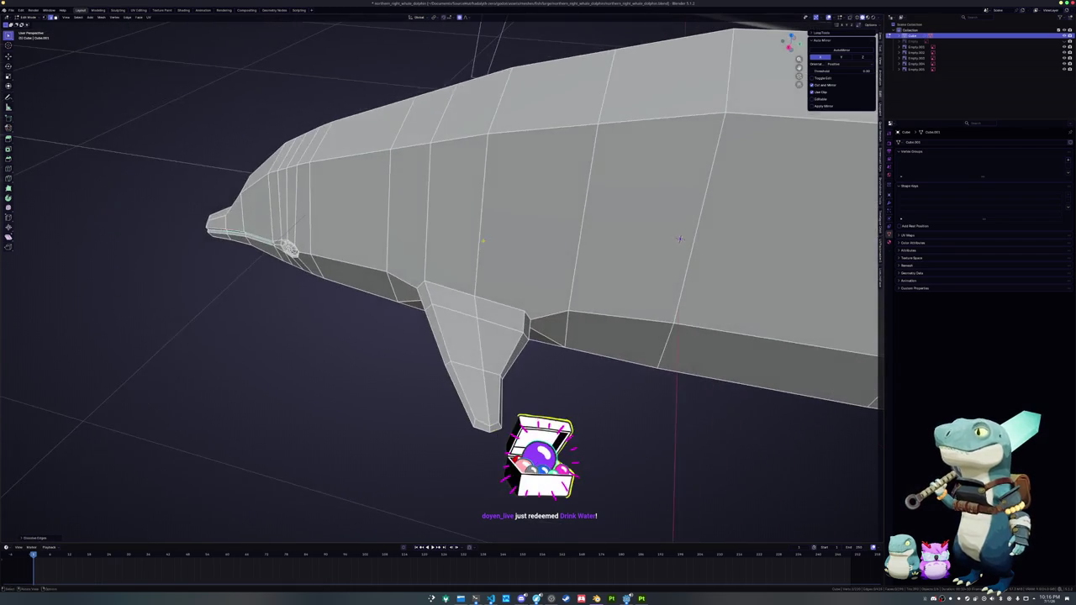
left_click(526, 312)
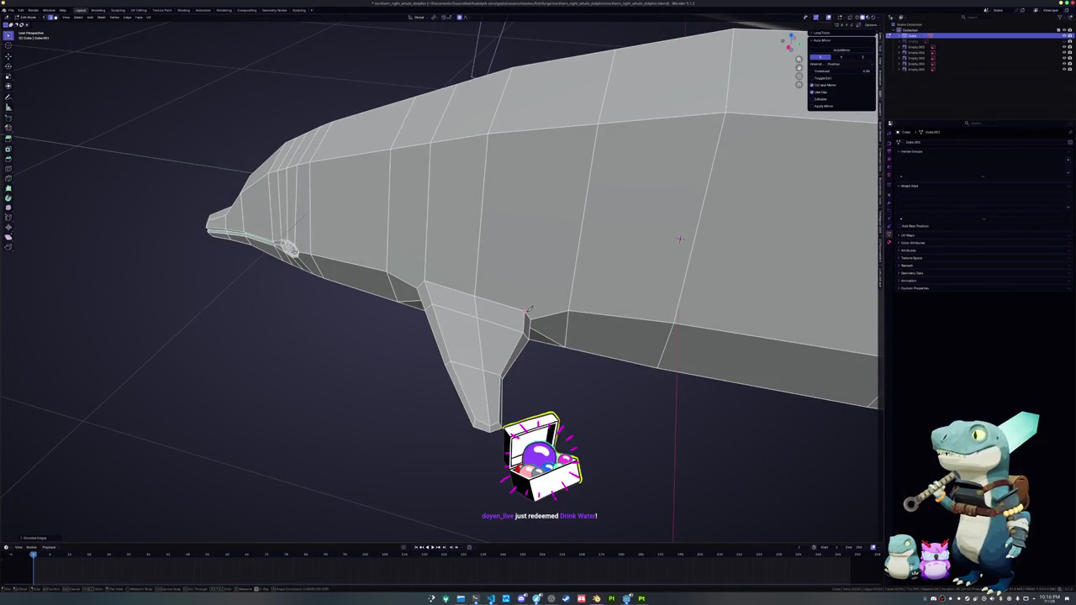
left_click(549, 124)
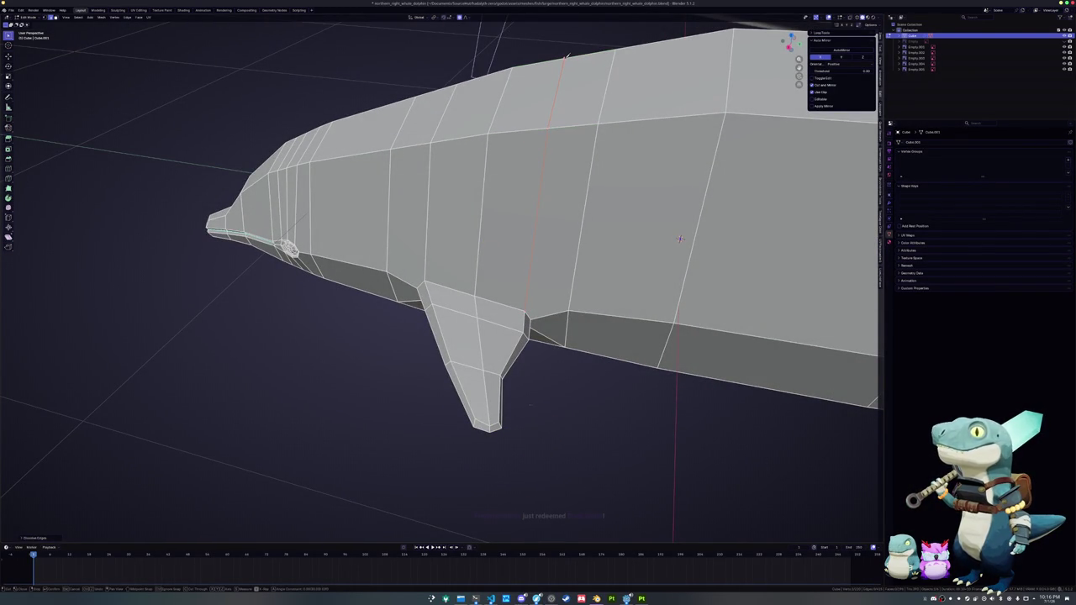
key("Return")
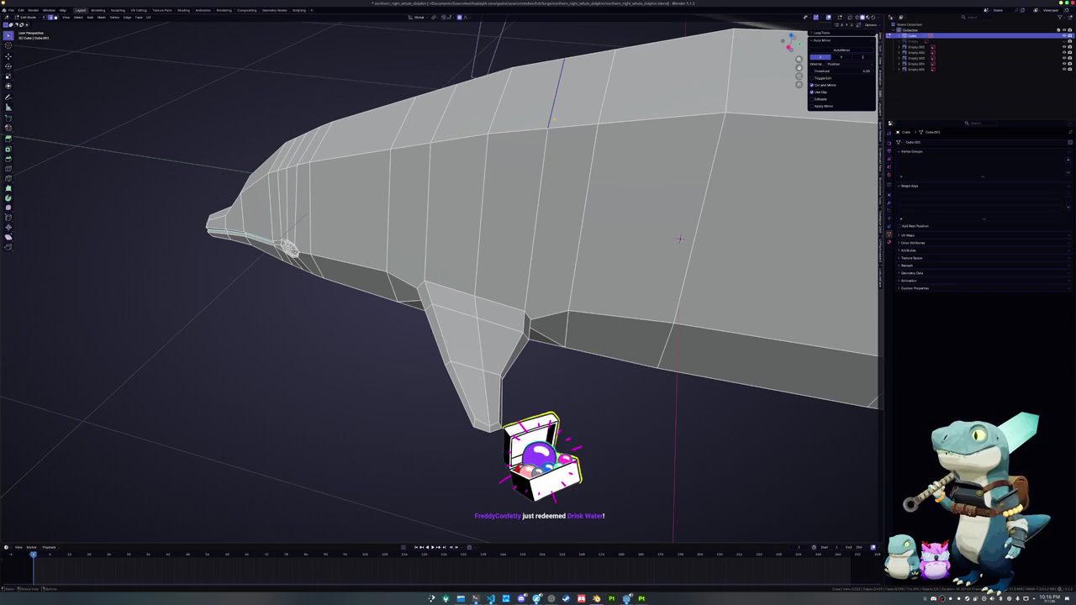
- Slide the newly cut edge along the body to reposition it
middle_click_drag(552, 65, 538, 84)
key("g")
key("g")
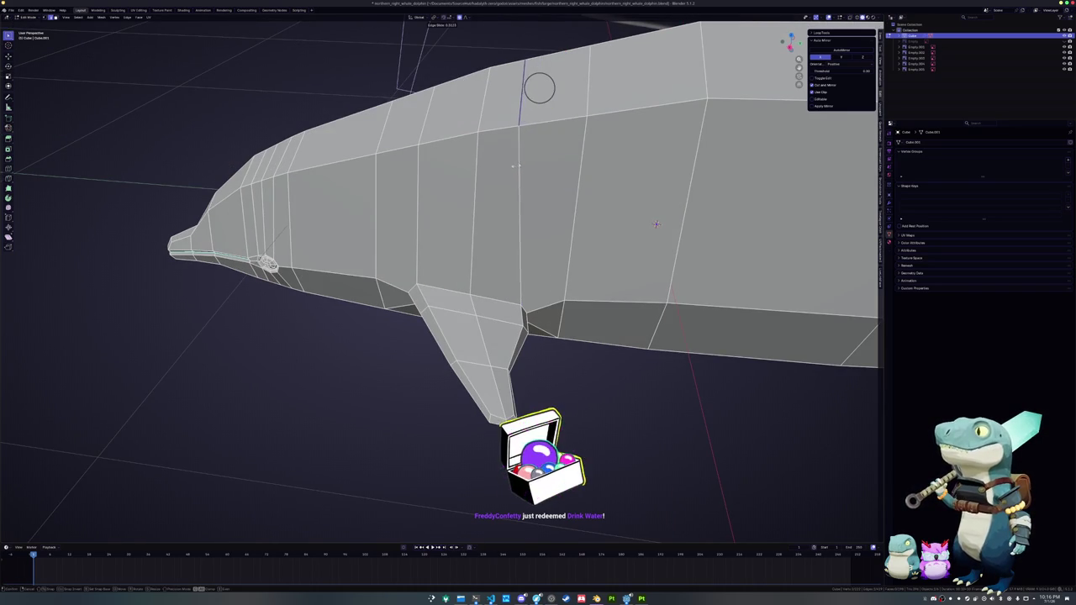
left_click(514, 166)
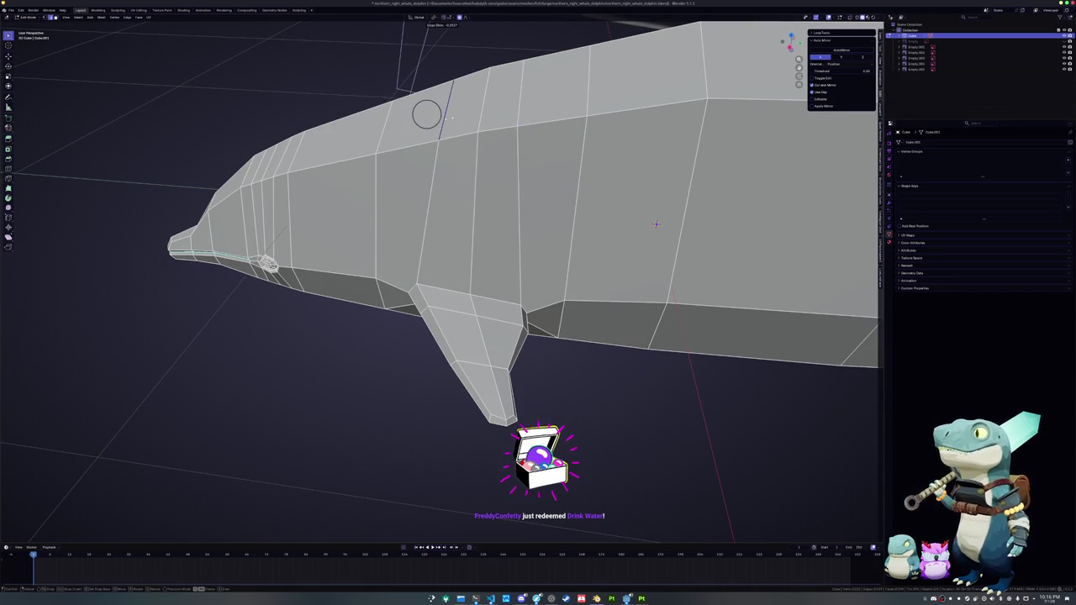
middle_click_drag(427, 110, 395, 126)
middle_click_drag(483, 311, 500, 319)
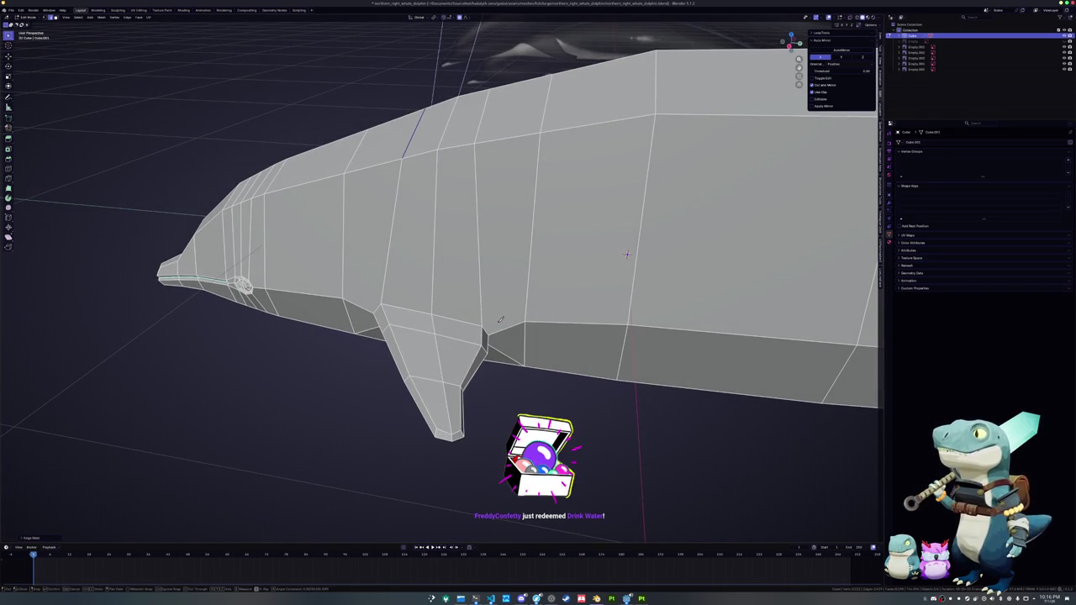
- Knife-cut two more edges down the flank from the flipper root
left_click(486, 332)
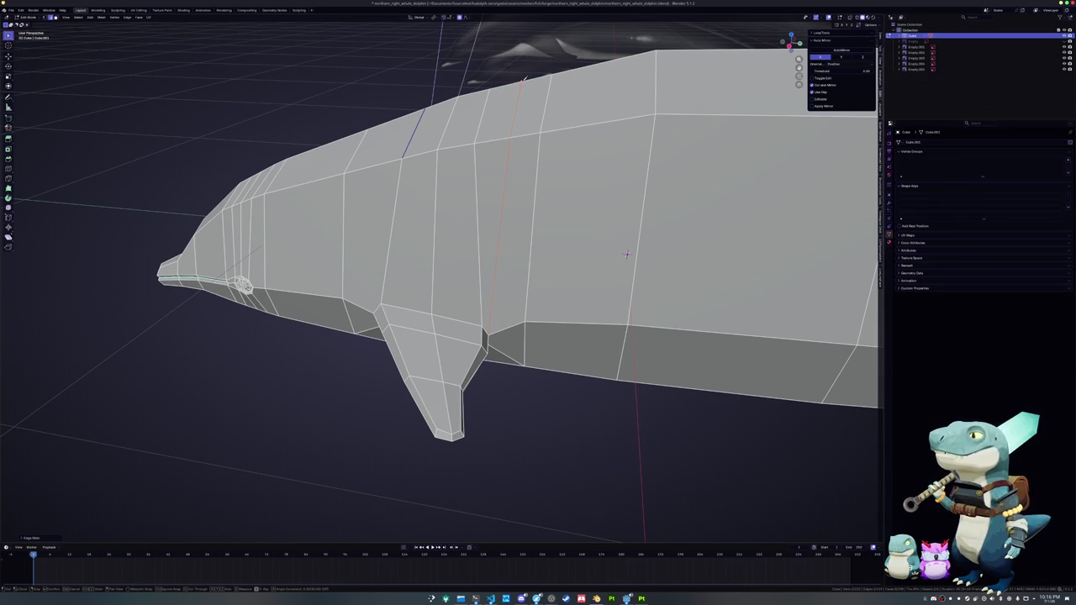
key("Return")
middle_click_drag(626, 254, 555, 272)
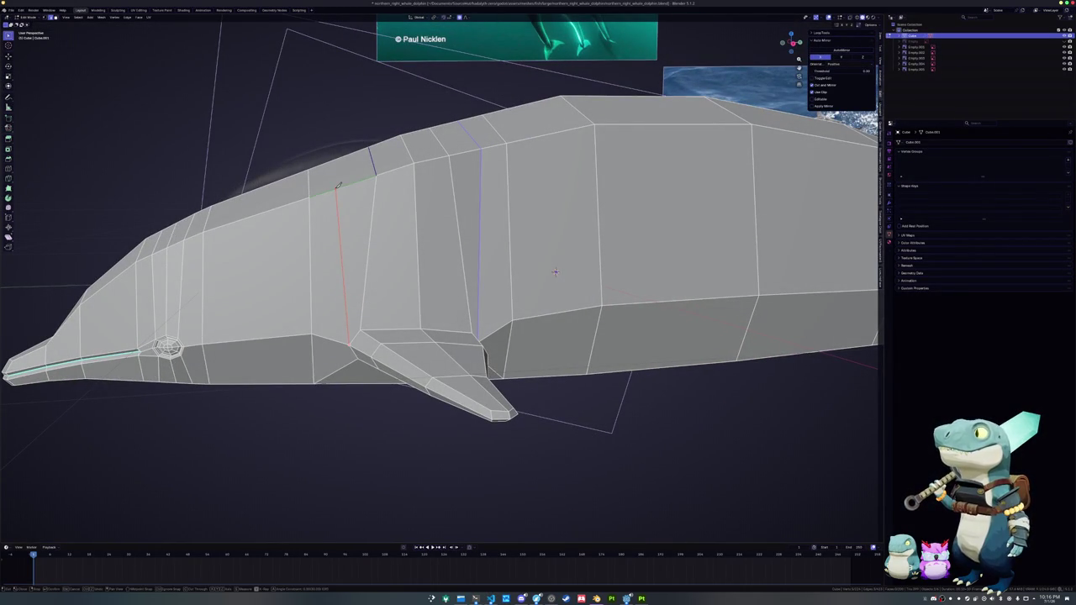
key("Return")
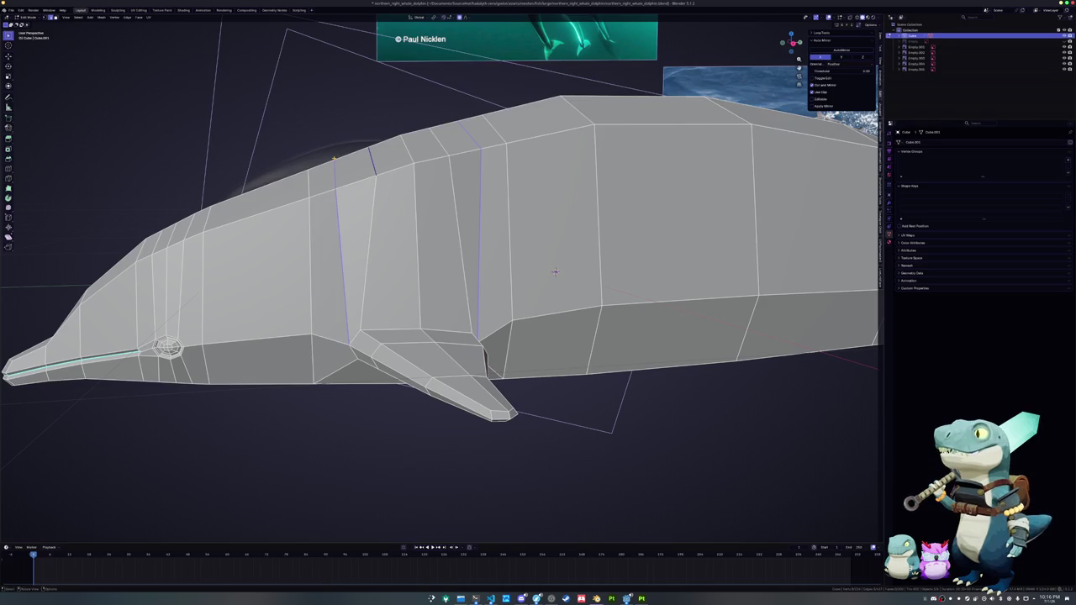
mouse_move(555, 271)
middle_mouse_down()
mouse_move(583, 363)
mouse_move(583, 305)
middle_mouse_up()
- Dissolve the stray edges beside the dorsal fin and commit a new knife cut
key("x")
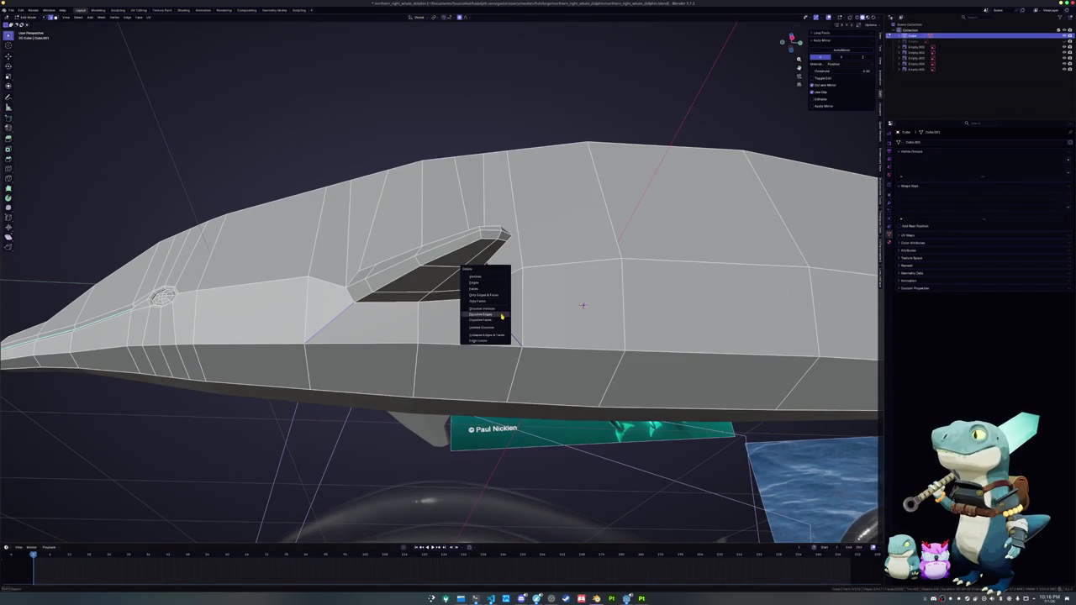
left_click(501, 315)
middle_click_drag(501, 314, 412, 327)
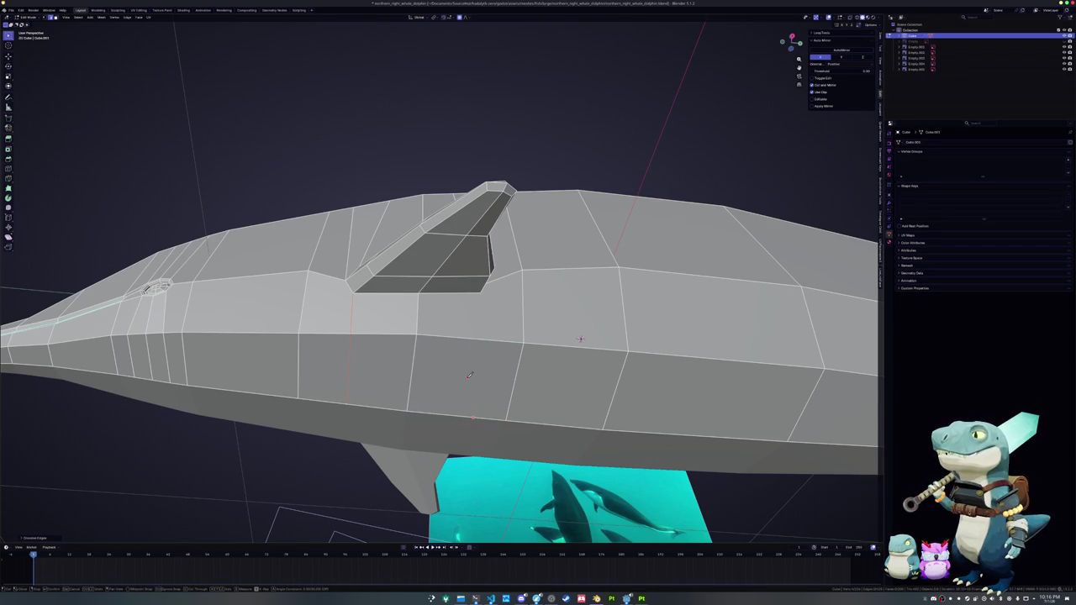
key("Return")
- In vertex select mode, try selecting loops below the fin, then clear the selection
key("1")
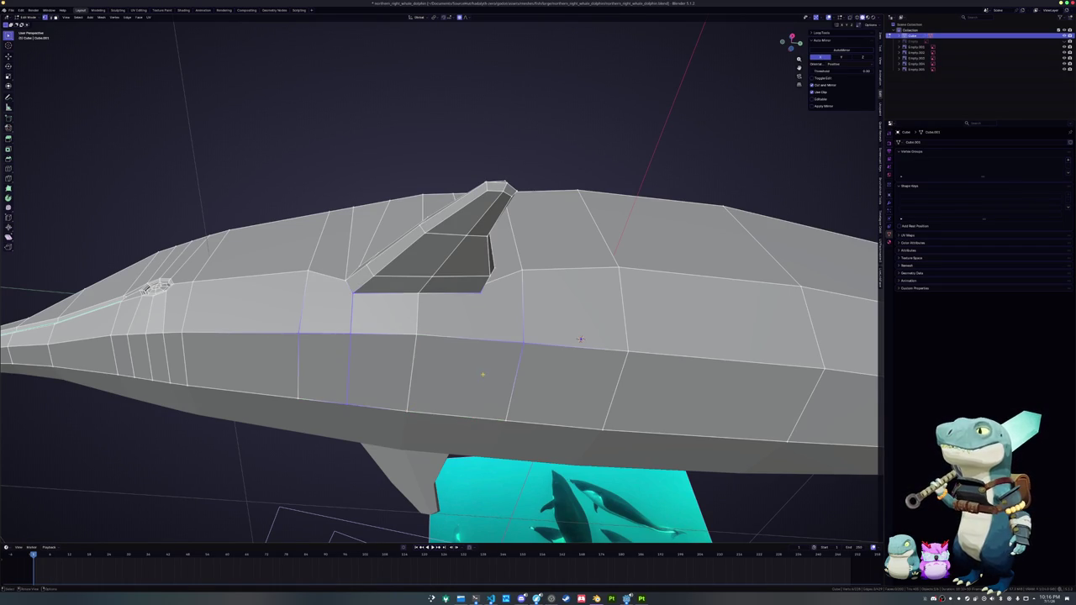
middle_click_drag(483, 374, 496, 314)
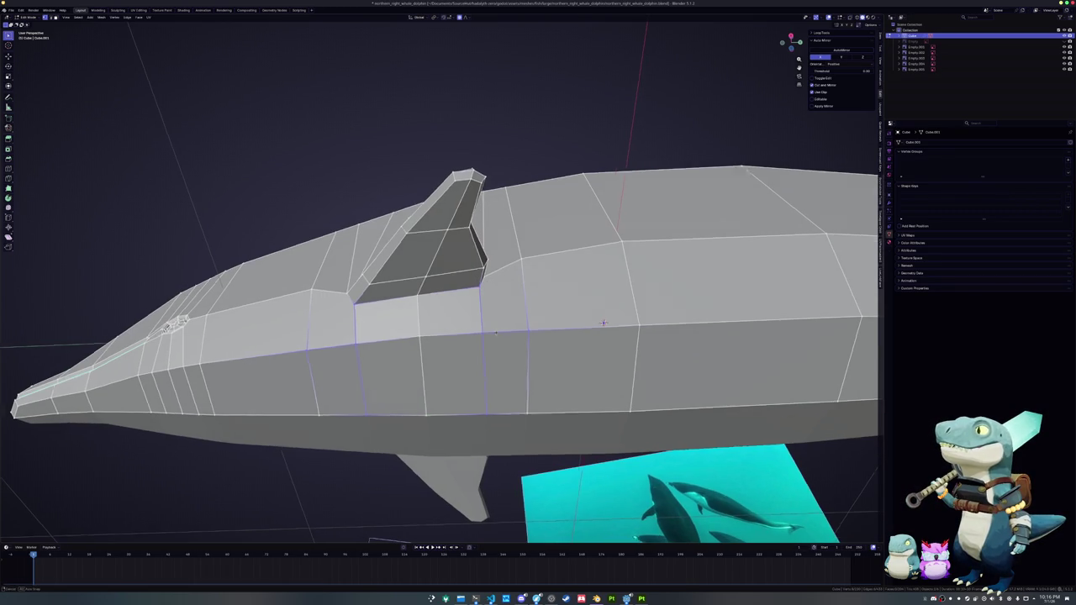
middle_click_drag(485, 422, 475, 273)
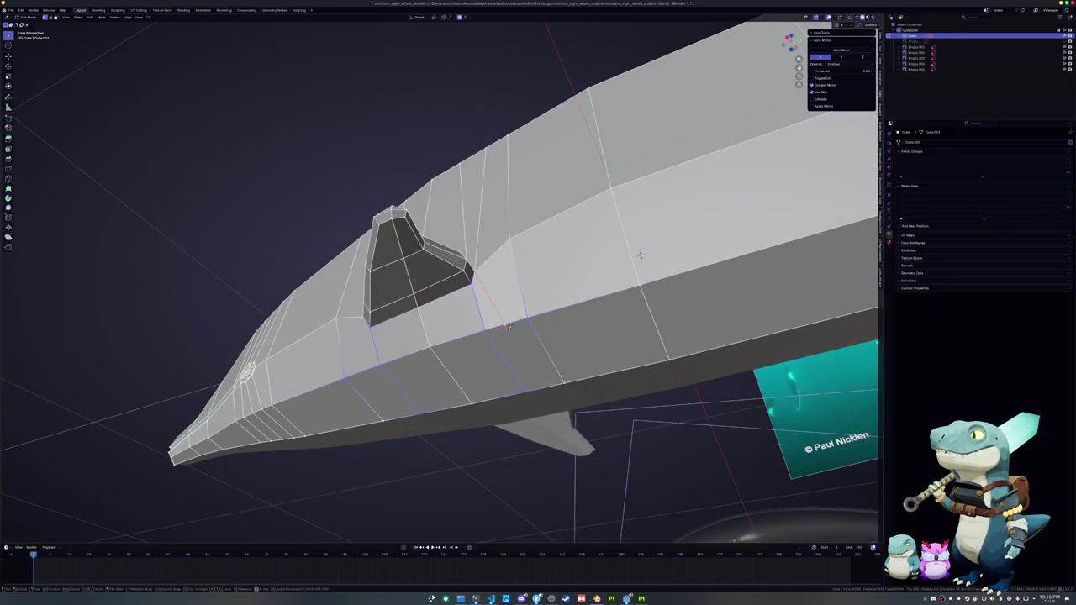
left_click(545, 385, "alt+shift")
middle_click_drag(641, 254, 507, 372)
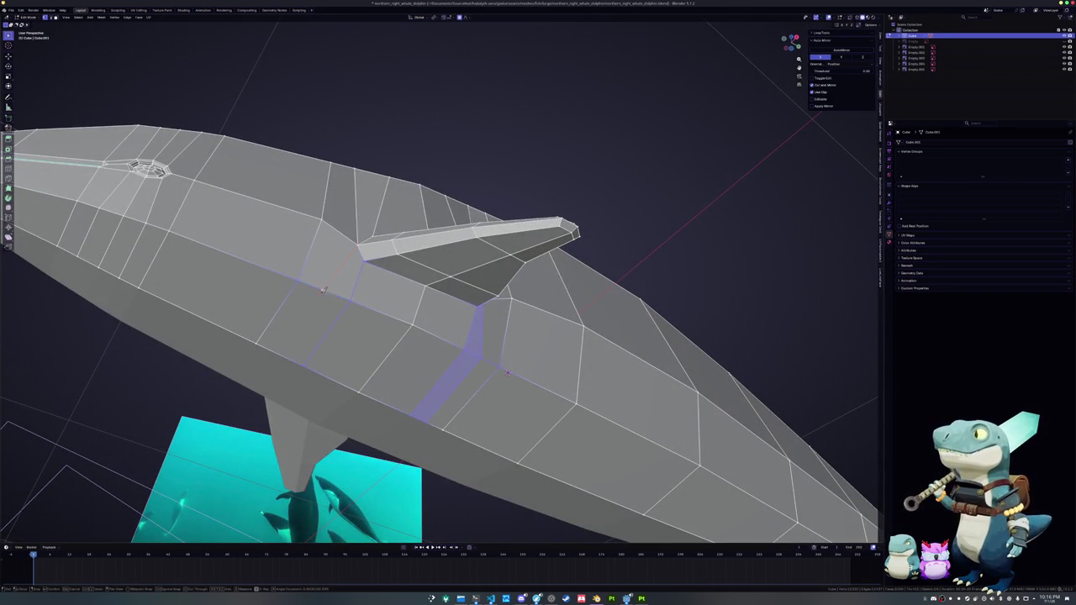
left_click(287, 357, "alt+shift")
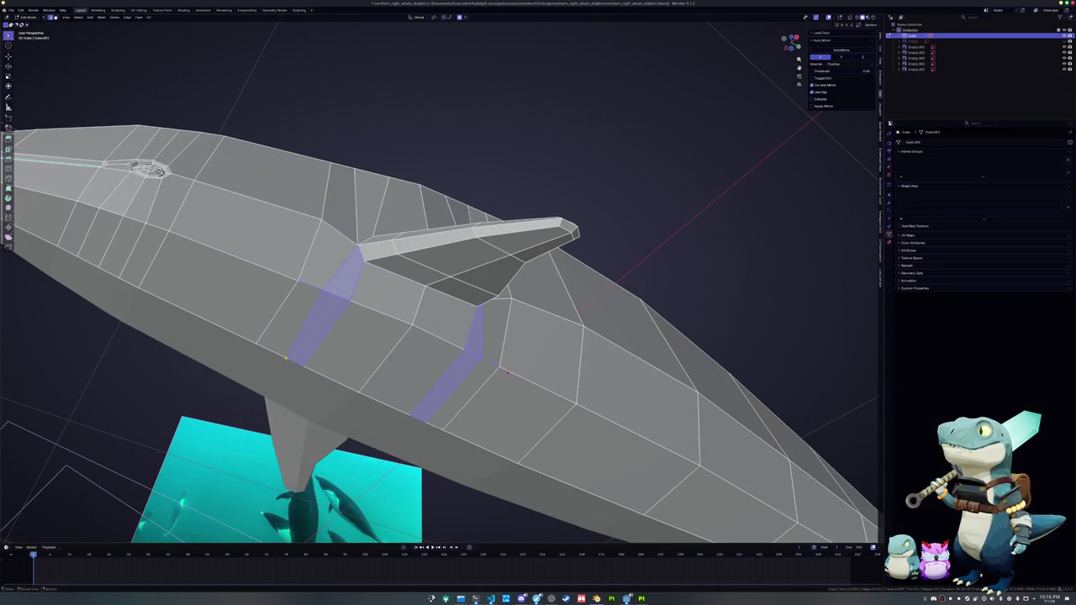
key("alt+a")
middle_click_drag(506, 372, 545, 356)
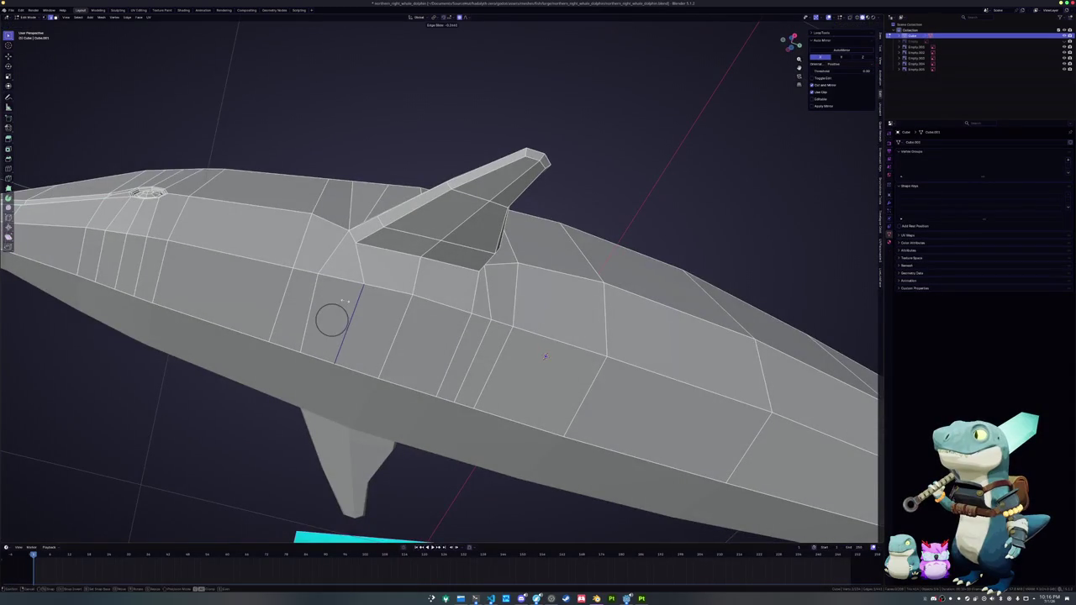
- Select the shortest edge path along the flank's upper row beneath the fin
left_click(475, 357)
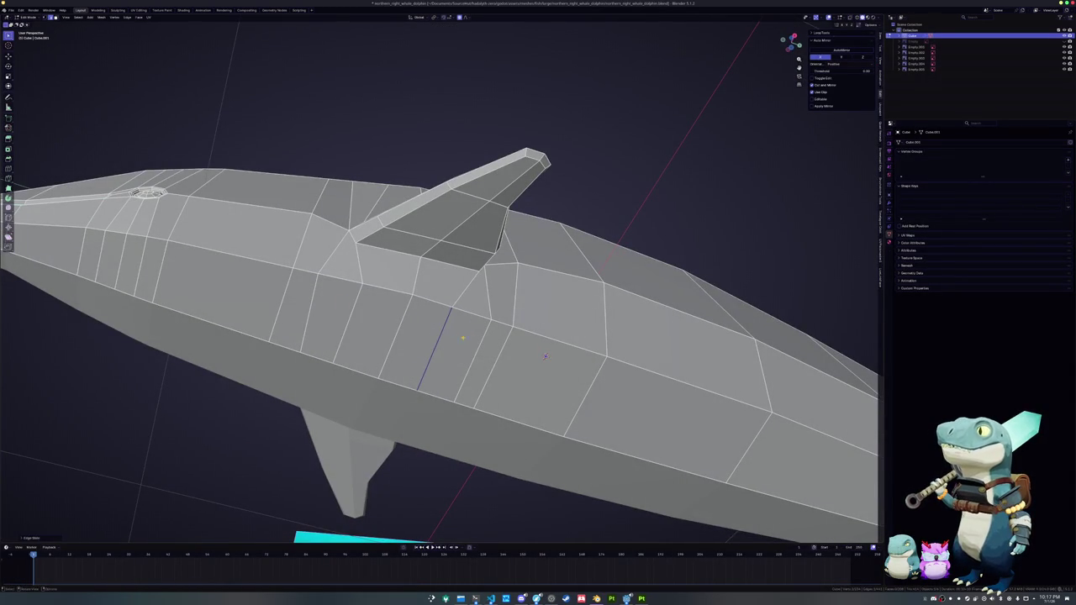
middle_click_drag(545, 357, 659, 303)
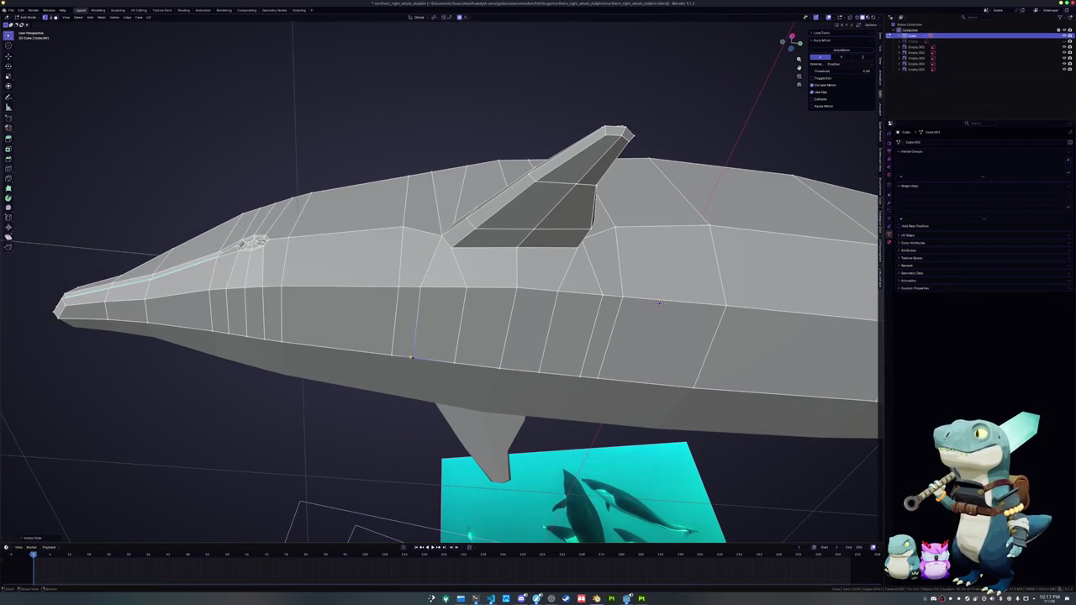
left_click(412, 360)
left_click(589, 379, "ctrl")
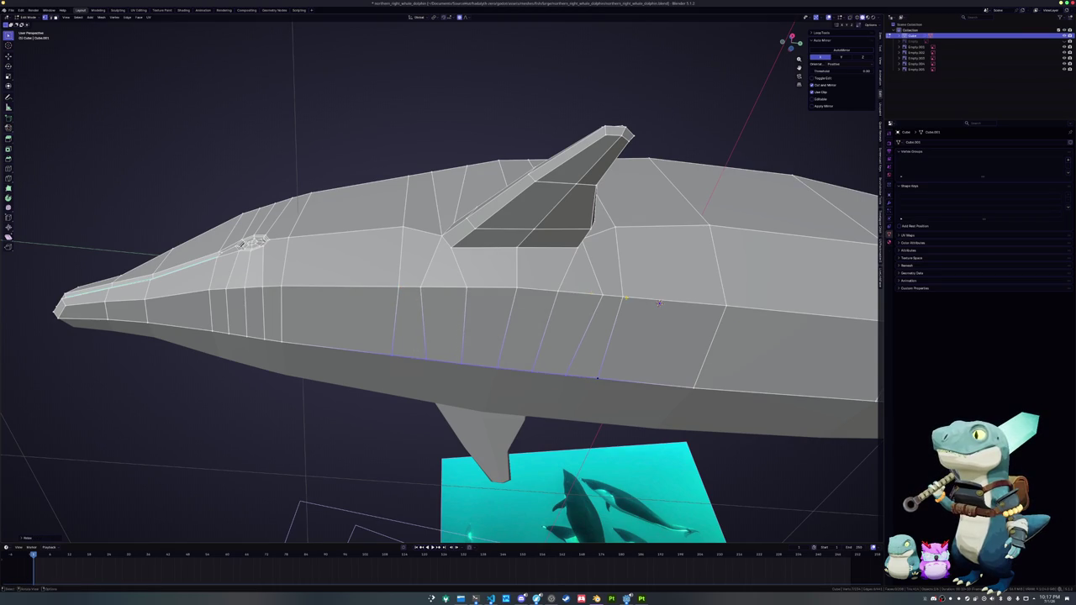
left_click(659, 303, "ctrl")
mouse_move(659, 302)
middle_mouse_down()
mouse_move(672, 197)
mouse_move(639, 251)
mouse_move(472, 133)
mouse_move(456, 300)
mouse_move(432, 275)
mouse_move(455, 259)
middle_mouse_up()
- Check the dolphin's shape, then add a lengthwise edge loop along the body
key("Tab")
key("Tab")
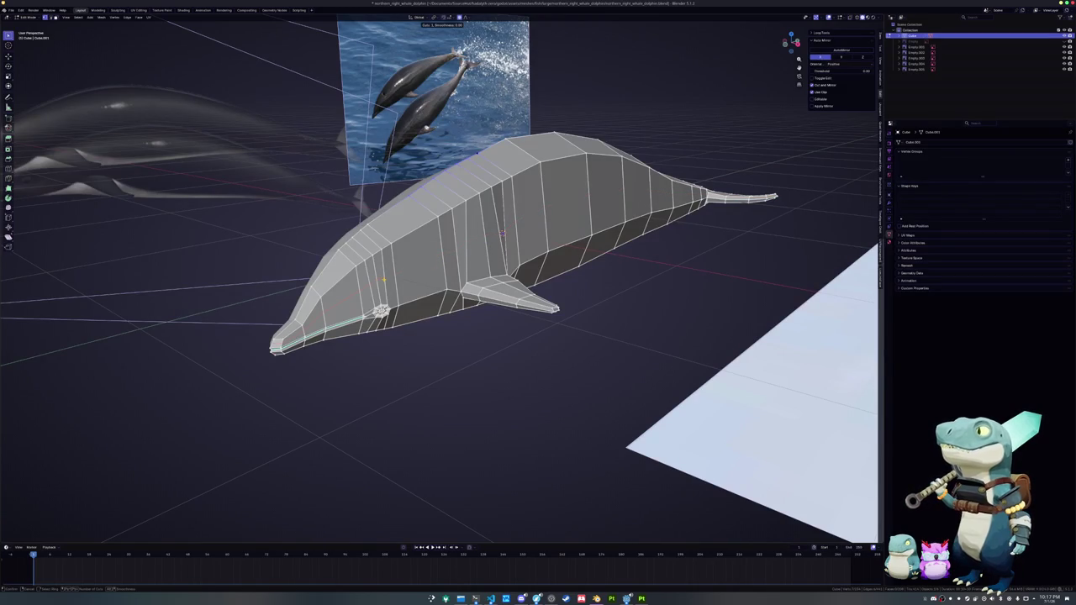
scroll(503, 234, "up", 2)
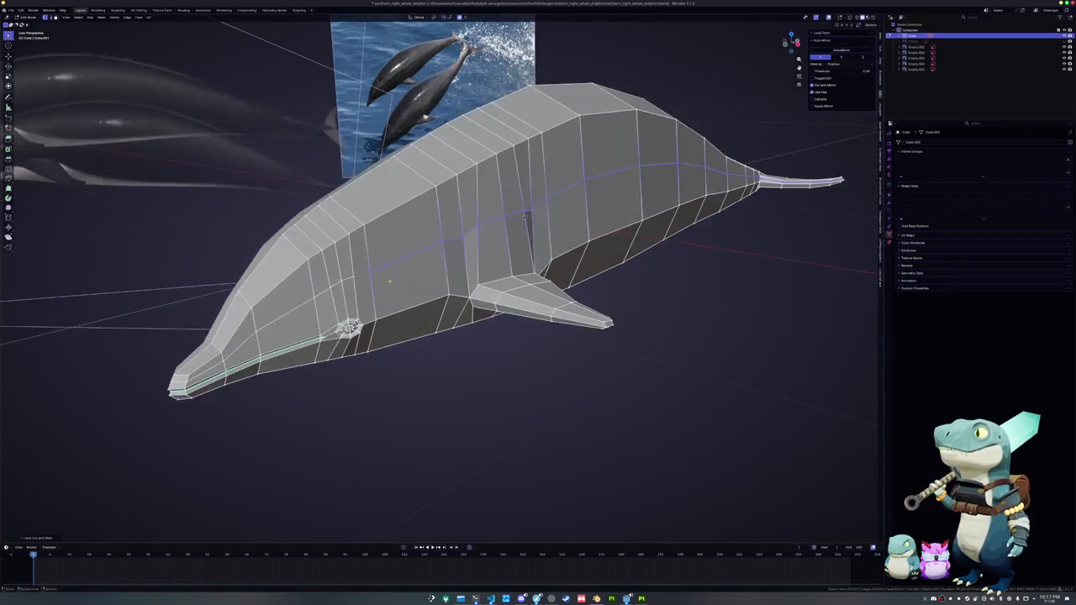
scroll(524, 216, "up", 2)
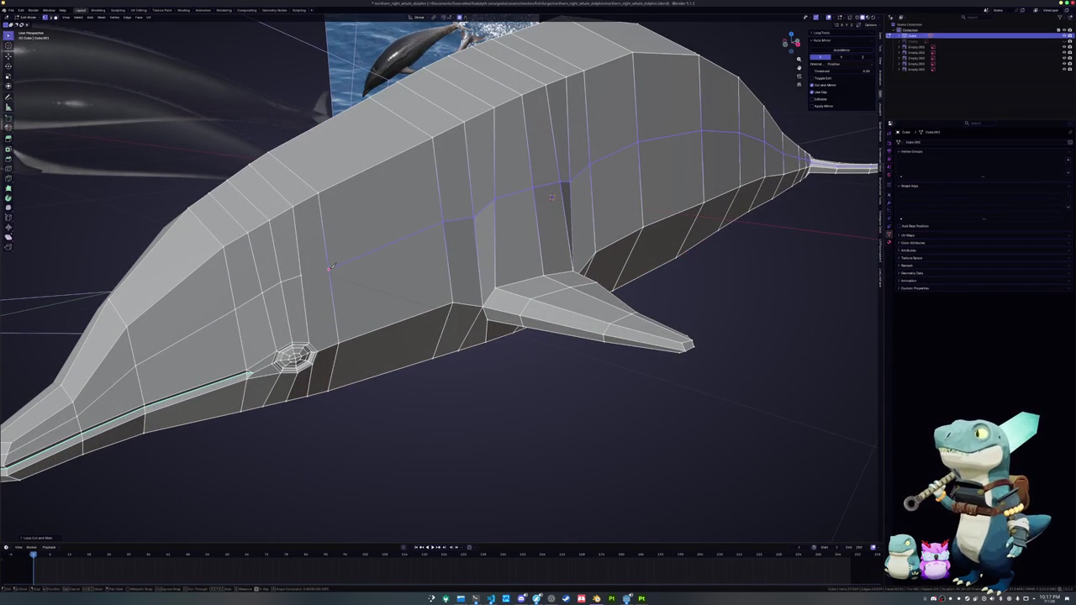
left_click(303, 273)
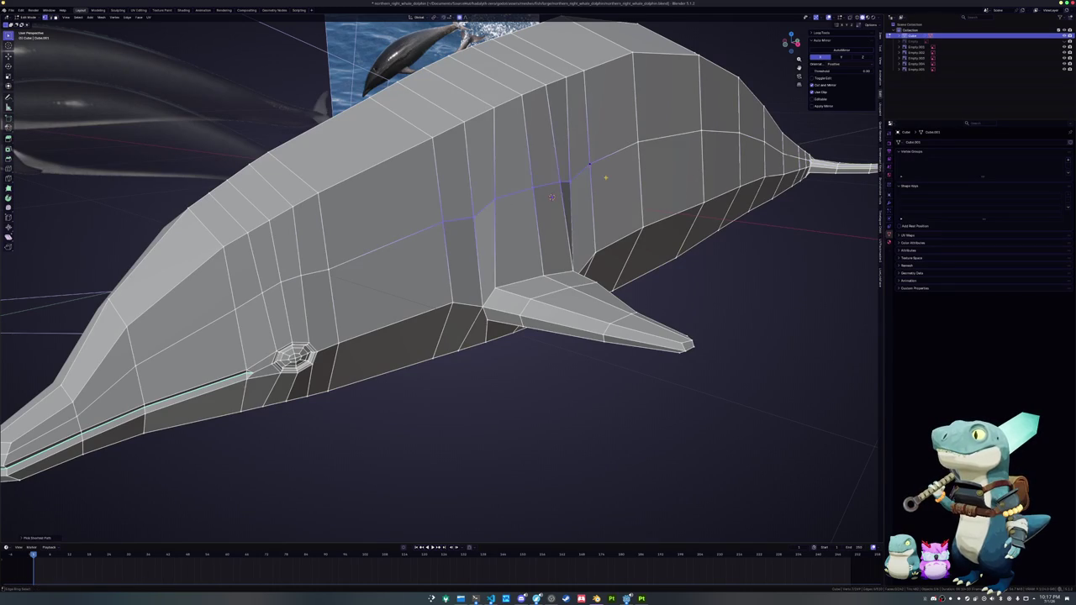
mouse_move(552, 195)
middle_mouse_down()
mouse_move(479, 185)
mouse_move(146, 271)
mouse_move(623, 291)
mouse_move(562, 283)
middle_mouse_up()
scroll(623, 291, "up", 3)
scroll(623, 291, "up", 2)
scroll(613, 278, "down", 3)
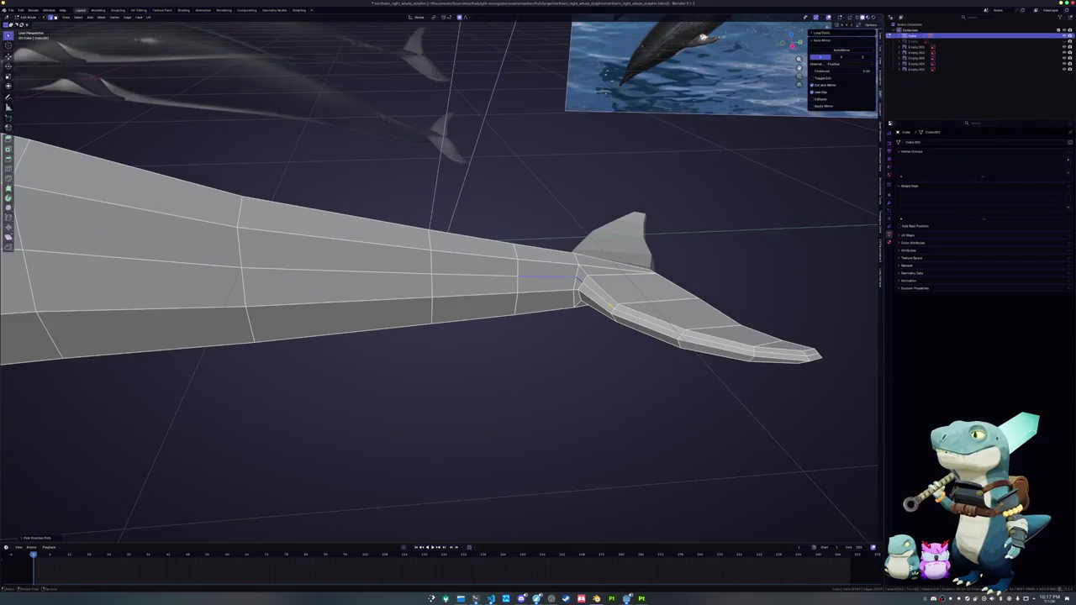
scroll(613, 278, "up", 4)
scroll(607, 344, "down", 3)
mouse_move(608, 345)
middle_mouse_down()
mouse_move(550, 334)
mouse_move(257, 214)
middle_mouse_up()
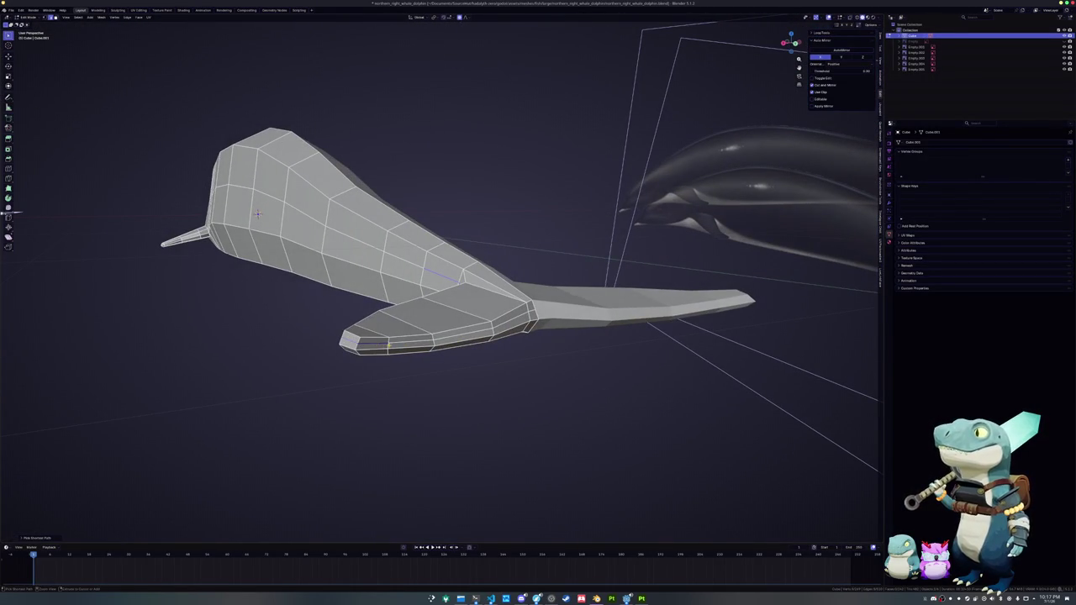
- Knife-cut new edges where the tail meets the flukes
right_click(531, 311)
left_click(532, 311)
scroll(462, 311, "up", 3)
scroll(462, 310, "up", 2)
key("k")
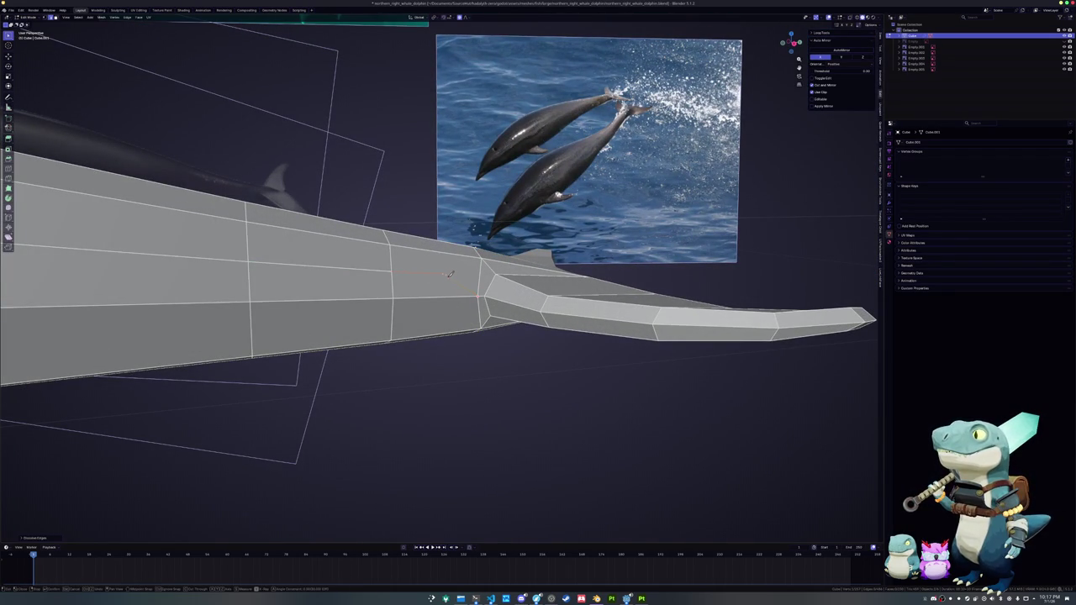
key("Return")
scroll(308, 300, "down", 3)
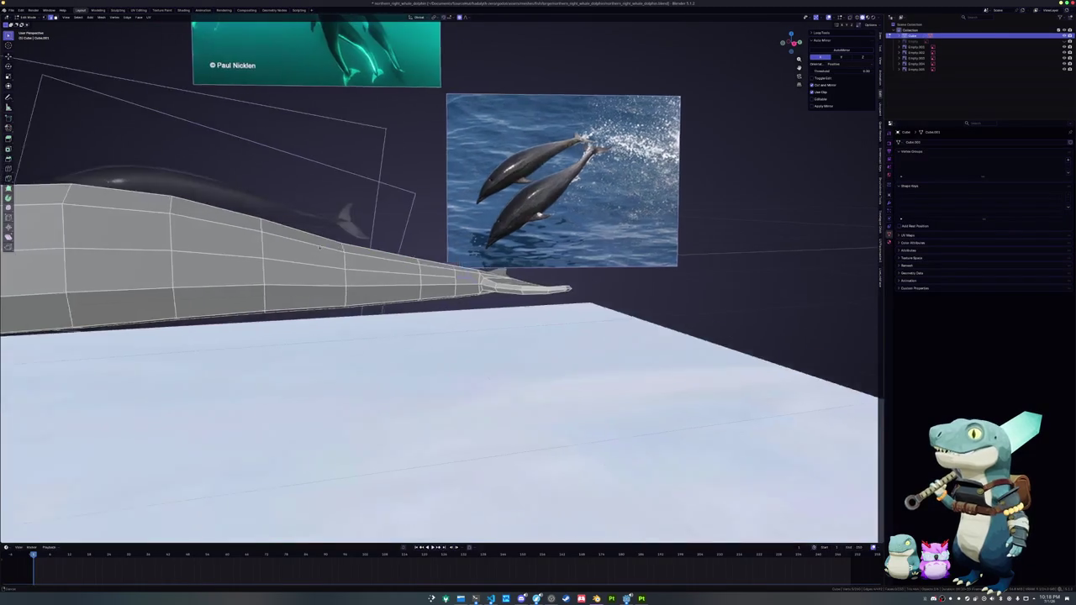
scroll(308, 300, "down", 2)
scroll(308, 300, "down", 2)
scroll(454, 277, "up", 1)
scroll(454, 278, "up", 3)
middle_click_drag(454, 278, 488, 336)
scroll(598, 279, "up", 2)
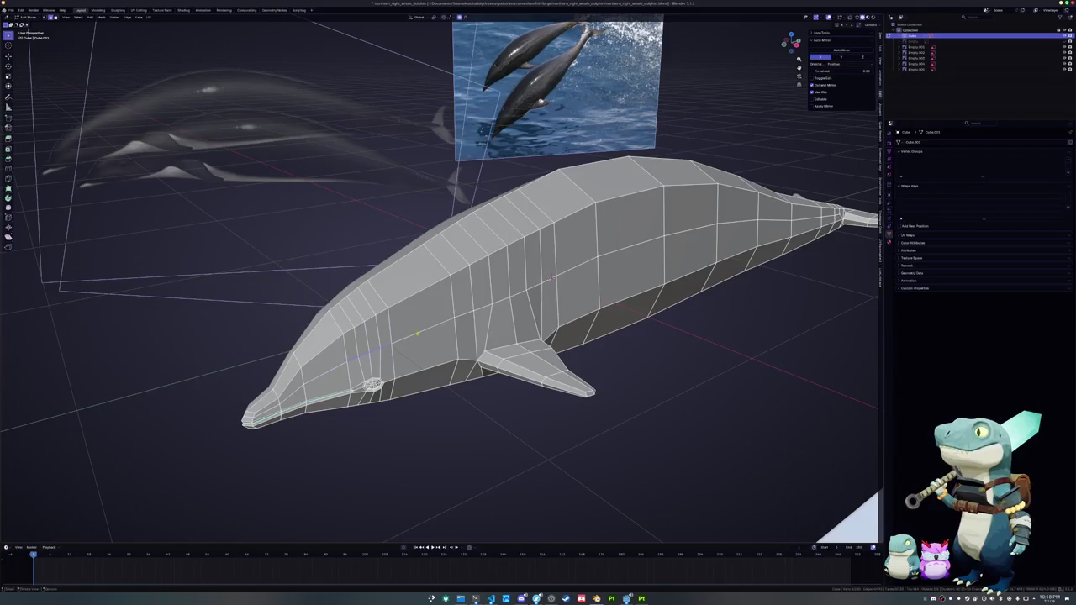
middle_click_drag(551, 278, 565, 261)
- Move the selected loop to refine it, checking the result in Object Mode
key("g")
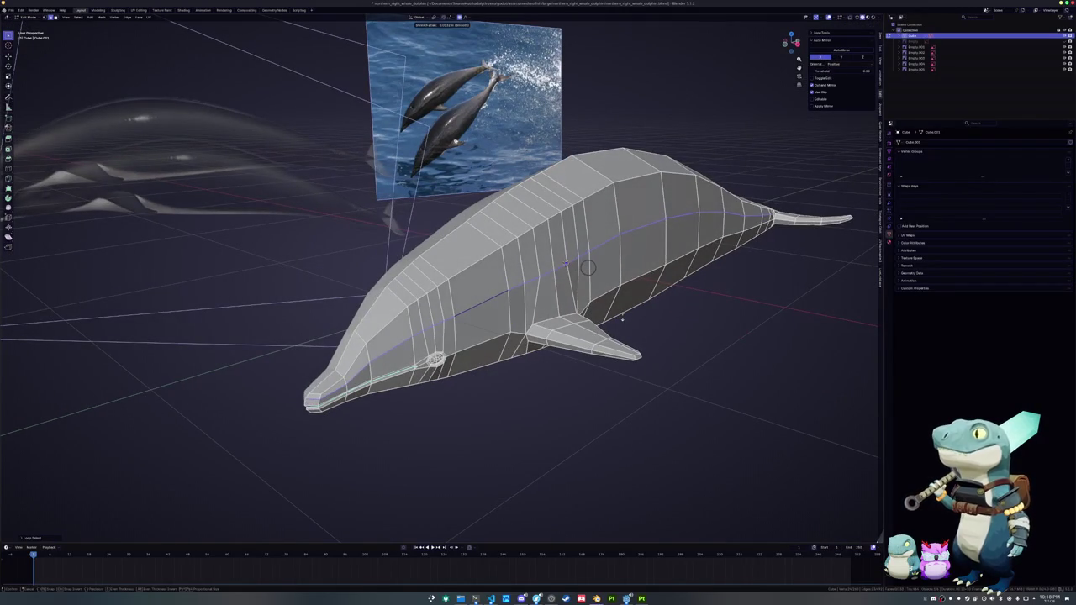
left_click(623, 316)
key("Tab")
middle_click_drag(624, 316, 555, 328)
key("Tab")
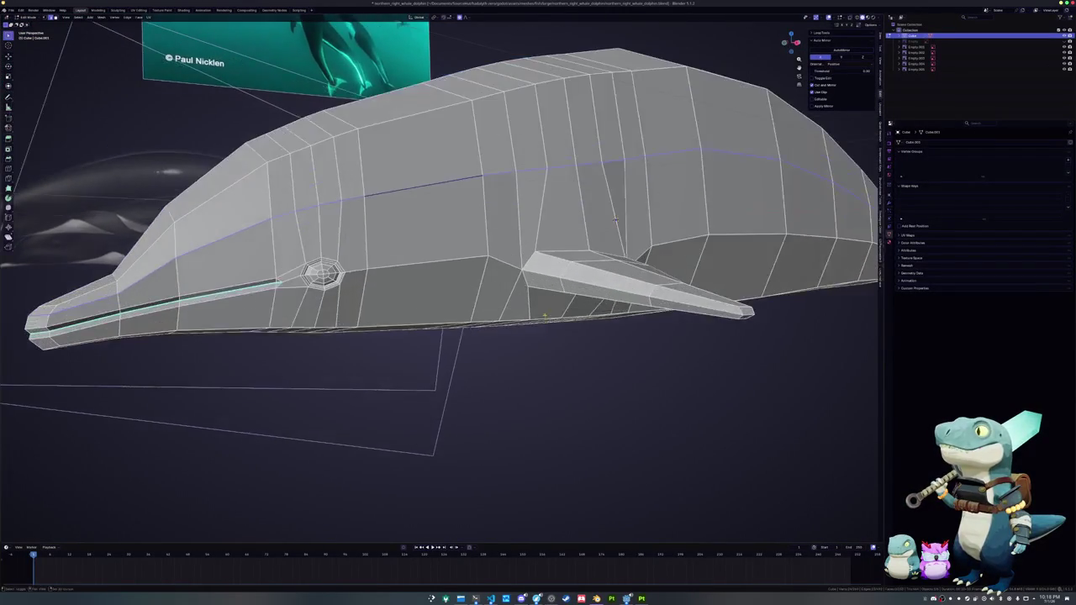
scroll(555, 328, "up", 5)
mouse_move(571, 267)
middle_mouse_down()
mouse_move(519, 227)
mouse_move(487, 312)
mouse_move(504, 312)
mouse_move(510, 331)
mouse_move(496, 330)
mouse_move(488, 297)
middle_mouse_up()
scroll(546, 252, "down", 3)
key("Tab")
key("Tab")
scroll(494, 329, "up", 5)
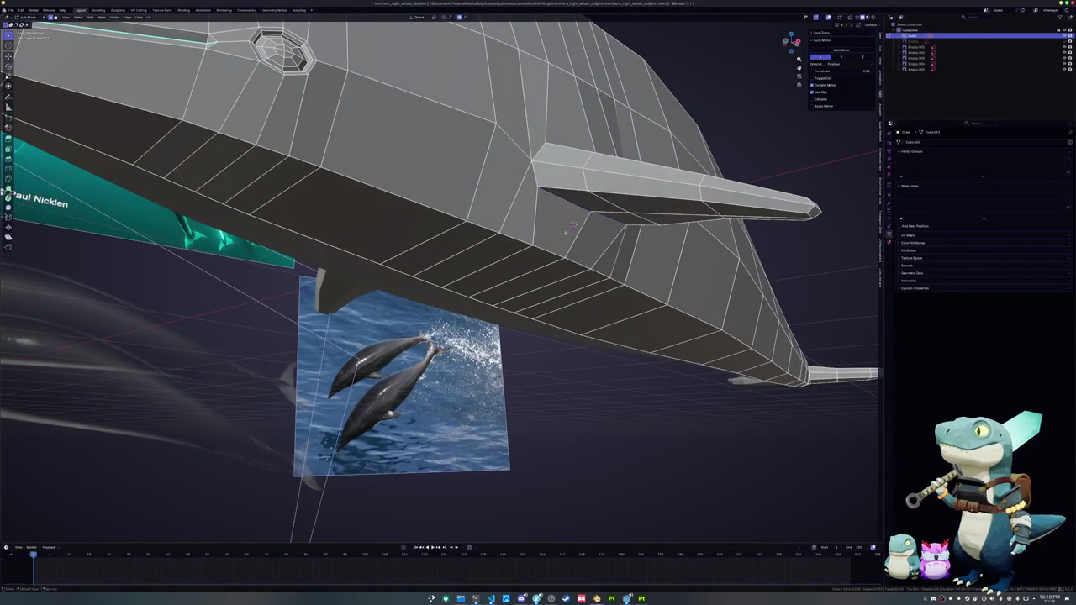
- In front view, test a Y-axis move, then select the pectoral flipper
key("KP_1")
scroll(667, 318, "up", 6)
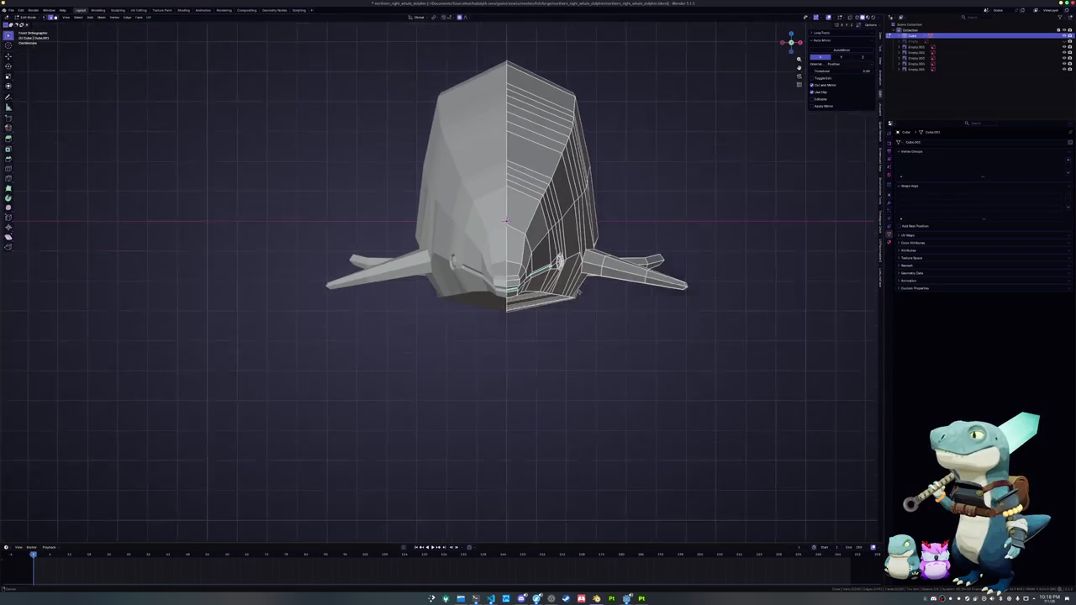
key("g")
key("y")
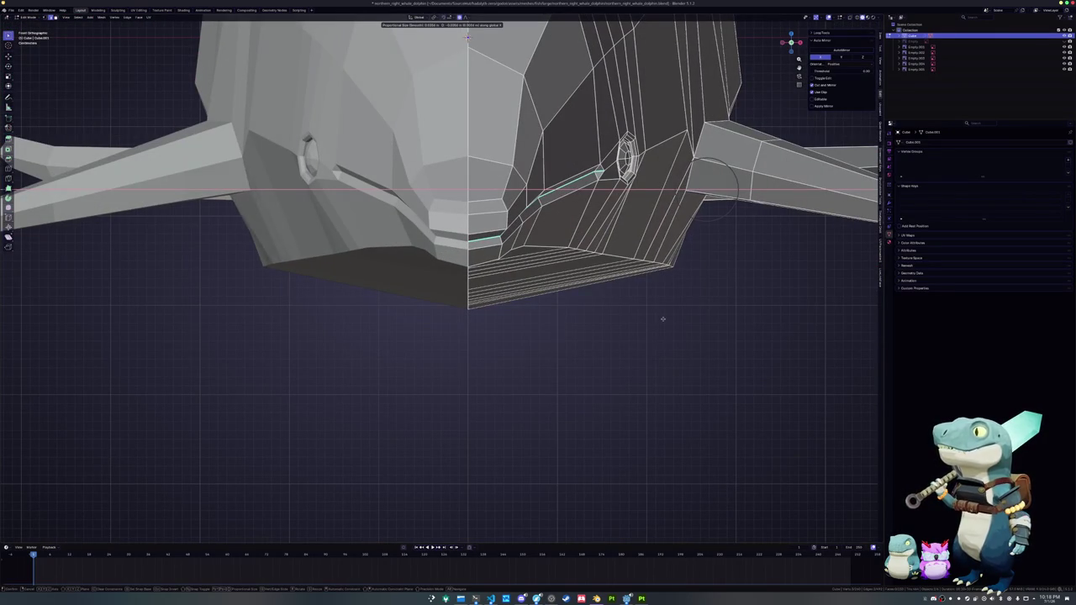
scroll(661, 318, "down", 3)
mouse_move(662, 318)
middle_mouse_down()
mouse_move(418, 214)
mouse_move(446, 249)
mouse_move(434, 228)
mouse_move(439, 264)
mouse_move(389, 320)
middle_mouse_up()
scroll(434, 228, "down", 5)
scroll(438, 264, "up", 5)
scroll(399, 306, "down", 3)
scroll(400, 307, "up", 3)
scroll(408, 317, "up", 3)
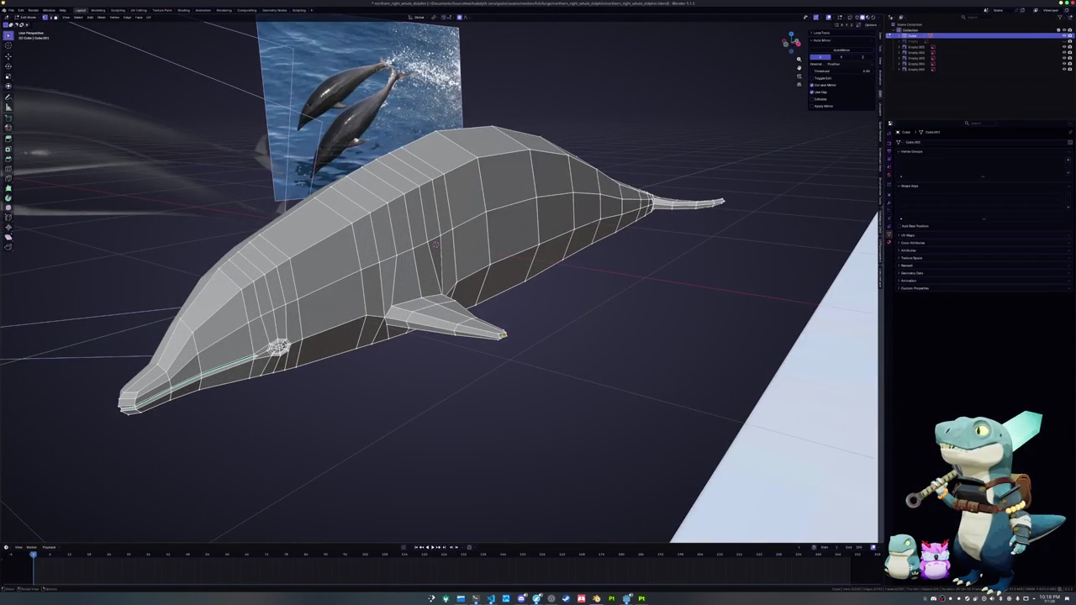
left_click(521, 336)
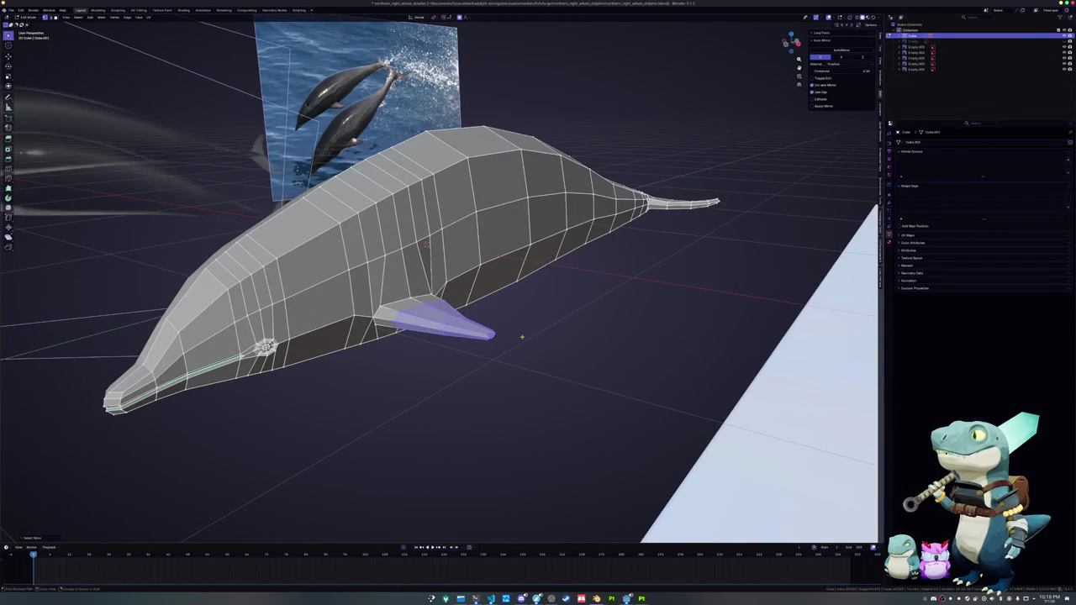
- Rotate the flipper downward with proportional falloff in front view, then deselect all
key("KP_1")
scroll(529, 350, "up", 5)
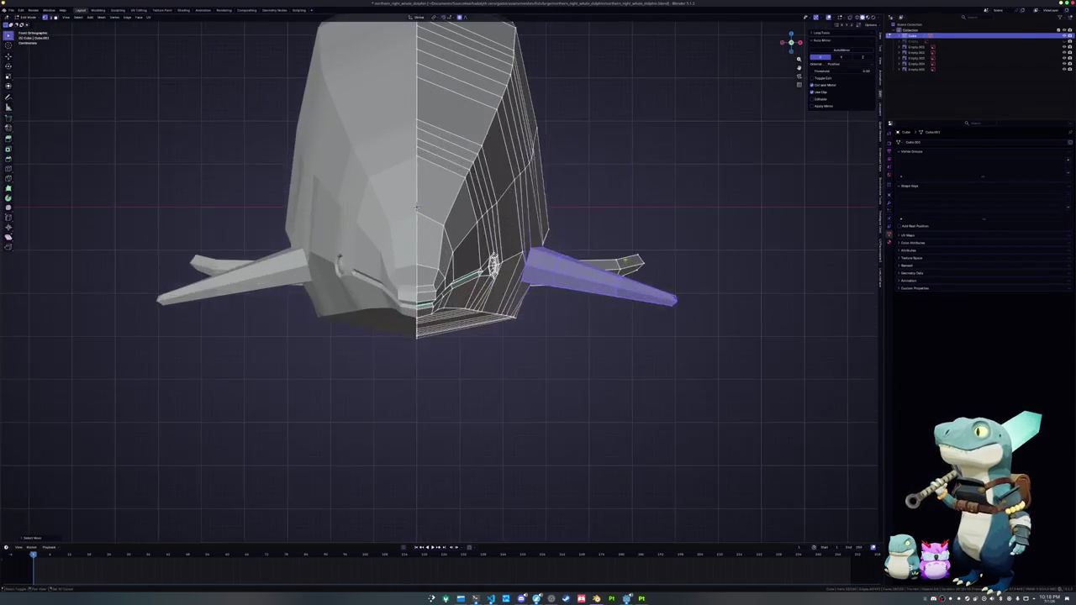
key("g")
key("z")
key("r")
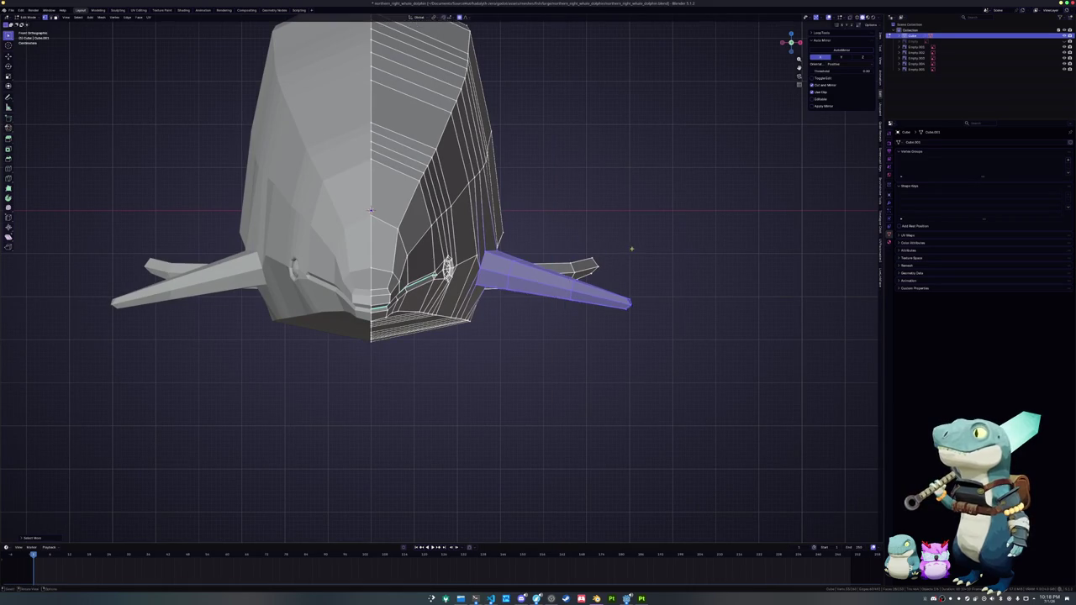
left_click(631, 274)
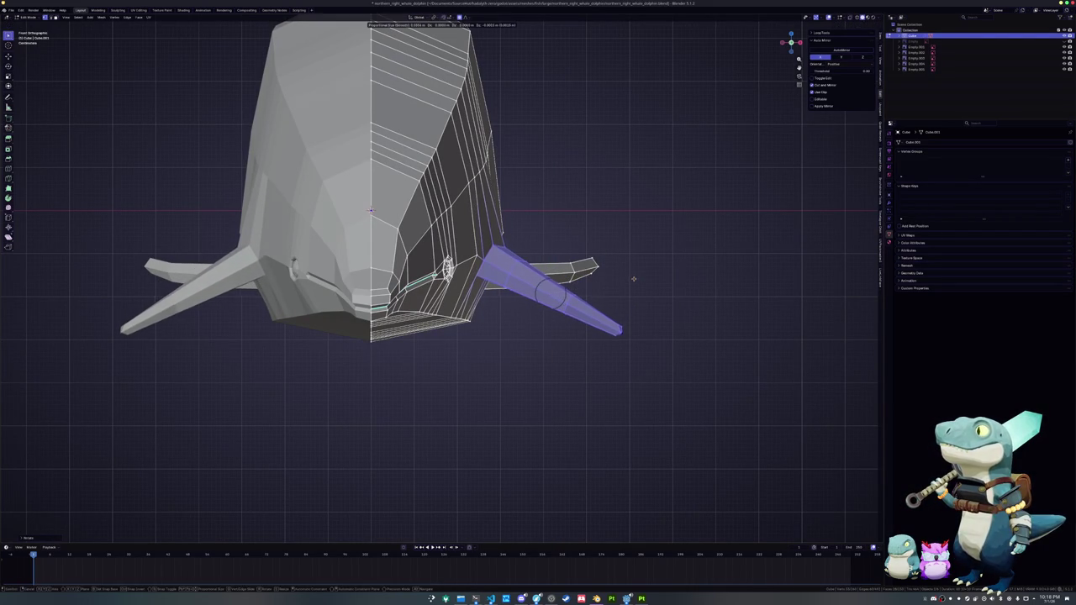
mouse_move(634, 278)
middle_mouse_down()
mouse_move(609, 289)
mouse_move(494, 267)
mouse_move(582, 220)
mouse_move(732, 273)
middle_mouse_up()
key("alt+a")
- Vertex-slide the flipper's root vertex along the body twice
left_click(732, 274)
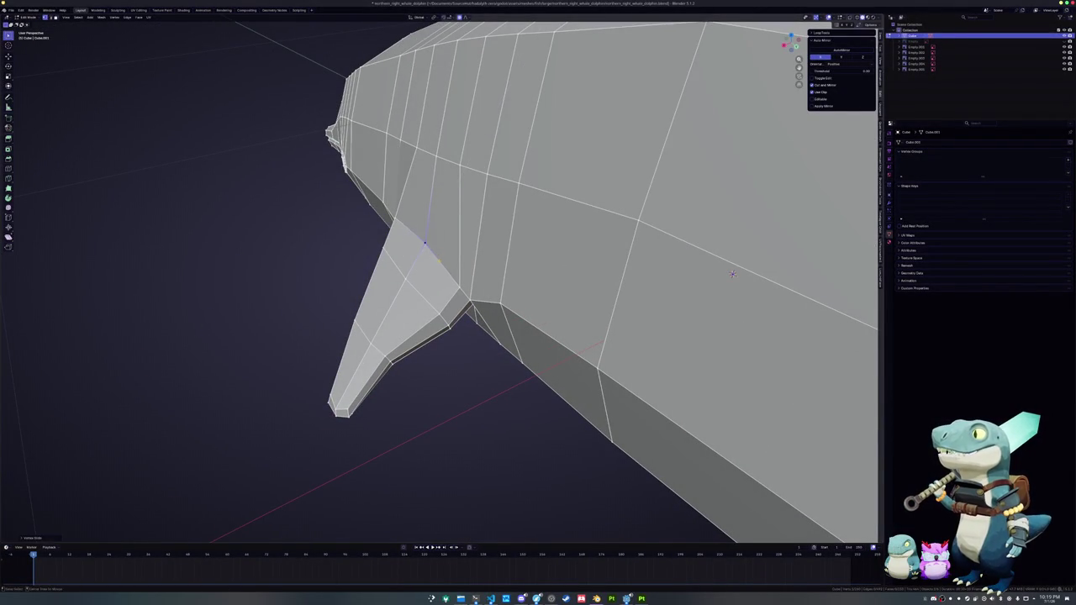
key("shift+v")
left_click(732, 273)
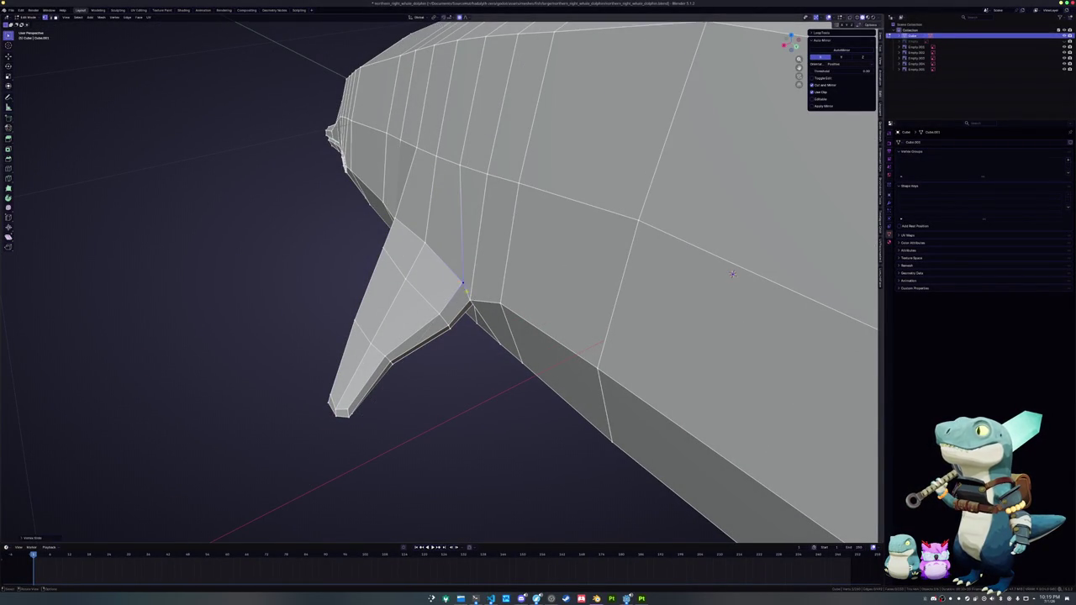
middle_click_drag(732, 273, 697, 224)
key("shift+v")
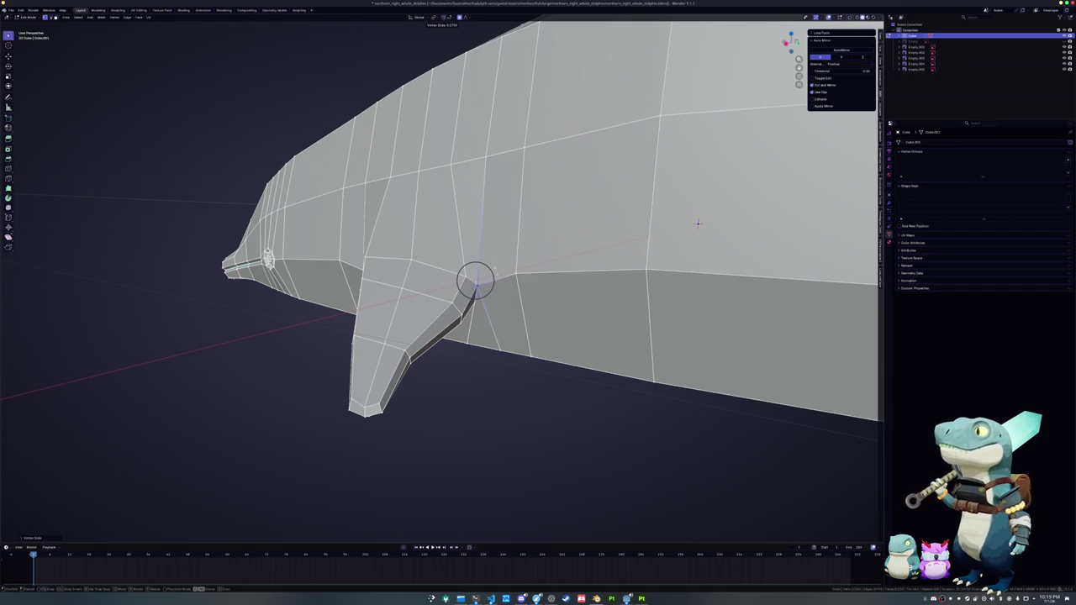
left_click(697, 223)
- Slide the root vertex twice more, then return to Object Mode
mouse_move(697, 223)
middle_mouse_down()
mouse_move(708, 224)
mouse_move(658, 234)
mouse_move(405, 209)
mouse_move(444, 292)
mouse_move(389, 322)
mouse_move(488, 228)
mouse_move(480, 298)
middle_mouse_up()
key("shift+v")
left_click(701, 225)
key("shift+v")
left_click(444, 292)
key("Tab")
scroll(488, 227, "down", 5)
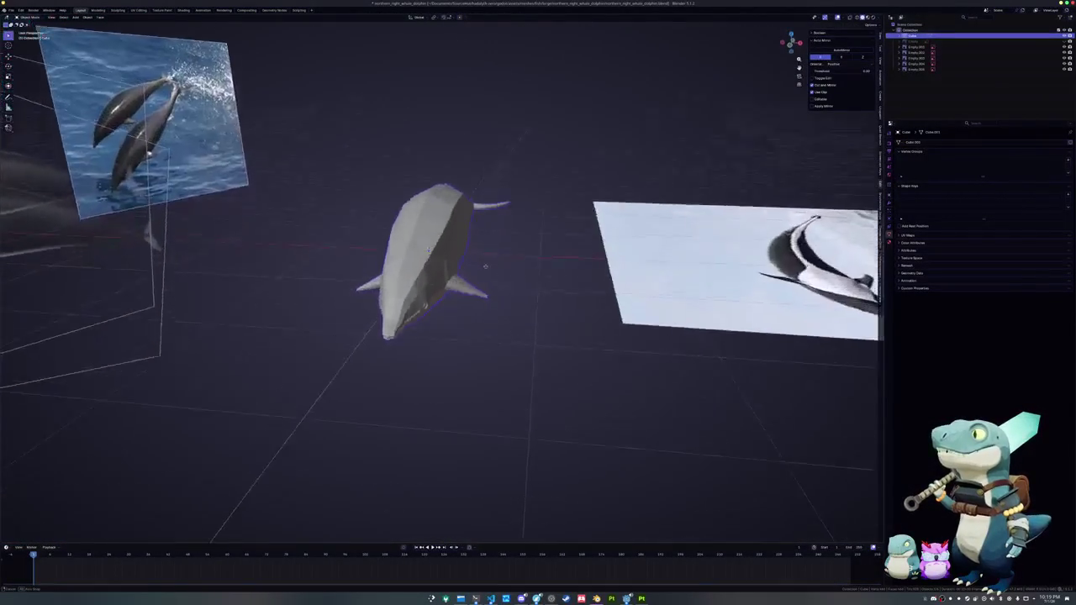
- In Top view edit mode, move the pectoral flipper's tip vertex along Y
scroll(481, 298, "up", 4)
key("Tab")
key("KP_7")
scroll(471, 281, "up", 5)
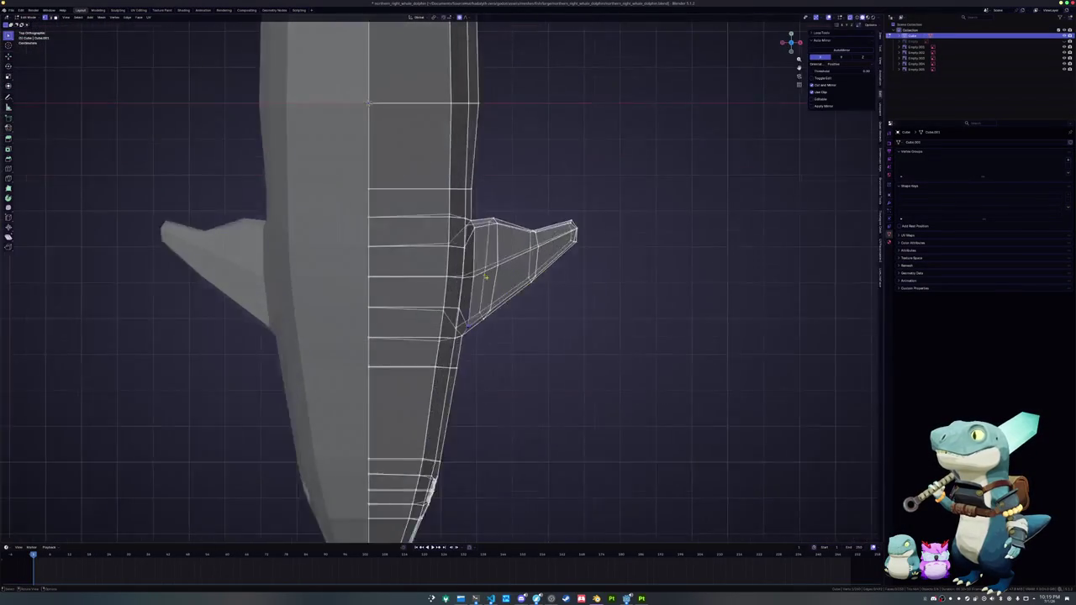
scroll(471, 281, "up", 4)
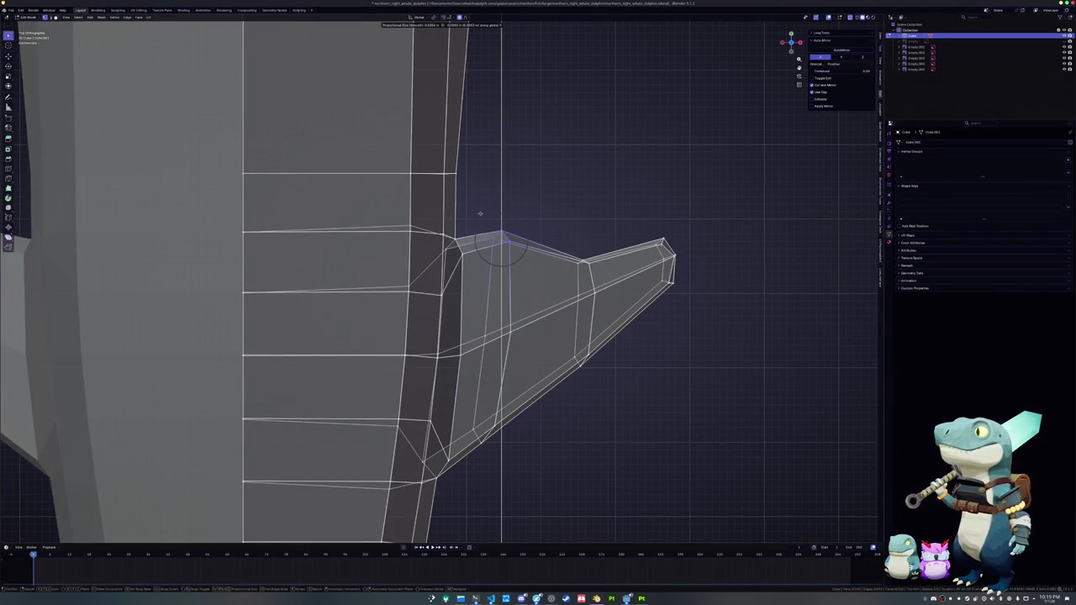
left_click(570, 248)
key("g")
key("y")
left_click(567, 248)
- Loop-cut the flipper and shift the new loop and tip backward along Y into a curve
key("ctrl+r")
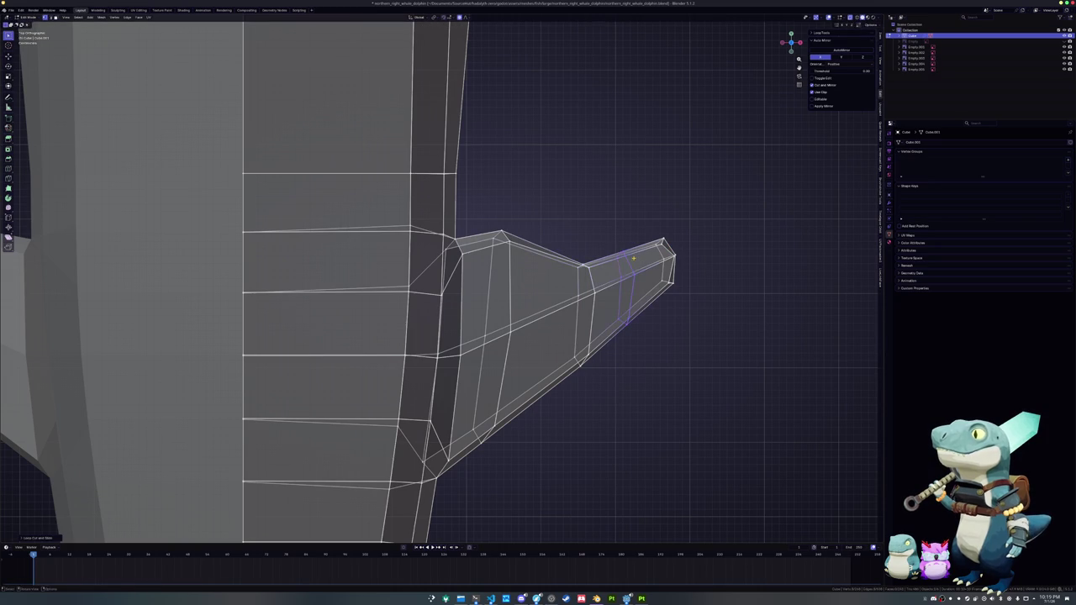
left_click(607, 243)
key("g")
key("y")
left_click(612, 247)
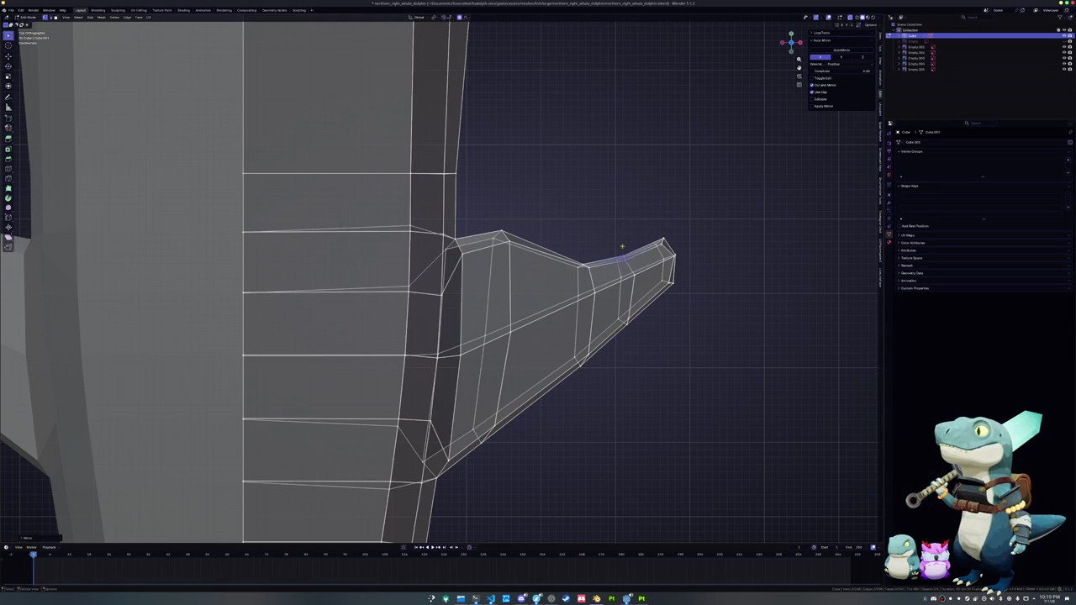
key("g")
key("y")
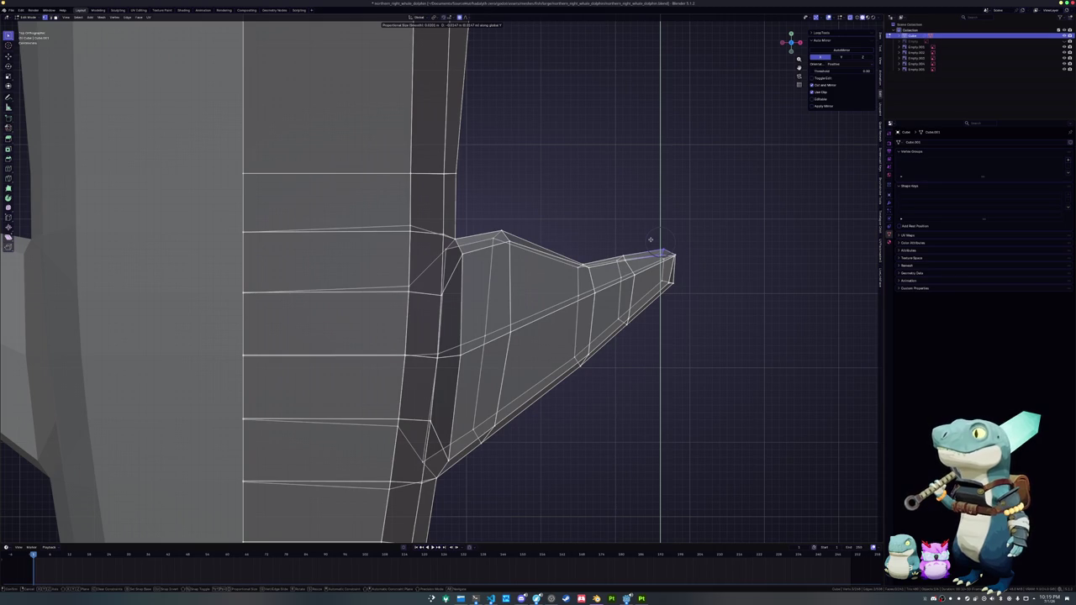
left_click(650, 238)
key("g")
key("y")
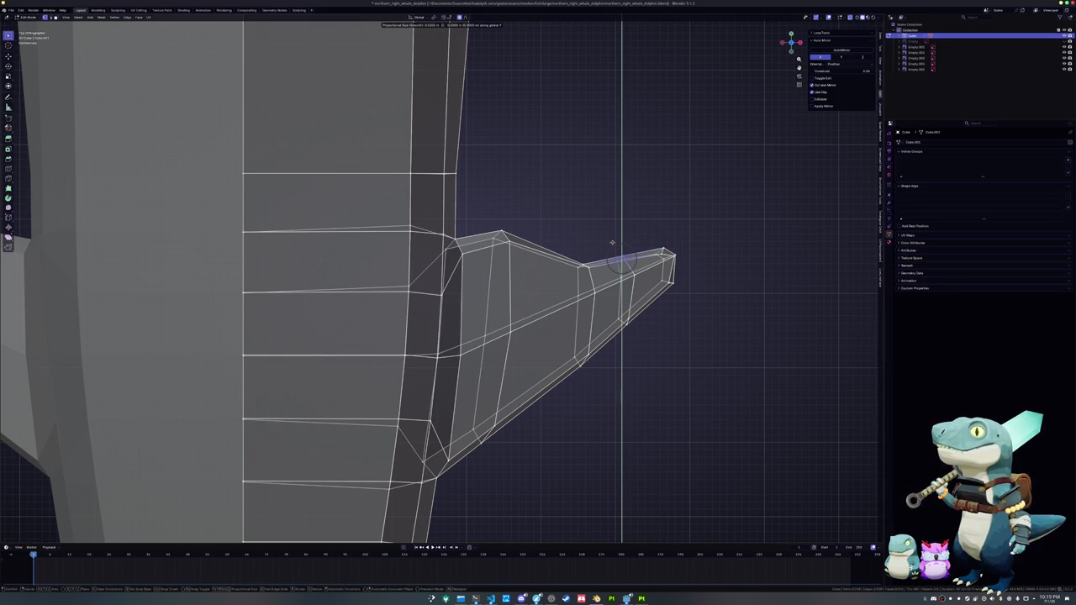
left_click(612, 246)
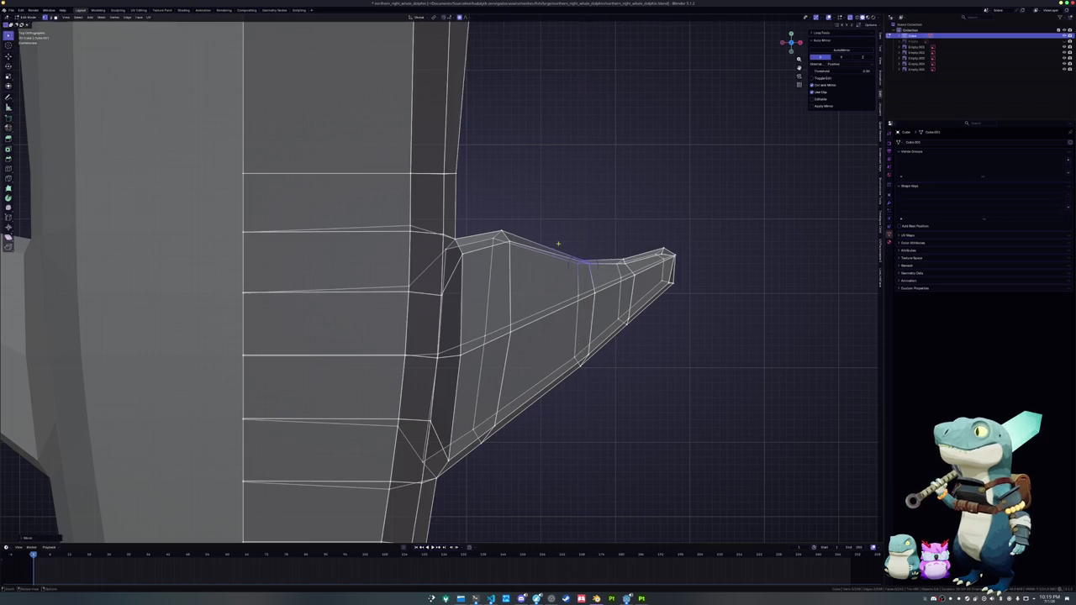
- Select the edge loops along the flipper and inspect its flattened shape from below and the side
scroll(513, 260, "down", 3)
left_click(514, 260)
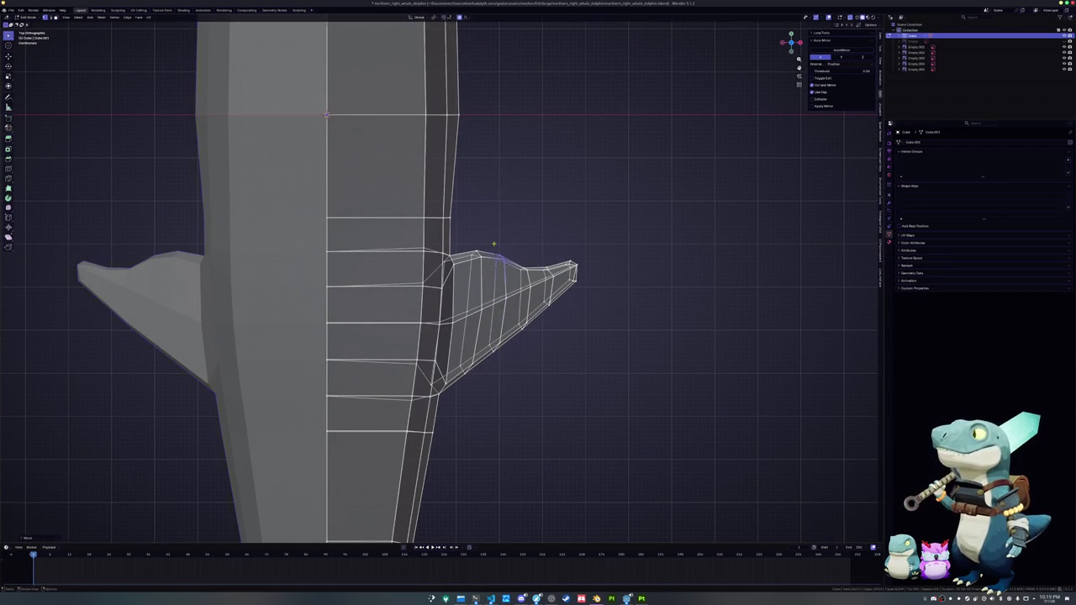
key("Tab")
scroll(525, 273, "down", 3)
middle_click_drag(525, 273, 387, 243)
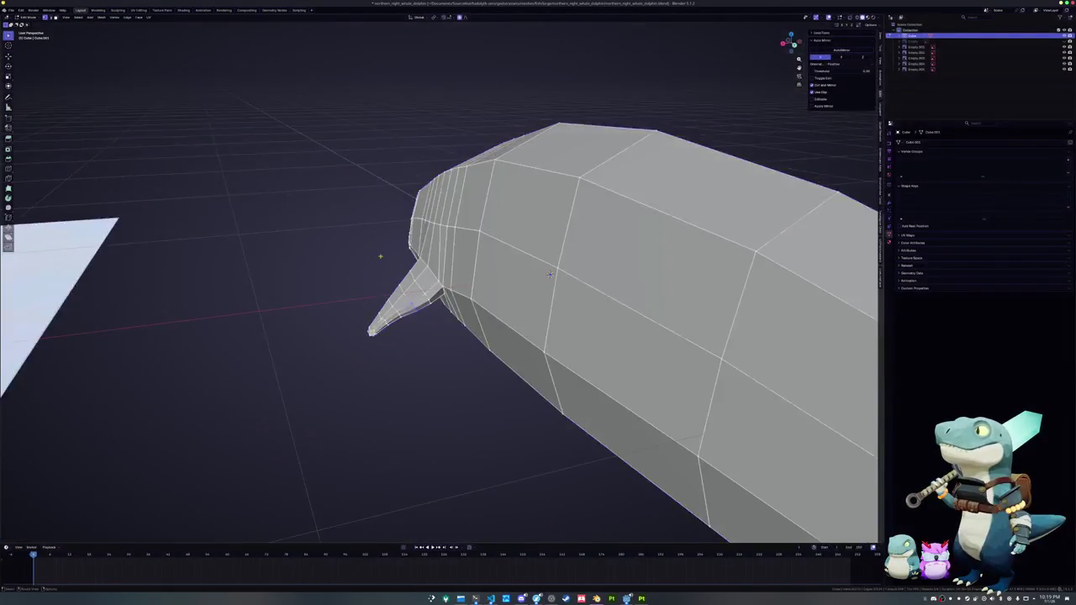
key("Tab")
mouse_move(773, 266)
middle_mouse_down()
mouse_move(723, 218)
mouse_move(731, 192)
middle_mouse_up()
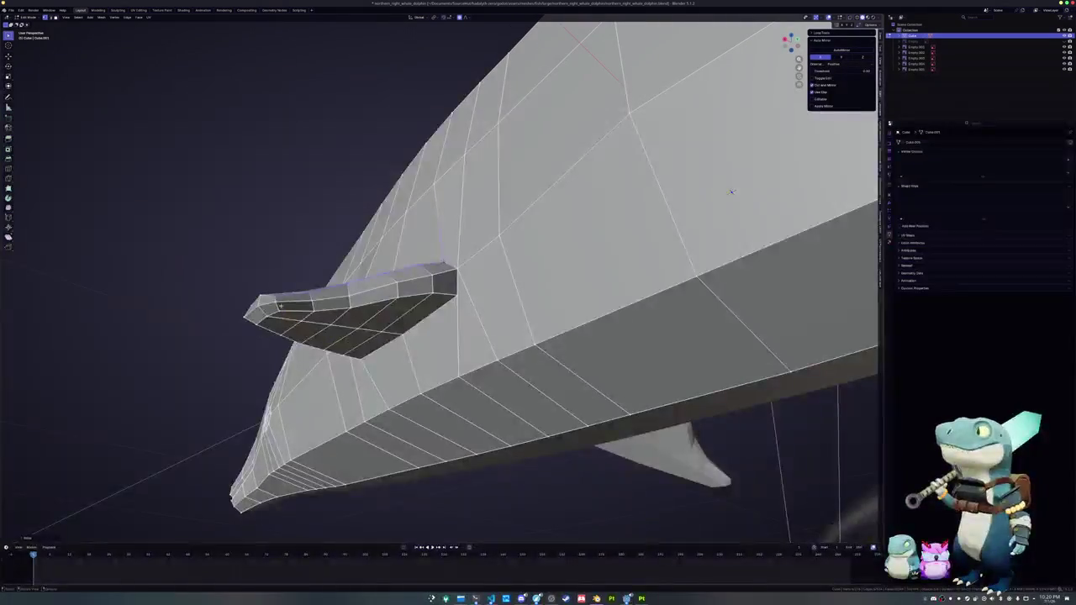
left_click(423, 300, "alt")
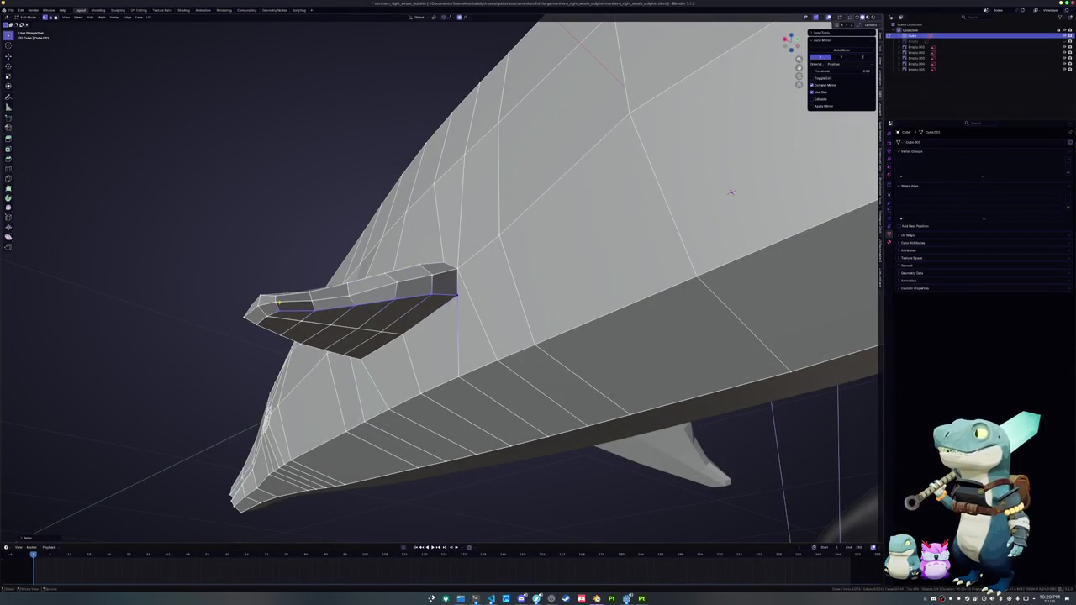
middle_click_drag(732, 192, 646, 265)
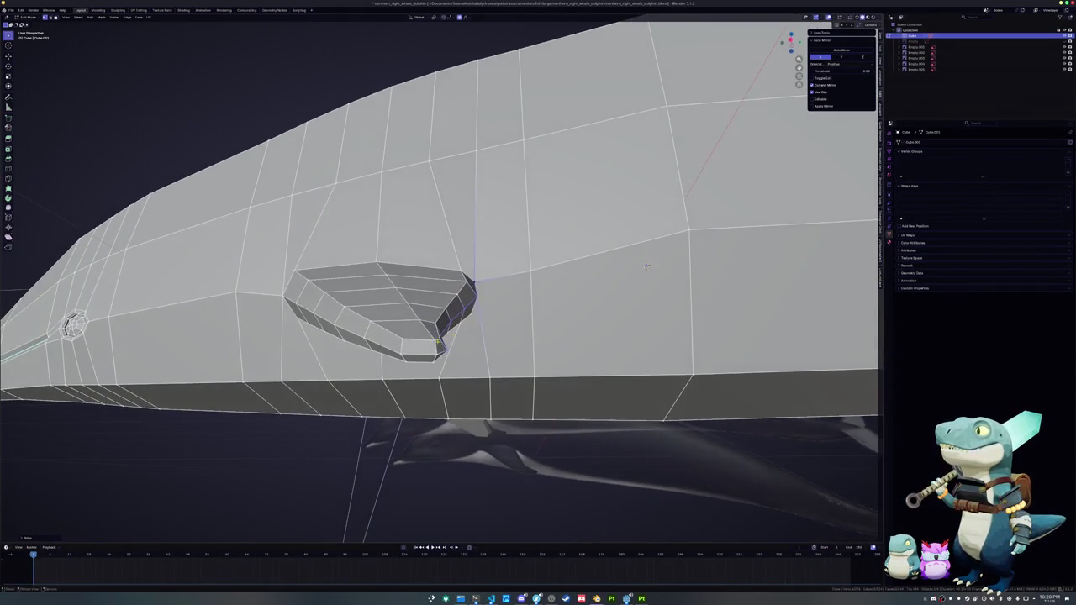
middle_click_drag(645, 266, 660, 276)
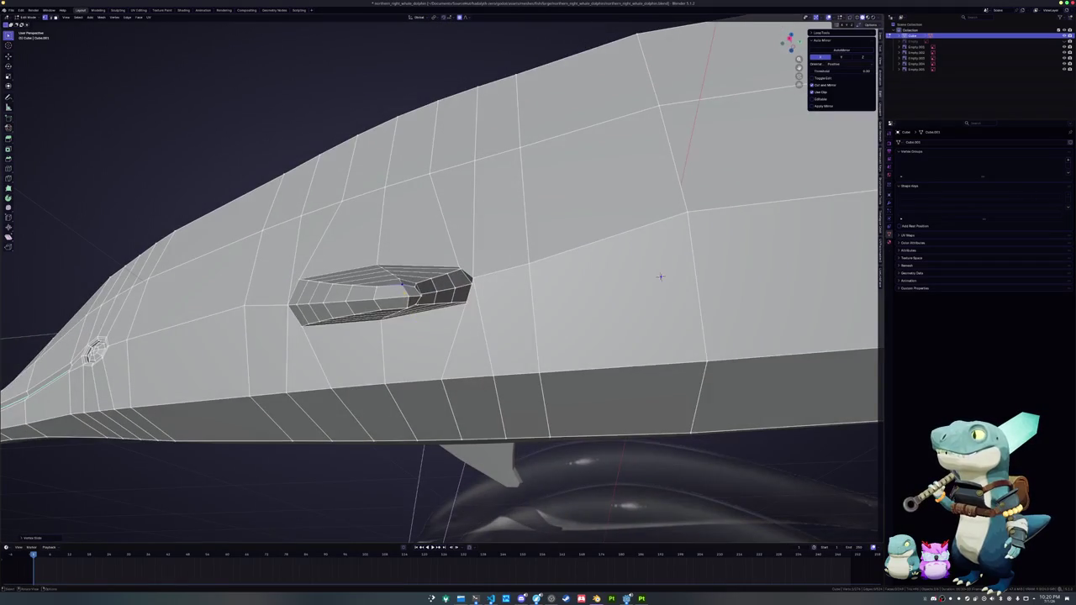
key("shift+v")
right_click(660, 277)
- Clear the selection and return to Object Mode to view the swept-back flipper on the whole dolphin
mouse_move(659, 277)
middle_mouse_down()
mouse_move(588, 299)
mouse_move(543, 264)
mouse_move(589, 229)
mouse_move(336, 306)
middle_mouse_up()
key("alt+a")
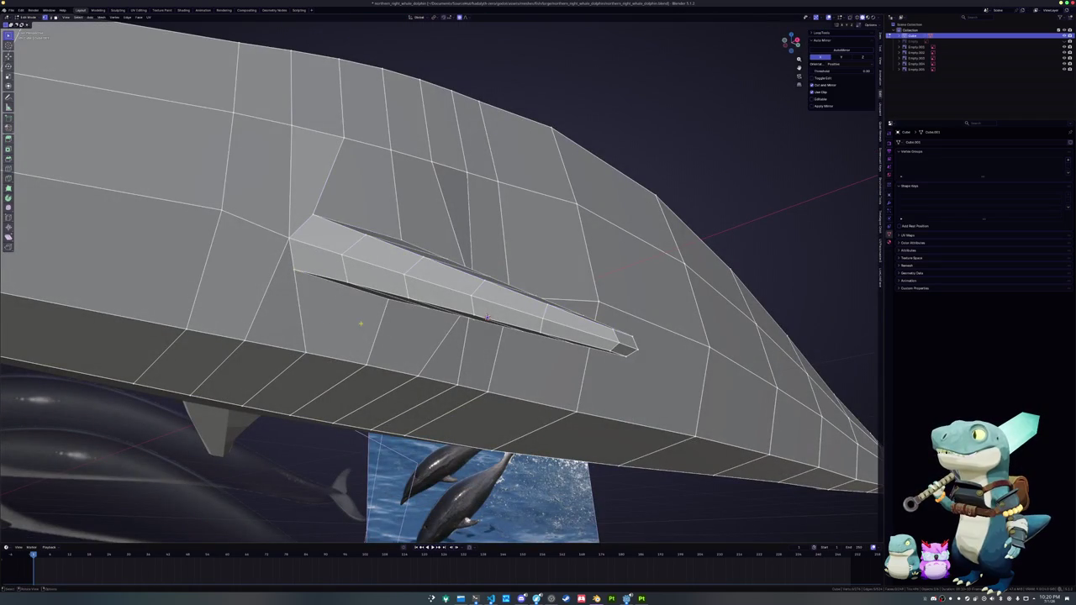
middle_click_drag(486, 316, 455, 387)
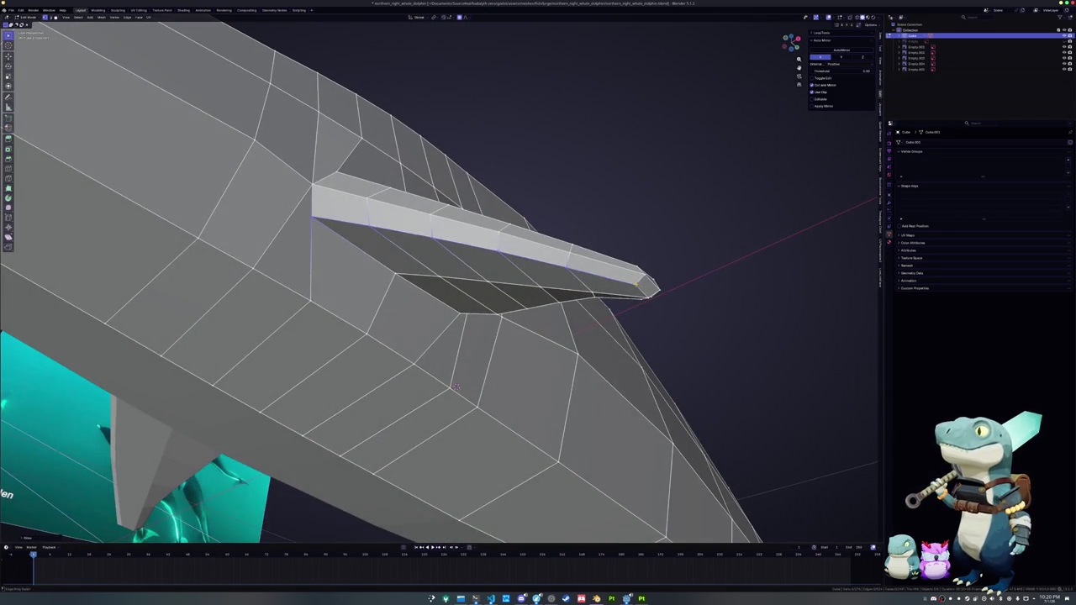
scroll(455, 387, "down", 10)
key("Tab")
mouse_move(624, 281)
middle_mouse_down()
mouse_move(523, 255)
mouse_move(524, 309)
mouse_move(437, 325)
mouse_move(514, 417)
middle_mouse_up()
scroll(525, 309, "down", 3)
scroll(437, 325, "down", 3)
scroll(484, 252, "up", 3)
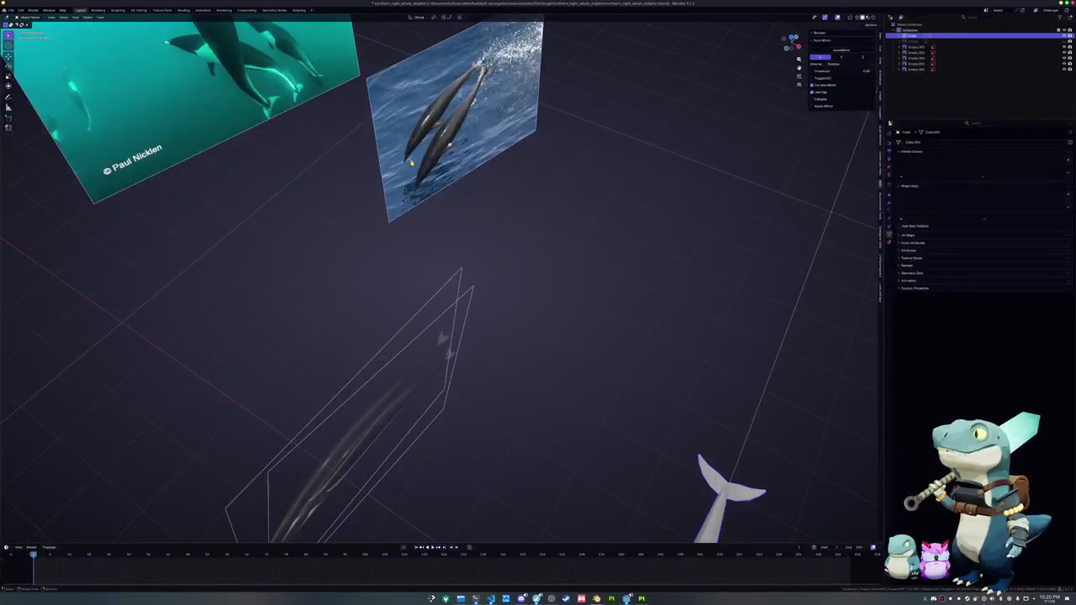
- Select the dolphin mesh and enter Edit Mode in Top view
left_click(483, 151)
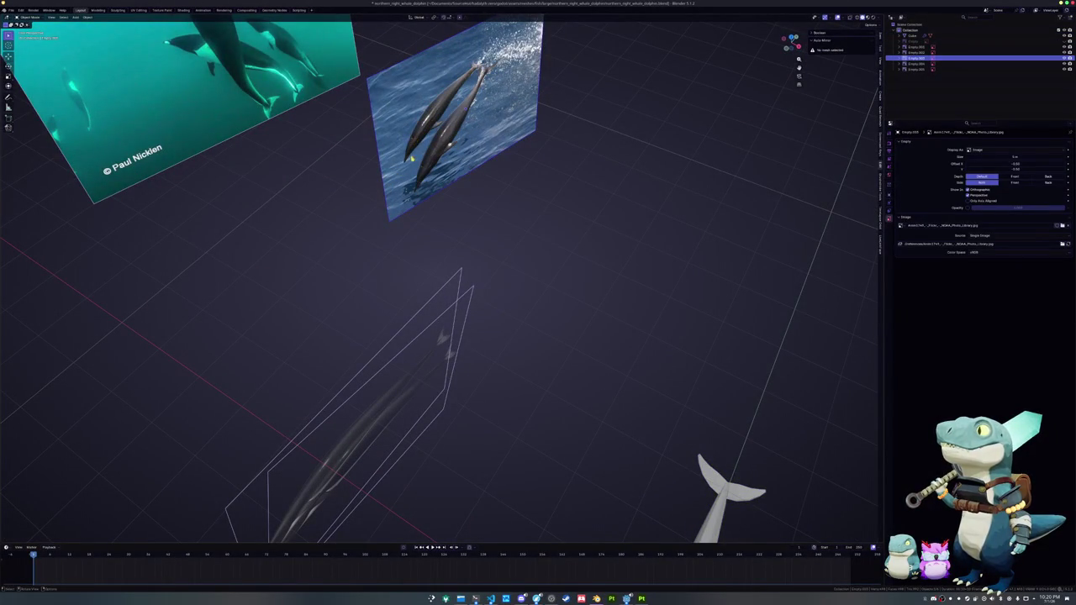
middle_click_drag(428, 148, 504, 320)
scroll(504, 319, "up", 2)
left_click(521, 336)
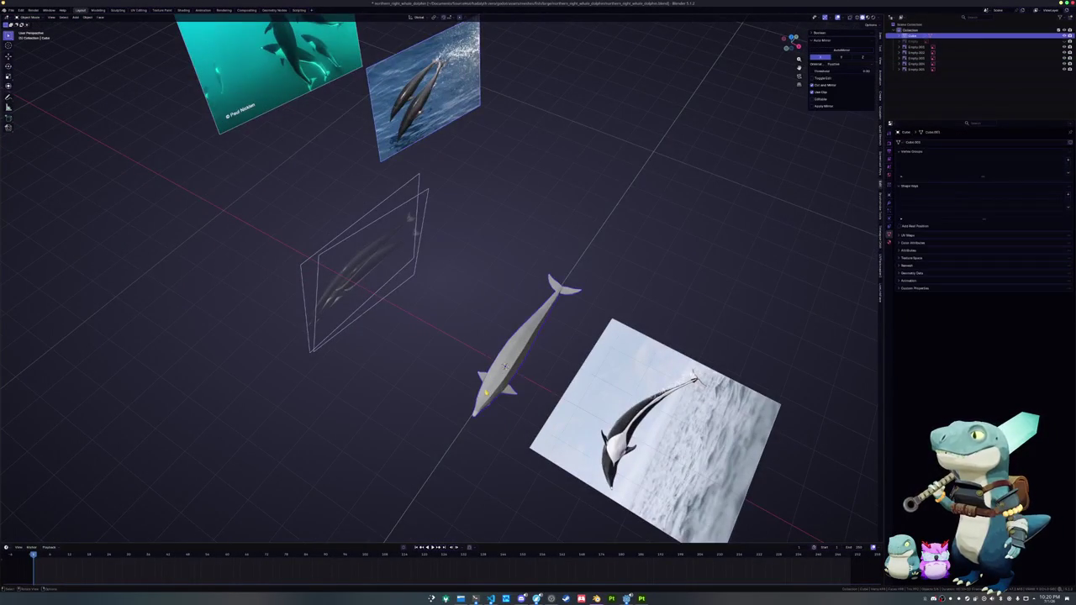
key("KP_7")
key("Tab")
scroll(581, 372, "up", 3)
scroll(403, 231, "up", 3)
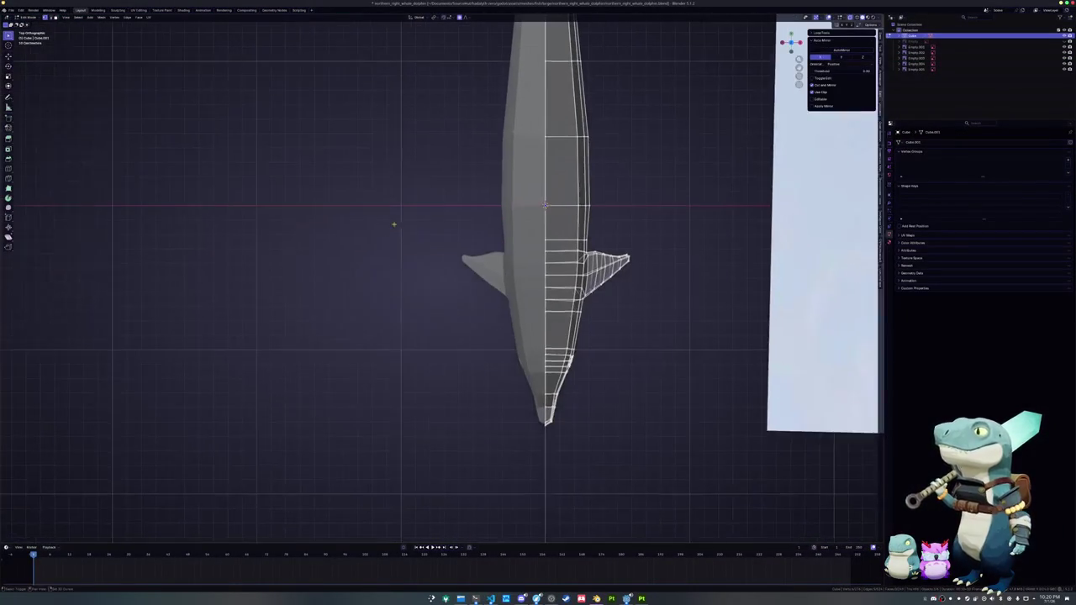
- Inset a face on the dolphin's back and slide one of its edges
key("3")
left_click(556, 307)
scroll(556, 307, "up", 2)
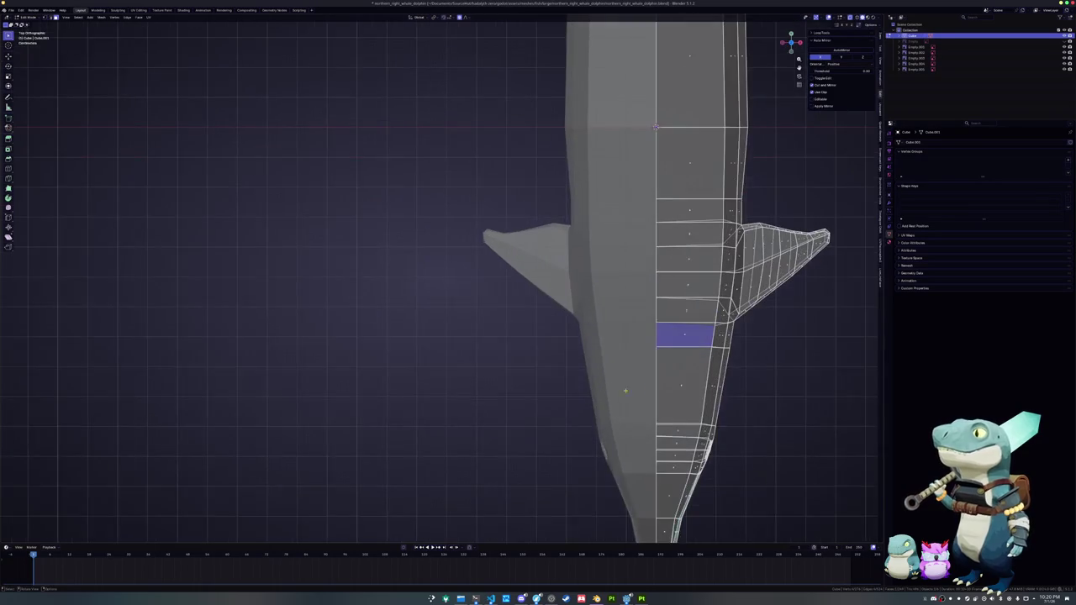
scroll(532, 401, "up", 2)
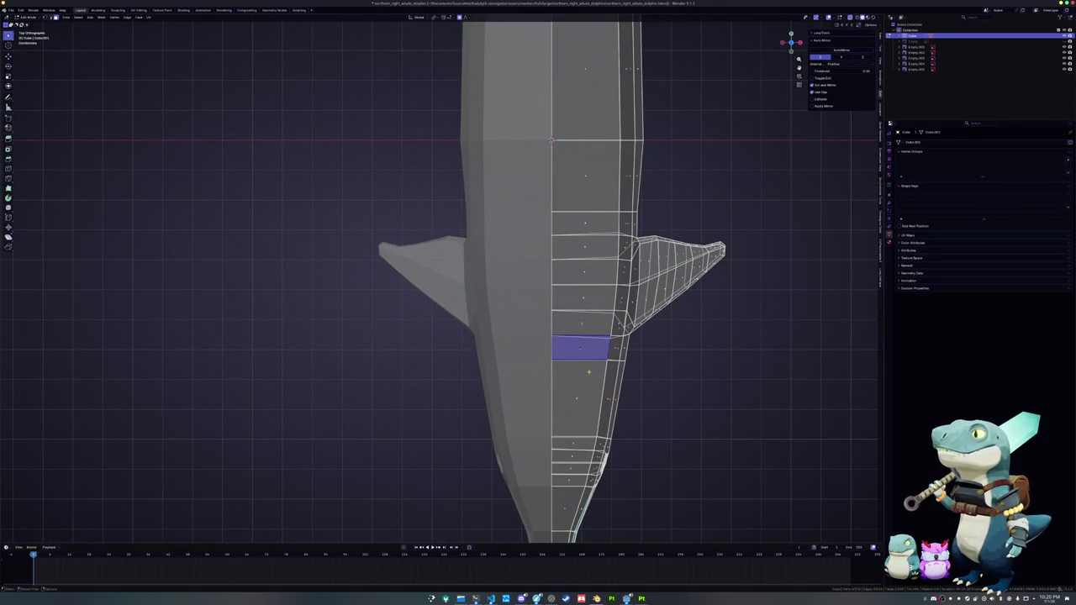
key("i")
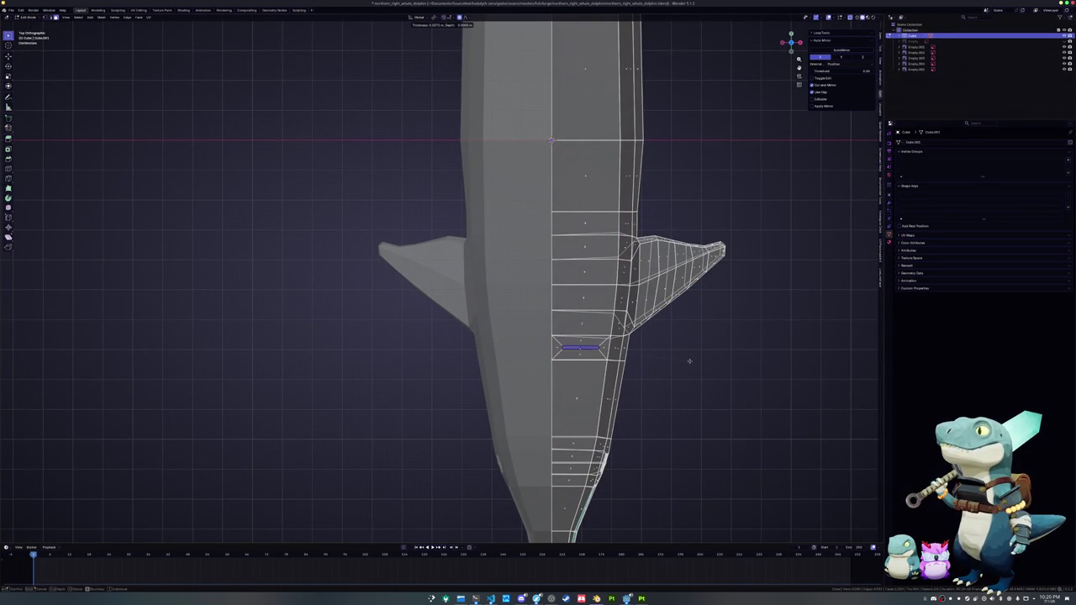
left_click(554, 408)
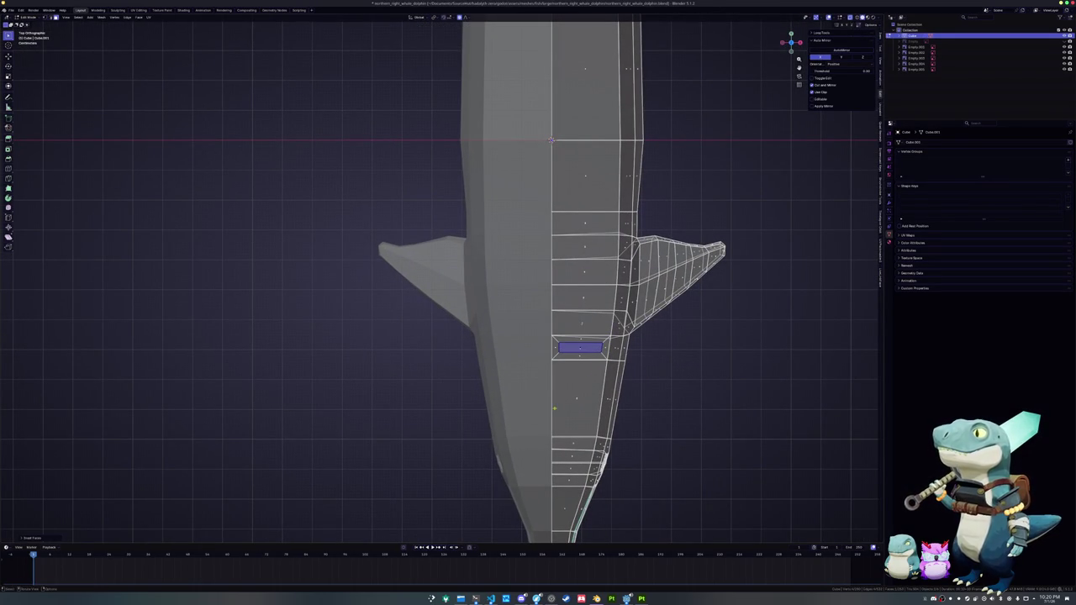
left_click(46, 539)
key("2")
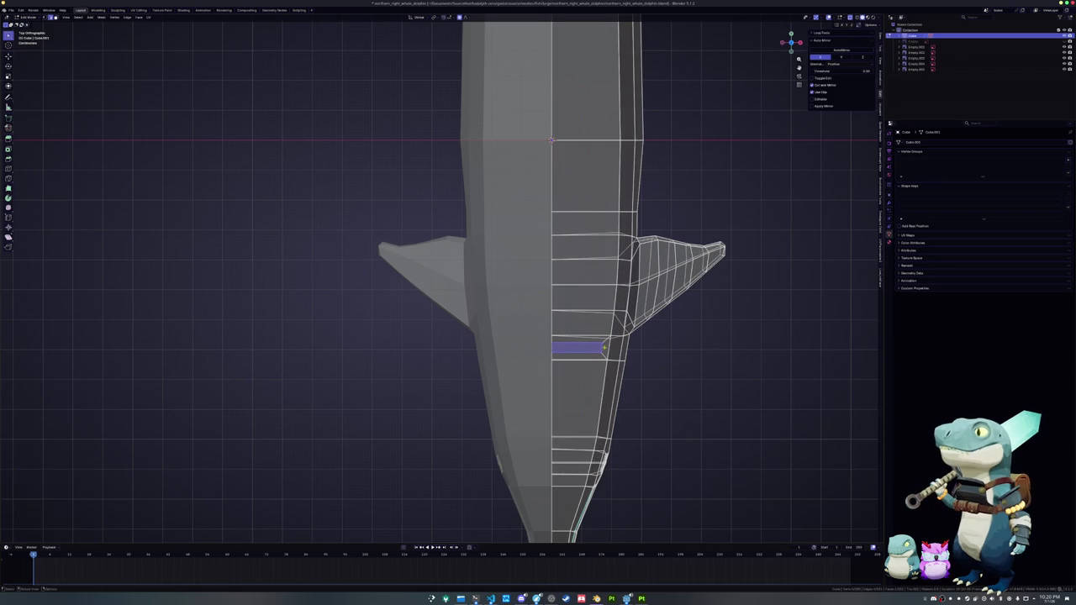
key("g")
key("g")
left_click(578, 351)
- Extrude the blowhole face on the back
scroll(562, 374, "up", 2)
mouse_move(614, 380)
middle_mouse_down()
mouse_move(513, 388)
mouse_move(442, 311)
middle_mouse_up()
scroll(513, 387, "up", 5)
scroll(442, 312, "down", 3)
scroll(700, 192, "up", 4)
left_click(559, 330)
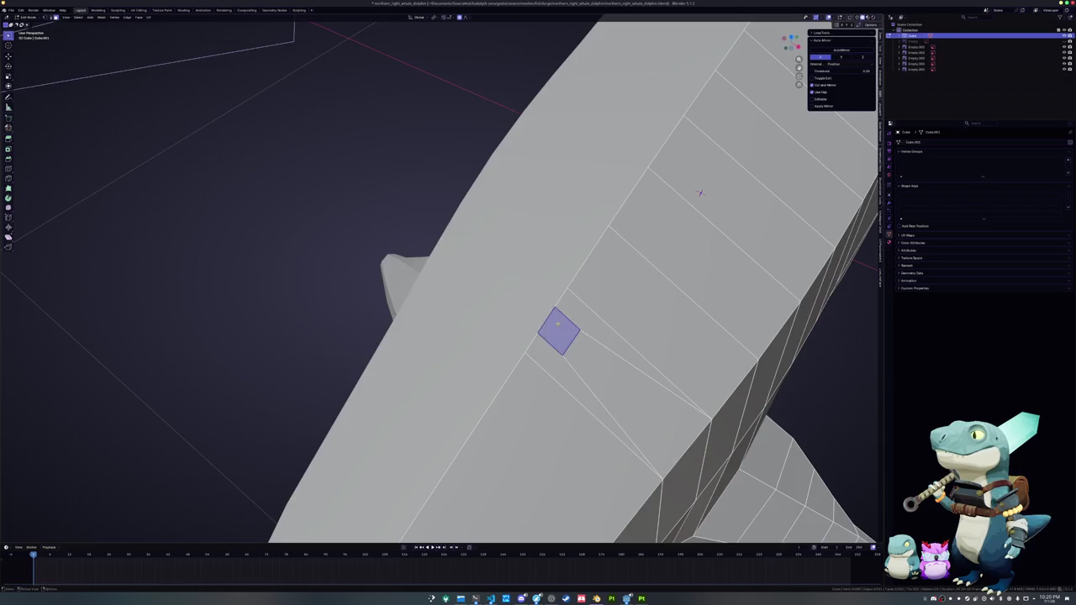
middle_click_drag(559, 329, 639, 278)
key("e")
left_click(752, 281)
- Shrink the extruded face and move it with proportional falloff into a small nub
middle_click_drag(752, 281, 689, 252)
key("s")
left_click(689, 252)
scroll(704, 203, "up", 3)
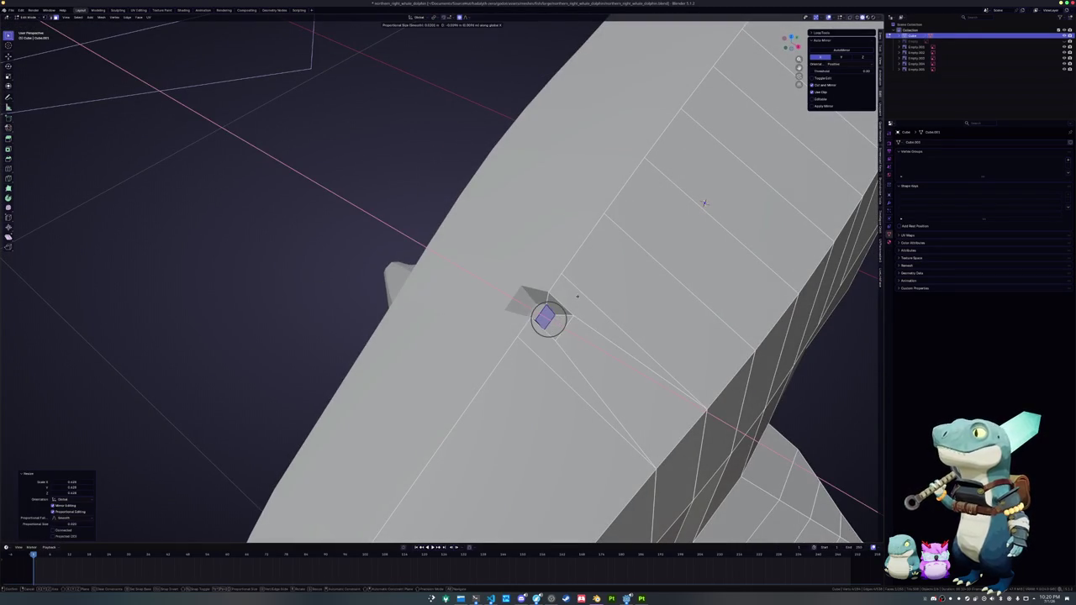
left_click(705, 202)
middle_click_drag(705, 203, 752, 270)
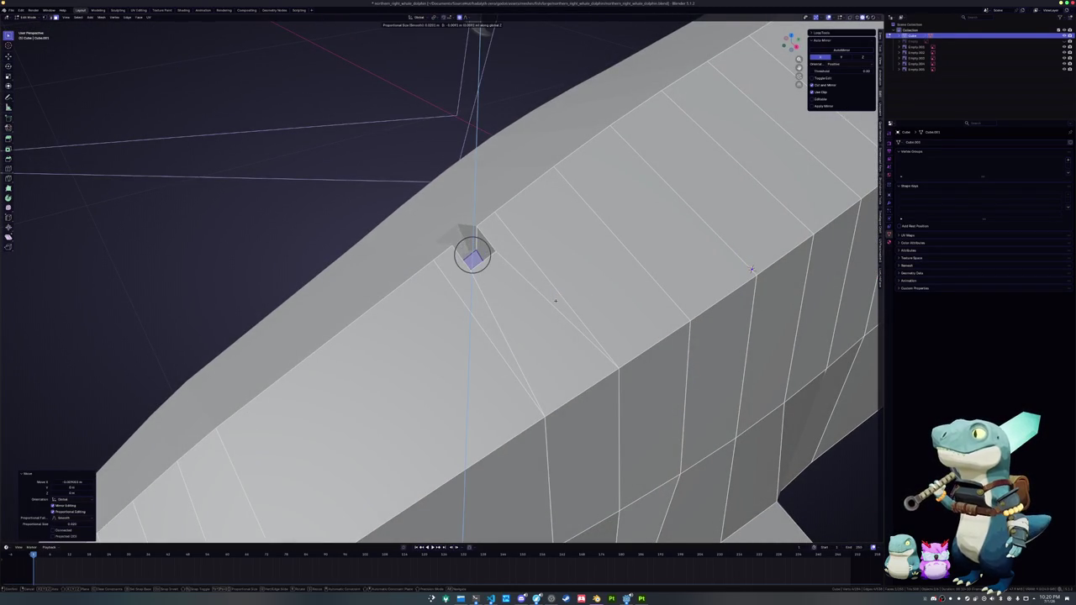
left_click(555, 300)
key("g")
left_click(751, 269)
mouse_move(751, 269)
middle_mouse_down()
mouse_move(789, 319)
mouse_move(774, 308)
mouse_move(831, 288)
middle_mouse_up()
- Rotate the nub face around X, slide three of its corner vertices, and return to Object Mode
key("r")
key("x")
left_click(790, 319)
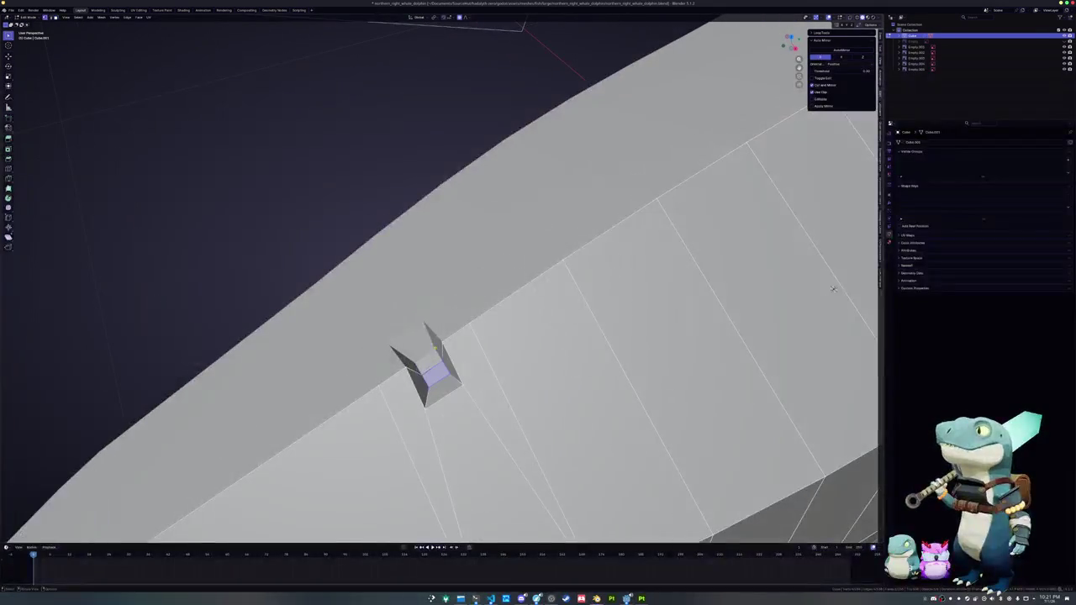
key("g")
key("g")
left_click(833, 288)
key("g")
key("g")
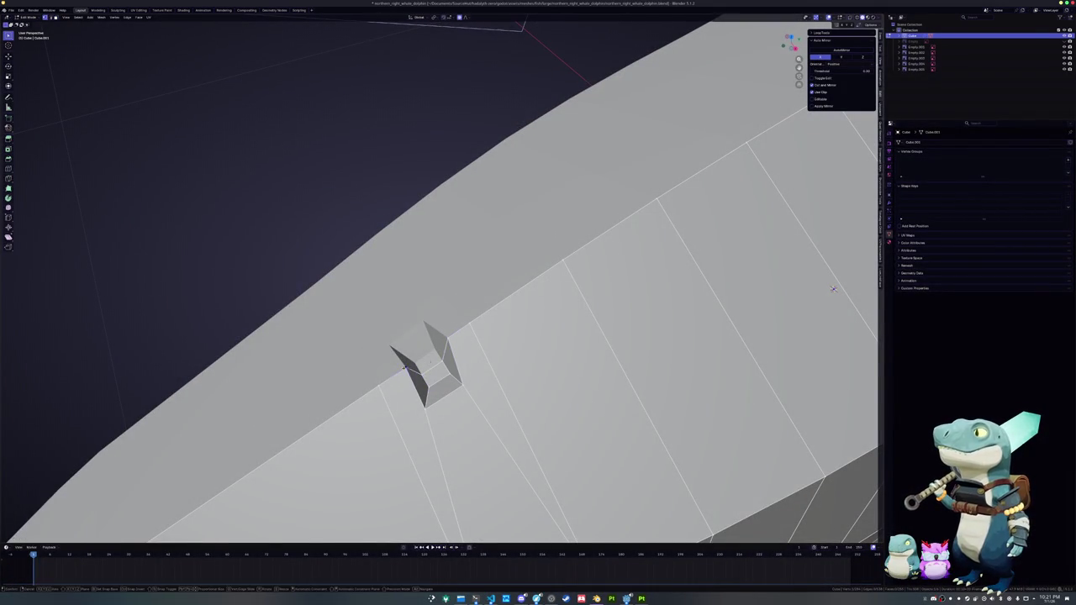
left_click(833, 288)
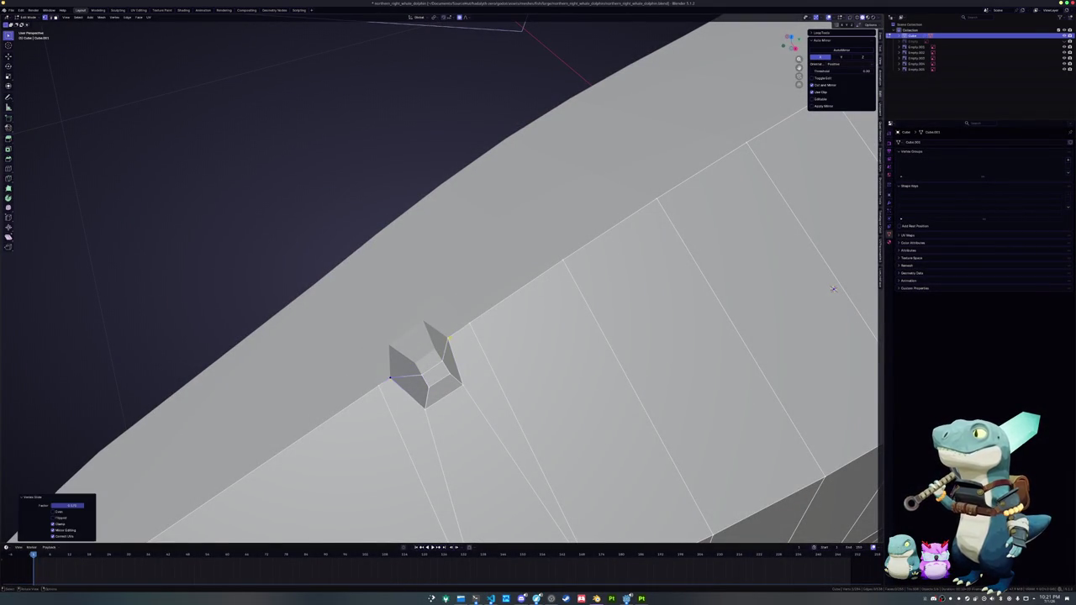
key("g")
key("g")
left_click(833, 289)
key("Tab")
scroll(833, 288, "down", 5)
mouse_move(833, 288)
middle_mouse_down()
mouse_move(555, 247)
mouse_move(467, 328)
middle_mouse_up()
- Mark the edge loop around the eye as sharp via the Edge menu
scroll(555, 247, "down", 5)
right_click(473, 309)
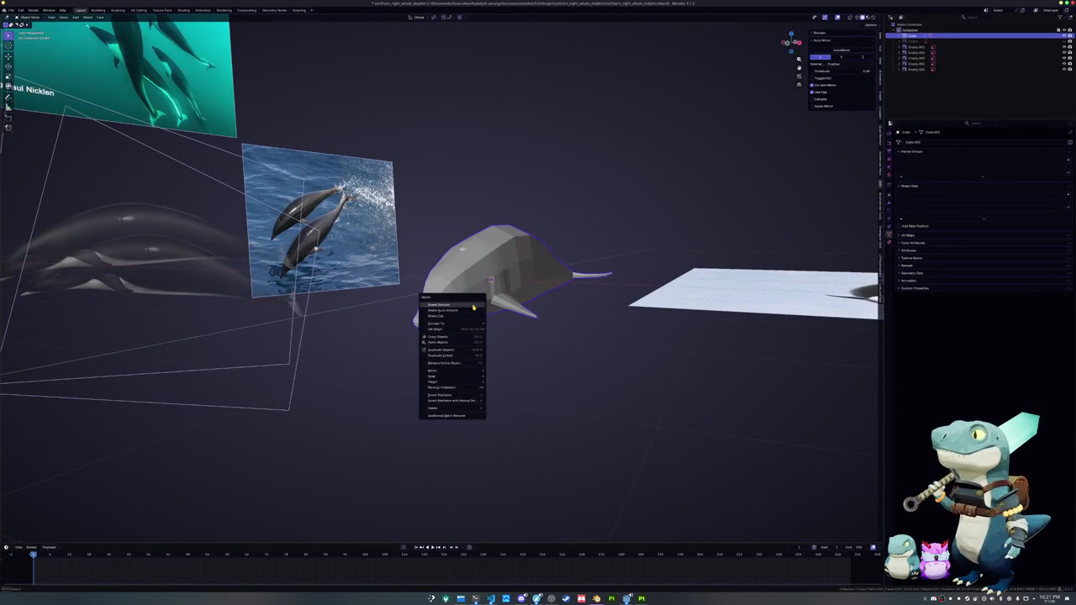
scroll(454, 337, "up", 3)
key("Tab")
scroll(424, 378, "up", 2)
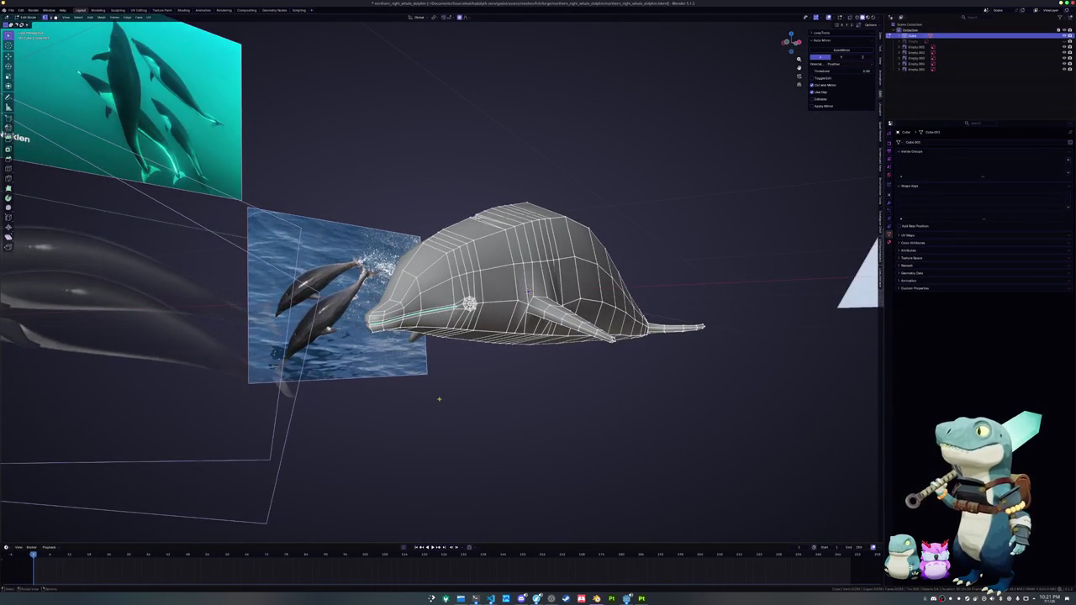
scroll(439, 403, "up", 6)
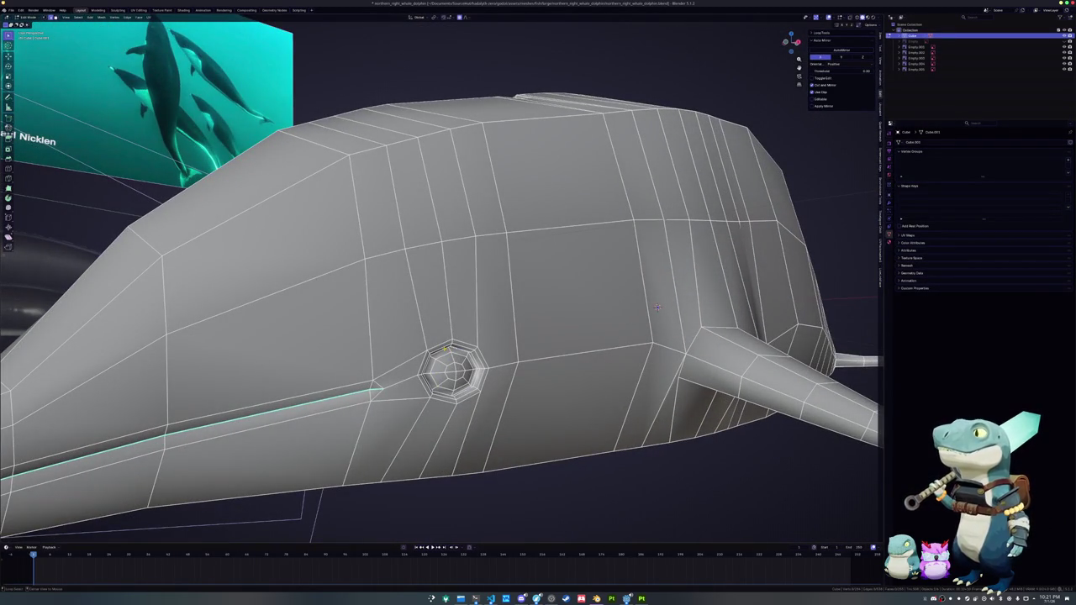
left_click(446, 348, "alt")
key("ctrl+e")
left_click(429, 349)
key("shift+alt+z")
key("shift+alt+z")
key("shift+alt+z")
key("shift+alt+z")
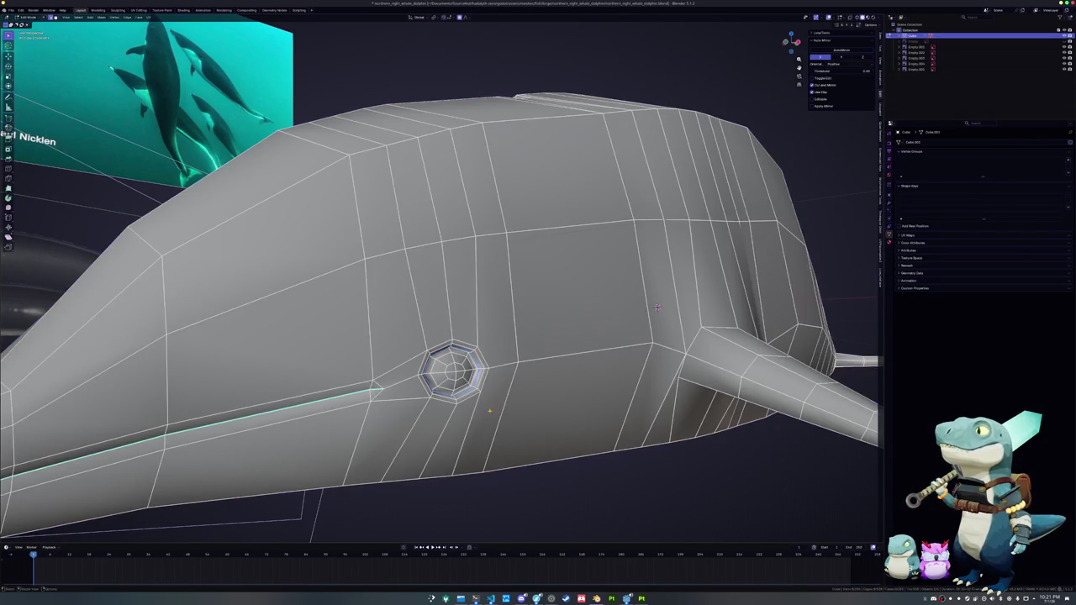
key("KP_Decimal")
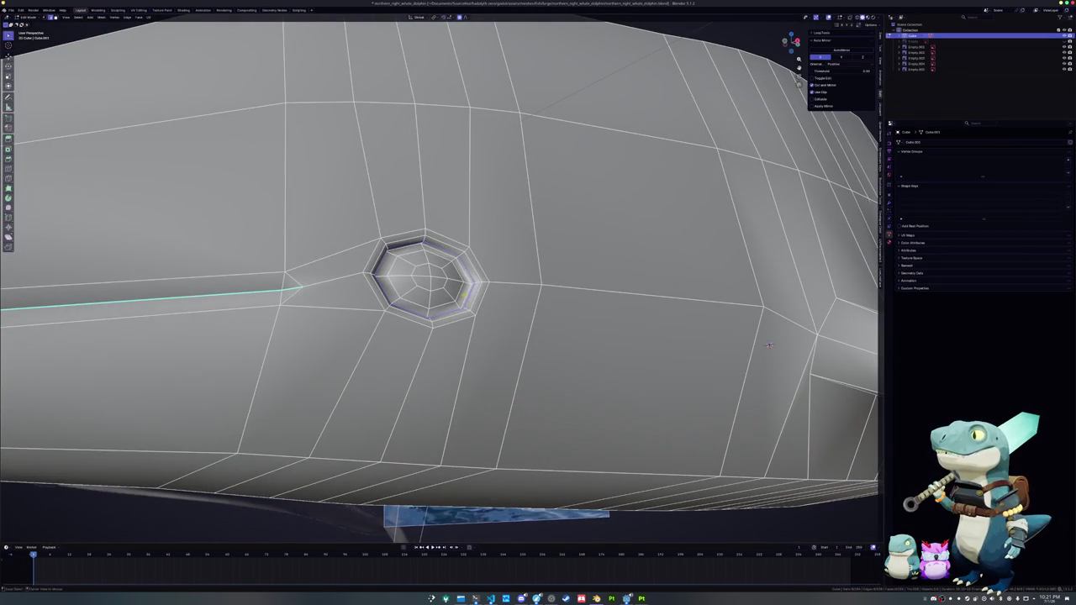
key("ctrl+e")
left_click(445, 277)
- Mark the blowhole edges as sharp and check the shading in Object Mode
middle_click_drag(446, 277, 460, 334)
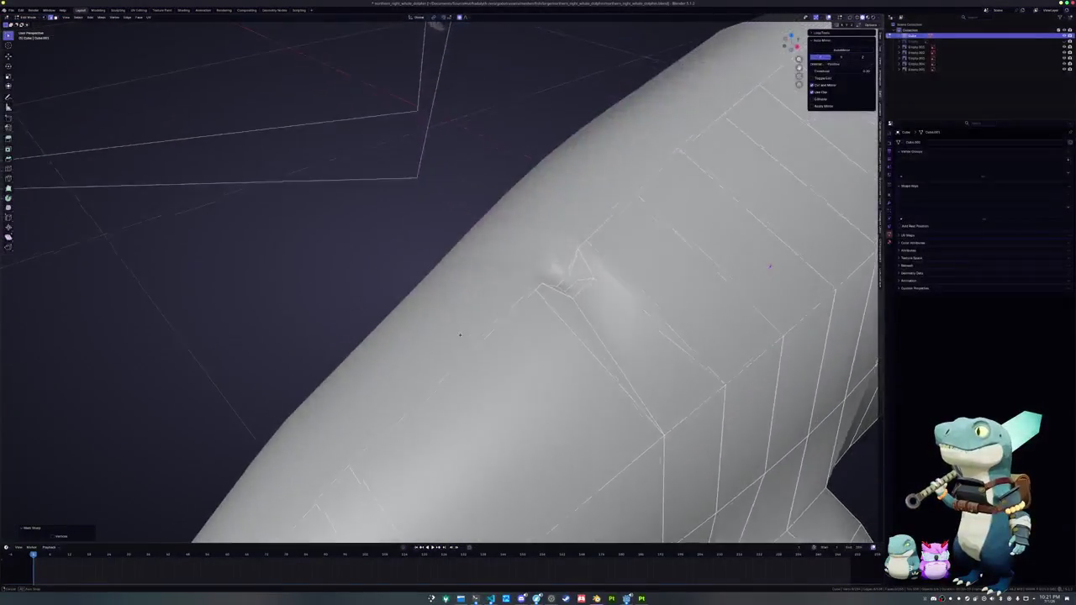
middle_click_drag(768, 268, 790, 274)
key("ctrl+e")
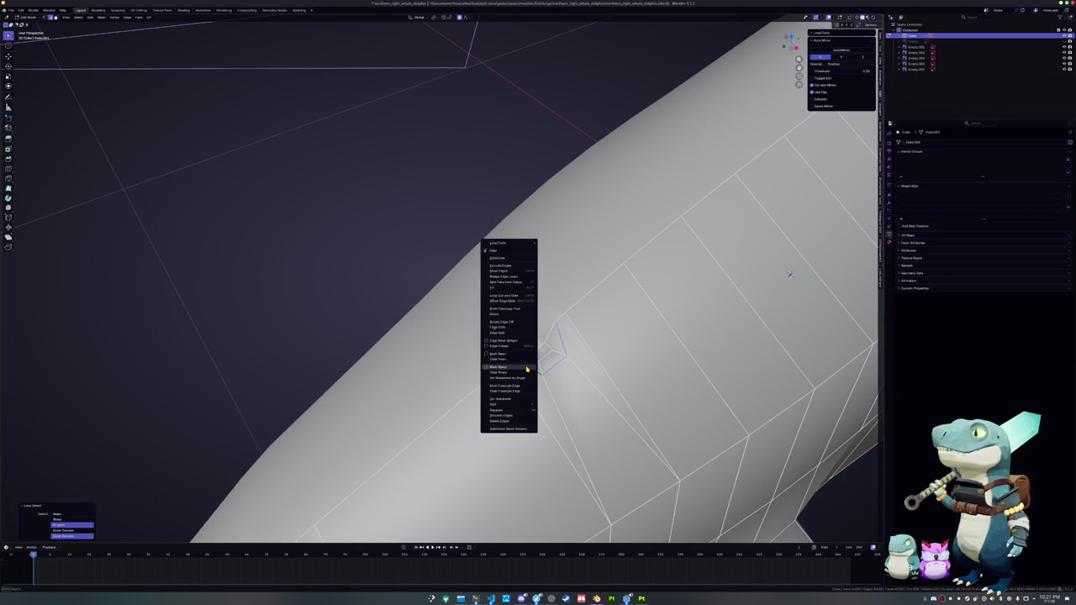
left_click(508, 336)
mouse_move(509, 336)
middle_mouse_down()
mouse_move(652, 276)
mouse_move(622, 269)
mouse_move(640, 265)
middle_mouse_up()
key("Tab")
key("Tab")
scroll(718, 259, "up", 3)
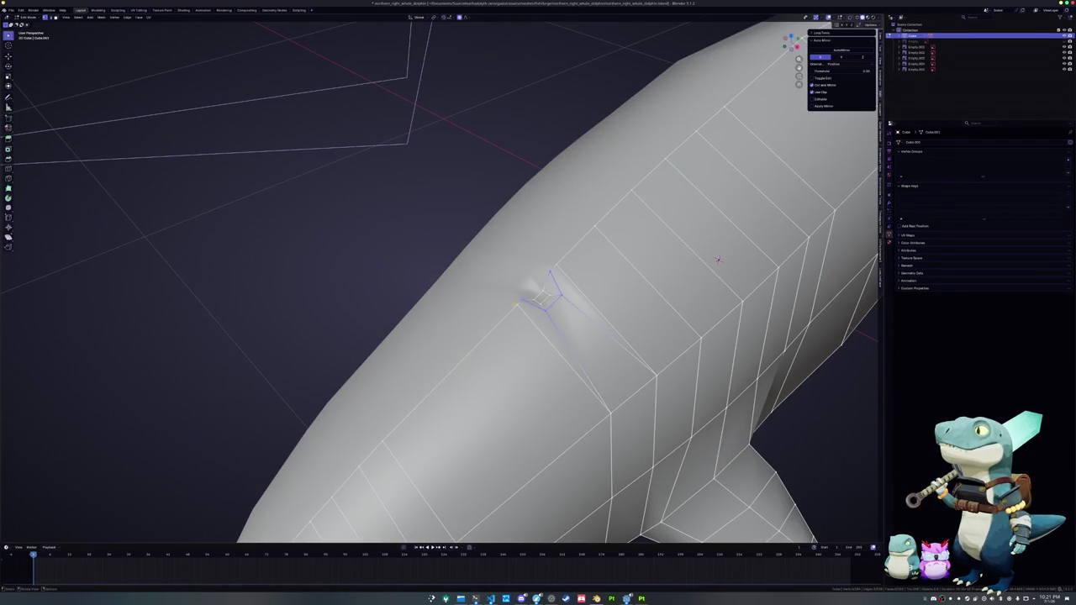
- Vertex-slide two vertices beside the blowhole to tidy the dimple's edges
key("shift+v")
left_click(517, 304)
left_click(552, 271)
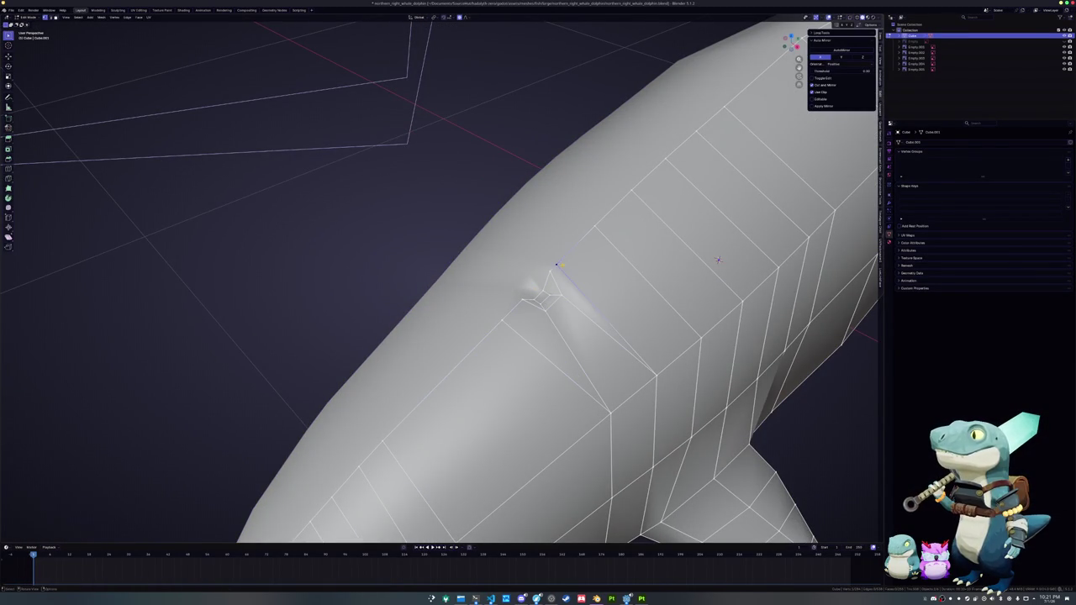
key("shift+v")
left_click(555, 265)
key("Tab")
scroll(556, 264, "down", 3)
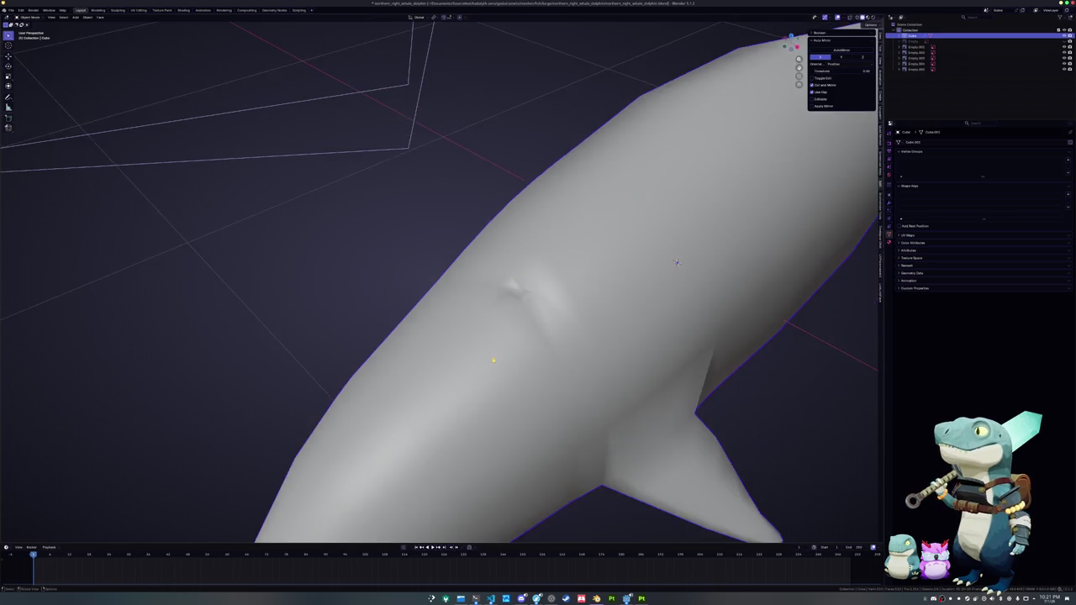
middle_click_drag(555, 265, 475, 353)
scroll(474, 353, "up", 4)
- Slide one more vertex near the blowhole, then return to Object Mode
key("Tab")
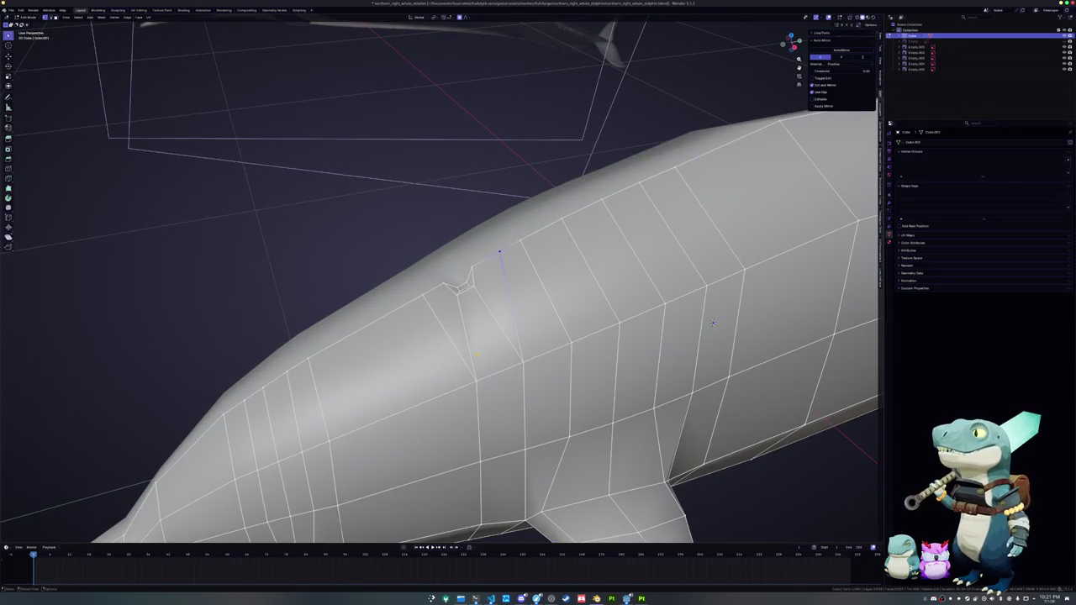
key("shift+v")
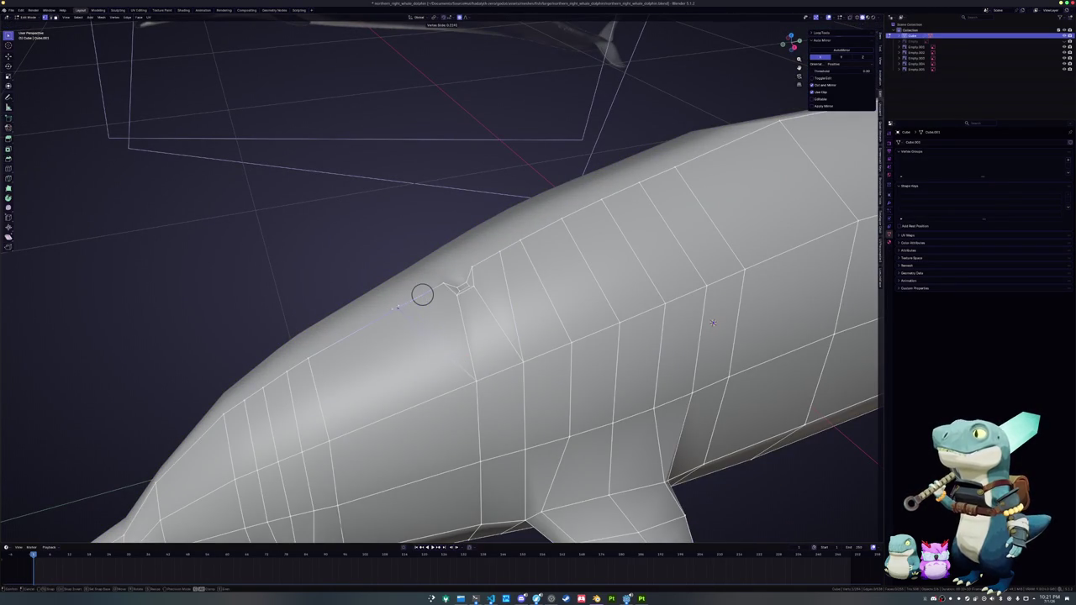
left_click(422, 294)
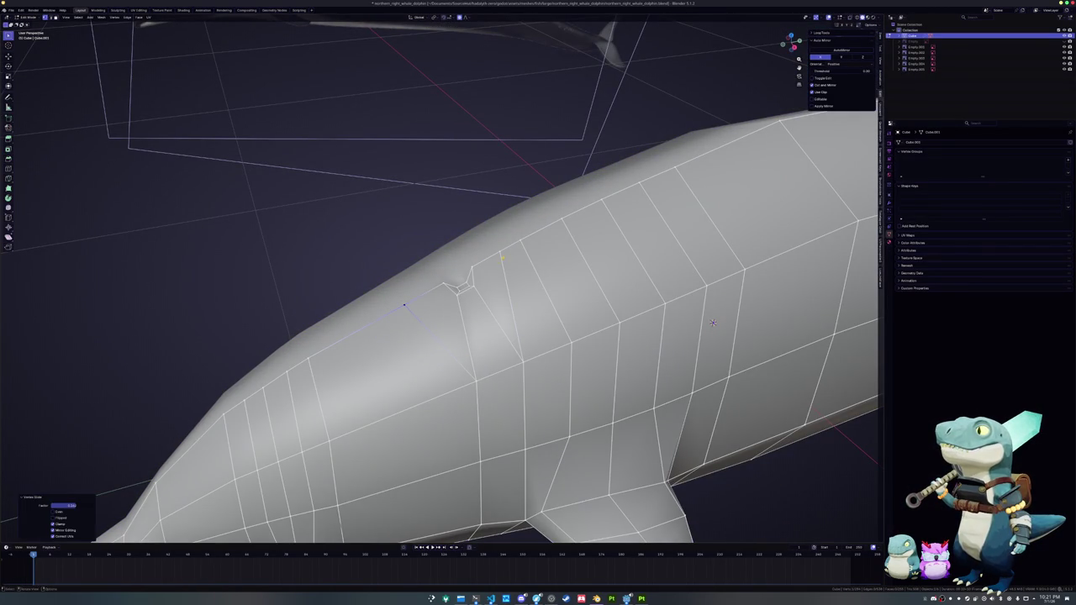
middle_click_drag(500, 247, 490, 255)
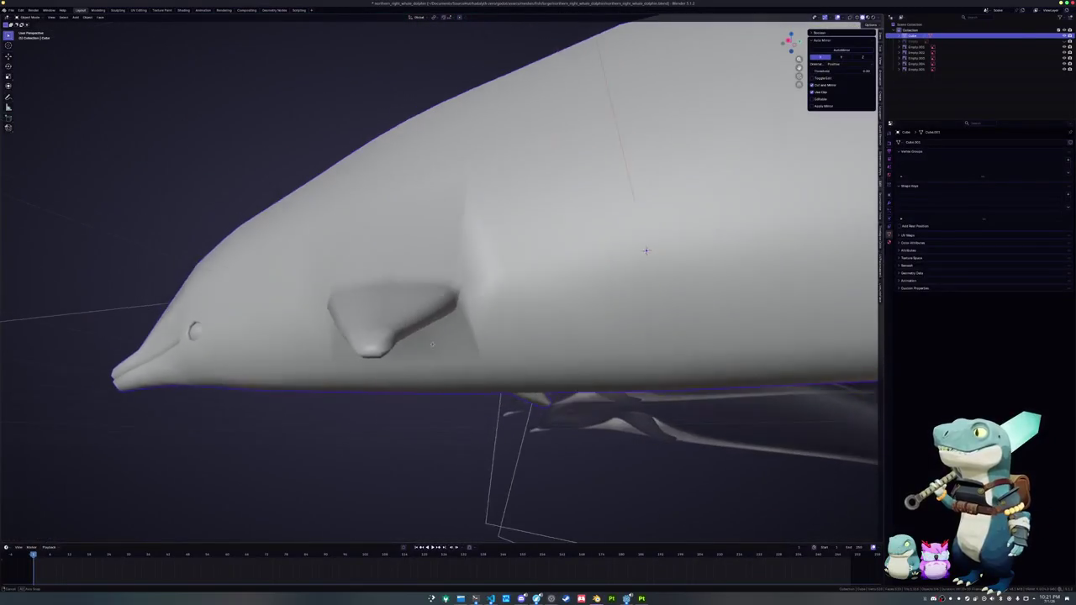
middle_click_drag(432, 344, 421, 359)
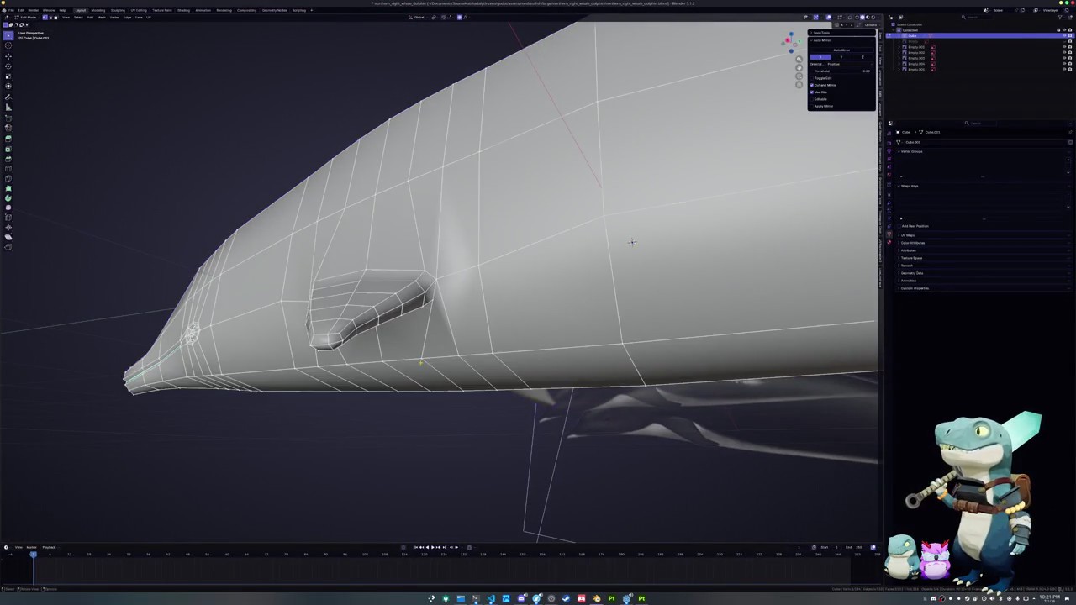
key("Tab")
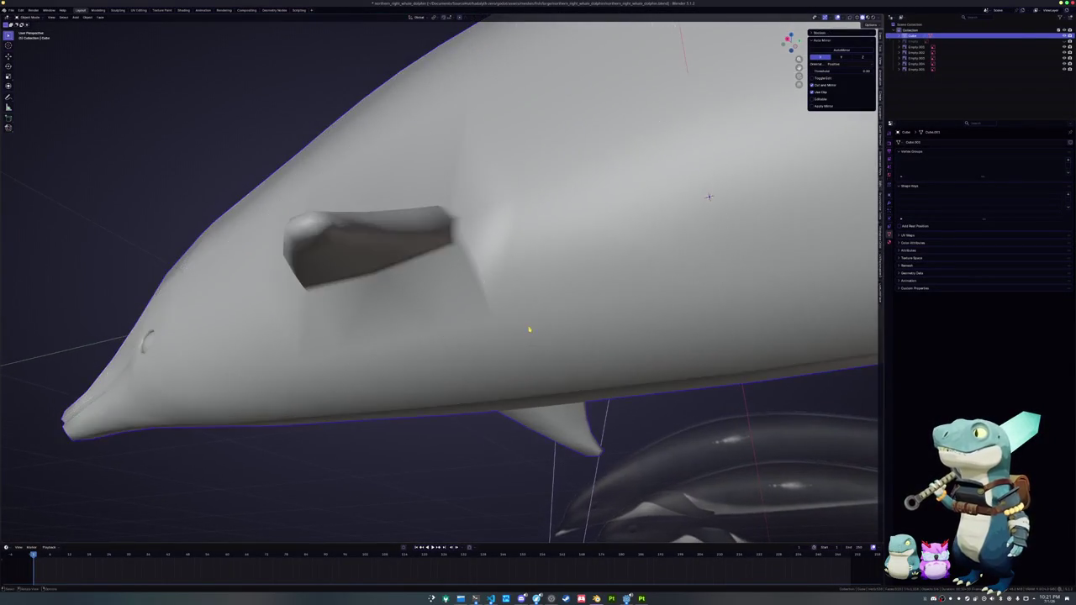
- Apply Shade Auto Smooth and tune the Smooth by Angle modifier's angle until the body shades smoothly
left_click(889, 204)
right_click(702, 231)
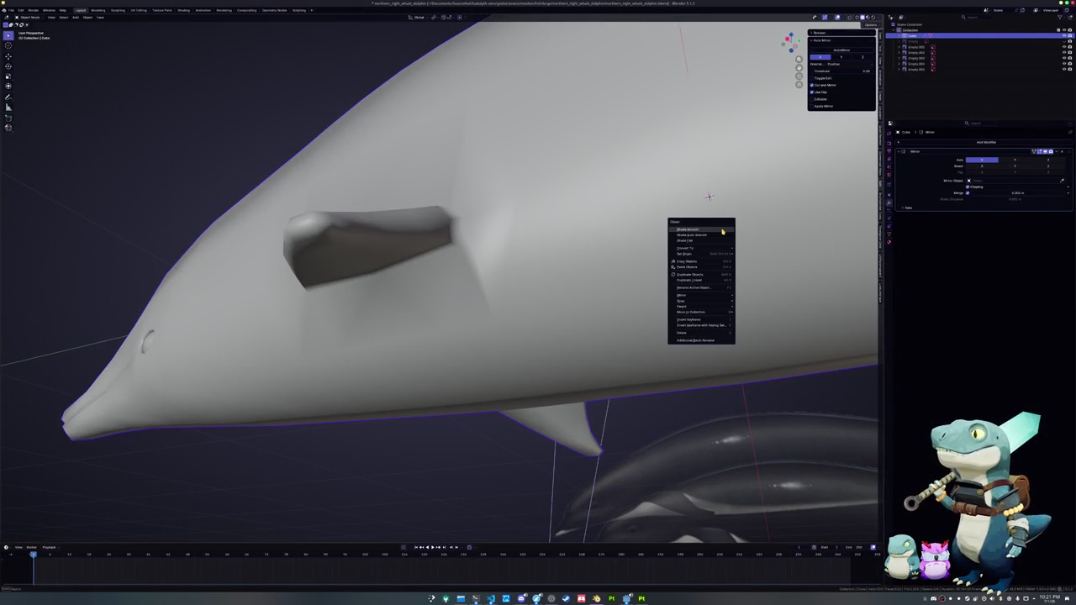
left_click(702, 233)
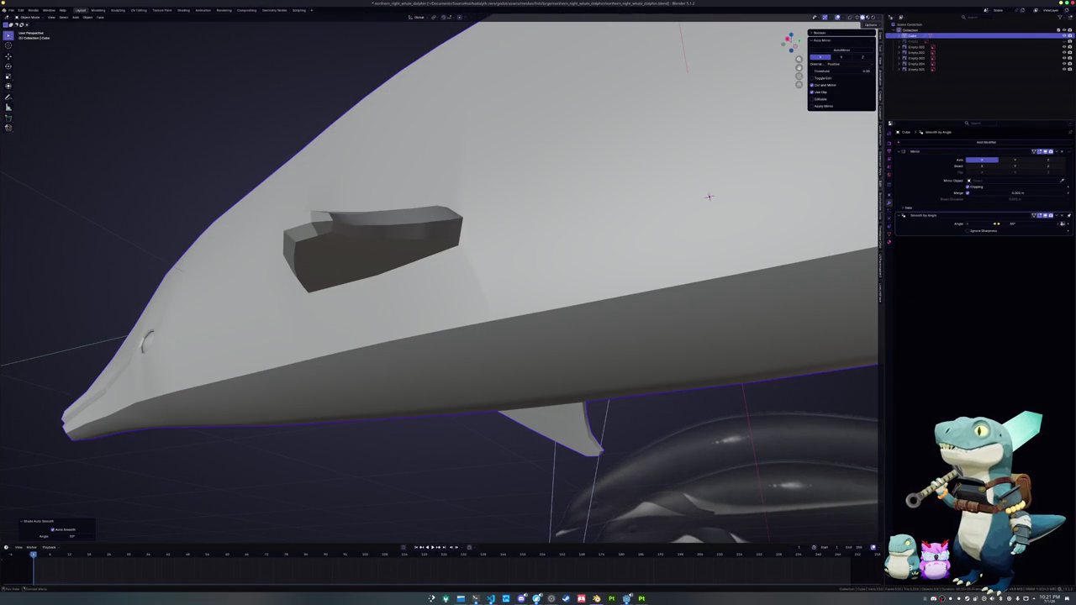
left_click_drag(996, 224, 967, 224)
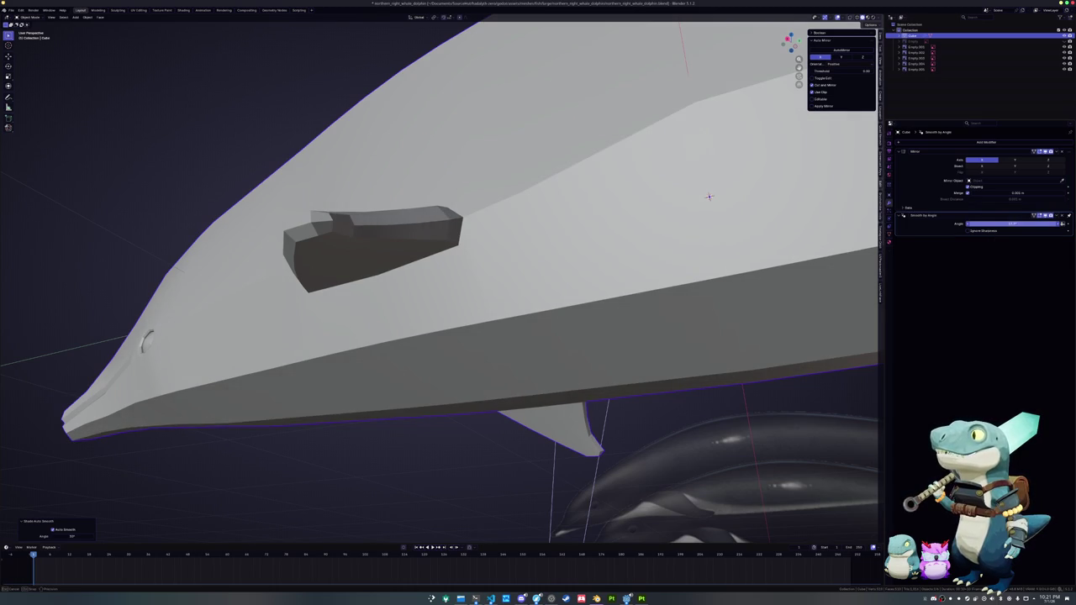
left_click_drag(967, 225, 1028, 225)
middle_click_drag(757, 252, 828, 266)
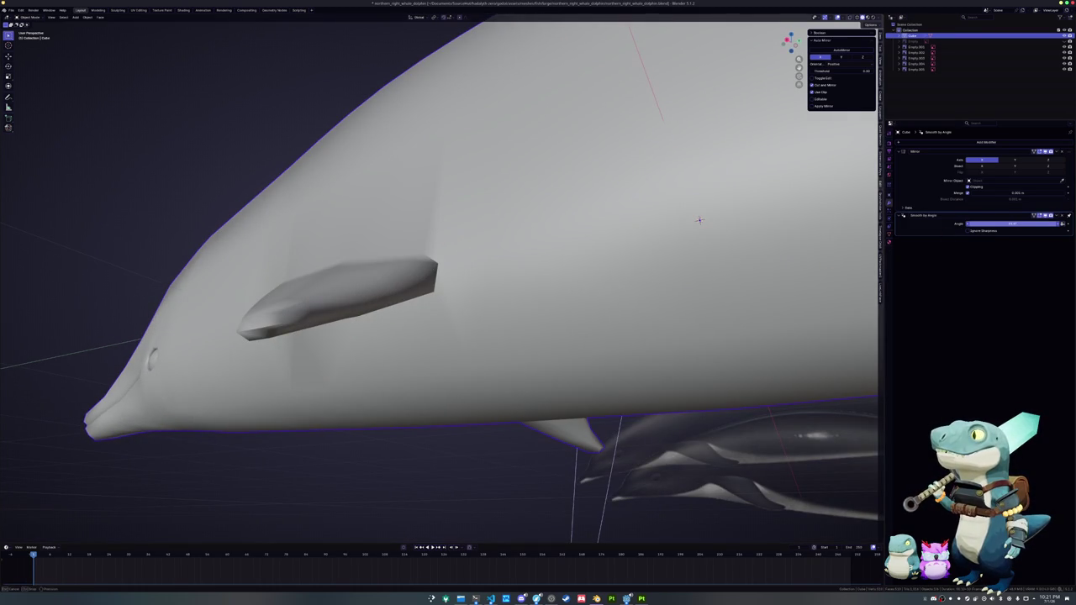
left_click_drag(1022, 224, 1001, 222)
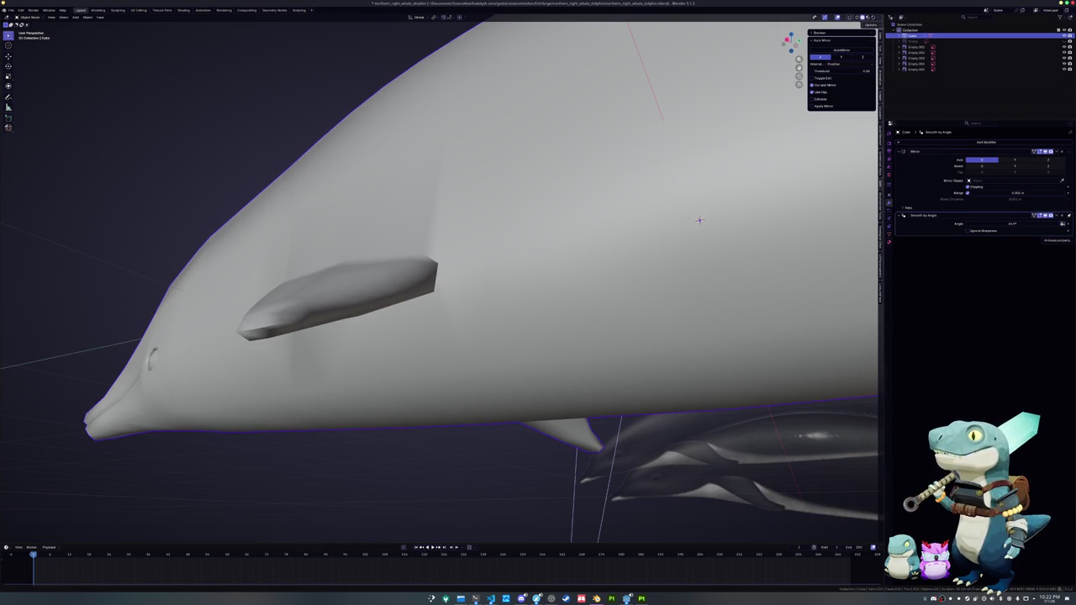
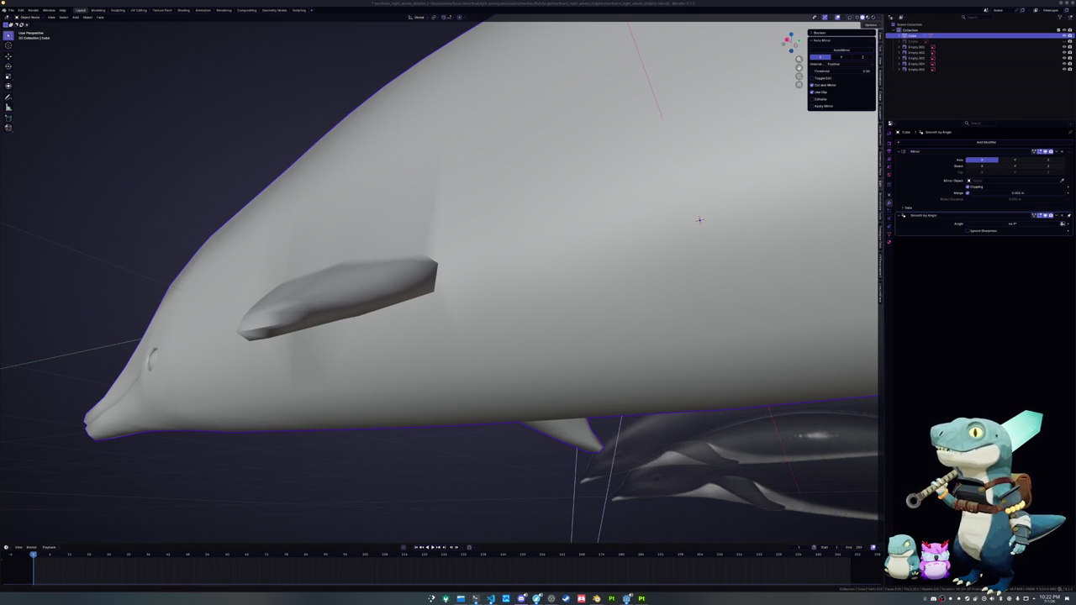
- Frame the dolphin and remove its Smooth by Angle modifier
middle_click_drag(726, 343, 619, 379)
scroll(620, 379, "up", 5)
key("KP_Decimal")
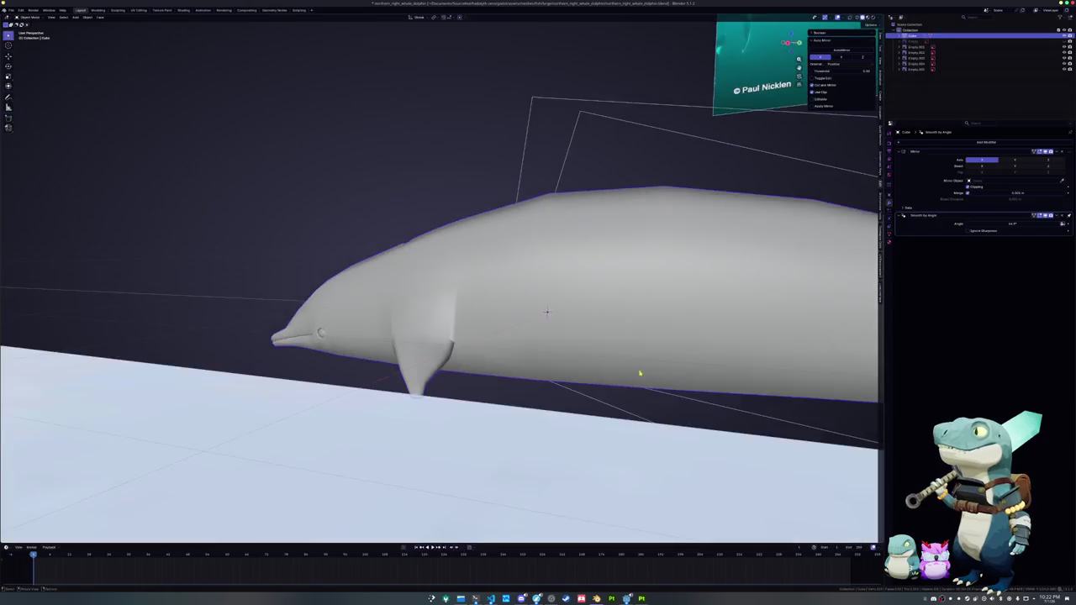
left_click(1063, 216)
- Mark the pectoral fin's root edge loop as sharp and check the shading
scroll(733, 325, "up", 5)
key("Tab")
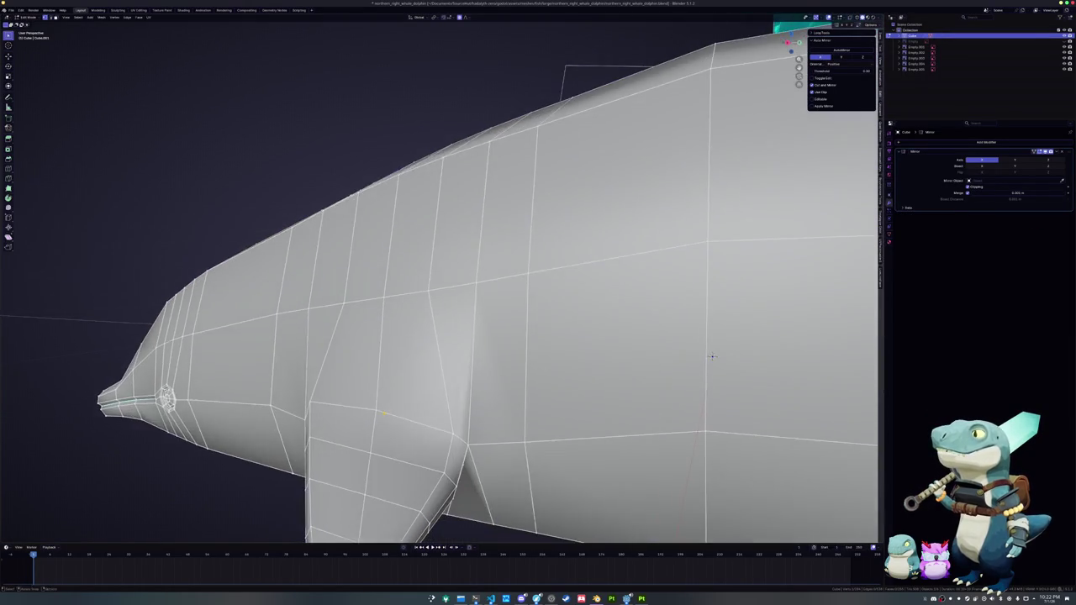
left_click(455, 396, "alt")
right_click(454, 397)
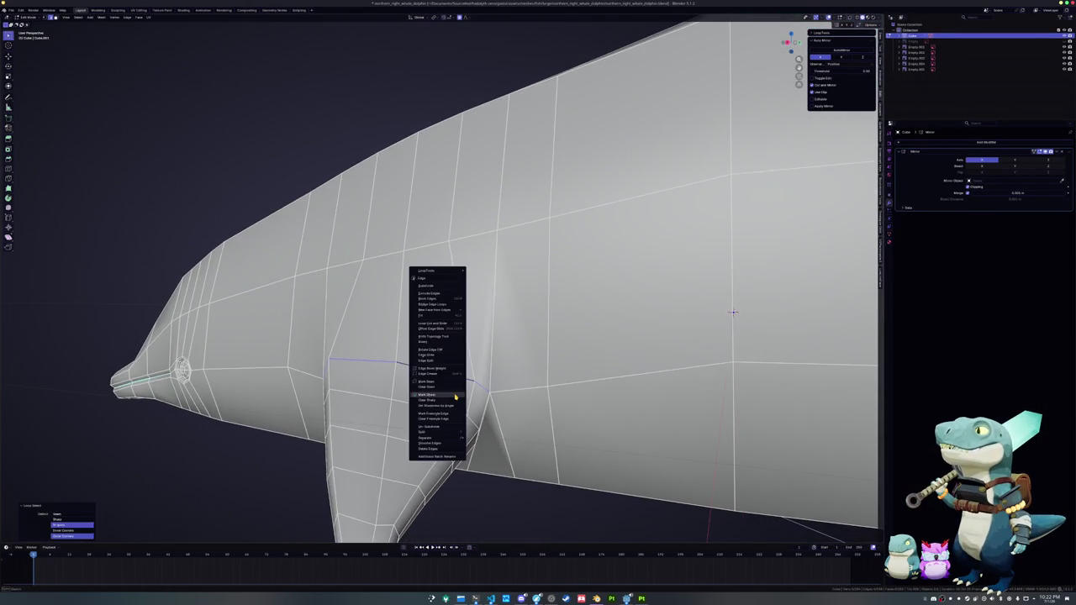
left_click(451, 404)
key("Tab")
middle_click_drag(450, 405, 475, 379)
key("Tab")
- Delete the two faces just above the fin root
scroll(757, 336, "up", 2)
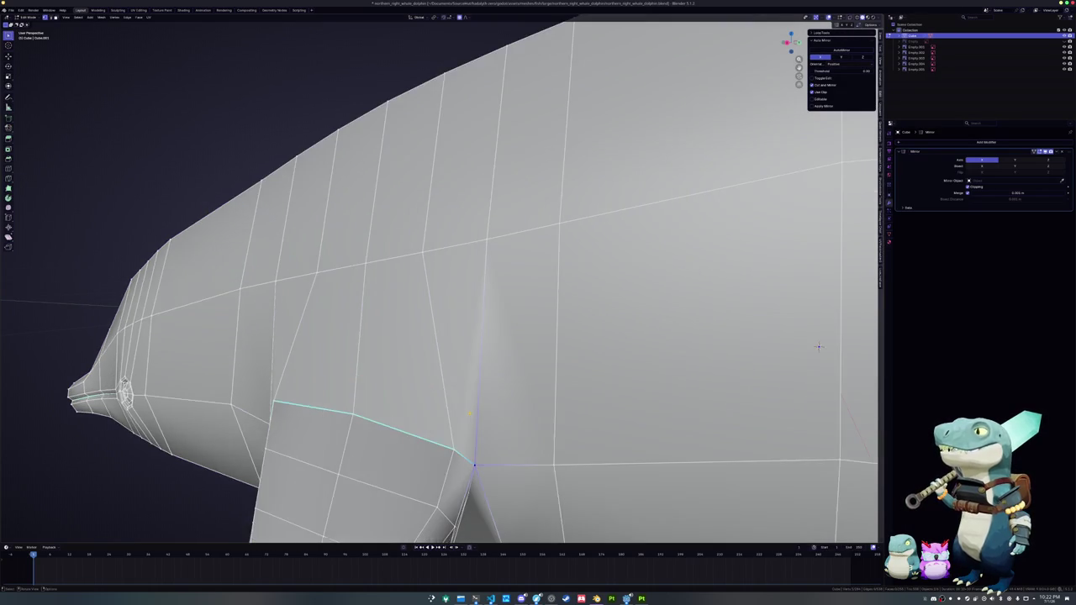
middle_click_drag(816, 348, 818, 287)
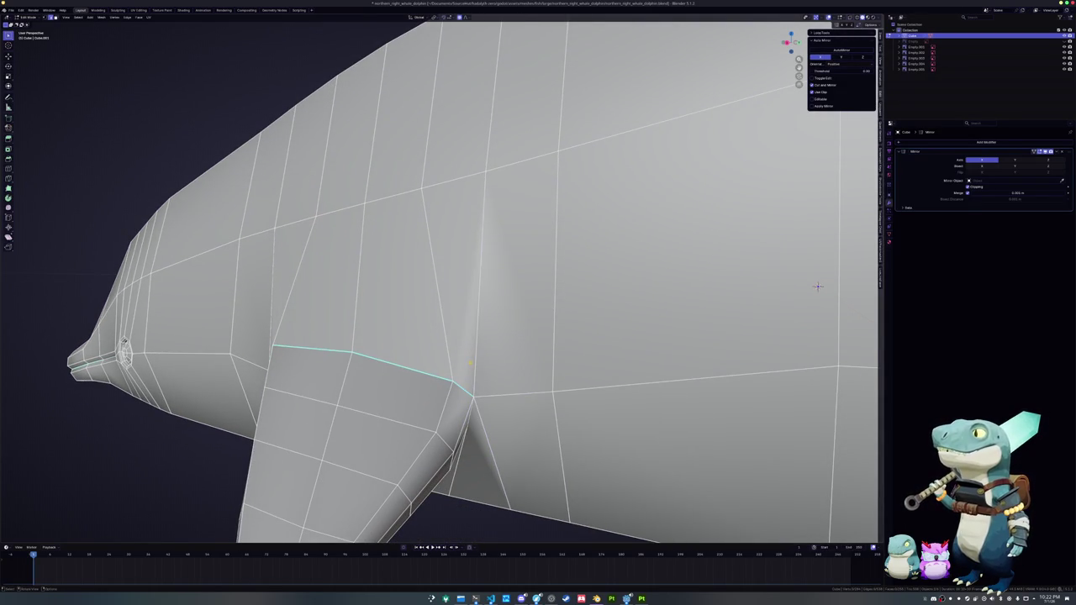
left_click(454, 277)
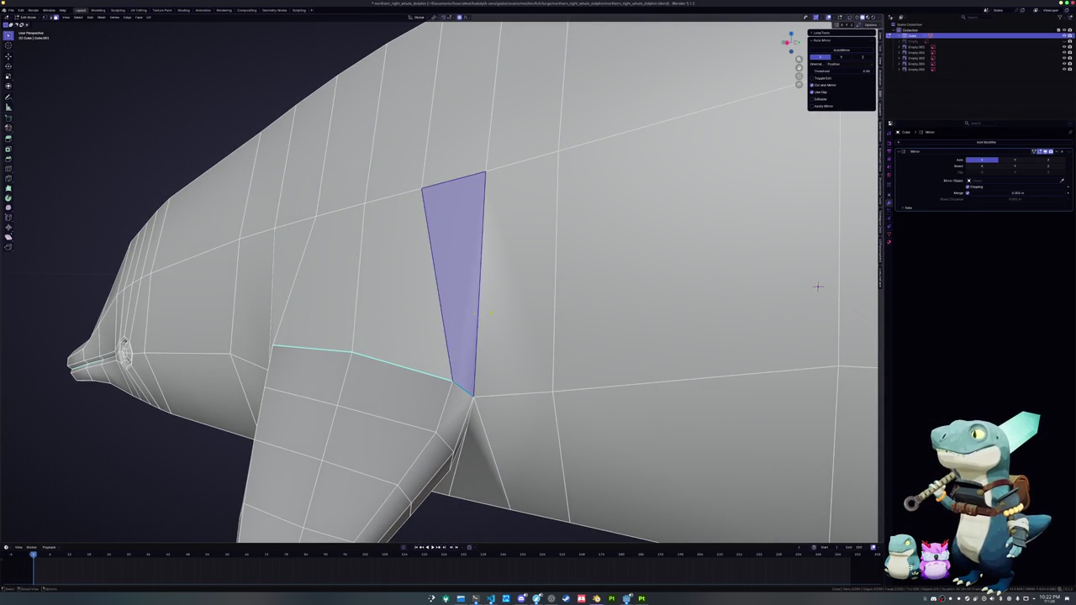
left_click(509, 319, "shift")
mouse_move(510, 319)
middle_mouse_down()
mouse_move(627, 423)
mouse_move(782, 325)
middle_mouse_up()
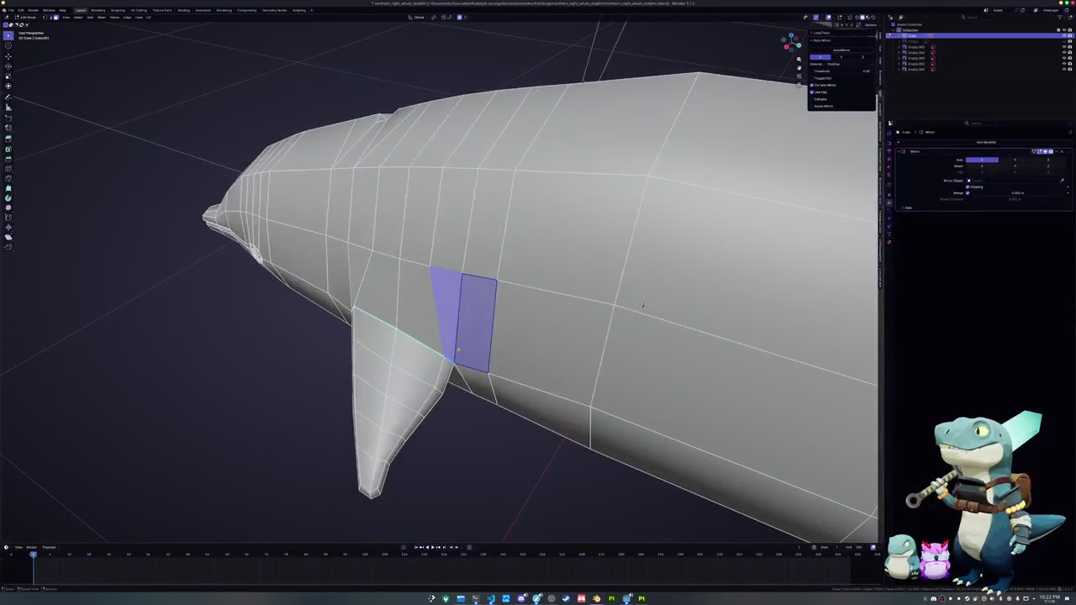
scroll(782, 325, "up", 3)
key("x")
left_click(475, 425)
- Inspect the fin base in Object Mode after removing the faces
key("alt+z")
key("Tab")
key("alt+z")
mouse_move(782, 325)
middle_mouse_down()
mouse_move(757, 252)
mouse_move(776, 182)
middle_mouse_up()
scroll(777, 182, "up", 5)
scroll(777, 182, "down", 5)
scroll(807, 212, "up", 6)
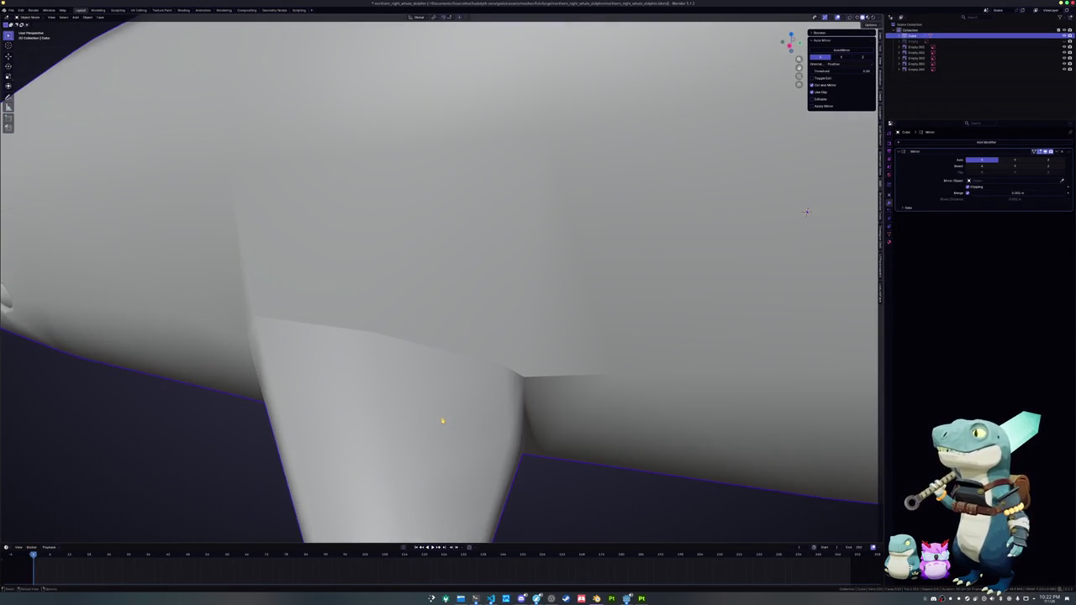
- Mark the selected fin root edges sharp and preview the shading
key("Tab")
mouse_move(807, 212)
middle_mouse_down()
mouse_move(731, 68)
mouse_move(799, 184)
mouse_move(443, 277)
middle_mouse_up()
key("x")
left_click(389, 305)
key("Tab")
key("Tab")
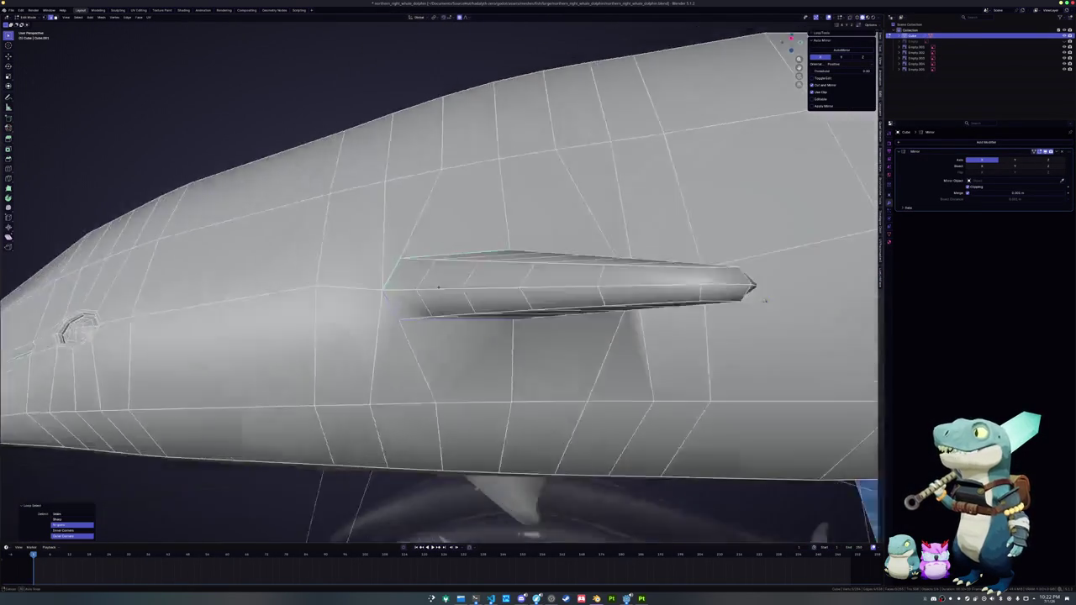
key("x")
left_click(443, 277)
key("Tab")
mouse_move(660, 325)
middle_mouse_down()
mouse_move(681, 292)
mouse_move(824, 277)
mouse_move(814, 252)
mouse_move(825, 272)
middle_mouse_up()
key("Tab")
- Switch between Edit and Object Mode to check the fin creases
key("x")
key("Escape")
key("Tab")
key("Tab")
key("Tab")
key("Tab")
key("x")
key("Escape")
key("Tab")
mouse_move(825, 272)
middle_mouse_down()
mouse_move(820, 336)
mouse_move(819, 220)
mouse_move(774, 180)
mouse_move(776, 236)
mouse_move(780, 205)
middle_mouse_up()
key("Tab")
- Delete the triangular face beside the fin
left_click(480, 311)
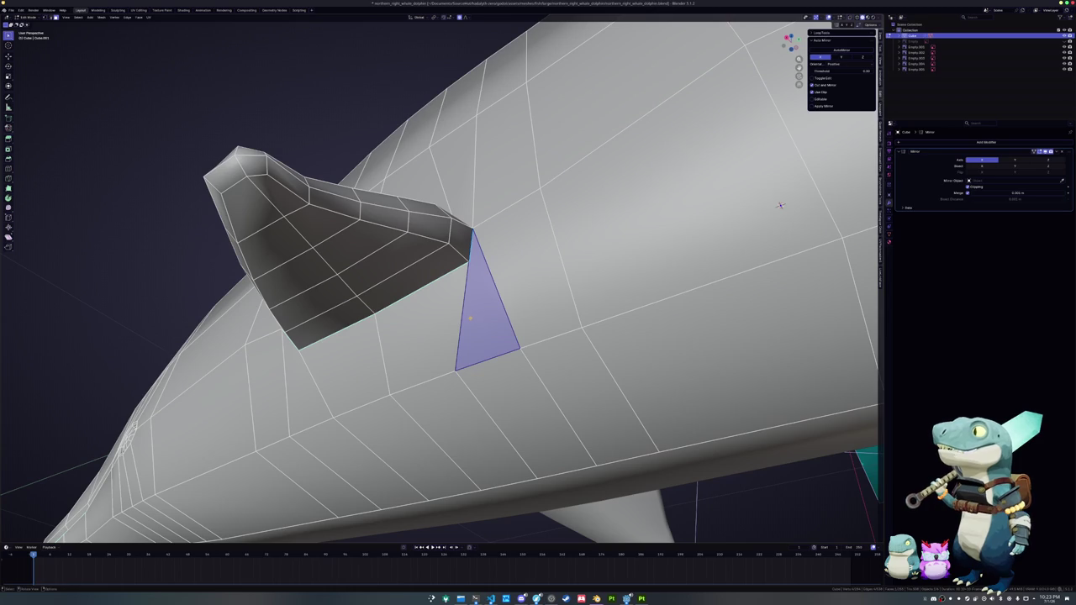
key("x")
left_click(503, 310)
key("x")
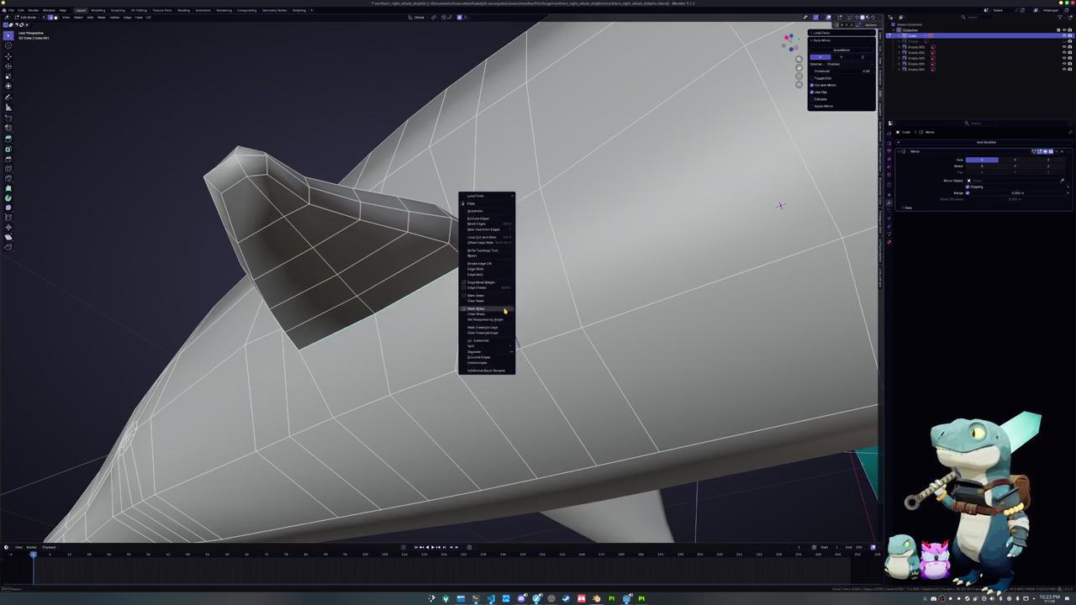
key("Escape")
key("Tab")
- Compare the dolphin's side view against the reference photo
key("Tab")
key("Tab")
mouse_move(491, 345)
middle_mouse_down()
mouse_move(475, 353)
mouse_move(501, 387)
mouse_move(446, 387)
mouse_move(439, 367)
middle_mouse_up()
scroll(501, 386, "down", 5)
key("Tab")
key("Tab")
scroll(444, 379, "up", 4)
key("Tab")
scroll(445, 361, "up", 2)
scroll(442, 365, "up", 2)
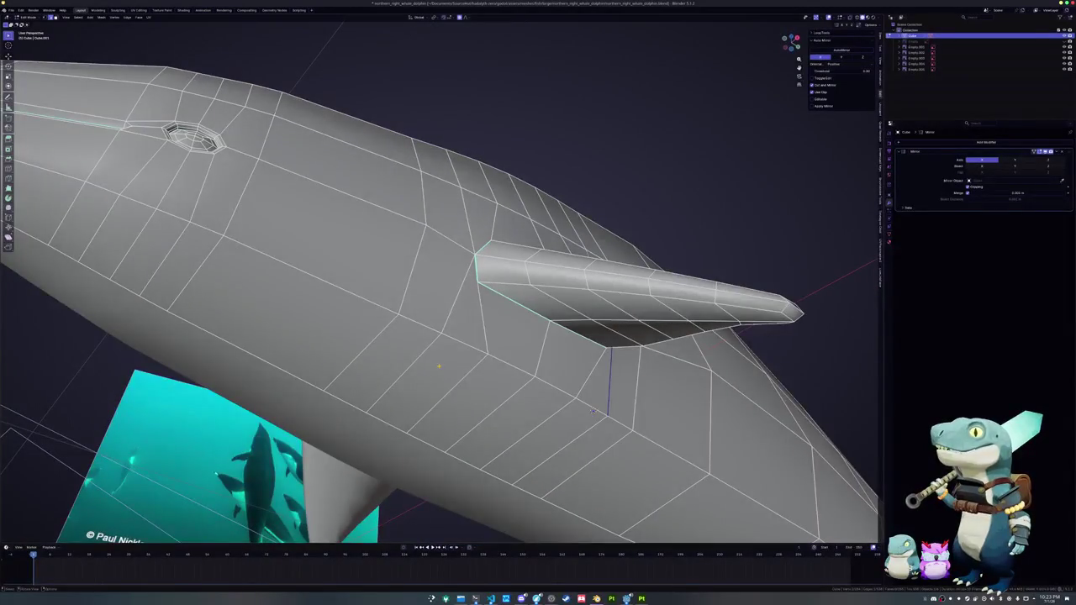
- Add a trial loop cut near the fin, then dissolve it
left_click(412, 375)
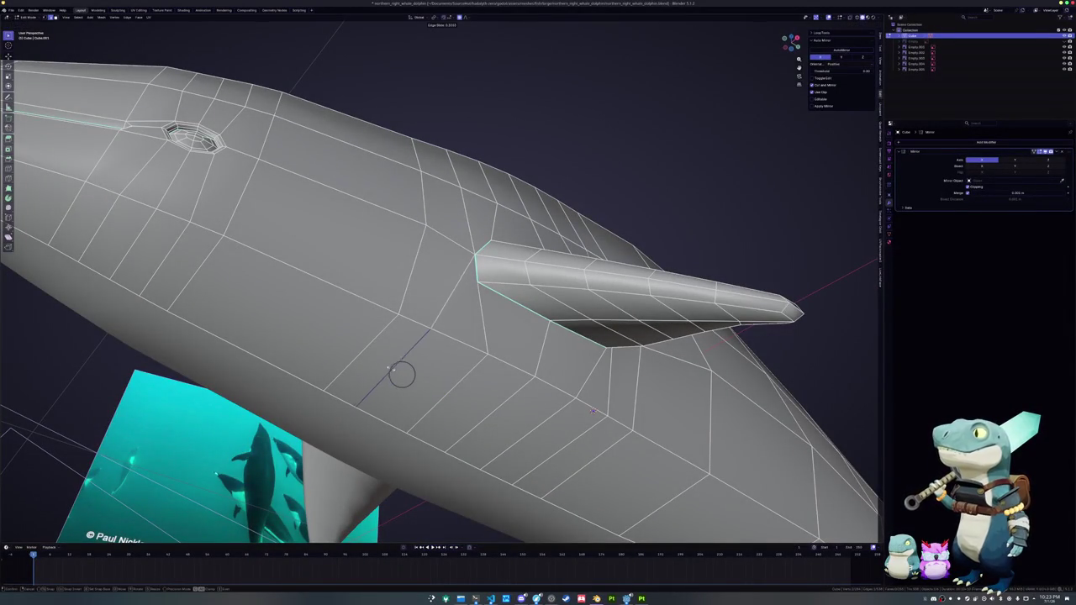
left_click(400, 375)
middle_click_drag(401, 375, 434, 351)
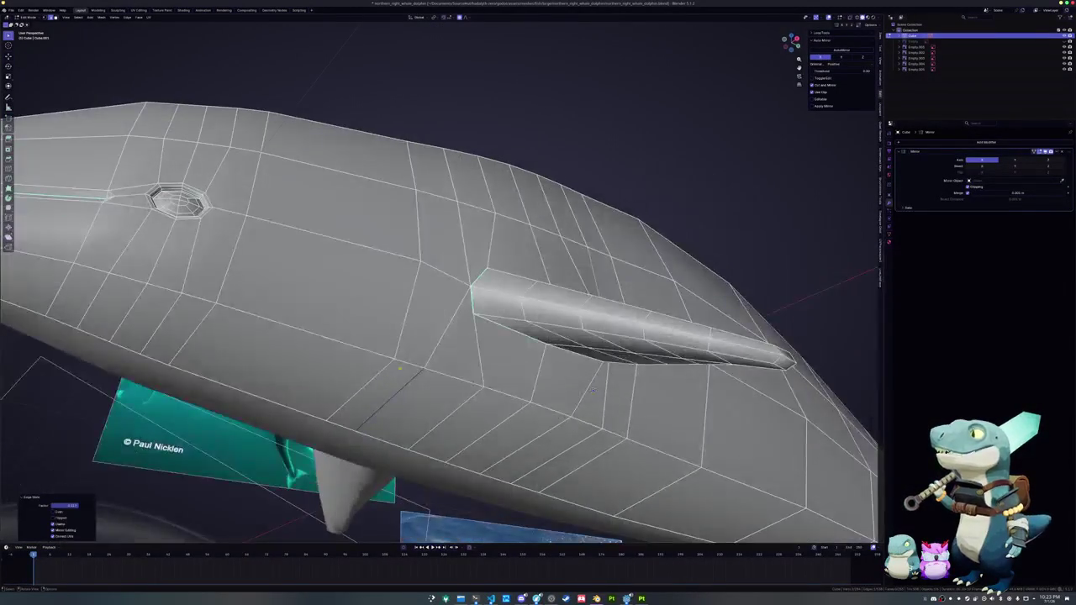
key("x")
middle_click_drag(412, 389, 418, 393)
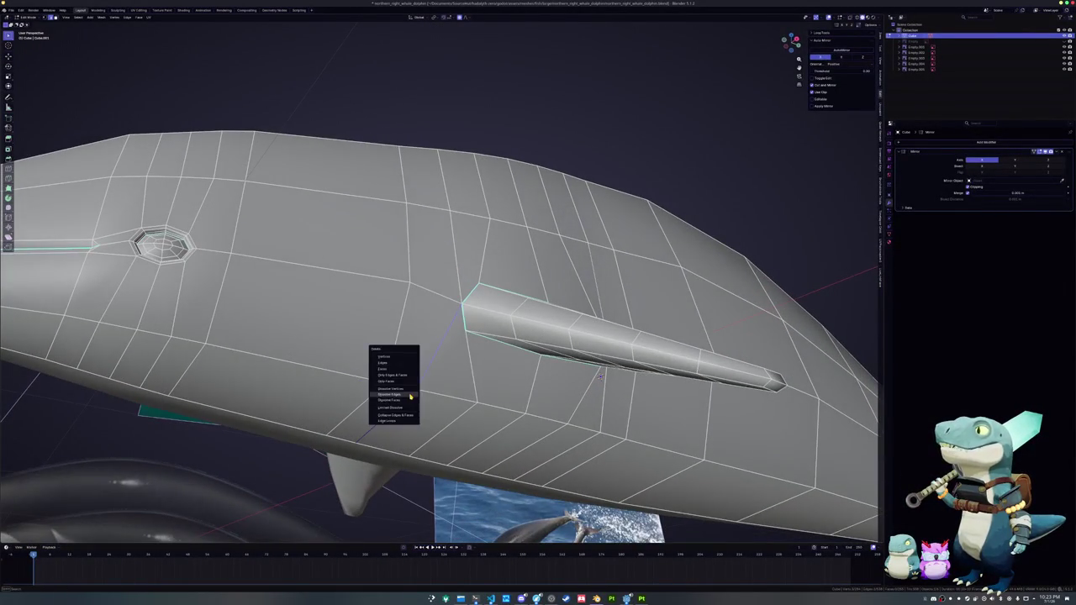
left_click(410, 395)
scroll(413, 391, "up", 2)
key("Tab")
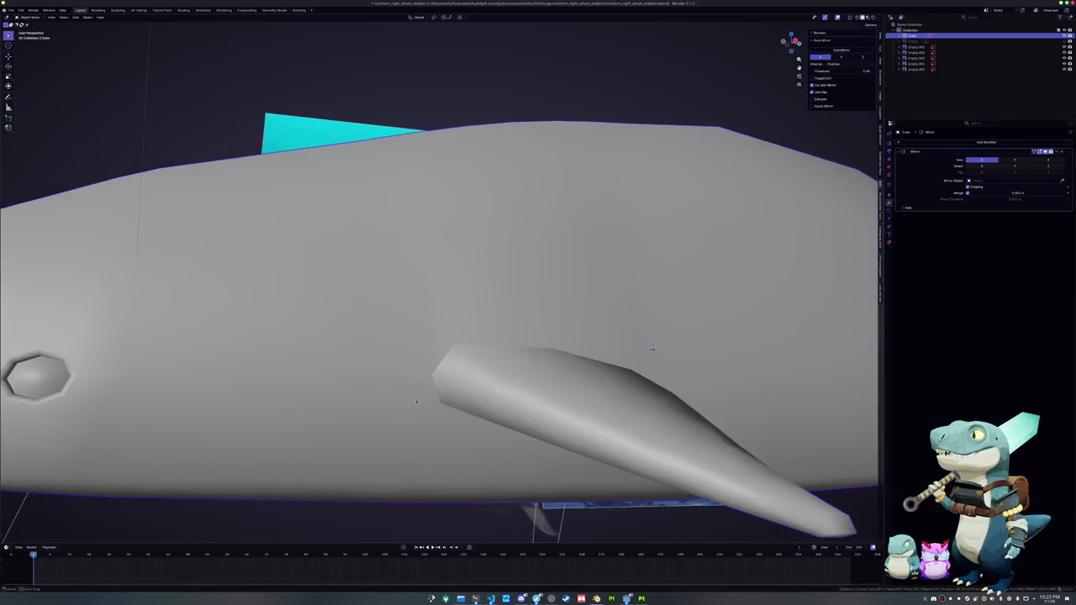
key("Tab")
- Apply an edge option to the selected fin edges and inspect the fin from several angles
right_click(434, 329)
left_click(425, 334)
key("Tab")
middle_click_drag(437, 345, 448, 362)
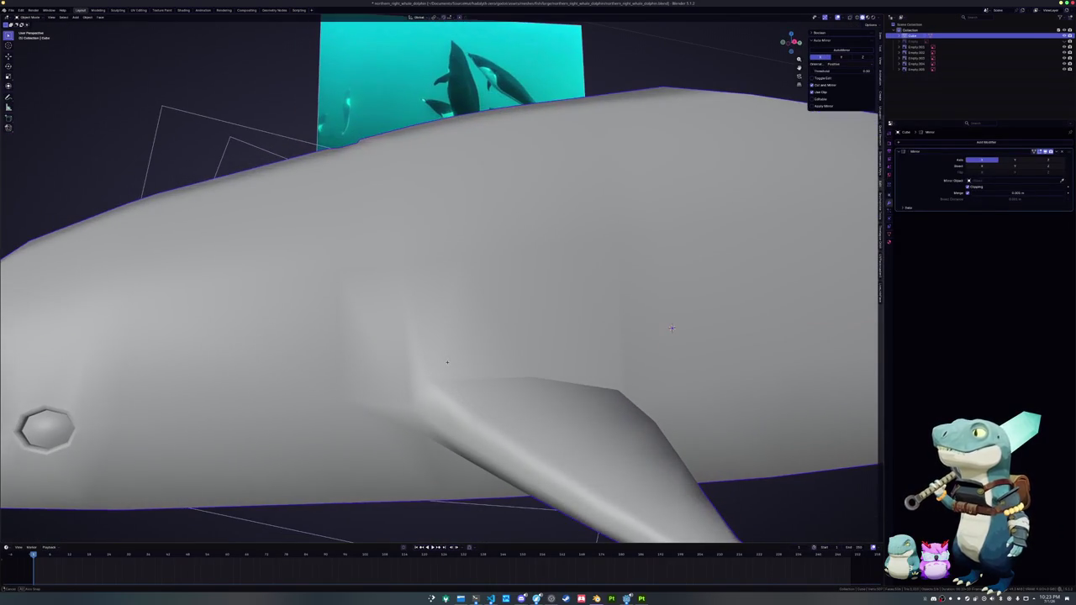
key("Tab")
mouse_move(671, 328)
middle_mouse_down()
mouse_move(648, 344)
mouse_move(650, 315)
middle_mouse_up()
left_click(650, 314, "alt")
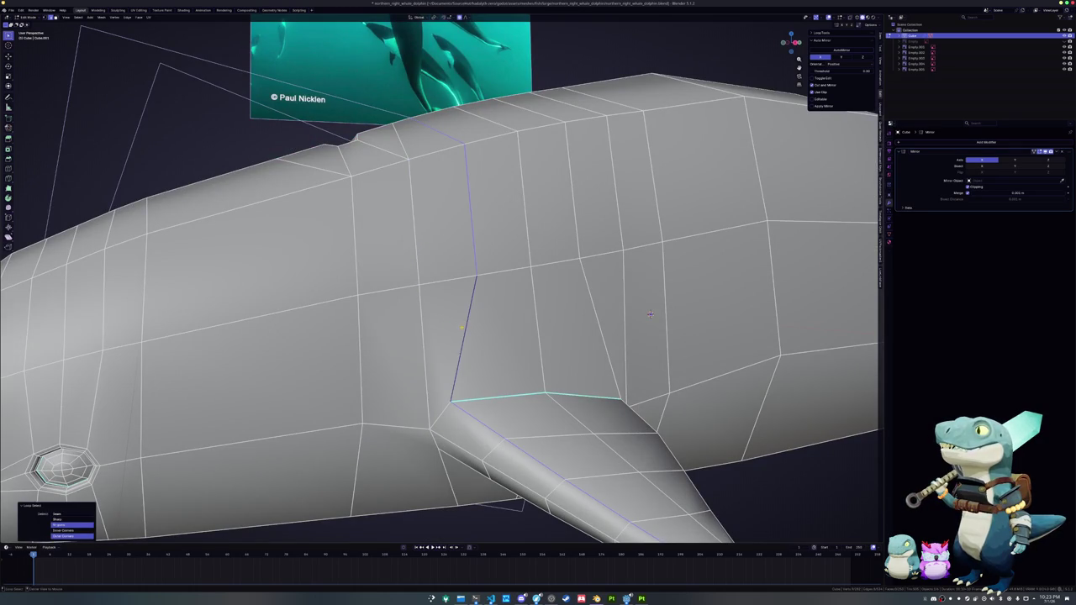
key("ctrl+z")
middle_click_drag(650, 314, 707, 317)
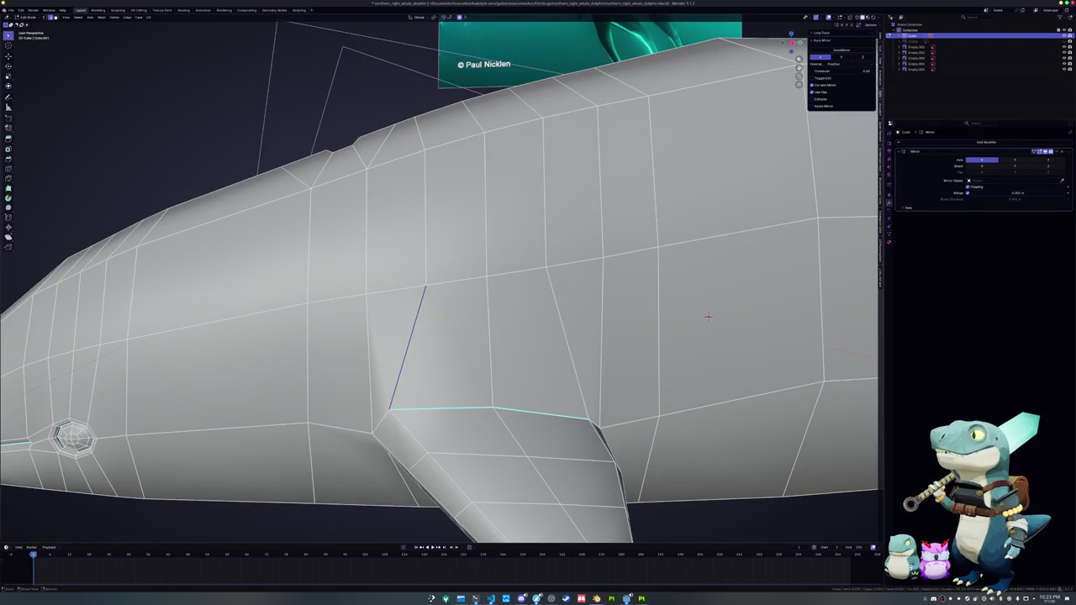
key("x")
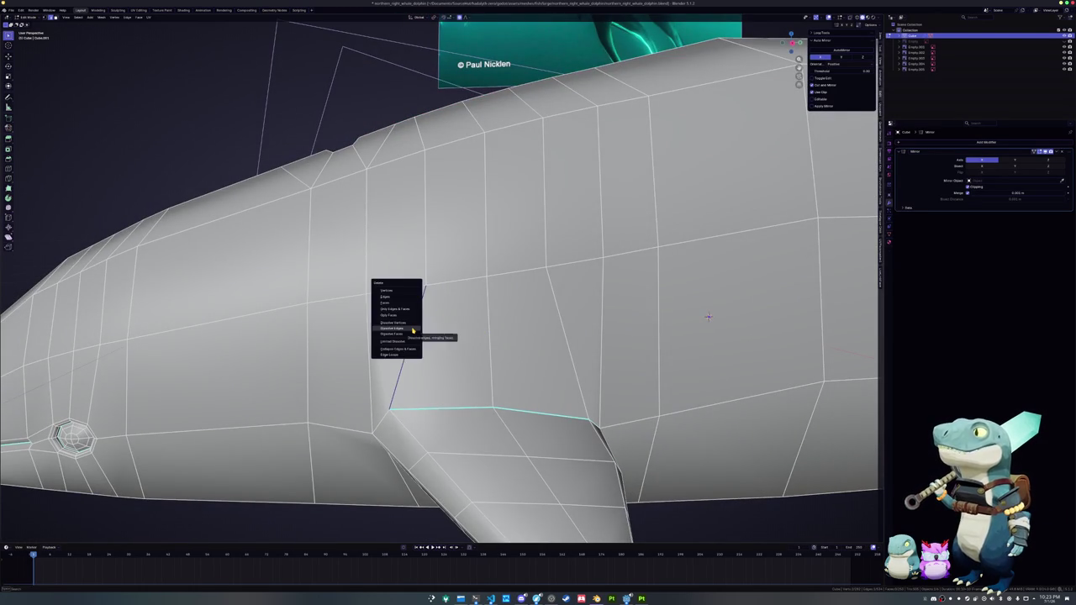
key("Escape")
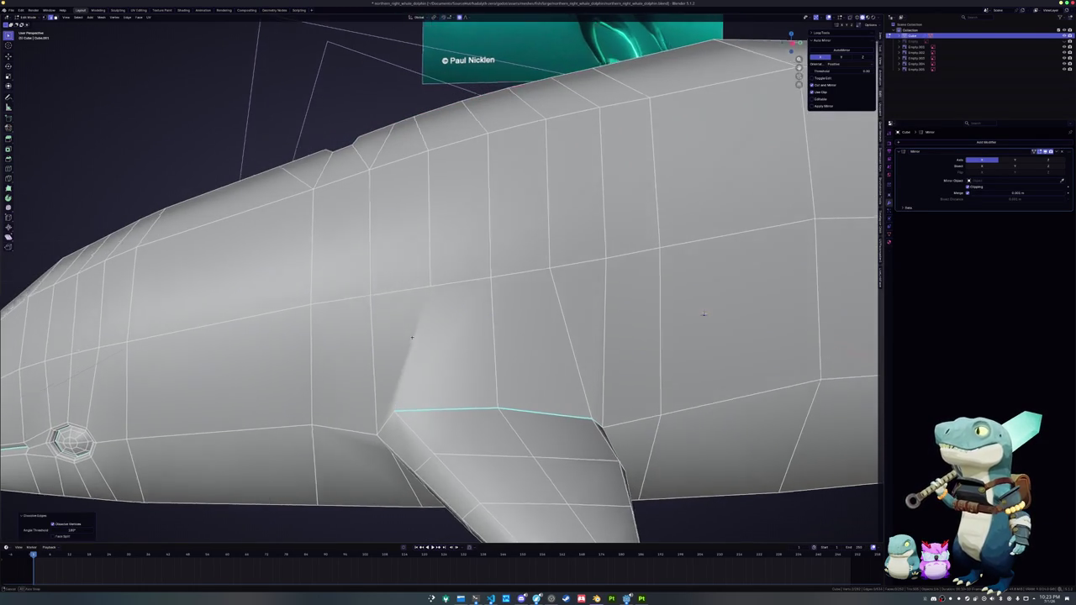
middle_click_drag(412, 331, 420, 358)
mouse_move(681, 306)
middle_mouse_down()
mouse_move(646, 349)
mouse_move(783, 331)
mouse_move(714, 323)
middle_mouse_up()
- Add a lengthwise edge loop through the pectoral fin root and check the shading
left_click(646, 349)
left_click(647, 348)
key("Tab")
key("Tab")
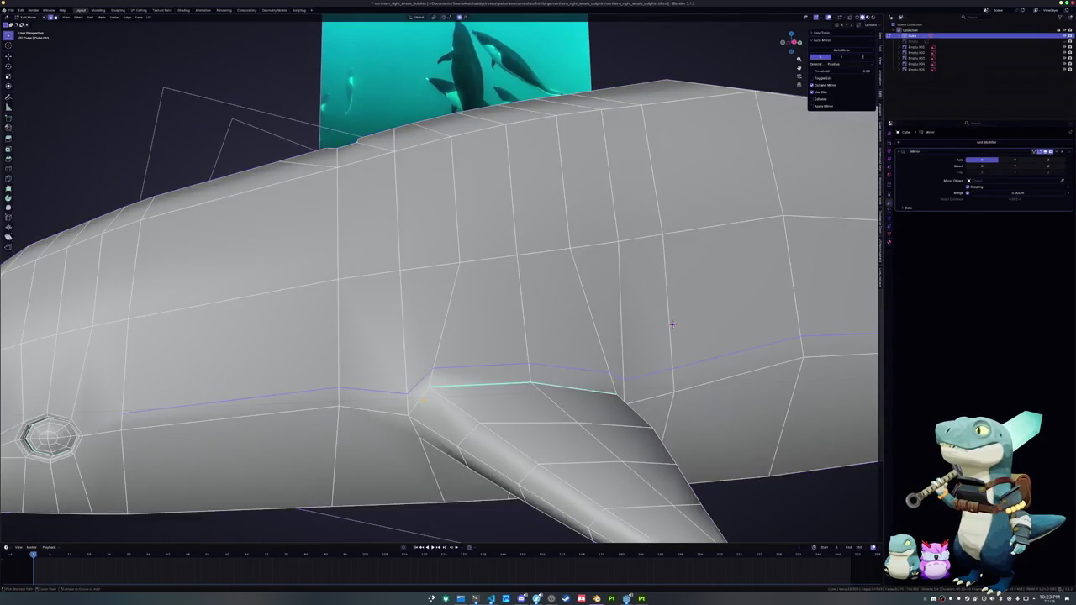
key("Tab")
scroll(425, 398, "down", 4)
mouse_move(425, 397)
middle_mouse_down()
mouse_move(424, 349)
mouse_move(427, 377)
mouse_move(354, 382)
mouse_move(392, 352)
mouse_move(401, 377)
middle_mouse_up()
scroll(427, 377, "up", 3)
key("Tab")
scroll(362, 374, "up", 3)
- Apply an option from the fin edge's context menu and view the whole dolphin
right_click(500, 378)
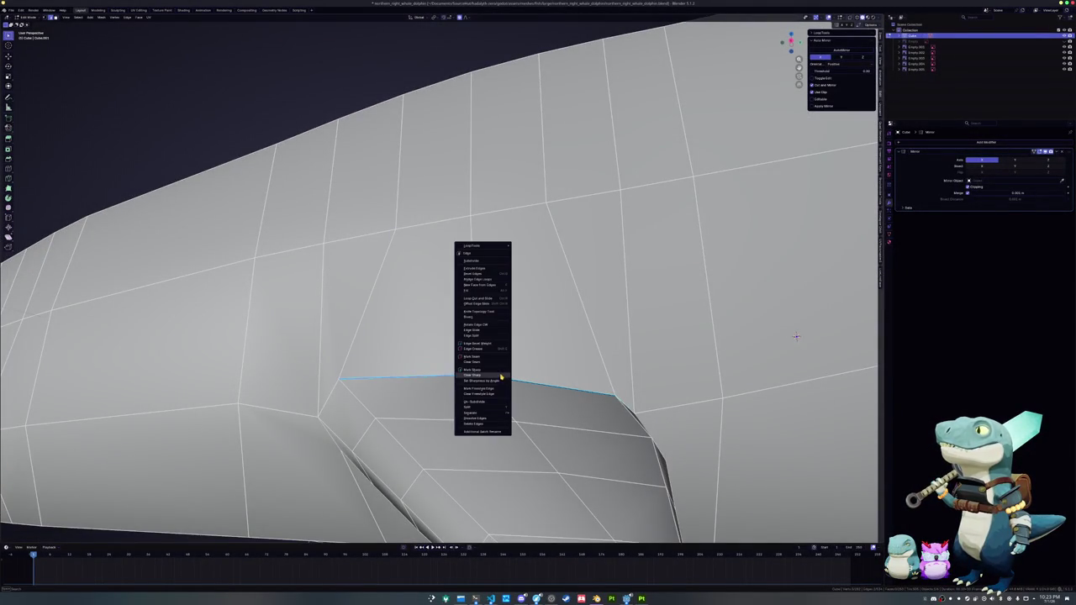
scroll(501, 377, "down", 4)
middle_click_drag(501, 376, 453, 360)
right_click(453, 360)
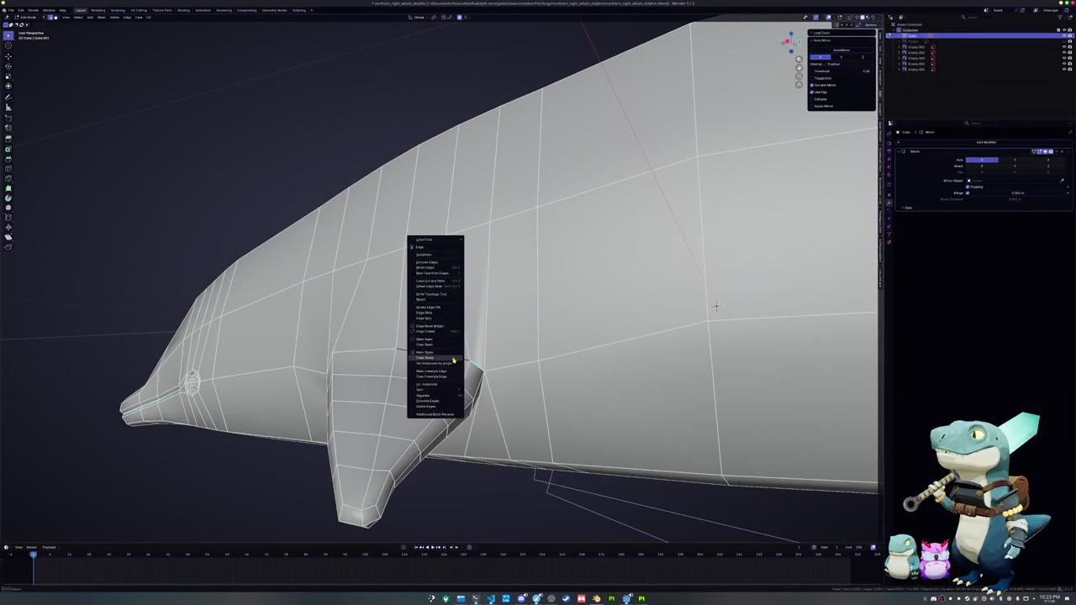
left_click(454, 354)
scroll(454, 354, "down", 3)
key("Tab")
mouse_move(454, 361)
middle_mouse_down()
mouse_move(447, 403)
mouse_move(561, 271)
middle_mouse_up()
scroll(447, 403, "up", 3)
- Select the two faces just above the pectoral fin root
key("Tab")
key("a")
scroll(529, 271, "down", 2)
key("Tab")
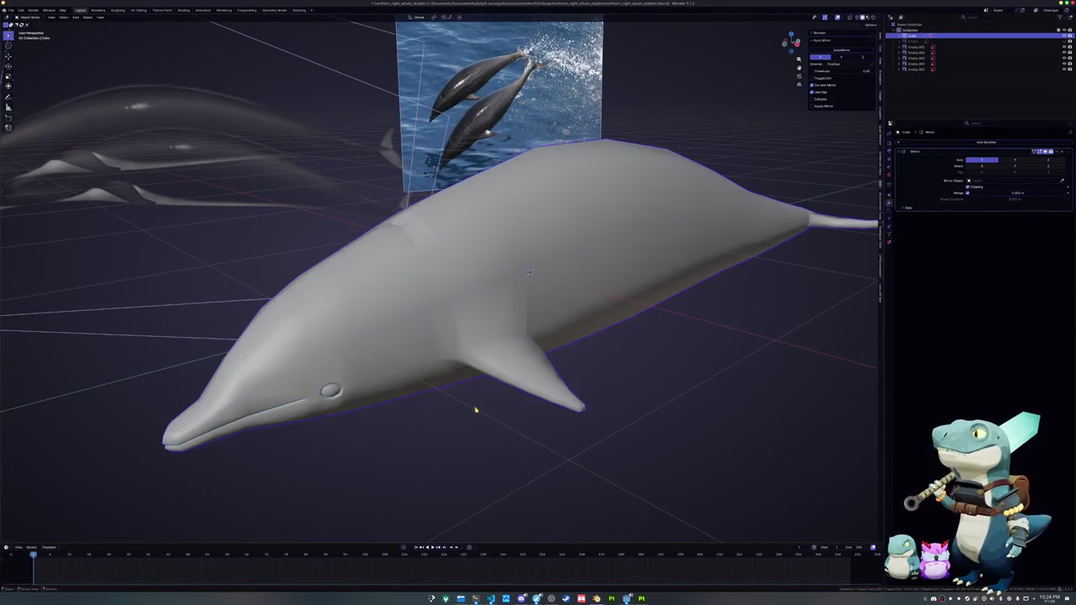
scroll(554, 261, "up", 2)
key("Tab")
scroll(594, 241, "up", 2)
left_click(468, 373)
left_click(496, 362)
left_click(550, 340)
left_click(503, 370, "shift")
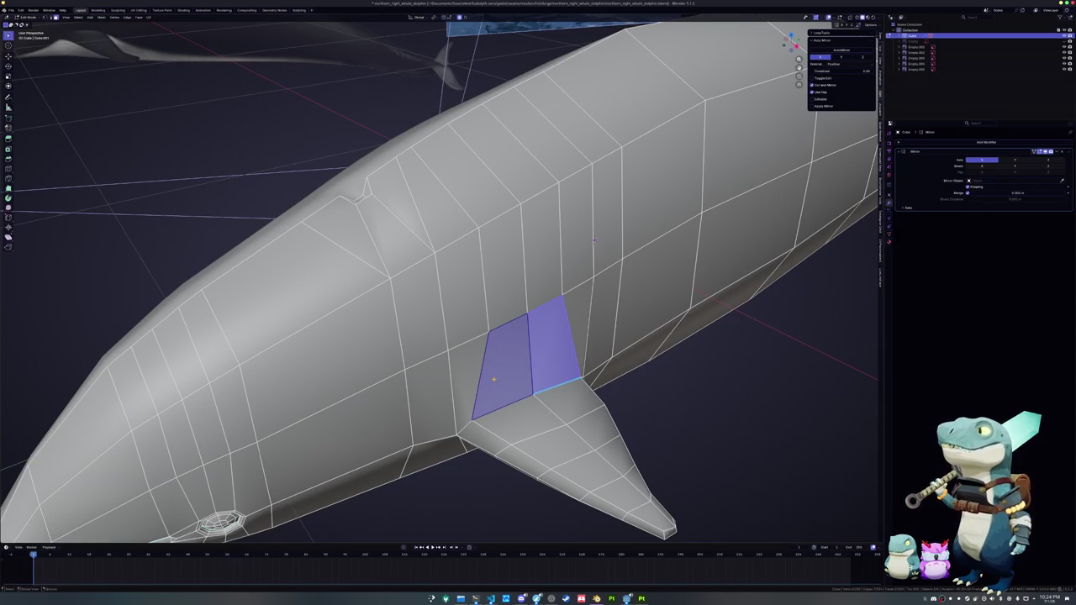
- Dissolve the two selected fin-root faces, leaving one edge rising from the fin's corner
key("Tab")
middle_click_drag(593, 240, 500, 223)
key("Tab")
key("g")
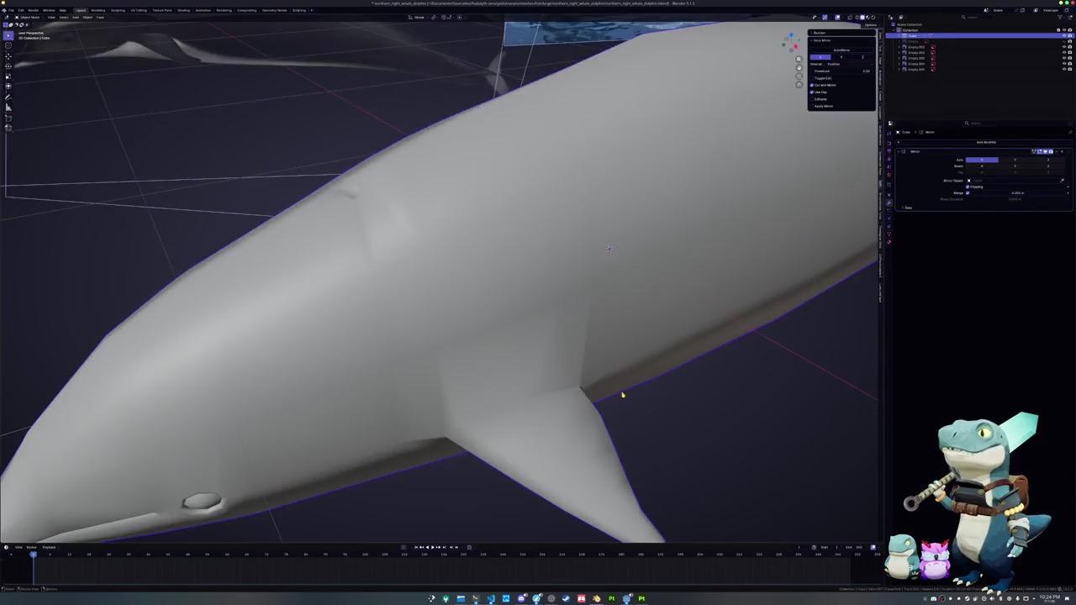
key("Tab")
middle_click_drag(623, 395, 696, 318)
key("ctrl+z")
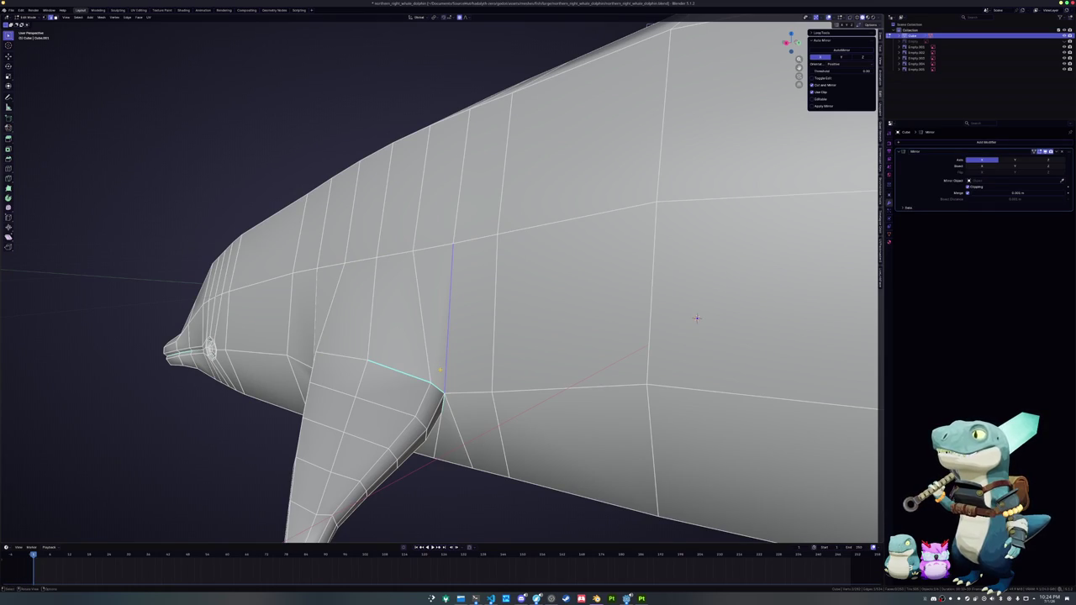
- Check the fin shading, then select the fin-root edge loop and mark it sharp
key("Tab")
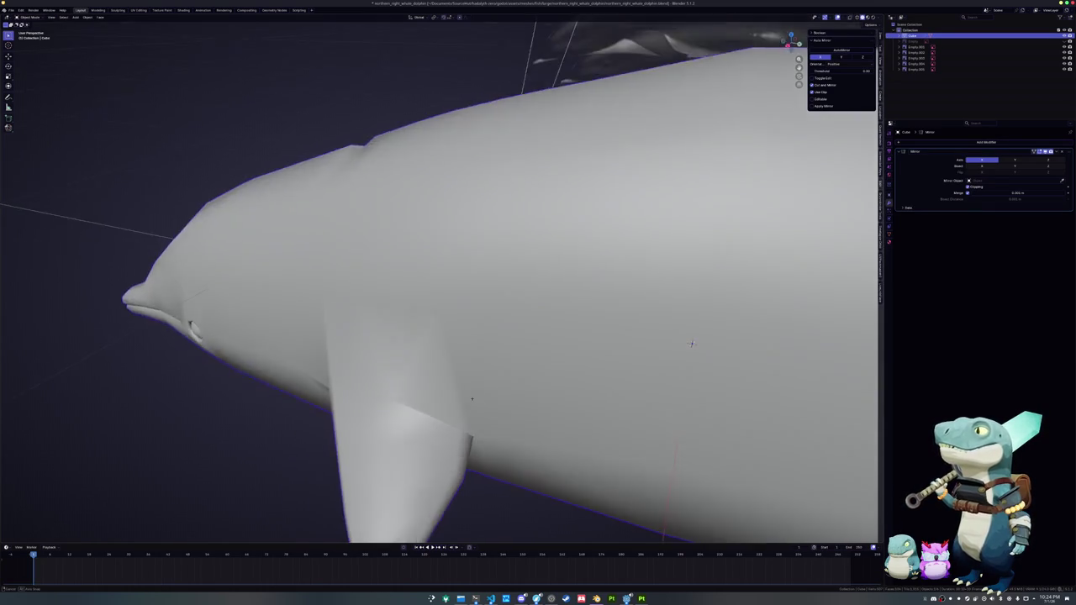
middle_click_drag(696, 318, 697, 320)
key("Tab")
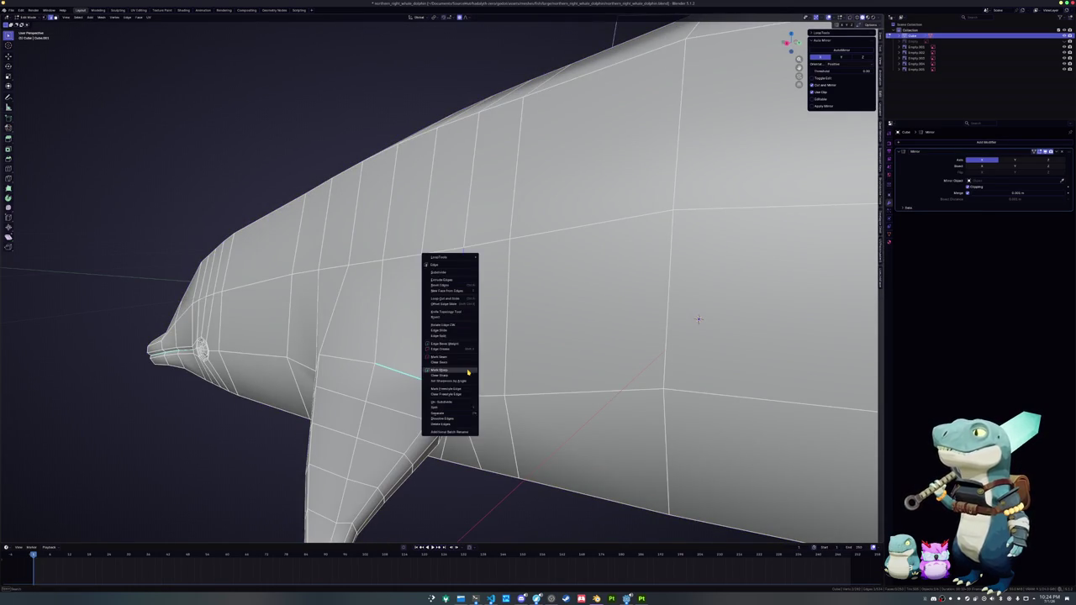
key("Tab")
scroll(692, 315, "up", 2)
key("Tab")
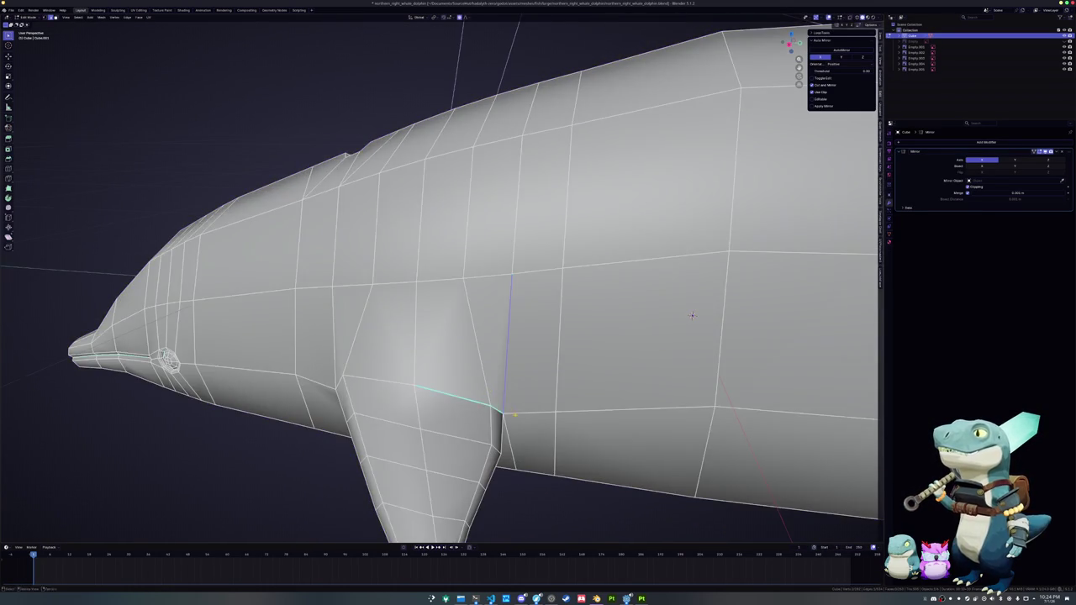
middle_click_drag(692, 315, 697, 260)
left_click(701, 260, "alt")
key("x")
left_click(480, 380)
- Try dissolving the selected fin-root edges, then undo the dissolve
key("Tab")
mouse_move(483, 382)
middle_mouse_down()
mouse_move(485, 403)
mouse_move(488, 393)
mouse_move(438, 388)
mouse_move(474, 344)
middle_mouse_up()
key("Tab")
key("Tab")
key("Tab")
key("x")
left_click(439, 389)
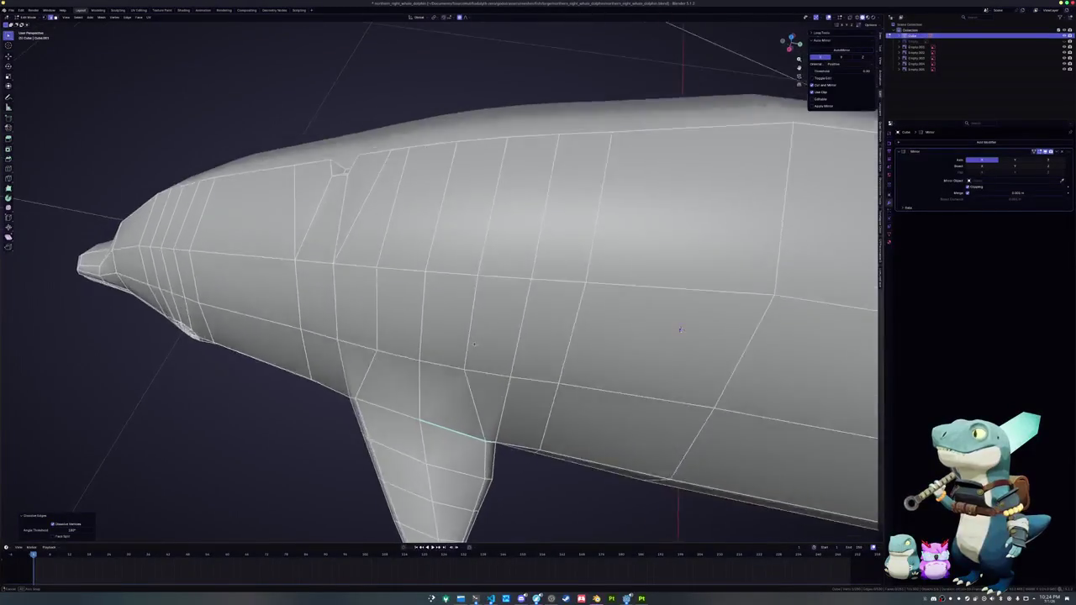
middle_click_drag(680, 330, 658, 285)
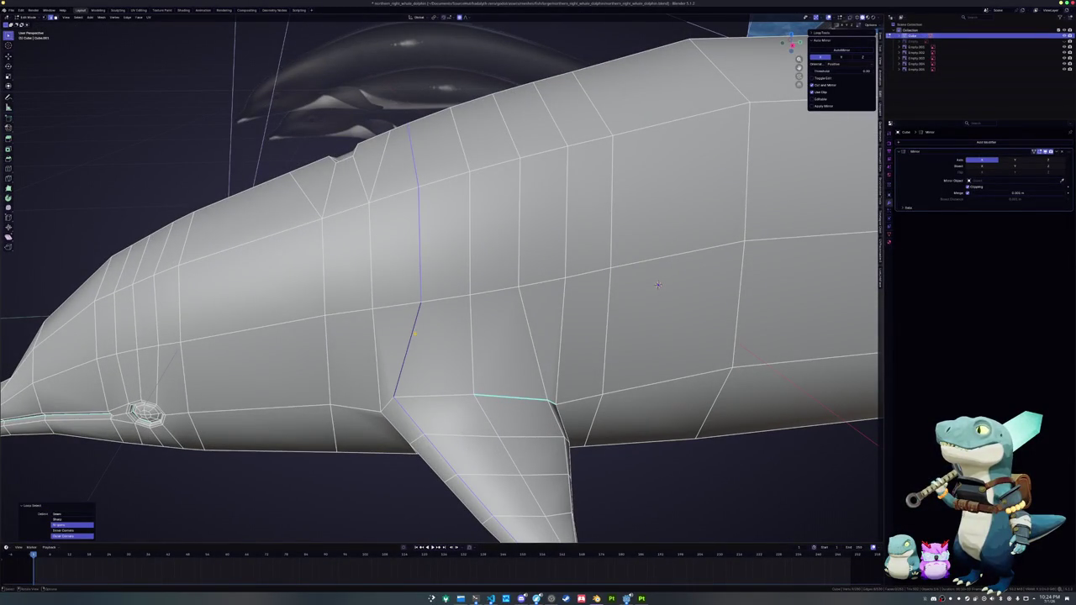
key("ctrl+z")
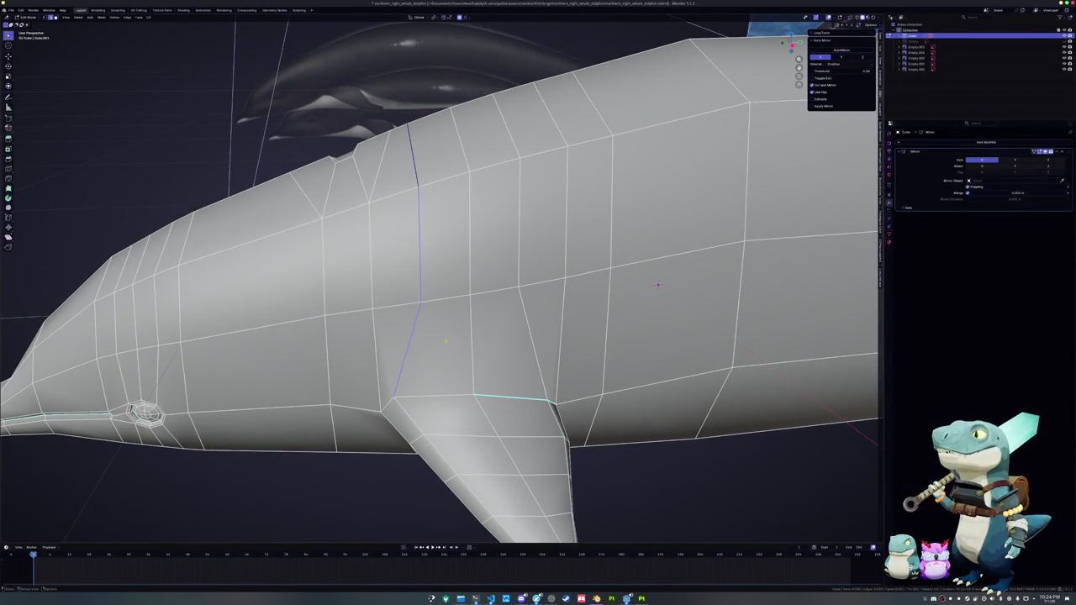
mouse_move(657, 285)
middle_mouse_down()
mouse_move(643, 318)
mouse_move(646, 271)
mouse_move(645, 316)
middle_mouse_up()
- Remove the stray diagonal edge at the fin root
key("Tab")
key("Tab")
key("Tab")
key("Tab")
key("a")
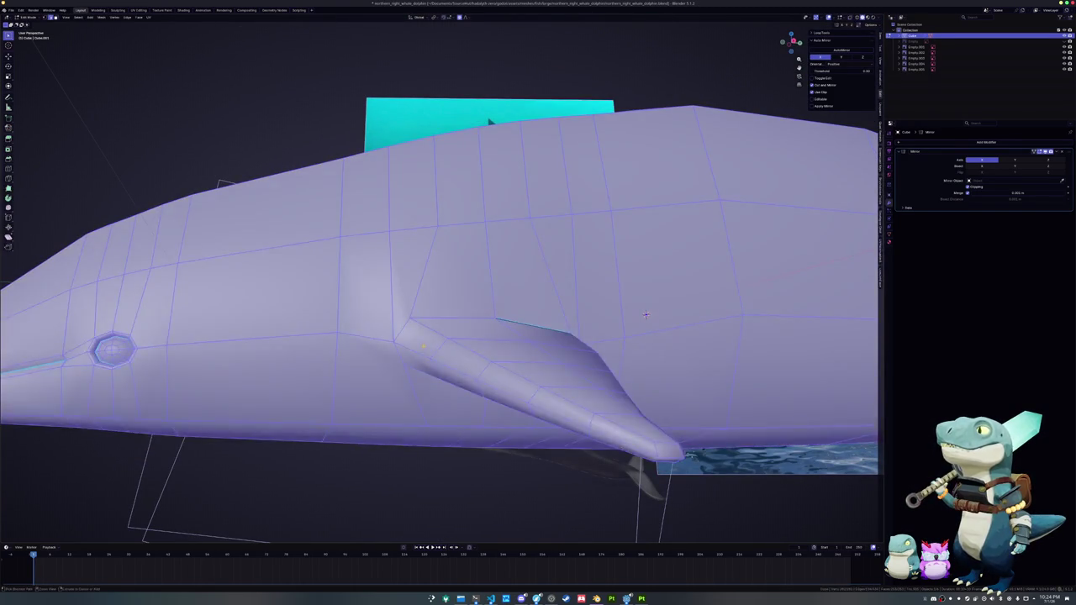
key("alt+a")
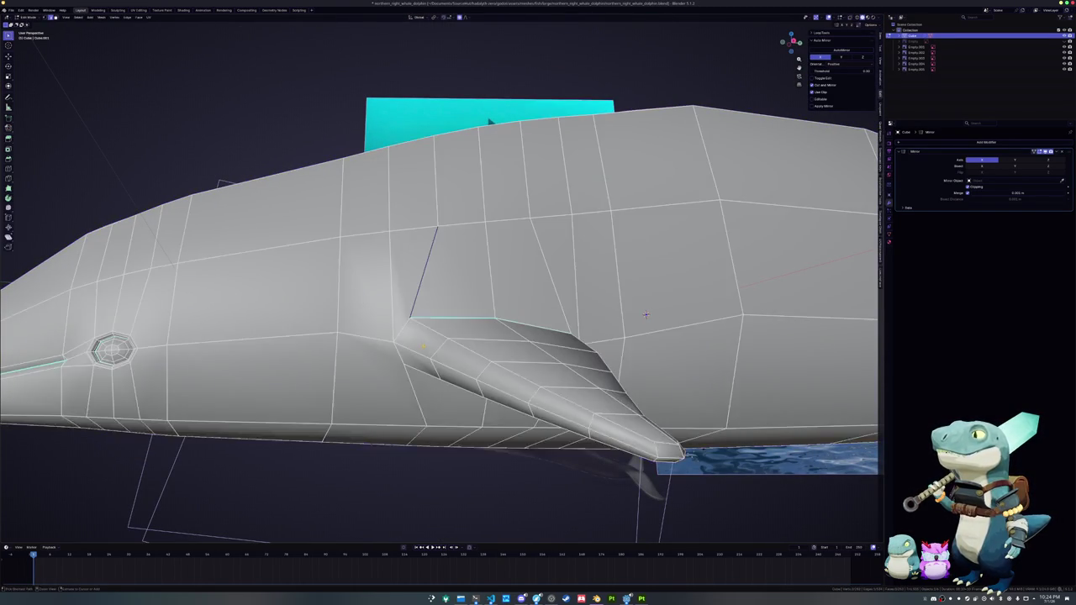
key("ctrl+z")
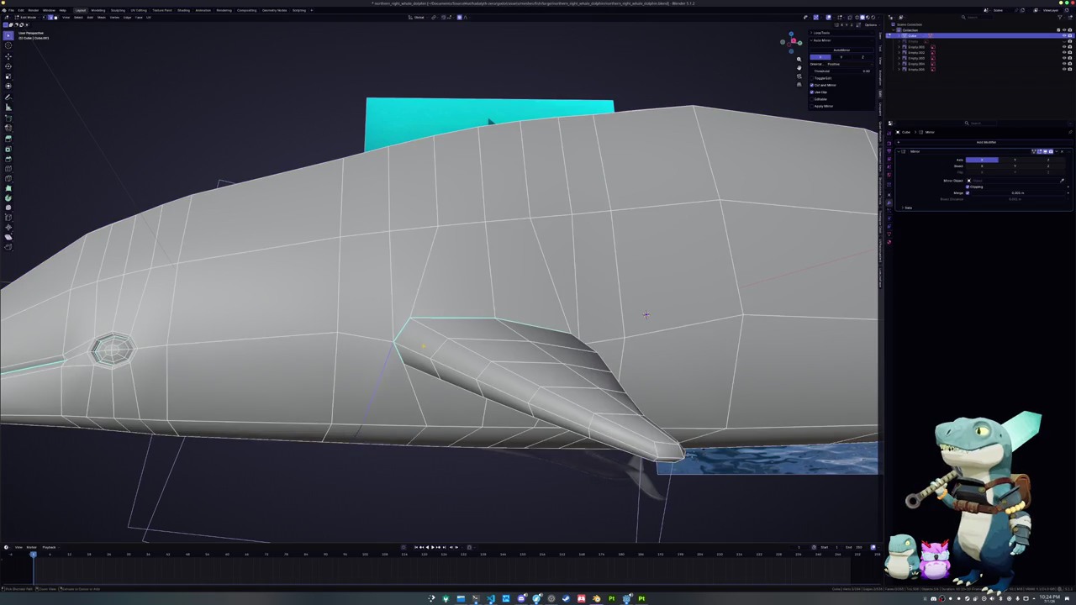
mouse_move(645, 315)
middle_mouse_down()
mouse_move(672, 303)
mouse_move(654, 346)
mouse_move(435, 345)
mouse_move(609, 296)
middle_mouse_up()
- Mark the fin-root edges as sharp from the Ctrl+E edge menu
key("ctrl+e")
left_click(434, 350)
key("ctrl+e")
left_click(434, 285)
- Inspect the shaded dolphin in Object Mode to confirm the fins blend into the body
key("Tab")
mouse_move(434, 285)
middle_mouse_down()
mouse_move(603, 289)
mouse_move(375, 345)
mouse_move(426, 424)
mouse_move(362, 422)
mouse_move(361, 412)
mouse_move(357, 479)
mouse_move(504, 378)
middle_mouse_up()
scroll(602, 288, "down", 5)
key("Tab")
scroll(395, 370, "up", 3)
key("Tab")
key("Tab")
- Select the edges where the flukes meet the body and mark them sharp
scroll(547, 354, "up", 3)
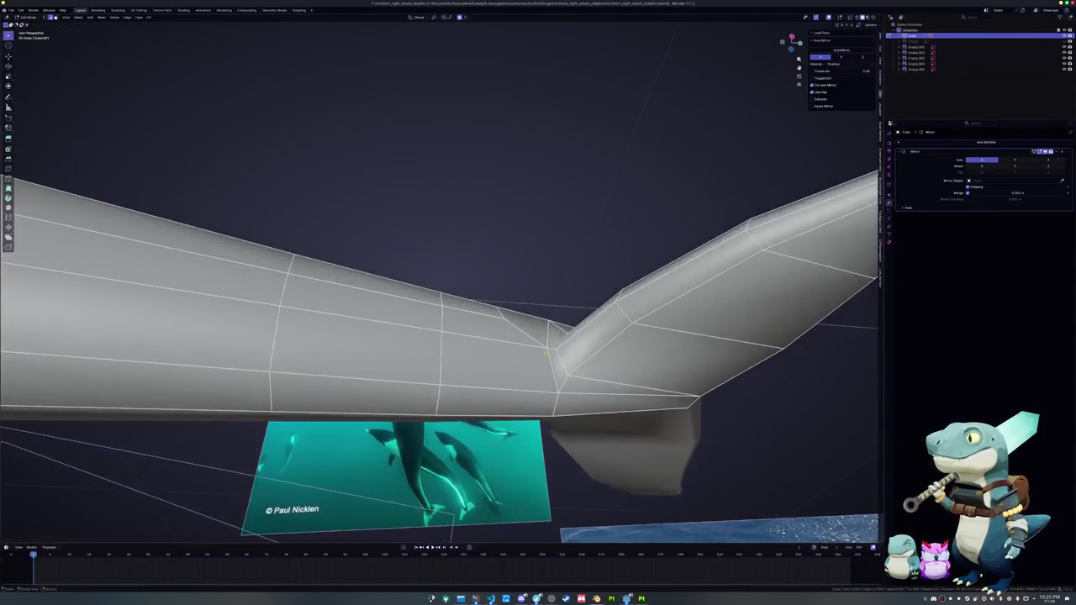
left_click(583, 377)
right_click(562, 364)
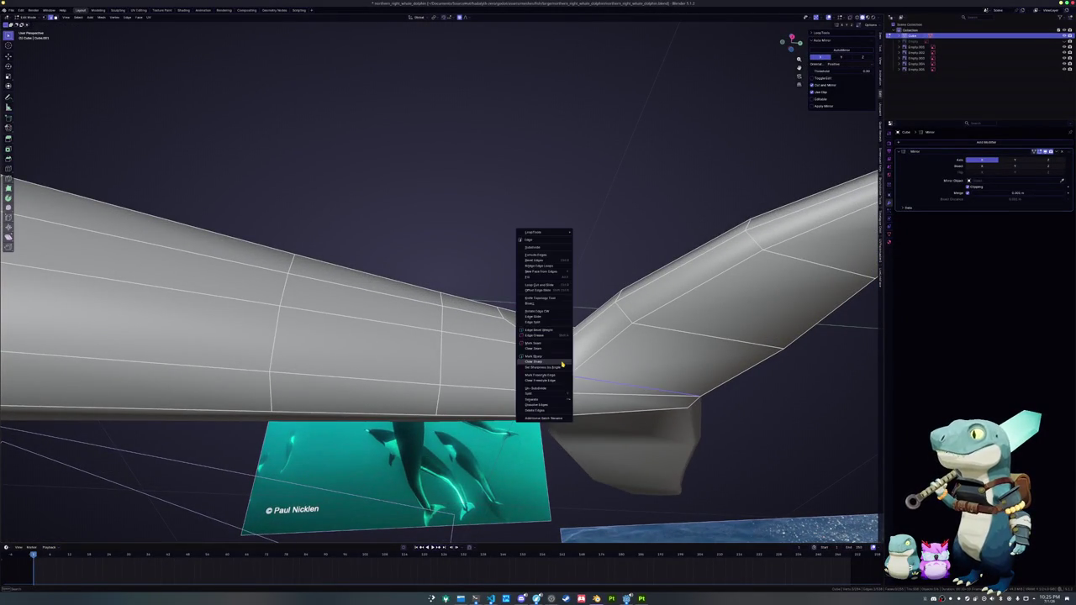
left_click(562, 364)
right_click(563, 364)
left_click(562, 357)
mouse_move(563, 357)
middle_mouse_down()
mouse_move(483, 331)
mouse_move(342, 339)
mouse_move(519, 298)
mouse_move(464, 362)
mouse_move(560, 348)
mouse_move(563, 330)
mouse_move(550, 350)
middle_mouse_up()
right_click(391, 156)
key("Escape")
- Check the tail flukes' shading from several angles, then select all of the mesh
key("Tab")
mouse_move(435, 343)
middle_mouse_down()
mouse_move(432, 384)
mouse_move(437, 341)
mouse_move(327, 329)
mouse_move(432, 339)
mouse_move(363, 349)
middle_mouse_up()
key("Tab")
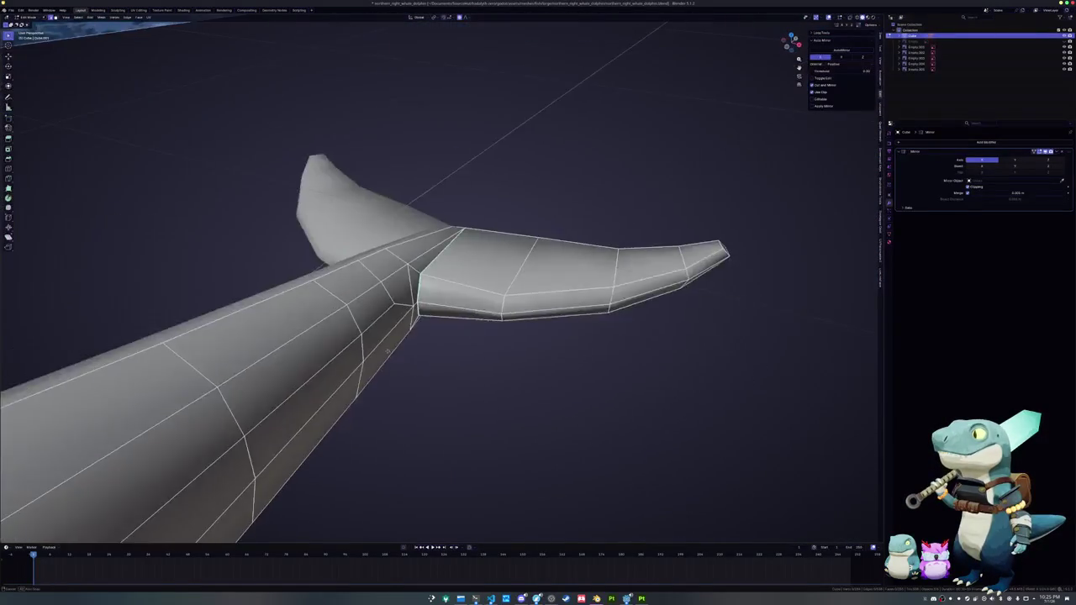
scroll(363, 349, "down", 3)
scroll(363, 353, "down", 5)
key("Tab")
scroll(363, 354, "up", 3)
scroll(363, 355, "up", 4)
mouse_move(363, 355)
middle_mouse_down()
mouse_move(422, 351)
mouse_move(418, 341)
middle_mouse_up()
scroll(422, 353, "down", 5)
key("Tab")
key("a")
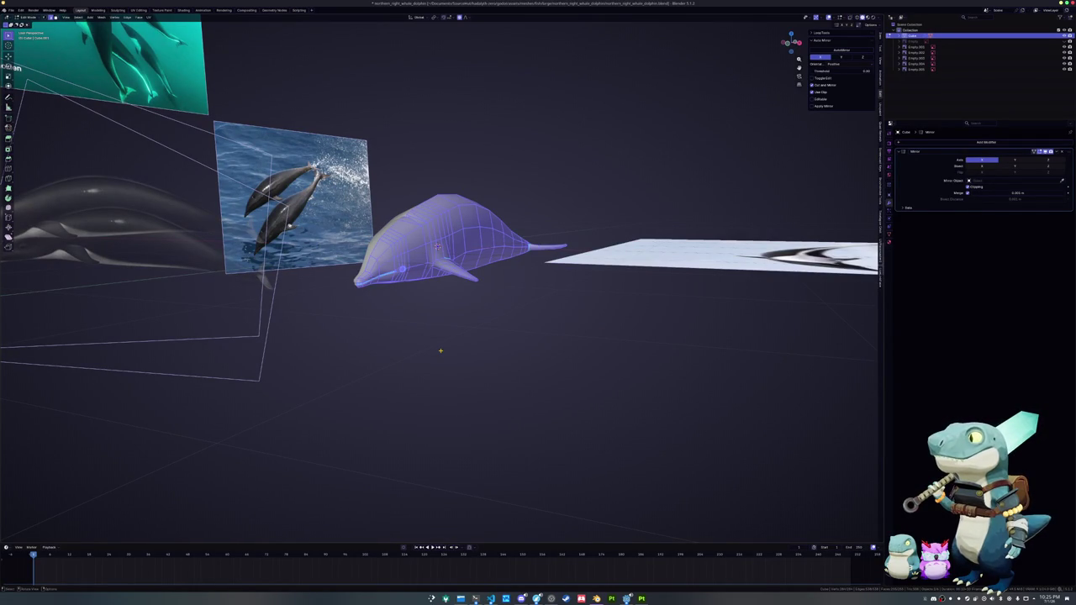
- Rename the dolphin object to northern_right_whale_dolphin with F2 in Object Mode
scroll(440, 350, "up", 1)
key("Tab")
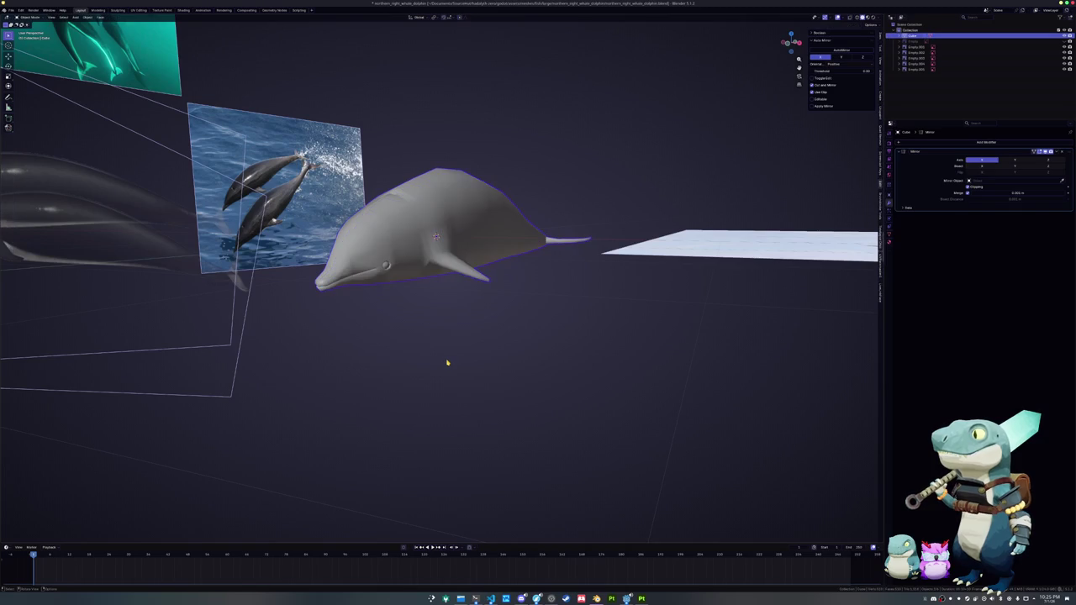
key("F2")
type("northern_right_w")
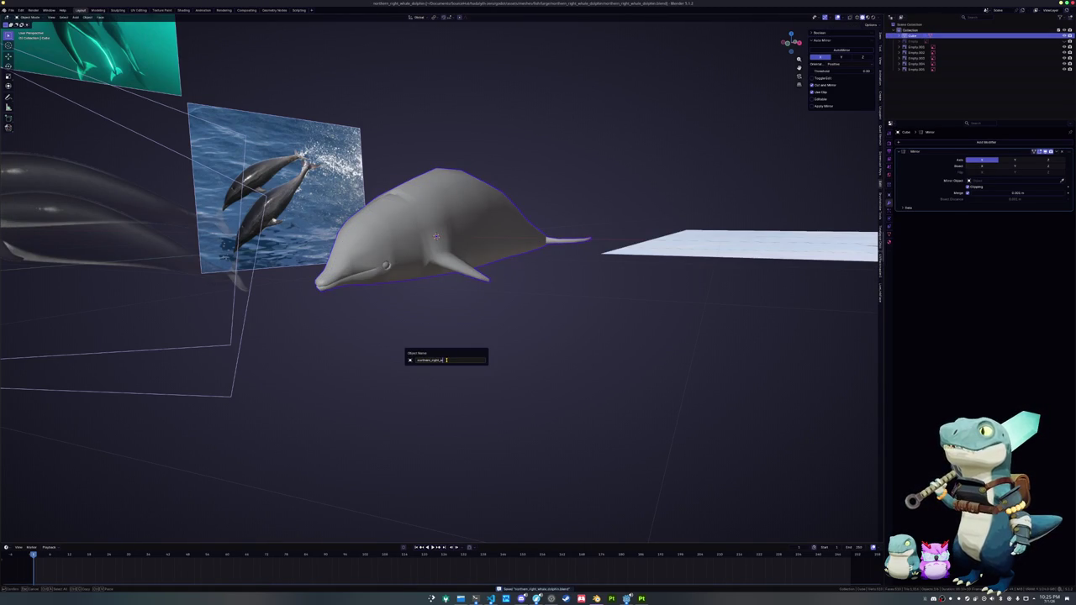
type("hale_dolphin")
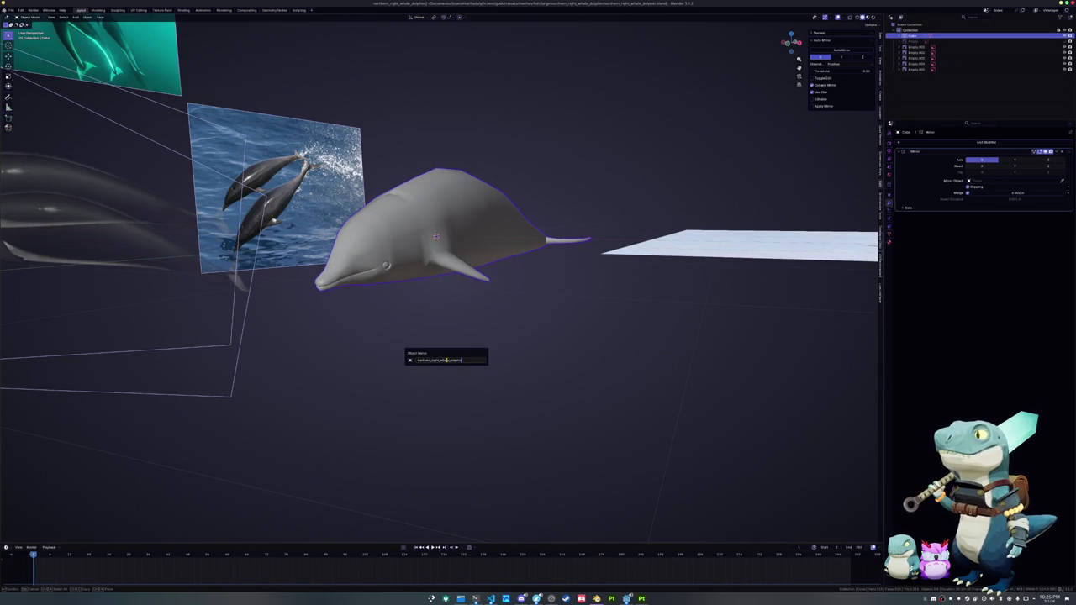
key("Return")
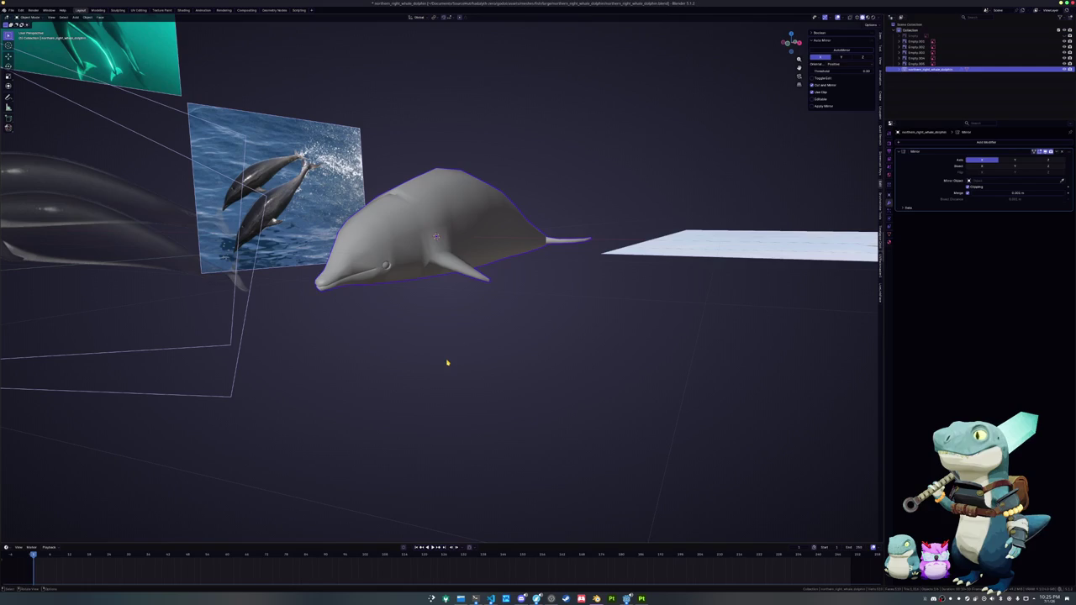
left_click(888, 234)
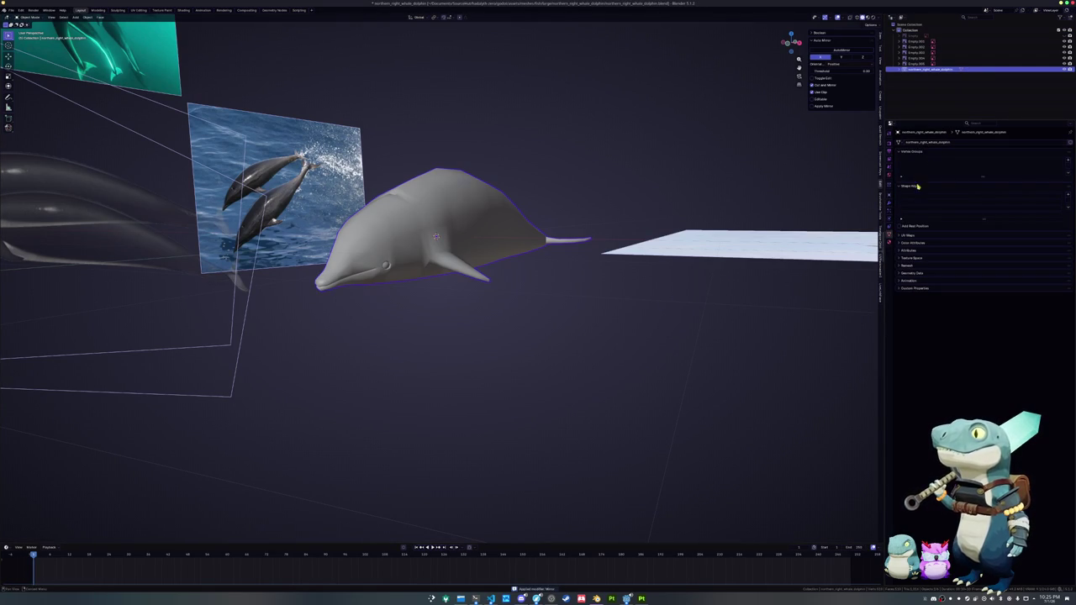
- Create a new material for the dolphin named northern_right_whale_sculpture
left_click(889, 242)
left_click(936, 167)
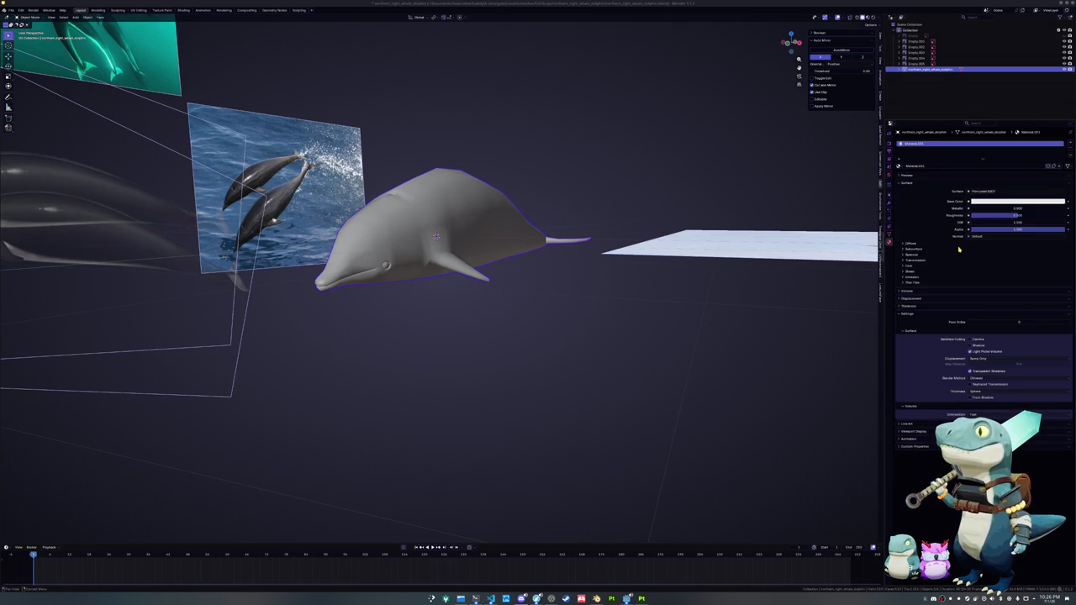
key("ctrl+v")
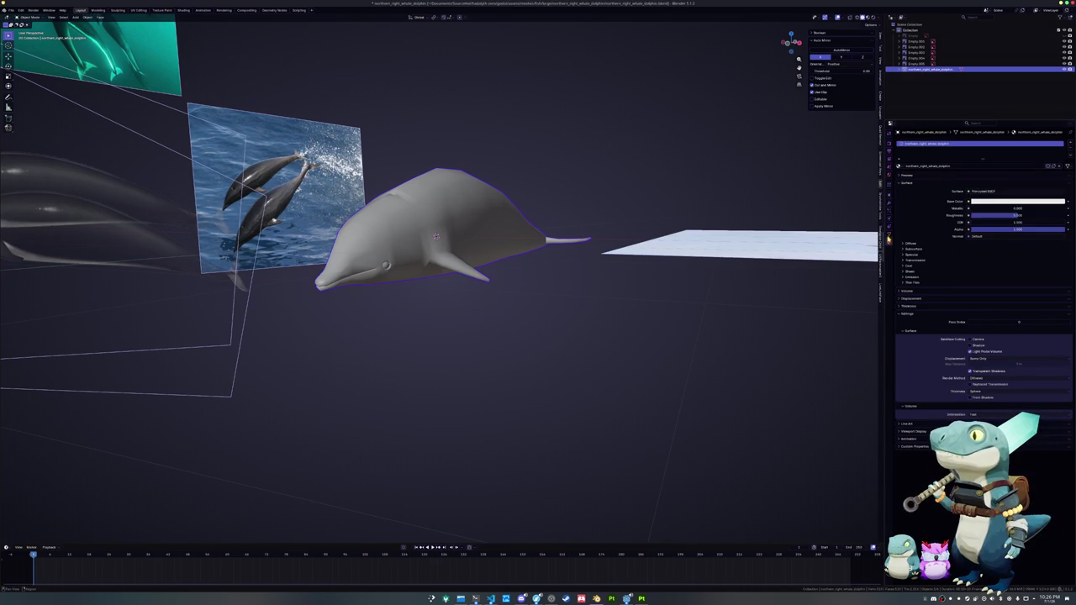
- Add a new Color attribute under the mesh's Color Attributes
left_click(890, 240)
left_click(913, 244)
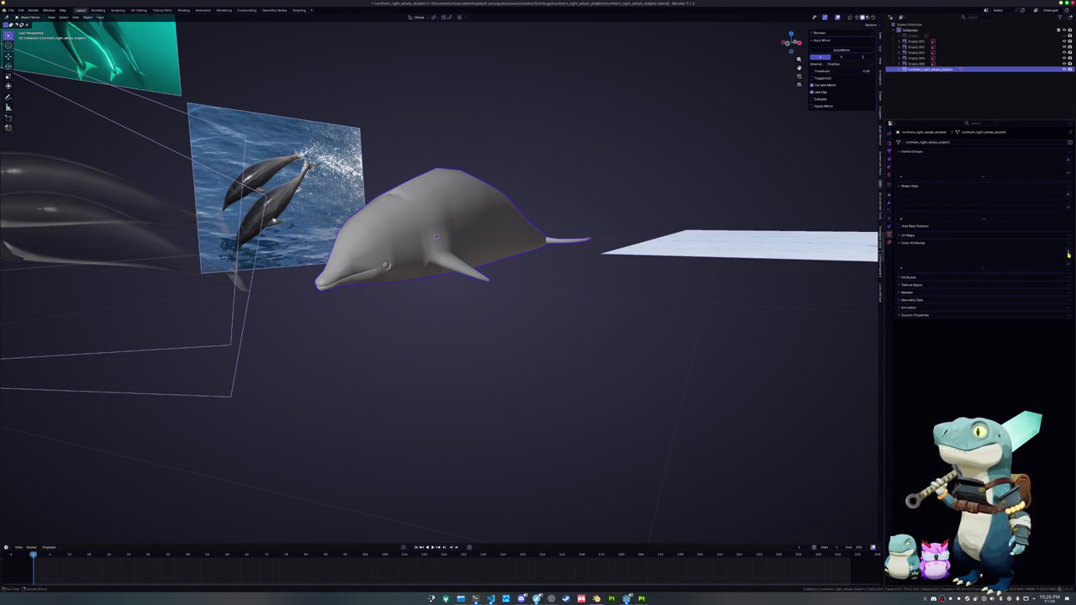
left_click(1069, 253)
left_click(1051, 290)
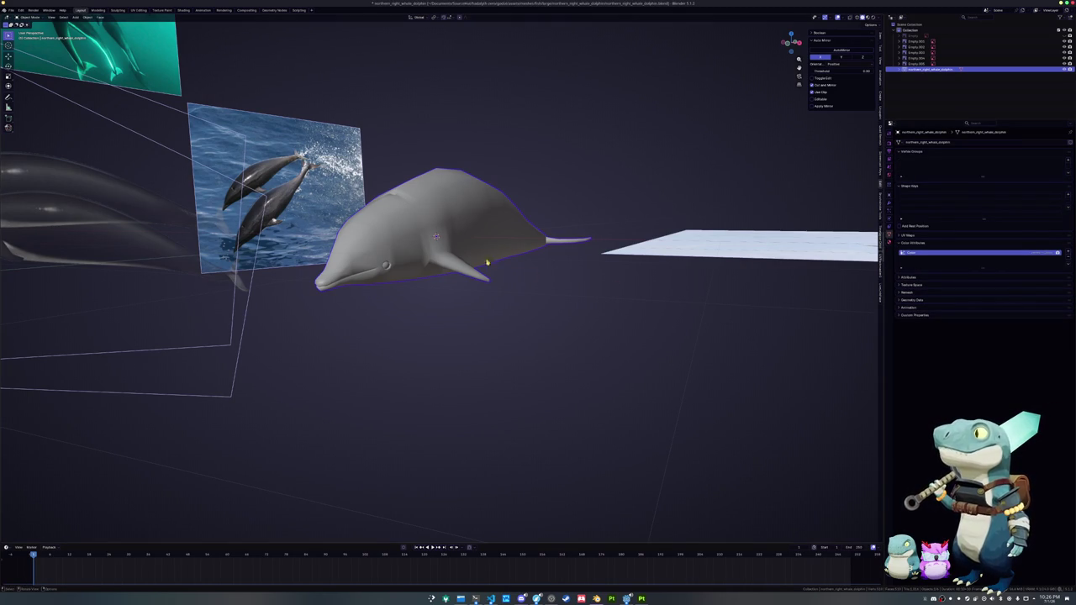
key("Tab")
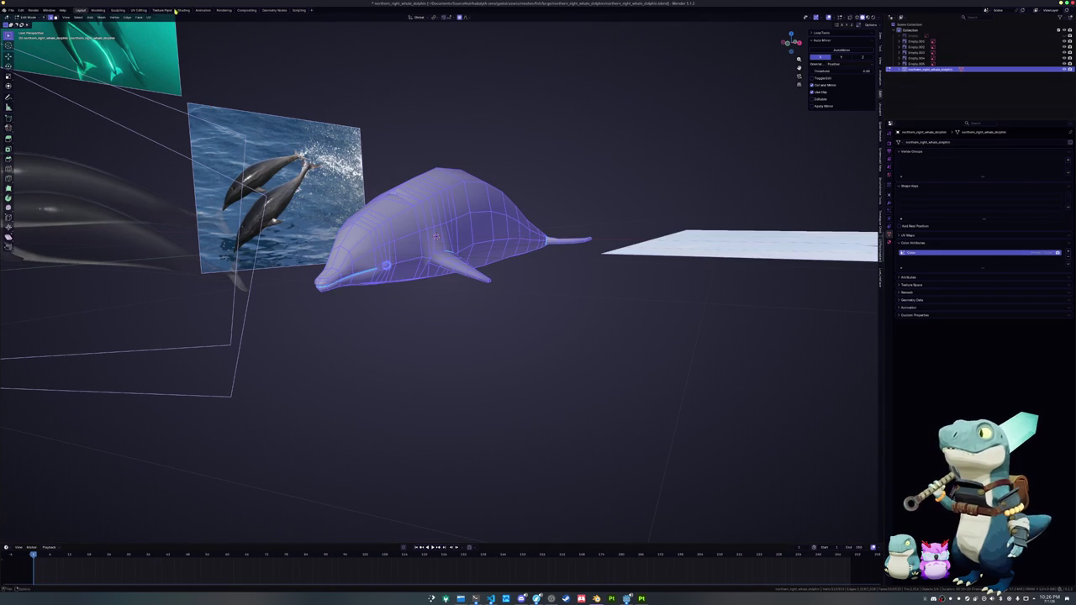
- In Shading, replace the Principled BSDF with a lone Texture Coordinate node
left_click(184, 11)
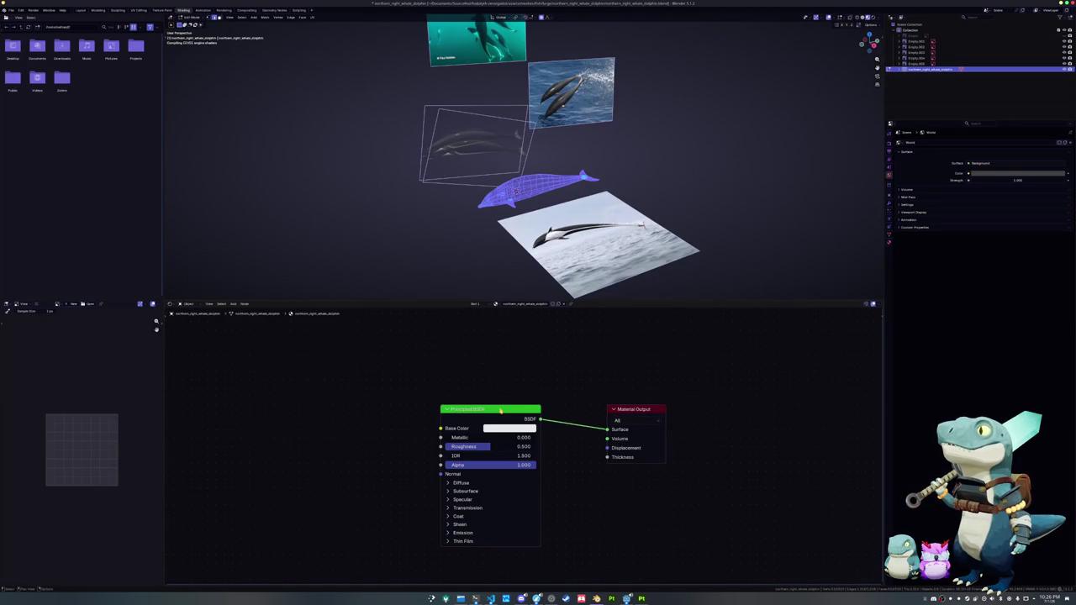
left_click(501, 409)
key("x")
key("ctrl+t")
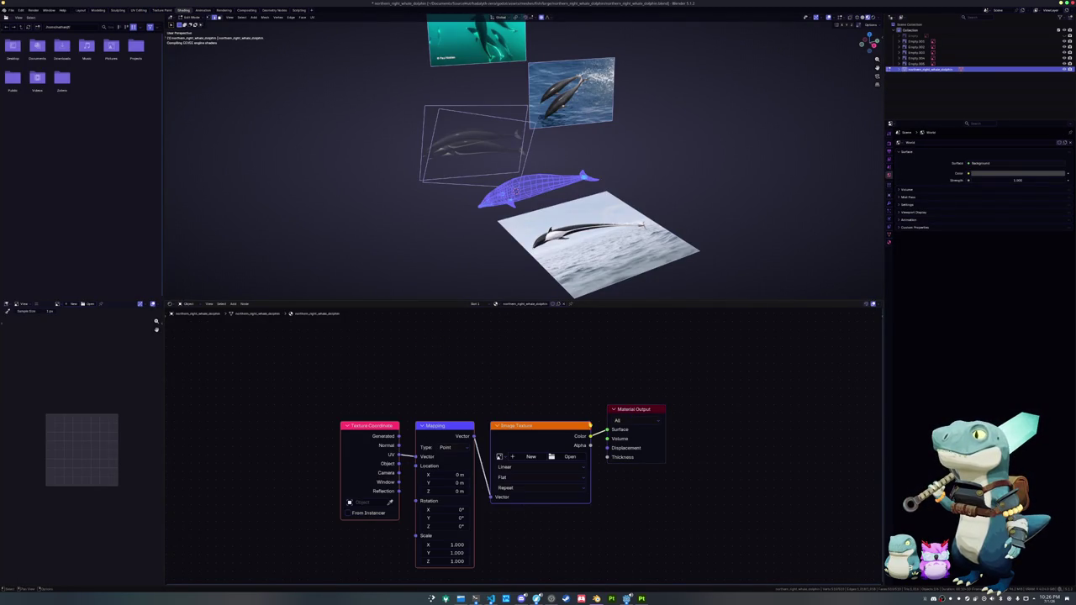
left_click(556, 442)
key("x")
left_click(447, 431)
key("x")
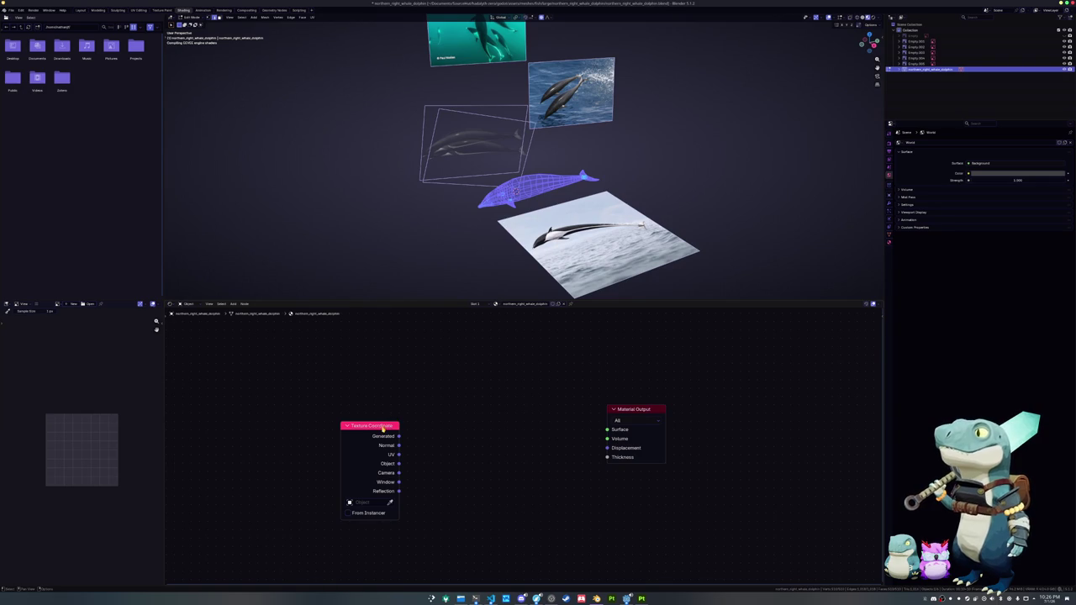
- Link the Texture Coordinate's Generated output to the surface to preview it
left_click(382, 427, "ctrl+shift")
scroll(449, 250, "up", 2)
left_click(376, 427, "ctrl+shift")
left_click(376, 427, "ctrl+shift")
left_click(376, 427, "ctrl+shift")
left_click(376, 427, "ctrl+shift")
left_click(376, 427, "ctrl+shift")
left_click(376, 427, "ctrl+shift")
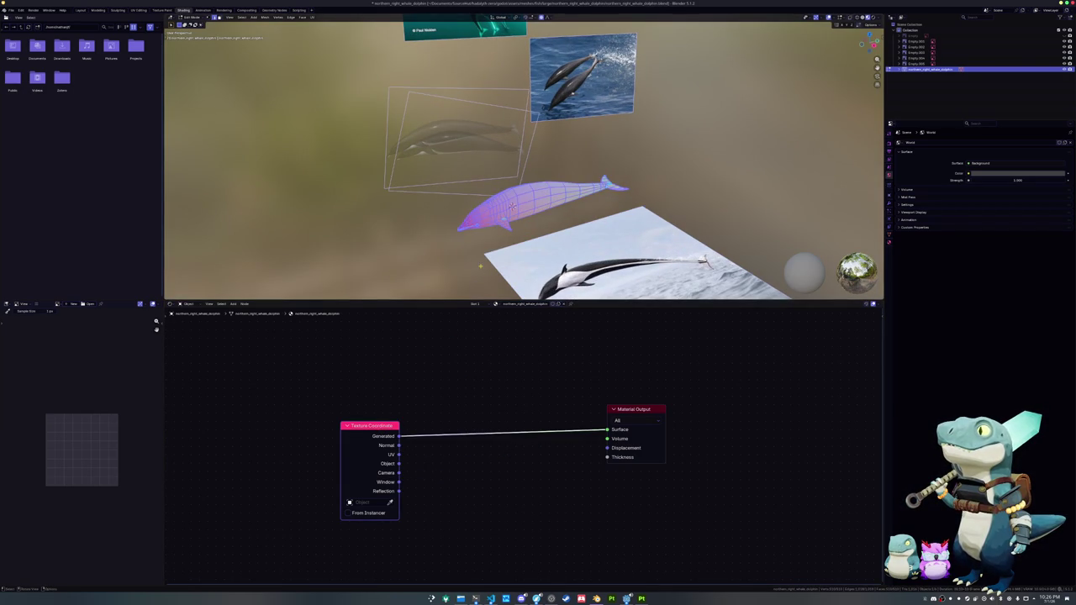
- Add a Color Attribute node above the Texture Coordinate node
key("Tab")
middle_click_drag(511, 206, 491, 218)
key("ctrl+a")
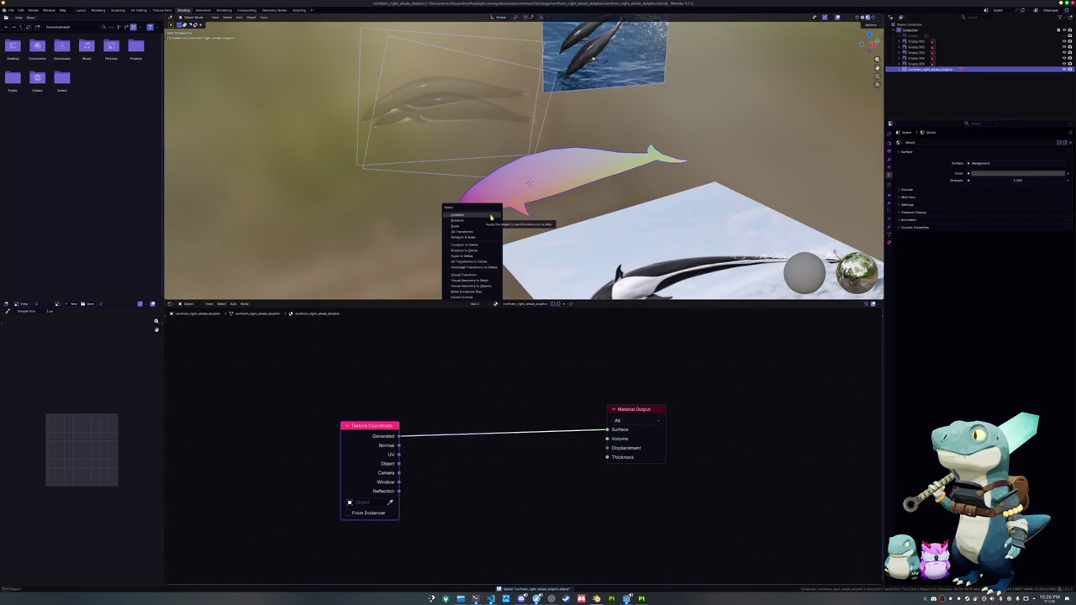
key("shift+a")
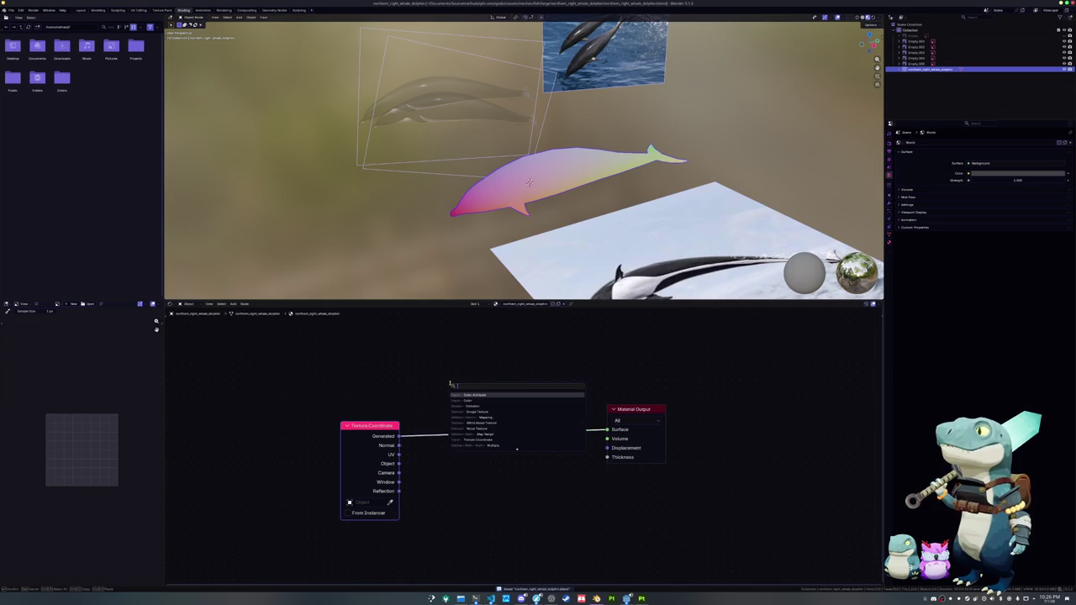
key("Return")
left_click(455, 335)
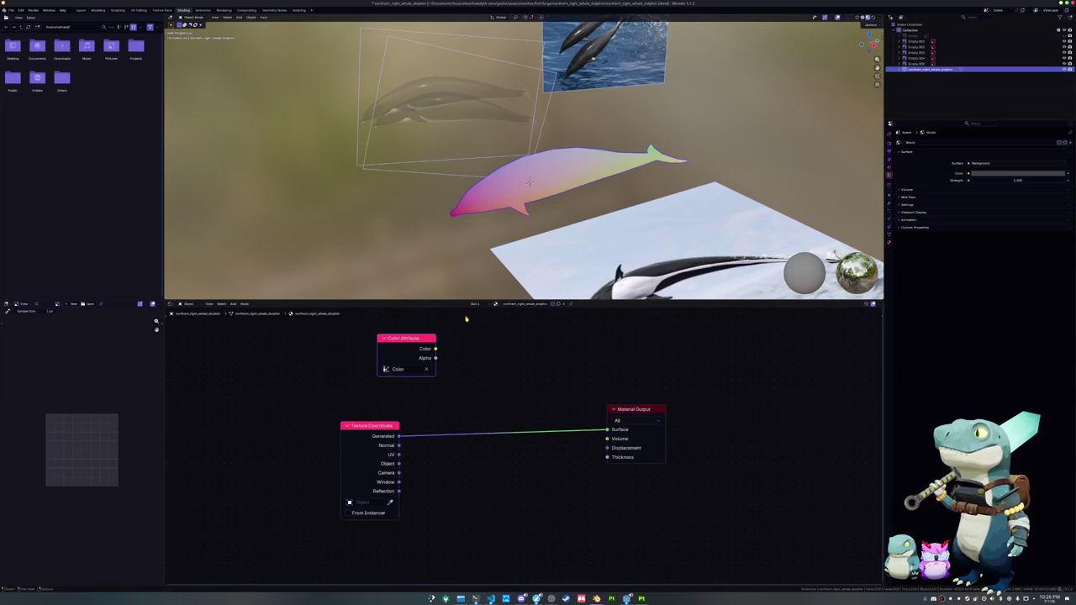
middle_click_drag(546, 252, 588, 236)
- Scale the dolphin up in Object Mode
key("n")
key("s")
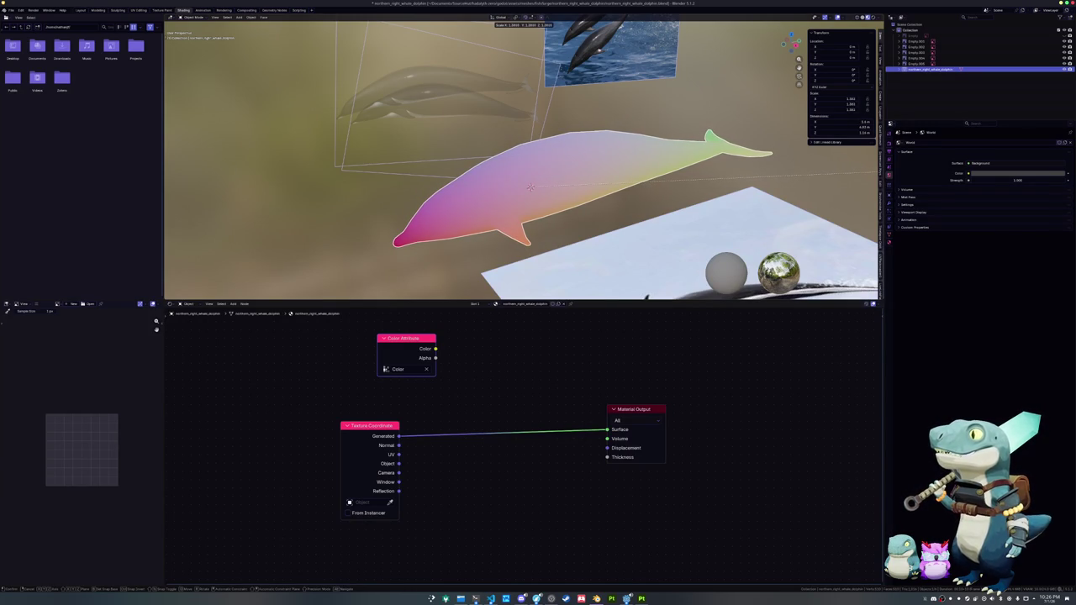
key("Return")
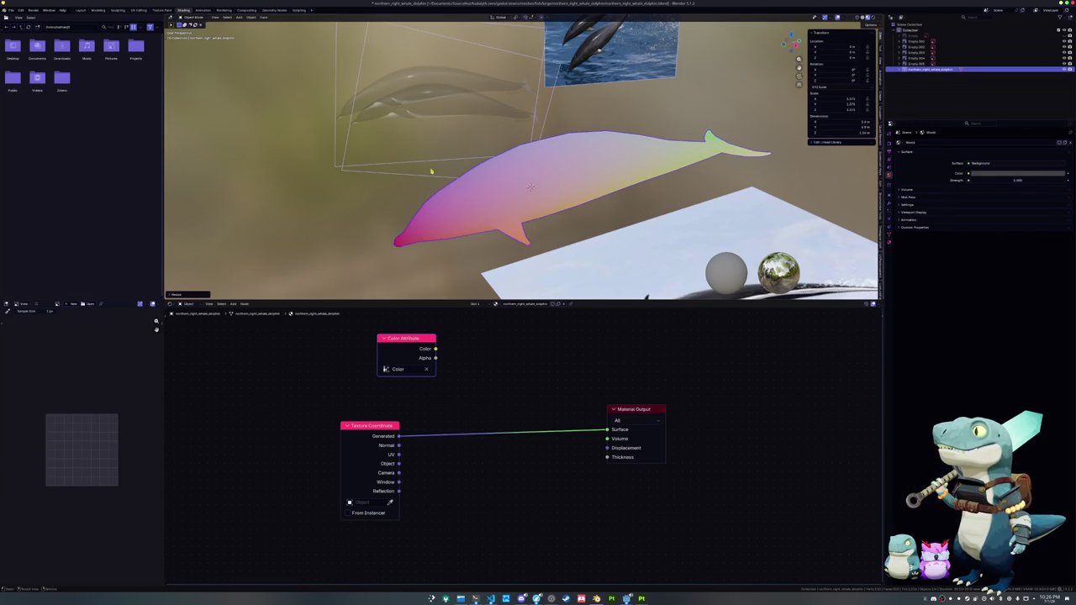
- Apply the dolphin's scale and save the blend file
key("ctrl+a")
left_click(498, 219)
middle_click_drag(498, 218, 537, 216)
key("ctrl+s")
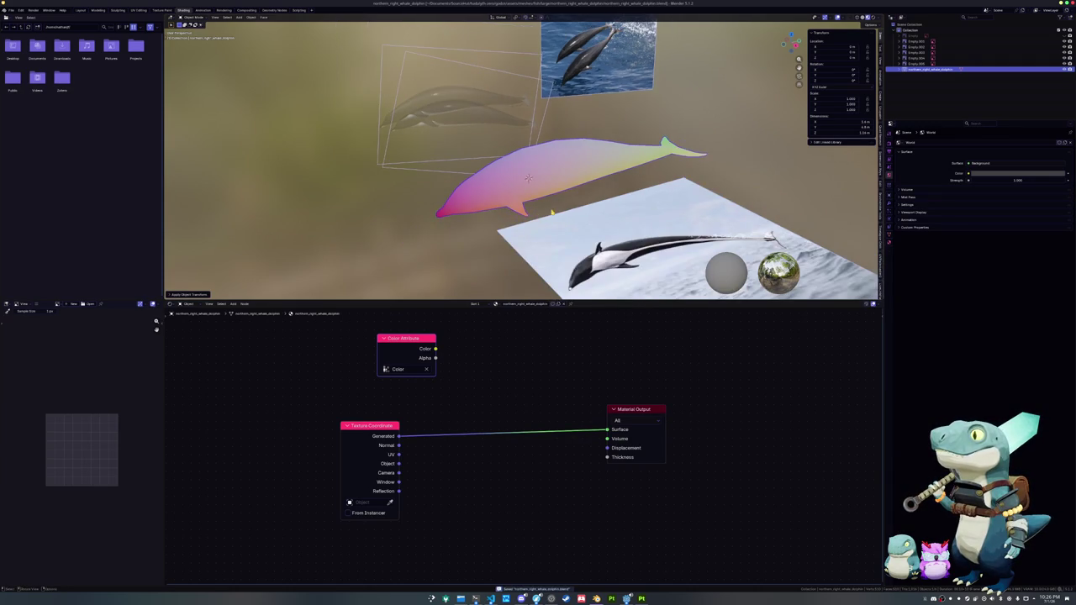
- Show the Cycles Bake settings and connect Color Attribute's Color to the Material Output Surface
left_click(889, 242)
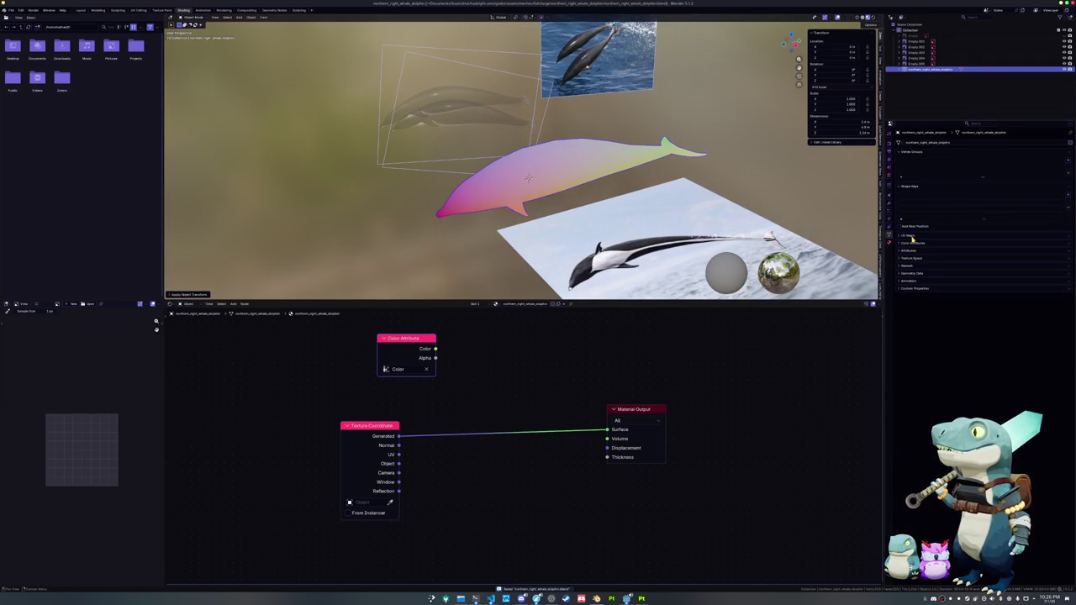
left_click(890, 153)
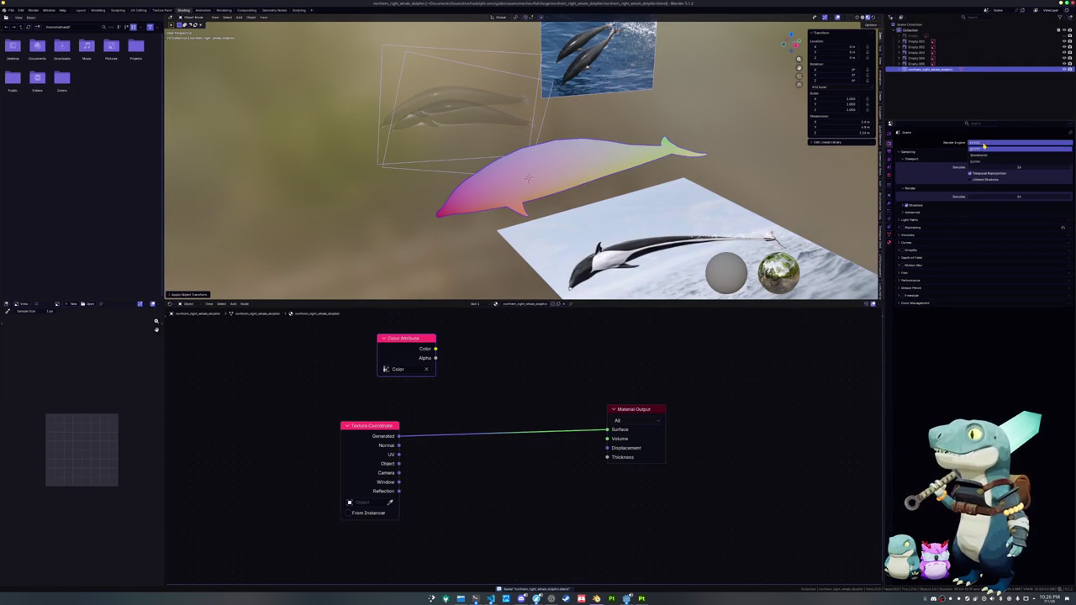
left_click(907, 335)
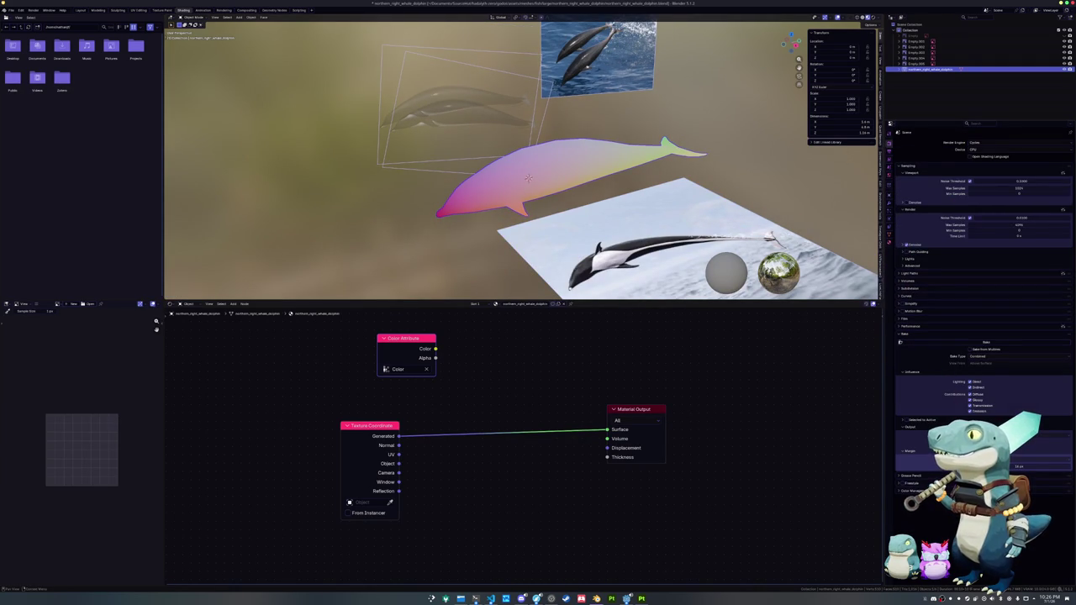
left_click(907, 427)
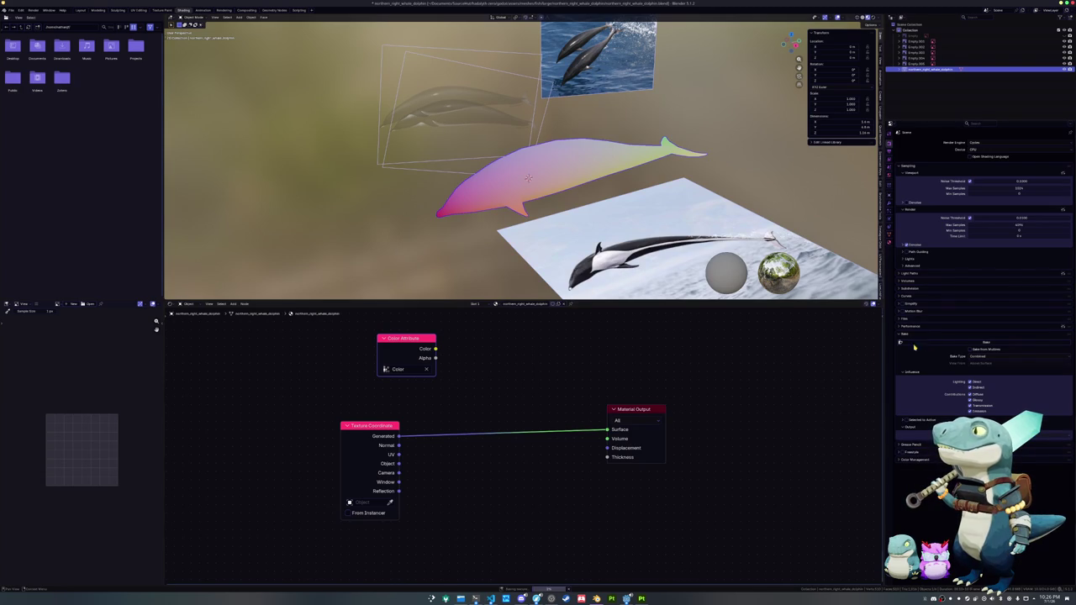
left_click(410, 347, "ctrl+shift")
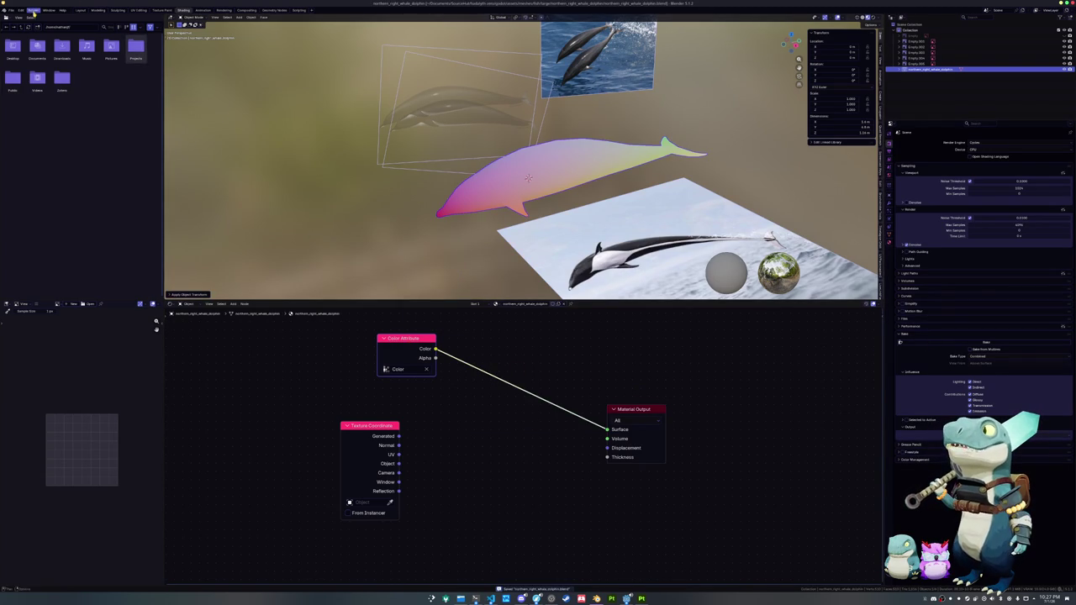
left_click(138, 10)
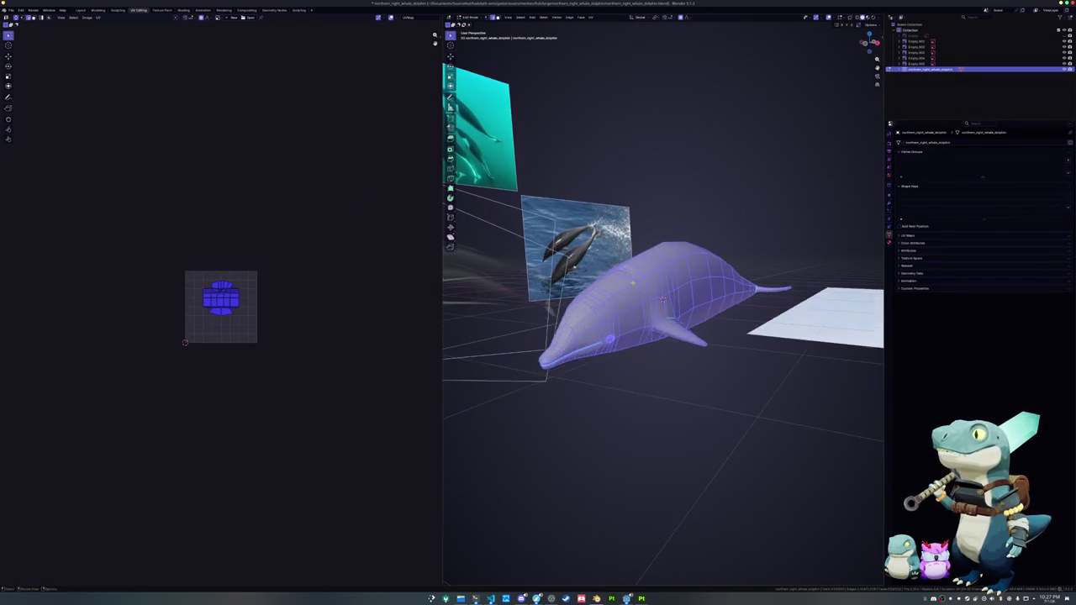
- Select the edge loop along the dolphin's side and mark it as a UV seam
key("Home")
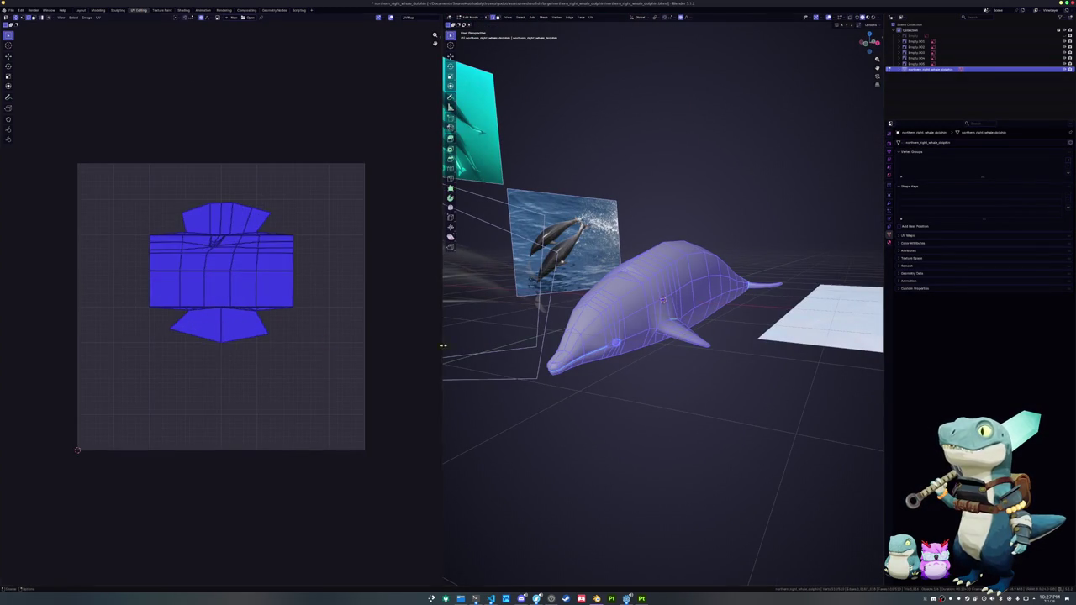
key("alt+a")
mouse_move(579, 319)
middle_mouse_down()
mouse_move(605, 278)
mouse_move(577, 267)
middle_mouse_up()
scroll(605, 277, "up", 5)
left_click(609, 264, "alt")
scroll(609, 264, "down", 3)
mouse_move(722, 264)
middle_mouse_down()
mouse_move(655, 247)
mouse_move(588, 271)
mouse_move(597, 269)
middle_mouse_up()
scroll(689, 256, "up", 4)
scroll(655, 248, "down", 4)
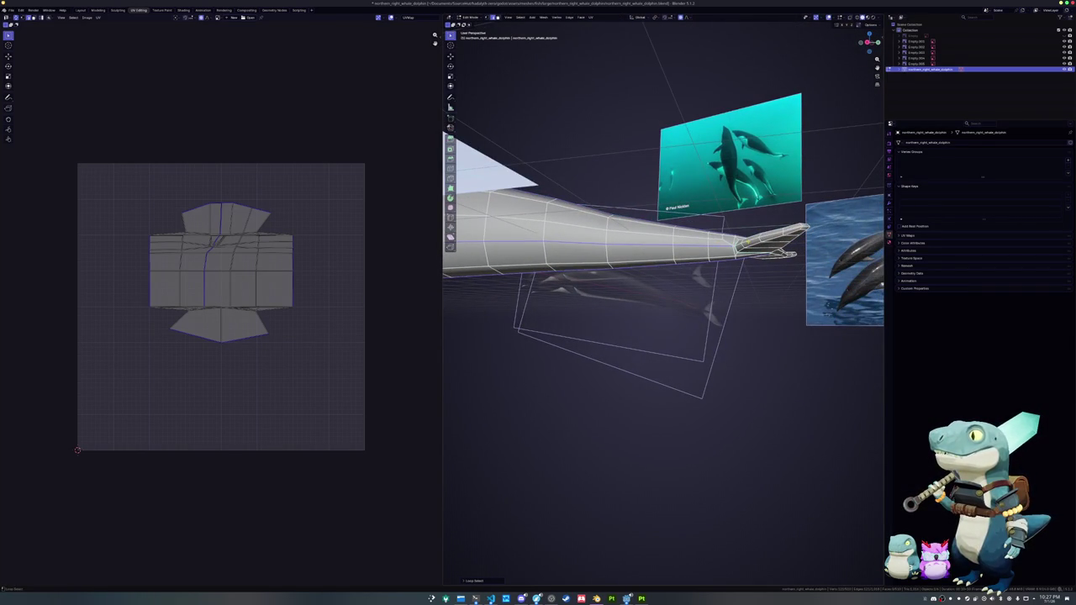
mouse_move(597, 269)
middle_mouse_down()
mouse_move(675, 245)
mouse_move(673, 287)
middle_mouse_up()
middle_click_drag(528, 257, 536, 237)
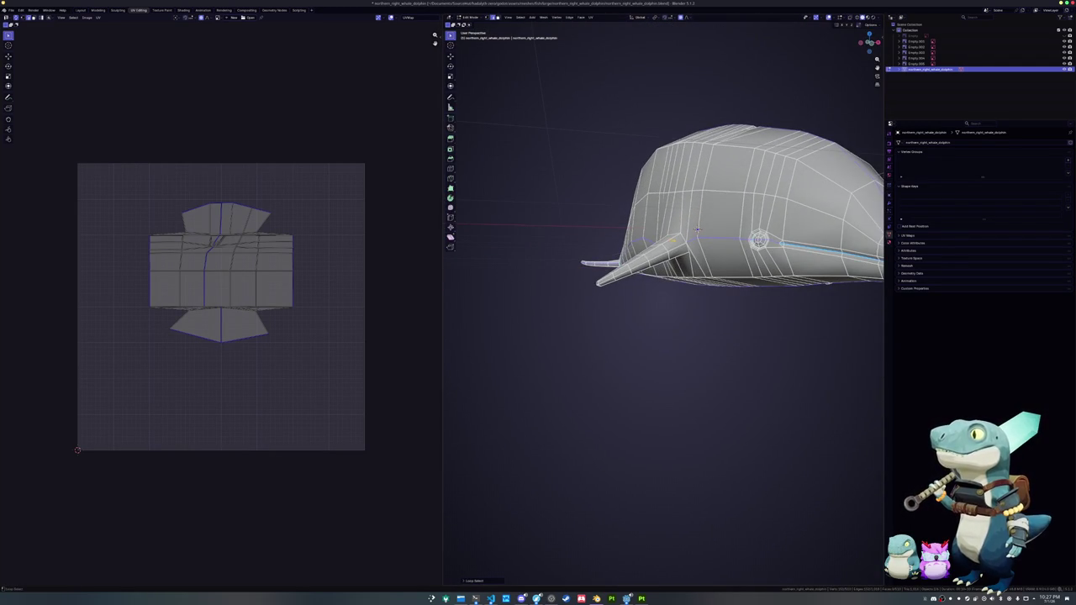
mouse_move(697, 228)
middle_mouse_down()
mouse_move(588, 245)
mouse_move(673, 244)
middle_mouse_up()
scroll(538, 250, "up", 5)
scroll(740, 235, "up", 3)
scroll(801, 225, "up", 2)
middle_click_drag(800, 225, 708, 227)
middle_click_drag(766, 326, 679, 305)
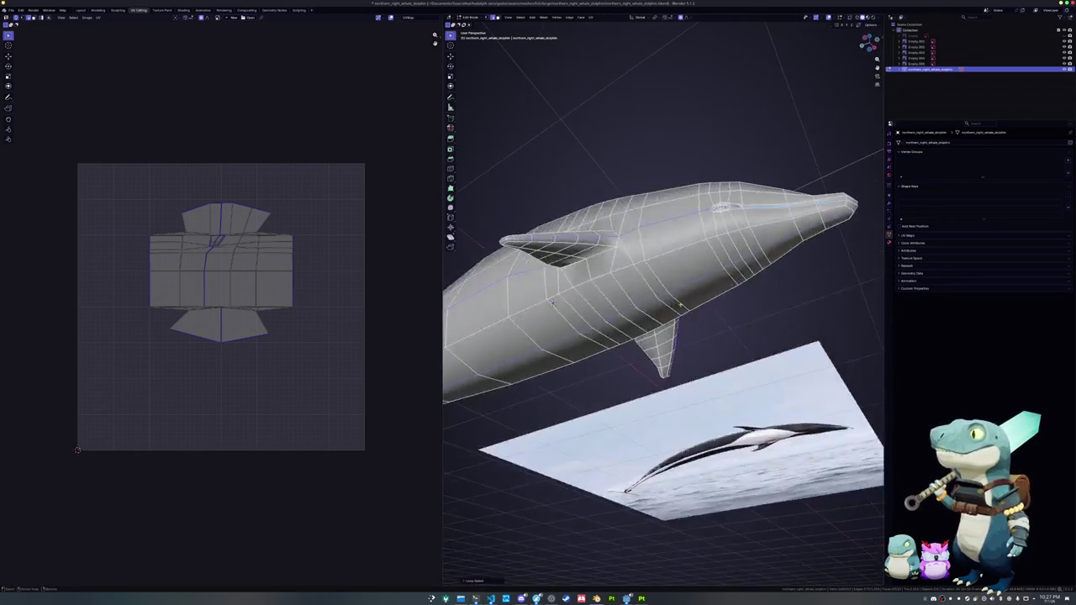
mouse_move(539, 238)
middle_mouse_down()
mouse_move(496, 202)
mouse_move(529, 203)
mouse_move(584, 279)
mouse_move(528, 192)
mouse_move(641, 251)
mouse_move(476, 236)
mouse_move(550, 284)
mouse_move(605, 302)
mouse_move(626, 275)
middle_mouse_up()
scroll(605, 303, "down", 5)
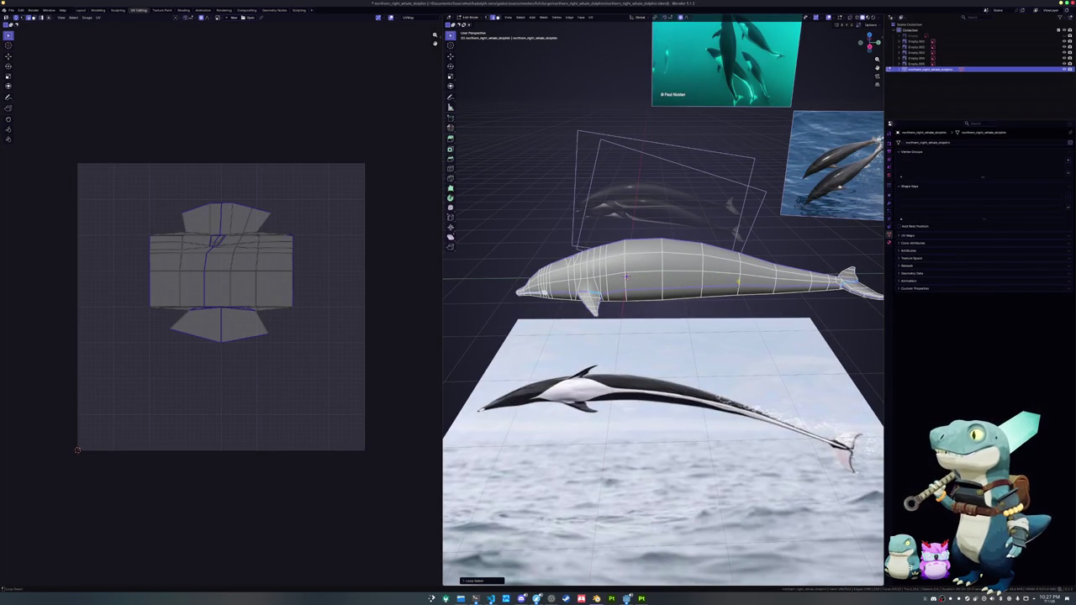
middle_click_drag(626, 276, 755, 253)
scroll(755, 253, "up", 3)
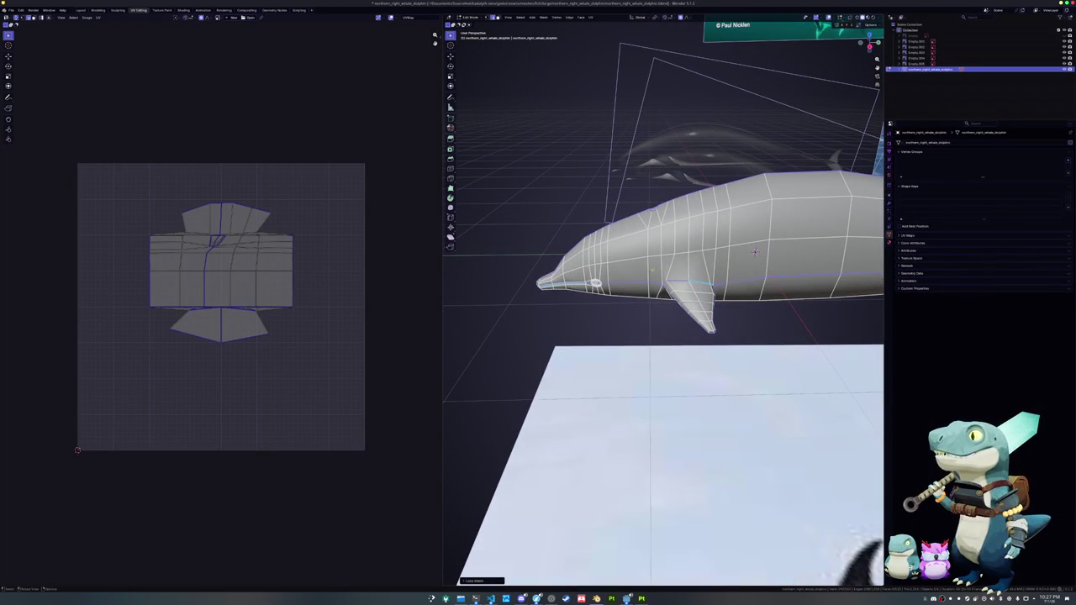
scroll(755, 252, "down", 2)
middle_click_drag(755, 252, 635, 286)
right_click(635, 286)
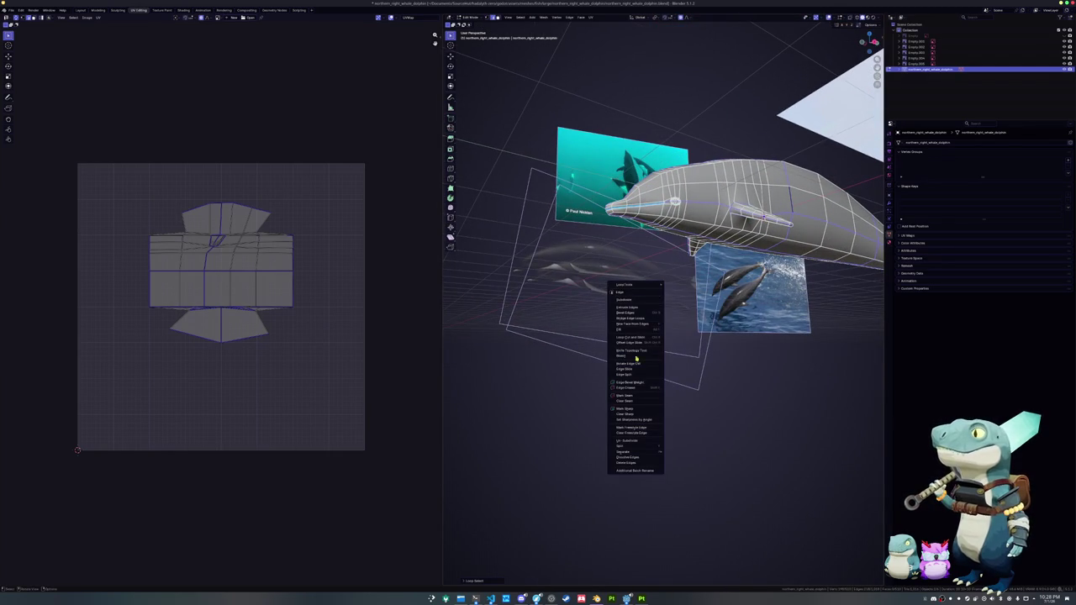
left_click(634, 397)
- Mark the edge ring around the dolphin's eye as a UV seam
middle_click_drag(634, 397, 719, 378)
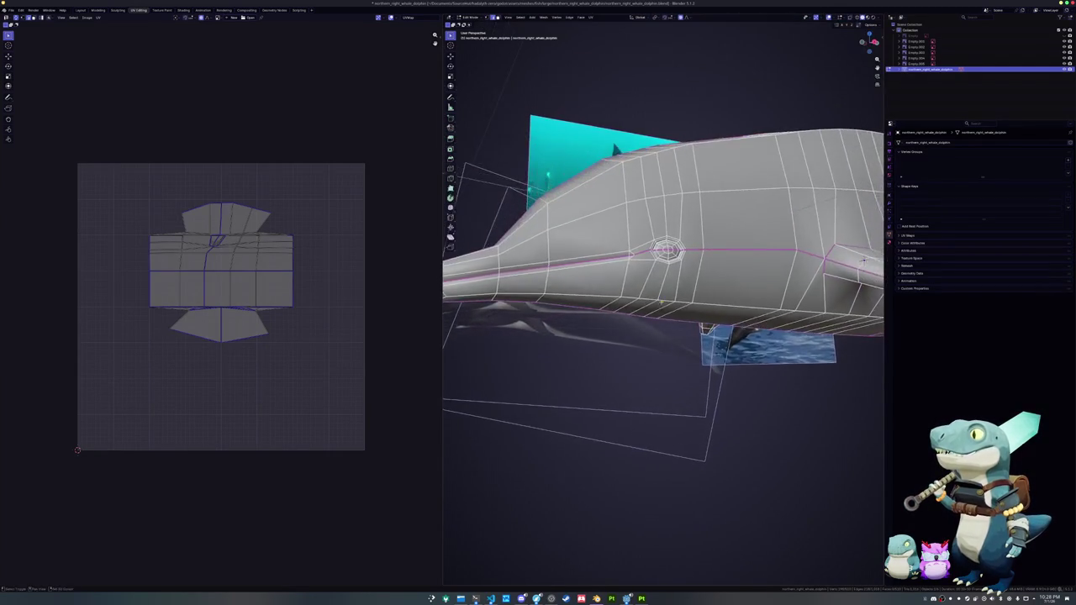
scroll(719, 378, "up", 5)
left_click(654, 195, "alt")
scroll(719, 378, "down", 5)
middle_click_drag(571, 259, 510, 220)
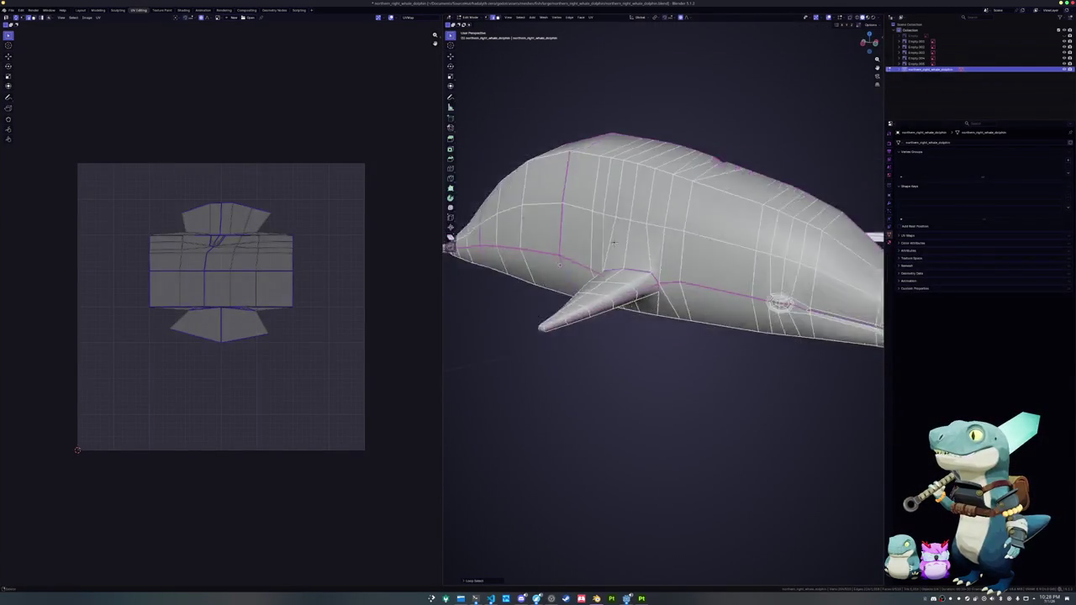
scroll(510, 220, "up", 3)
scroll(510, 220, "up", 1)
scroll(511, 220, "up", 2)
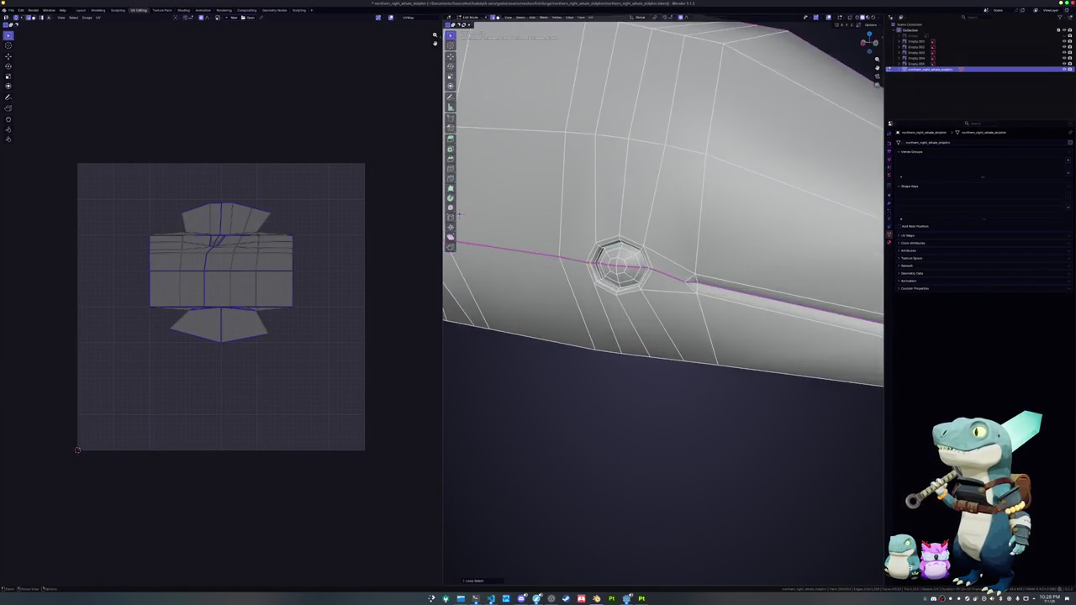
scroll(510, 221, "up", 1)
scroll(511, 220, "up", 1)
right_click(609, 208)
left_click(599, 210)
- Select the entire dolphin mesh, ready for unwrapping
scroll(610, 210, "down", 5)
key("a")
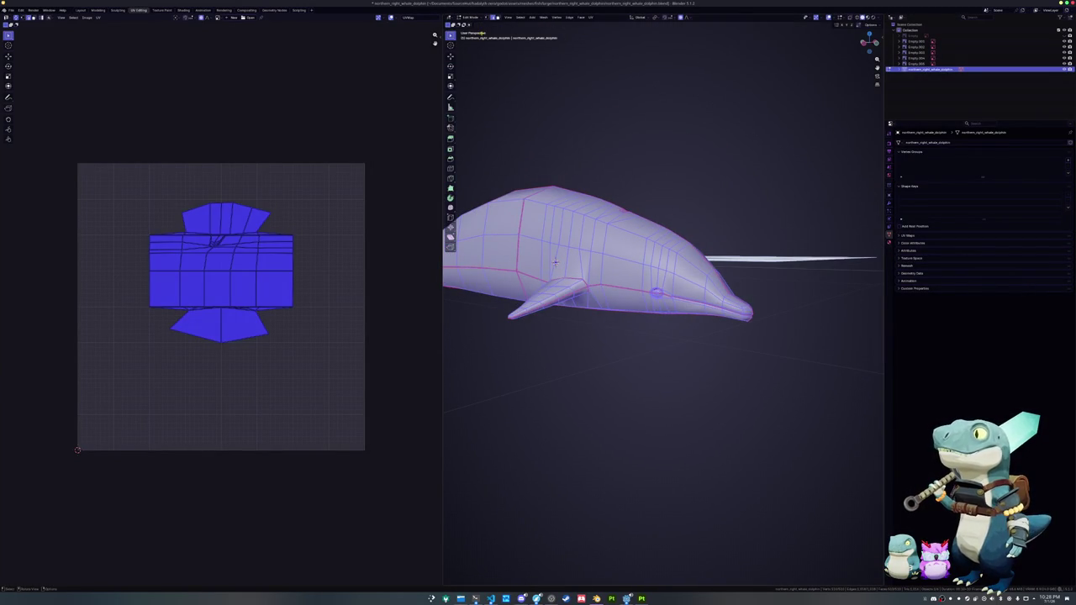
left_click(593, 19)
- Unwrap the dolphin along its seams, pack all UV islands with UVPackmaster, and return to Object Mode
left_click(612, 36)
key("alt+a")
key("a")
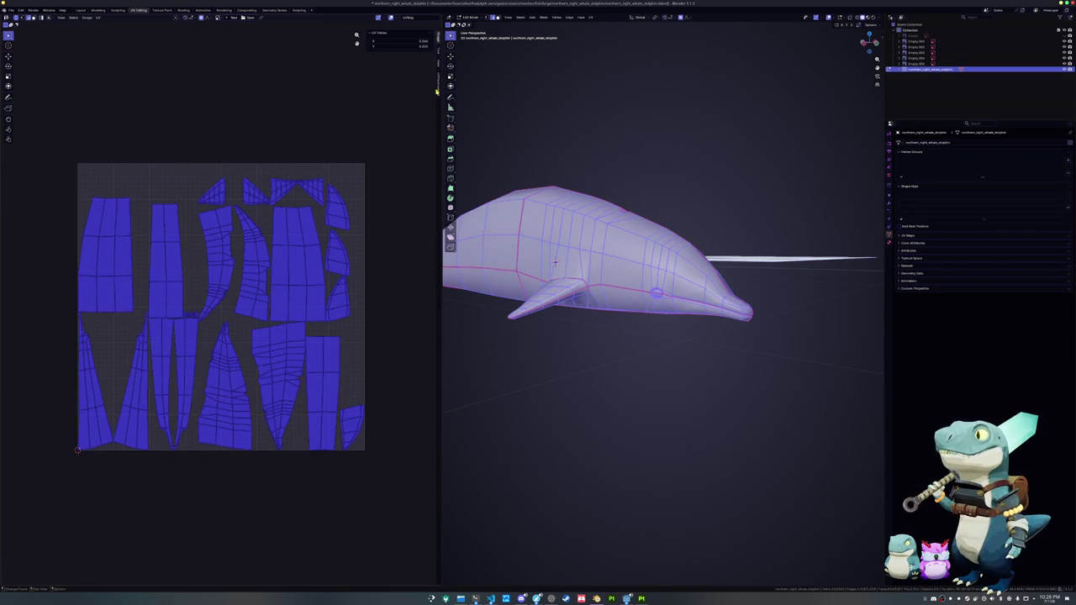
key("n")
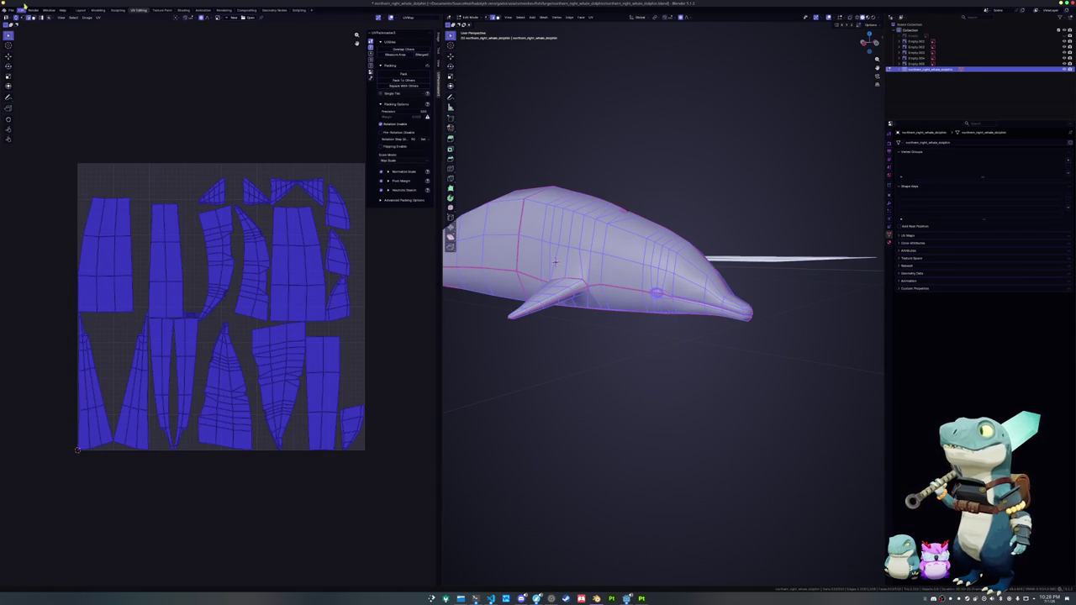
left_click(403, 73)
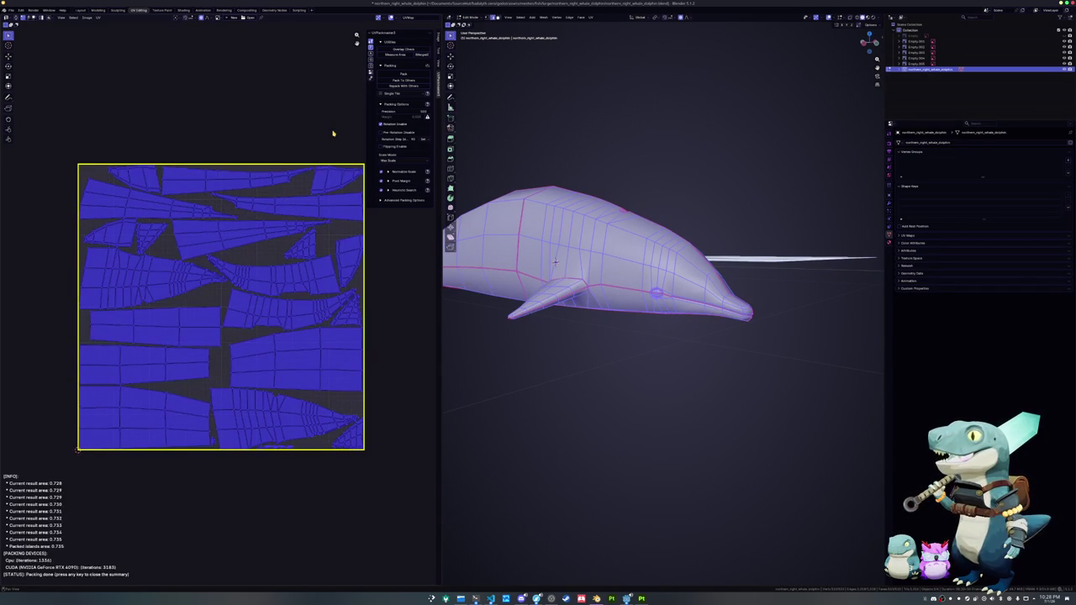
key("Escape")
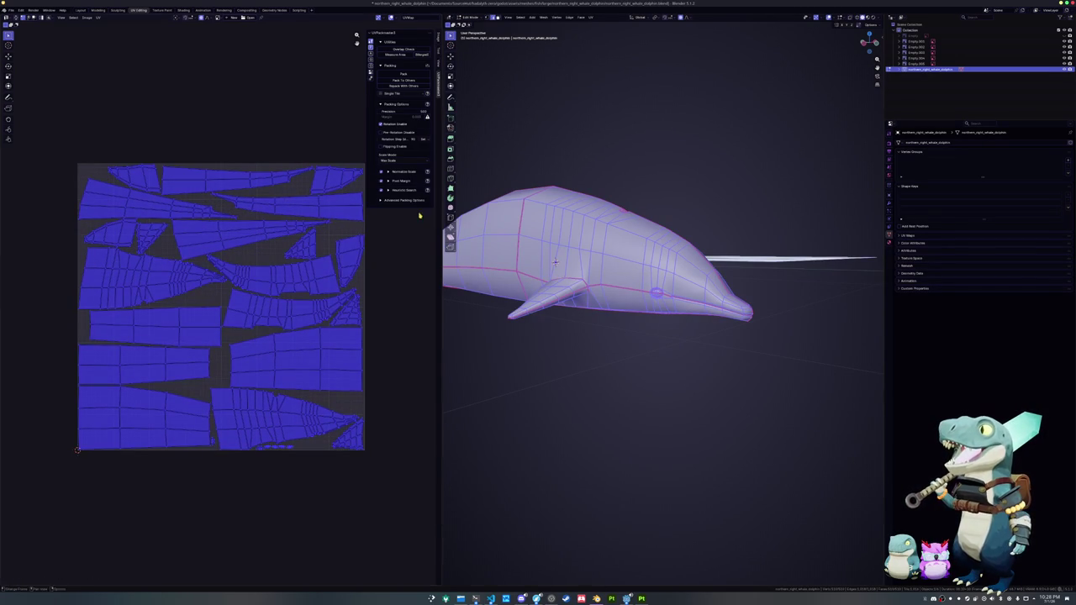
key("Tab")
middle_click_drag(656, 353, 589, 277)
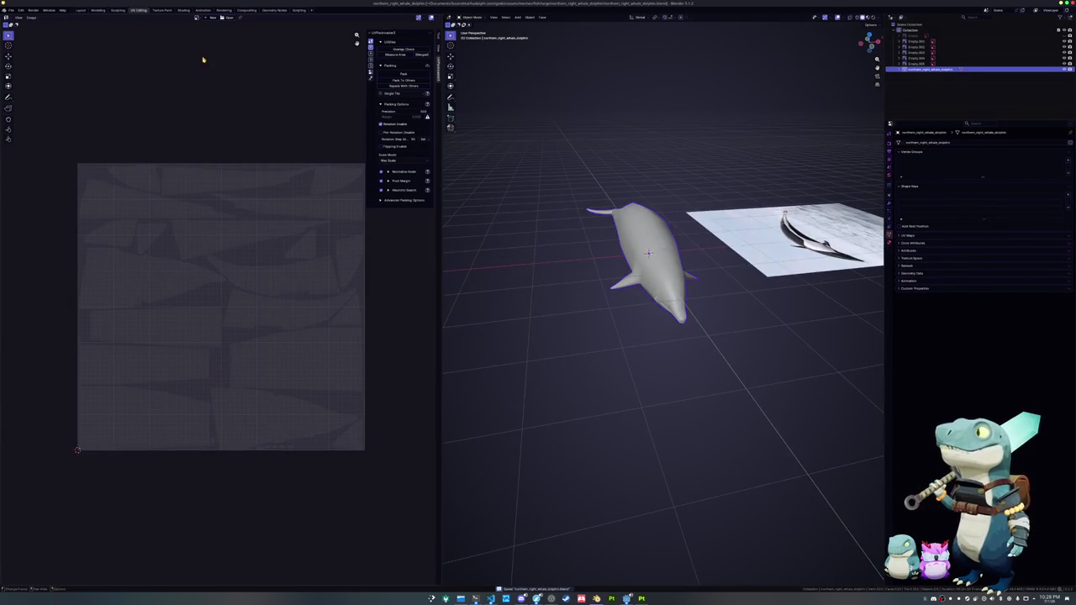
- Apply all transforms and export the dolphin as northern_right_whale_dolphin.fbx into a new 'textures' folder
key("ctrl+a")
left_click(560, 149)
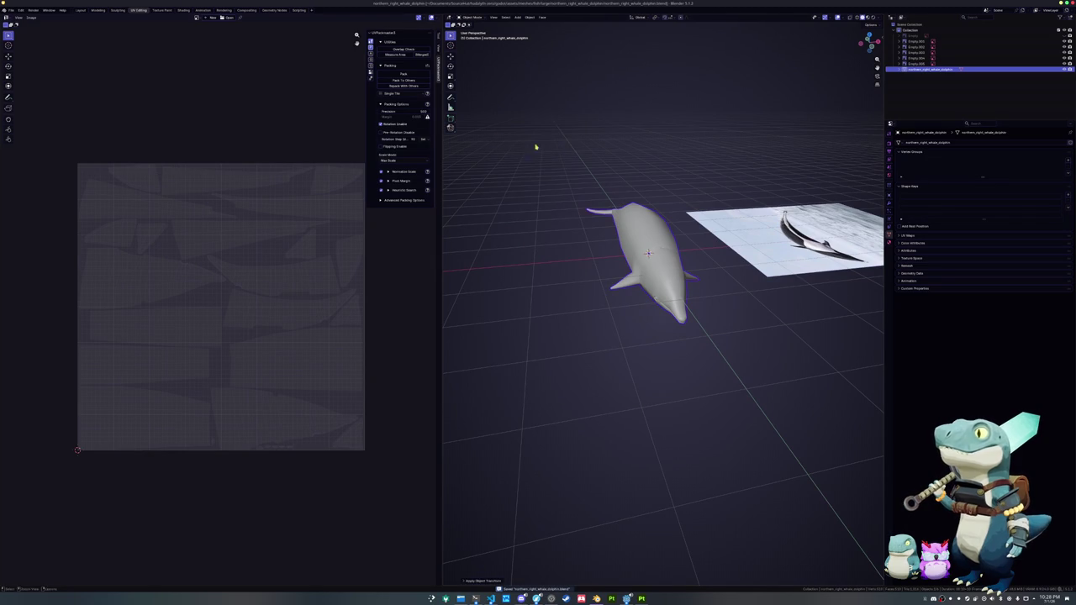
left_click(11, 10)
mouse_move(21, 101)
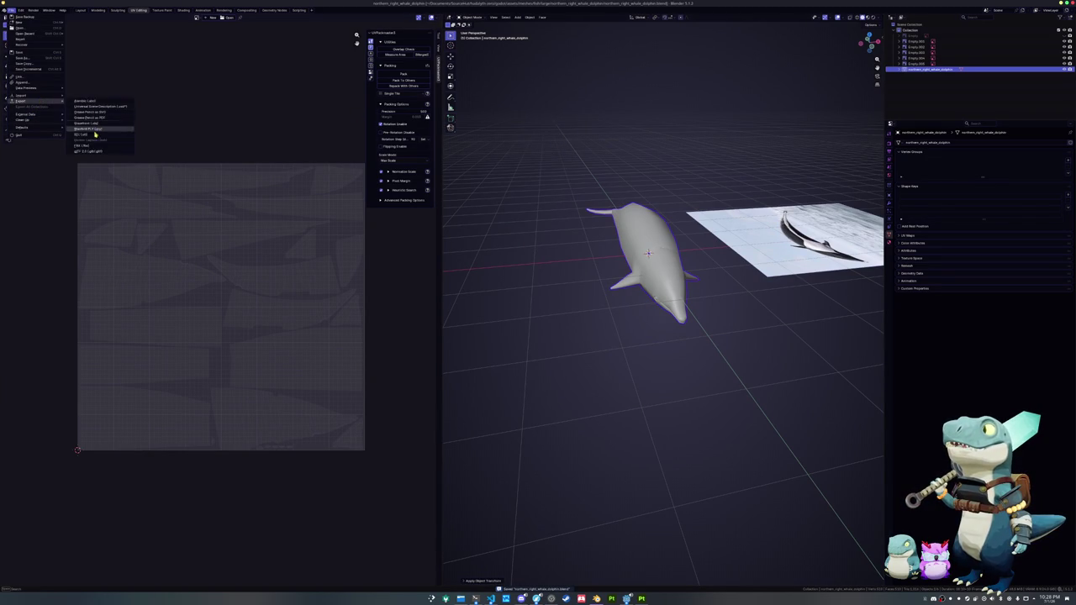
left_click(81, 146)
left_click(378, 28)
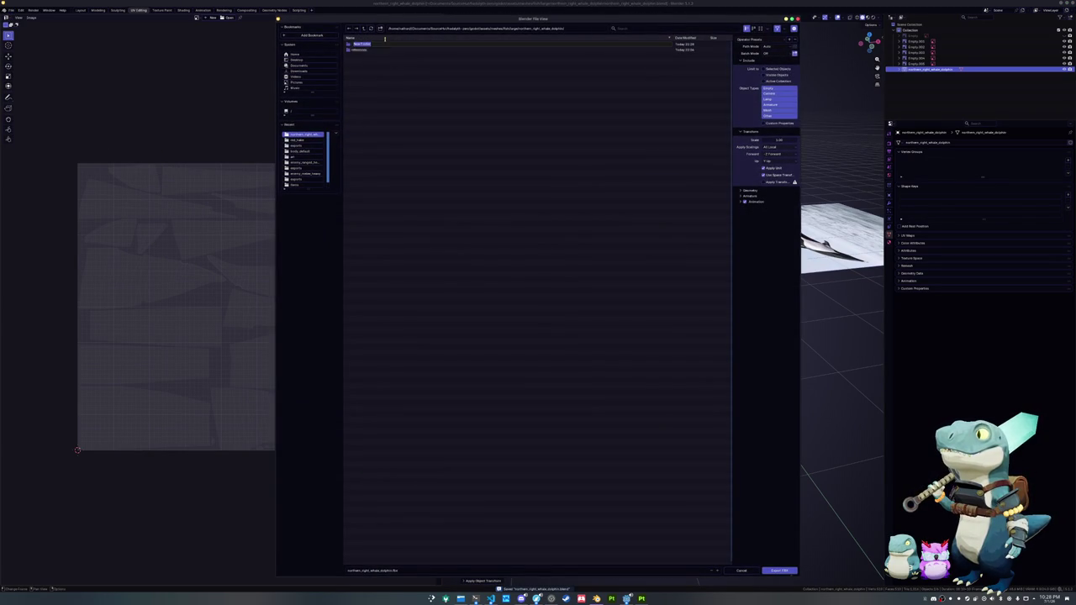
type("textures")
key("Return")
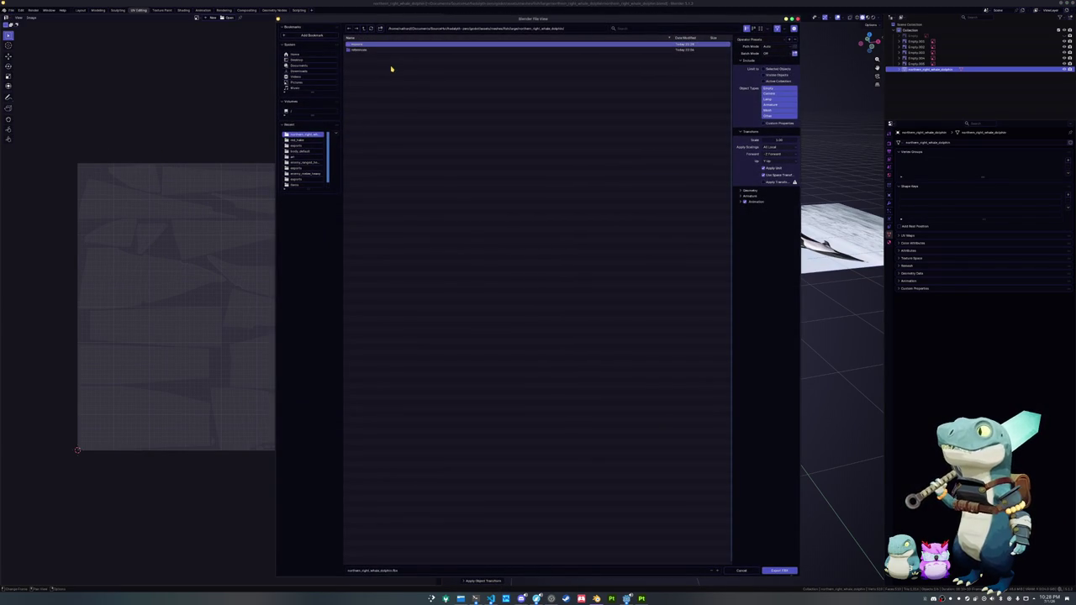
left_click(379, 46)
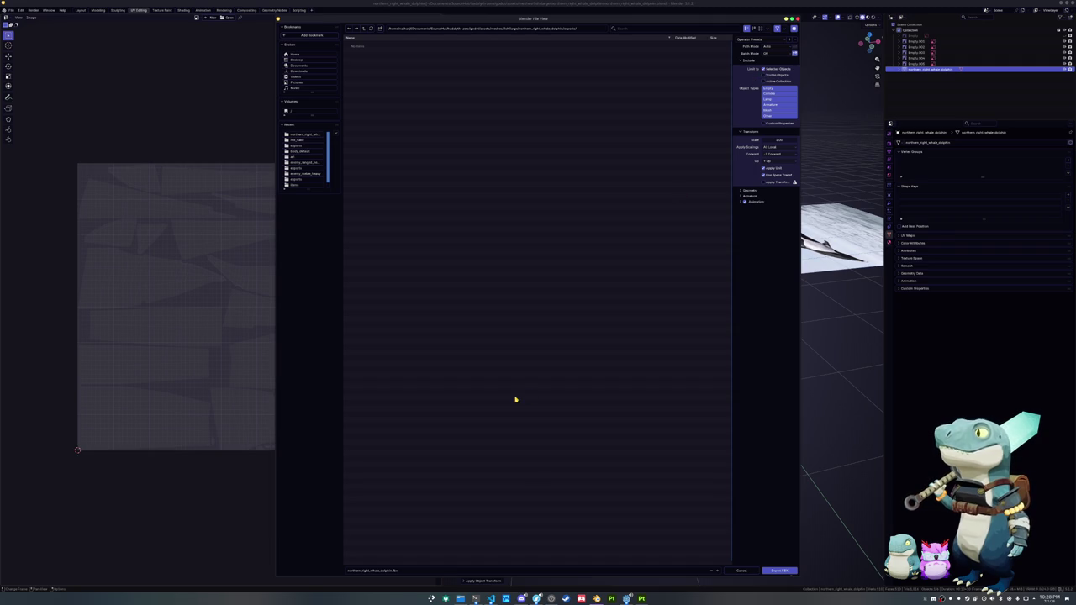
left_click(777, 570)
- Export the dolphin again as a Wavefront OBJ file
left_click(10, 10)
mouse_move(20, 101)
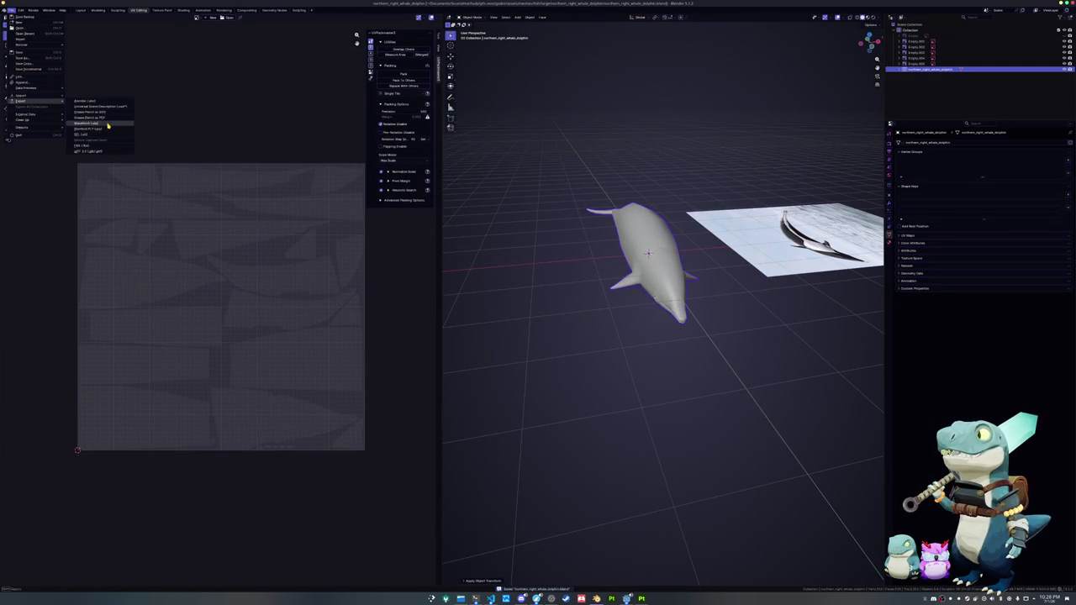
left_click(108, 125)
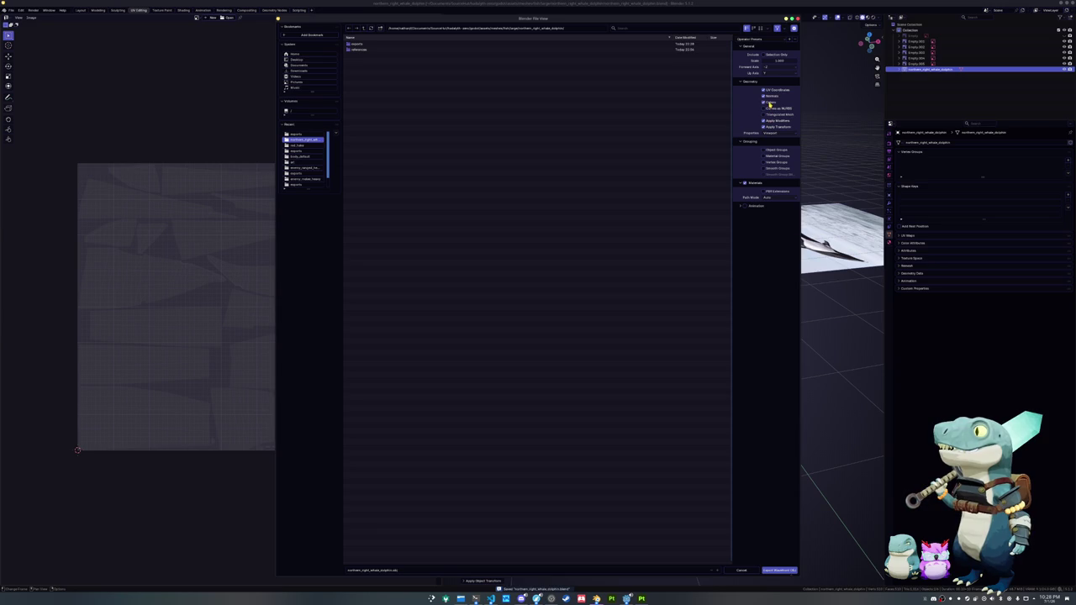
left_click(778, 571)
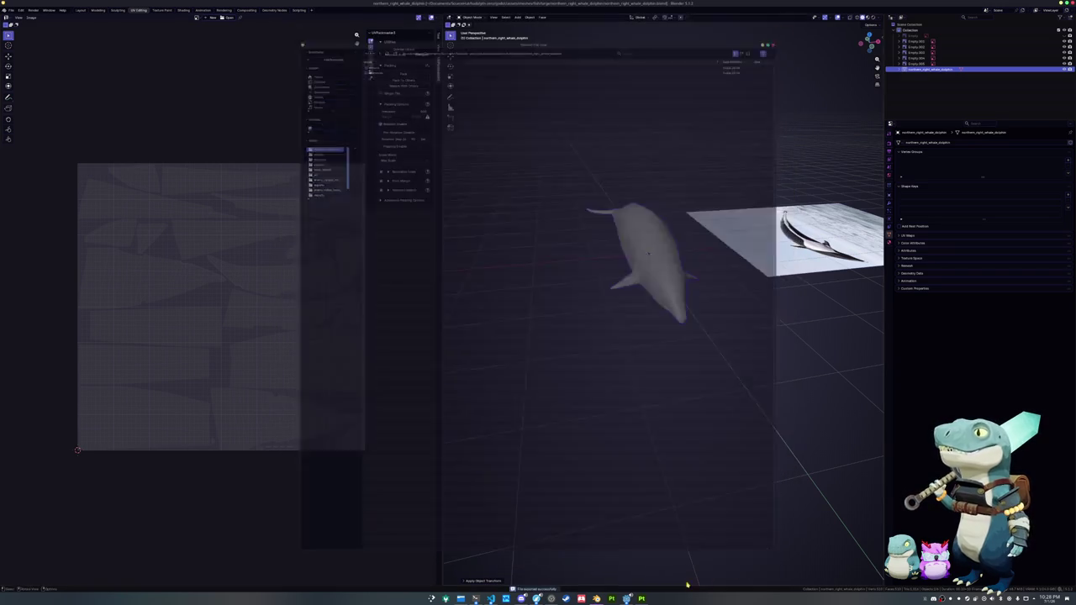
left_click(642, 597)
- Create a new Substance Painter project using the mesh from the northern_right_whale_dolphin folder
left_click(4, 10)
left_click(17, 17)
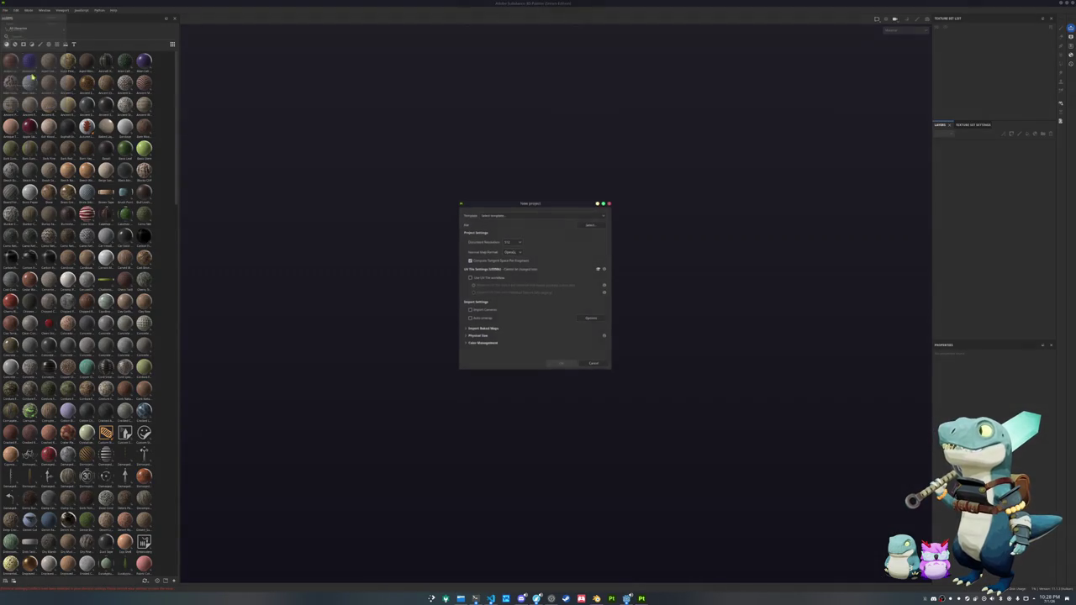
left_click(599, 226)
left_click(594, 230)
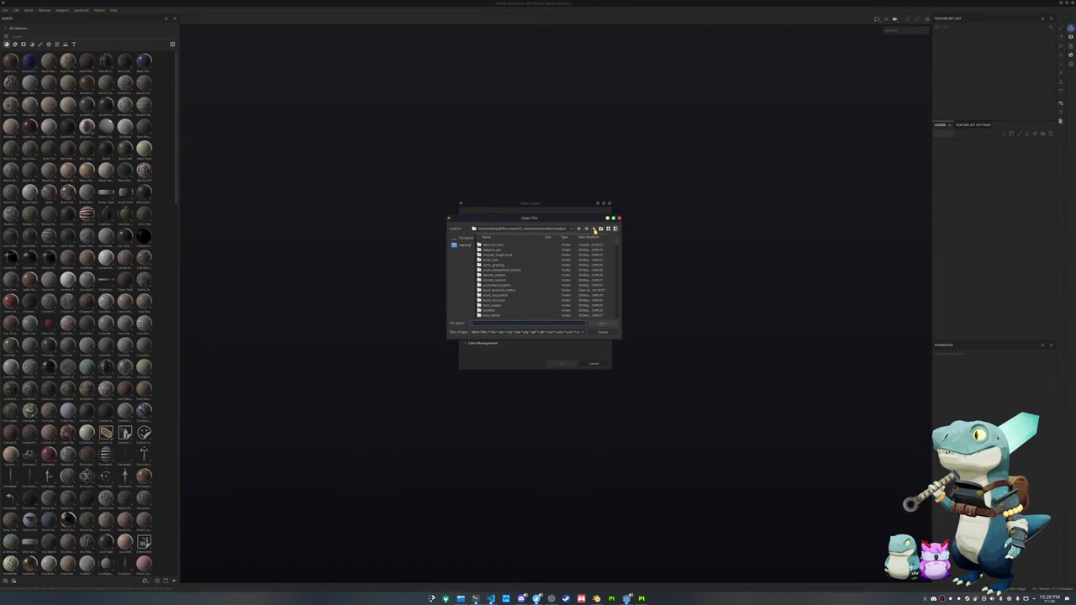
left_click(595, 230)
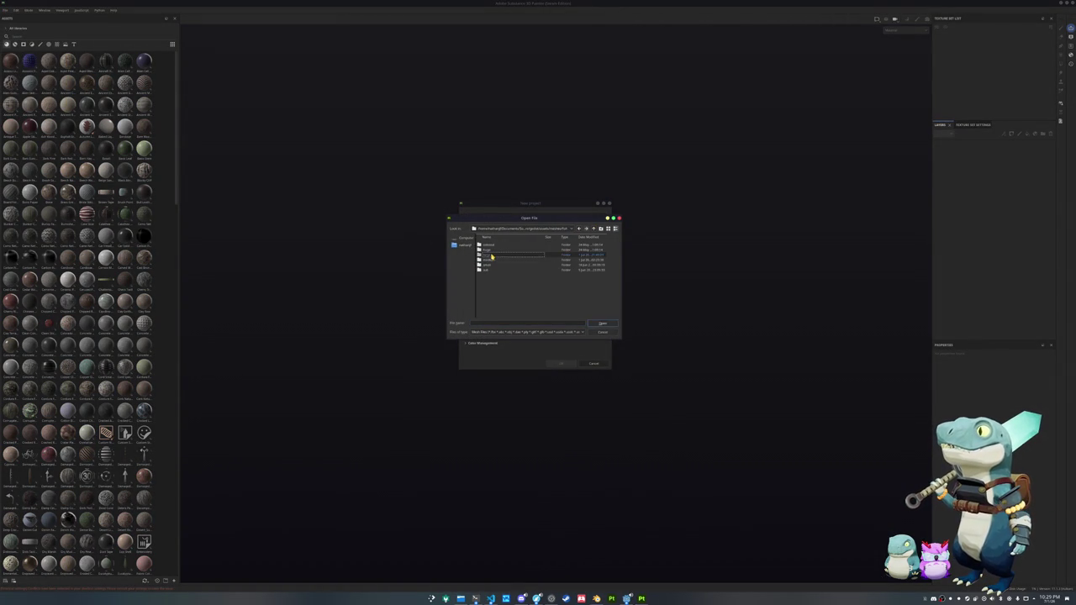
double_click(497, 255)
scroll(505, 293, "down", 5)
double_click(514, 280)
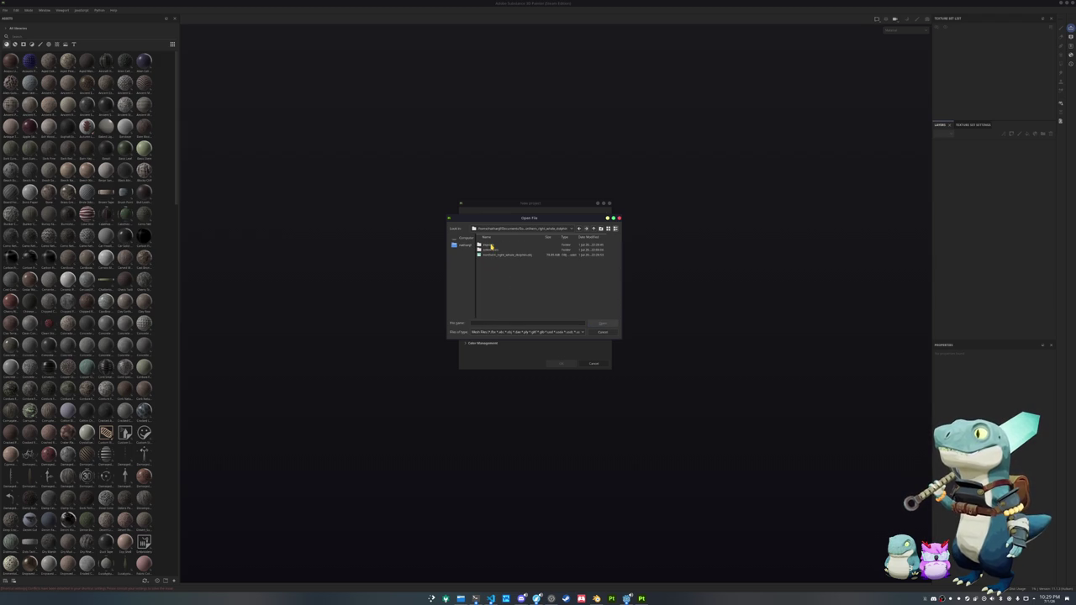
double_click(504, 255)
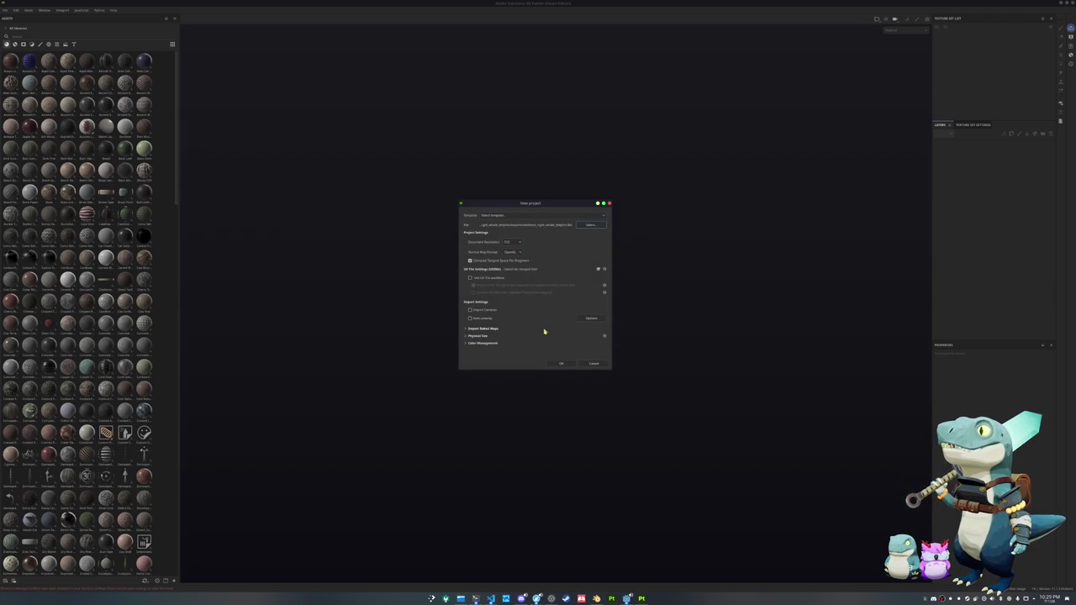
left_click(561, 363)
mouse_move(559, 360)
left_mouse_down("alt")
mouse_move(444, 330)
mouse_move(420, 364)
left_mouse_up("alt")
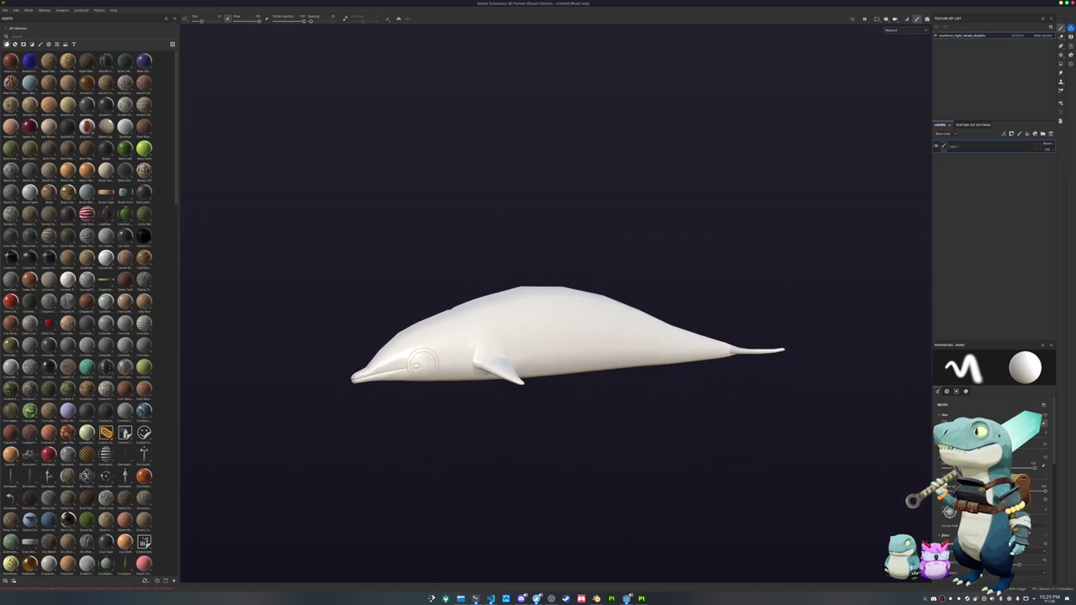
key("ctrl+shift+b")
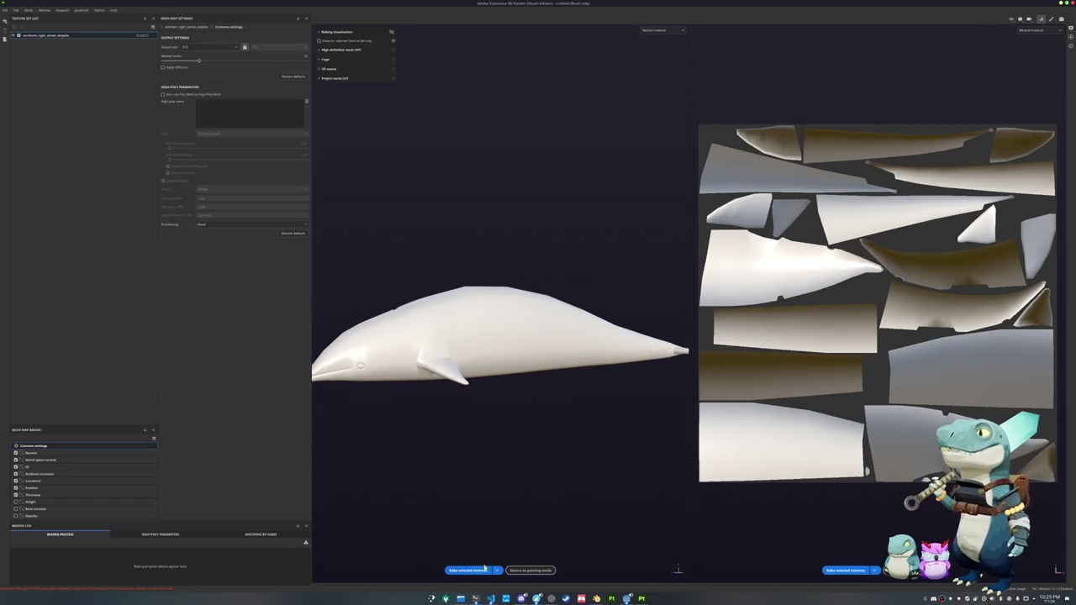
- Bake the dolphin's mesh maps and set the viewport to show only the Base color channel
left_click(485, 569)
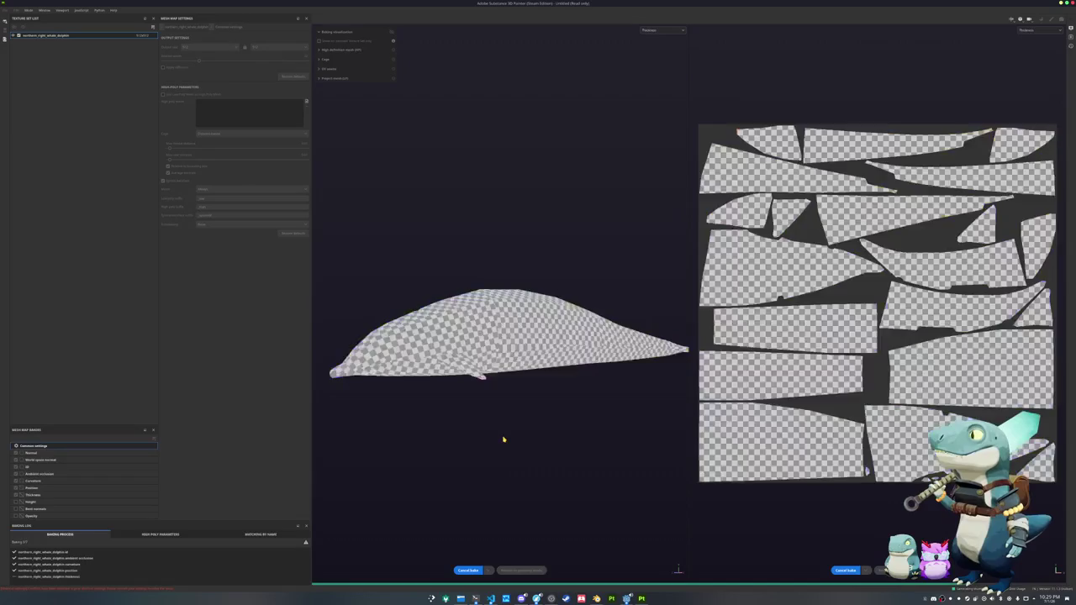
left_click(521, 571)
left_click(919, 31)
left_click(896, 55)
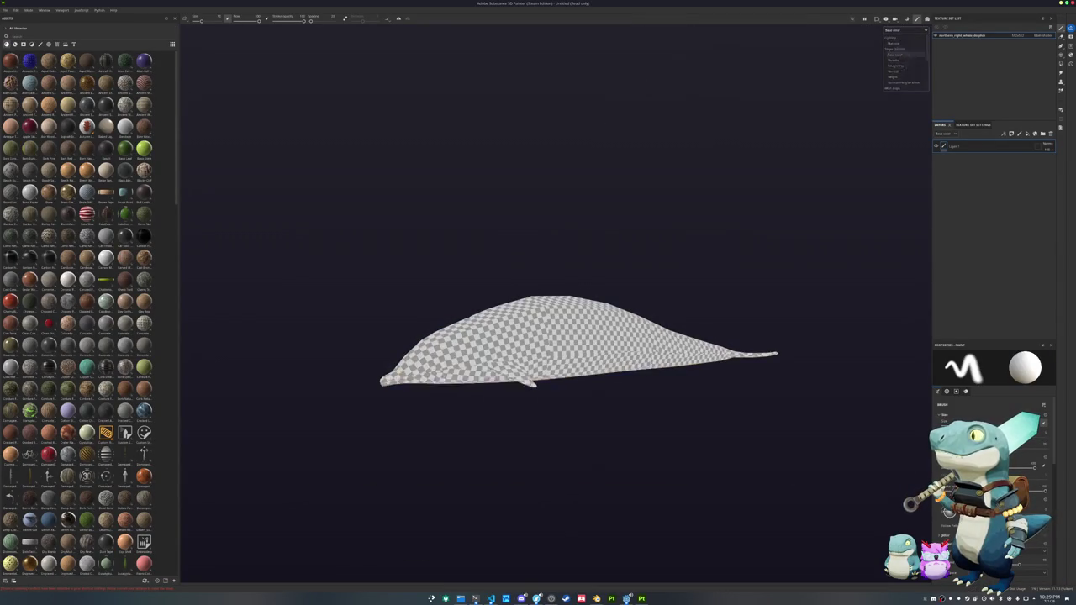
scroll(247, 314, "up", 2)
scroll(86, 360, "down", 15)
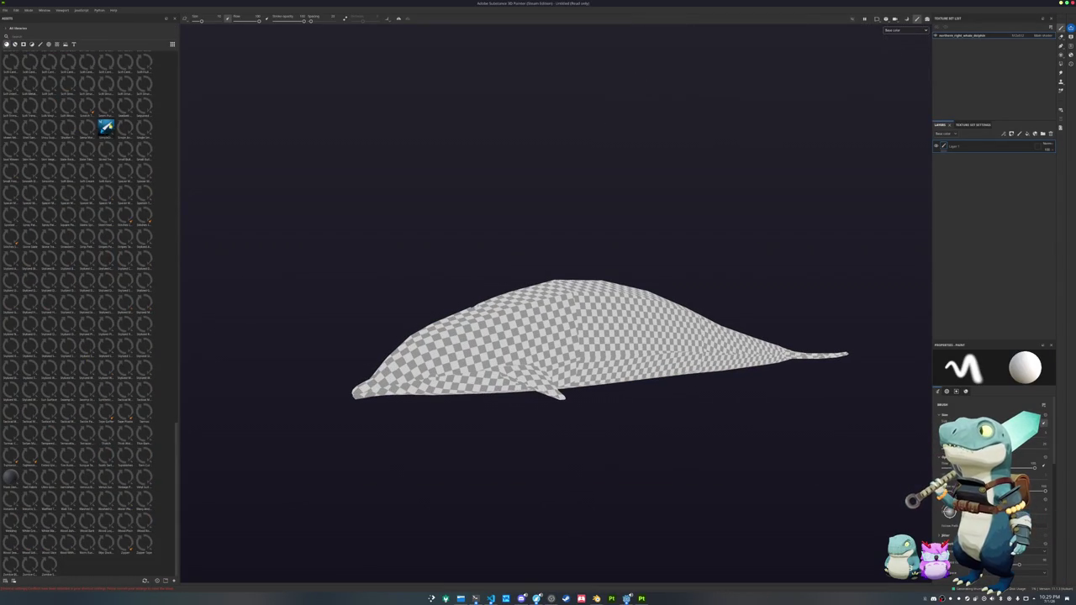
- Fill the whale with a brown material and inspect it around the pectoral fin and tail
left_click_drag(107, 126, 977, 236)
scroll(605, 322, "up", 3)
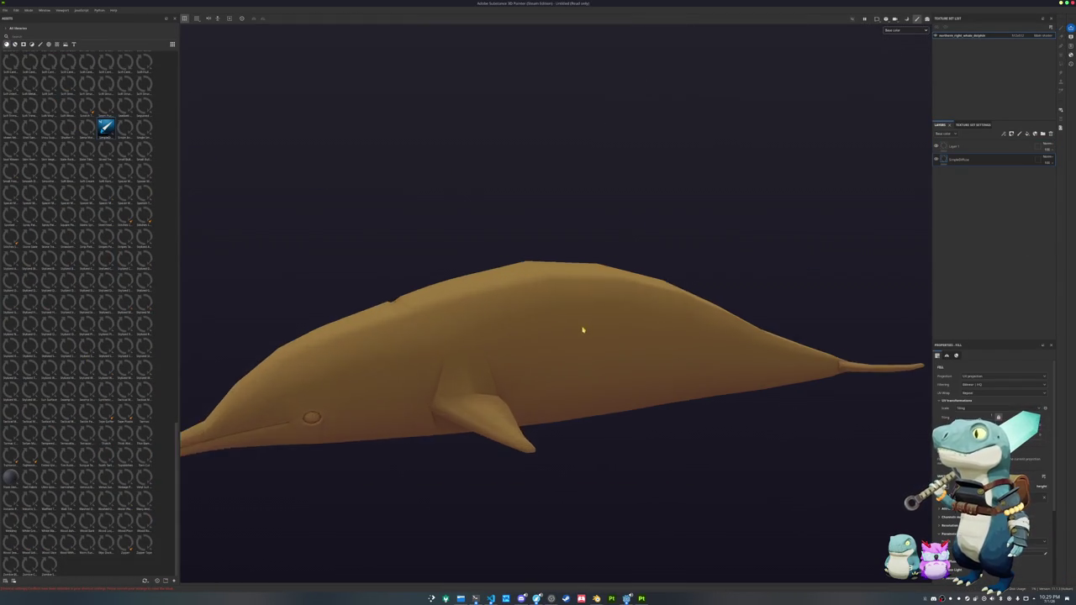
left_click_drag(584, 329, 423, 348, "alt")
scroll(435, 389, "up", 3)
scroll(432, 389, "up", 3)
scroll(461, 382, "up", 2)
mouse_move(461, 382)
left_mouse_down("alt")
mouse_move(533, 370)
mouse_move(589, 248)
mouse_move(588, 297)
mouse_move(558, 211)
mouse_move(526, 401)
mouse_move(471, 384)
mouse_move(610, 342)
left_mouse_up("alt")
scroll(558, 214, "down", 5)
mouse_move(610, 342)
middle_mouse_down("alt")
mouse_move(583, 348)
mouse_move(608, 331)
mouse_move(543, 328)
mouse_move(371, 334)
mouse_move(663, 356)
mouse_move(549, 353)
middle_mouse_up("alt")
mouse_move(549, 353)
left_mouse_down("alt")
mouse_move(334, 351)
mouse_move(656, 344)
mouse_move(644, 423)
mouse_move(602, 346)
mouse_move(582, 401)
left_mouse_up("alt")
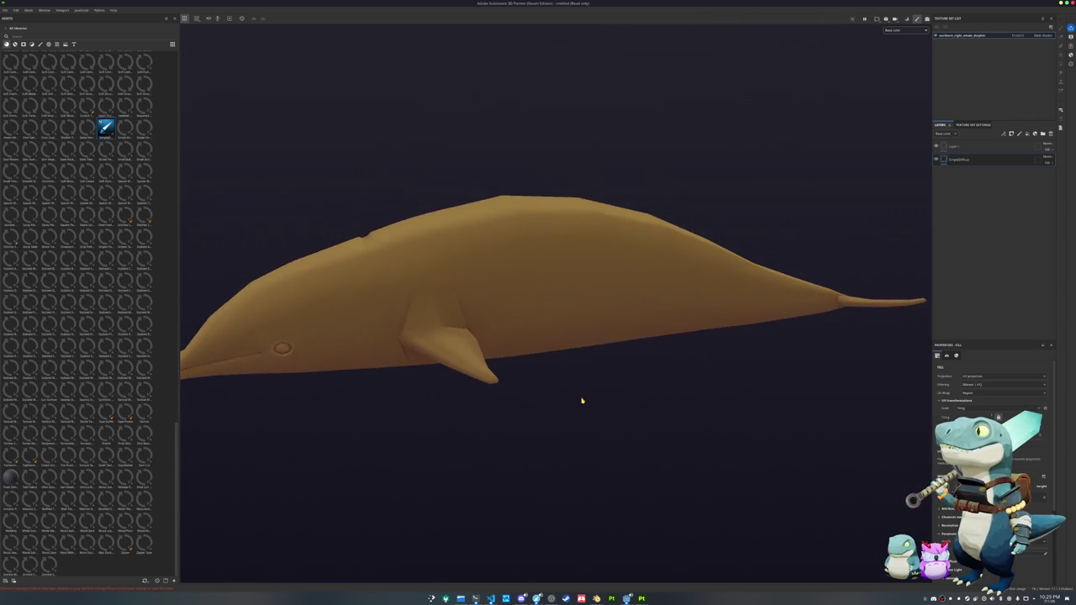
key("alt+Tab")
mouse_move(579, 412)
middle_mouse_down()
mouse_move(636, 367)
mouse_move(583, 363)
mouse_move(584, 395)
mouse_move(617, 353)
middle_mouse_up()
- Apply Shade Auto Smooth to the whale and adjust the Smooth by Angle modifier's angle
middle_click_drag(678, 314, 730, 270)
right_click(730, 271)
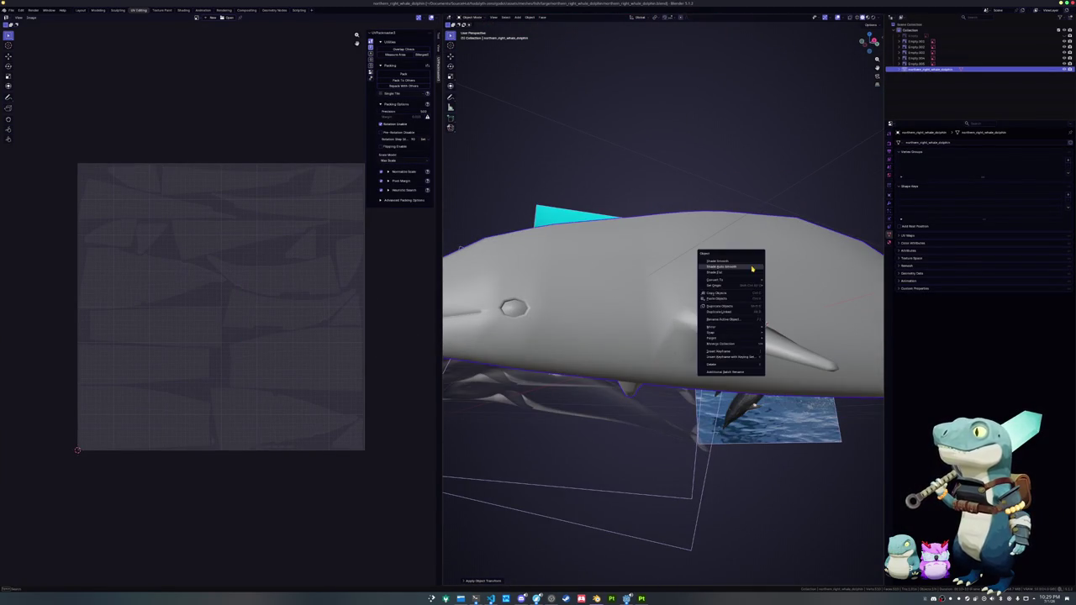
left_click(730, 271)
left_click(890, 204)
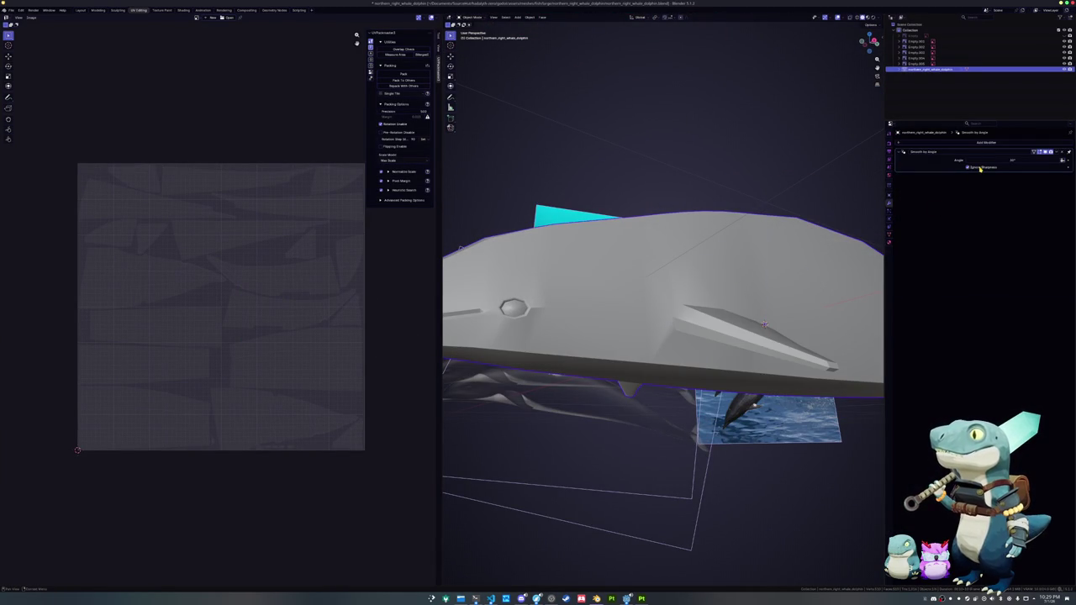
left_click_drag(981, 159, 1034, 159)
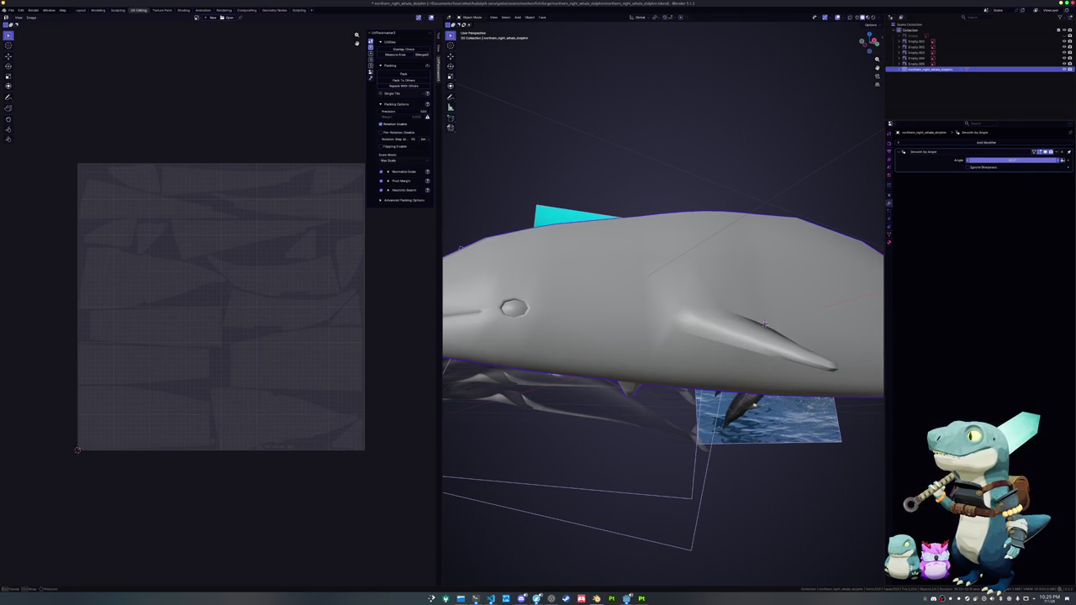
mouse_move(673, 294)
middle_mouse_down()
mouse_move(828, 286)
mouse_move(844, 271)
mouse_move(832, 278)
middle_mouse_up()
key("Tab")
- Slide the vertex at the pectoral fin corner along its edge to a new position
key("alt+a")
key("2")
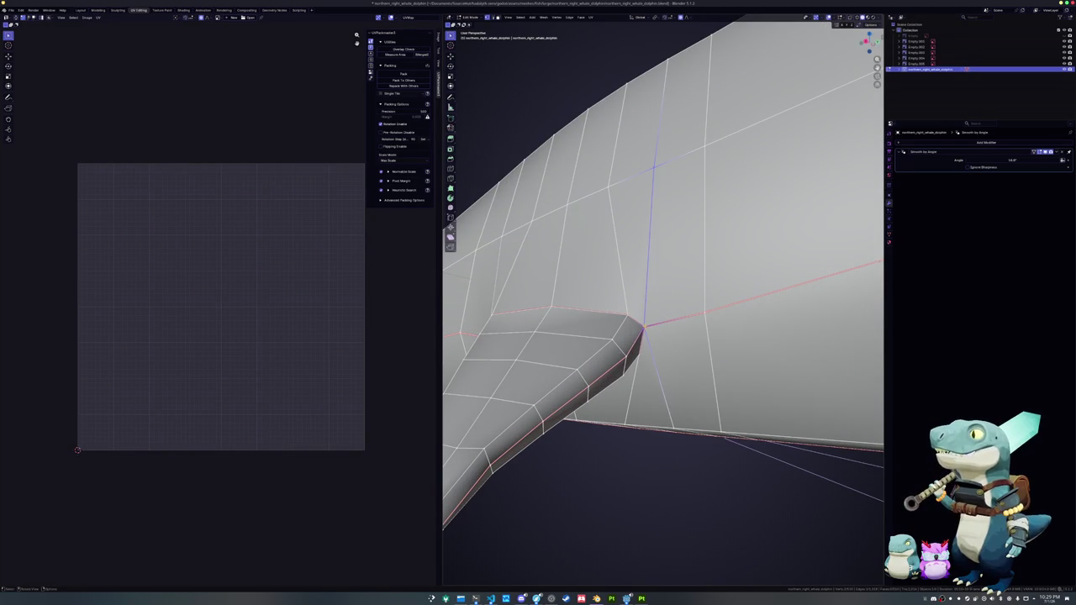
key("g")
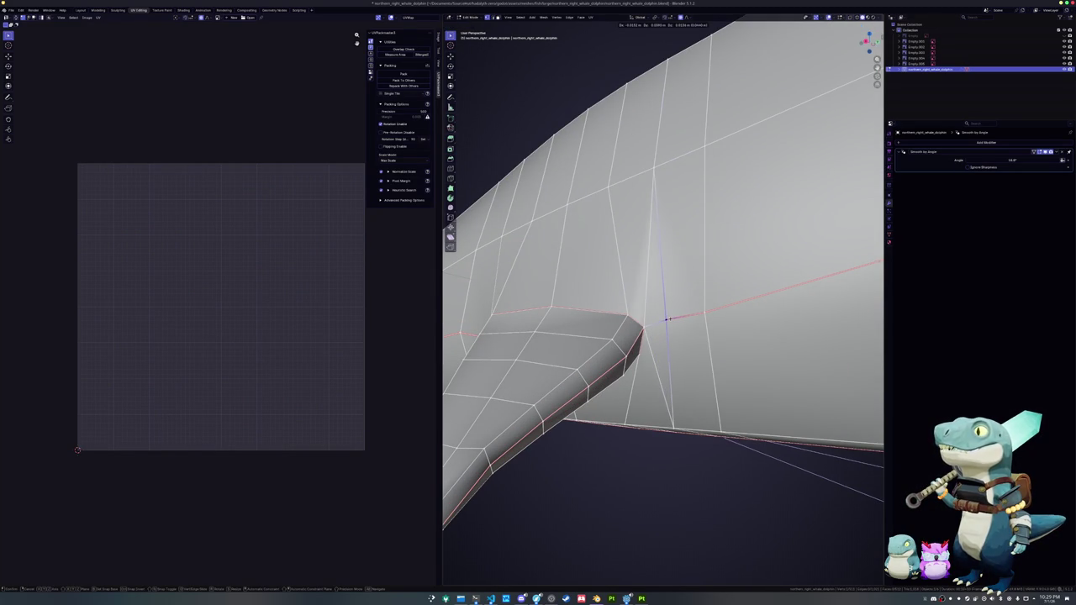
key("g")
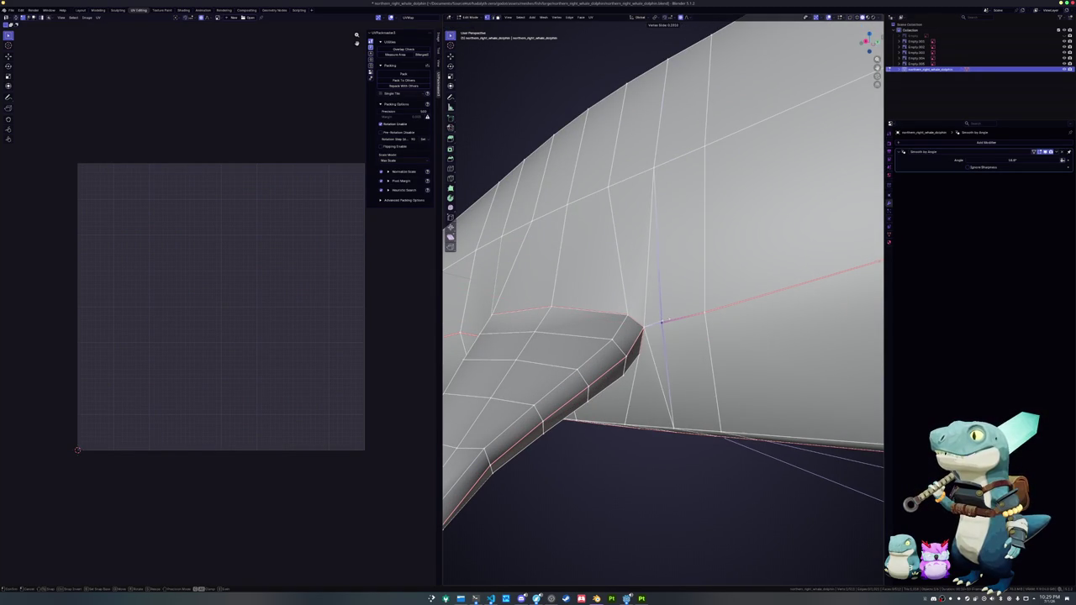
left_click(663, 322)
- Merge vertices by distance across the mesh and dissolve the stray edge above the fin corner
key("a")
right_click(653, 337)
mouse_move(624, 446)
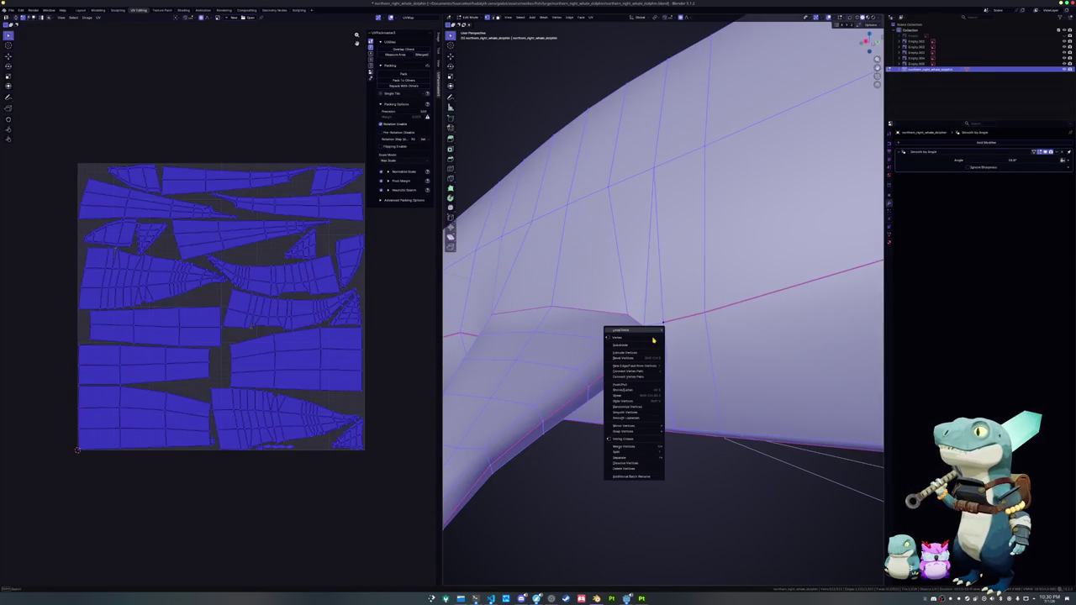
left_click(685, 480)
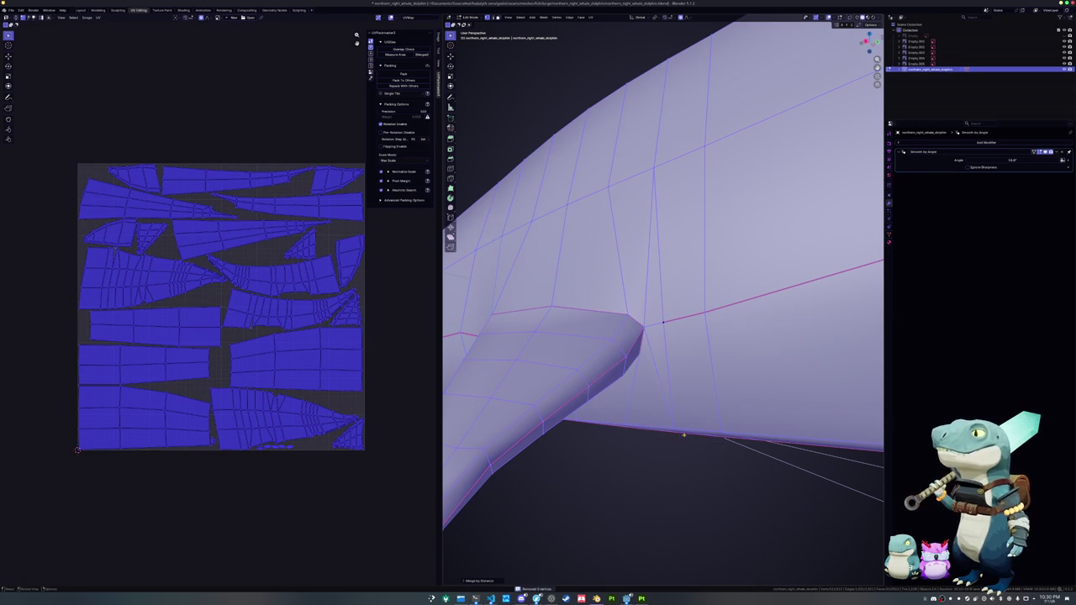
key("alt+a")
left_click(641, 311)
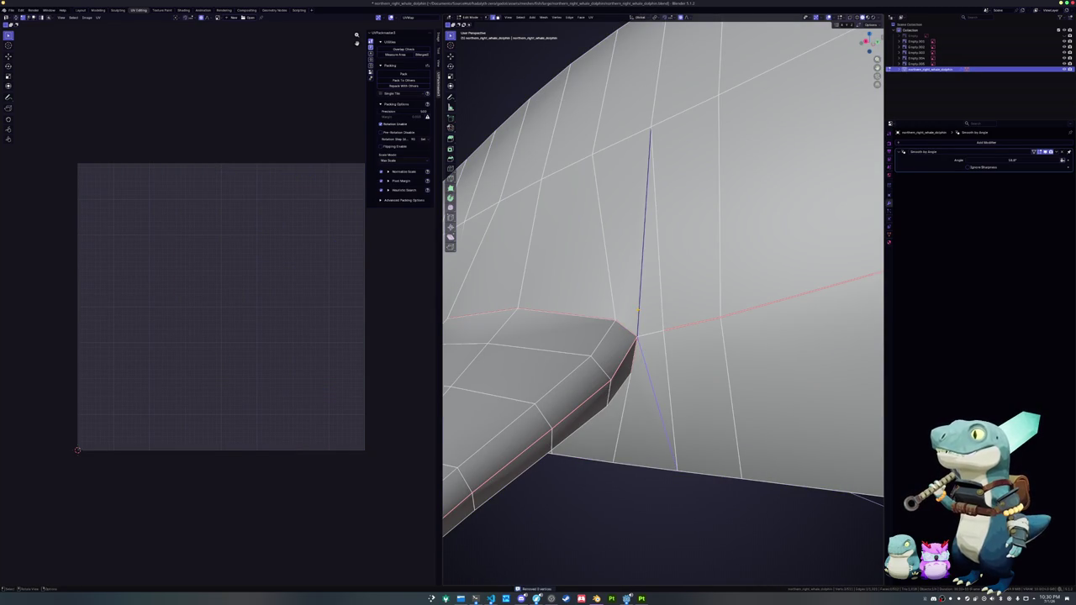
right_click(639, 311)
left_click(639, 318)
- Knife-cut a new edge across the body beside the fin and return to Object Mode
mouse_move(638, 318)
middle_mouse_down()
mouse_move(624, 316)
mouse_move(639, 278)
middle_mouse_up()
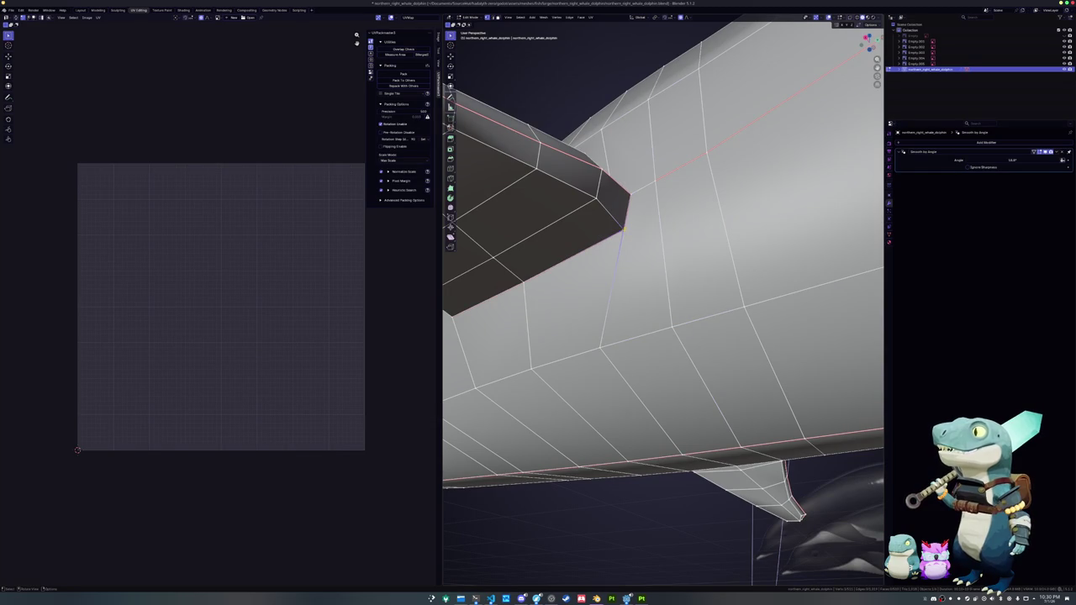
middle_click_drag(624, 227, 624, 247)
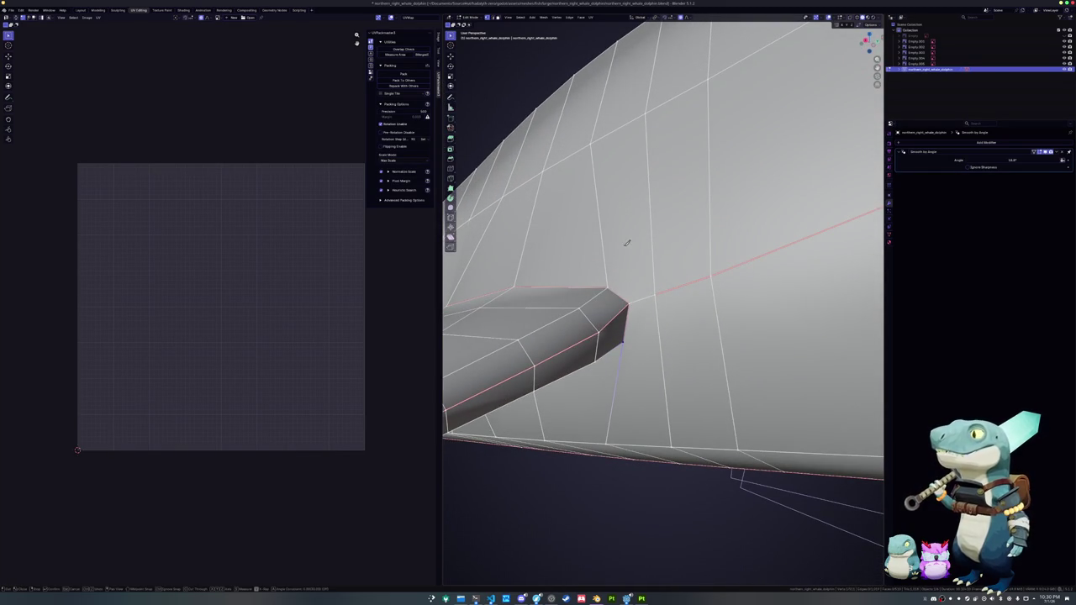
left_click(651, 271)
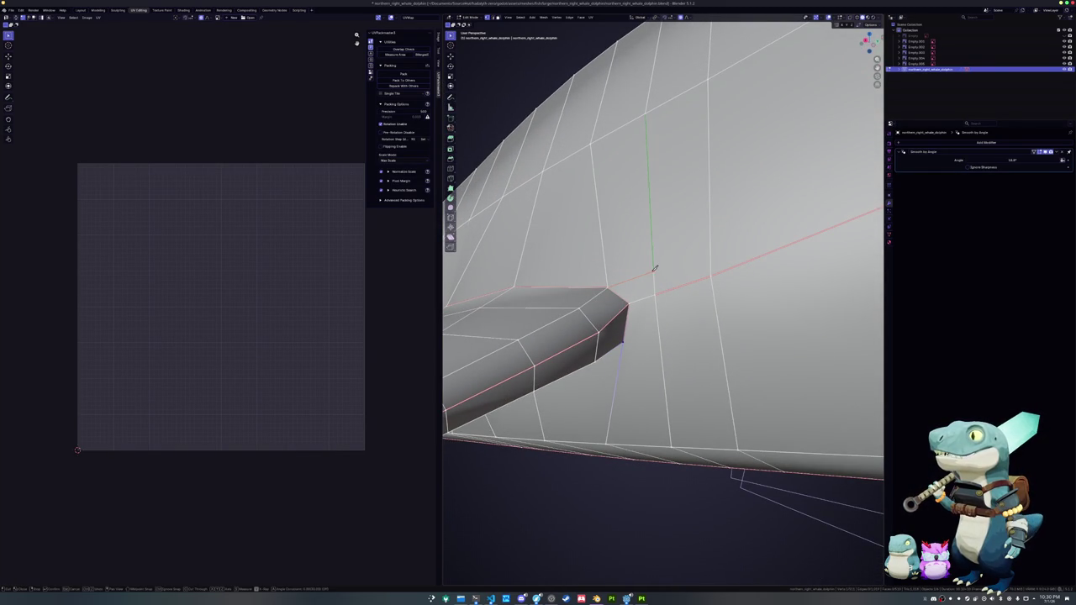
left_click(710, 274)
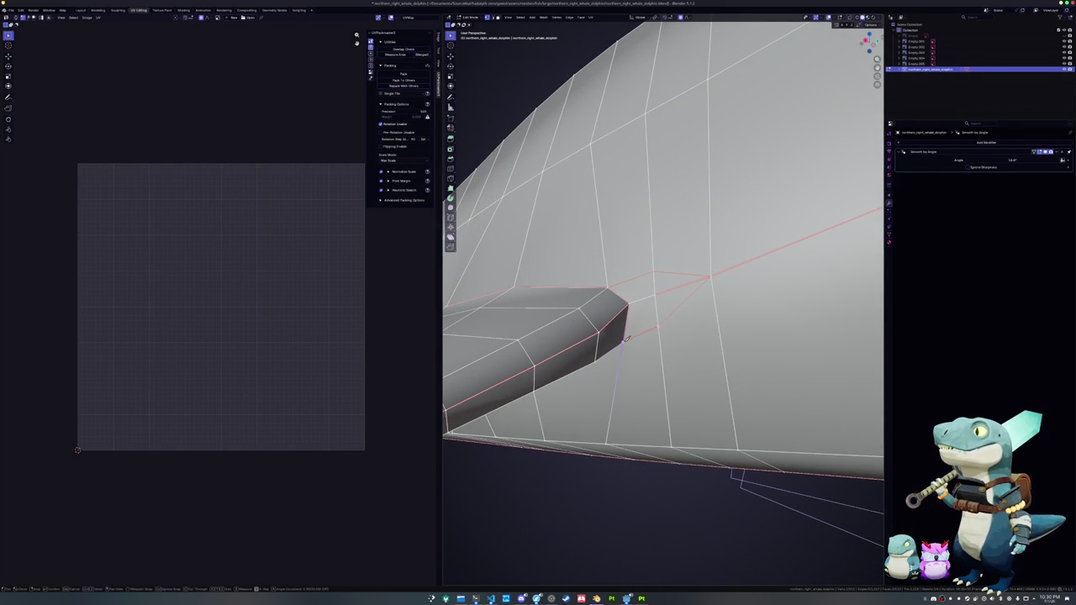
key("Return")
key("Tab")
mouse_move(626, 339)
middle_mouse_down()
mouse_move(625, 374)
mouse_move(554, 363)
middle_mouse_up()
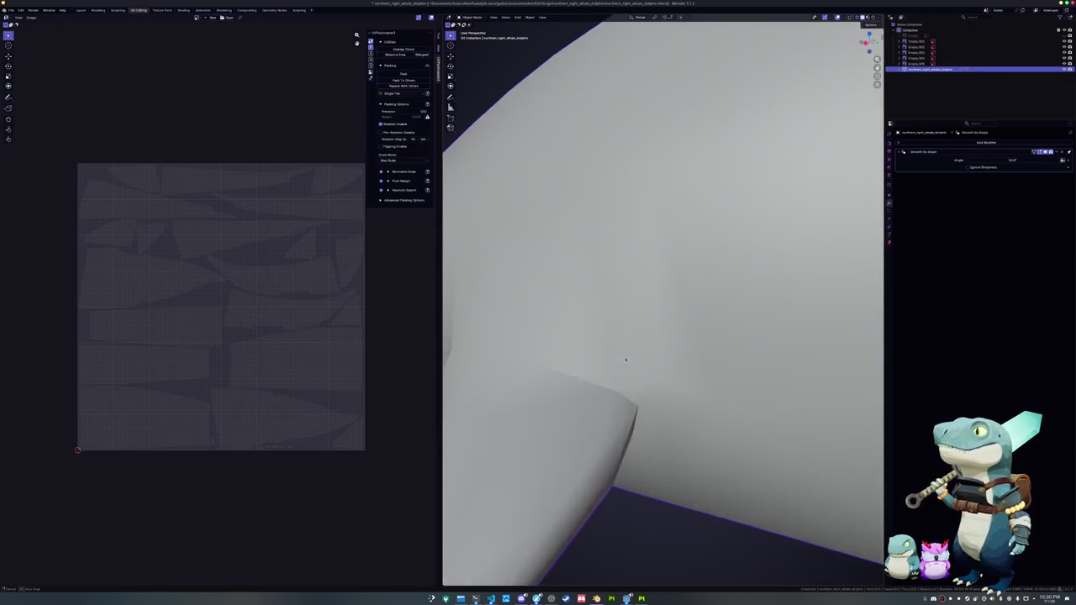
- Mark the fin edges as sharp and apply the Smooth by Angle modifier
key("Tab")
right_click(544, 361)
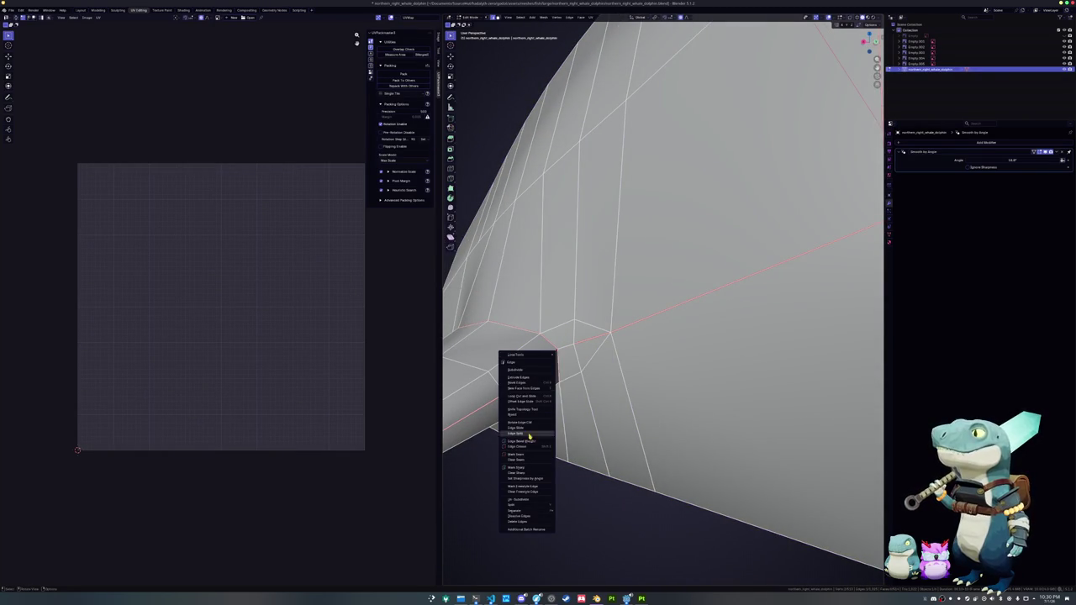
left_click(527, 470)
left_click(556, 351)
key("Tab")
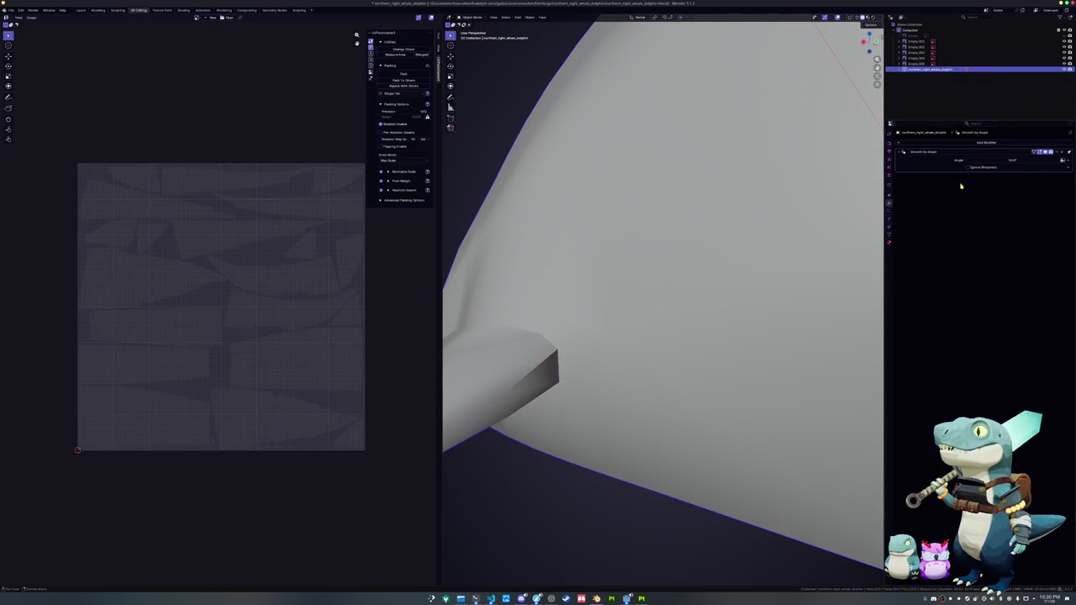
key("ctrl+a")
- Inspect the fin area closely in Edit Mode and undo the last change
key("Tab")
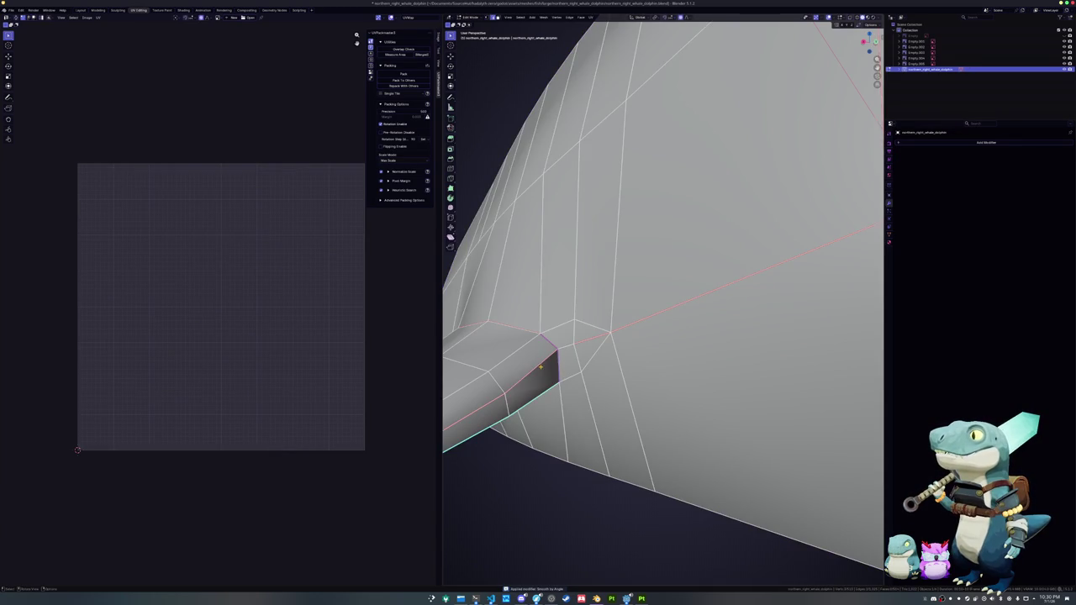
middle_click_drag(554, 370, 572, 356)
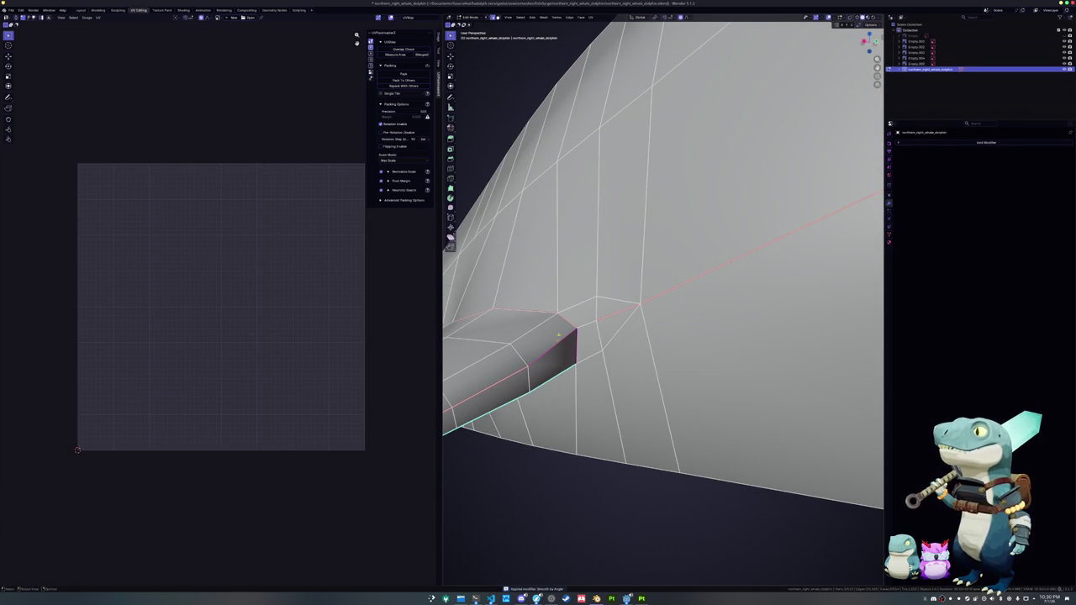
right_click(559, 343)
left_click(549, 344)
key("Tab")
mouse_move(550, 351)
middle_mouse_down()
mouse_move(801, 271)
mouse_move(801, 305)
mouse_move(805, 290)
mouse_move(787, 297)
mouse_move(807, 278)
mouse_move(799, 292)
middle_mouse_up()
key("Tab")
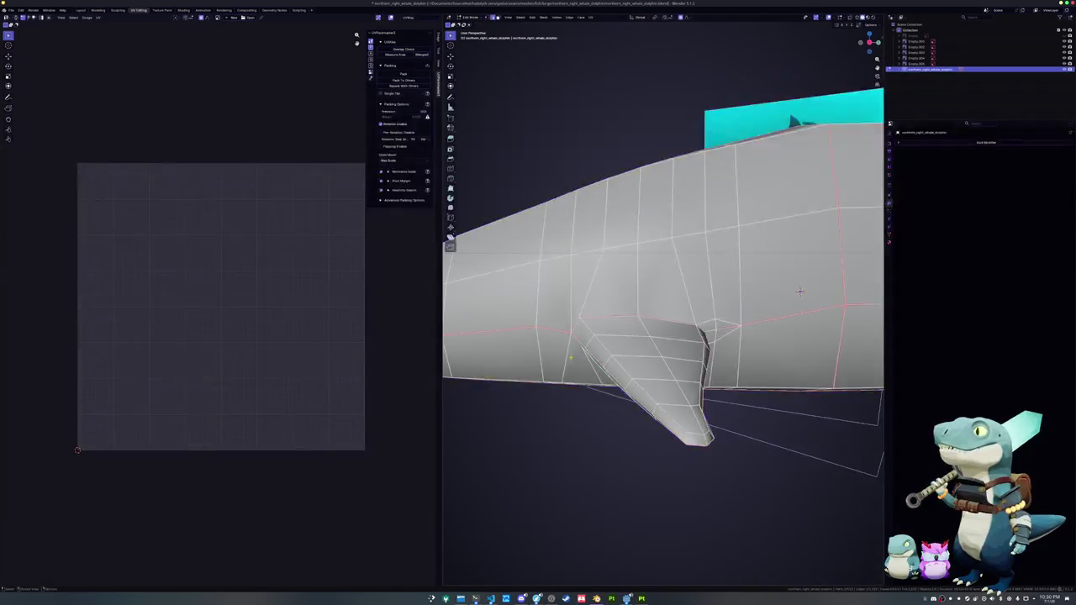
scroll(807, 285, "up", 2)
scroll(824, 281, "up", 2)
scroll(842, 275, "up", 2)
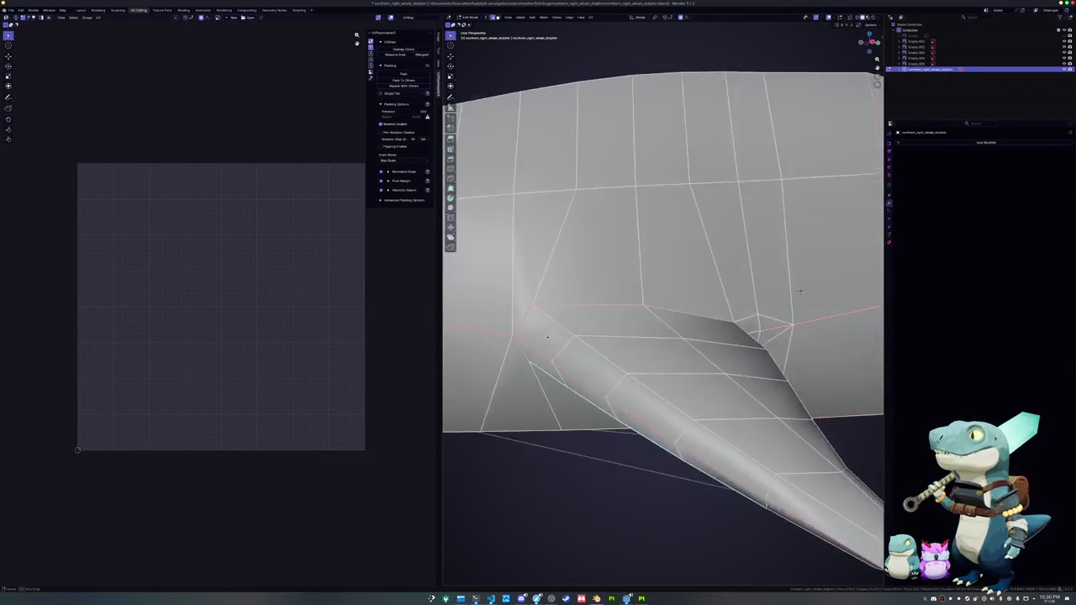
middle_click_drag(842, 276, 803, 292)
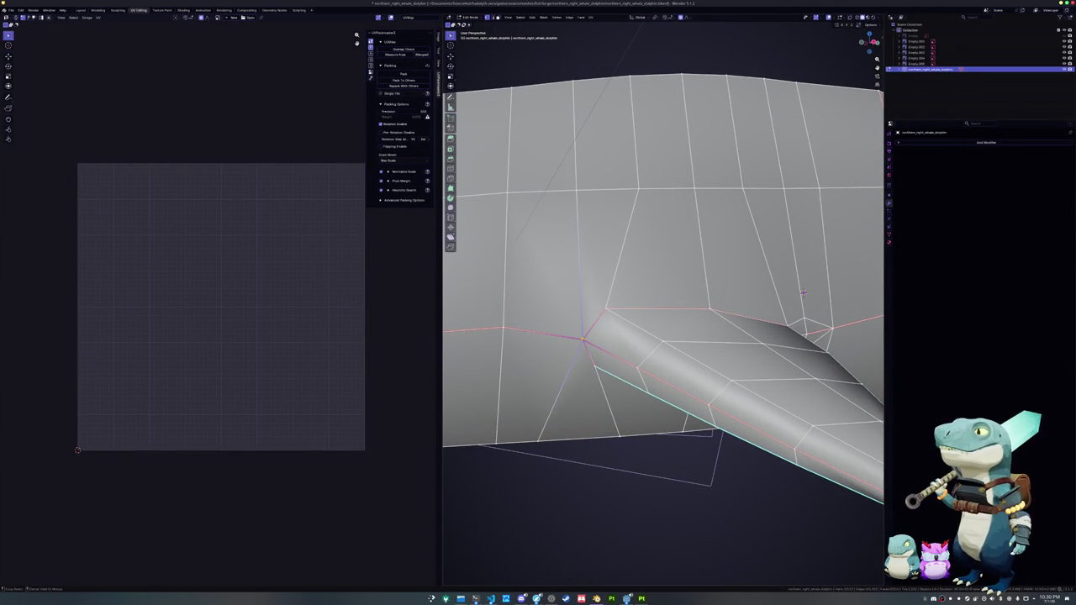
key("ctrl+z")
key("ctrl+z")
key("ctrl+z")
key("ctrl+z")
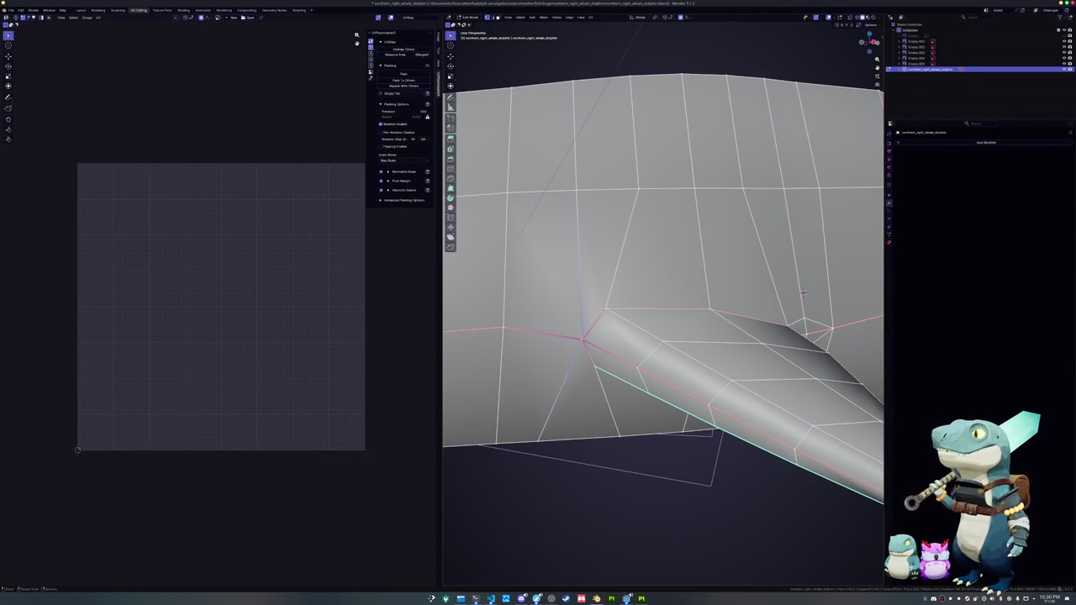
- Slide a vertex left along its edge and dissolve the selected edges
key("g")
key("g")
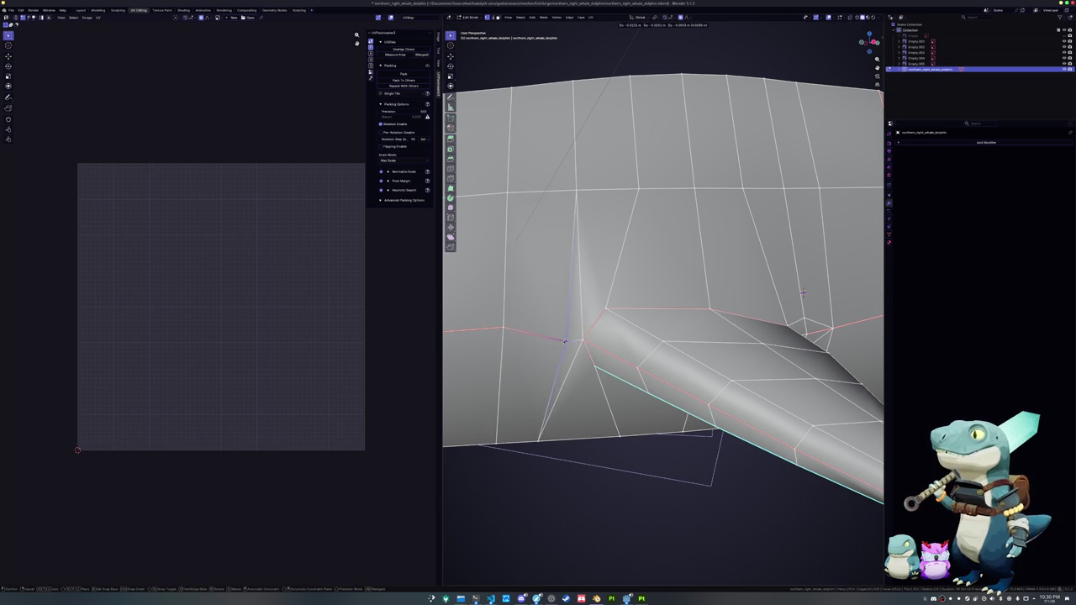
left_click(563, 337)
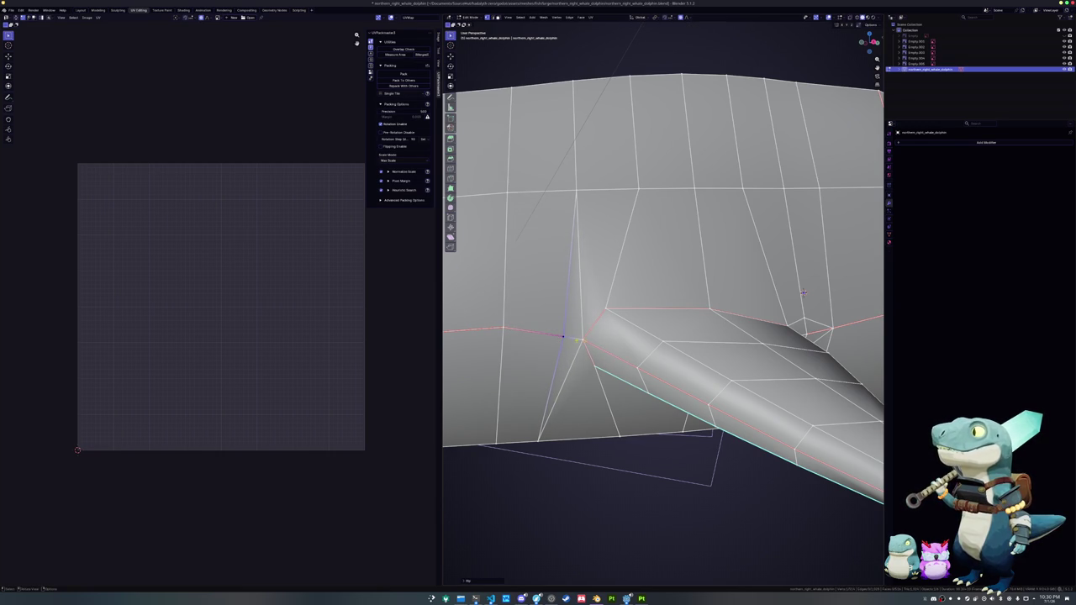
key("x")
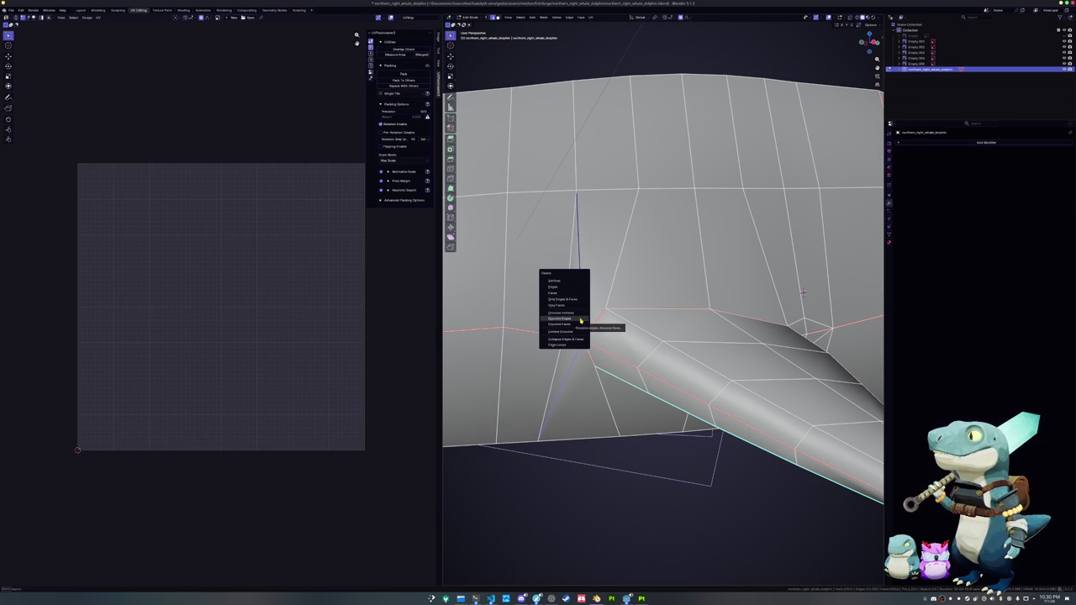
left_click(580, 320)
- Mark the edge where the fin meets the body as a UV seam
middle_click_drag(580, 321, 650, 296)
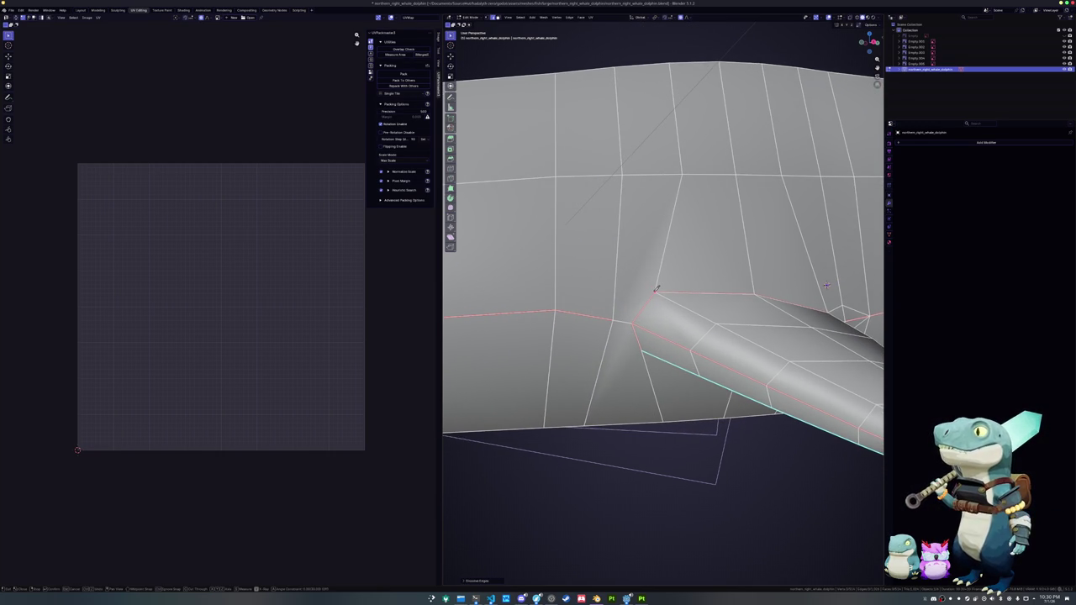
key("y")
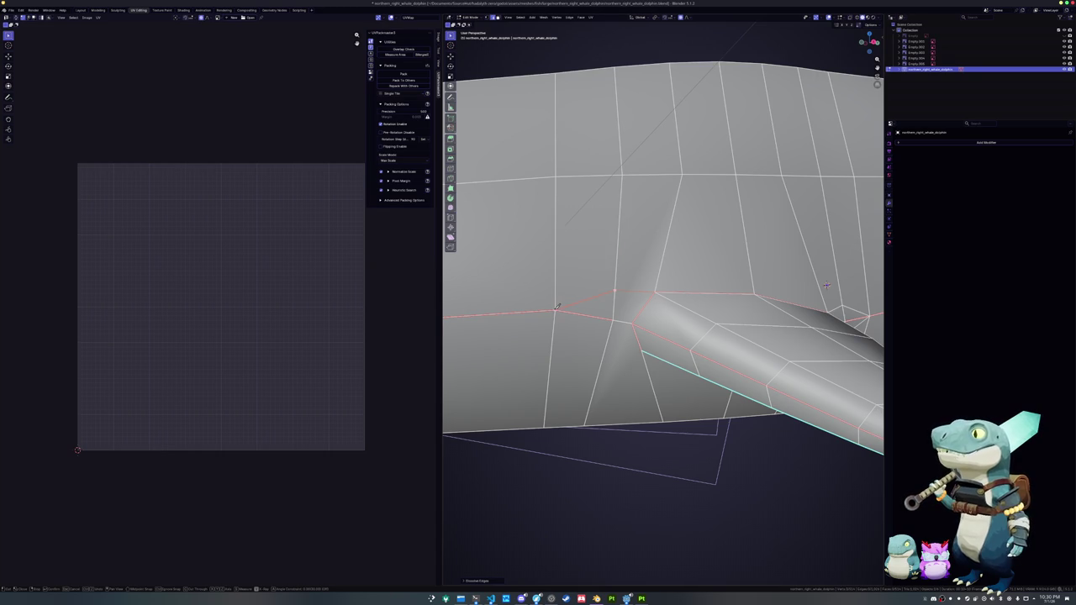
left_click(643, 348)
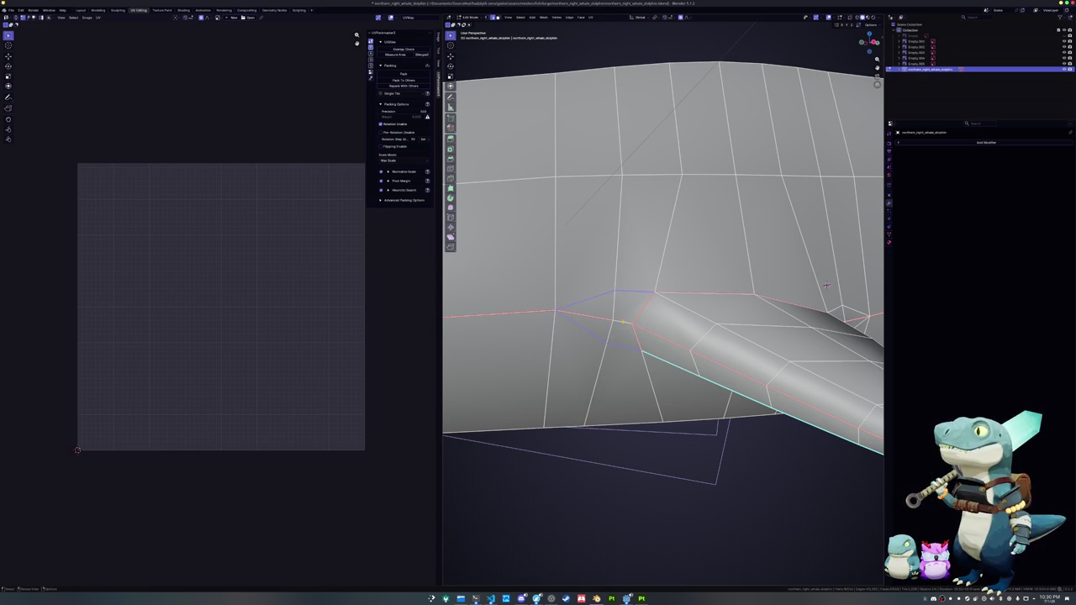
middle_click_drag(623, 322, 681, 343)
key("ctrl+e")
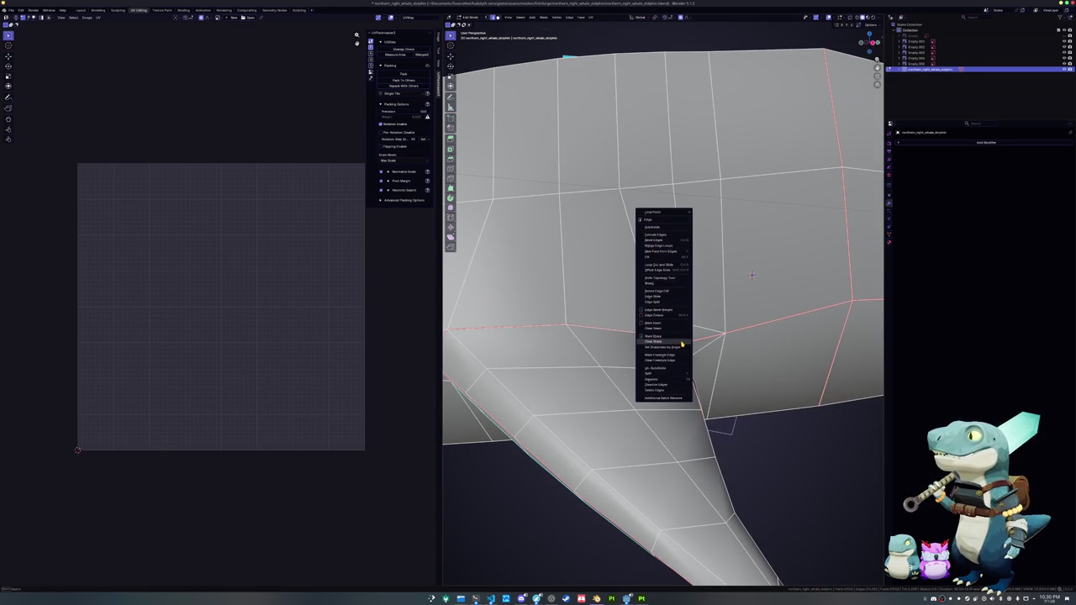
left_click(668, 322)
middle_click_drag(689, 340, 630, 328)
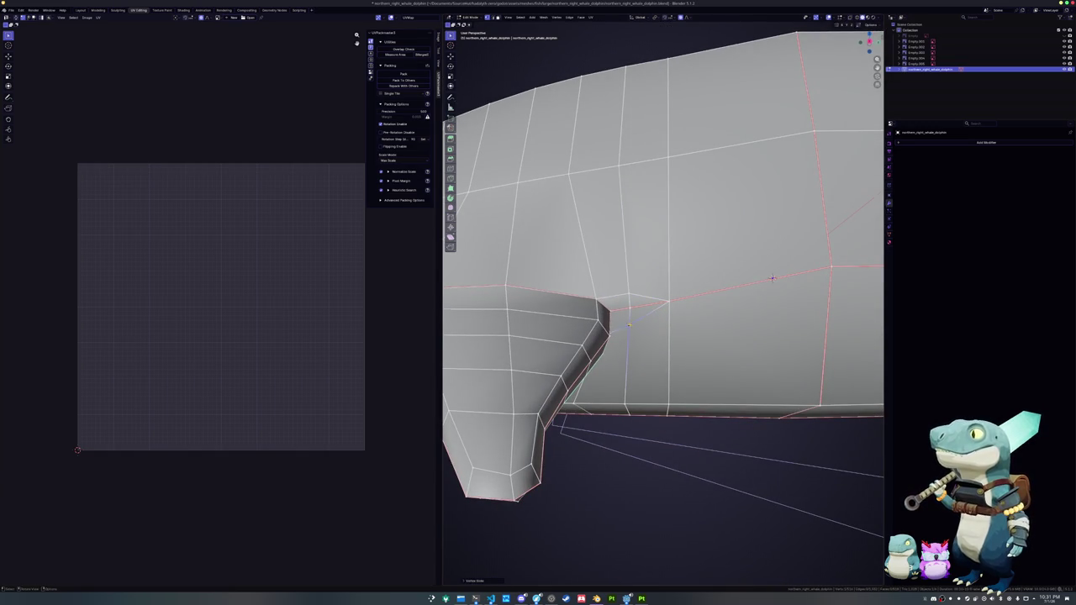
- Check the whole whale, then edge-slide a nearby loop along the body
key("Tab")
scroll(628, 326, "down", 3)
mouse_move(629, 326)
middle_mouse_down()
mouse_move(697, 291)
mouse_move(710, 264)
mouse_move(579, 322)
middle_mouse_up()
key("Tab")
key("Tab")
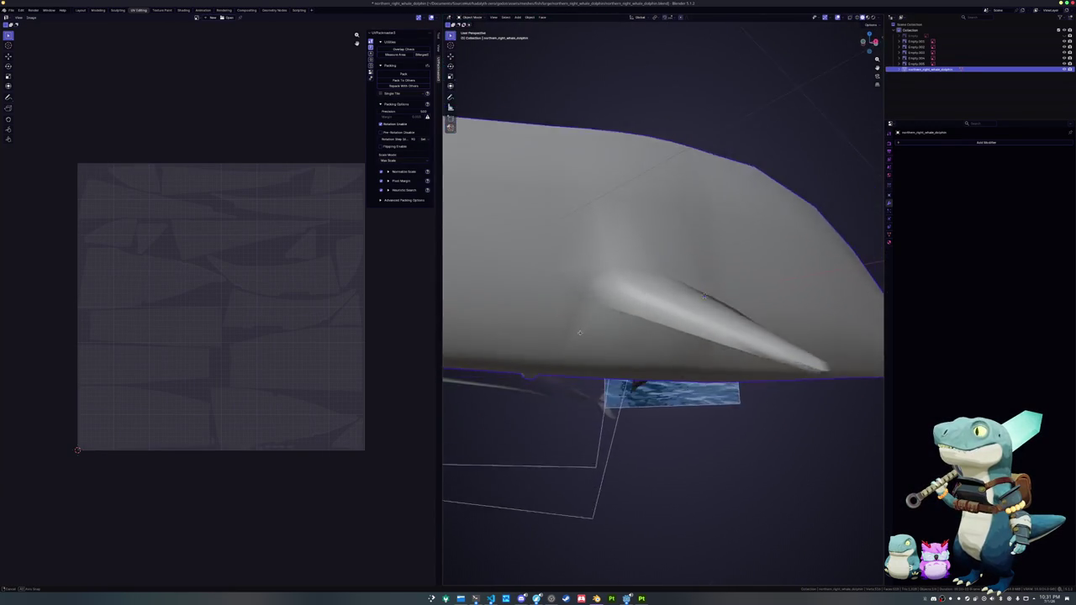
key("Tab")
middle_click_drag(715, 314, 716, 317)
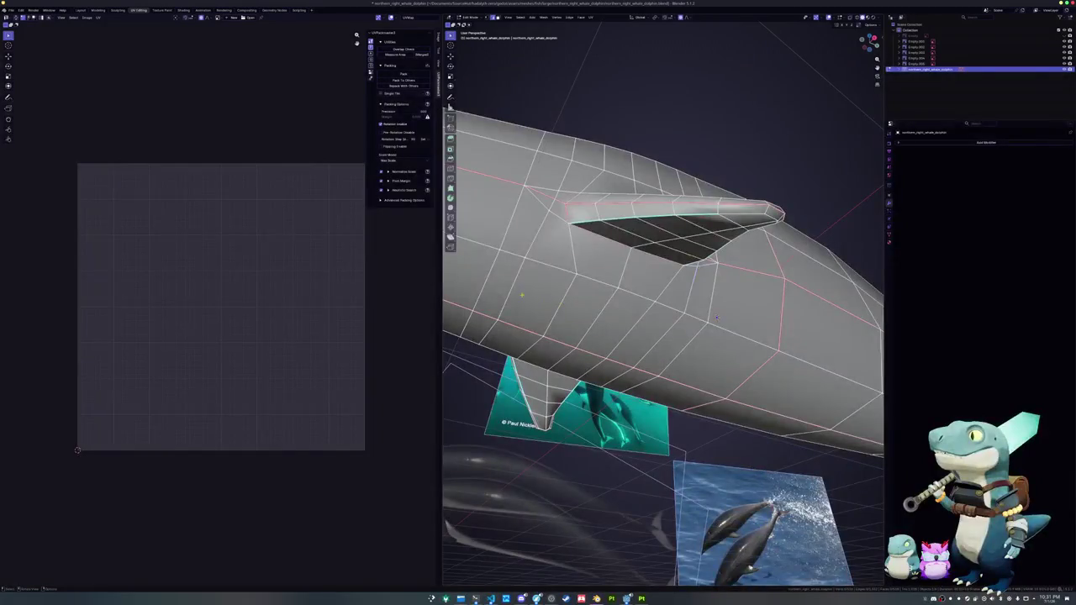
key("g")
key("g")
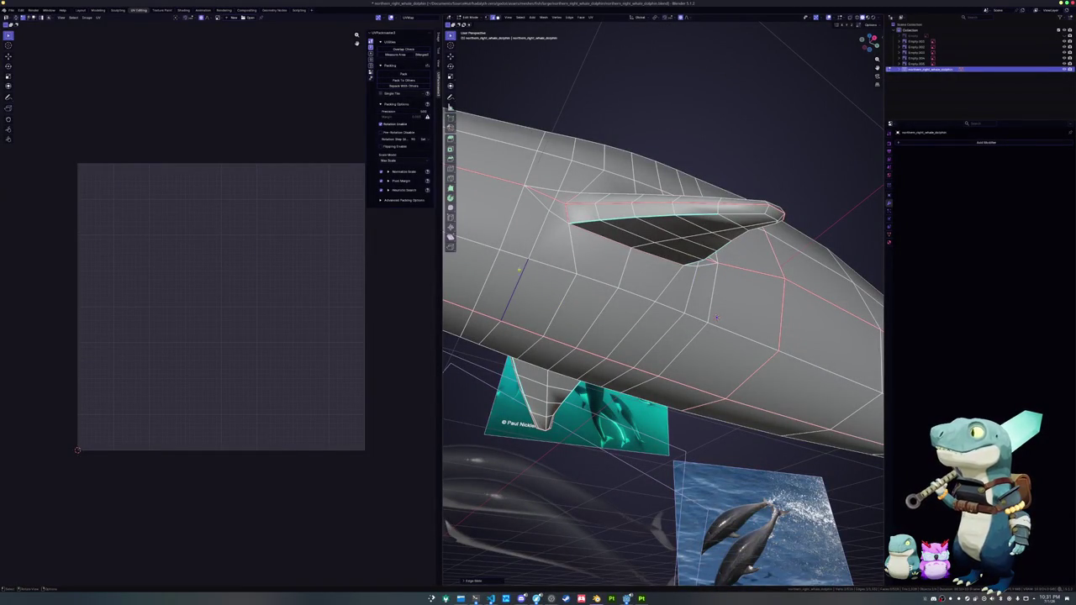
left_click(716, 317, "alt")
middle_click_drag(716, 316, 873, 324)
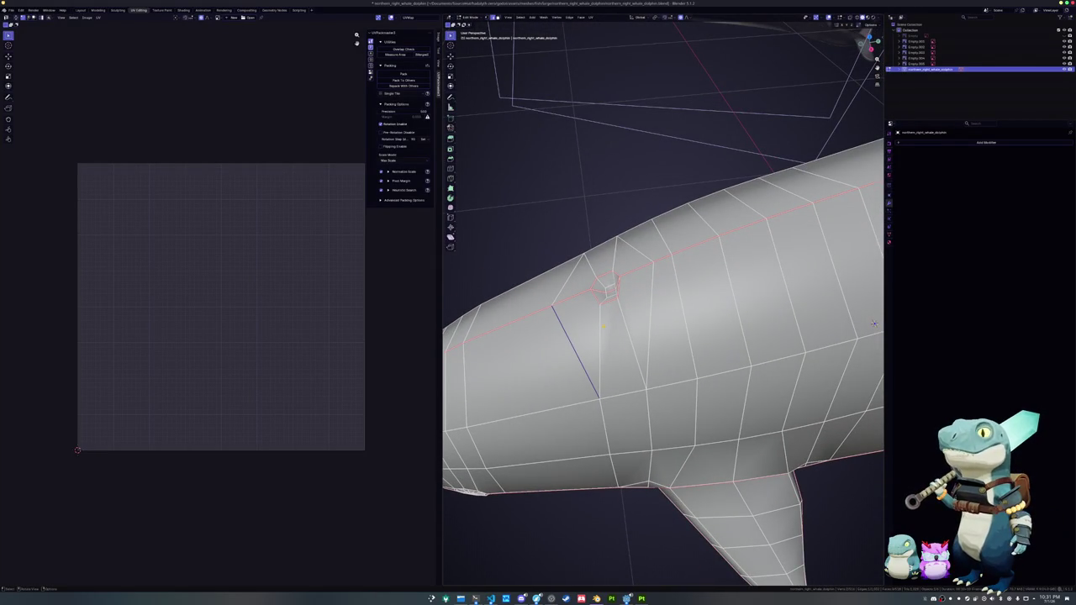
- Knife a cut across the back, then dissolve the unwanted cut edge
key("k")
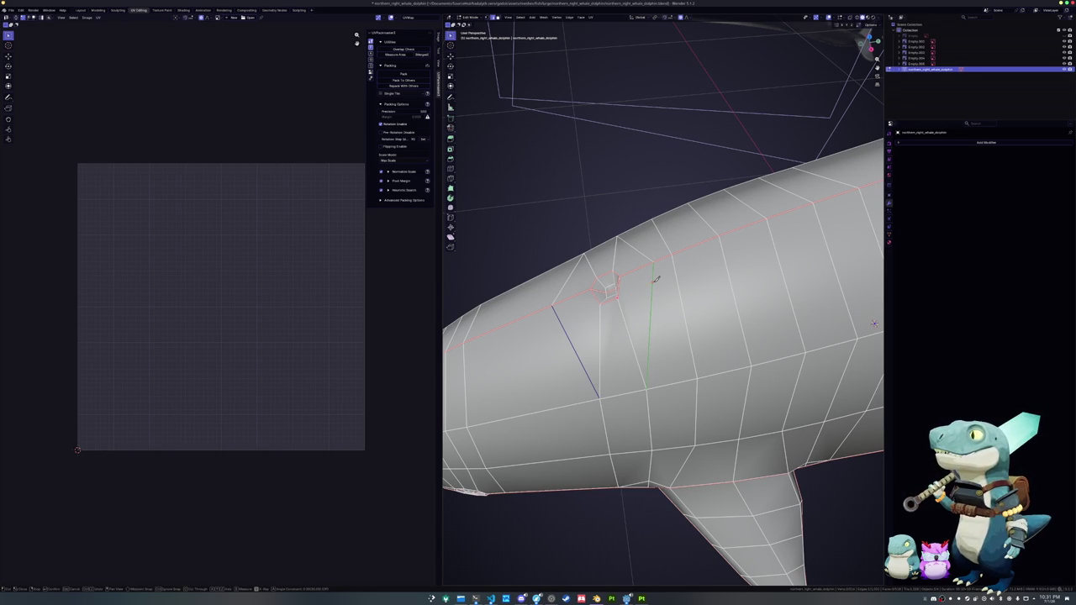
left_click(652, 263)
left_click(647, 386)
key("Return")
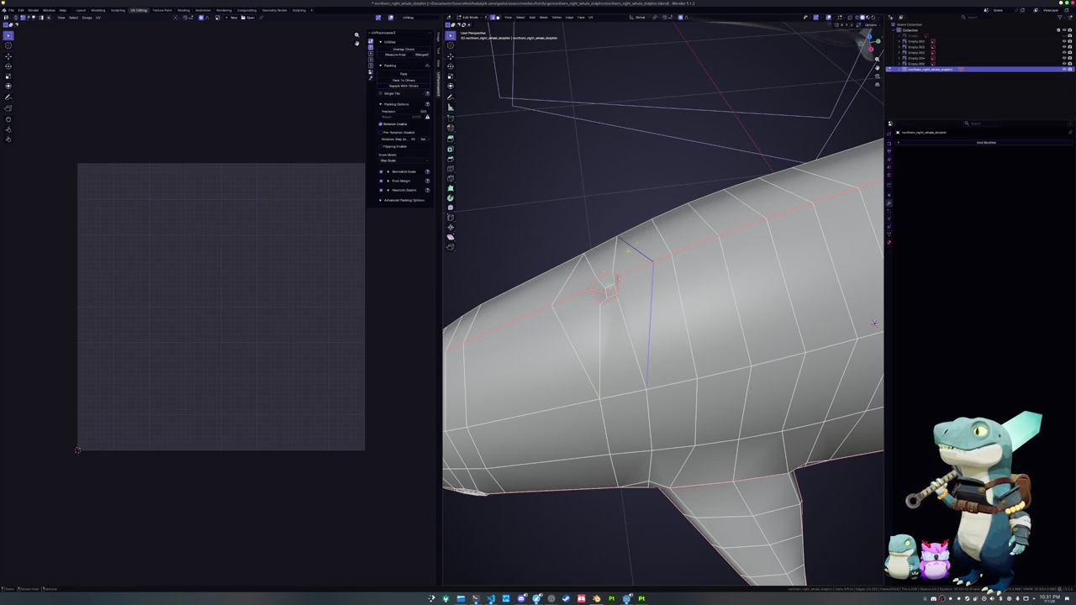
right_click(575, 283)
left_click(575, 283)
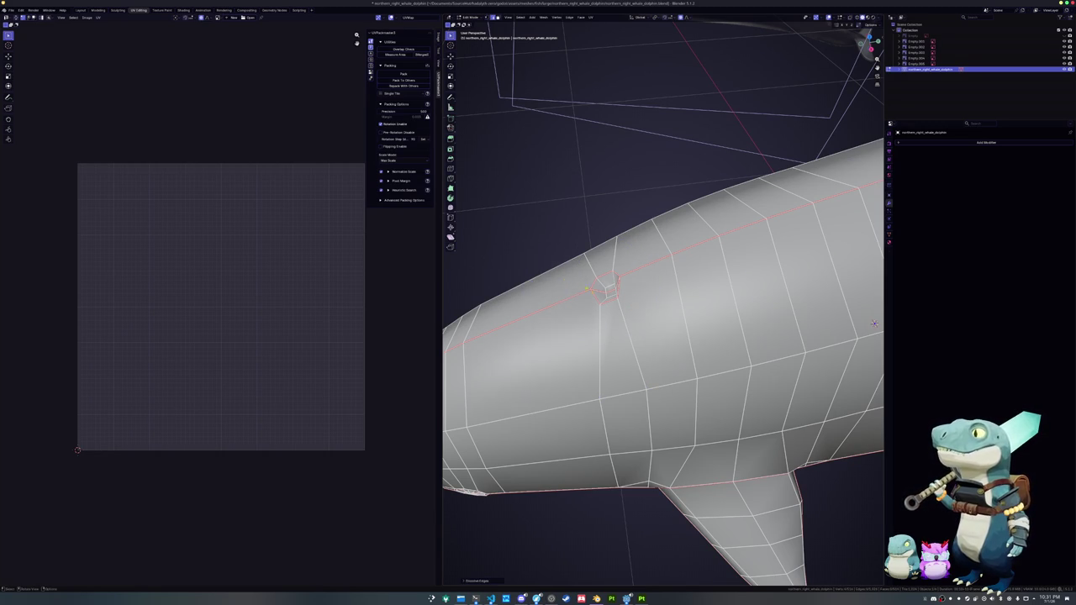
- Knife new cuts near the blowhole and along the body, then check the shading
key("k")
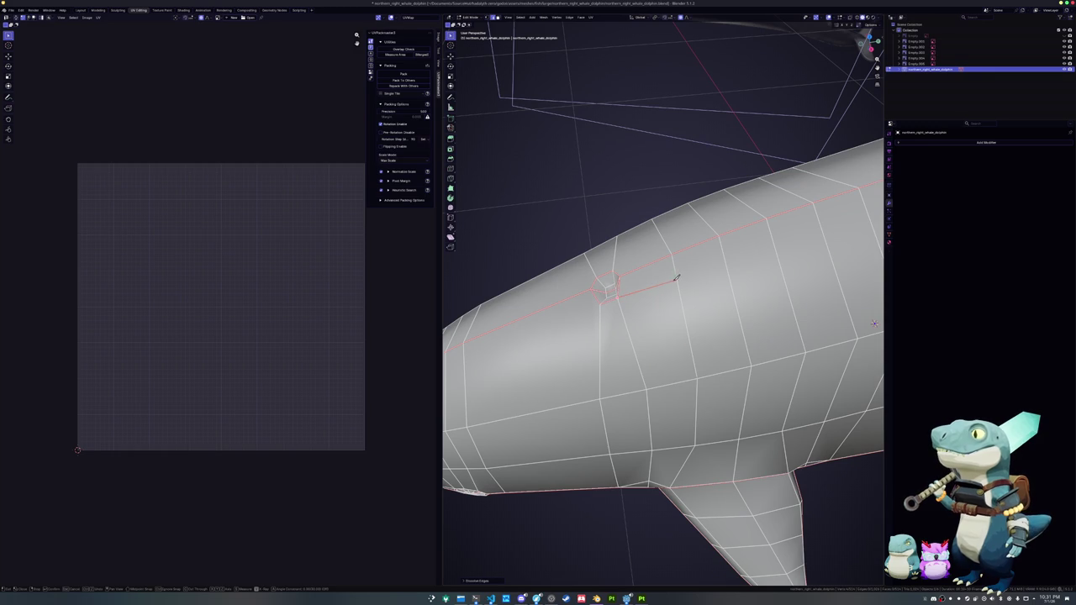
middle_click_drag(721, 234, 733, 244)
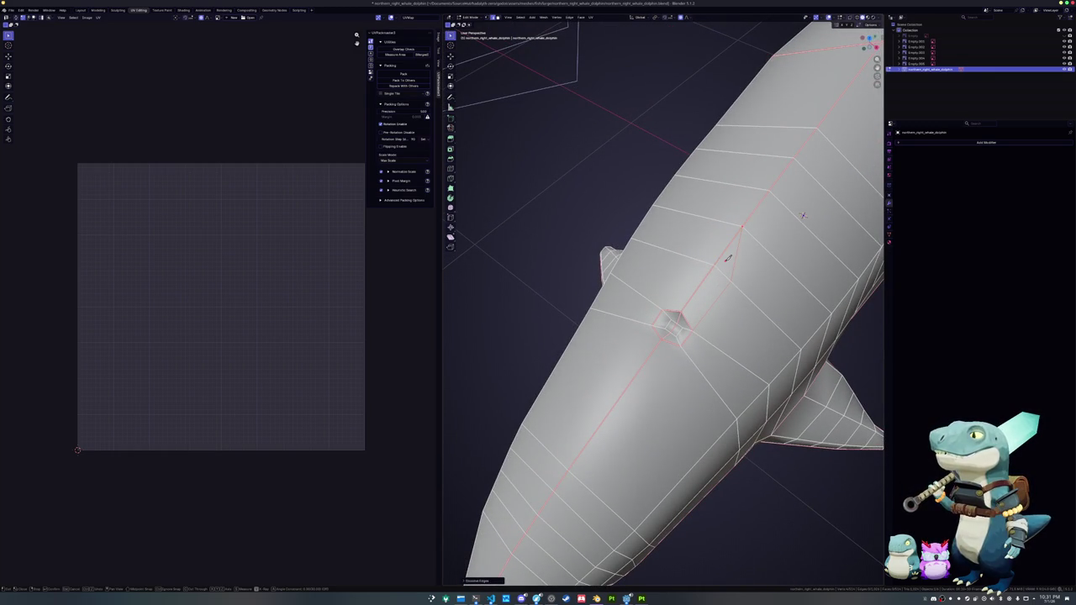
key("Return")
mouse_move(803, 216)
middle_mouse_down()
mouse_move(640, 319)
mouse_move(625, 300)
mouse_move(673, 272)
middle_mouse_up()
key("Tab")
key("Tab")
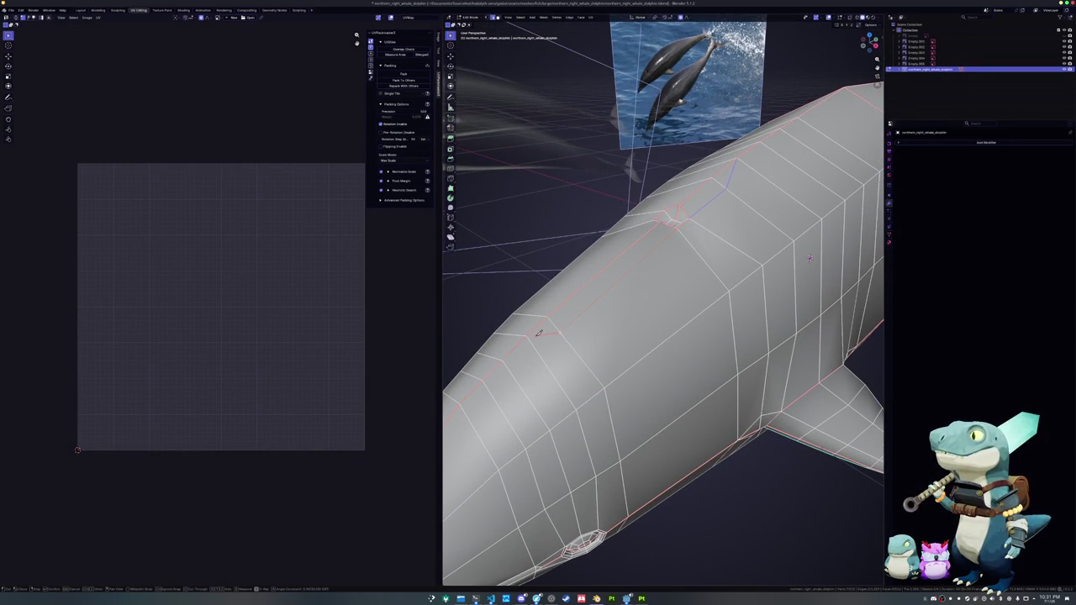
key("Return")
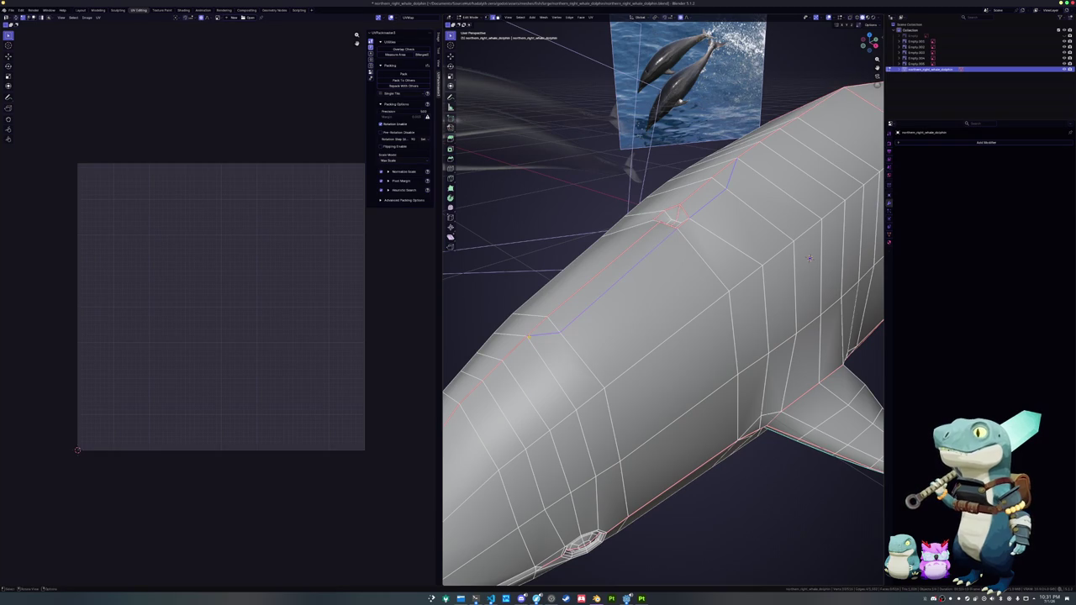
mouse_move(809, 258)
middle_mouse_down()
mouse_move(828, 239)
mouse_move(836, 164)
middle_mouse_up()
key("Tab")
key("Tab")
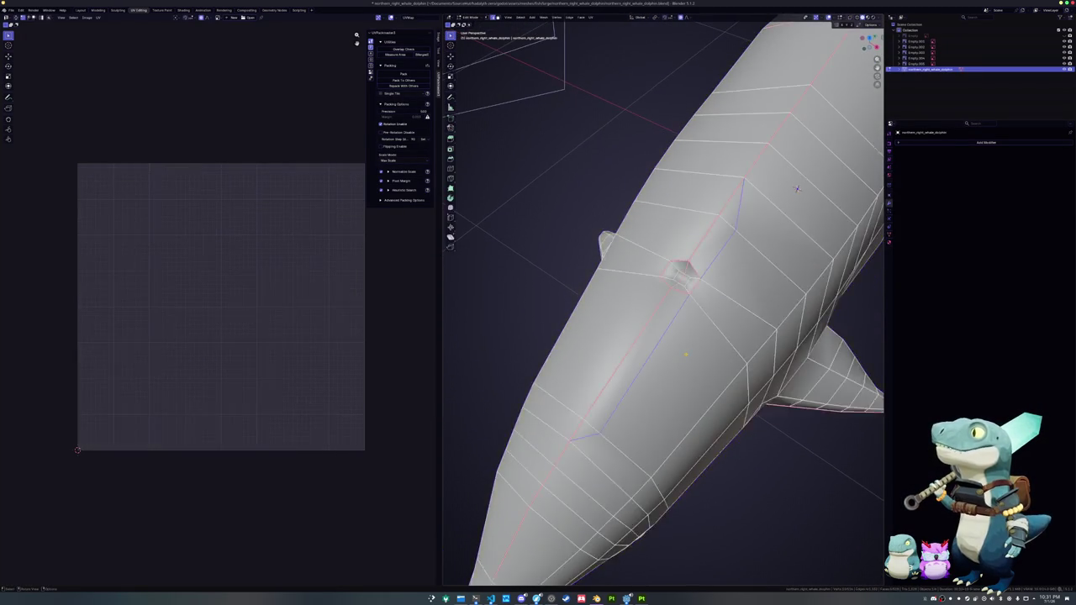
- Select the edge loop around the blowhole and a vertex beside it
scroll(838, 153, "up", 3)
left_click(839, 154, "alt")
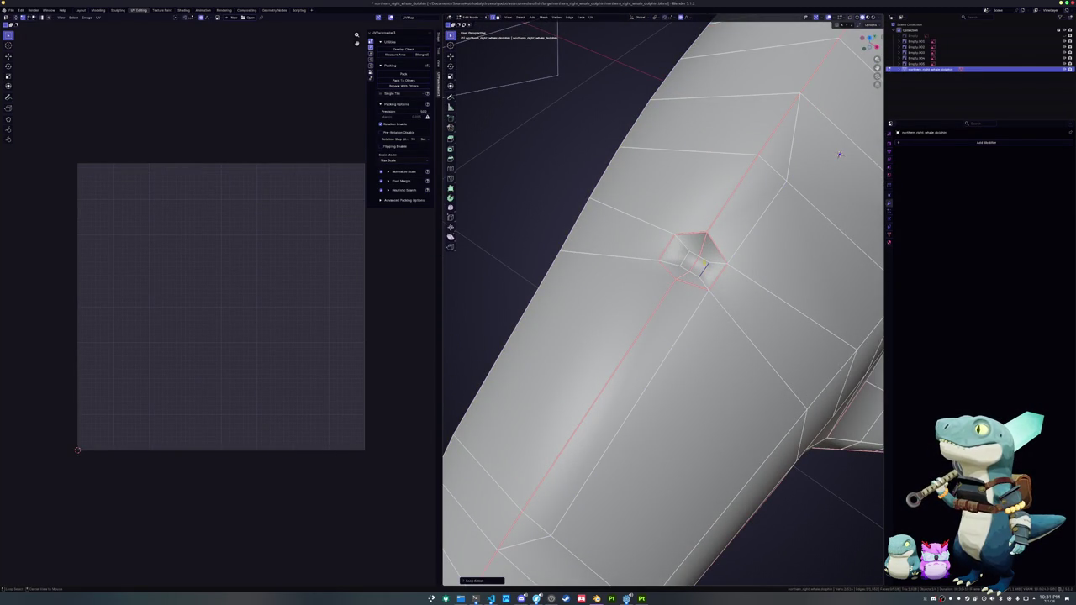
mouse_move(838, 154)
middle_mouse_down()
mouse_move(738, 293)
mouse_move(690, 305)
mouse_move(697, 319)
middle_mouse_up()
scroll(708, 300, "up", 3)
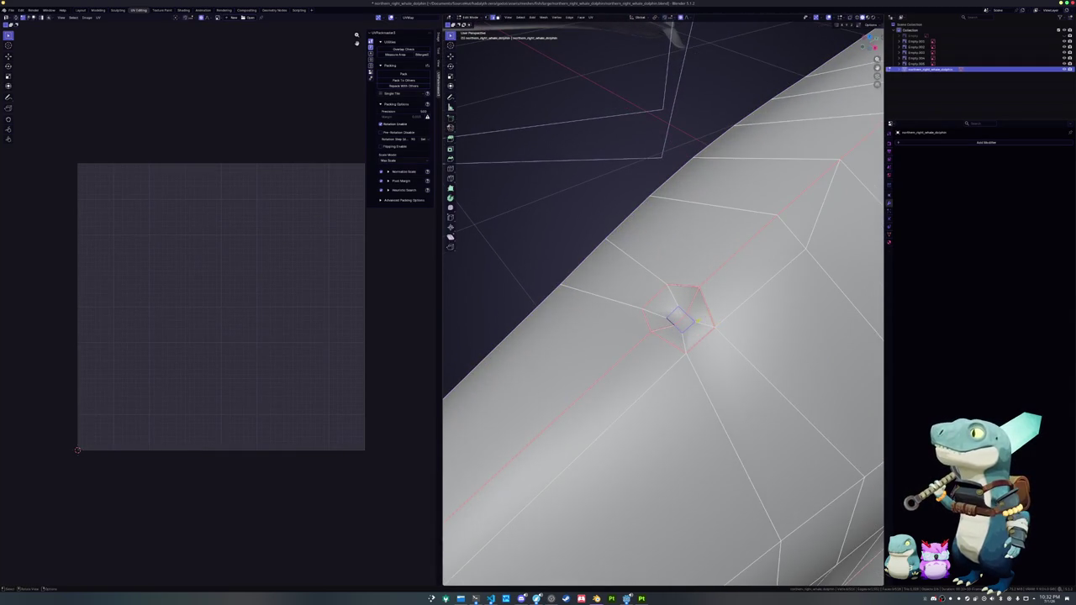
left_click(701, 286)
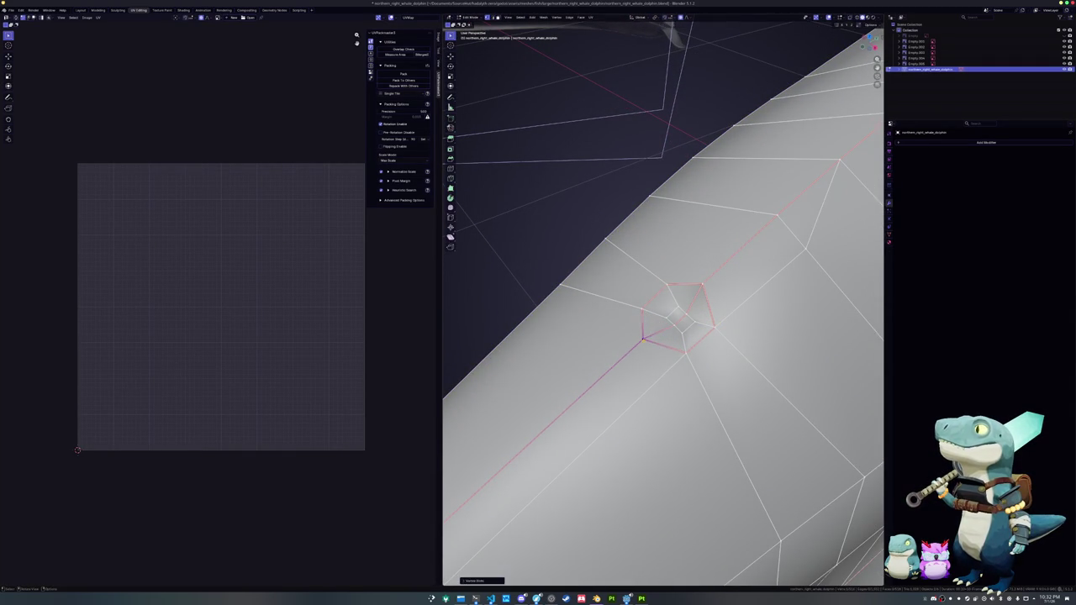
scroll(649, 330, "down", 8)
- Symmetrize the whole whale mesh using the opposite mirror direction
key("a")
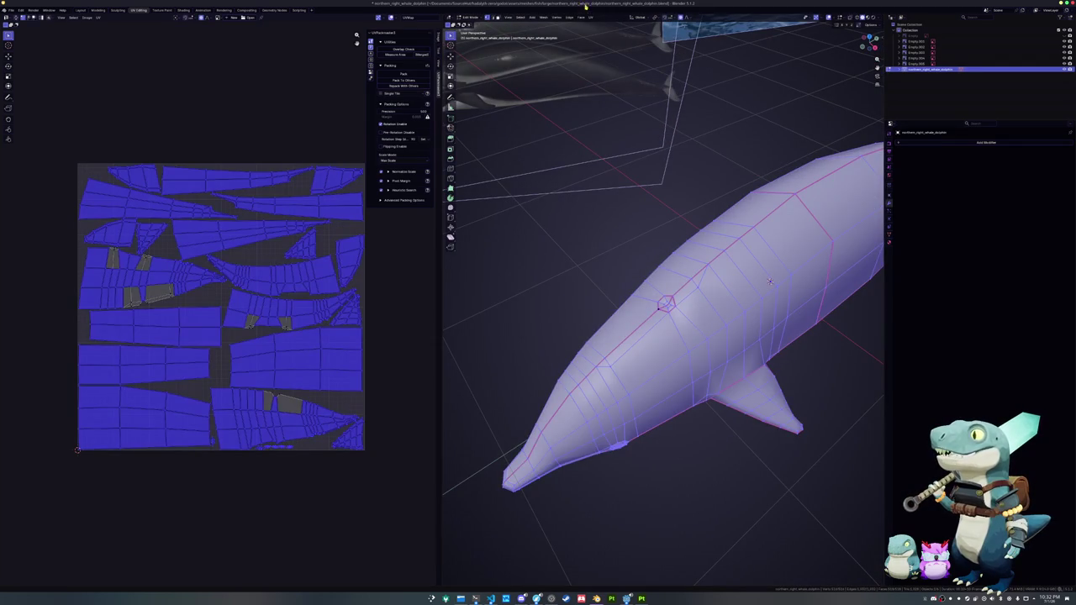
left_click(545, 16)
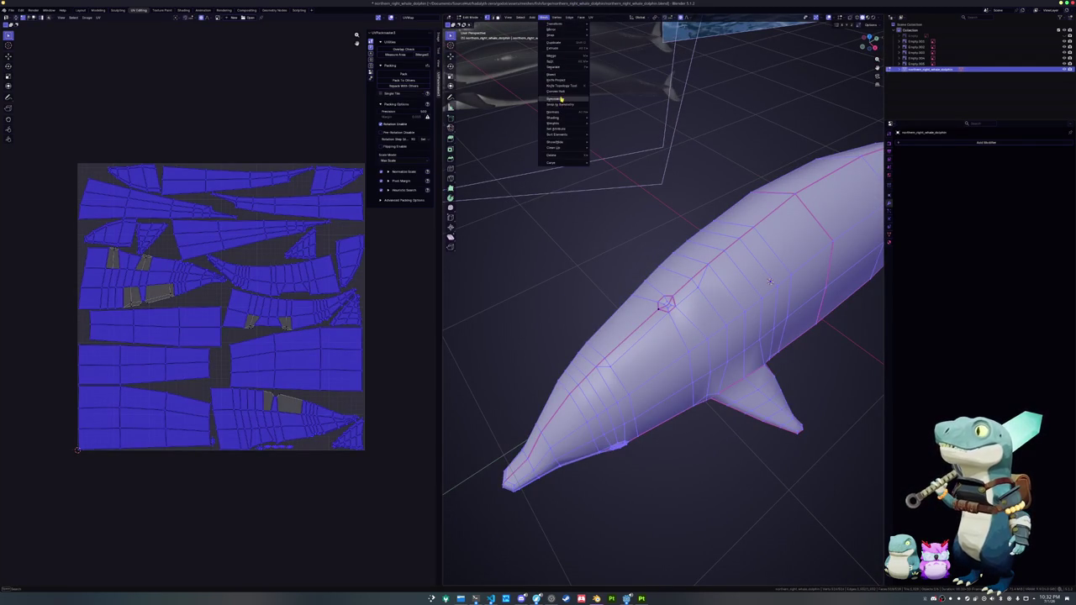
left_click(560, 98)
left_click(476, 580)
left_click(505, 573)
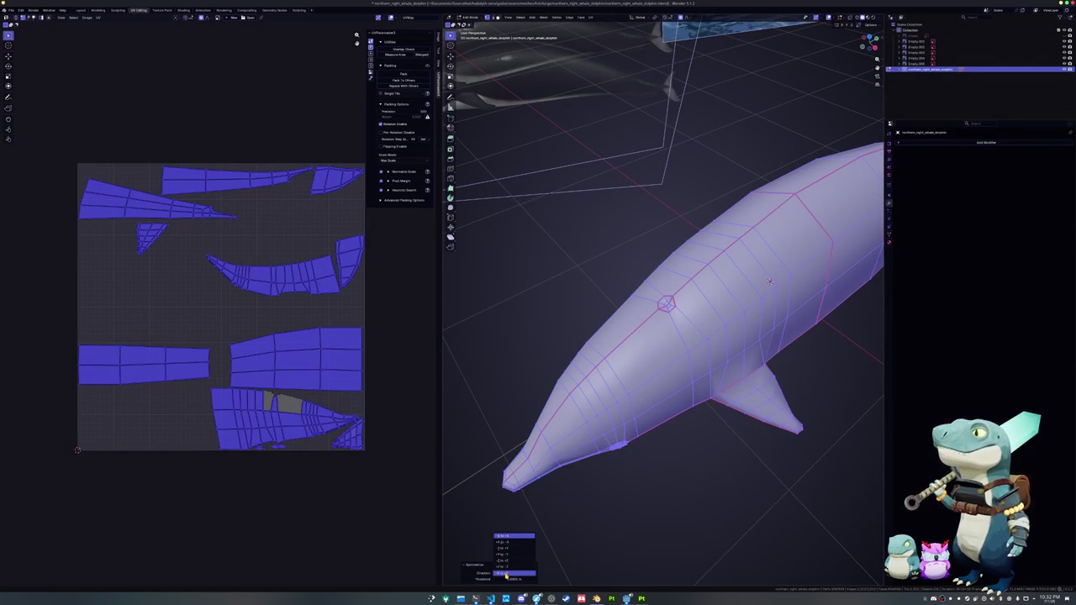
left_click(510, 550)
- Clear the selection and save the blend file
key("alt+a")
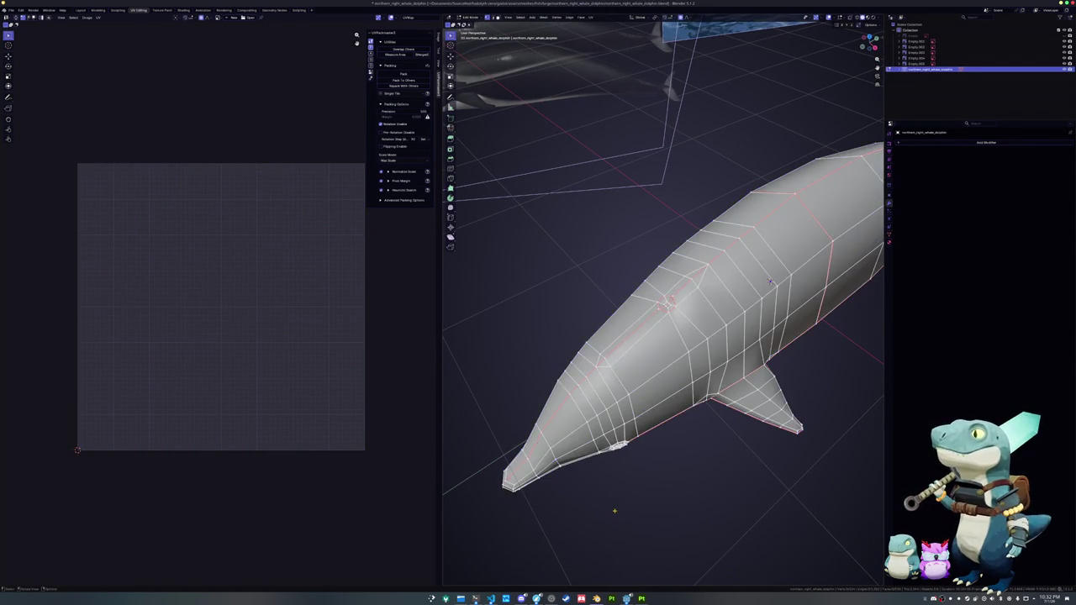
middle_click_drag(768, 306, 715, 327)
key("ctrl+s")
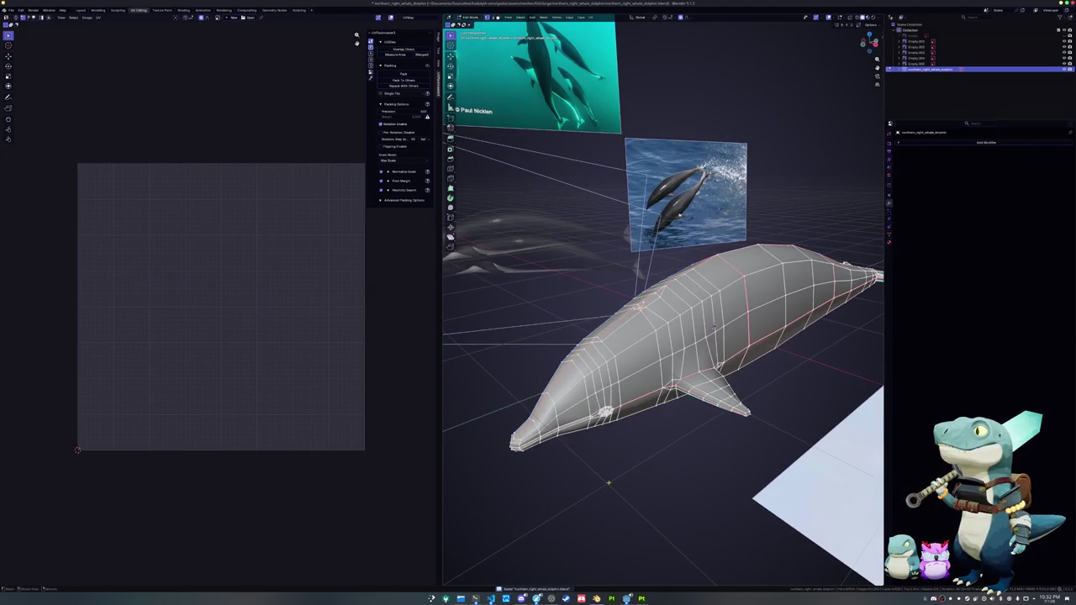
- Vertex-slide a point on the whale, then select all geometry for unwrapping
key("Tab")
scroll(615, 485, "up", 3)
middle_click_drag(615, 485, 586, 448)
key("Tab")
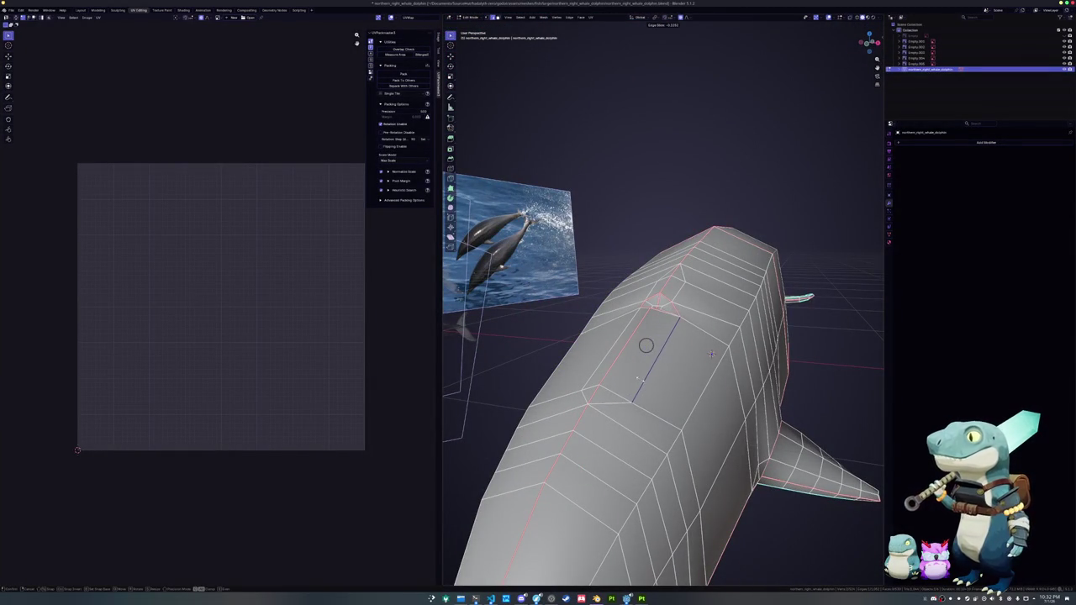
key("shift+v")
mouse_move(618, 395)
middle_mouse_down()
mouse_move(643, 415)
mouse_move(644, 406)
middle_mouse_up()
key("Tab")
key("Tab")
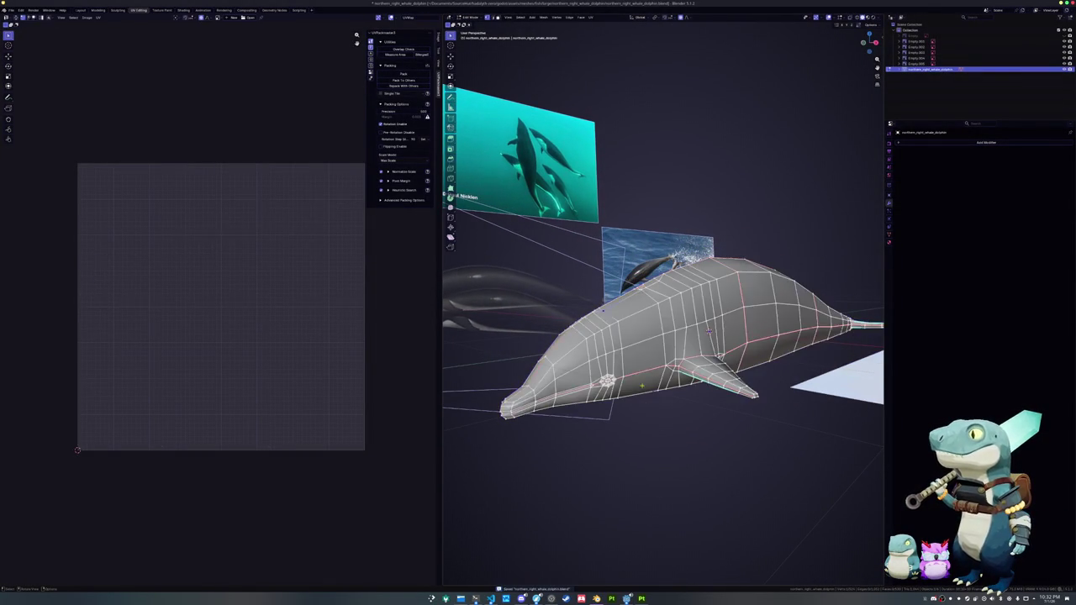
key("a")
left_click(591, 17)
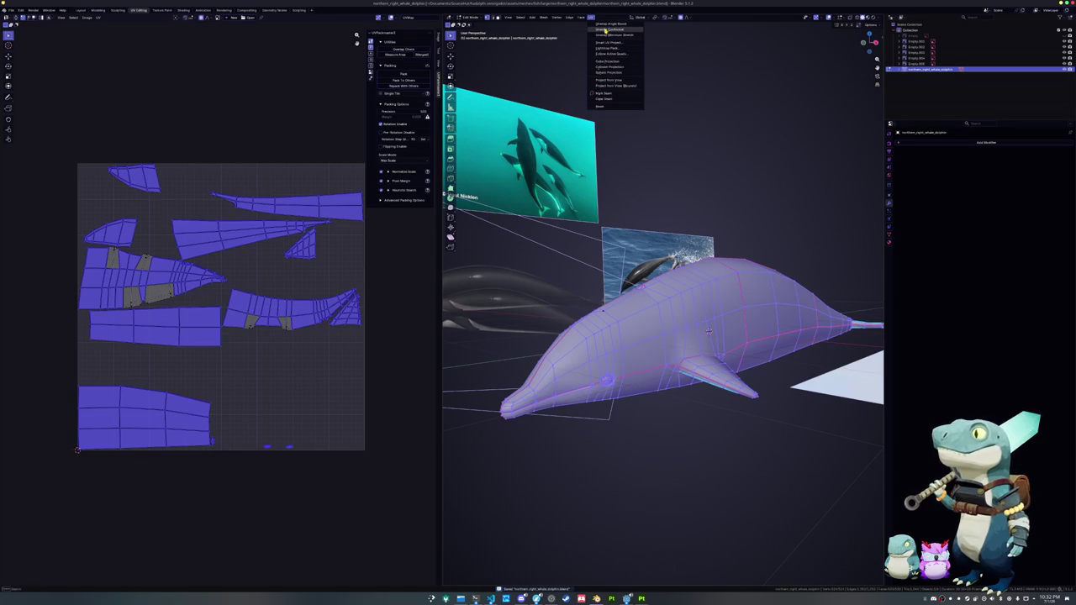
- Re-unwrap the whale, pack its UV islands tightly, and apply all transforms
left_click(607, 35)
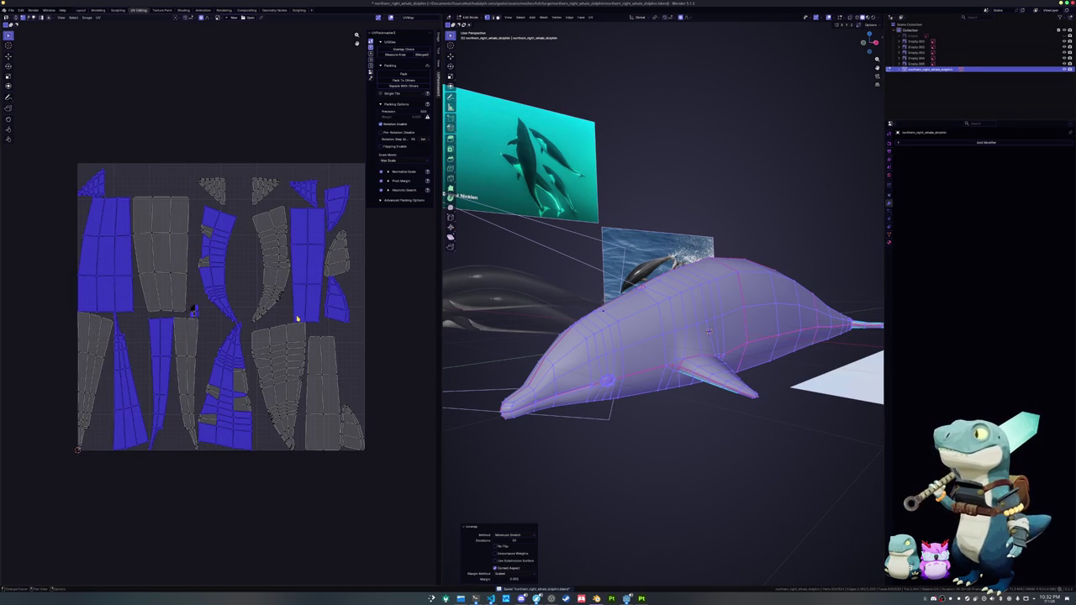
key("a")
left_click(404, 77)
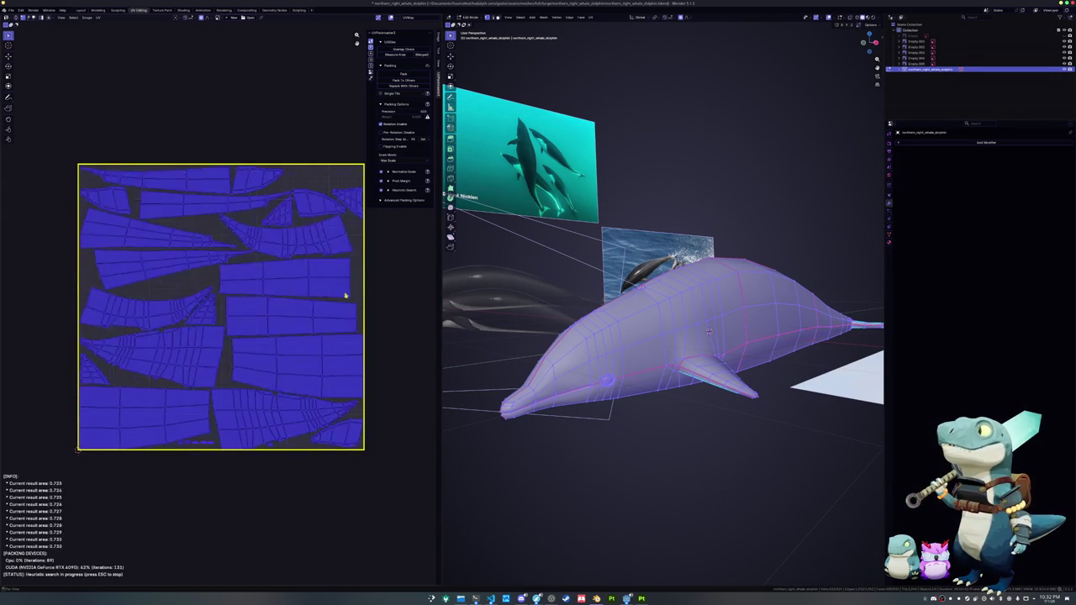
key("Tab")
middle_click_drag(602, 339, 581, 330)
key("ctrl+a")
left_click(581, 330)
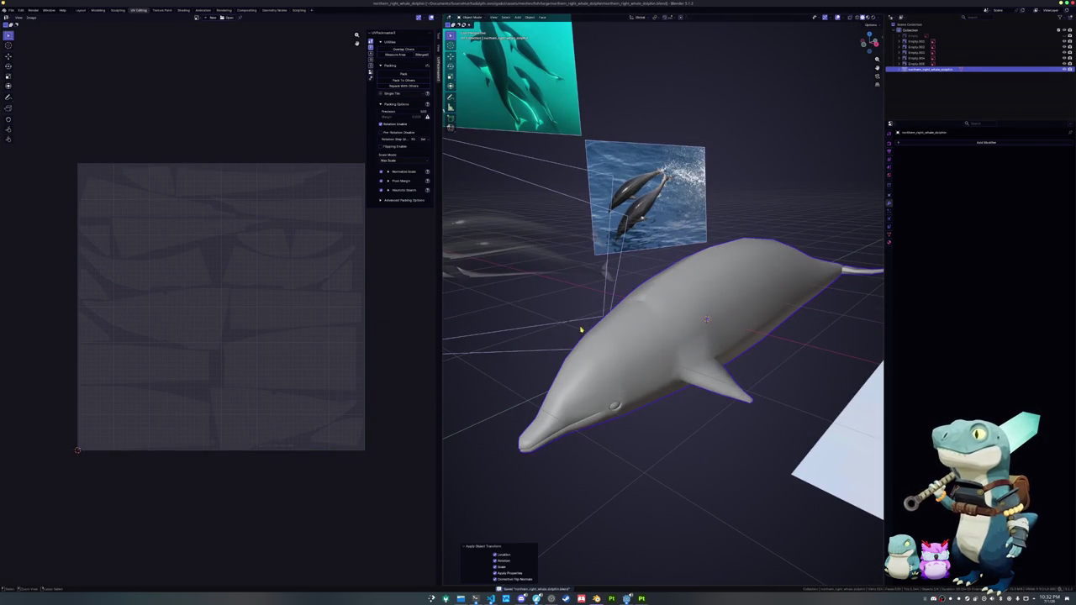
- Export the whale as FBX, overwriting the existing file
left_click(11, 10)
mouse_move(25, 101)
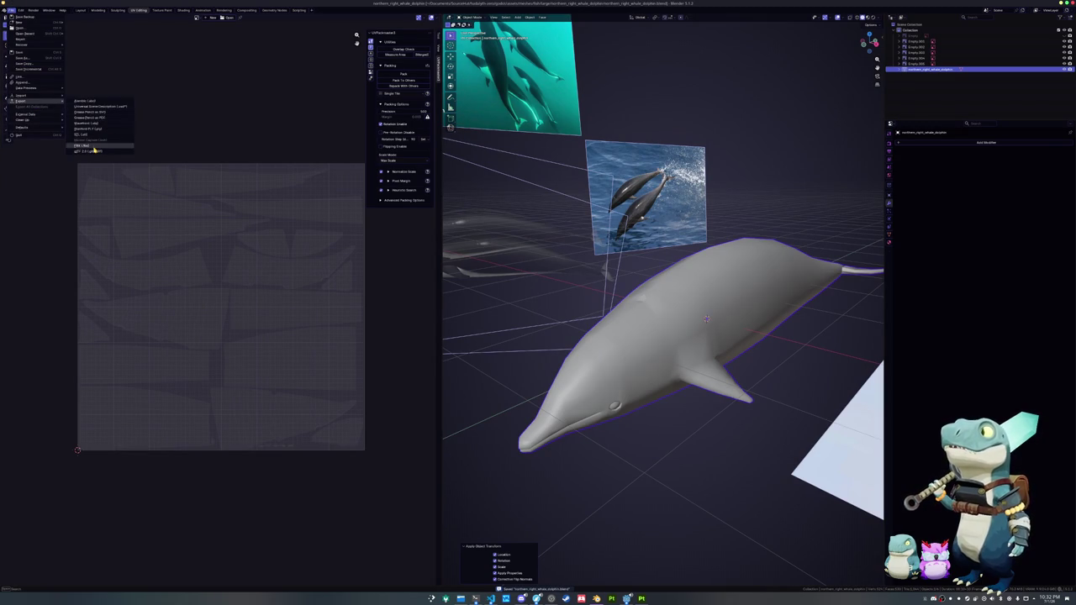
left_click(95, 148)
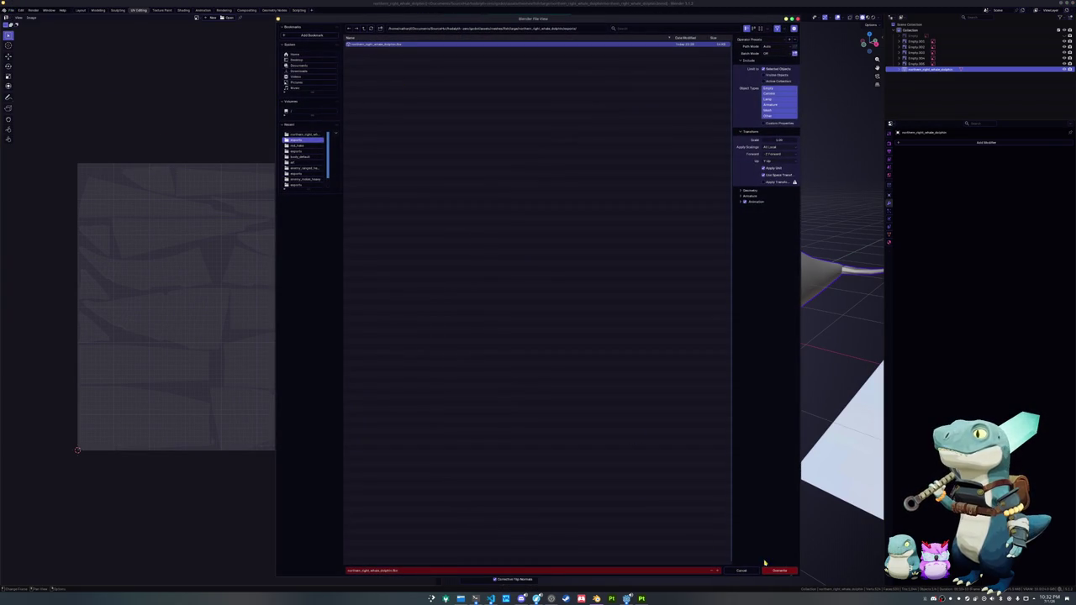
left_click(779, 570)
key("alt+Tab")
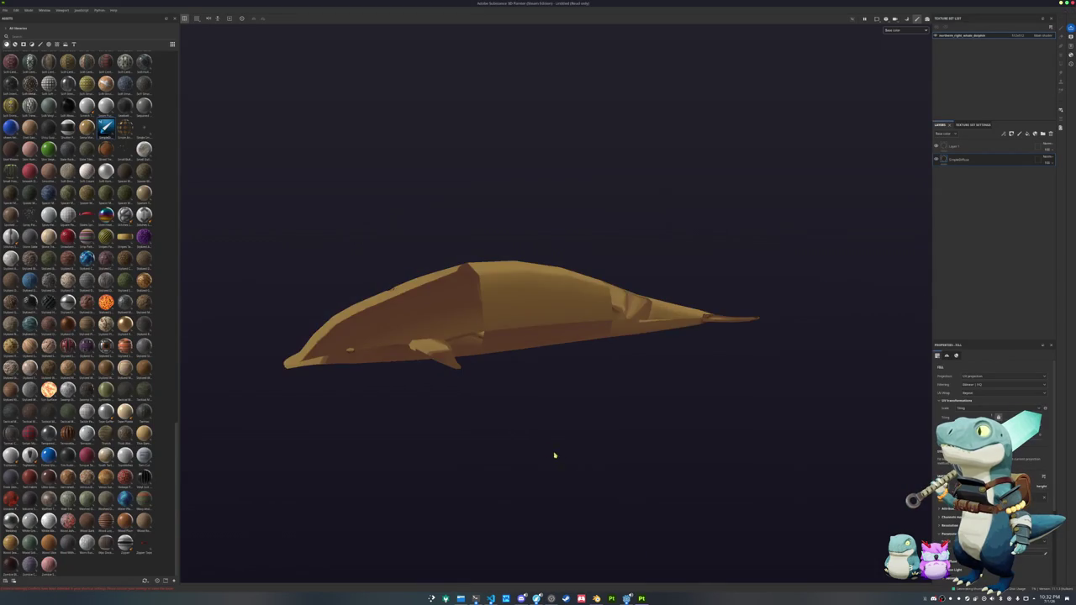
- Bake the mesh maps for the whale
scroll(521, 431, "up", 3)
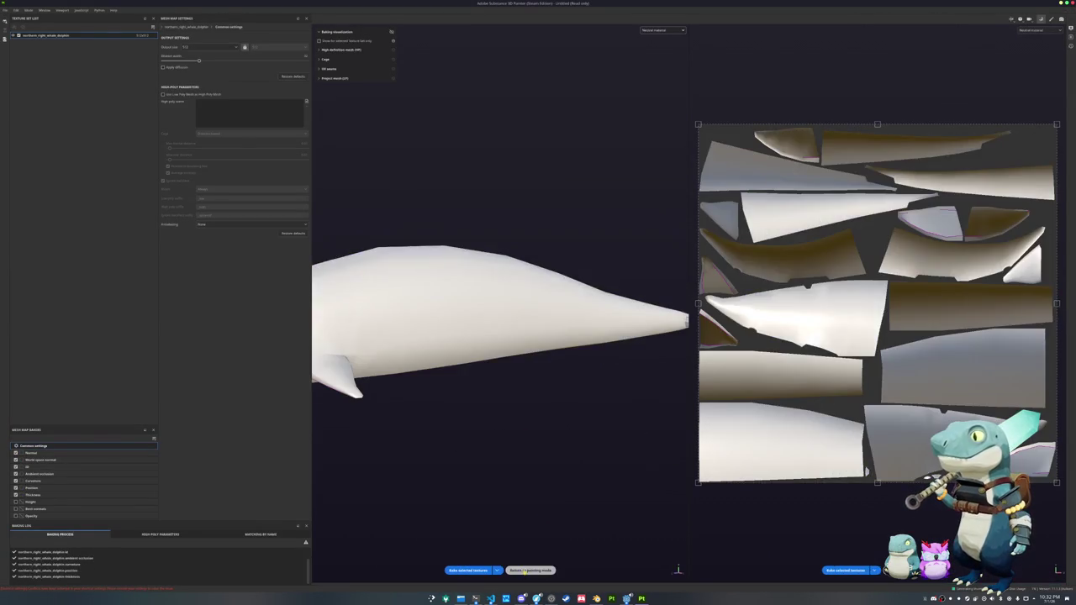
left_click(524, 569)
scroll(488, 503, "down", 2)
- Show the Base color channel and orbit to see the whale's underside
left_click(895, 35)
left_click(898, 52)
scroll(547, 266, "up", 1)
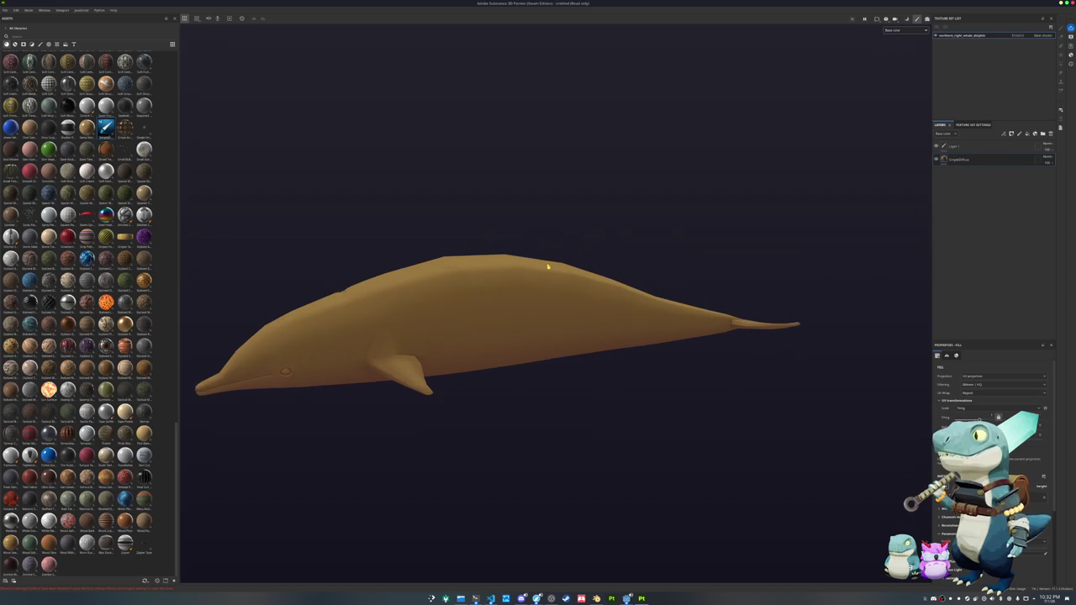
scroll(554, 260, "up", 1)
left_click_drag(559, 242, 473, 373, "alt")
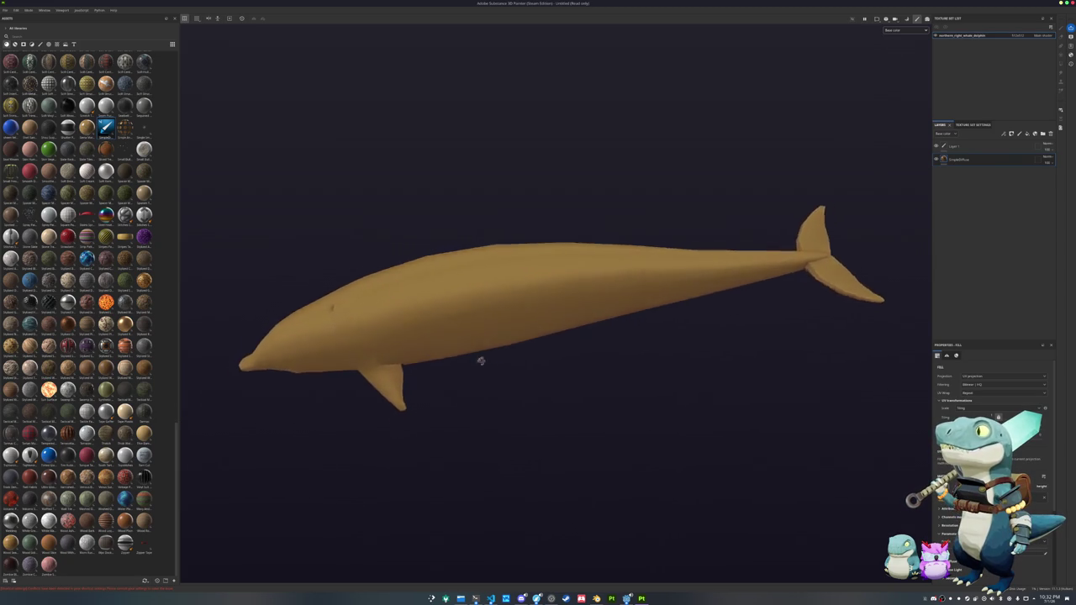
scroll(518, 325, "up", 2)
mouse_move(518, 325)
left_mouse_down("alt")
mouse_move(585, 146)
mouse_move(264, 337)
mouse_move(324, 462)
mouse_move(580, 286)
mouse_move(664, 269)
mouse_move(778, 272)
mouse_move(452, 274)
mouse_move(321, 323)
mouse_move(314, 442)
mouse_move(492, 307)
left_mouse_up("alt")
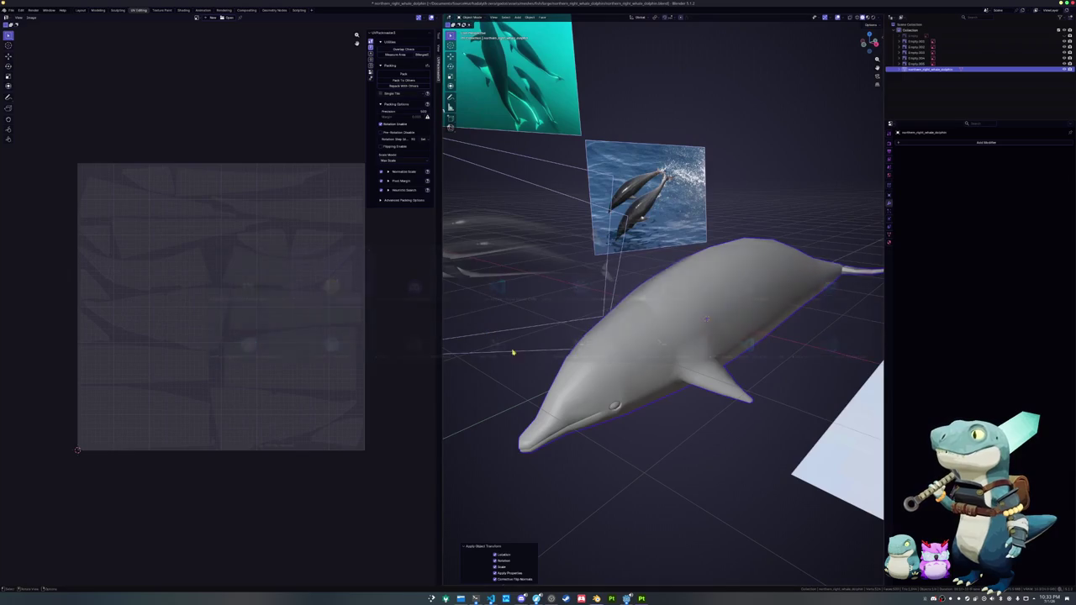
- Add a loop cut around the whale's body near the pectoral fin
key("a")
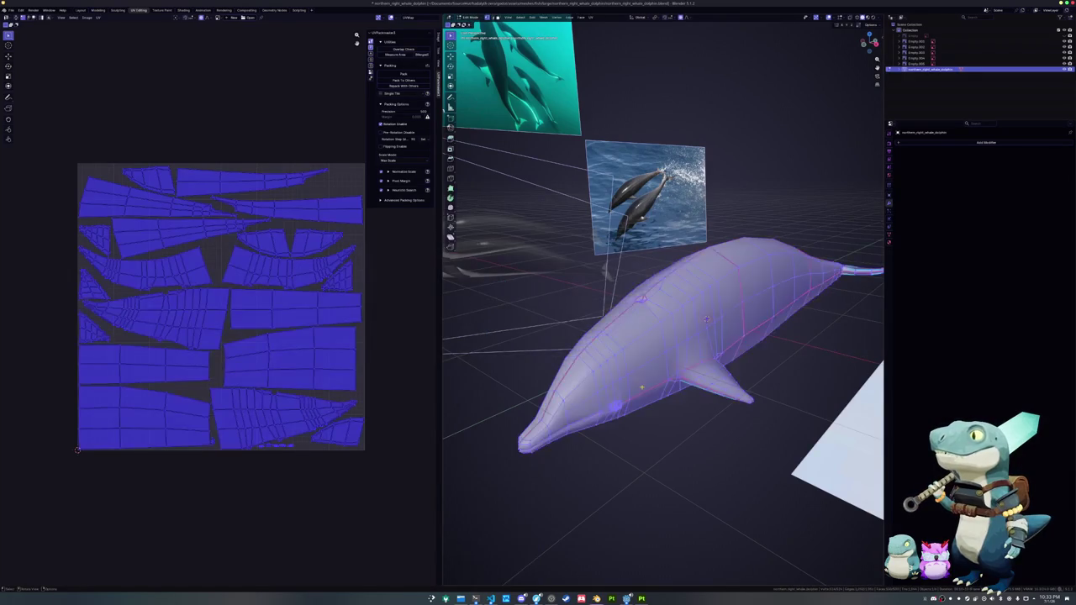
middle_click_drag(714, 336, 748, 353)
scroll(748, 353, "up", 3)
key("ctrl+r")
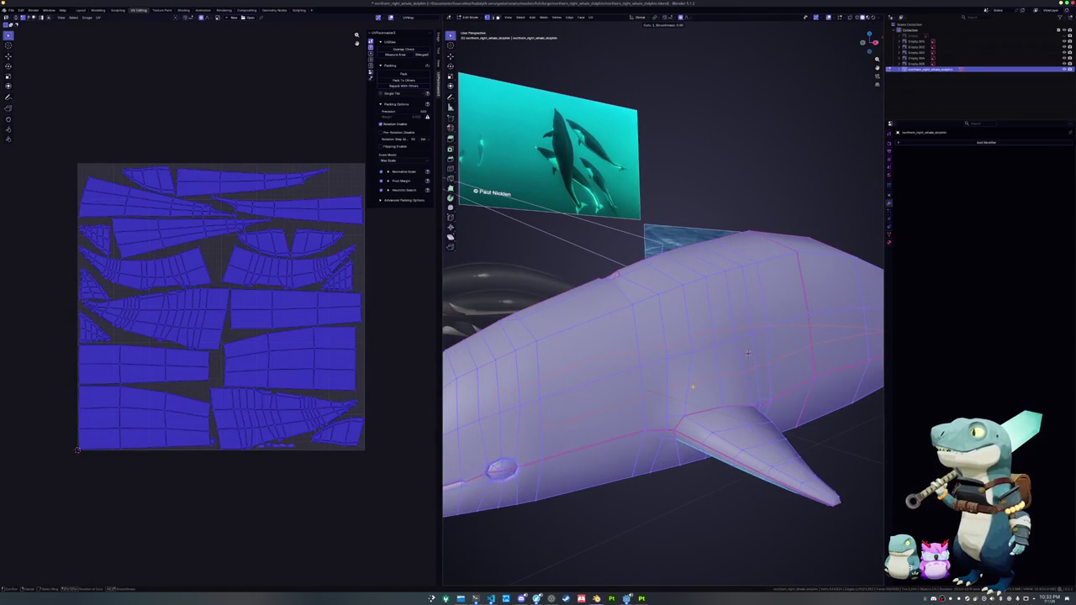
left_click(748, 353)
mouse_move(747, 353)
middle_mouse_down()
mouse_move(741, 346)
mouse_move(761, 367)
middle_mouse_up()
key("Tab")
key("Tab")
- Add a second loop cut near the fin and check the mesh selection
key("a")
key("ctrl+r")
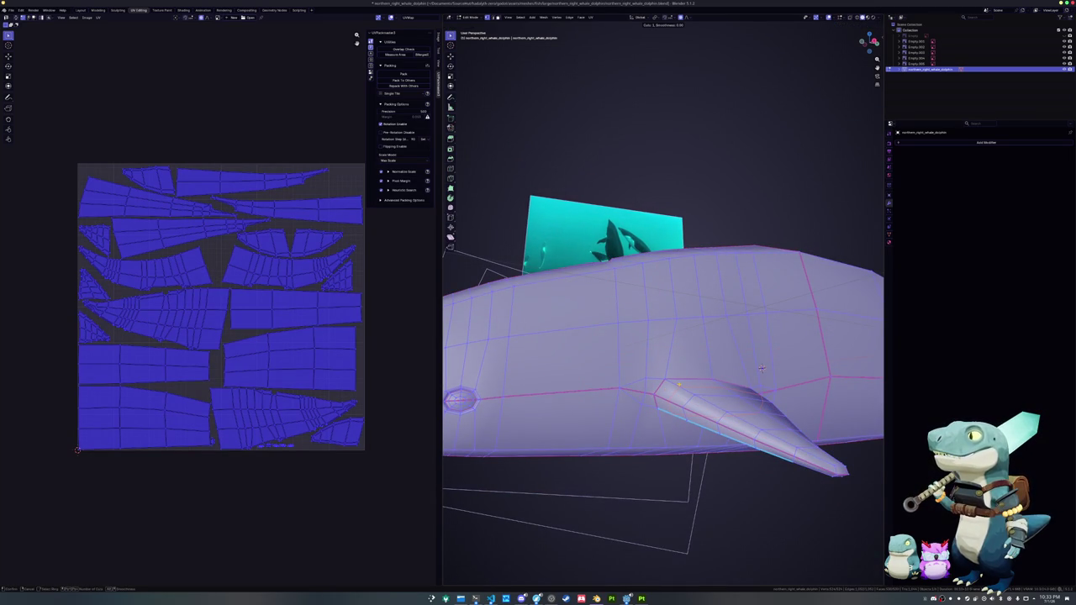
left_click(761, 367)
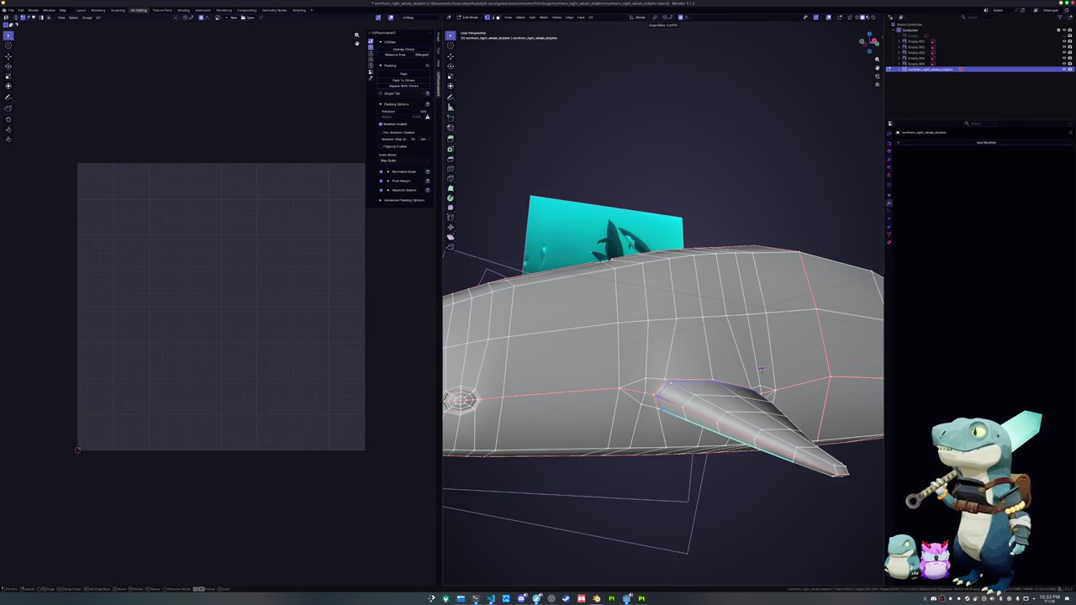
left_click(761, 367)
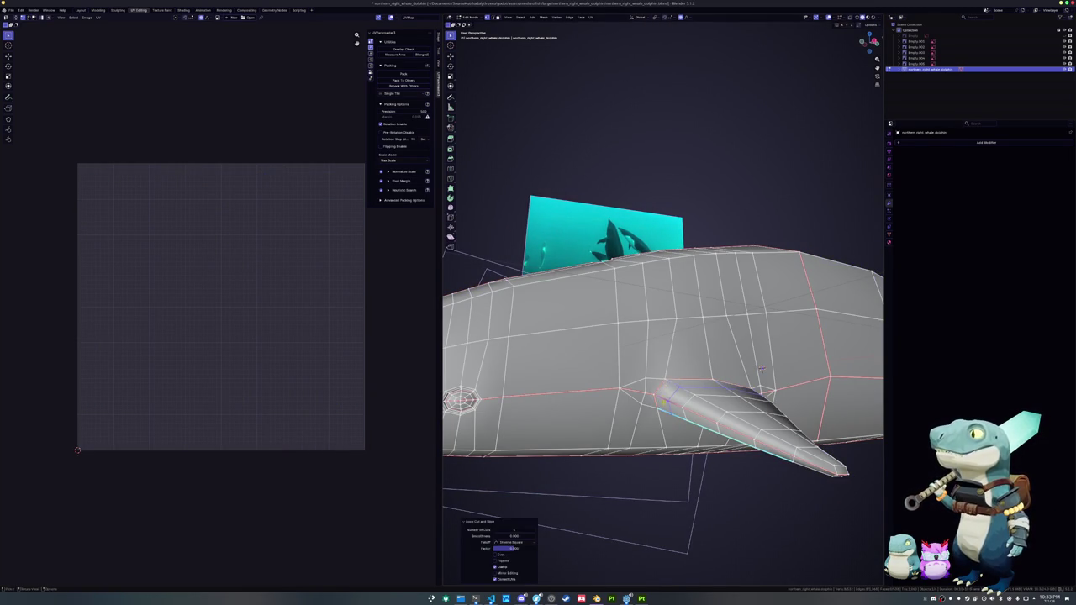
key("a")
key("alt+a")
key("a")
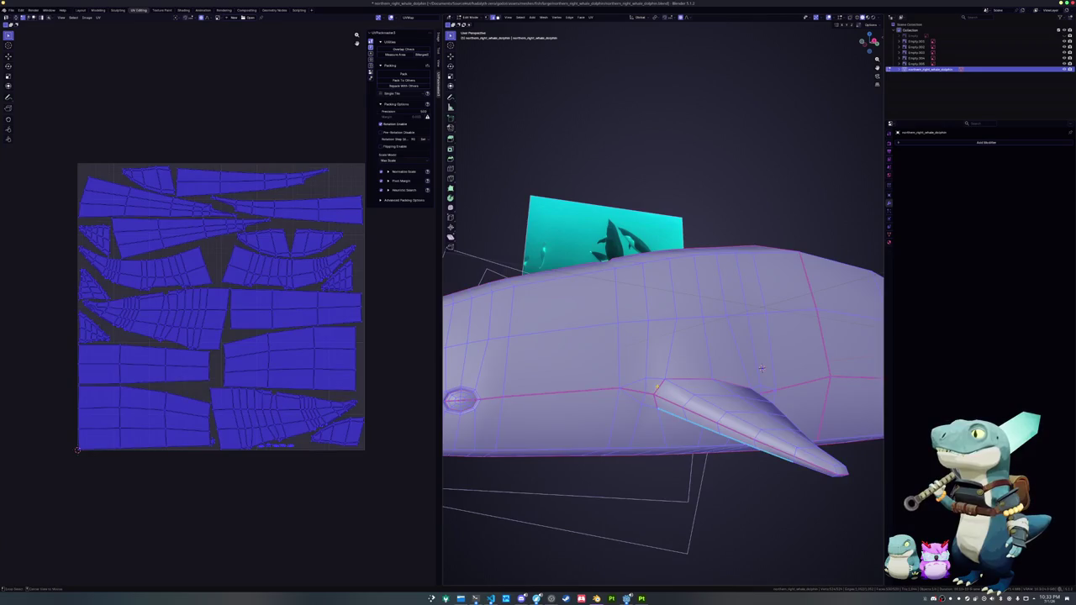
key("alt+a")
mouse_move(761, 367)
middle_mouse_down()
mouse_move(778, 373)
mouse_move(779, 298)
mouse_move(783, 356)
middle_mouse_up()
- Select the fin-base edge loop and slide it along the body
left_click(778, 374, "alt")
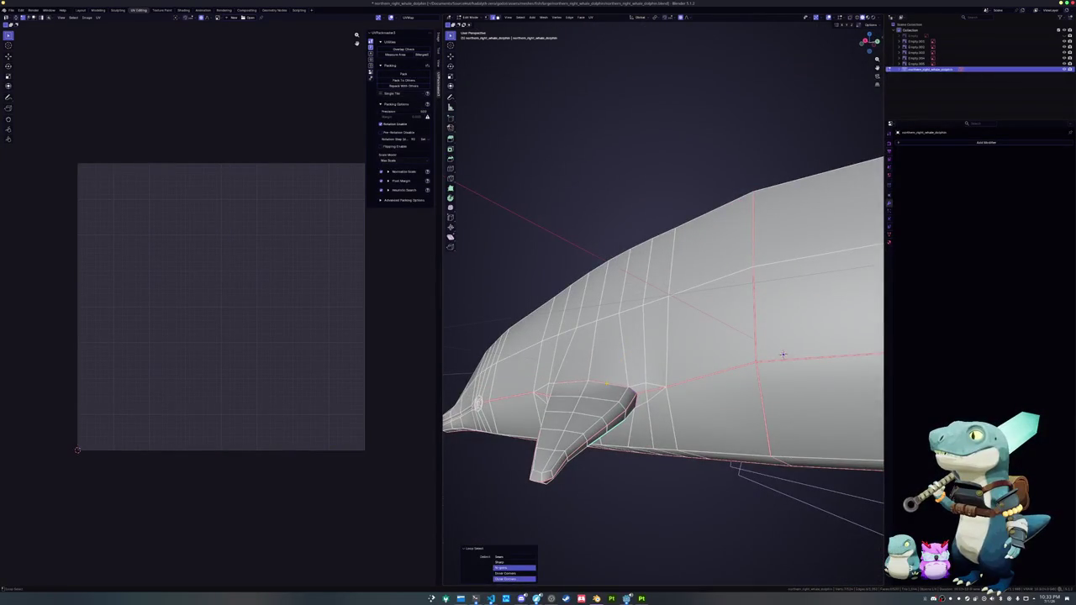
scroll(783, 356, "up", 2)
key("g")
left_click(815, 369)
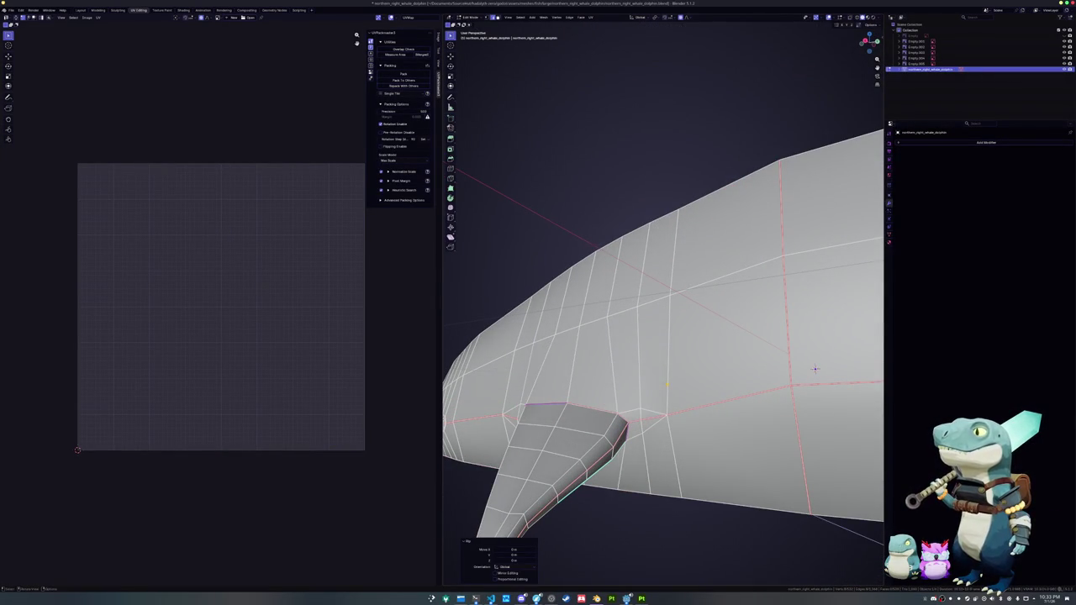
key("g")
key("g")
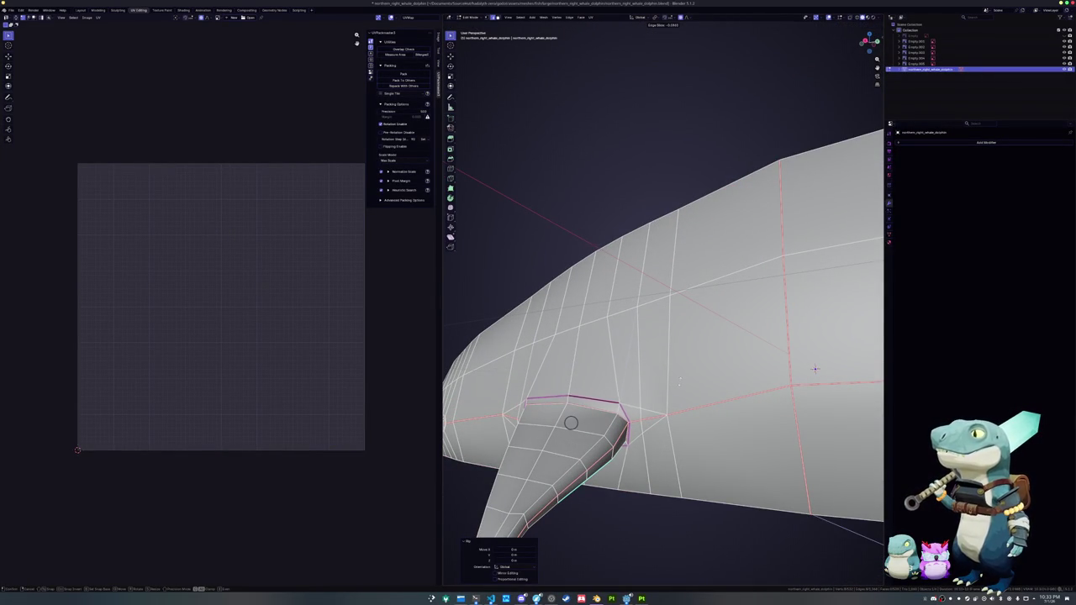
left_click(815, 368)
middle_click_drag(814, 368, 811, 380)
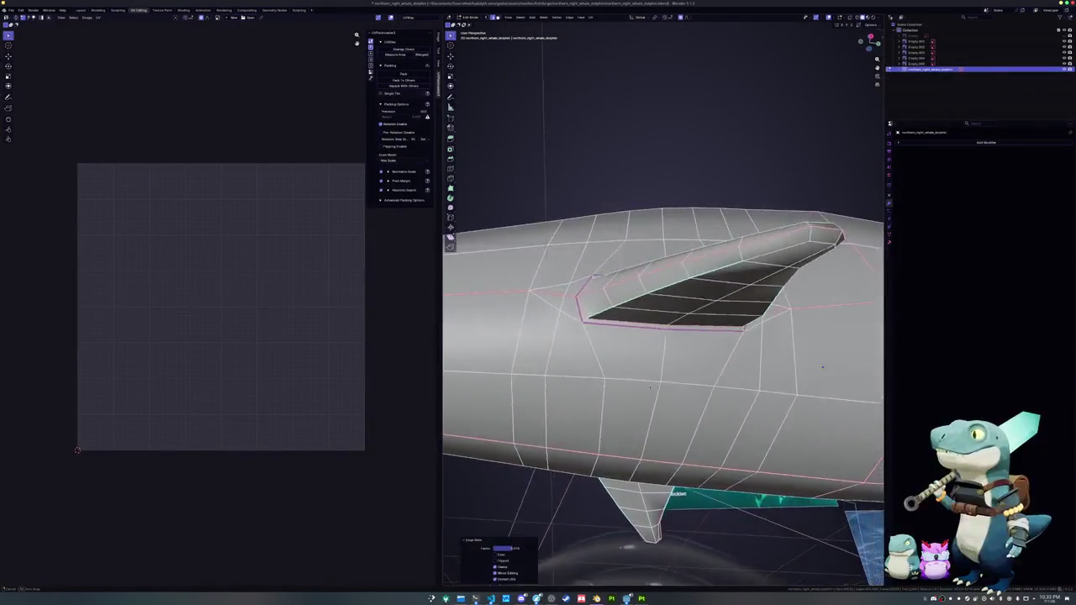
- Slide vertices on the fin edge, including the fin tip, into new positions
left_click(599, 363)
scroll(599, 363, "up", 5)
key("g")
key("g")
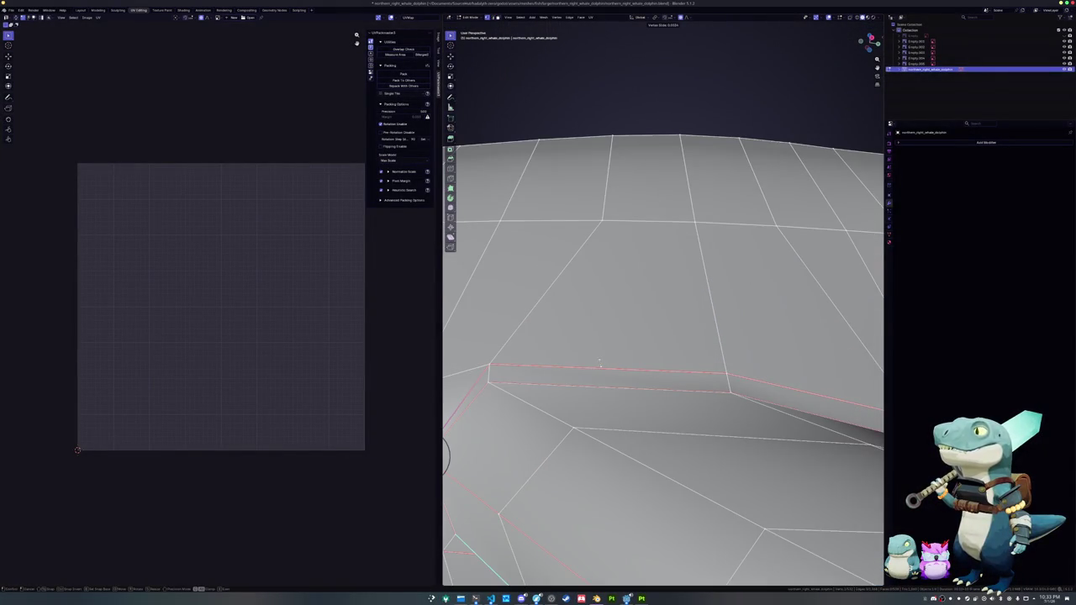
left_click(594, 364)
scroll(594, 364, "down", 4)
mouse_move(595, 364)
middle_mouse_down()
mouse_move(871, 321)
mouse_move(870, 364)
mouse_move(859, 386)
mouse_move(728, 320)
mouse_move(727, 335)
middle_mouse_up()
key("g")
key("g")
left_click(871, 320)
- Review the smoothed whale in Object Mode before returning to Substance Painter
key("Tab")
scroll(858, 386, "down", 5)
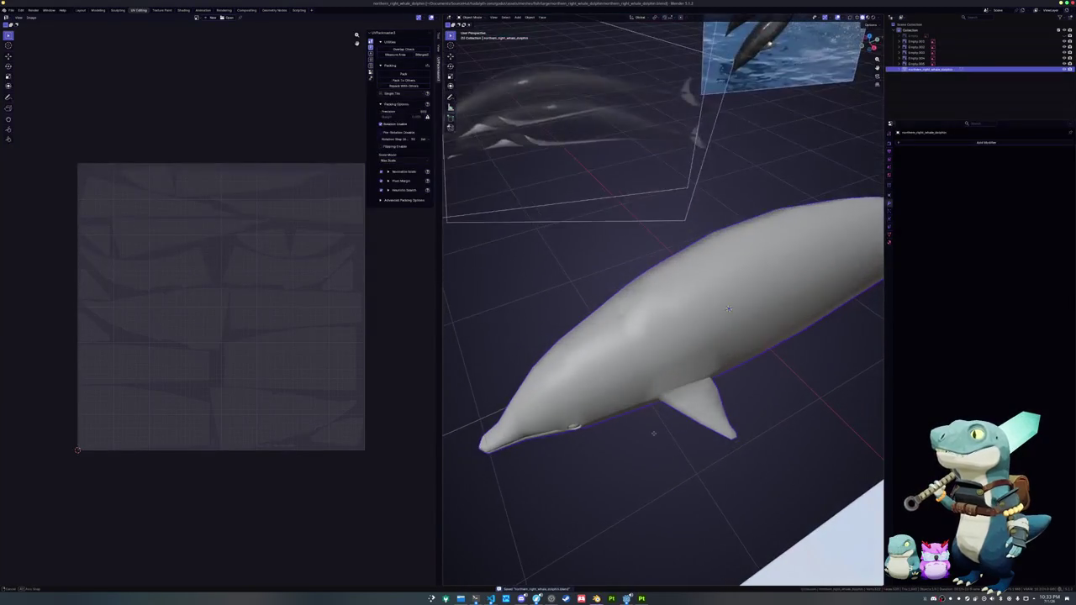
key("Tab")
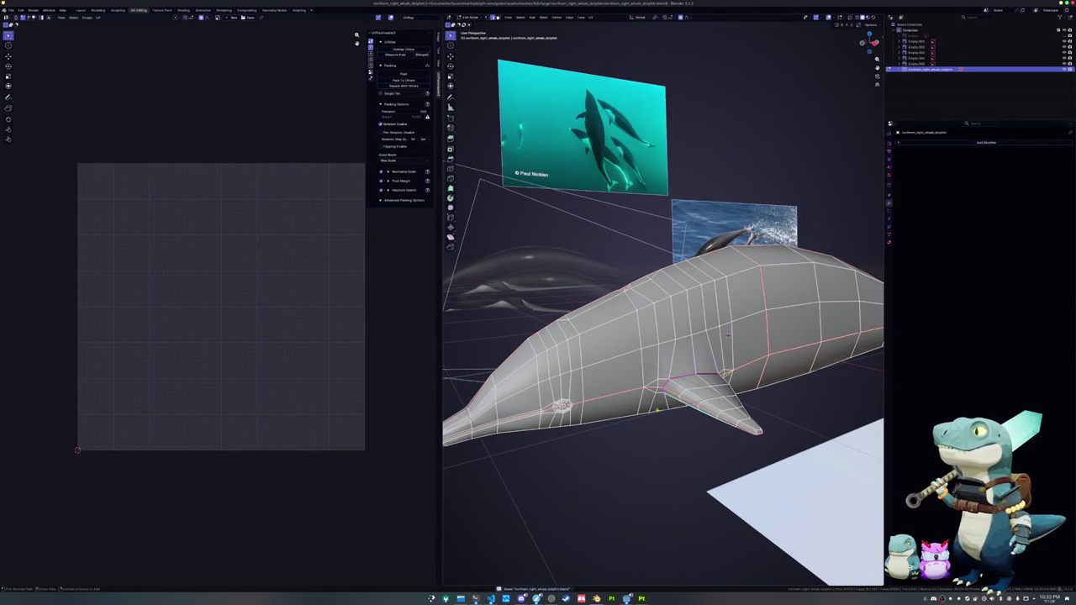
key("Tab")
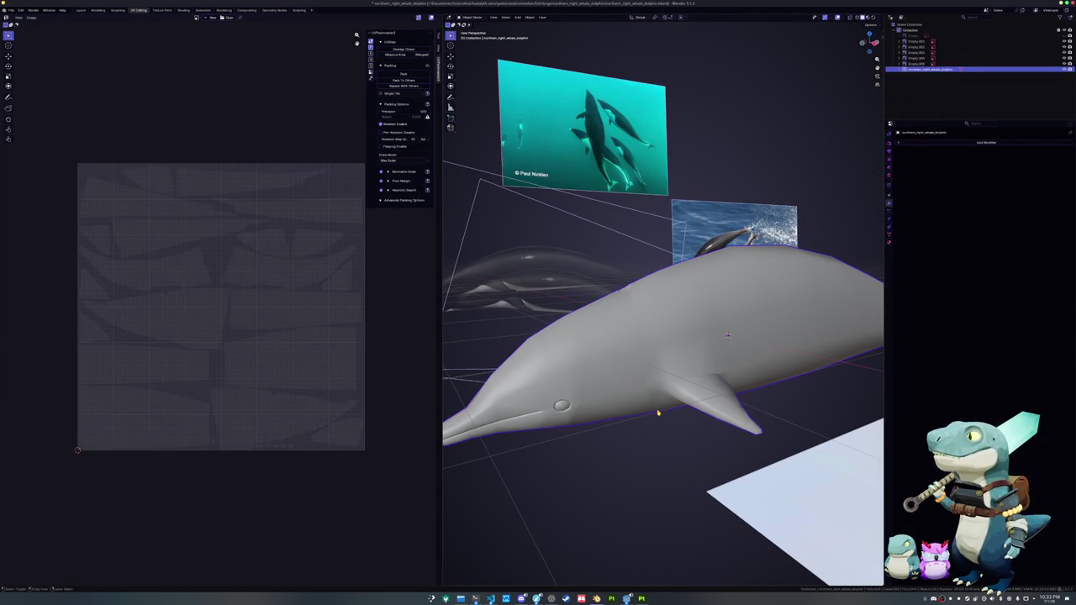
key("Tab")
scroll(658, 412, "up", 2)
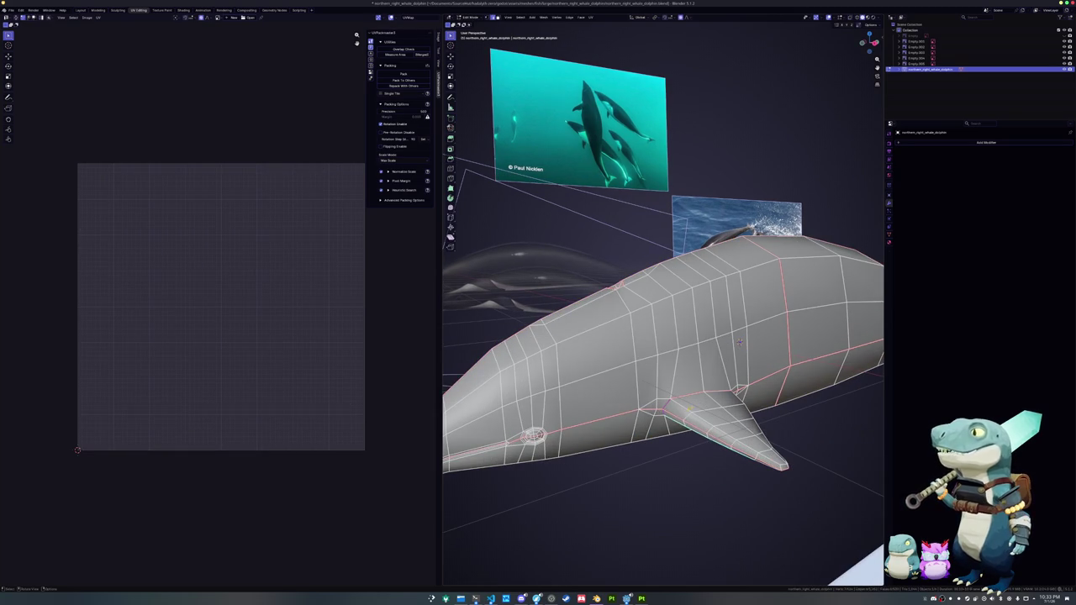
key("Tab")
left_click(641, 599)
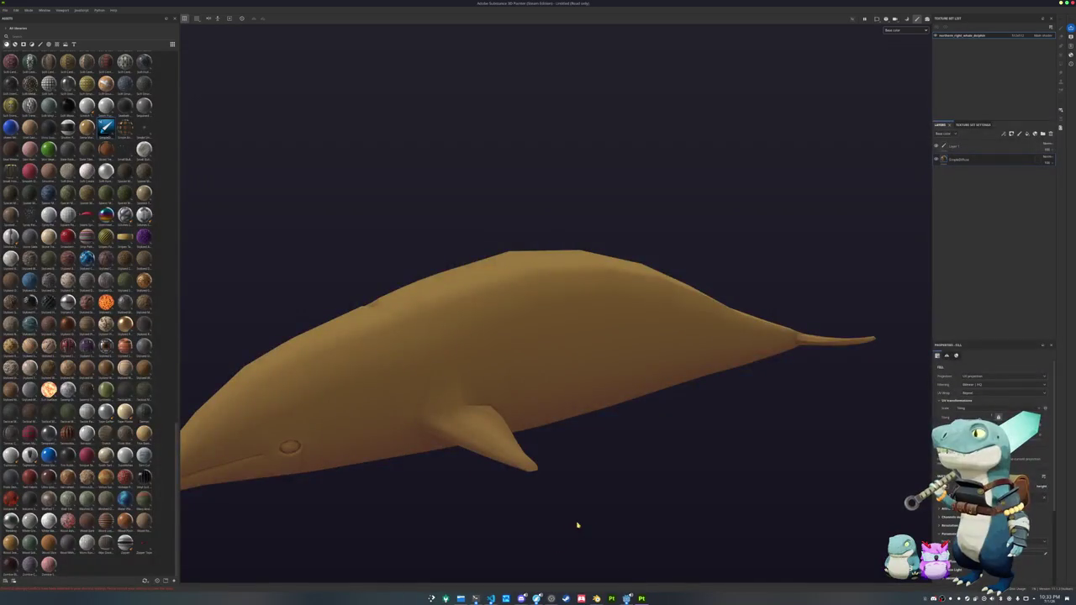
- Open the whale reference image and place it at the upper right beside Substance Painter
left_click(462, 598)
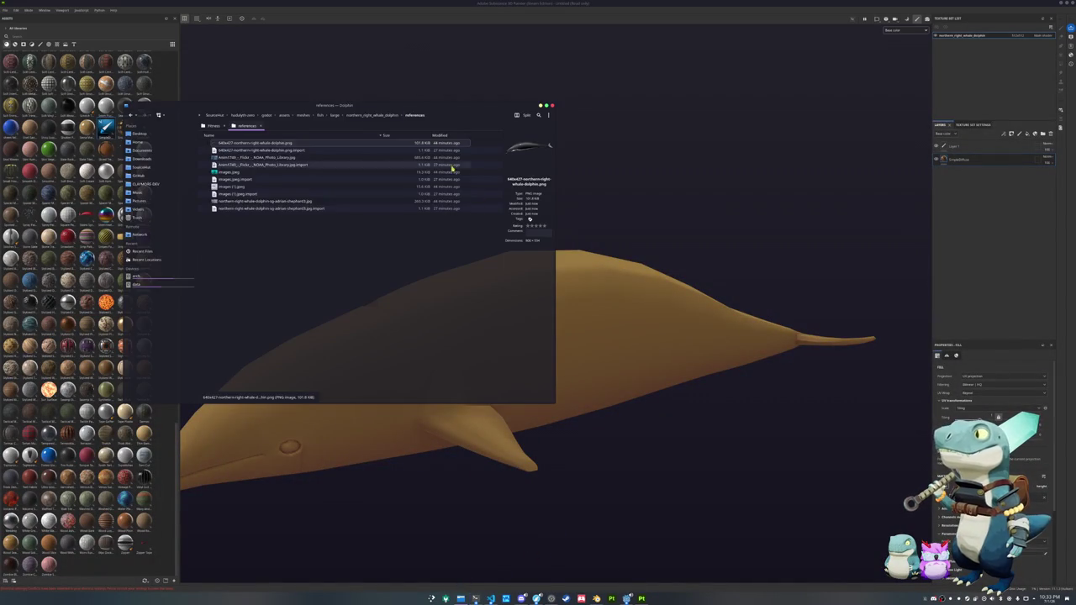
double_click(294, 144)
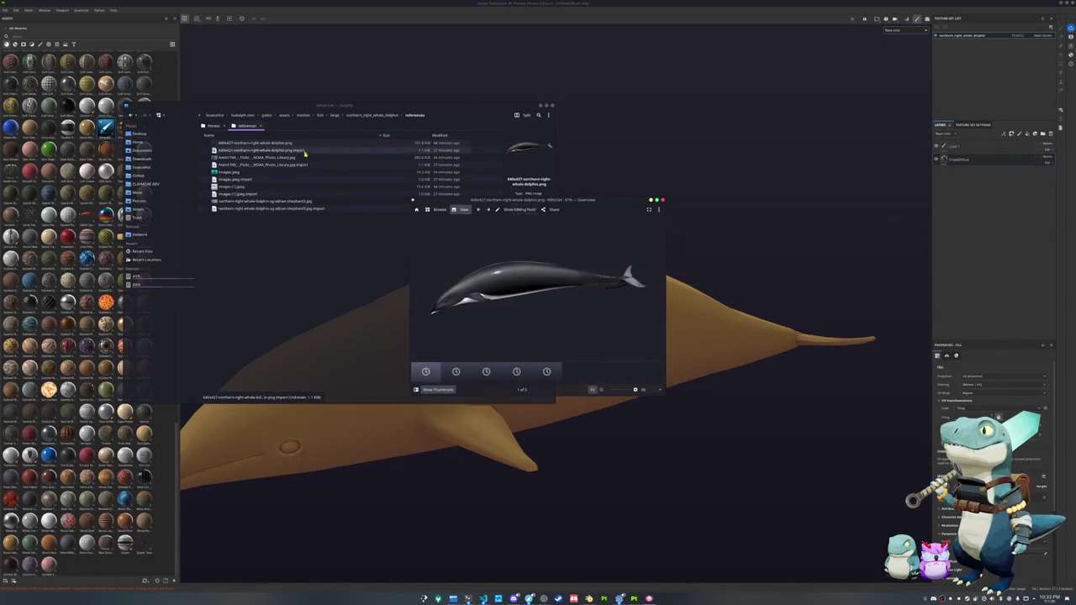
left_click_drag(529, 204, 749, 53)
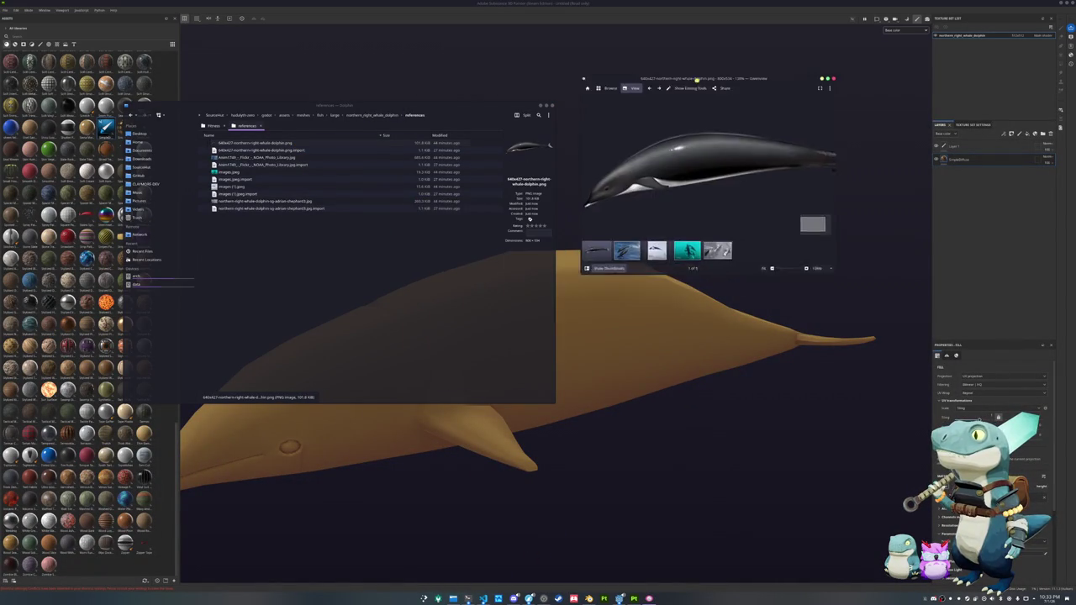
left_click(598, 96)
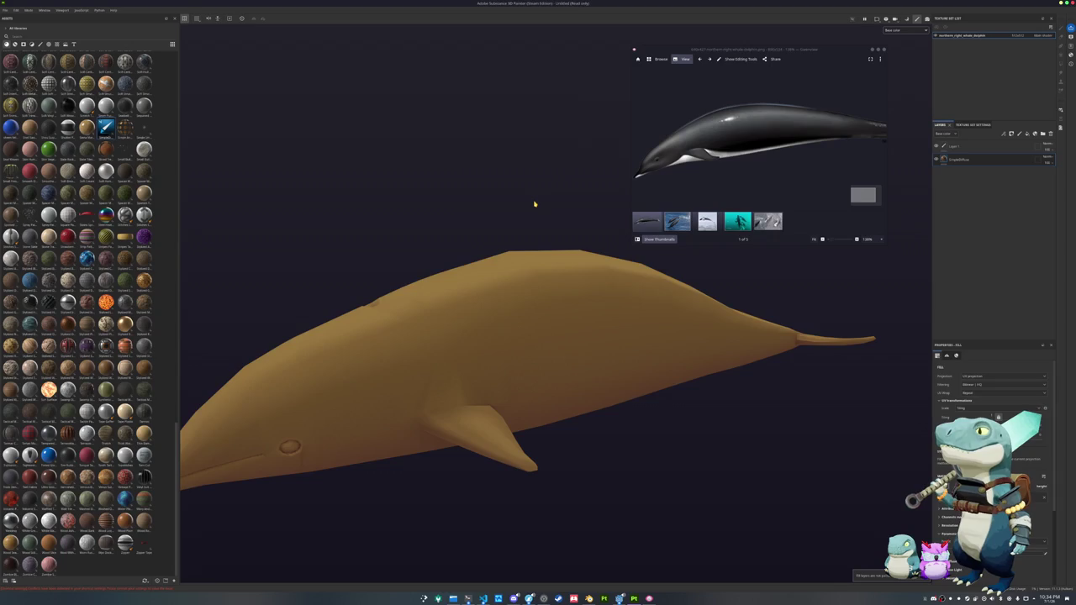
- Launch KColorChooser and sample a light grey from the screen
key("super")
type("kcolorchooser")
key("Return")
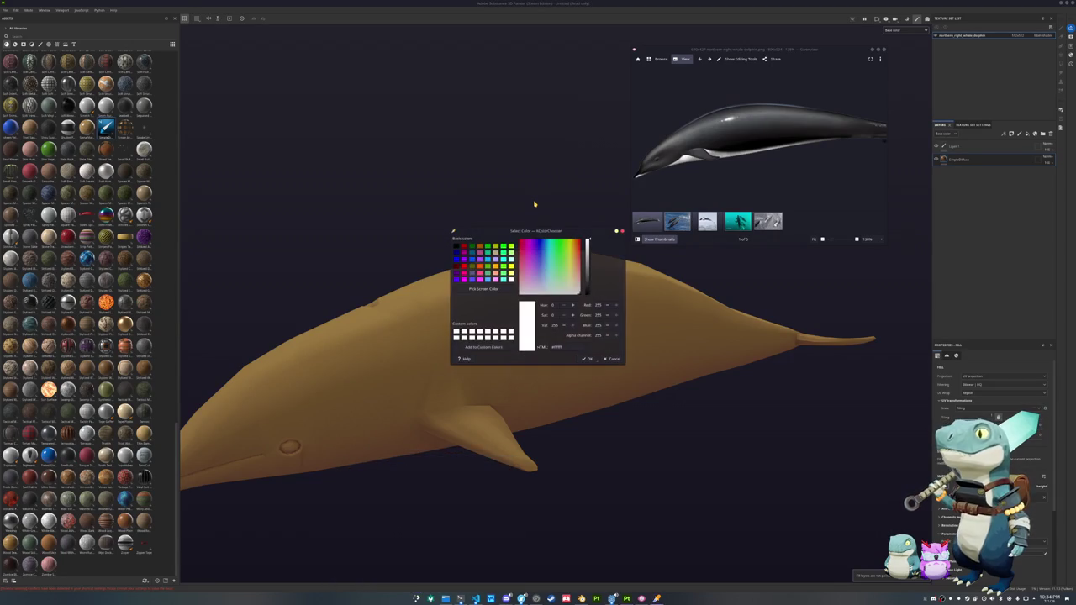
mouse_move(544, 230)
left_mouse_down()
mouse_move(494, 205)
mouse_move(561, 72)
mouse_move(548, 48)
left_mouse_up()
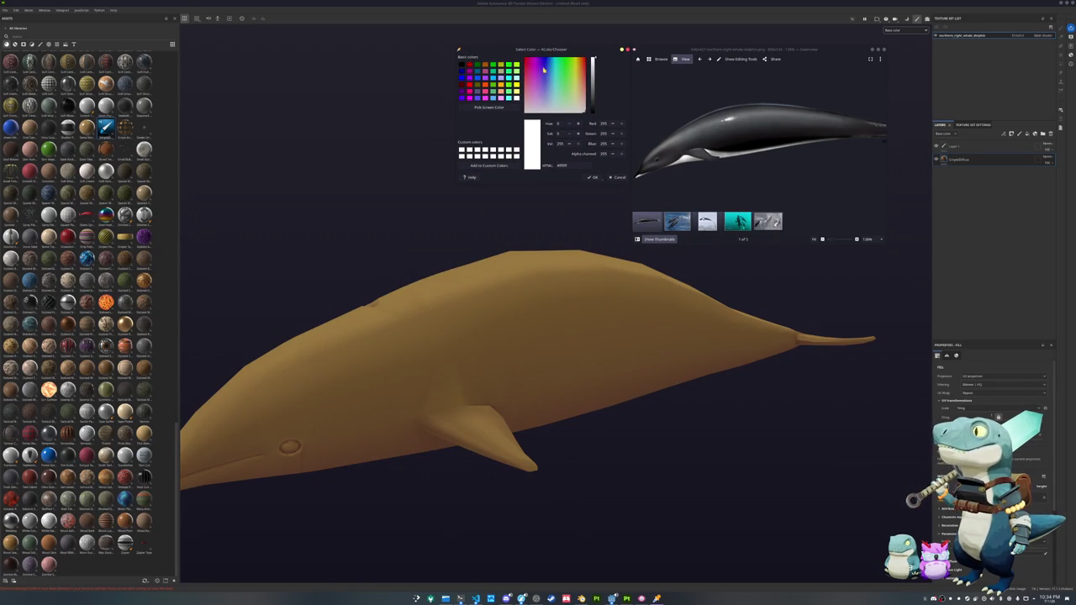
left_click(490, 107)
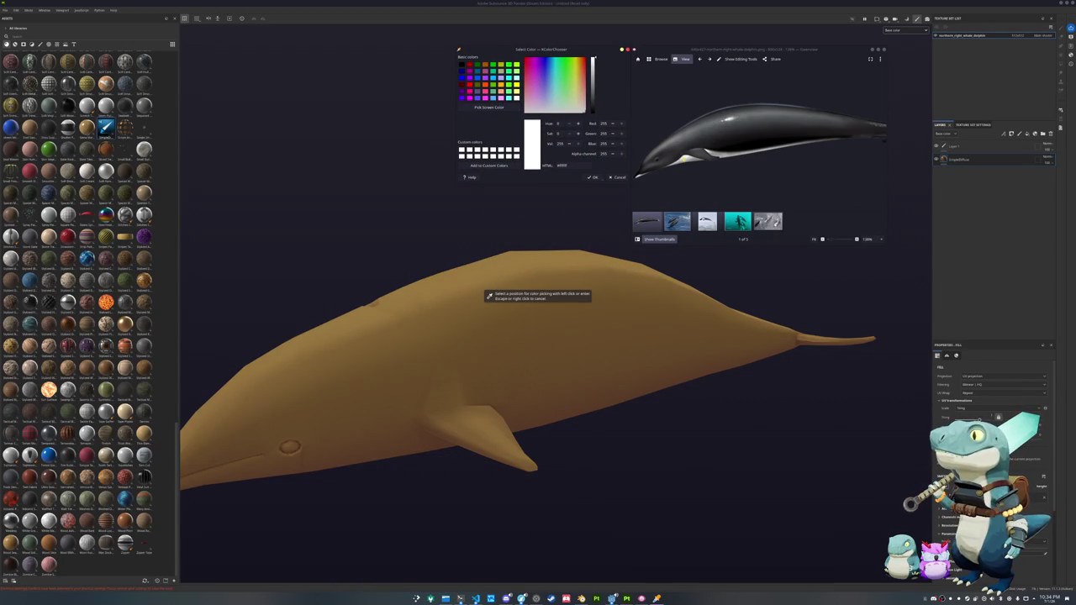
left_click(489, 296)
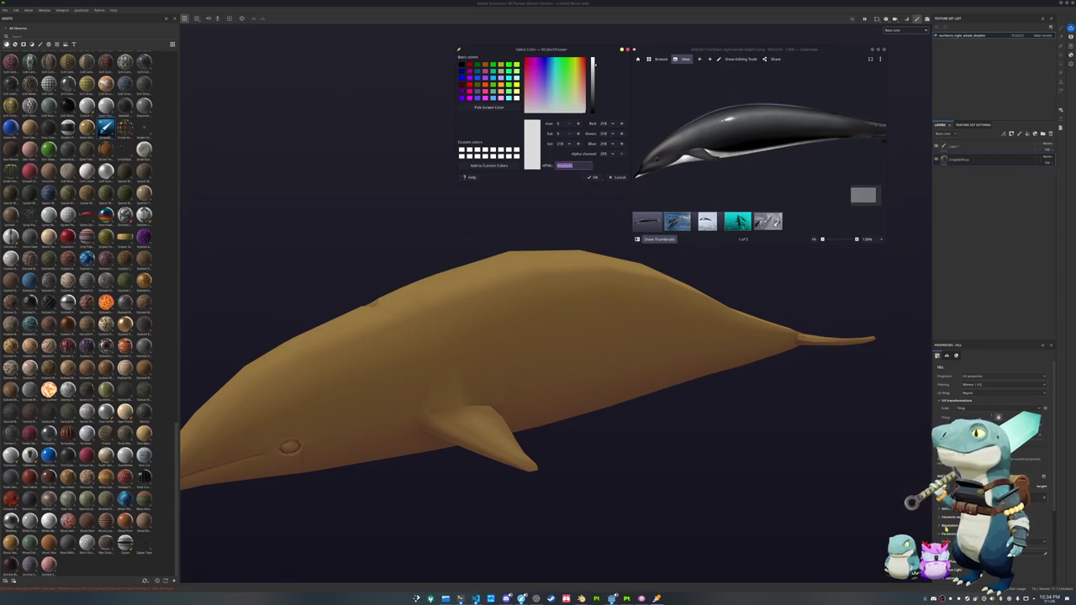
- Lighten the fill layer's base colour from tan to near-white
scroll(992, 437, "down", 5)
left_click(1009, 453)
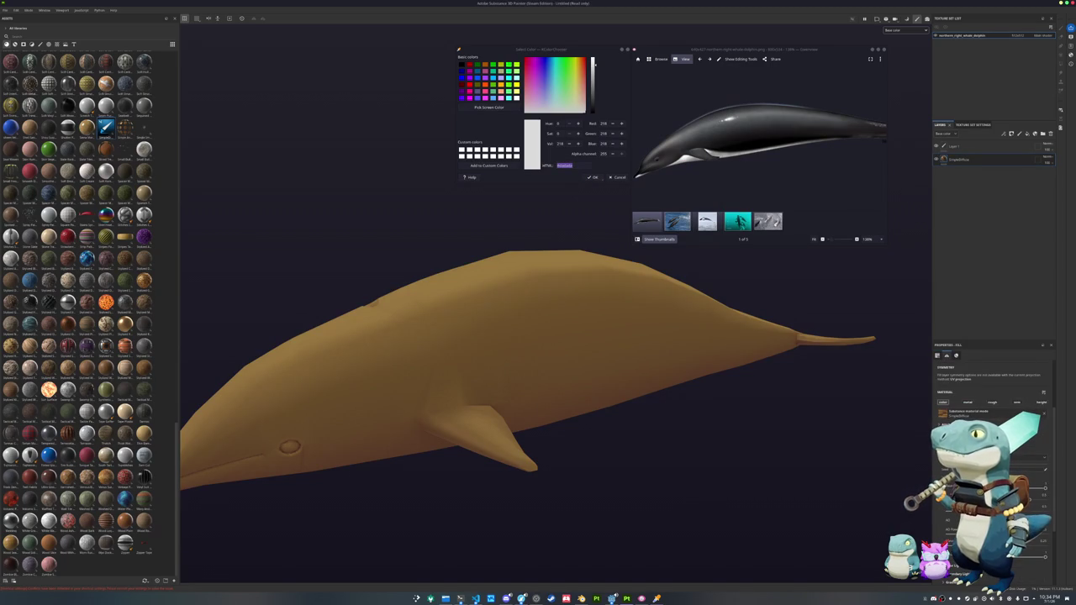
left_click(1053, 437)
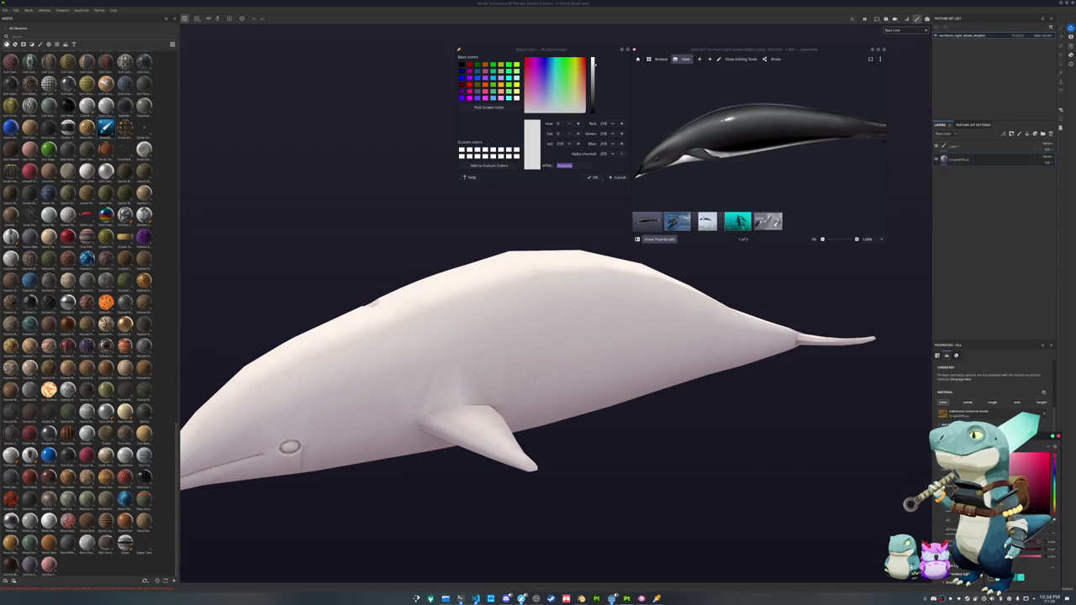
left_click_drag(1052, 518, 1039, 520)
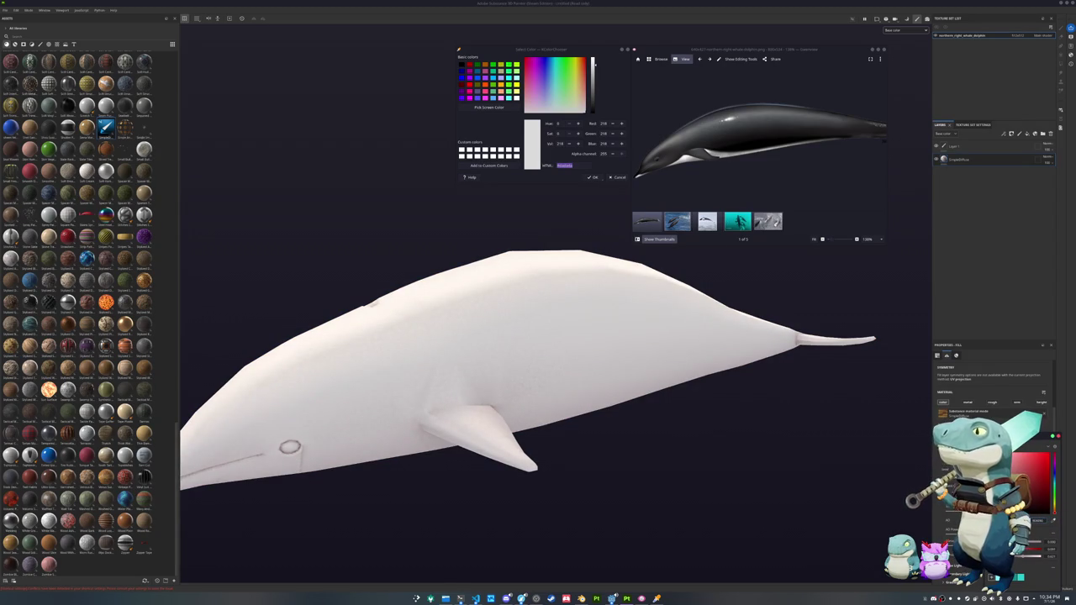
left_click_drag(1040, 521, 1039, 521)
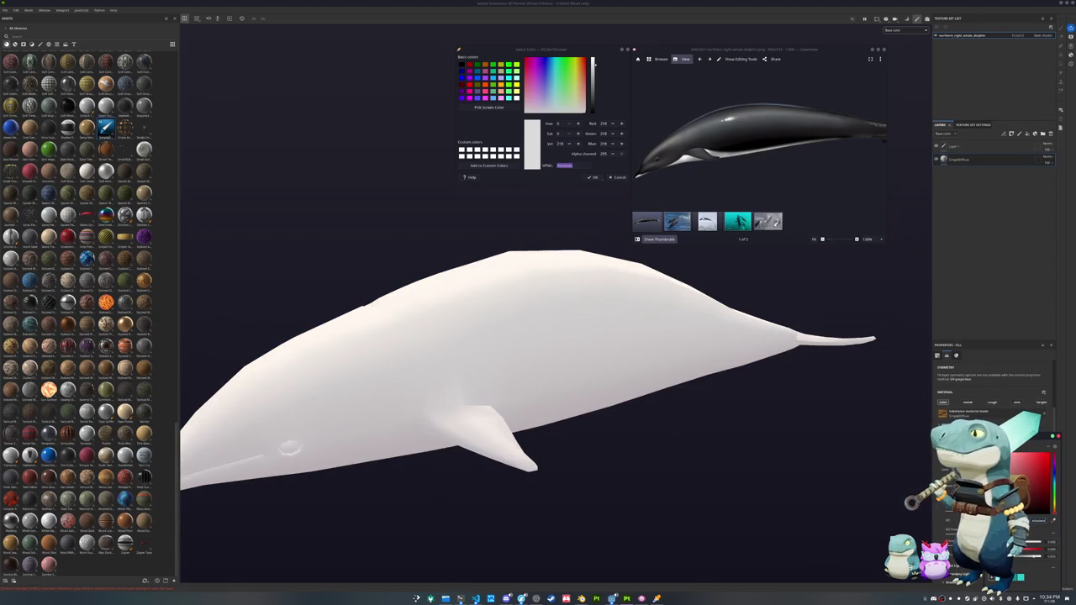
scroll(992, 386, "down", 3)
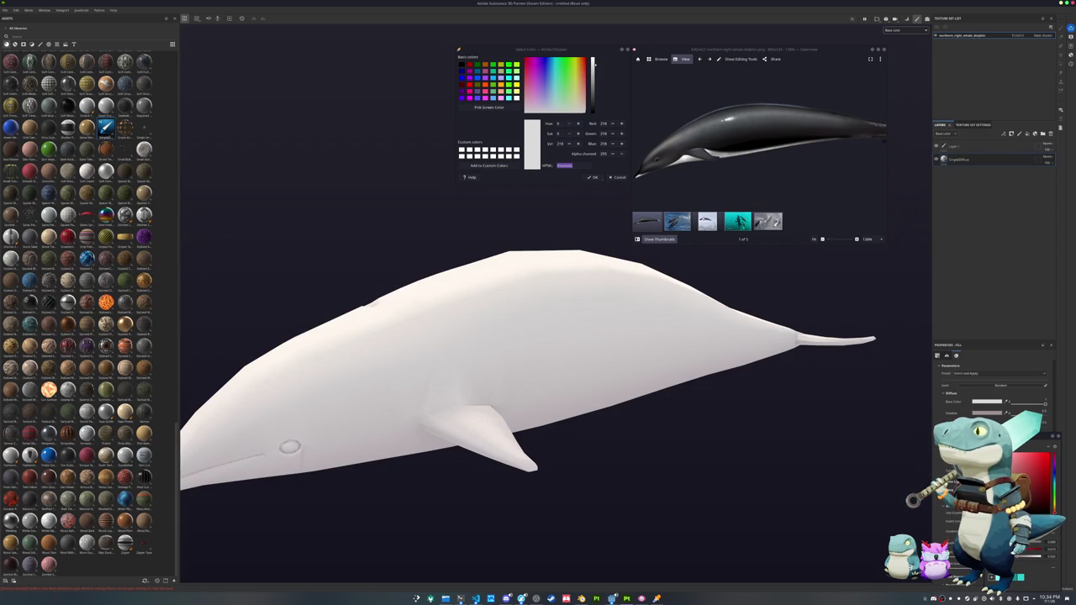
left_click_drag(1056, 522, 1056, 483)
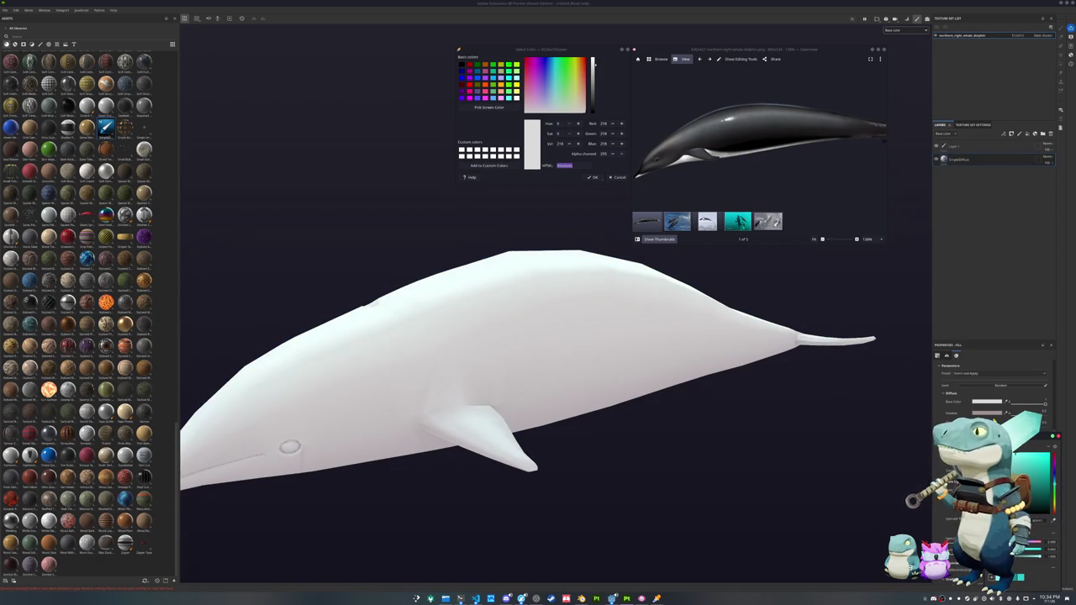
left_click(990, 404)
left_click(1055, 485)
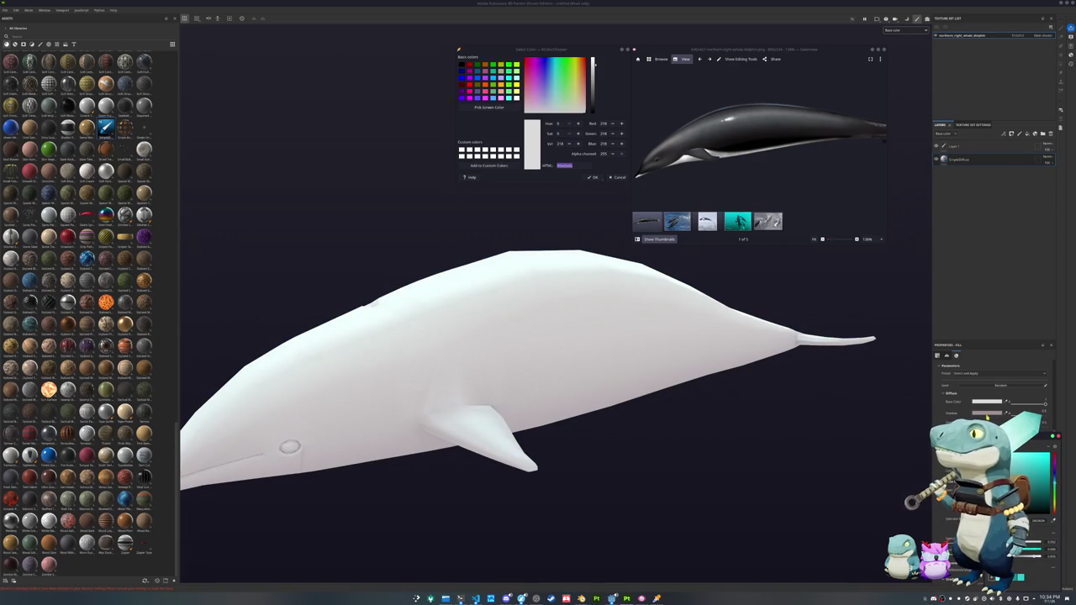
left_click(987, 414)
left_click(1056, 482)
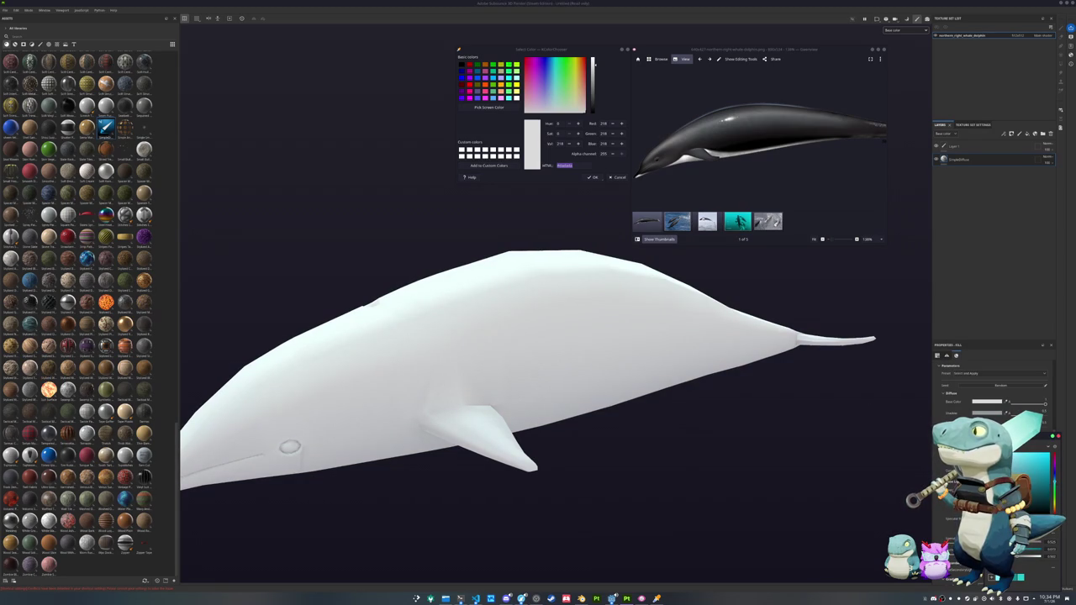
left_click_drag(824, 370, 871, 370, "alt")
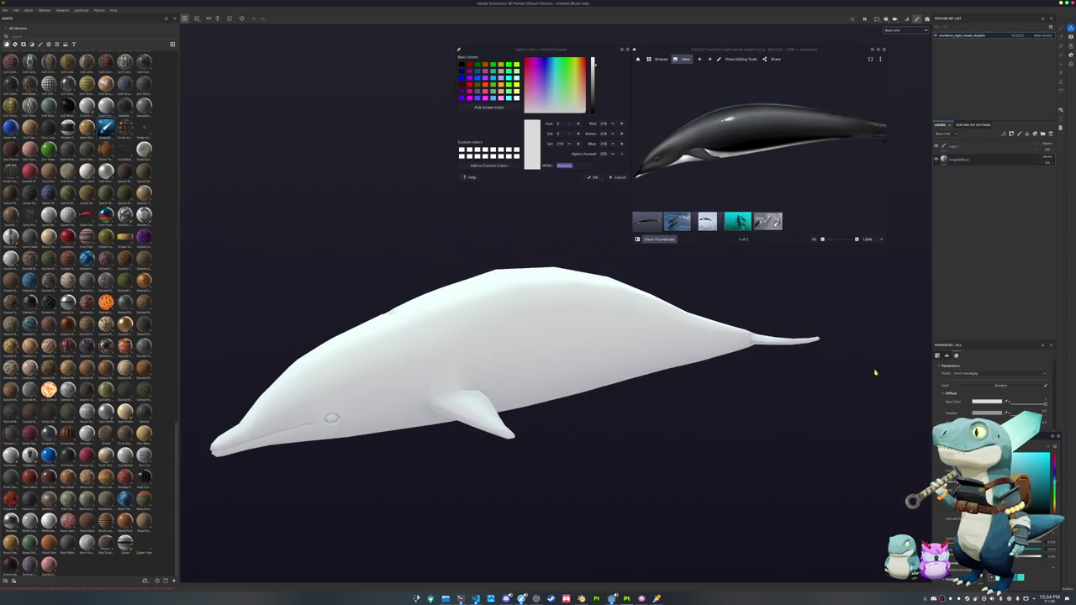
- Add a second fill layer above the white base, then switch to the running Godot game
left_click(977, 160)
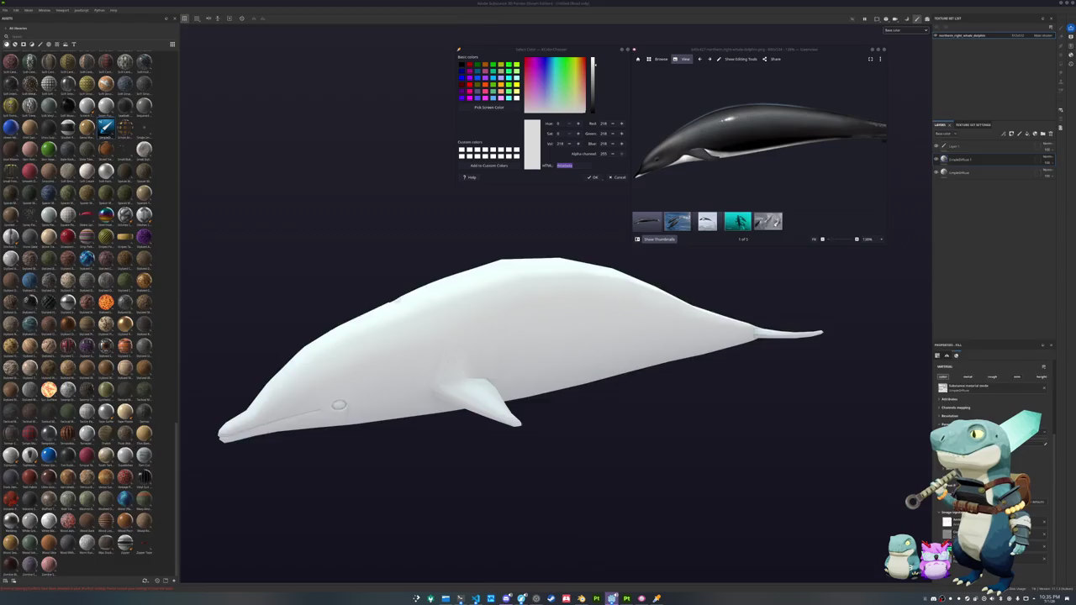
left_click(612, 598)
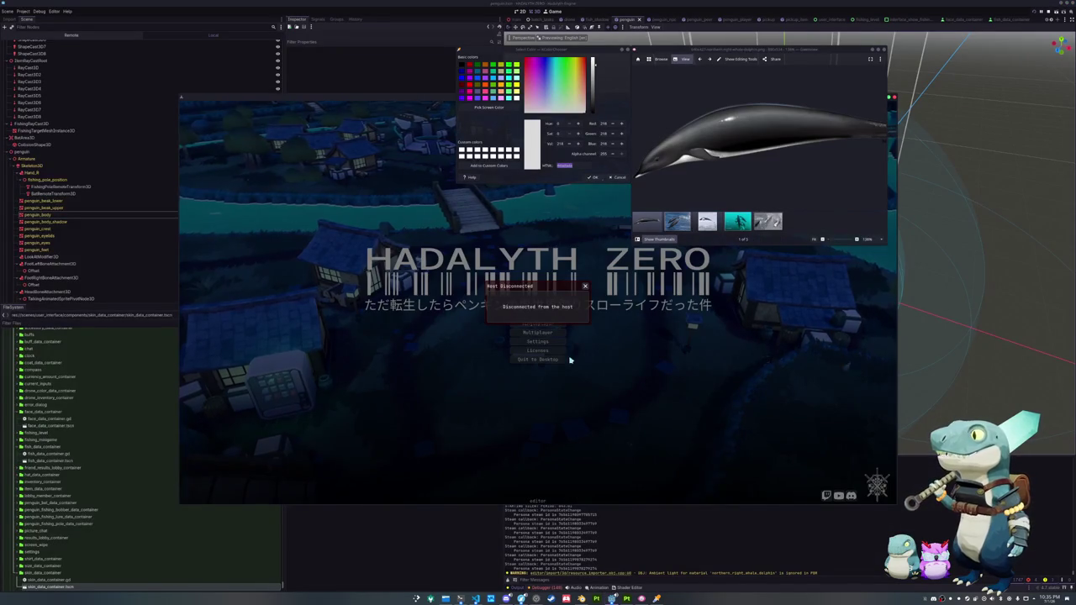
- Dismiss Host Disconnected, create a new multiplayer lobby, and clear the debugger's errors
left_click(555, 362)
left_click(541, 332)
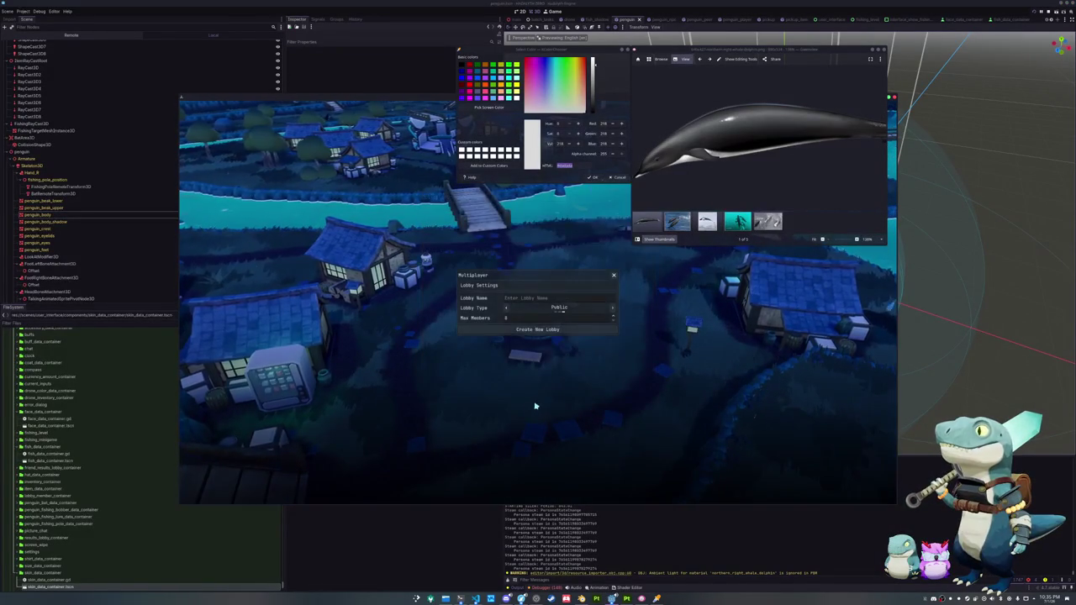
left_click(540, 330)
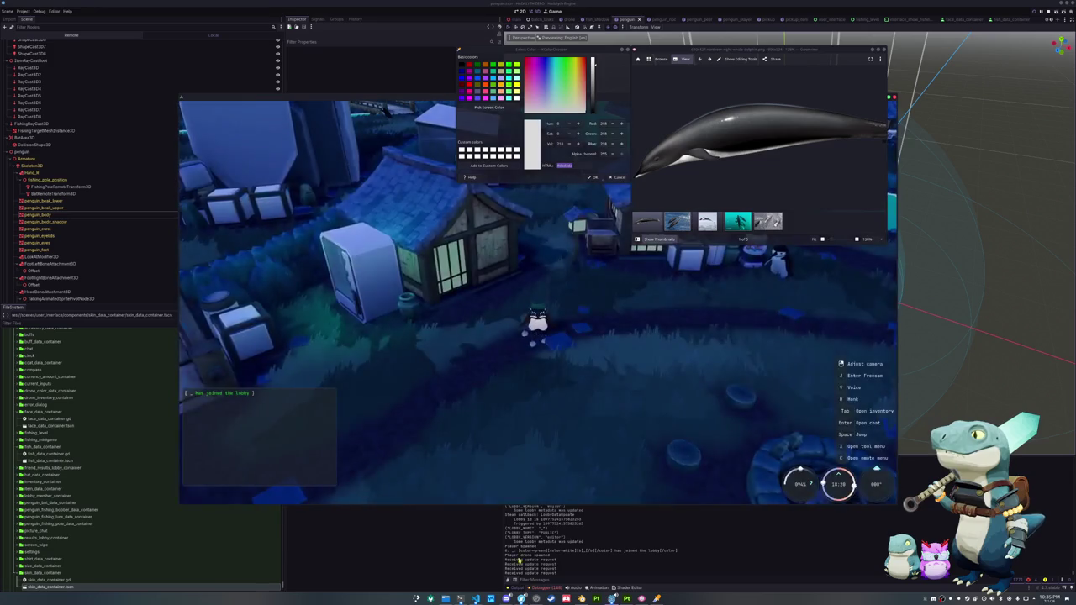
left_click(548, 588)
left_click(549, 428)
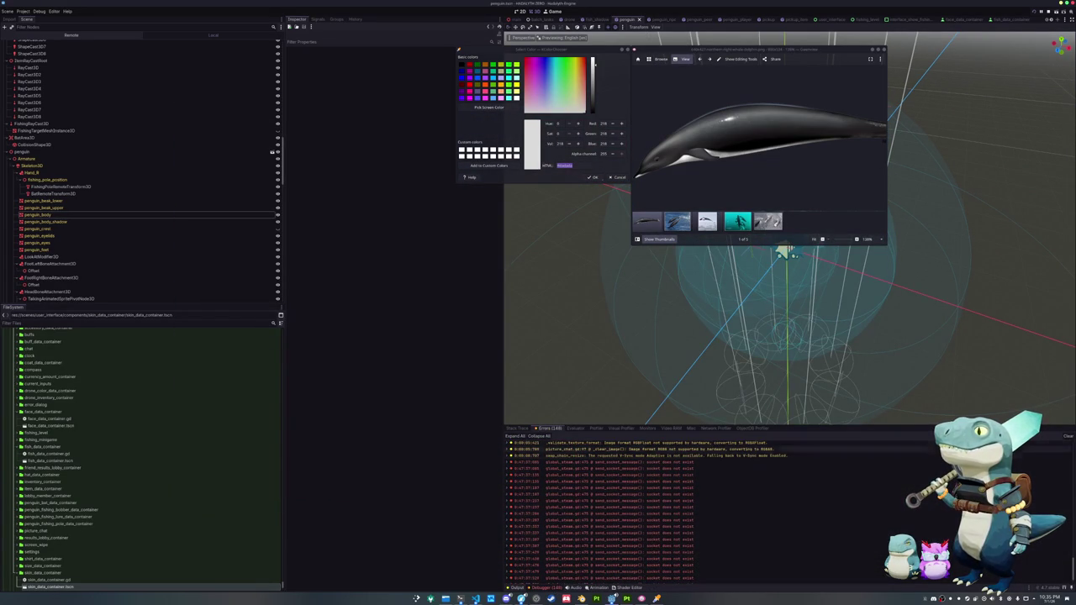
left_click(1068, 436)
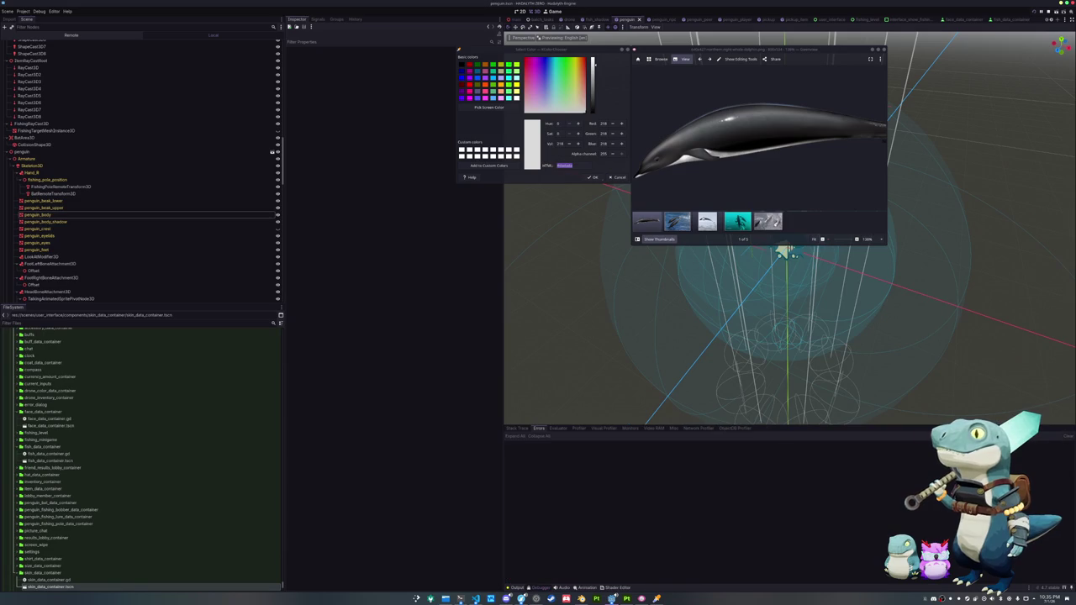
left_click(514, 586)
- Sample the dolphin's near-black from the reference photo with the colour chooser
left_click(574, 165)
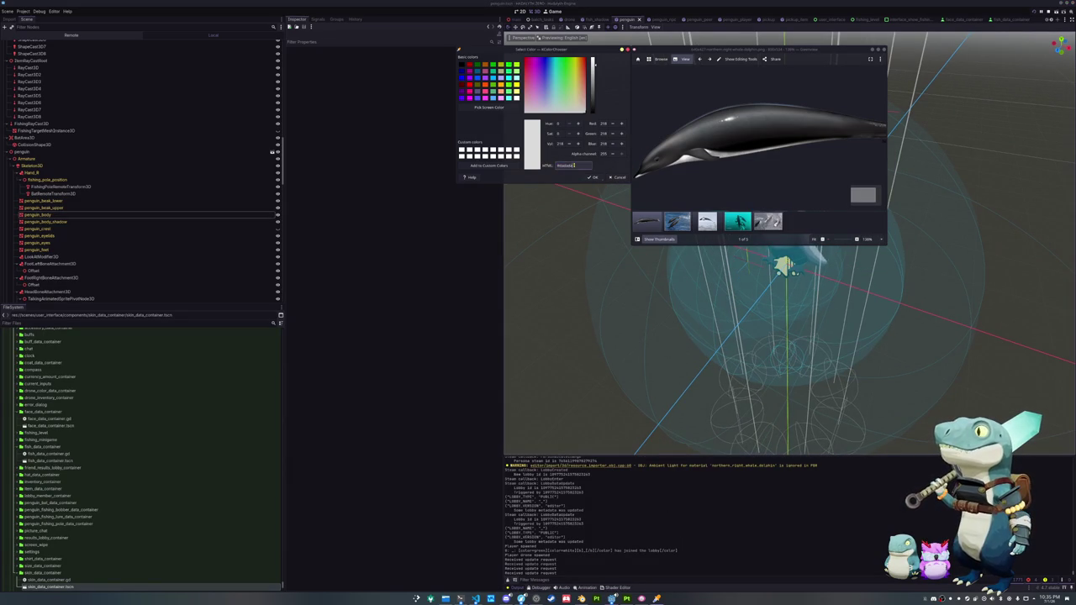
left_click(489, 107)
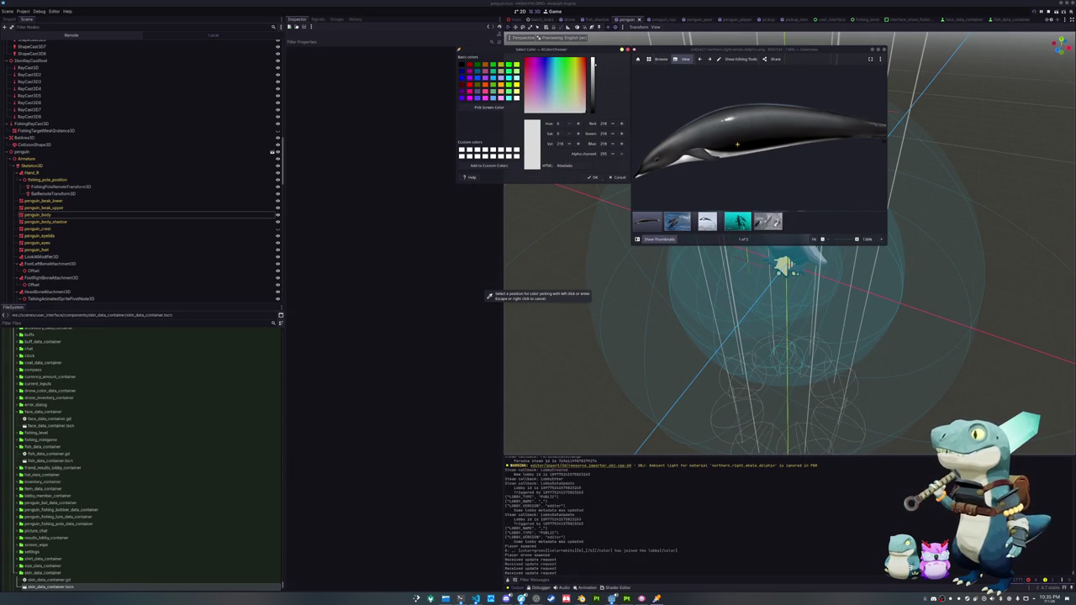
left_click(737, 145)
double_click(575, 166)
key("F5")
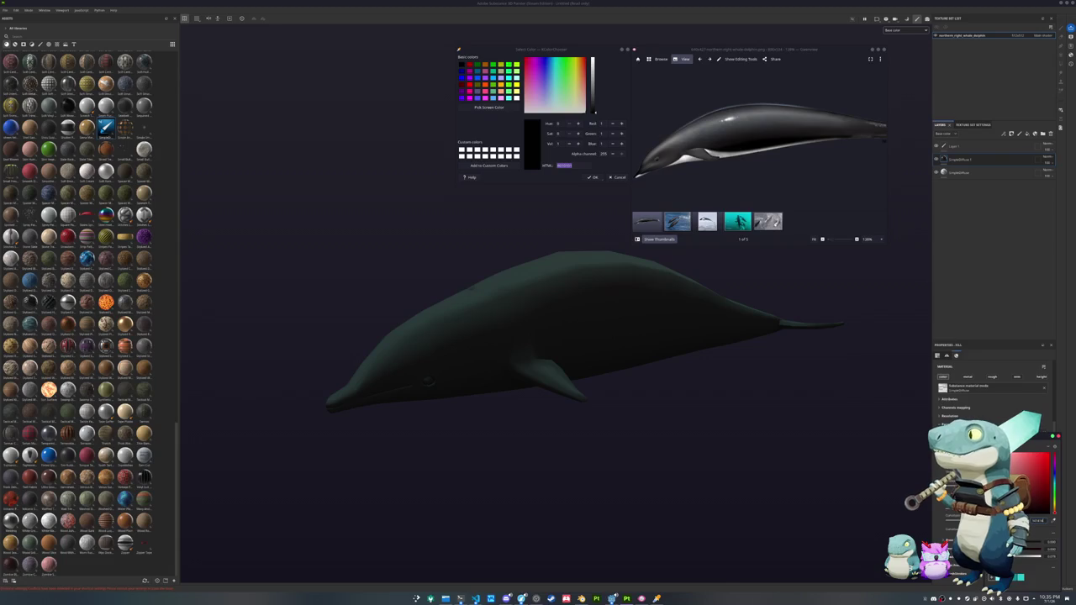
- Add a new fill layer and give it the sampled grey base colour
key("ctrl+d")
left_click(863, 195)
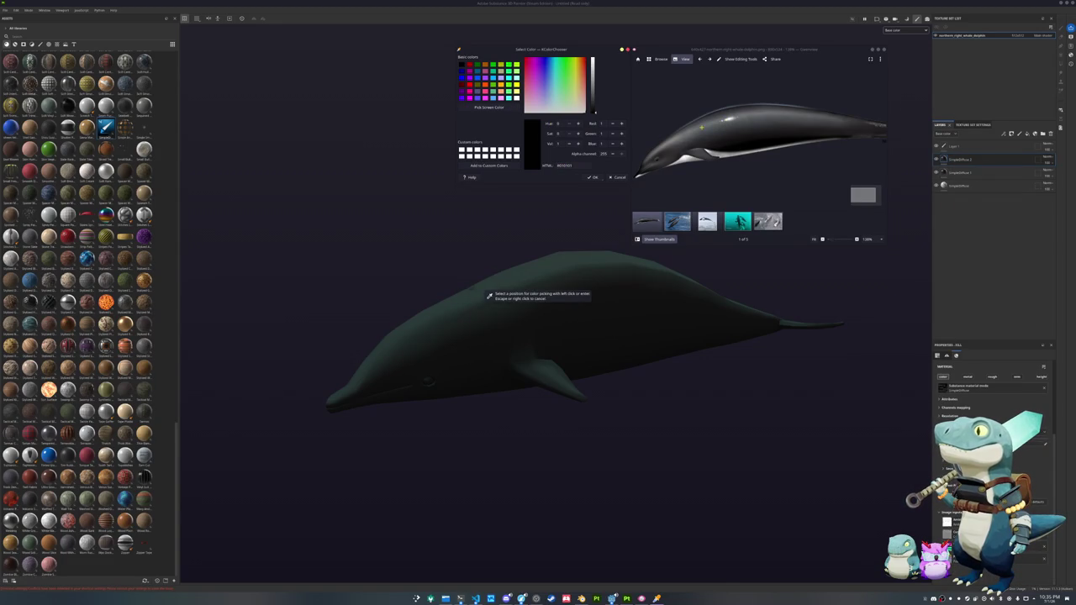
left_click(959, 161)
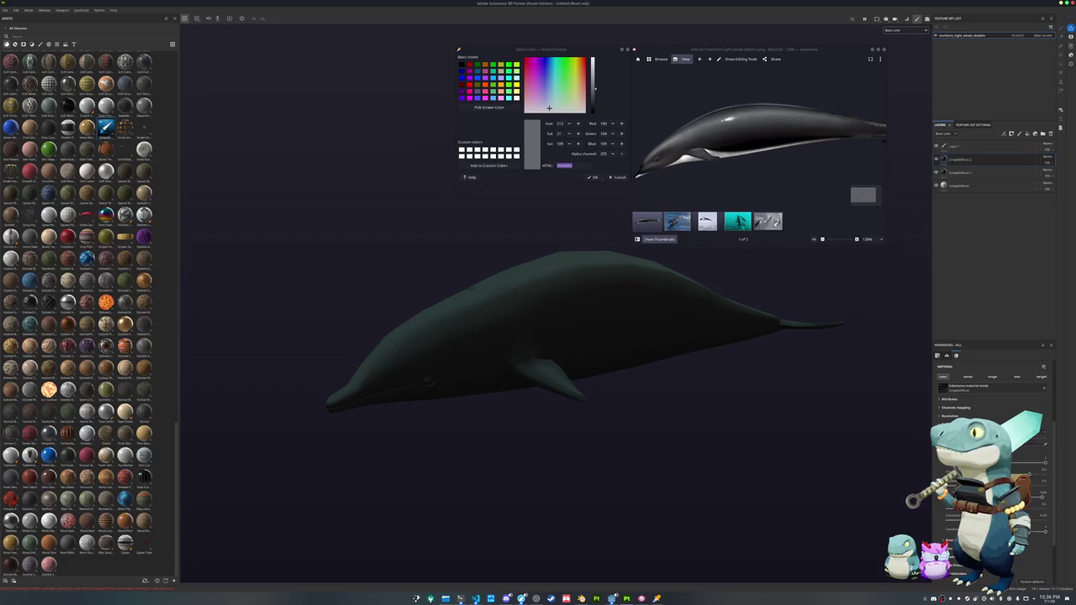
left_click(1034, 454)
key("ctrl+v")
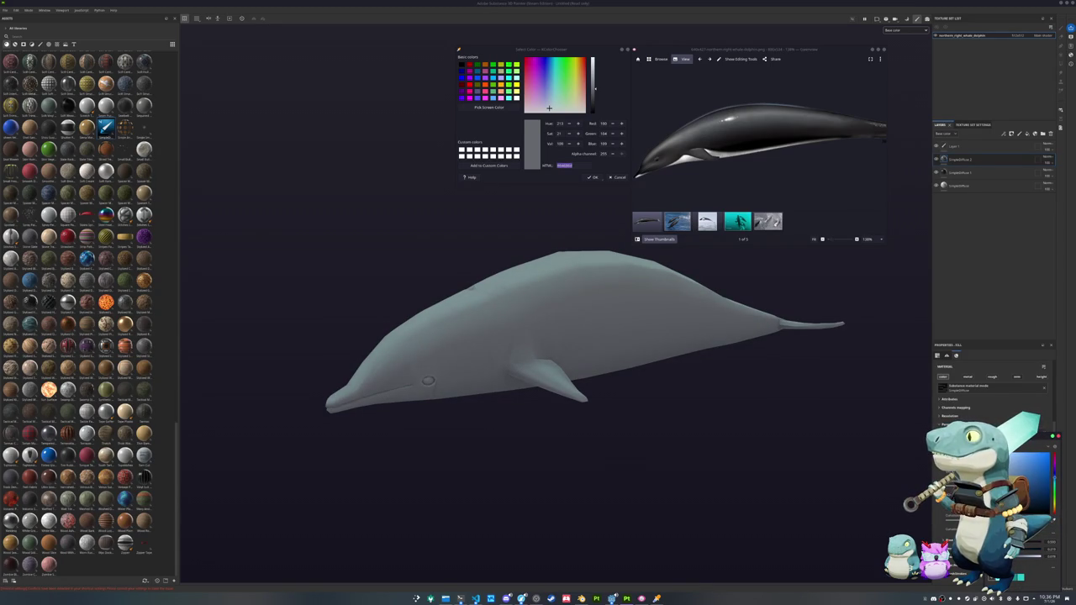
scroll(814, 175, "down", 1)
- Add a black mask with a Light generator to the grey fill layer
right_click(975, 160)
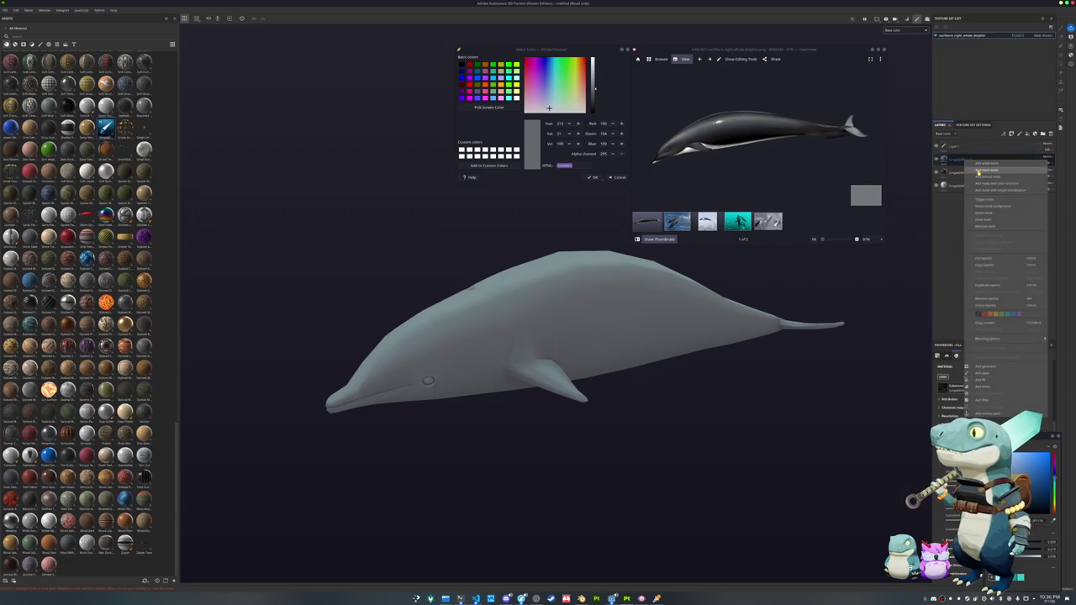
left_click(978, 170)
right_click(955, 160)
left_click(982, 339)
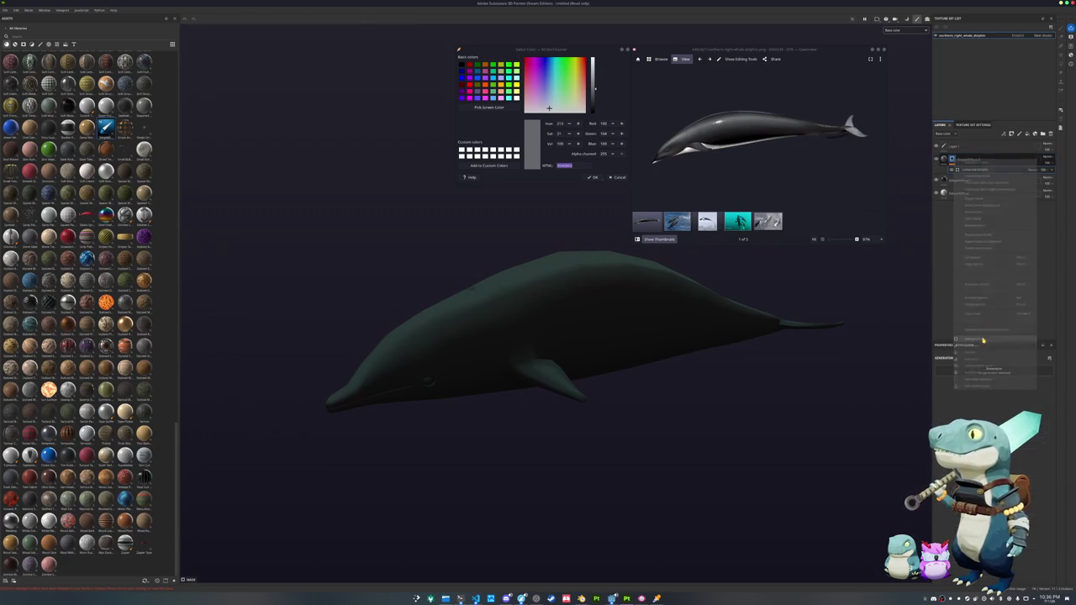
left_click(990, 373)
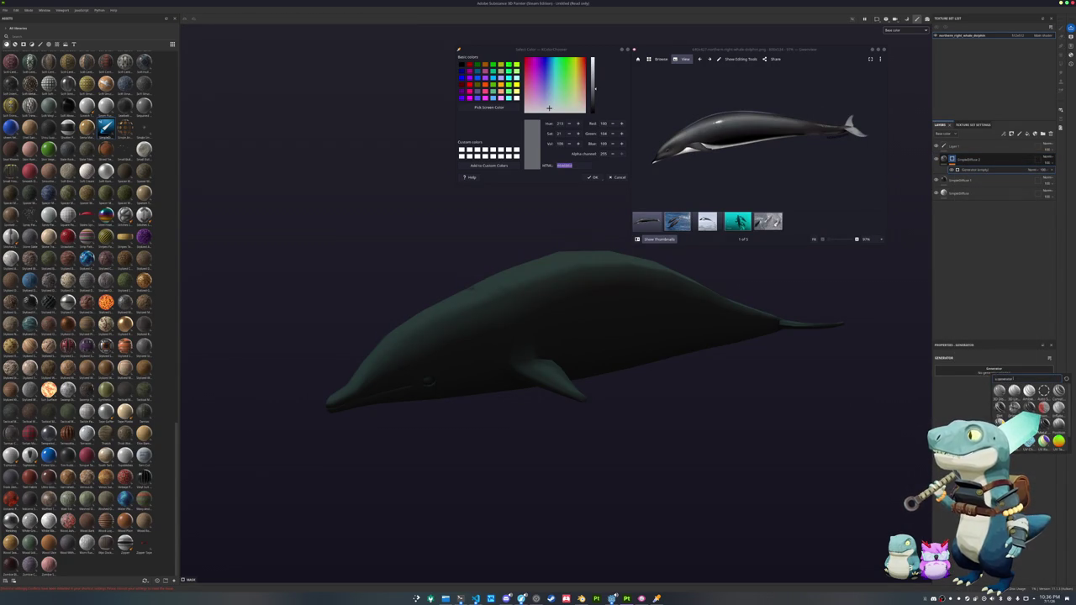
left_click(1044, 391)
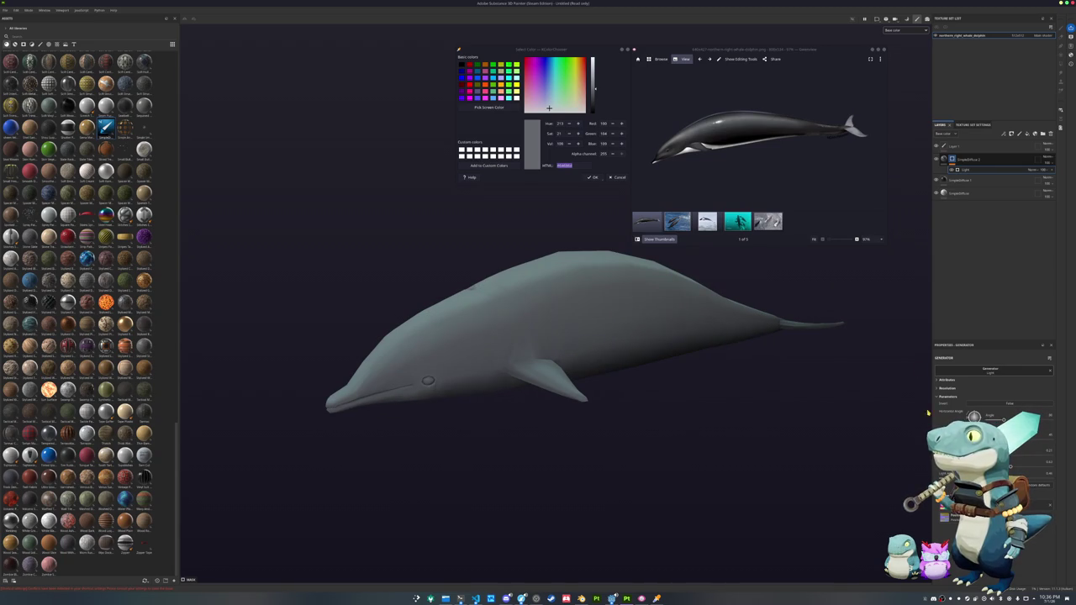
- Darken the grey layer's base colour and move the layer to the top of the stack
left_click(940, 159)
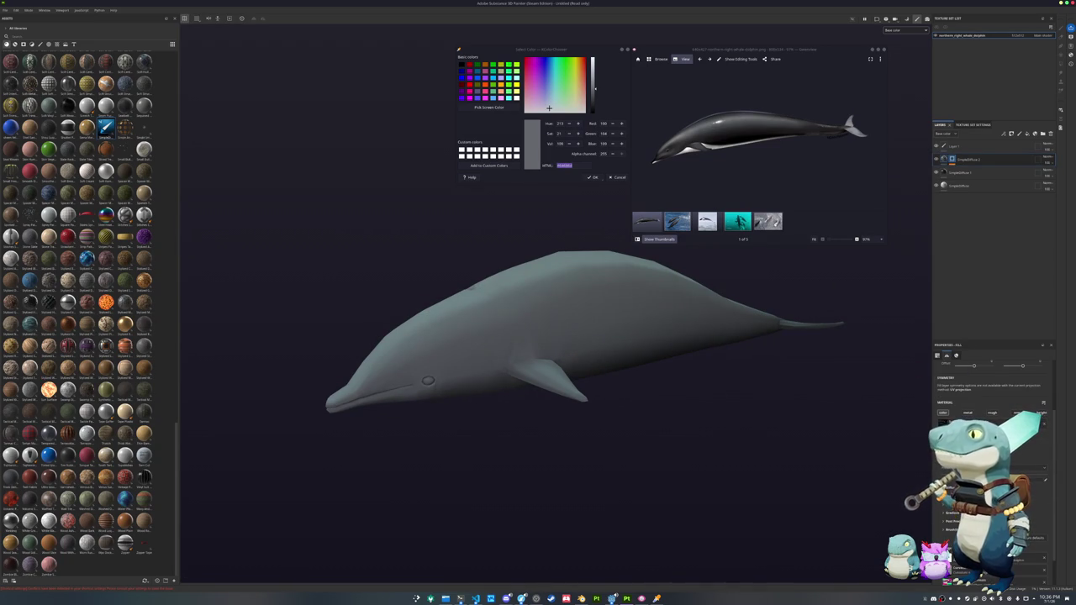
left_click(943, 422)
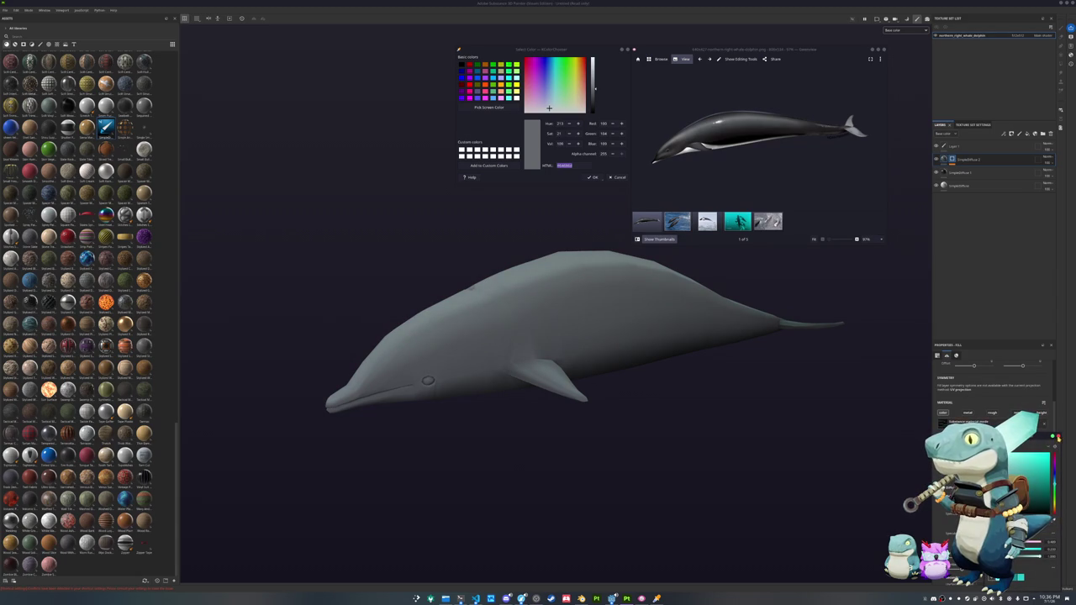
left_click(945, 159)
scroll(992, 387, "up", 2)
left_click(1018, 571)
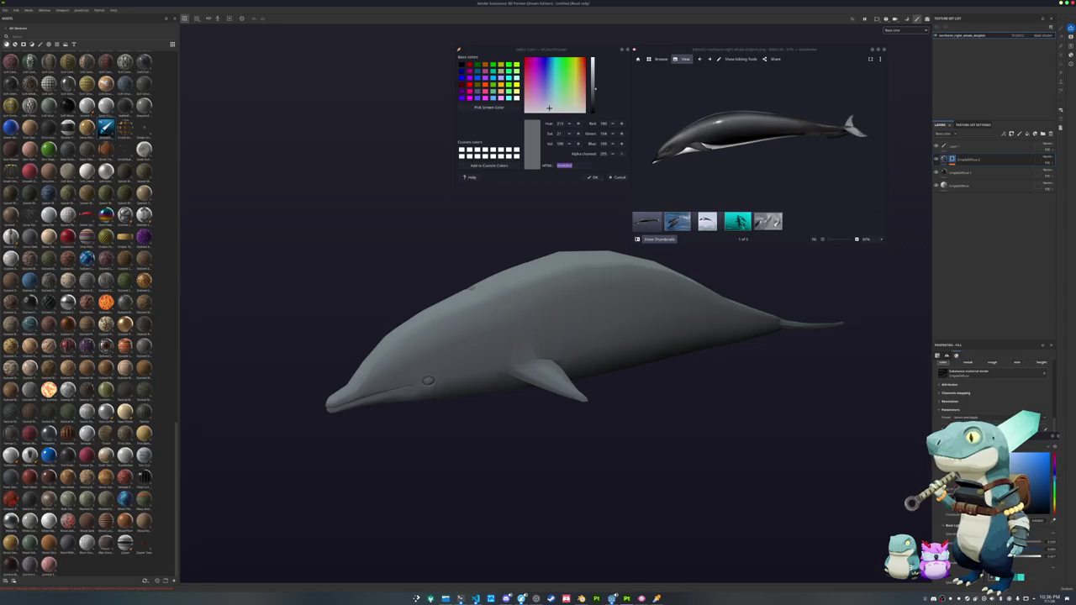
left_click(1052, 436)
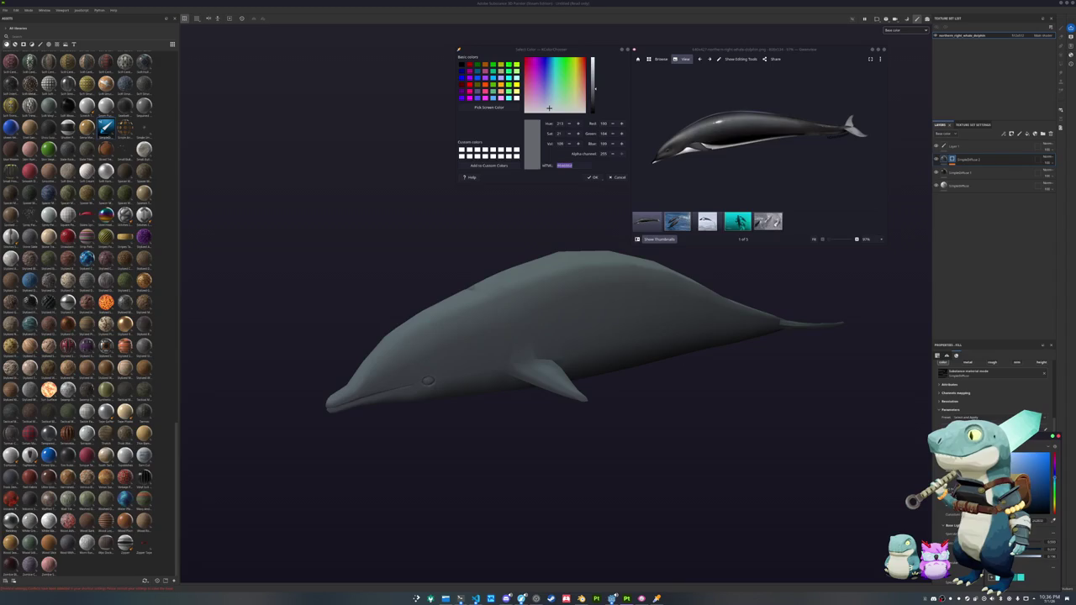
left_click_drag(966, 185, 975, 158)
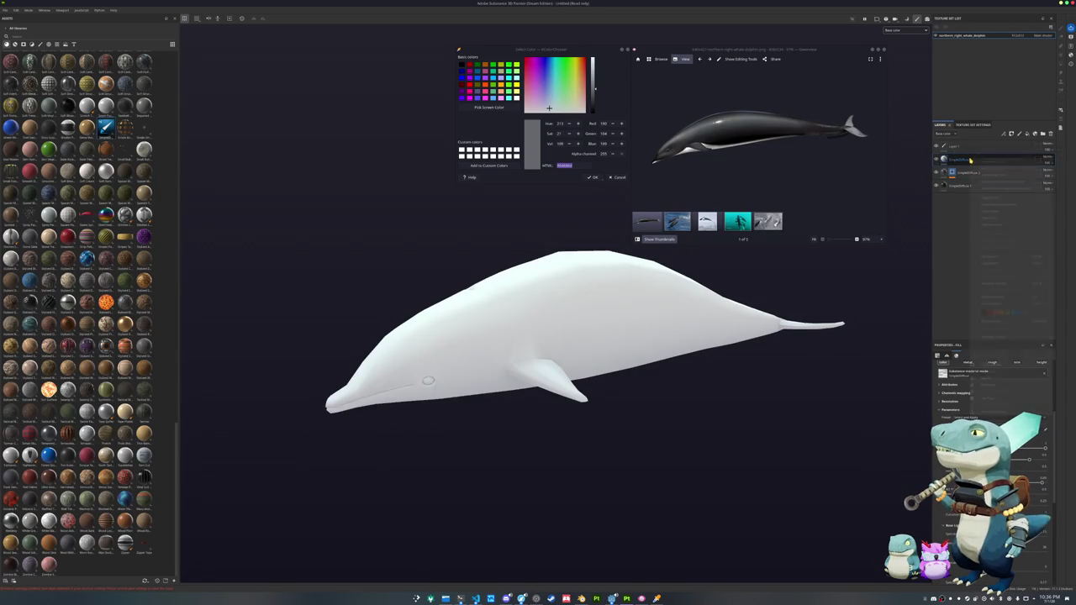
- Add a new paint layer, shrink the brush, and turn on mirror symmetry
right_click(979, 159)
left_click(989, 169)
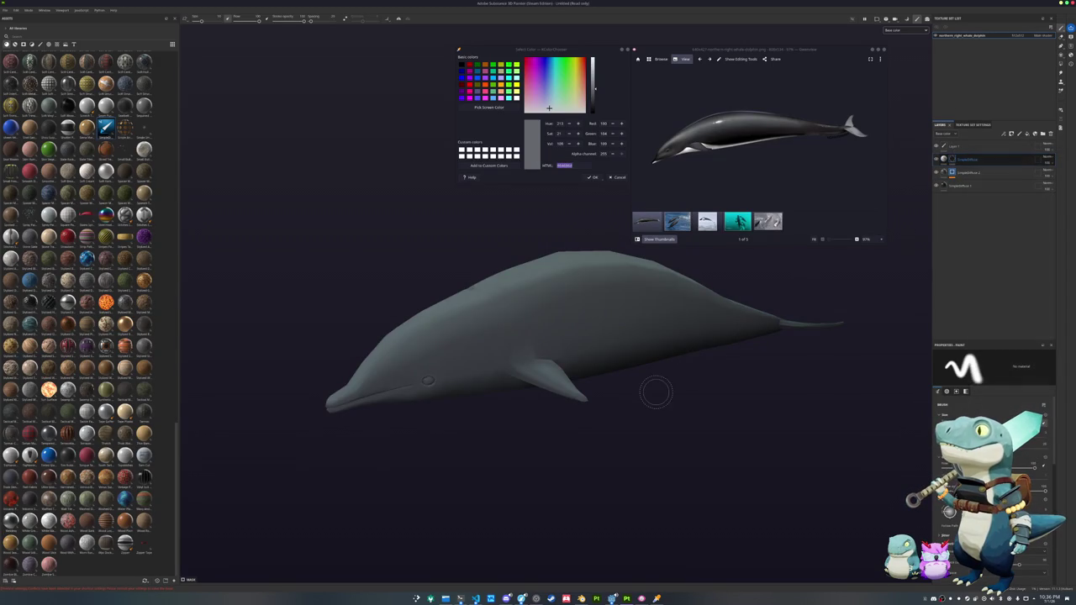
scroll(643, 393, "up", 1)
left_click(707, 221)
left_click_drag(461, 440, 626, 239, "alt")
mouse_move(442, 434)
left_mouse_down("alt")
mouse_move(446, 338)
mouse_move(513, 325)
mouse_move(528, 300)
mouse_move(470, 327)
left_mouse_up("alt")
key("[")
key("[")
key("[")
key("[")
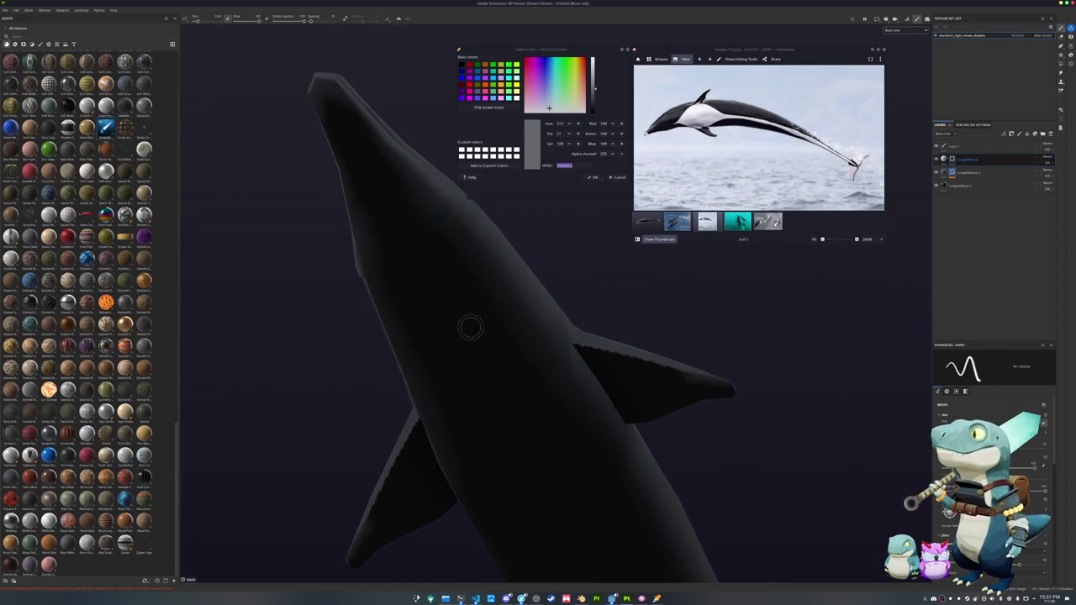
key("l")
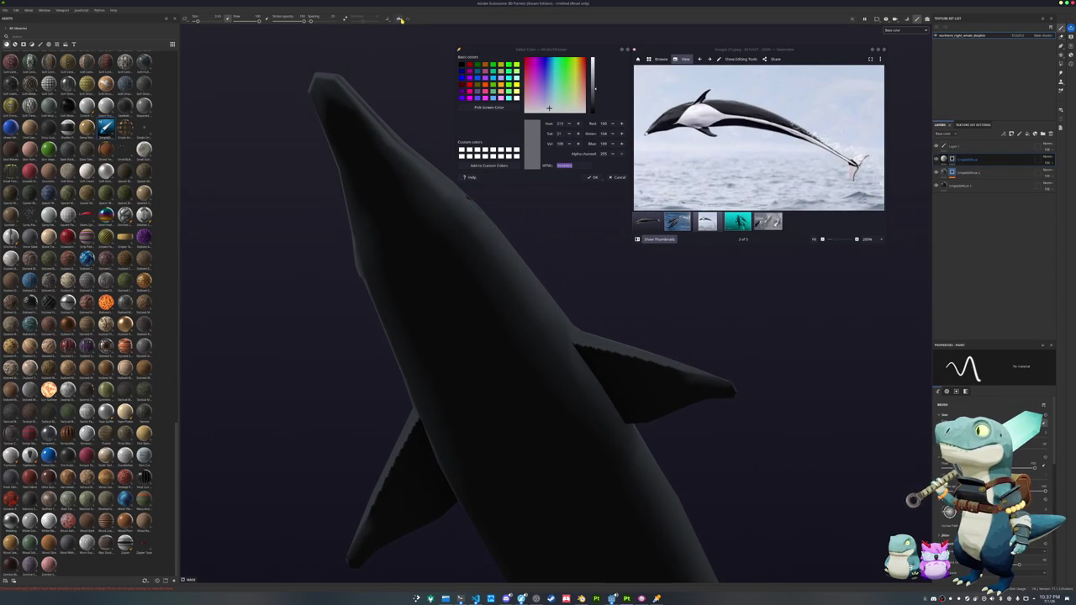
- Paint a white belly outline and a straight white line along the dolphin's body
mouse_move(428, 289)
left_mouse_down()
mouse_move(546, 343)
mouse_move(620, 415)
mouse_move(383, 293)
mouse_move(492, 300)
mouse_move(618, 413)
left_mouse_up()
mouse_move(618, 413)
left_mouse_down("alt")
mouse_move(696, 356)
mouse_move(445, 201)
left_mouse_up("alt")
scroll(446, 202, "down", 3)
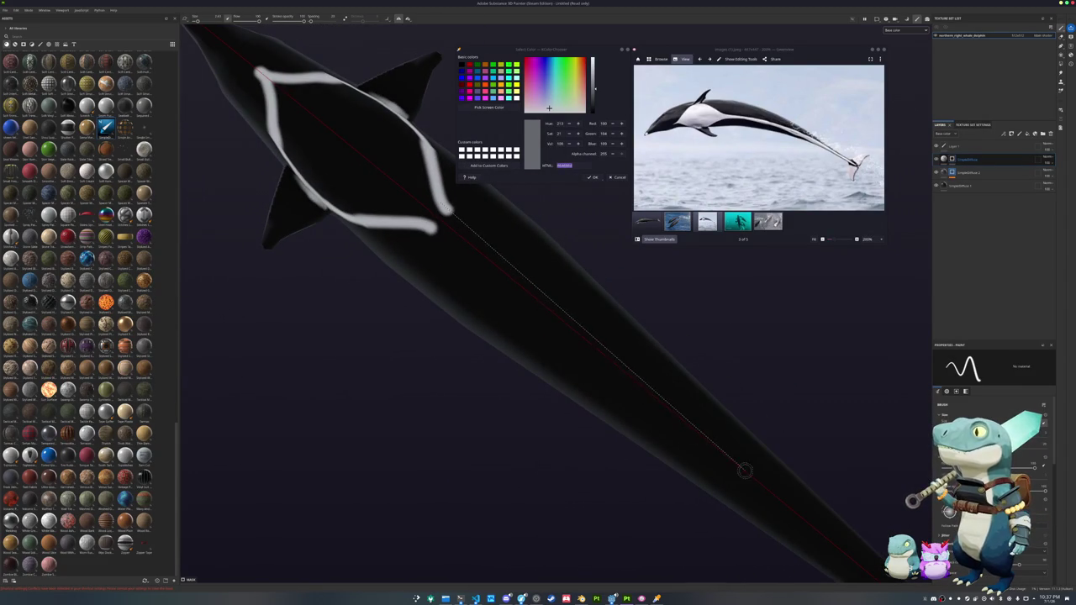
left_click(763, 485, "shift")
middle_click_drag(762, 485, 433, 244, "alt")
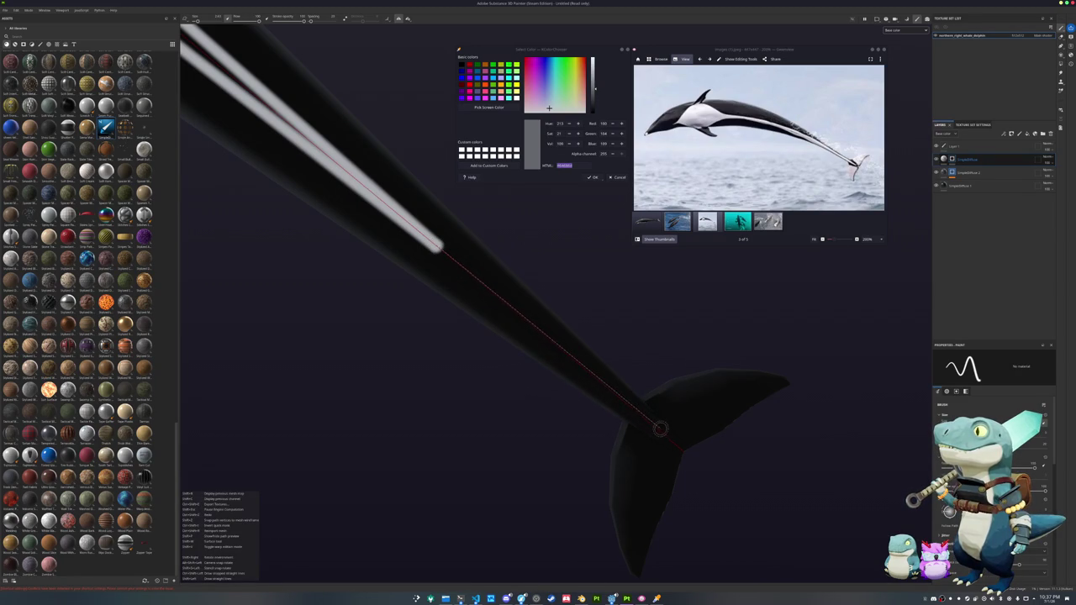
left_click(673, 442, "shift")
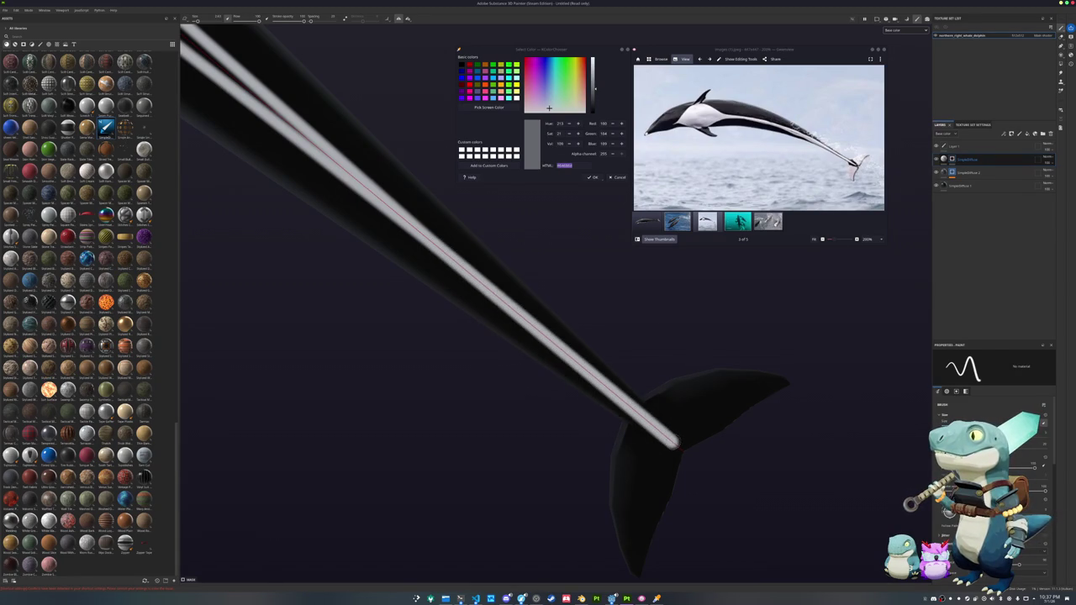
- Extend the white stroke onto the tail fin and zoom out to review the back stripe
left_click_drag(673, 442, 678, 454, "alt")
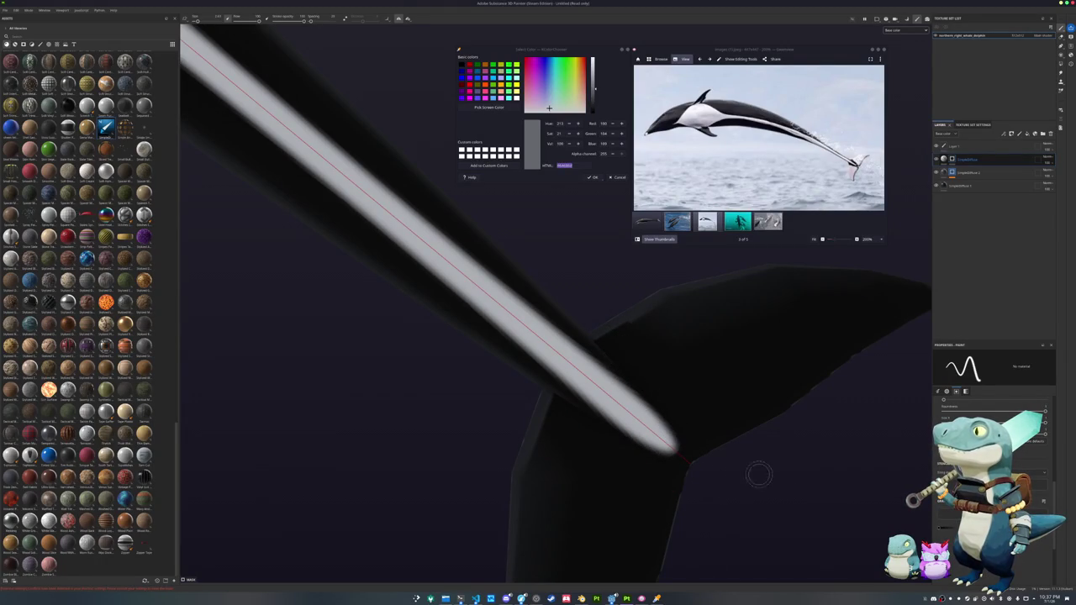
left_click_drag(648, 372, 560, 379, "alt")
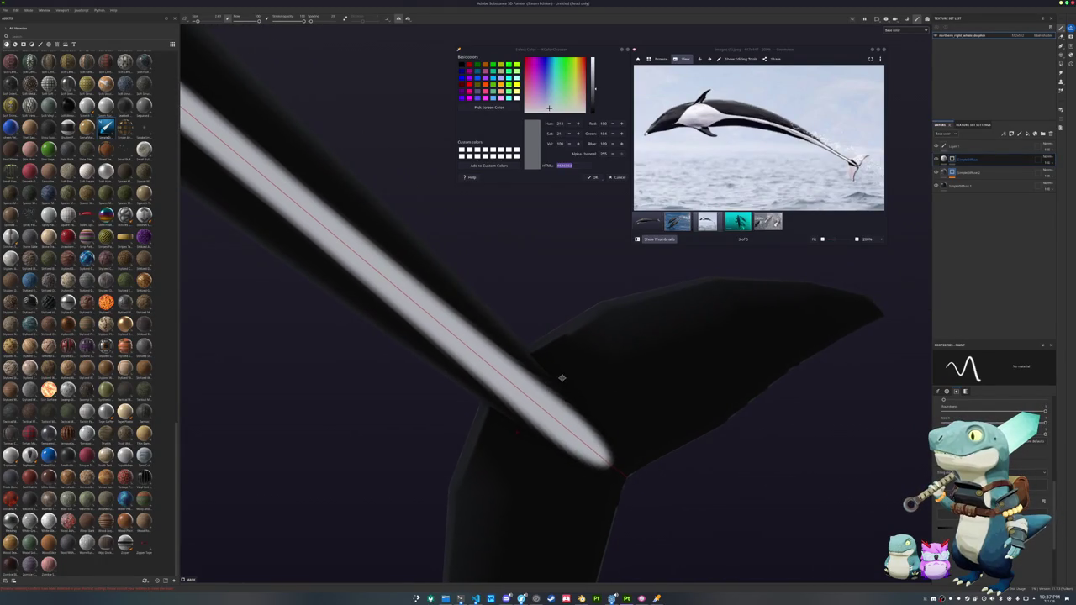
mouse_move(584, 353)
left_mouse_down()
mouse_move(665, 444)
mouse_move(866, 315)
mouse_move(705, 288)
mouse_move(561, 334)
mouse_move(828, 311)
mouse_move(755, 359)
mouse_move(618, 370)
mouse_move(664, 425)
mouse_move(728, 379)
mouse_move(630, 383)
mouse_move(651, 385)
mouse_move(643, 425)
left_mouse_up()
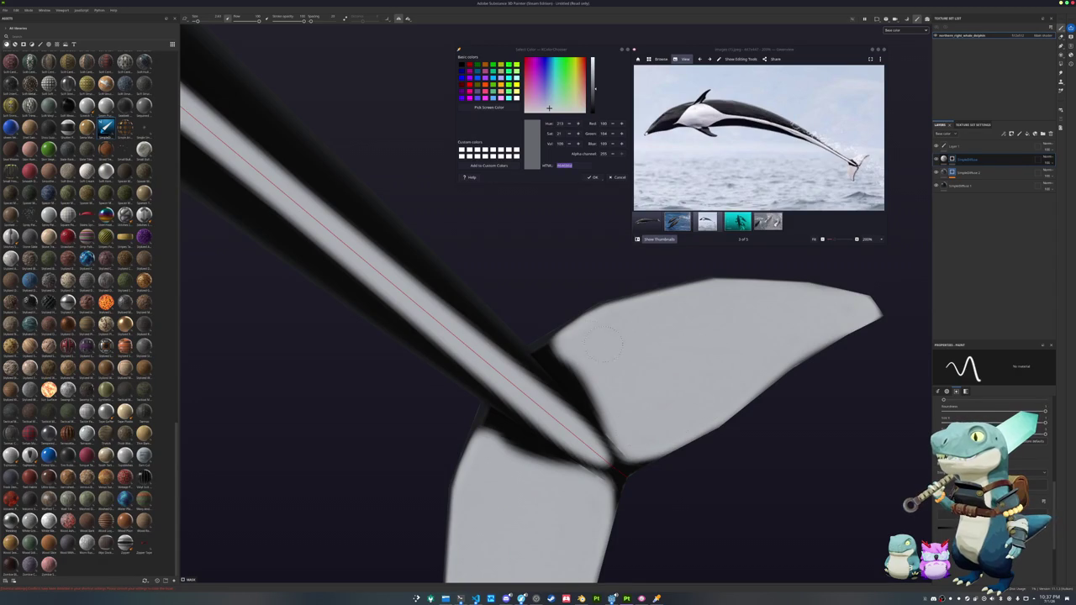
scroll(609, 344, "down", 2)
scroll(488, 295, "down", 3)
scroll(464, 288, "down", 2)
left_click_drag(411, 249, 681, 436, "alt")
scroll(523, 383, "up", 2)
scroll(615, 410, "up", 2)
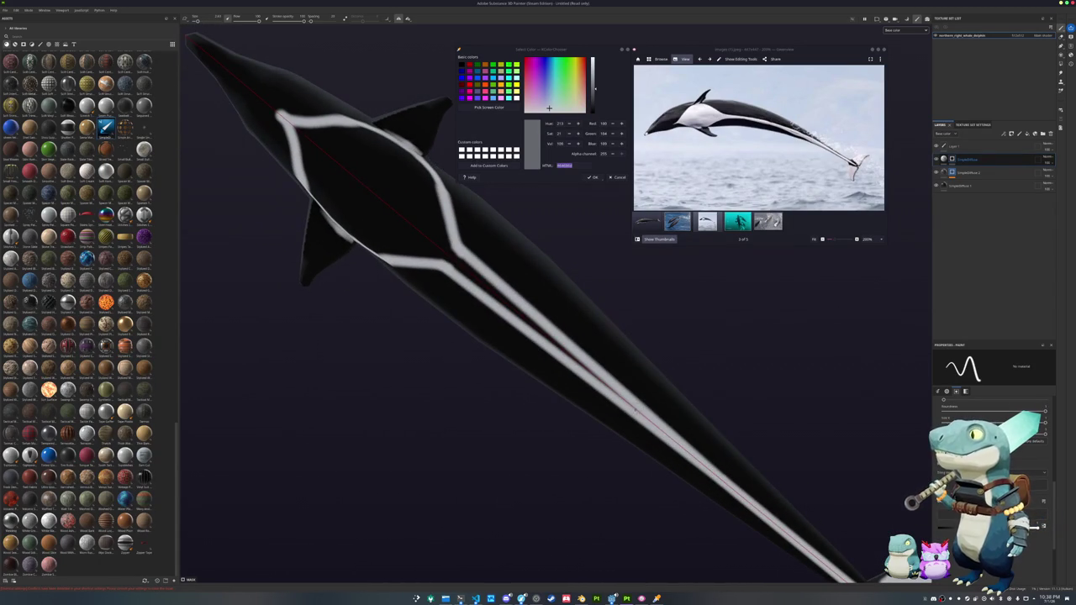
- Paint straight white lines along the stripe, forming a filled Y-shaped junction
key("shift")
left_click(443, 250, "shift")
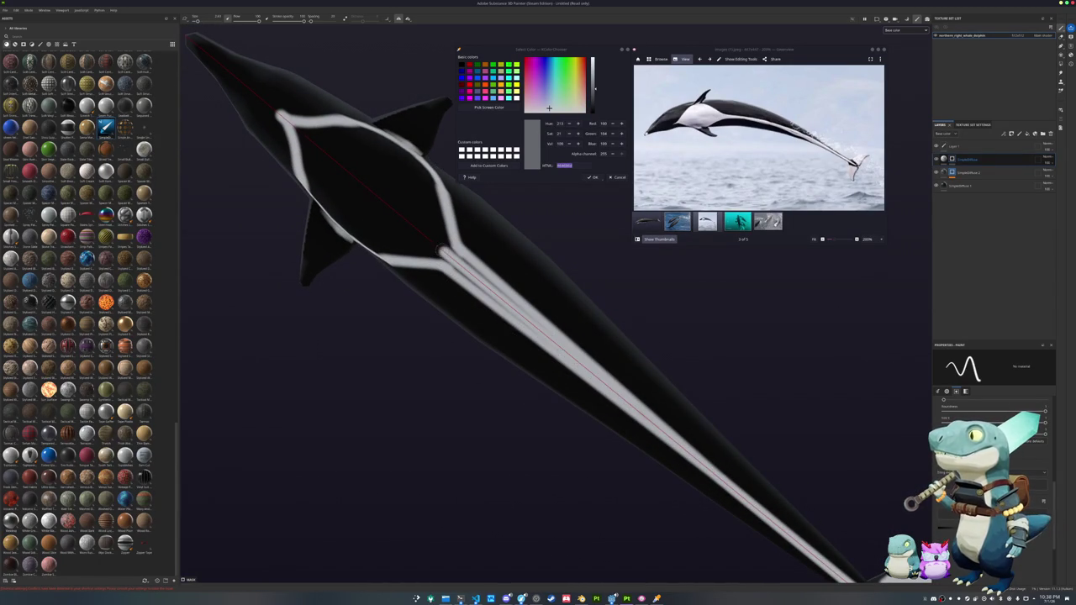
left_click(564, 344, "shift")
left_click(430, 238)
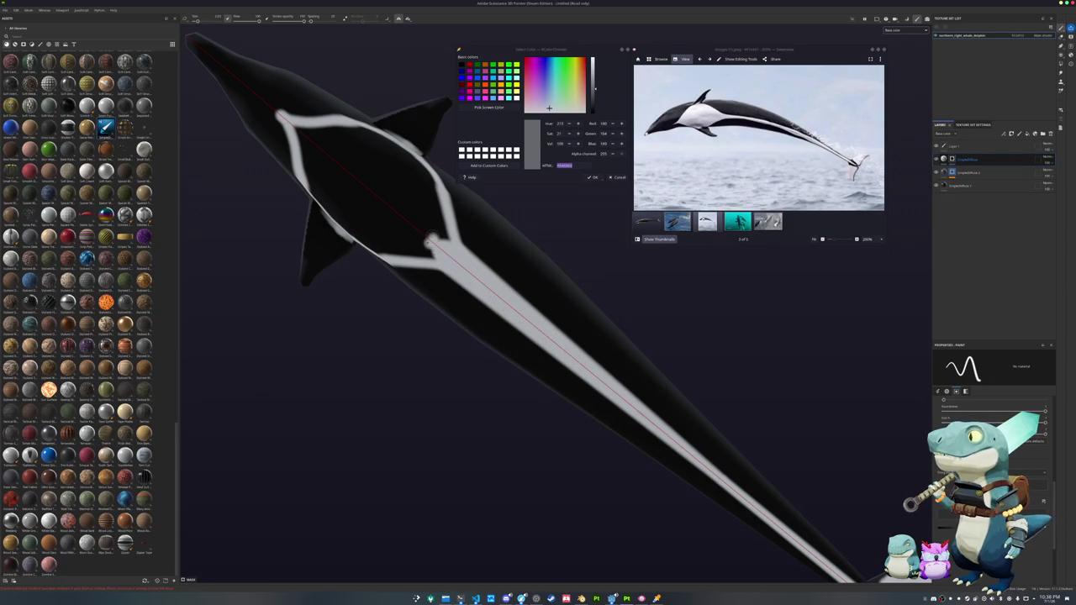
left_click_drag(430, 242, 517, 370, "alt")
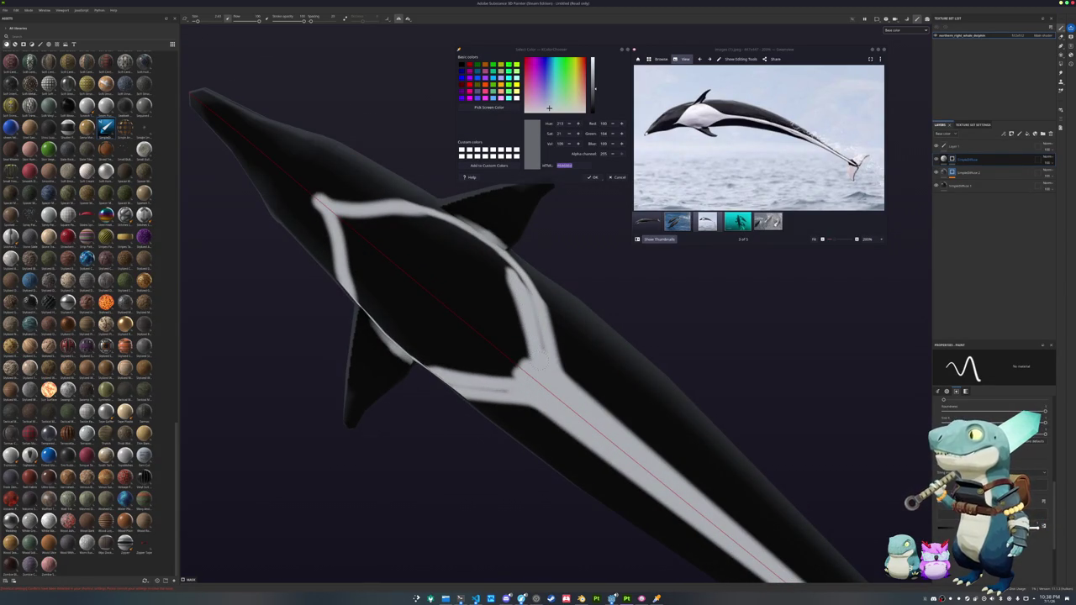
left_click_drag(528, 370, 488, 348)
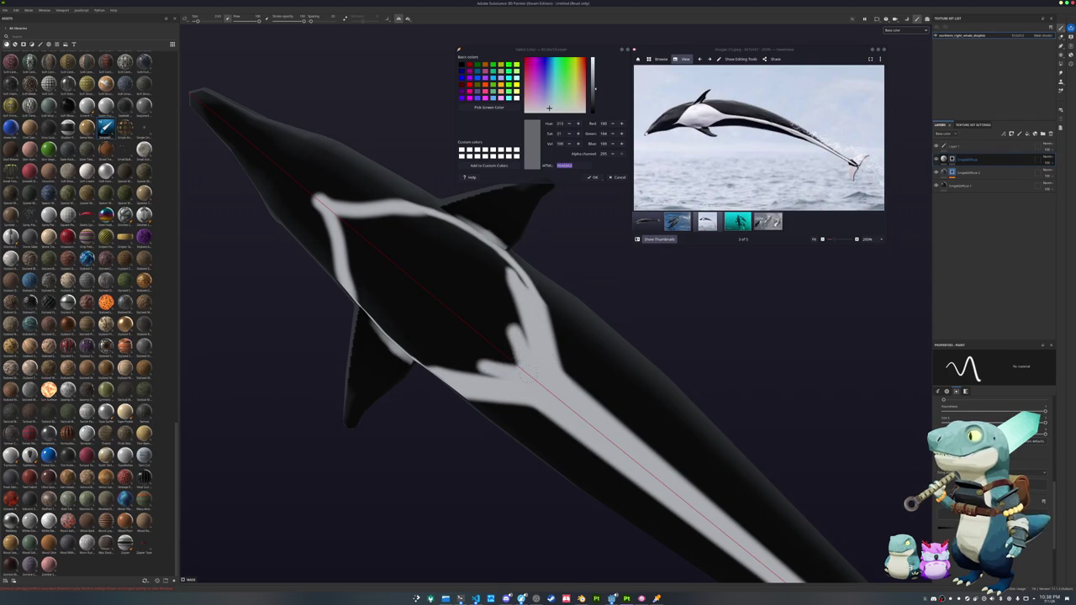
- Enlarge the brush and paint white over the junction and the dark flank patches
right_click_drag(468, 318, 521, 317, "ctrl")
mouse_move(468, 317)
left_mouse_down()
mouse_move(439, 296)
mouse_move(496, 304)
mouse_move(396, 408)
mouse_move(427, 296)
mouse_move(523, 426)
mouse_move(521, 473)
left_mouse_up()
mouse_move(624, 420)
left_mouse_down()
mouse_move(660, 378)
mouse_move(530, 357)
mouse_move(605, 388)
left_mouse_up()
left_click_drag(395, 420, 451, 375)
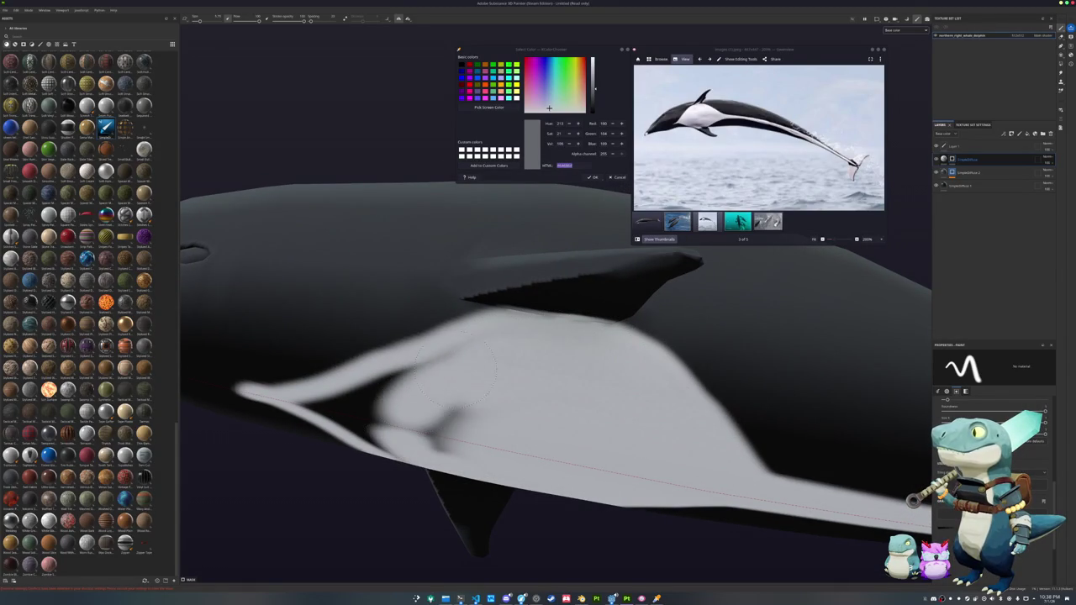
mouse_move(508, 357)
left_mouse_down()
mouse_move(387, 416)
mouse_move(457, 423)
mouse_move(550, 405)
mouse_move(535, 363)
mouse_move(468, 389)
left_mouse_up()
- Paint over the dark area below the dorsal fin and compare with the underwater dolphins photo
left_click_drag(650, 342, 541, 414, "alt")
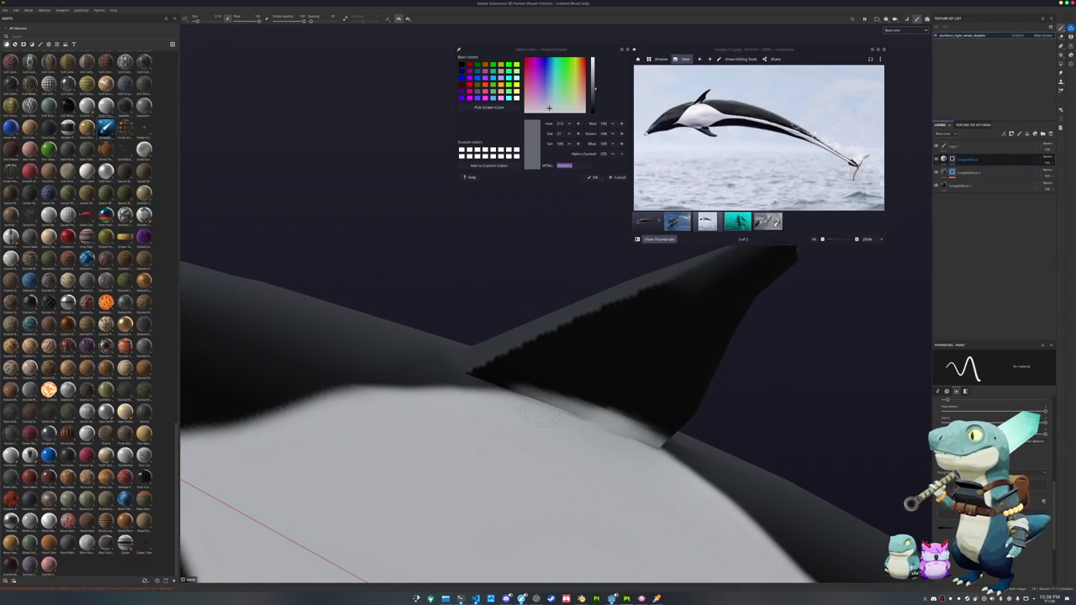
mouse_move(475, 401)
left_mouse_down()
mouse_move(629, 362)
mouse_move(593, 393)
mouse_move(622, 413)
mouse_move(562, 390)
left_mouse_up()
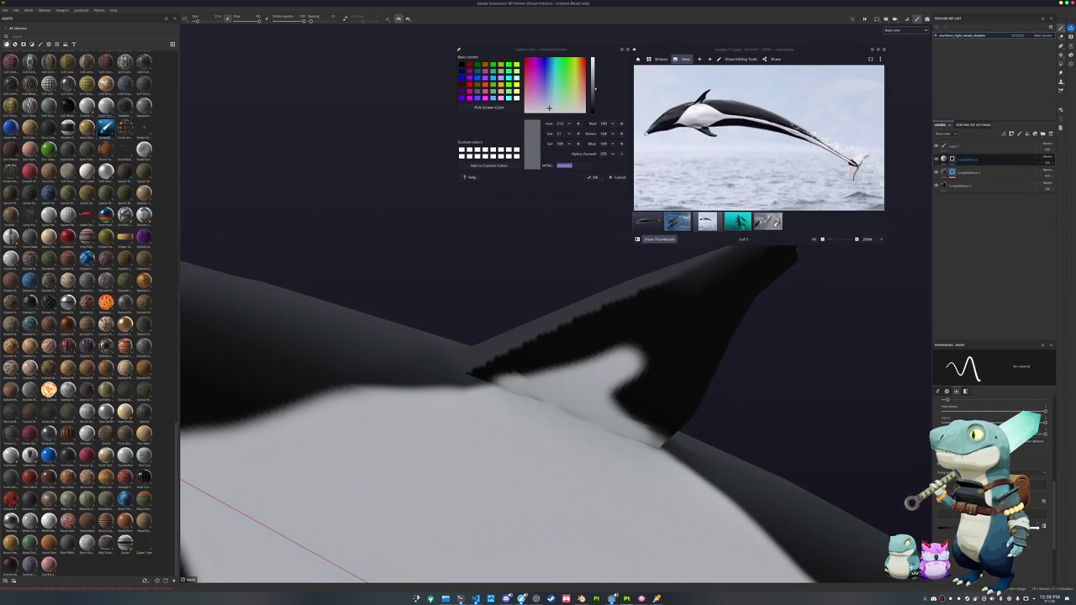
mouse_move(599, 373)
left_mouse_down("alt")
mouse_move(509, 415)
mouse_move(447, 480)
mouse_move(477, 514)
mouse_move(596, 337)
mouse_move(507, 409)
mouse_move(555, 433)
mouse_move(589, 347)
mouse_move(548, 329)
left_mouse_up("alt")
left_click(728, 221)
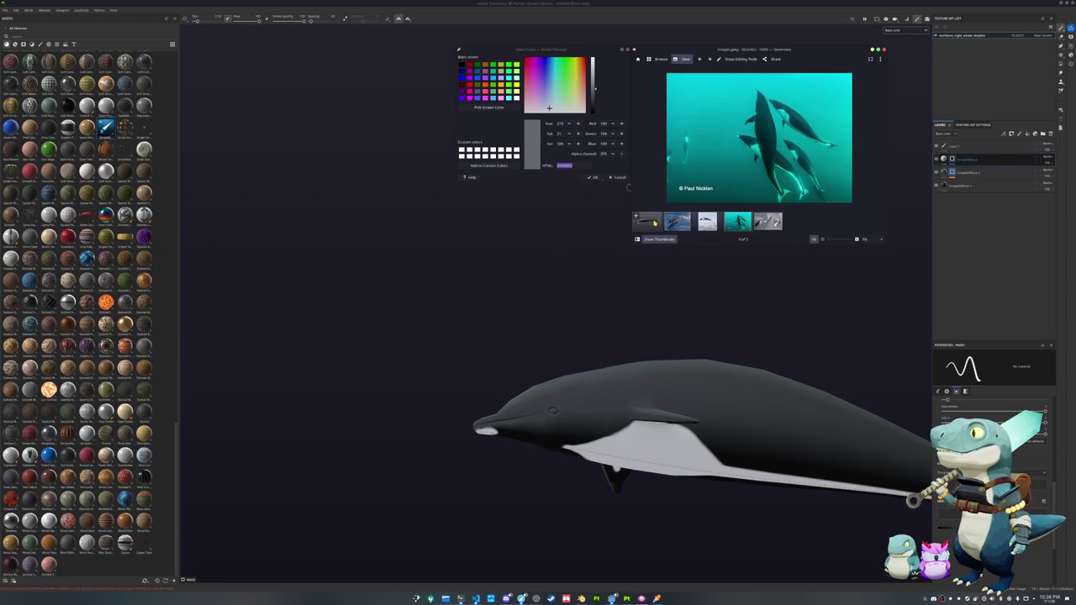
- Brush more white along the flank's belly edge, checking it against the whale render reference
left_click_drag(593, 378, 648, 412, "alt")
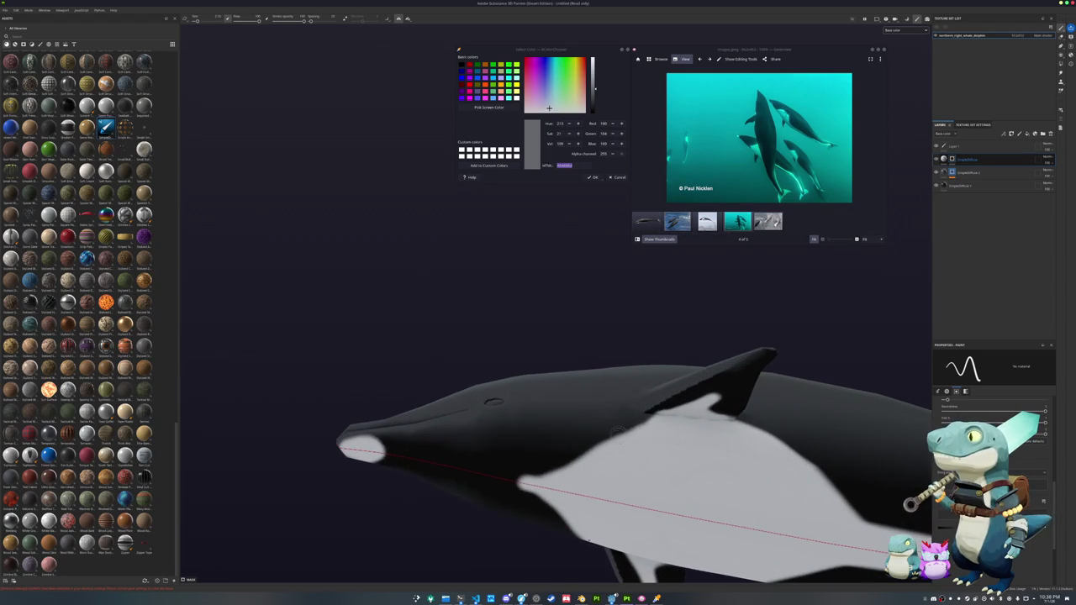
left_click_drag(636, 422, 540, 471)
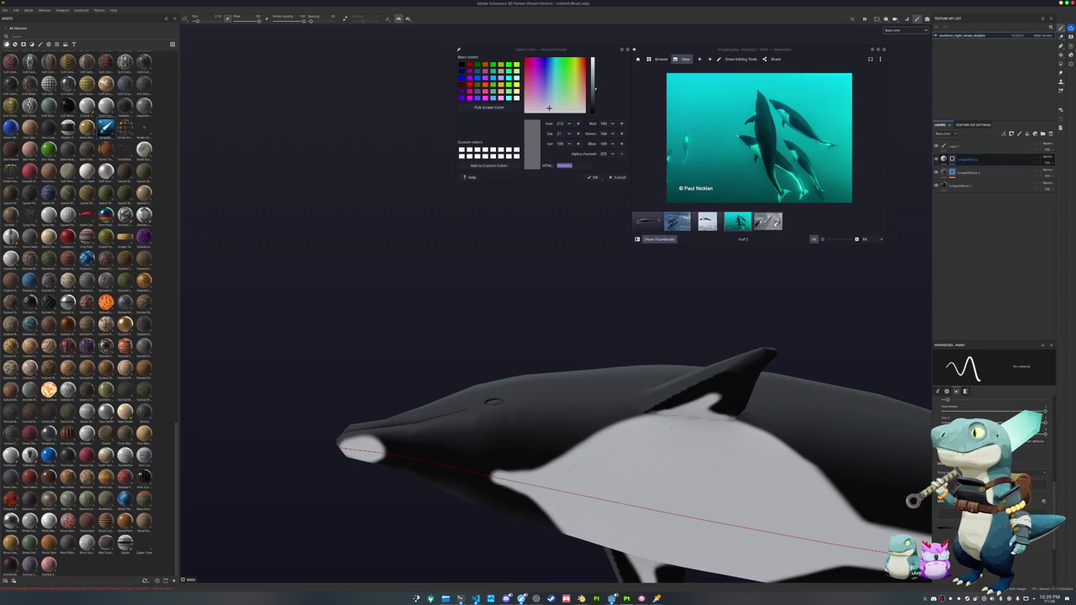
left_click_drag(576, 459, 554, 490, "alt")
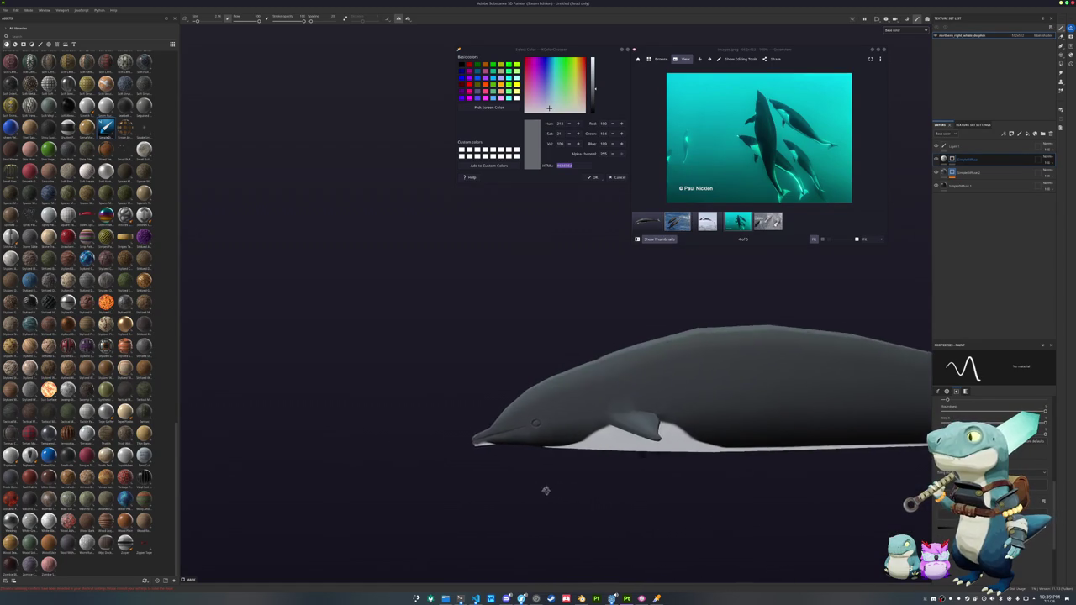
left_click(647, 221)
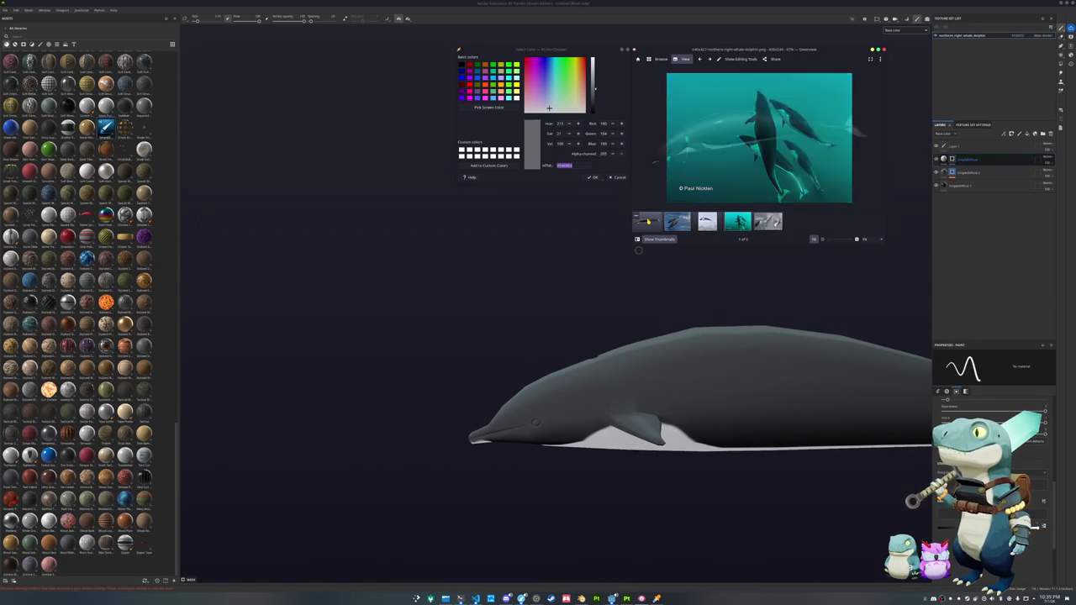
scroll(634, 314, "down", 5)
left_click_drag(504, 308, 664, 339, "alt")
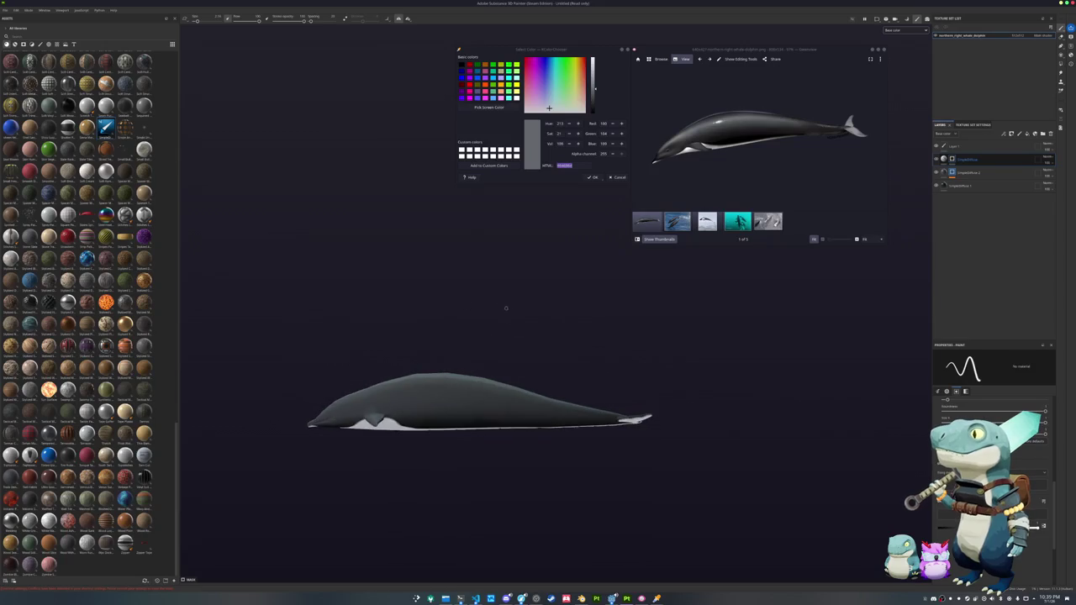
left_click(975, 172)
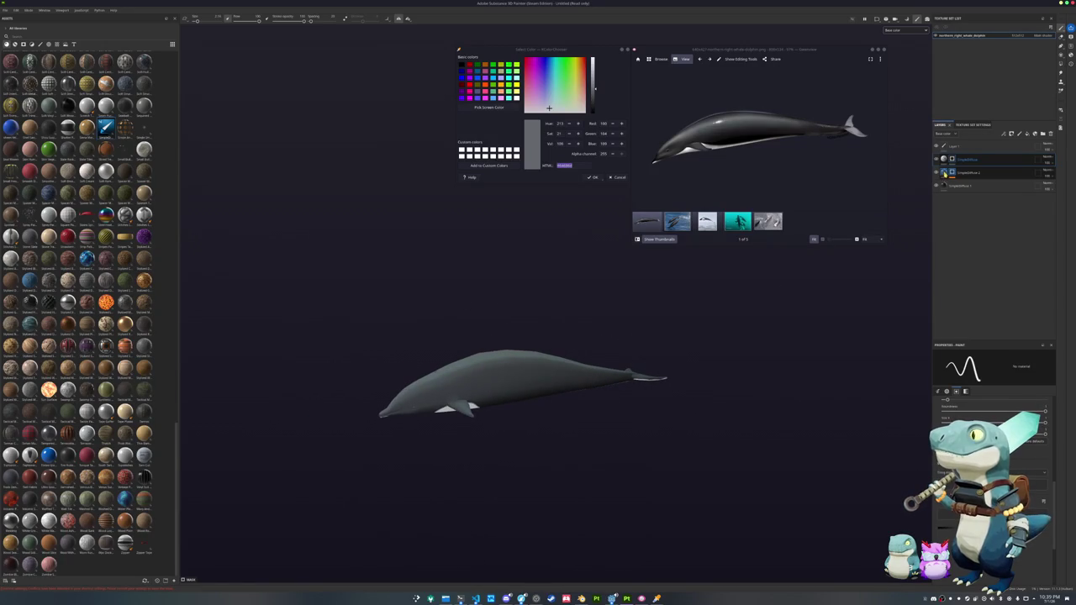
- Review the SingleDiffuse 2 fill's Material base colour, then duplicate the layer
left_click_drag(917, 369, 912, 423, "alt")
left_click(956, 356)
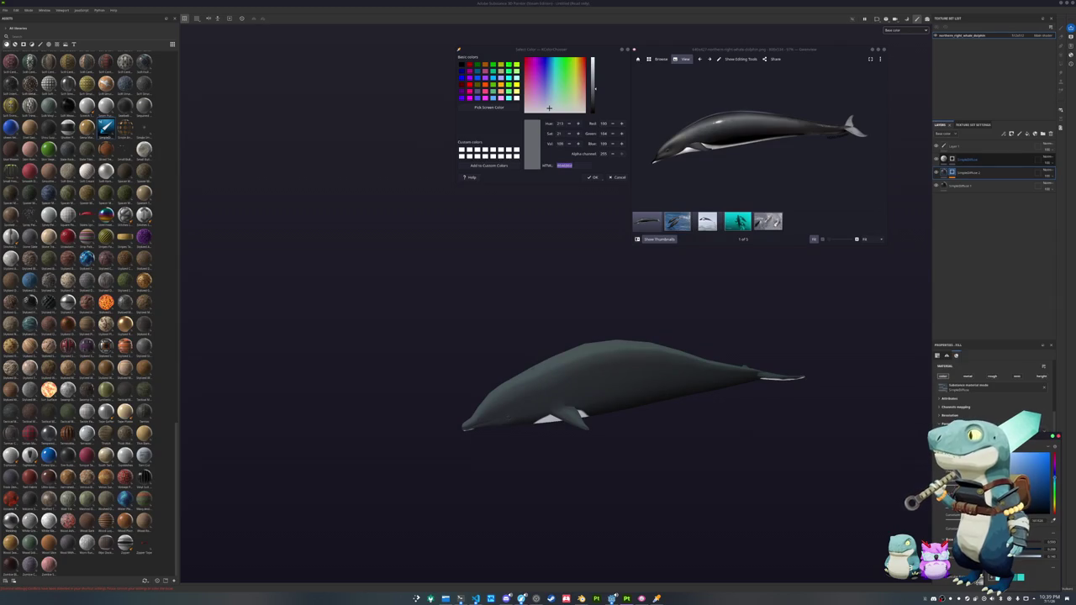
scroll(992, 386, "down", 3)
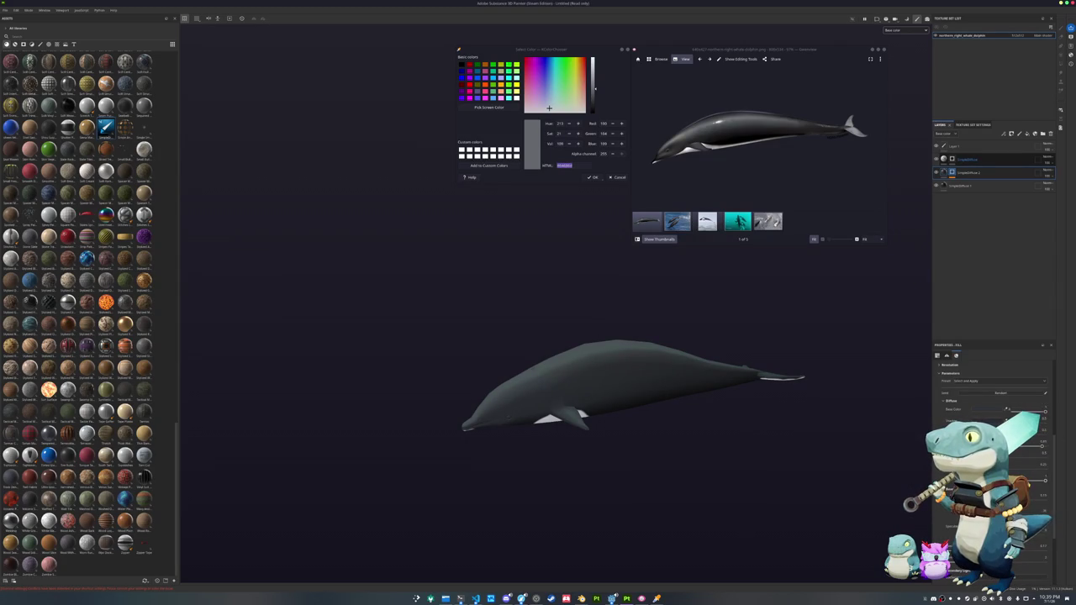
left_click(1044, 411)
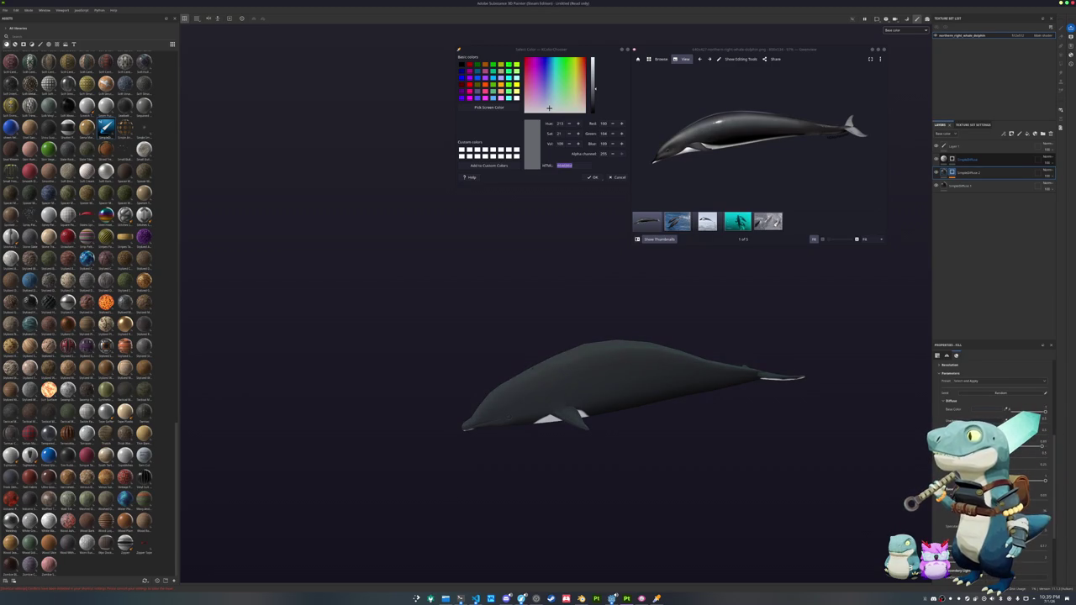
mouse_move(835, 470)
left_mouse_down("alt")
mouse_move(397, 372)
mouse_move(539, 404)
mouse_move(514, 417)
mouse_move(540, 413)
mouse_move(533, 279)
mouse_move(544, 424)
left_mouse_up("alt")
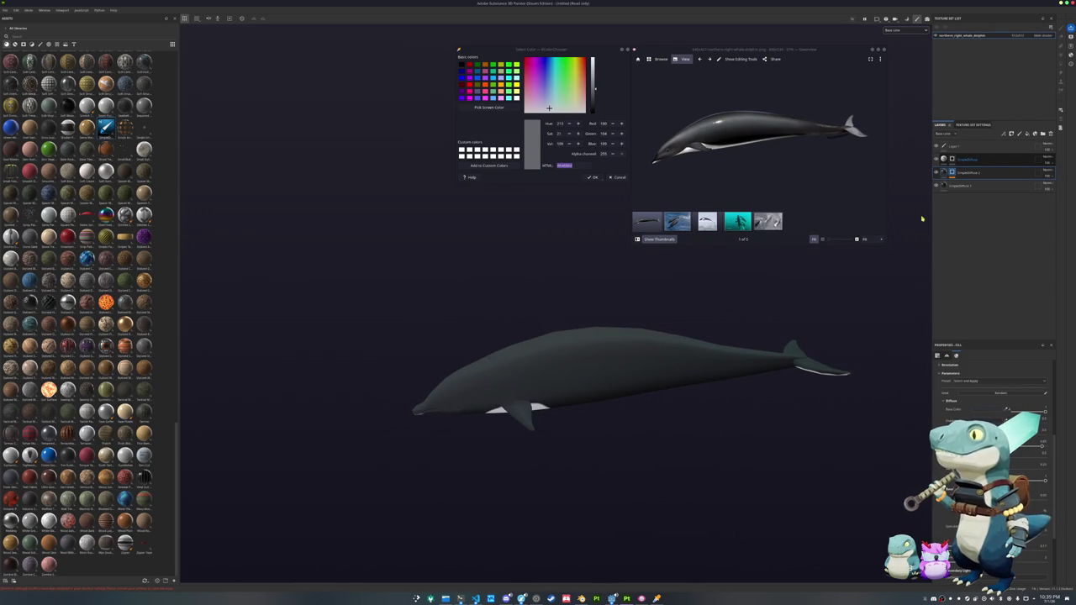
left_click(965, 188)
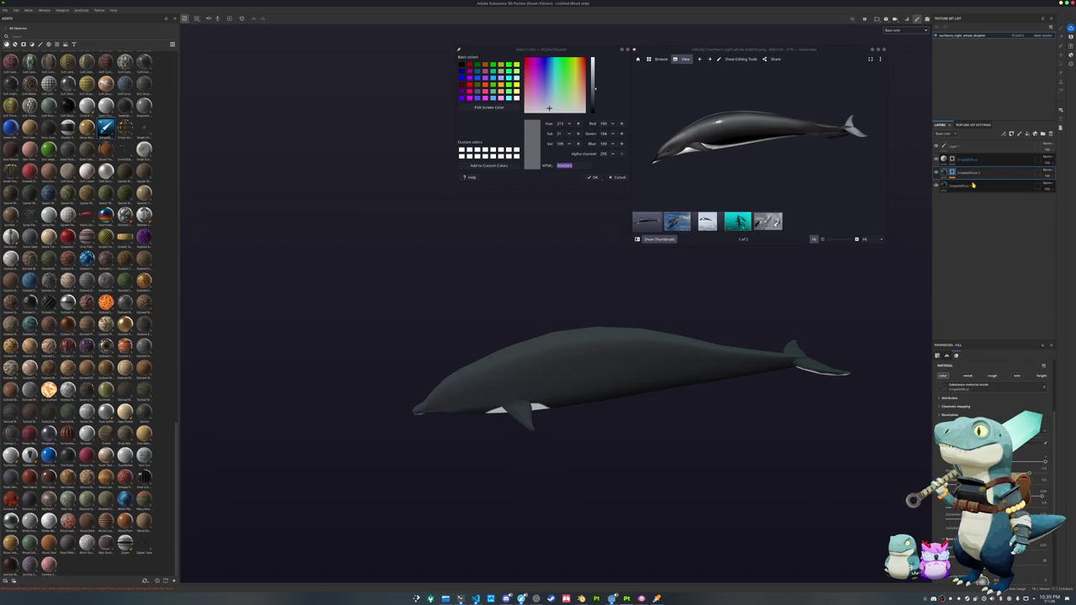
- Add a black mask to the duplicated SingleDiffuse layer and drive it with a generator
right_click(950, 172)
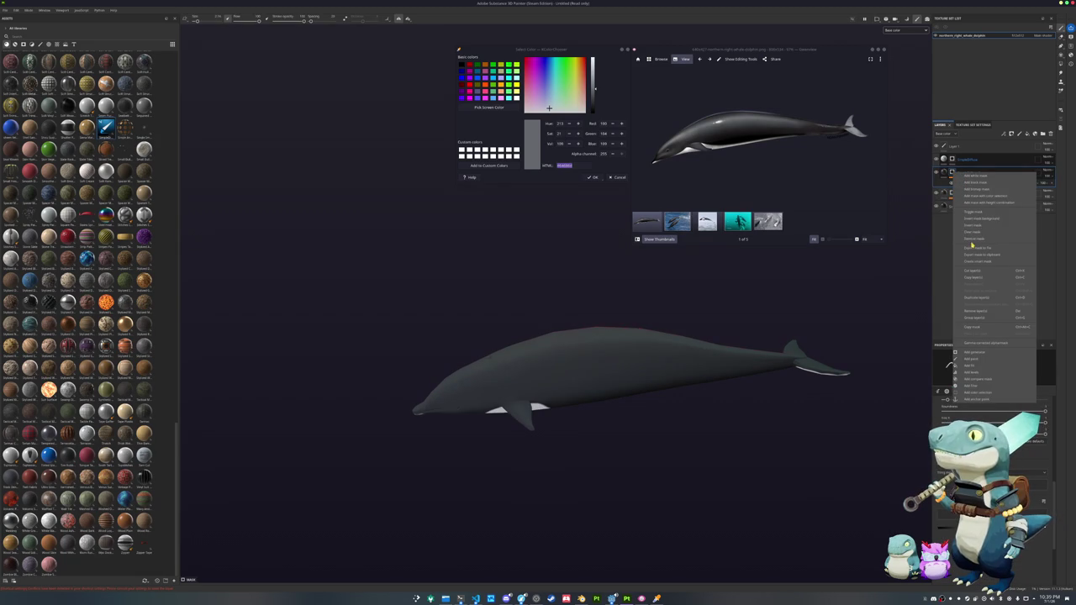
left_click(973, 242)
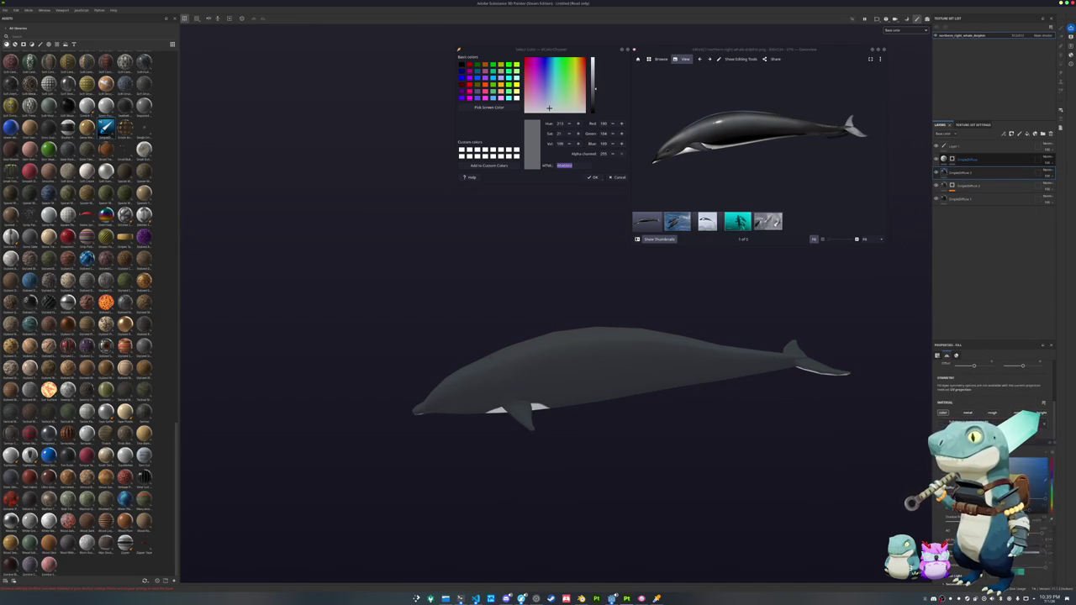
right_click(955, 171)
left_click(974, 351)
right_click(955, 173)
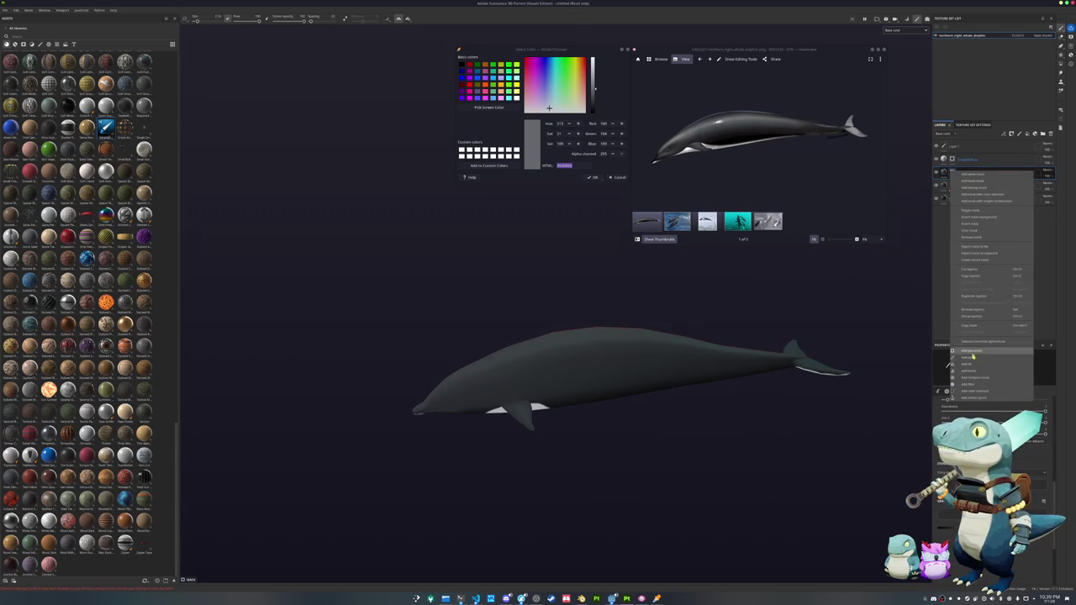
left_click(973, 353)
left_click(974, 373)
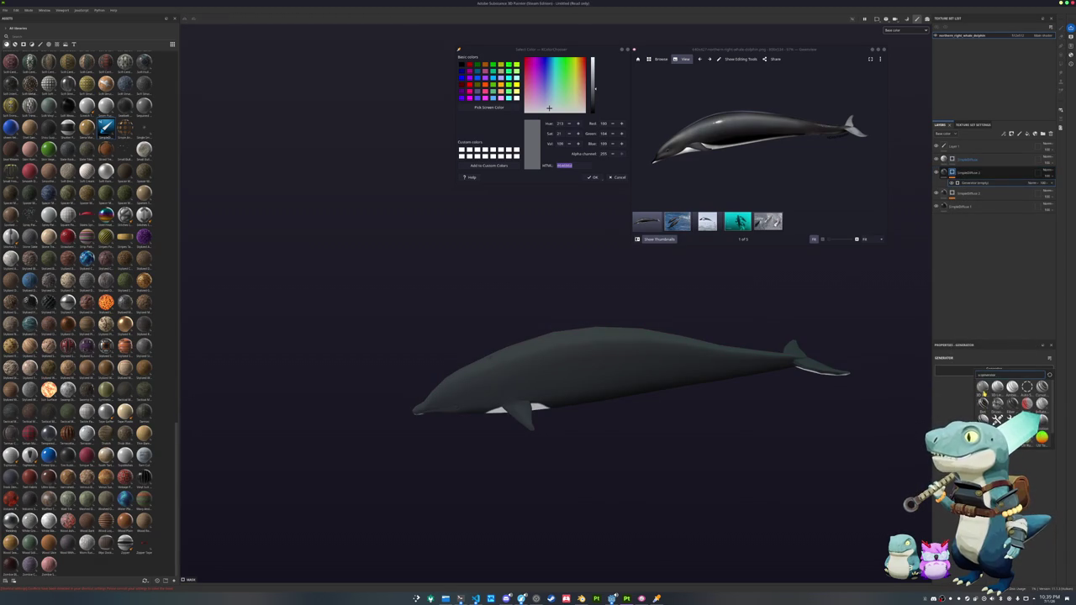
left_click(982, 387)
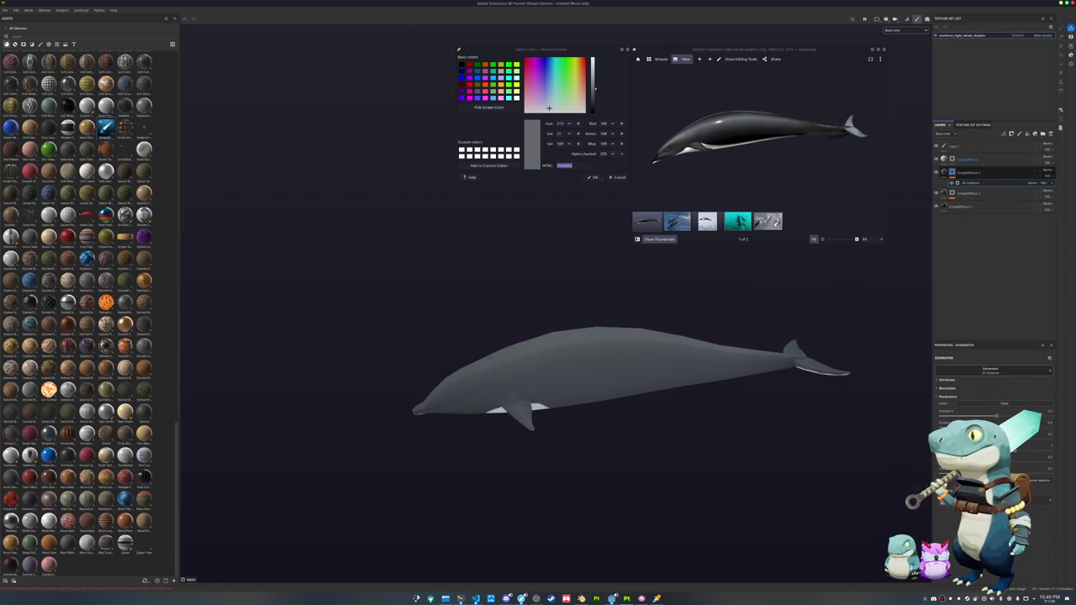
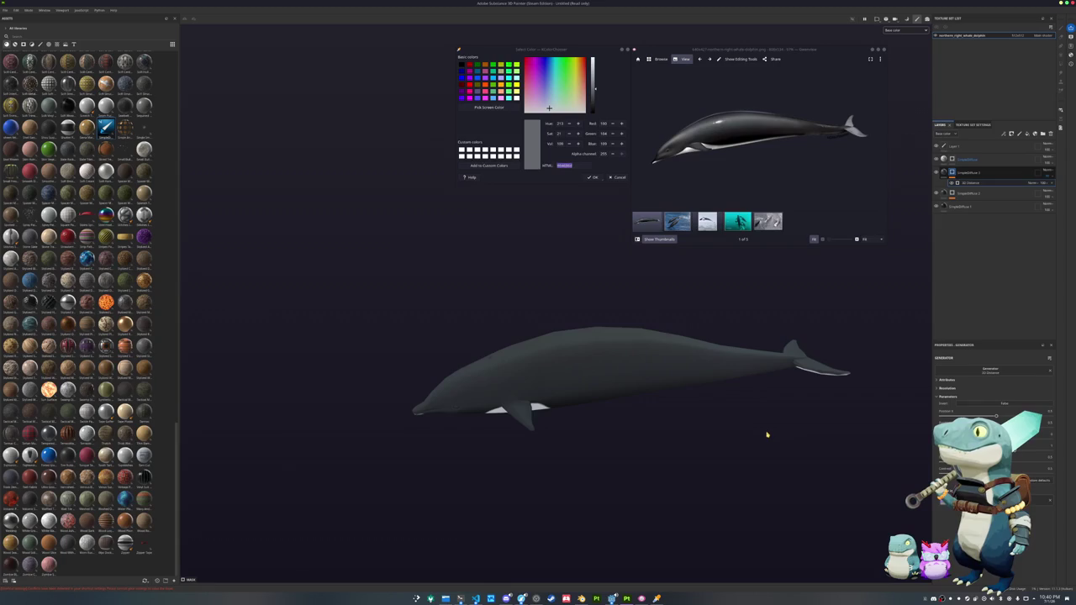
- Add a folder to the layer stack and select Layer 1, checking its blend mode choices
mouse_move(770, 428)
left_mouse_down("alt")
mouse_move(764, 507)
mouse_move(768, 257)
mouse_move(805, 333)
left_mouse_up("alt")
left_click(1043, 134)
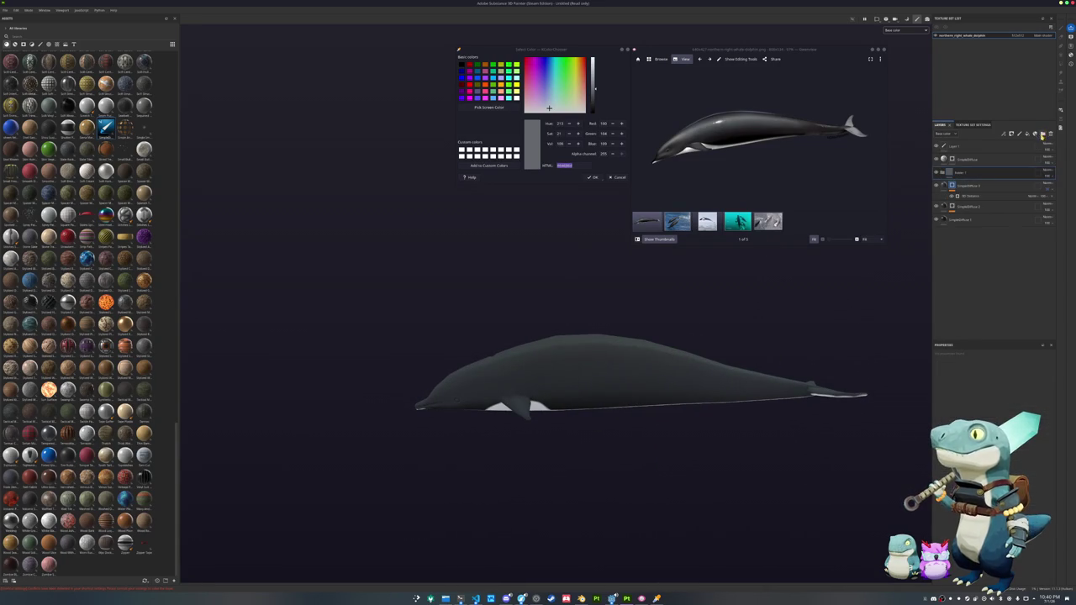
left_click(1023, 142)
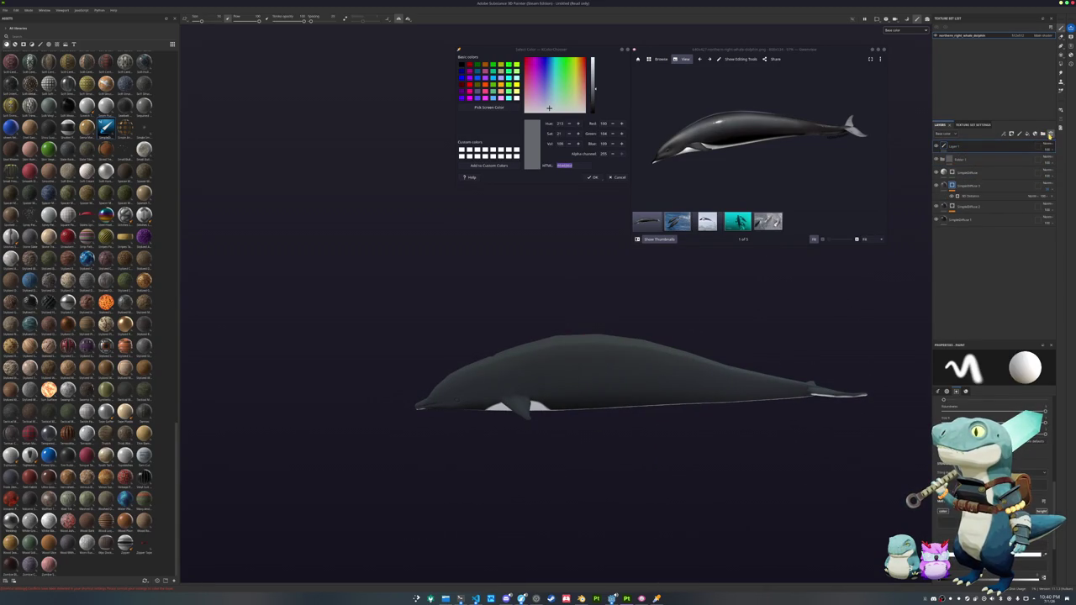
left_click(1049, 134)
left_click(1044, 146)
left_click(1048, 146)
left_click(1047, 146)
- Add a Blur filter to Layer 1 and raise its intensity to soften the belly edge
right_click(1043, 144)
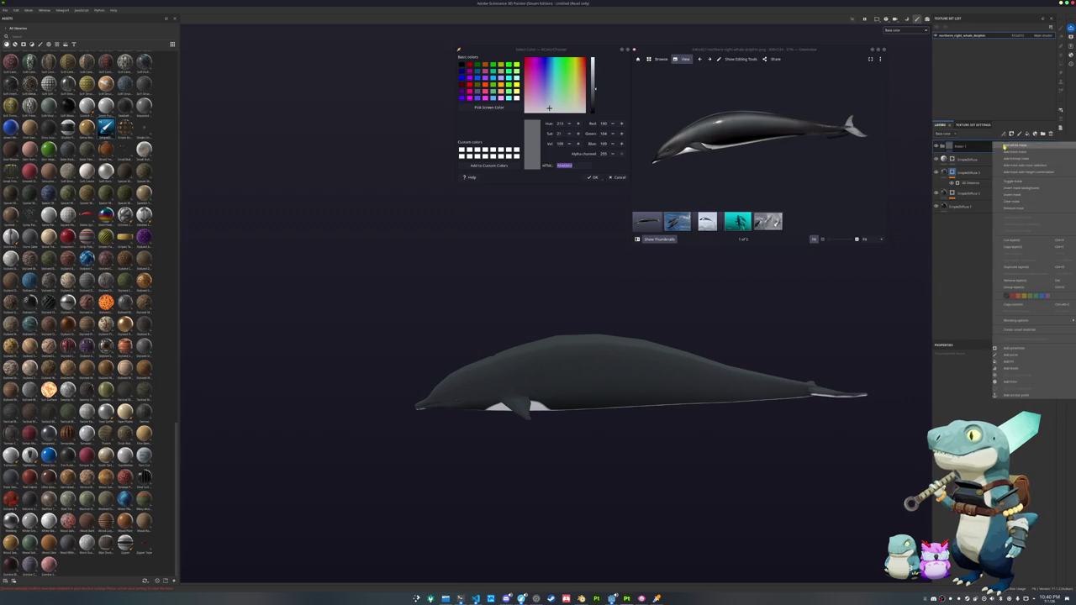
left_click(1012, 381)
left_click(994, 376)
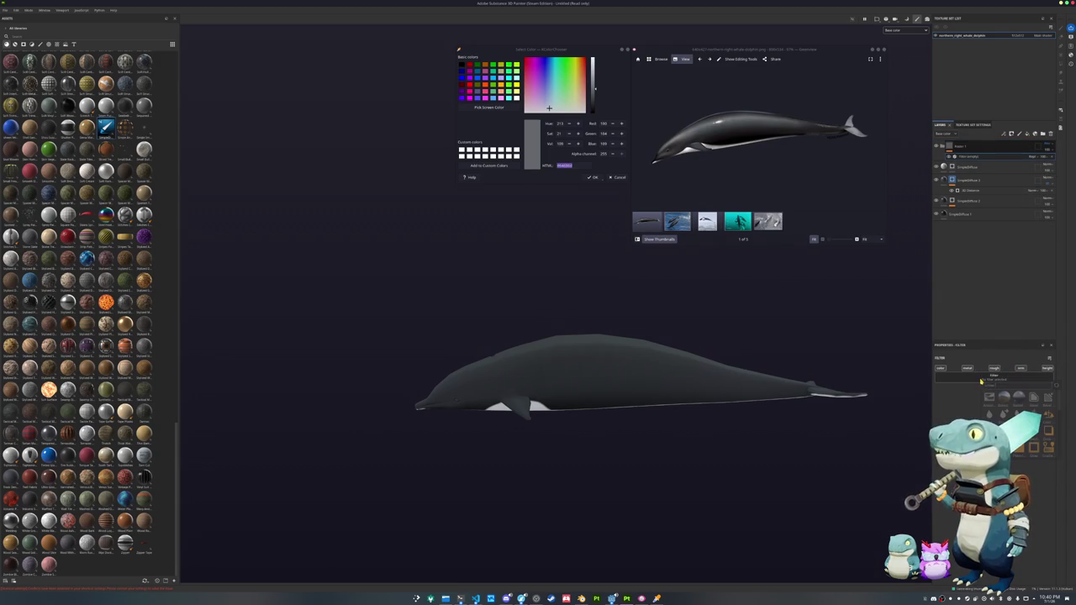
left_click(1003, 397)
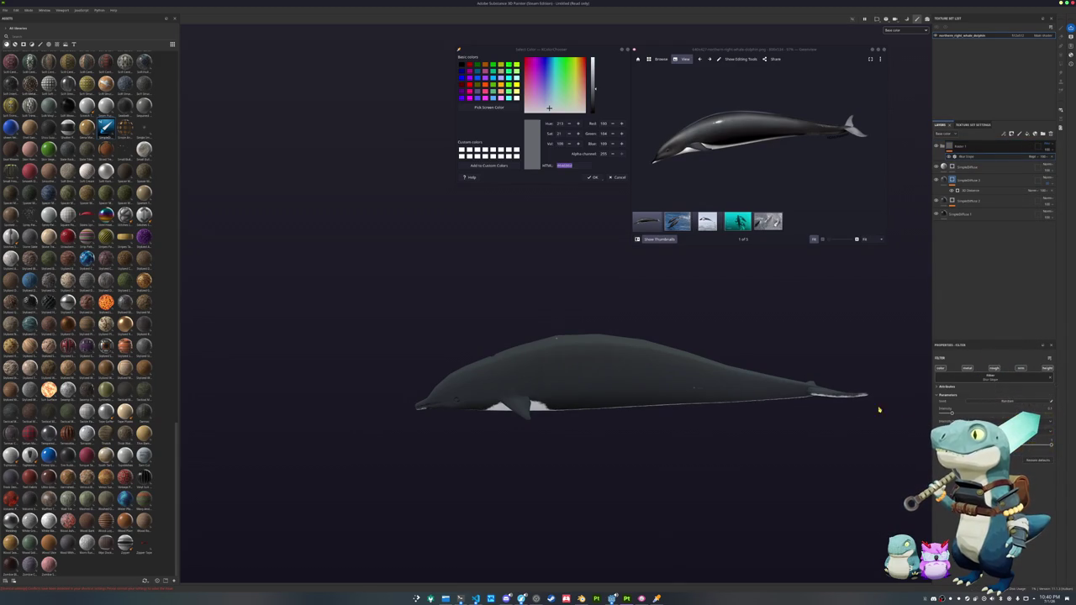
scroll(832, 378, "up", 3)
middle_click_drag(564, 315, 737, 314)
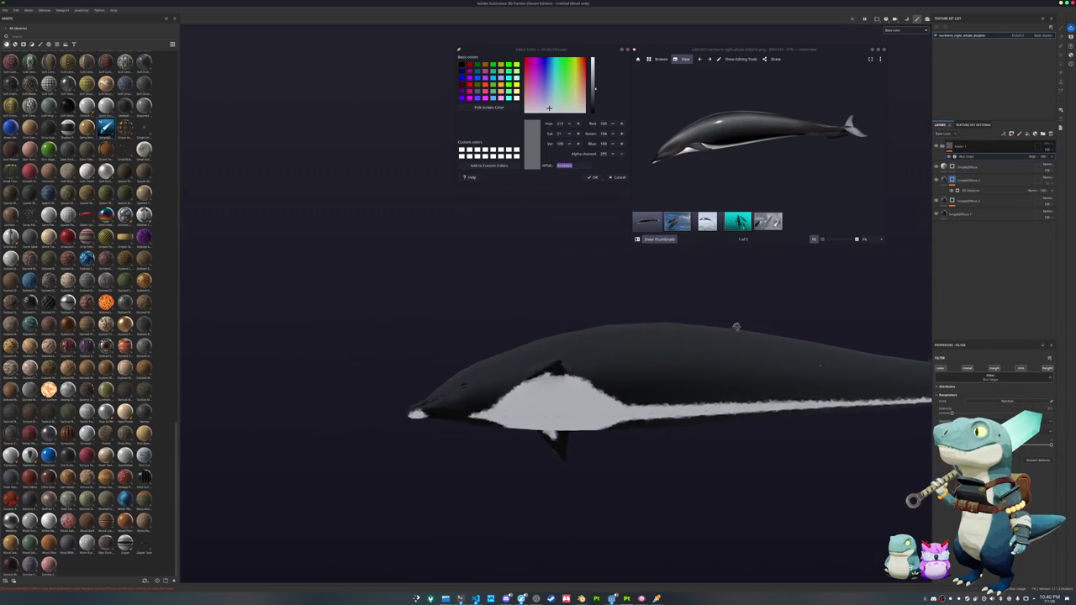
mouse_move(952, 413)
left_mouse_down()
mouse_move(968, 413)
mouse_move(949, 413)
left_mouse_up()
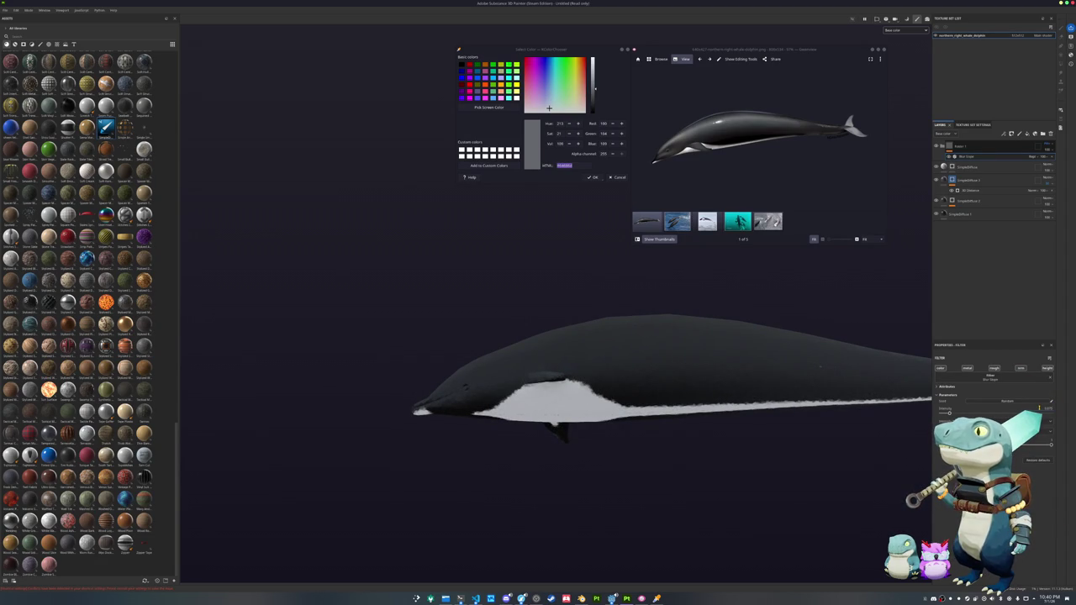
right_click(963, 154)
- Delete the blur filter from Layer 1
left_click(965, 246)
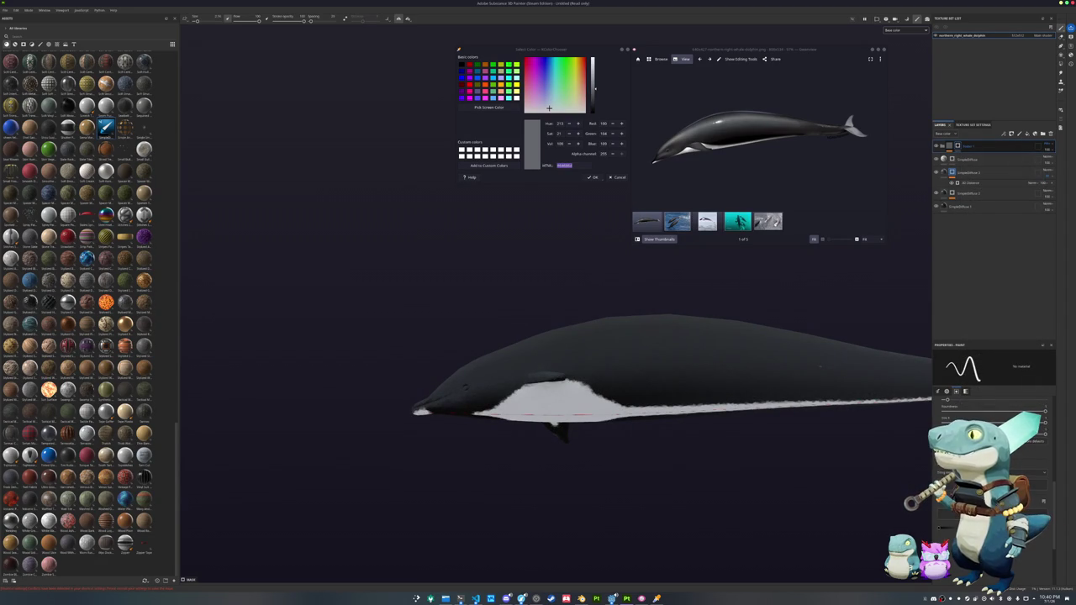
scroll(806, 370, "up", 2)
scroll(800, 375, "up", 2)
scroll(800, 375, "up", 2)
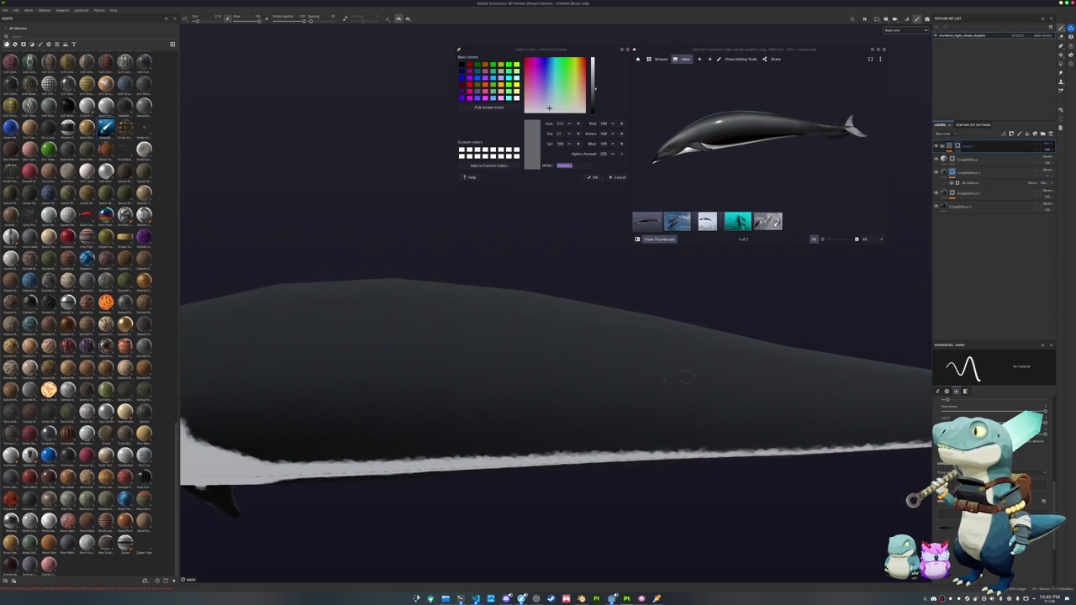
scroll(621, 383, "down", 3)
- Orbit and zoom around the whale to inspect its back, side and belly
mouse_move(621, 383)
left_mouse_down("alt")
mouse_move(387, 487)
mouse_move(336, 426)
mouse_move(353, 295)
mouse_move(521, 511)
mouse_move(399, 417)
mouse_move(436, 368)
mouse_move(647, 350)
mouse_move(510, 403)
mouse_move(630, 391)
mouse_move(626, 407)
left_mouse_up("alt")
scroll(383, 356, "up", 3)
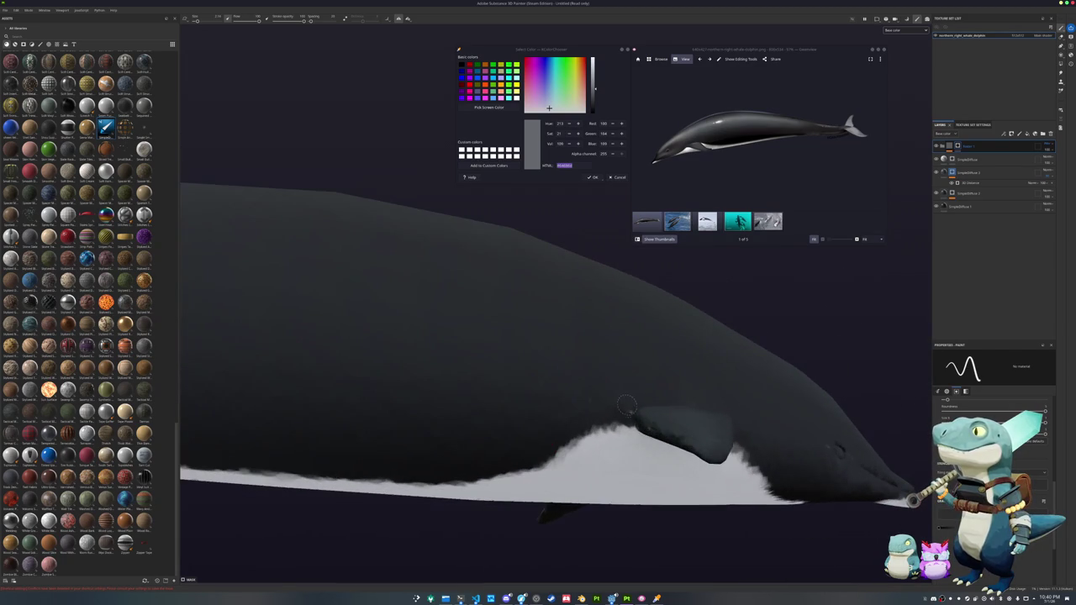
mouse_move(701, 402)
left_mouse_down("alt")
mouse_move(631, 387)
mouse_move(576, 403)
left_mouse_up("alt")
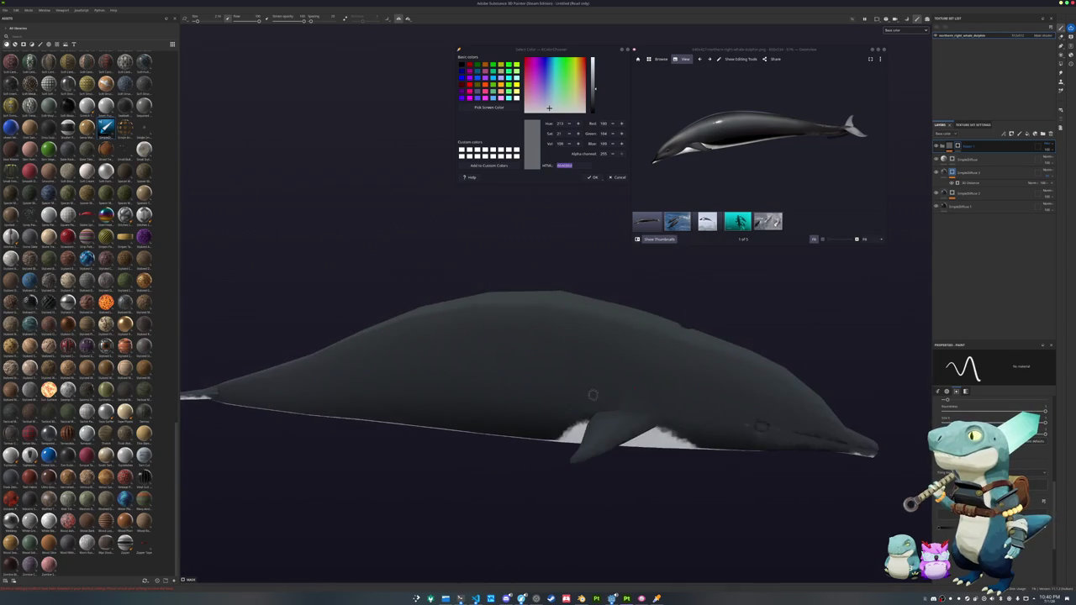
mouse_move(760, 427)
left_mouse_down("alt")
mouse_move(627, 439)
mouse_move(670, 416)
mouse_move(495, 380)
mouse_move(654, 373)
mouse_move(567, 412)
mouse_move(515, 454)
mouse_move(543, 404)
left_mouse_up("alt")
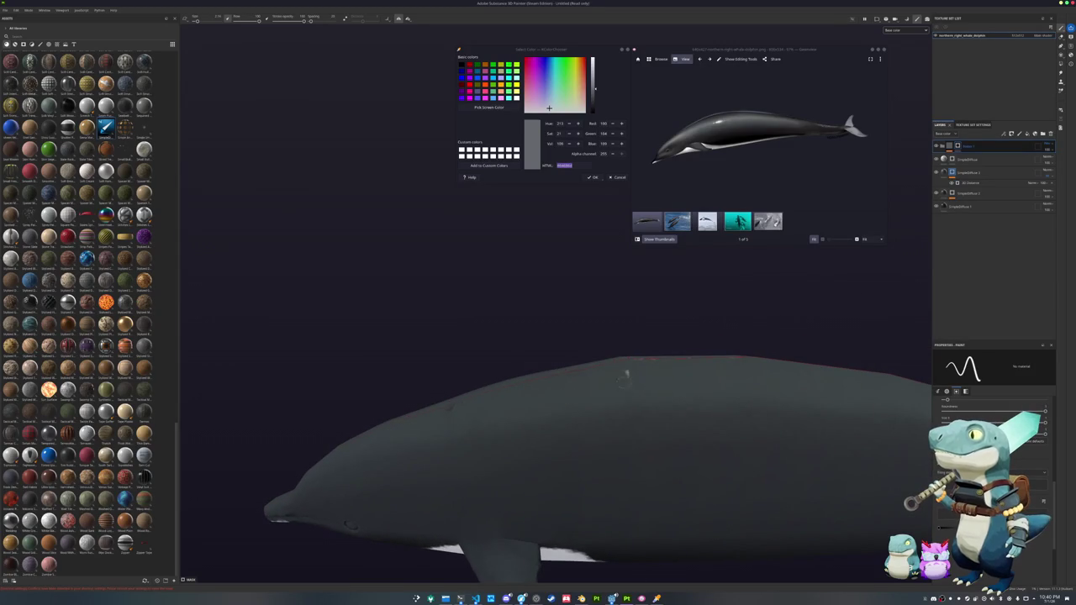
mouse_move(739, 367)
left_mouse_down("alt")
mouse_move(648, 465)
mouse_move(721, 373)
mouse_move(504, 353)
mouse_move(574, 347)
left_mouse_up("alt")
left_click_drag(524, 370, 555, 328, "alt")
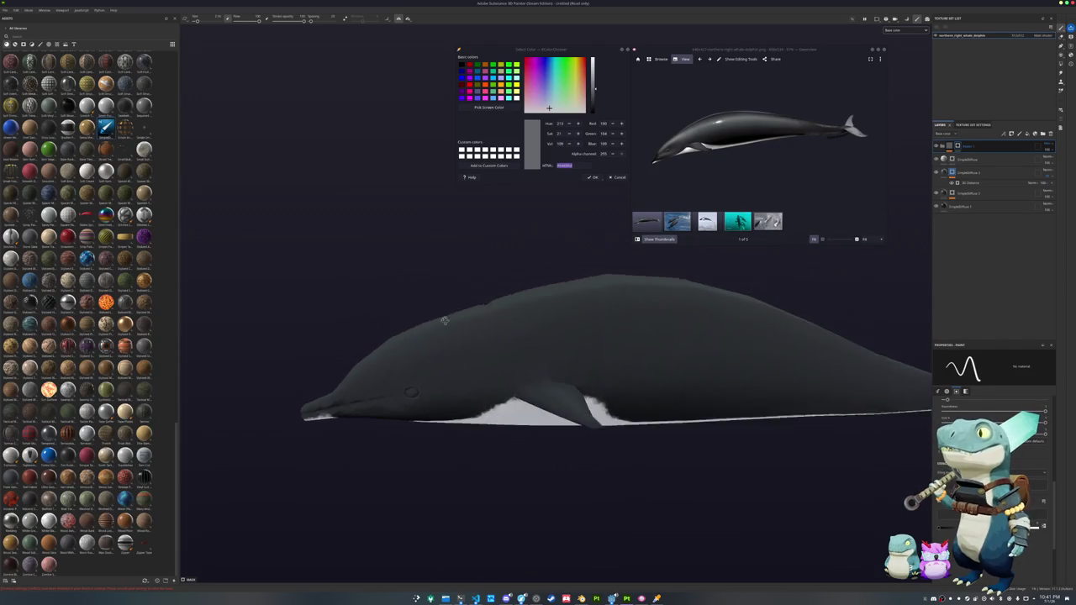
mouse_move(554, 328)
left_mouse_down("alt")
mouse_move(553, 238)
mouse_move(553, 352)
mouse_move(588, 344)
left_mouse_up("alt")
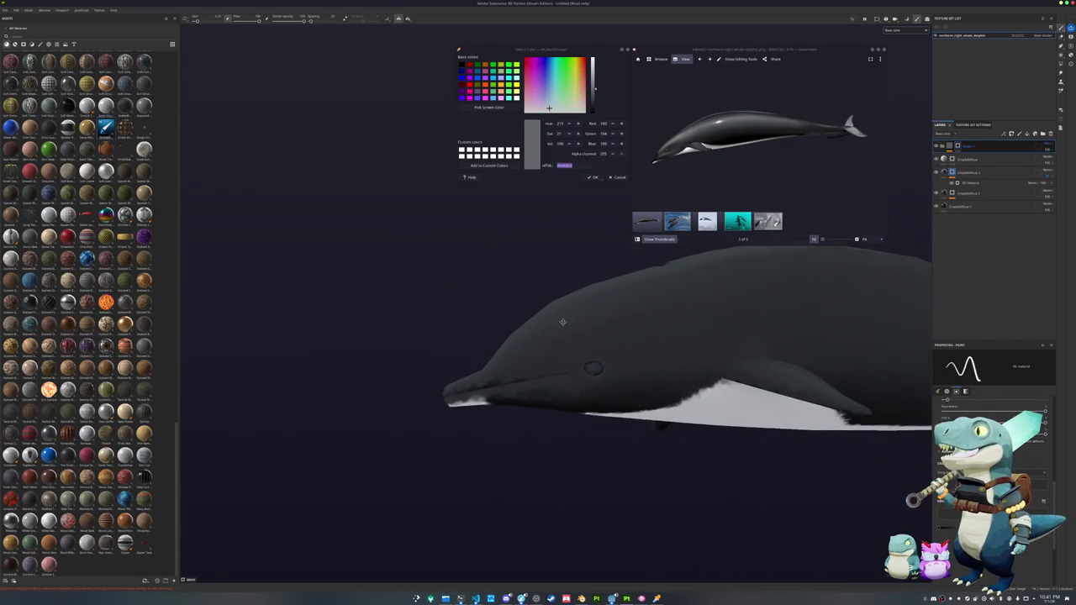
- Add a fill layer at the top of the stack with a black mask and a paint effect
left_click(1027, 135)
left_click_drag(985, 170, 967, 161)
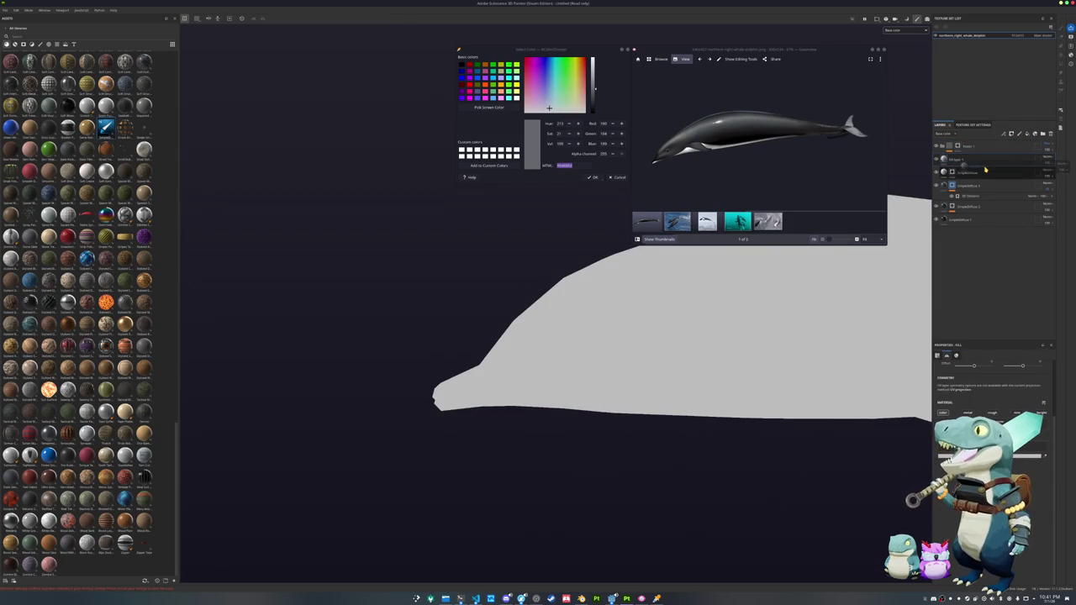
right_click(965, 160)
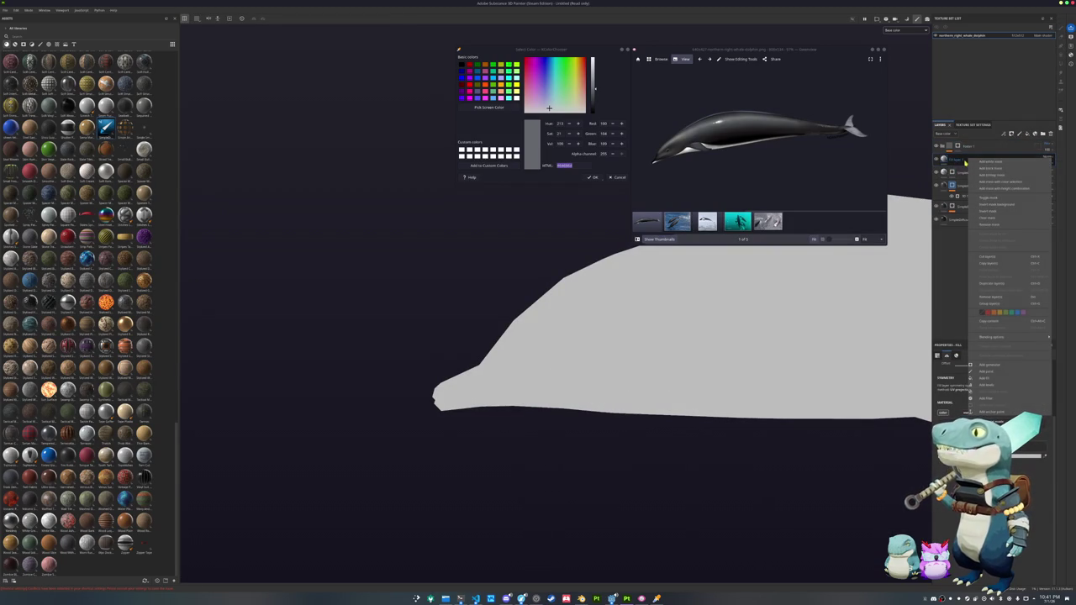
left_click(996, 161)
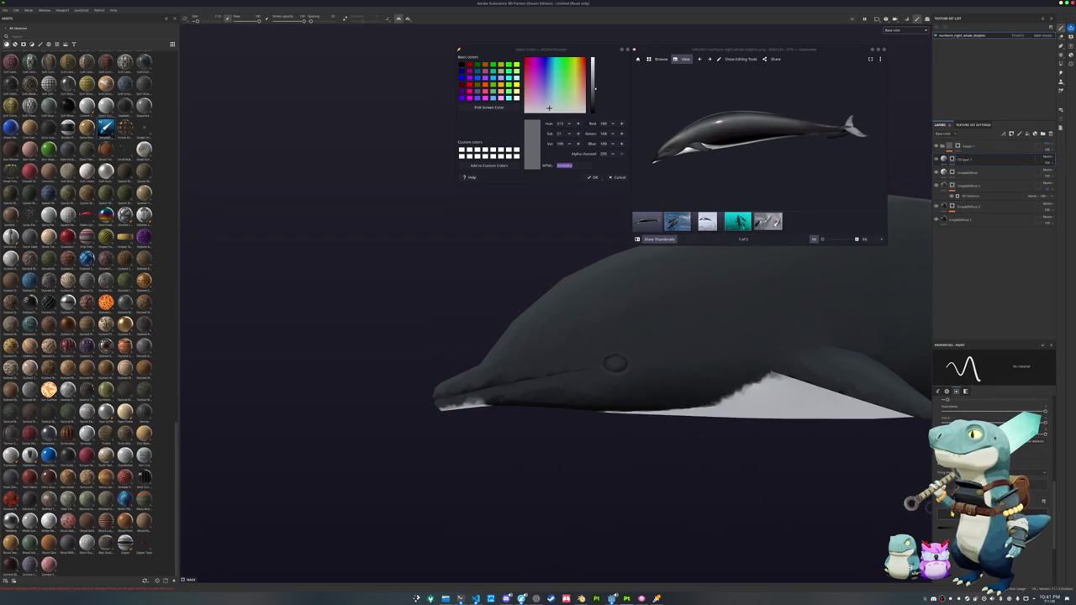
left_click(943, 159)
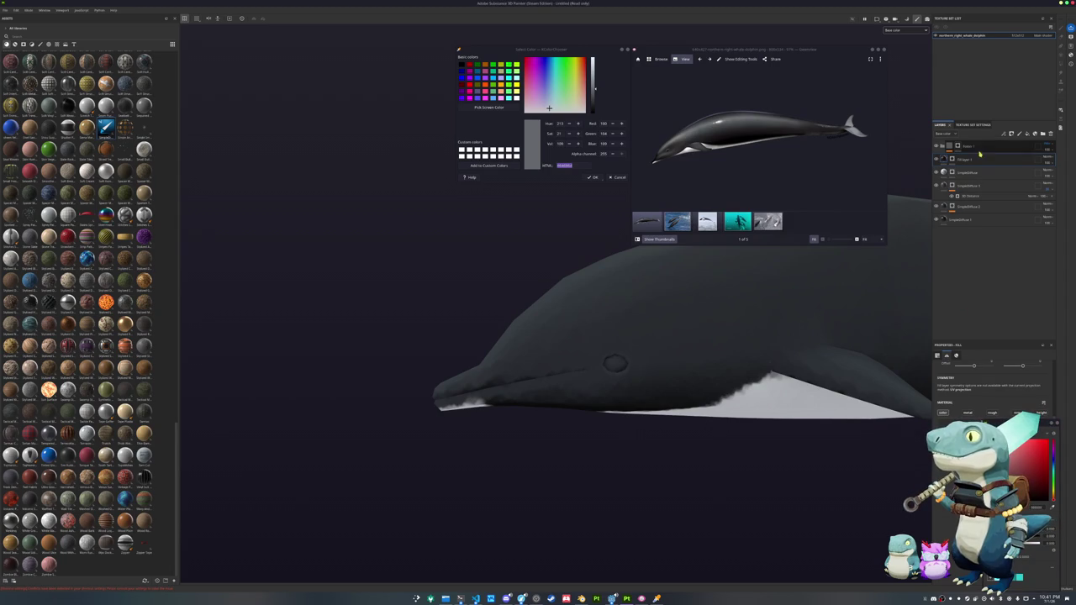
left_click(1047, 160)
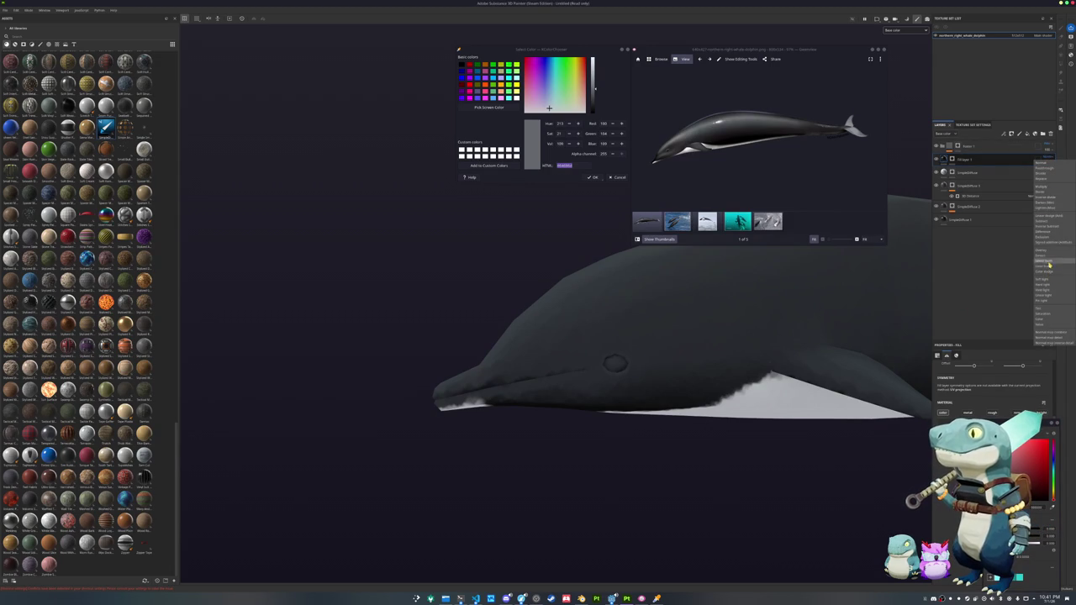
right_click(954, 161)
left_click(979, 357)
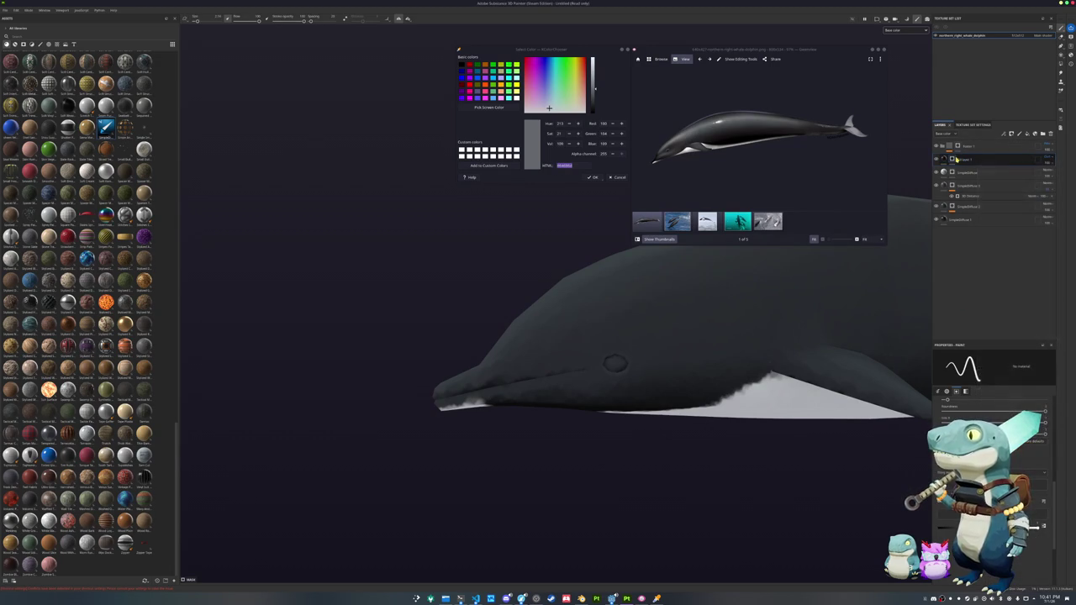
right_click(954, 161)
left_click(975, 343)
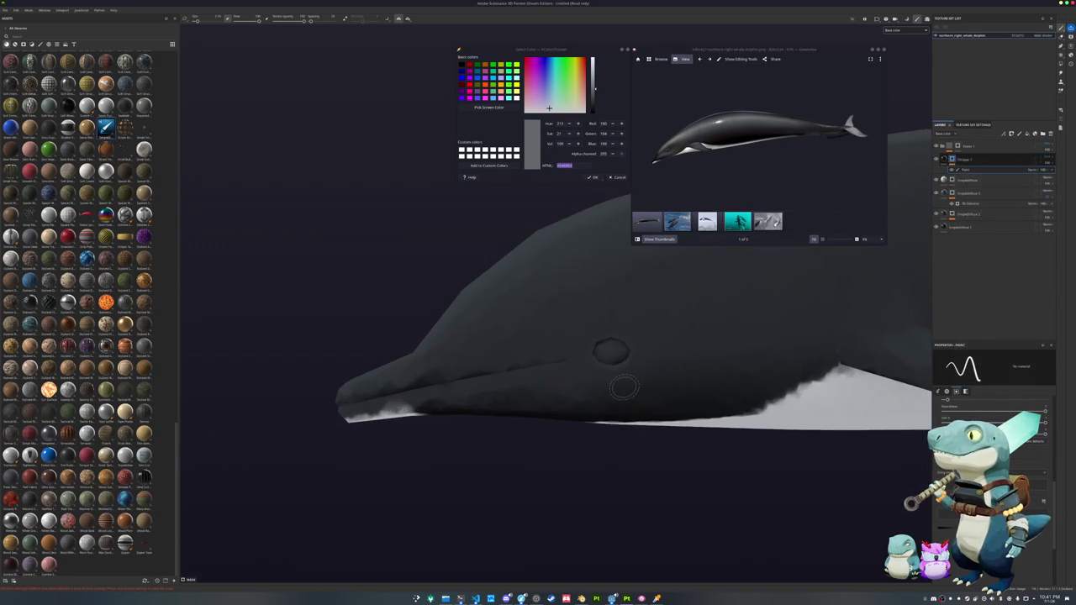
- Paint a dark line along the whale's mouth and a dark blot on its skin
scroll(473, 361, "up", 5)
scroll(473, 361, "up", 2)
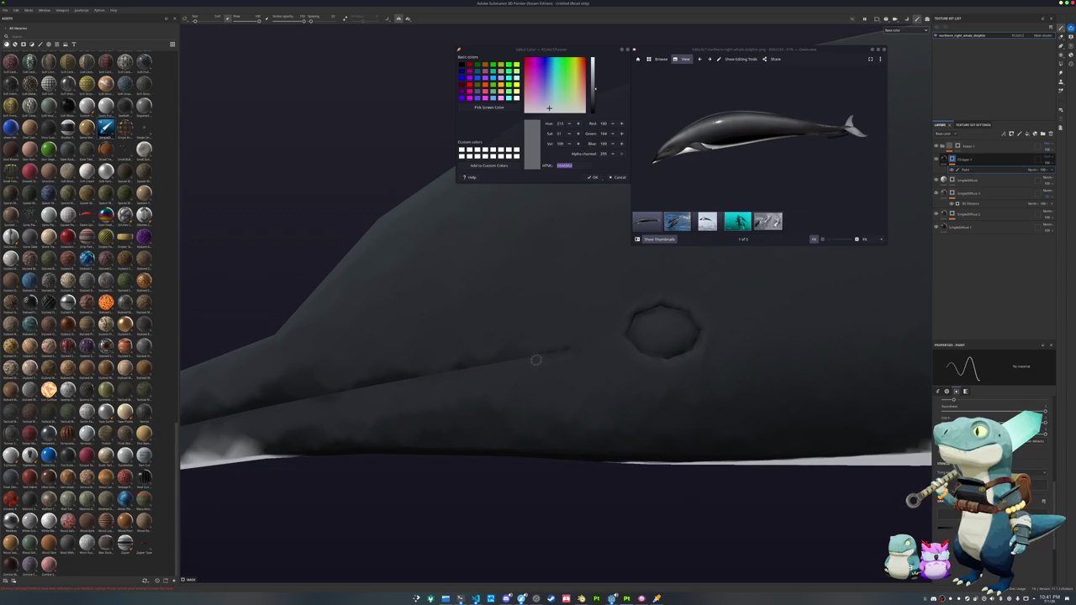
mouse_move(282, 397)
left_mouse_down()
mouse_move(570, 345)
mouse_move(618, 364)
left_mouse_up()
left_click(492, 395, "shift")
mouse_move(447, 405)
left_mouse_down("alt")
mouse_move(481, 394)
mouse_move(522, 415)
left_mouse_up("alt")
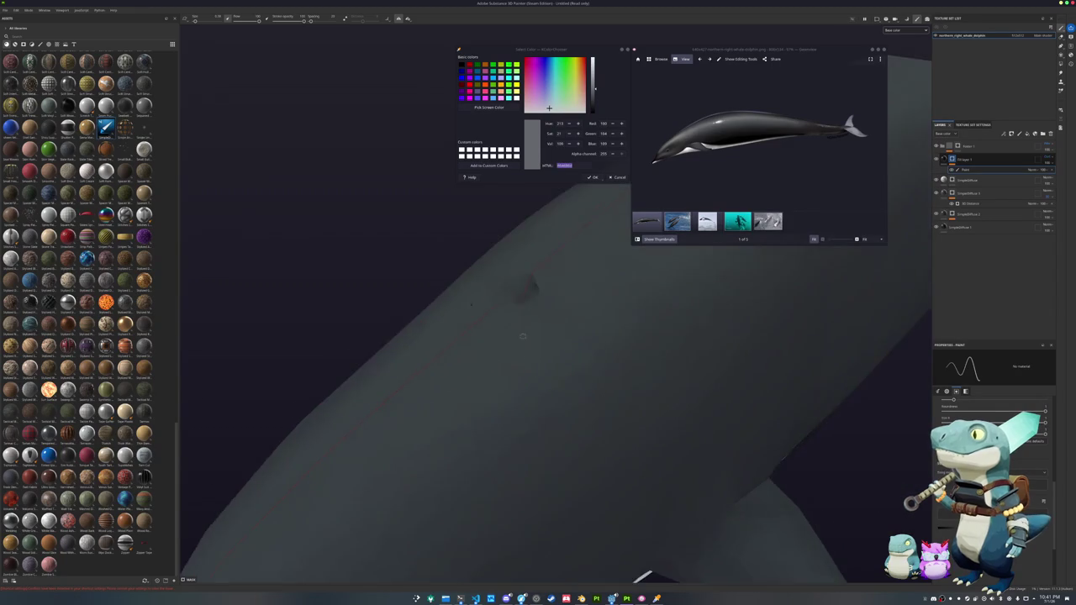
left_click(522, 415)
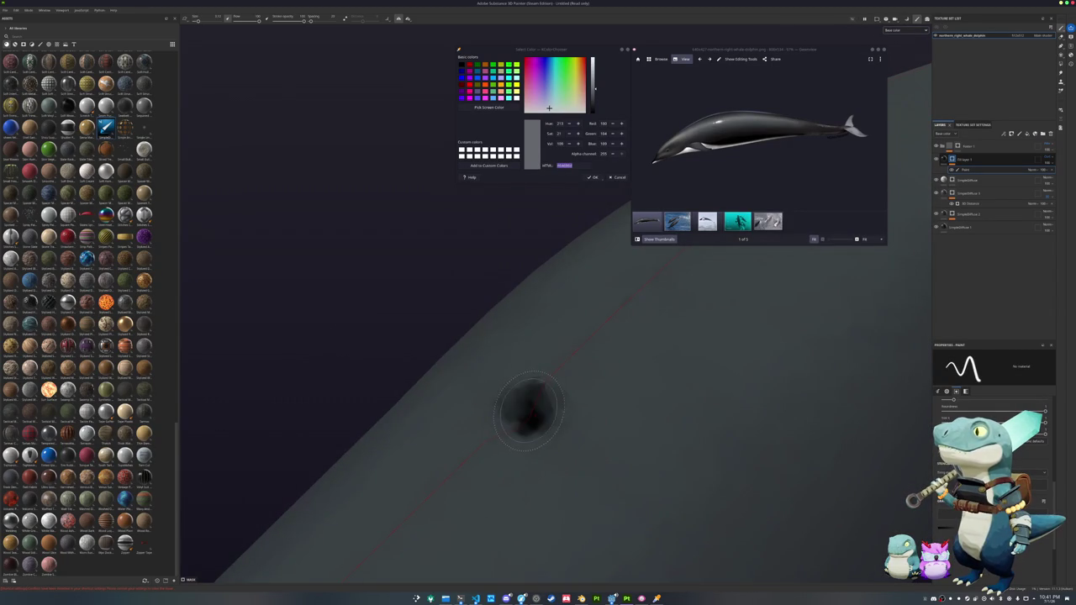
left_click(522, 415)
left_click(522, 416)
mouse_move(522, 416)
left_mouse_down("alt")
mouse_move(498, 523)
mouse_move(548, 363)
left_mouse_up("alt")
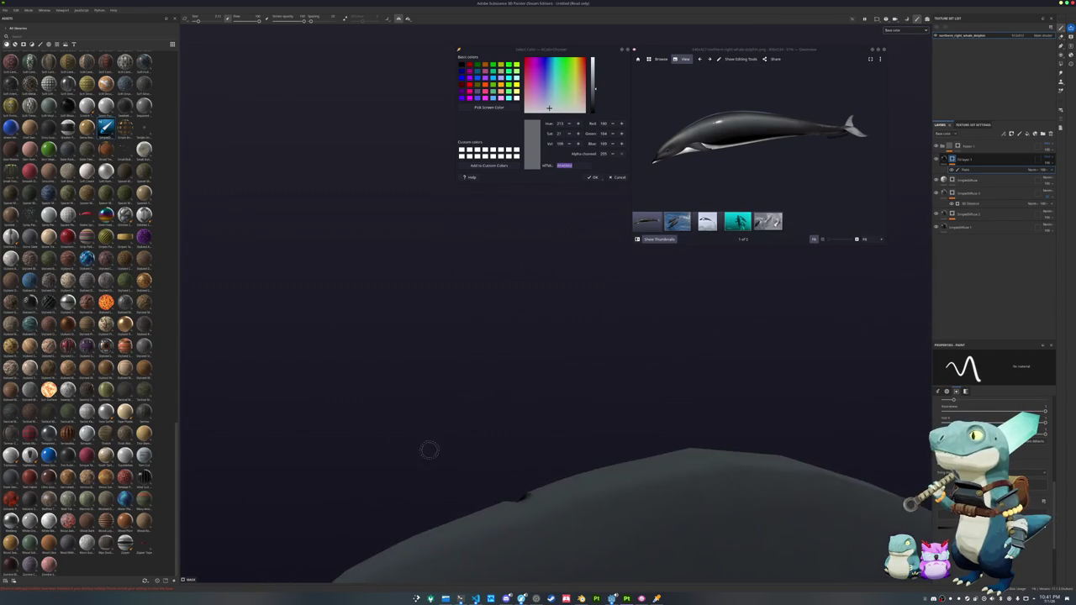
- Paint dark shading around the eye, including its lower-left edge
scroll(548, 363, "up", 2)
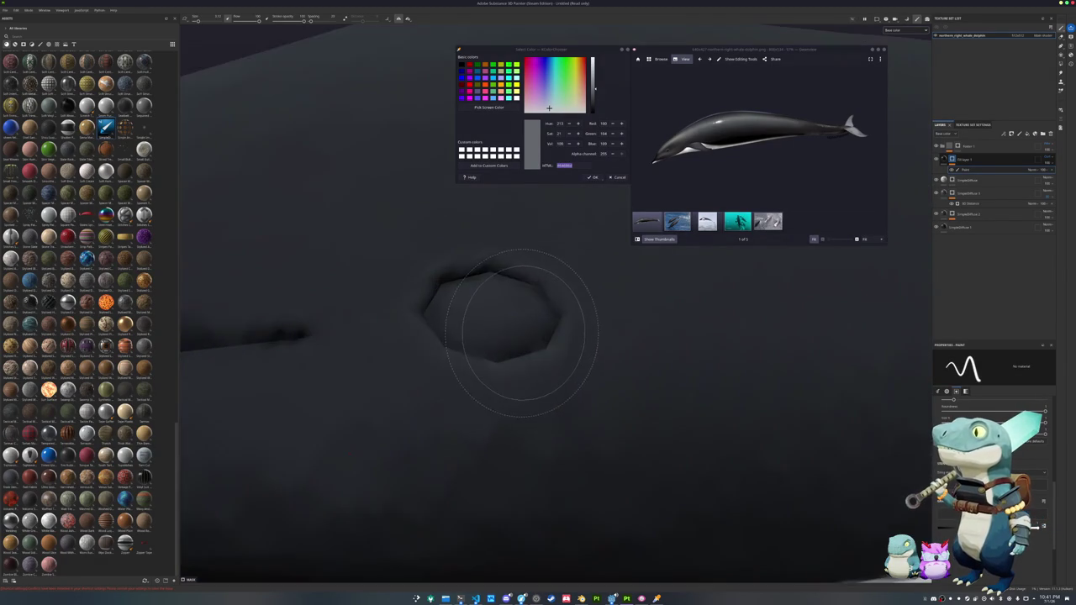
scroll(530, 353, "up", 3)
scroll(513, 345, "up", 3)
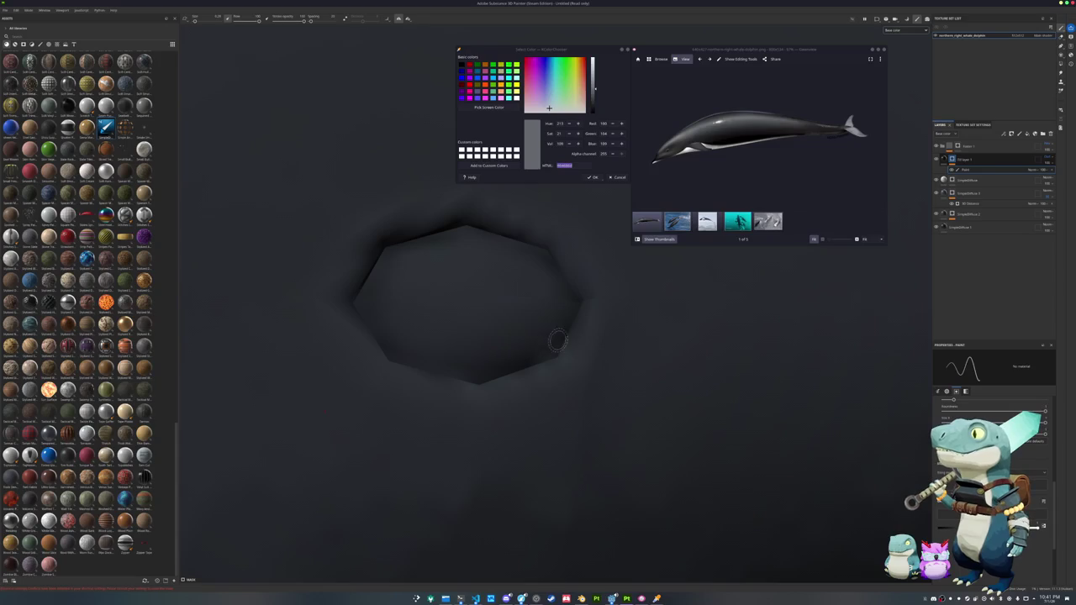
left_click_drag(498, 370, 412, 370, "alt")
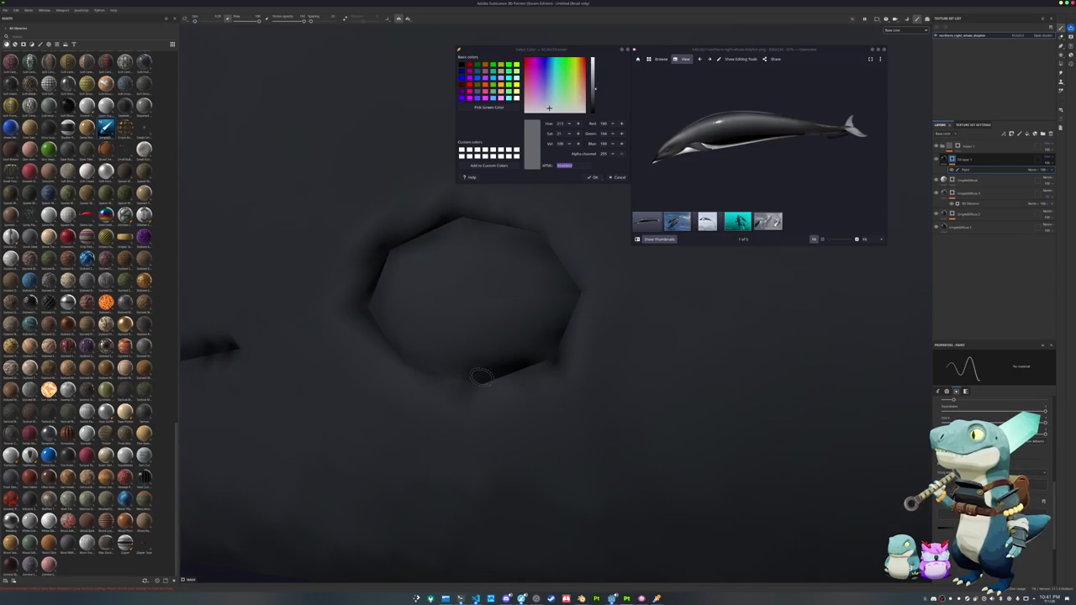
left_click_drag(368, 318, 430, 374)
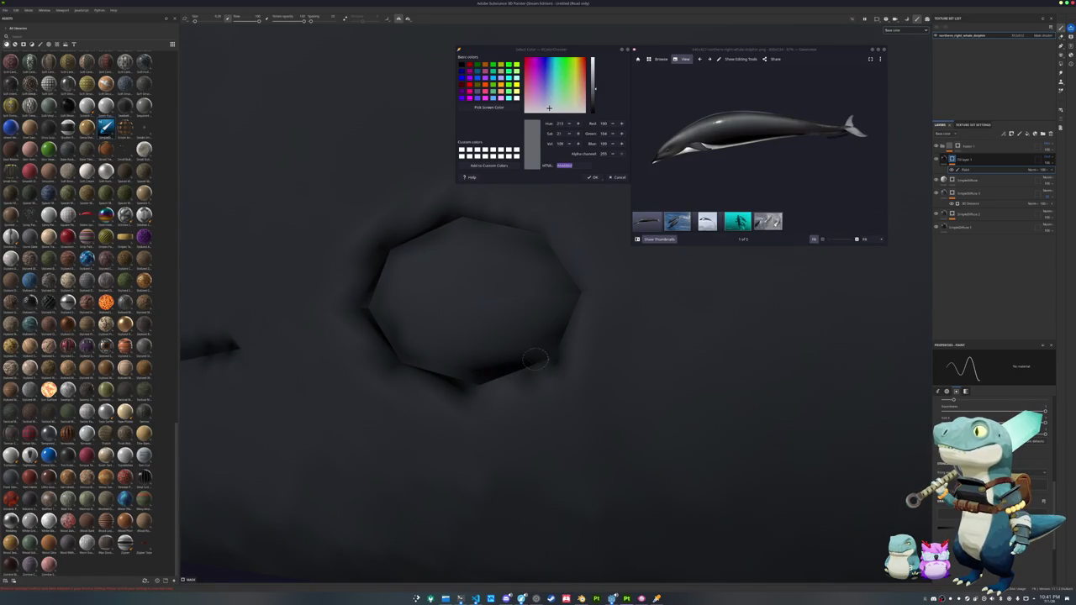
scroll(576, 291, "down", 10)
- Paint dark colour at the pectoral fin base, then undo the stray stroke
mouse_move(555, 370)
left_mouse_down("alt")
mouse_move(532, 361)
mouse_move(684, 351)
left_mouse_up("alt")
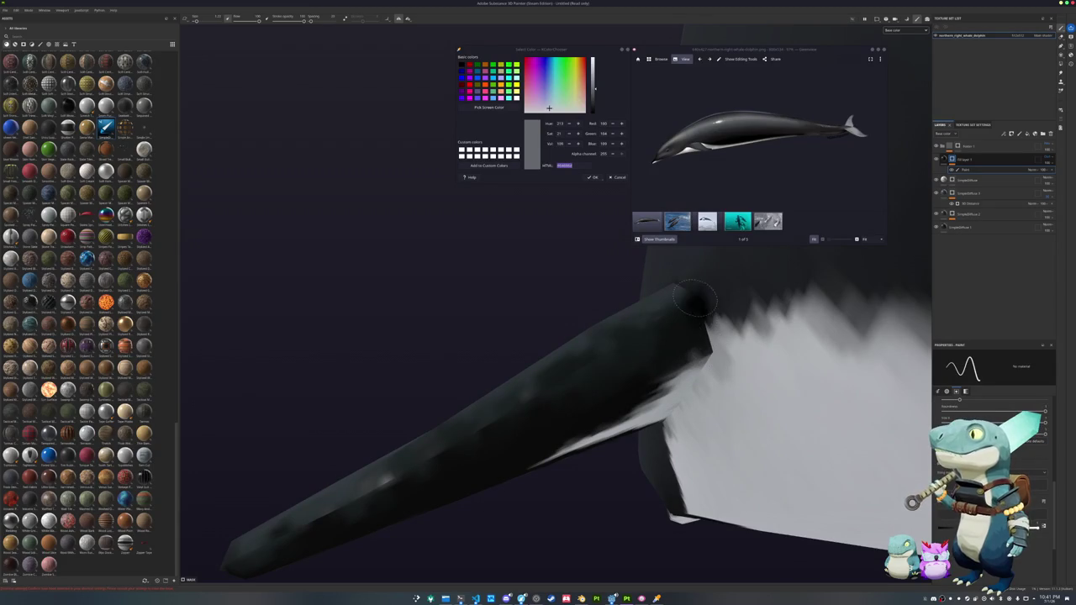
mouse_move(702, 344)
left_mouse_down("alt")
mouse_move(757, 353)
mouse_move(820, 307)
left_mouse_up("alt")
mouse_move(554, 403)
left_mouse_down("alt")
mouse_move(710, 394)
mouse_move(654, 402)
mouse_move(664, 416)
mouse_move(917, 251)
left_mouse_up("alt")
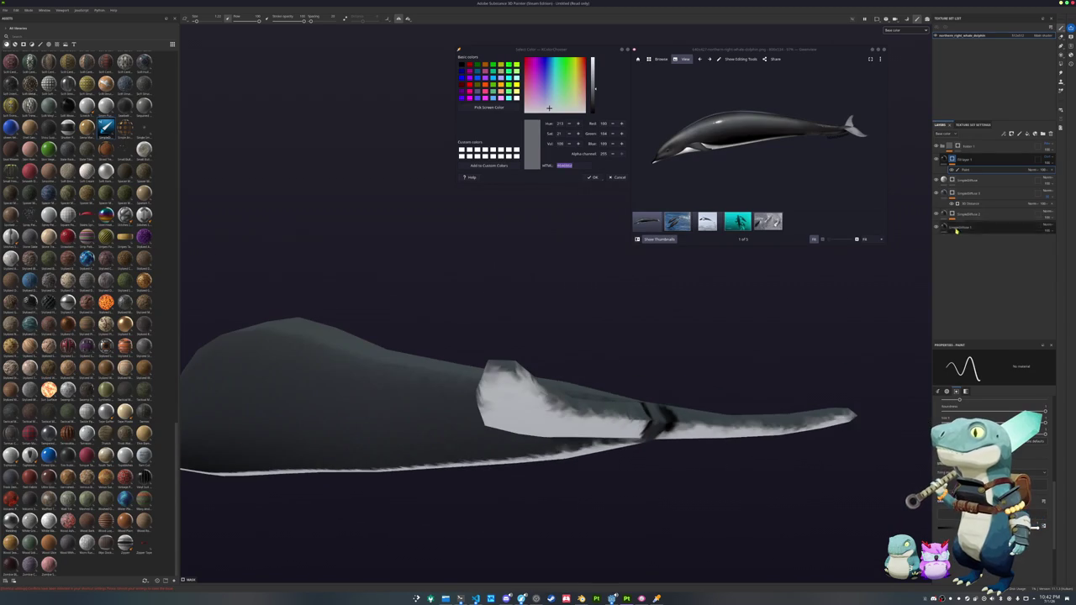
key("ctrl+z")
mouse_move(575, 293)
left_mouse_down("alt")
mouse_move(737, 348)
mouse_move(487, 325)
mouse_move(795, 344)
mouse_move(670, 312)
mouse_move(606, 328)
mouse_move(715, 336)
left_mouse_up("alt")
scroll(795, 344, "down", 3)
left_click(1027, 135)
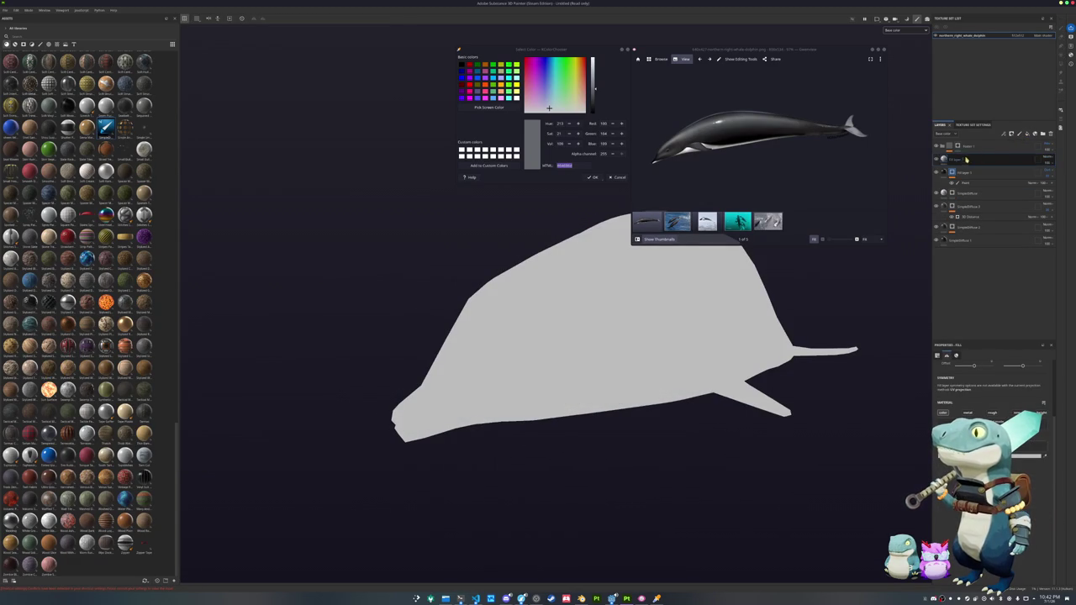
- Set up the new fill layer above Folder 1, previewing its mask on its own
double_click(969, 160)
left_click_drag(530, 370, 574, 376)
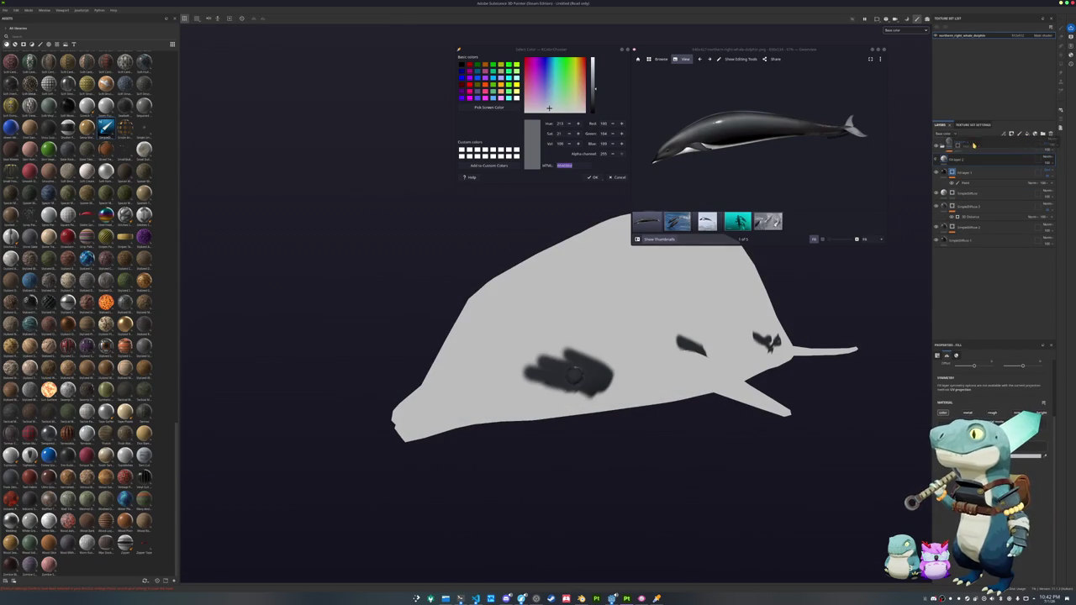
key("c")
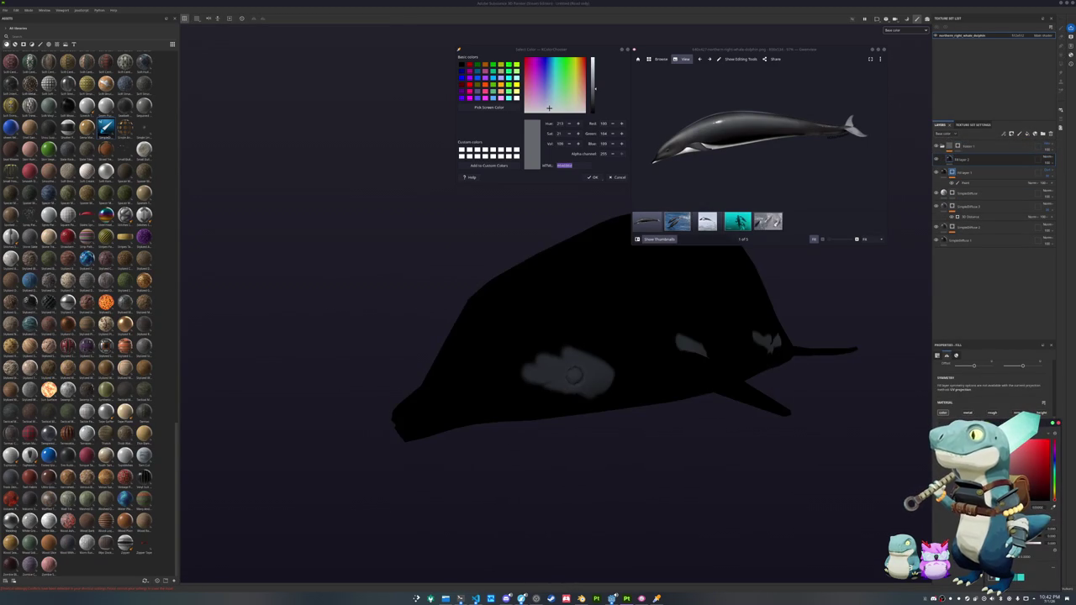
left_click_drag(958, 162, 960, 143)
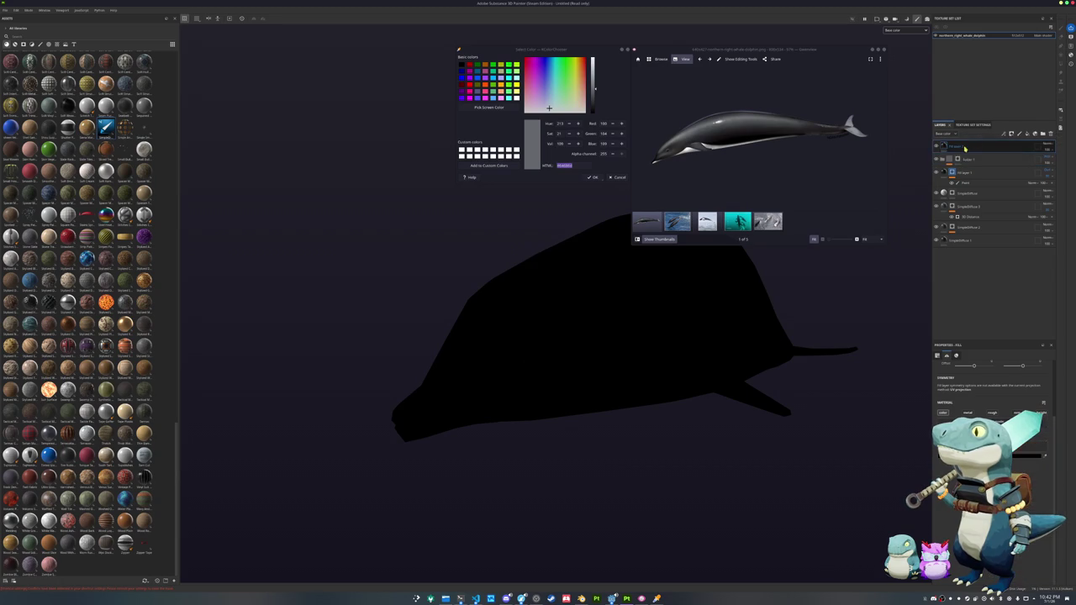
right_click(974, 149)
key("Escape")
key("m")
scroll(563, 353, "up", 3)
scroll(563, 353, "up", 3)
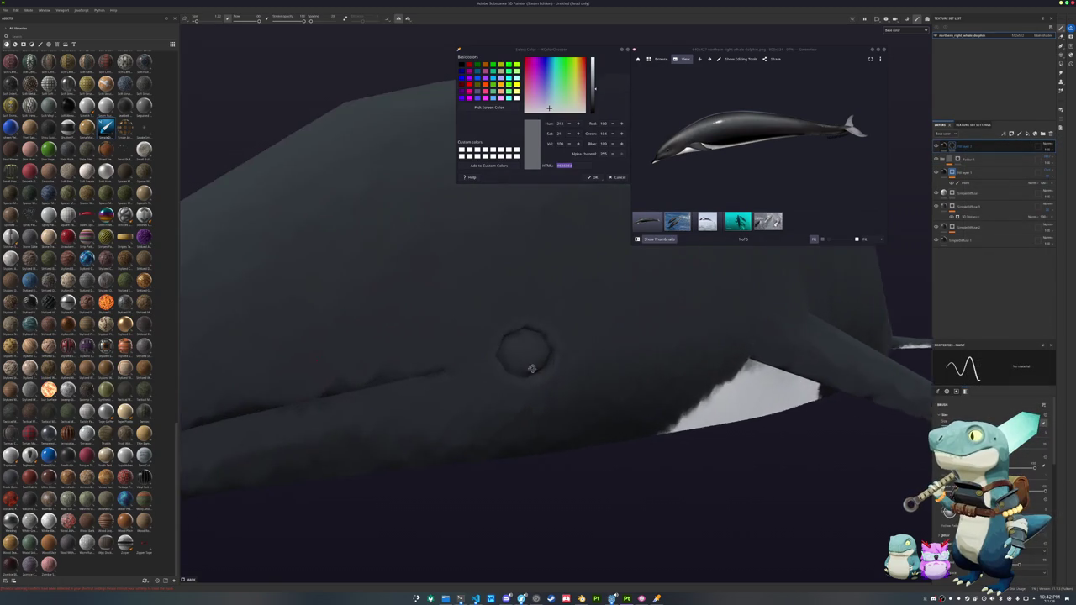
scroll(563, 353, "up", 3)
scroll(562, 353, "up", 2)
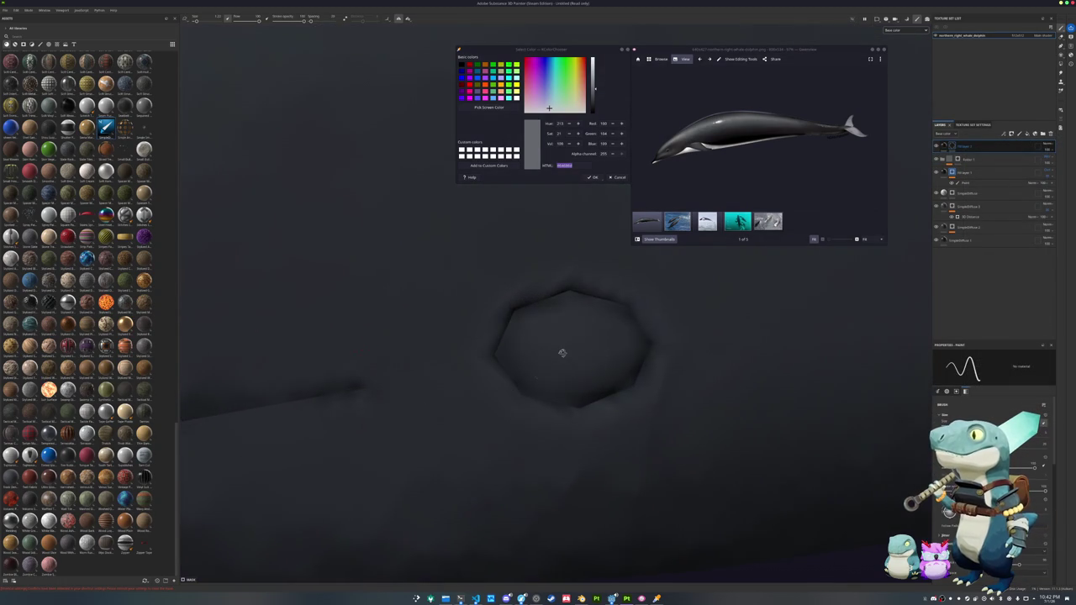
- Fill the upper and lower eye socket polygons black with Polygon Fill
left_click(1060, 66)
left_click(593, 359)
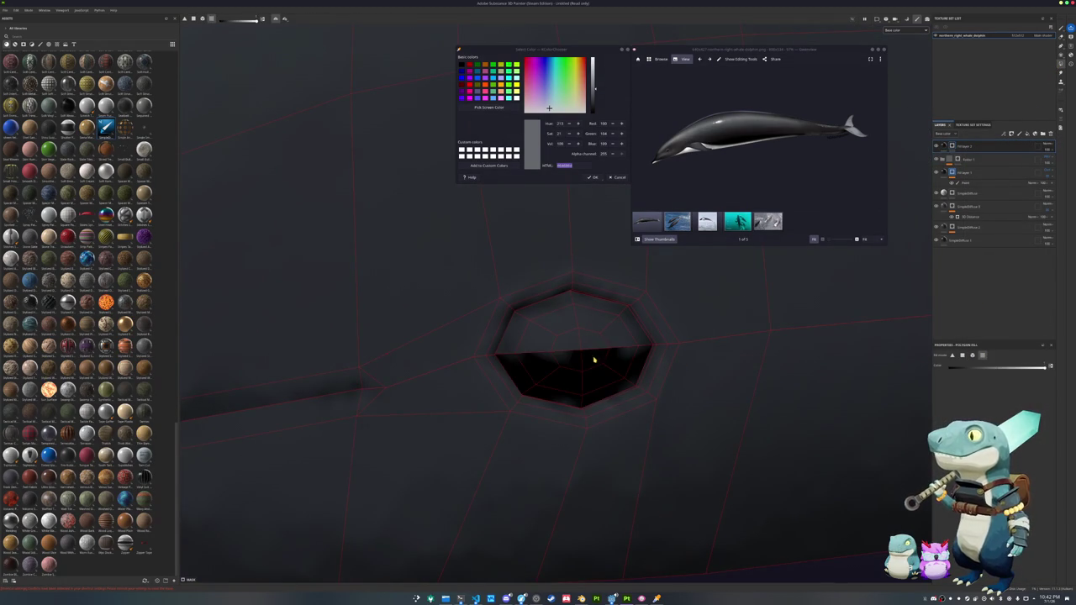
left_click(608, 336)
scroll(781, 355, "down", 2)
scroll(785, 356, "down", 2)
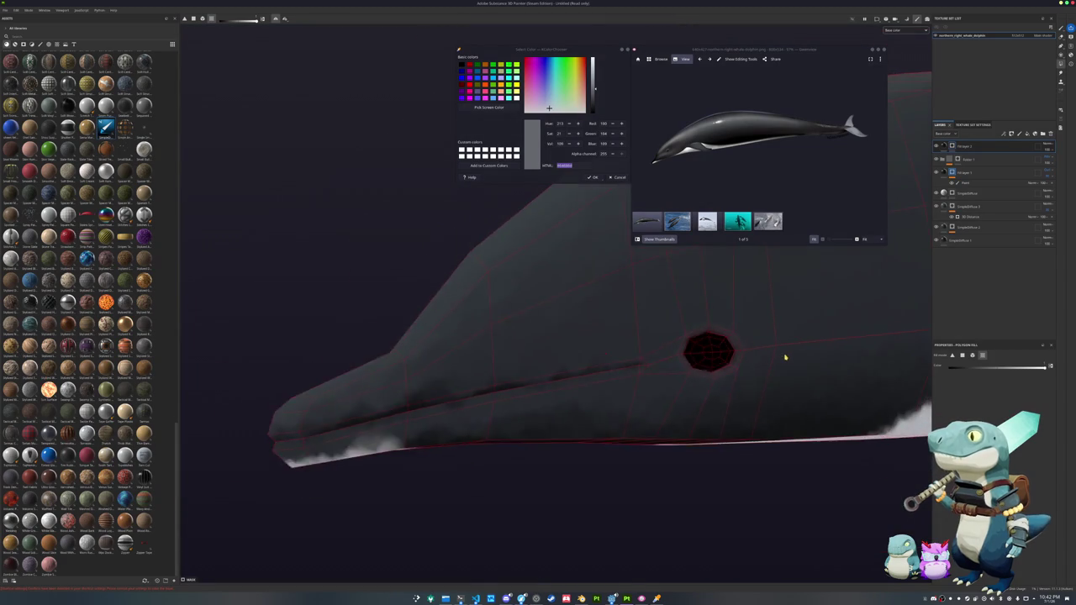
scroll(785, 356, "down", 2)
left_click(992, 146)
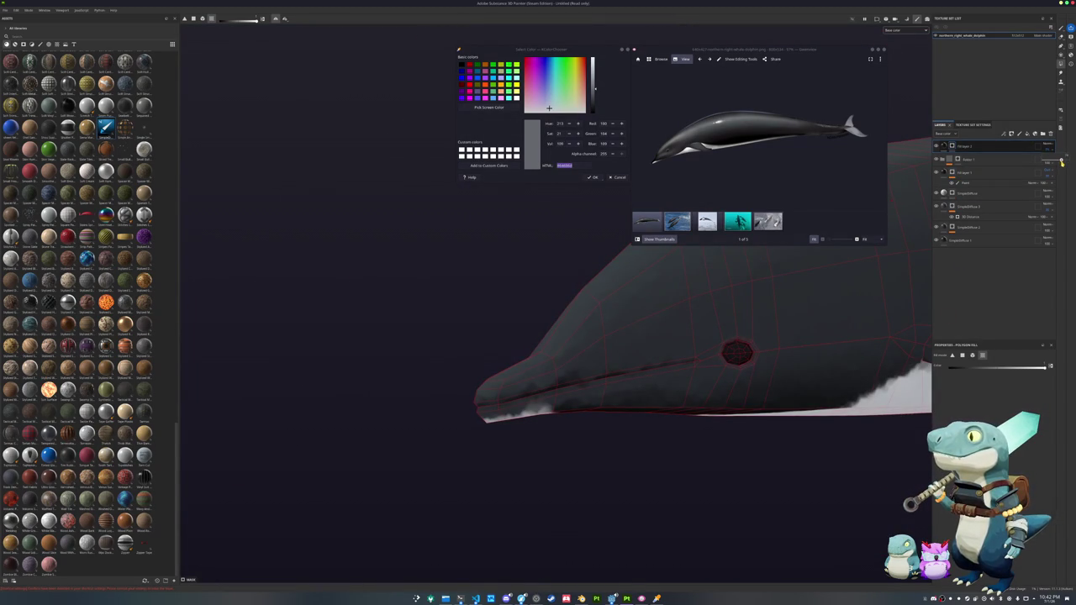
left_click(959, 146)
left_click_drag(802, 324, 913, 261, "alt")
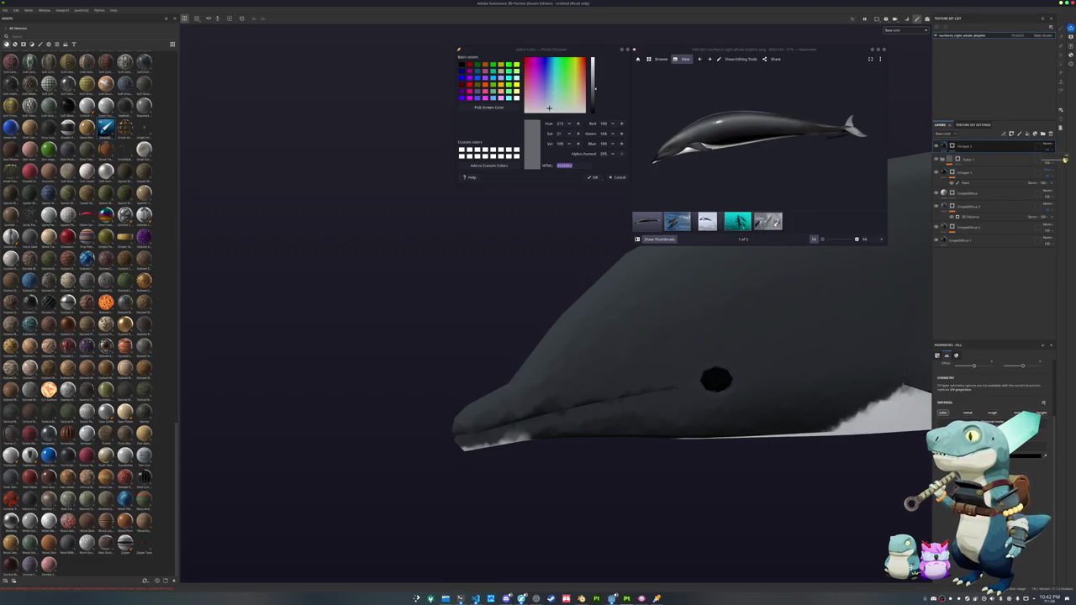
- Duplicate the eye fill layer, make it white, and give it a polygon-fill mask
key("ctrl+d")
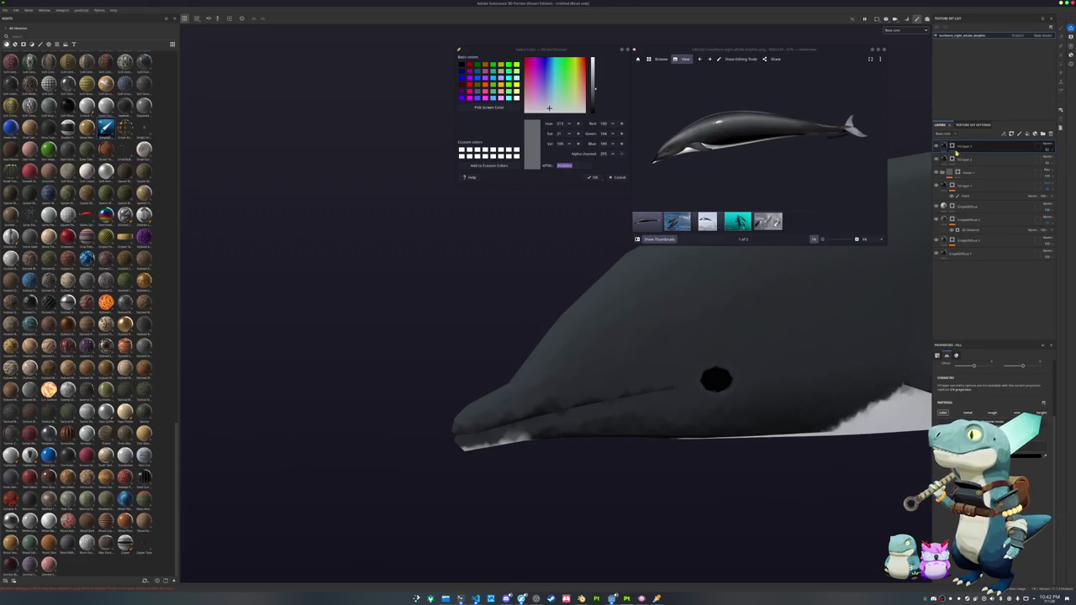
left_click(1041, 414)
left_click(1028, 438)
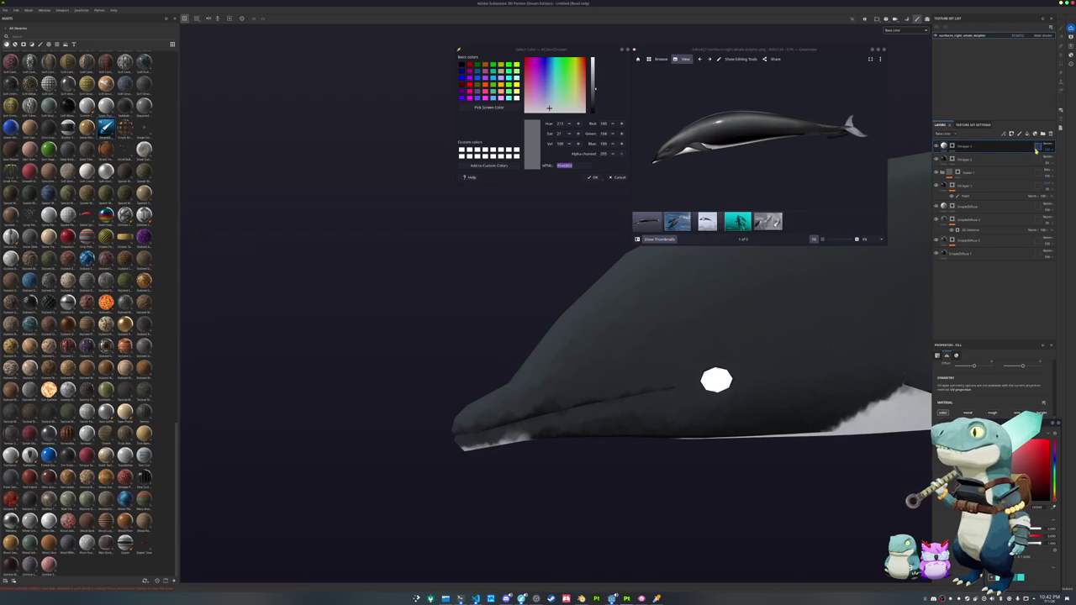
right_click(953, 145)
left_click(987, 353)
- Switch to a smaller brush and try light spots on the eye, undoing them
scroll(856, 364, "up", 5)
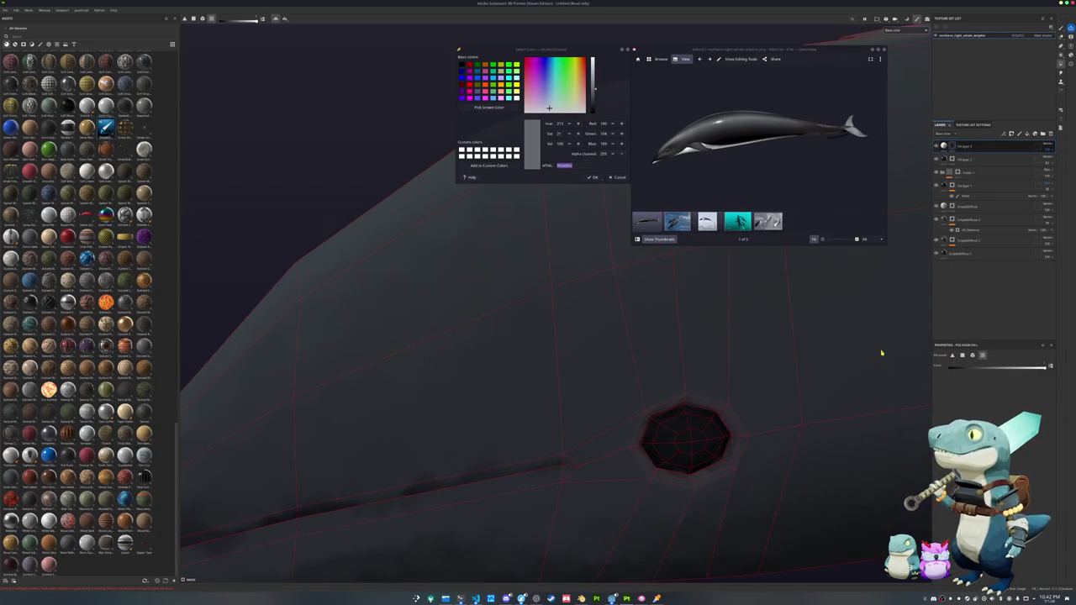
left_click(1059, 28)
scroll(654, 440, "up", 3)
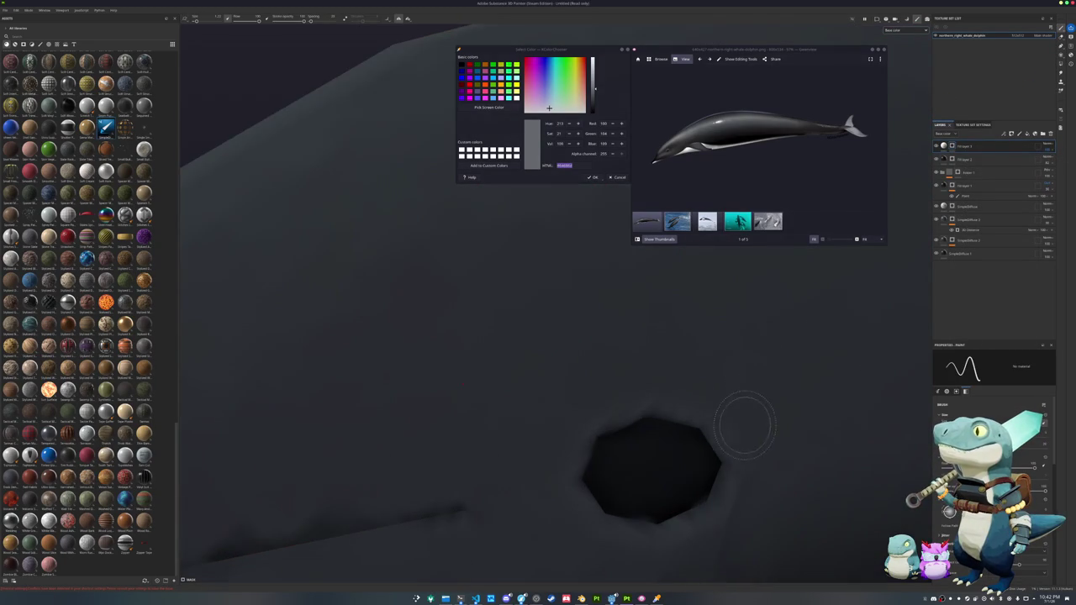
key("bracketleft")
left_click_drag(626, 448, 628, 450)
key("ctrl+z")
left_click(626, 454)
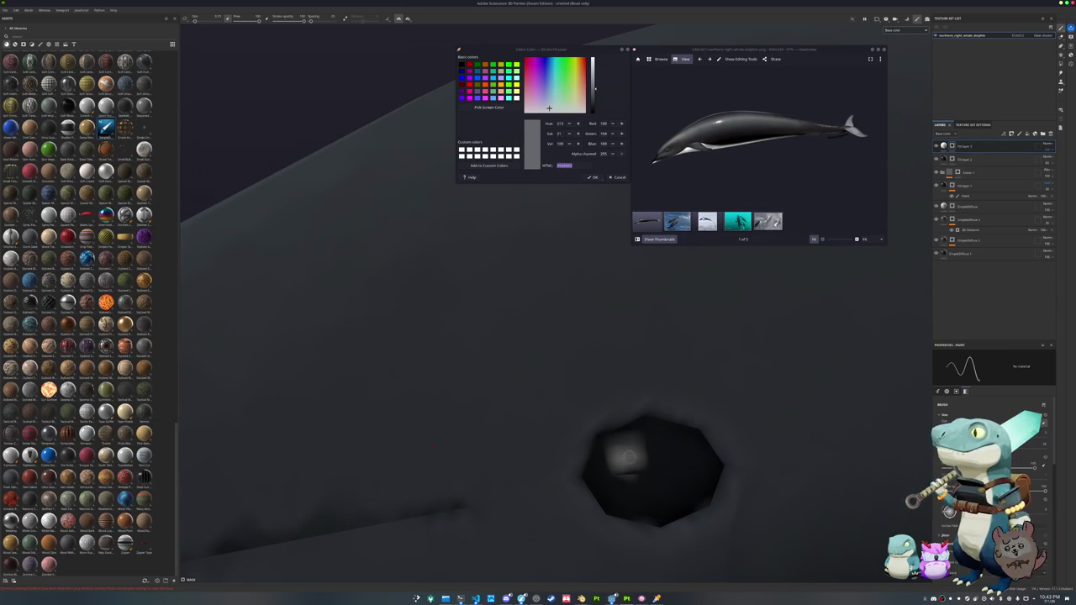
key("ctrl+z")
- Dab a glossy highlight onto the eye and orbit to view the whole whale
middle_click_drag(646, 451, 588, 362)
scroll(589, 362, "up", 2)
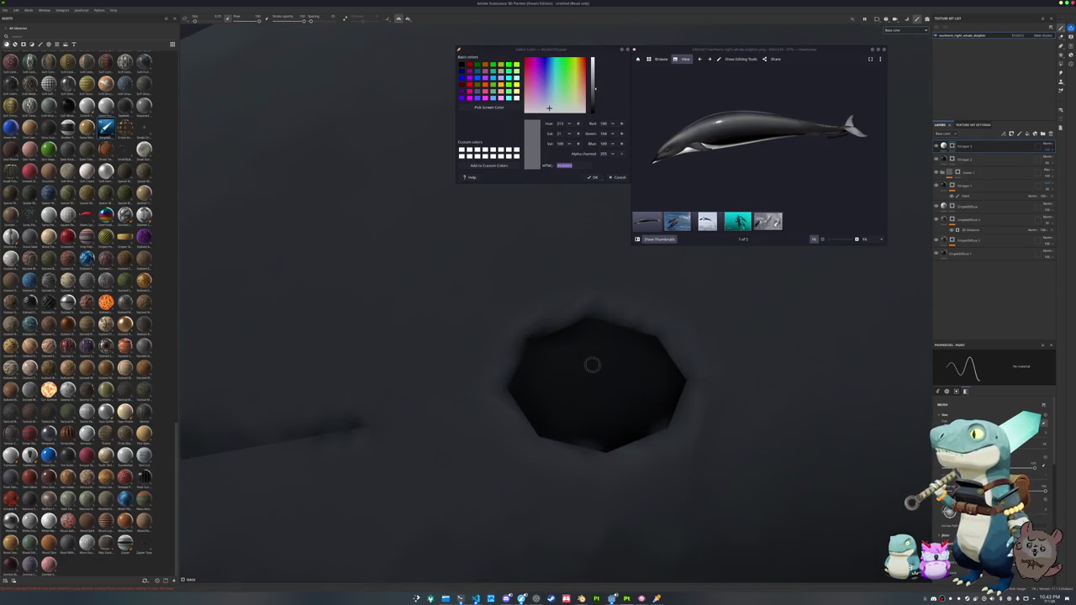
left_click(572, 357)
scroll(570, 365, "down", 1)
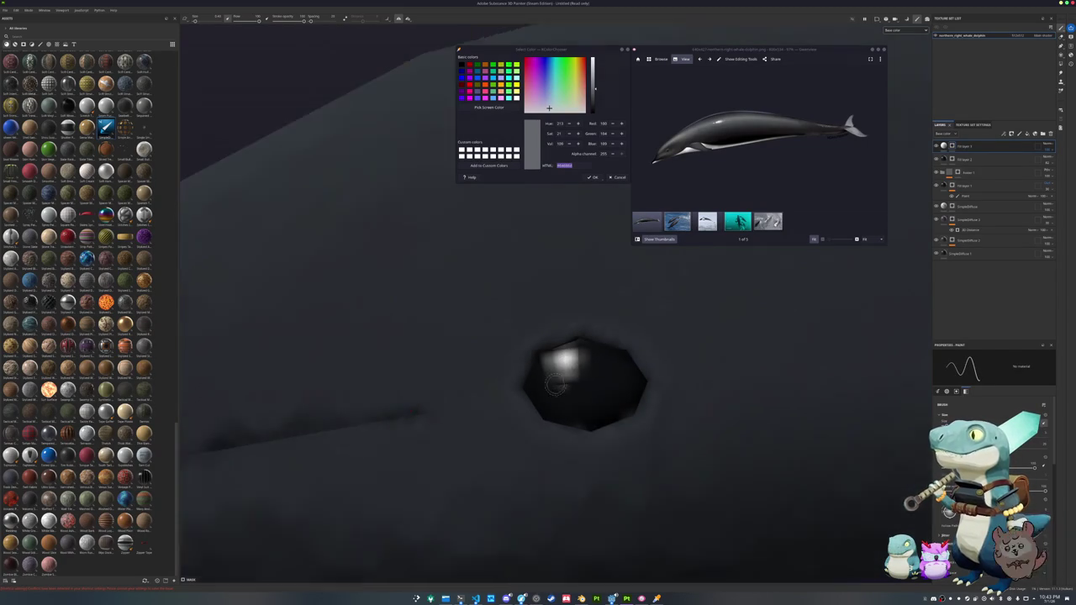
scroll(574, 393, "down", 3)
scroll(574, 393, "down", 3)
left_click_drag(574, 393, 879, 410, "alt")
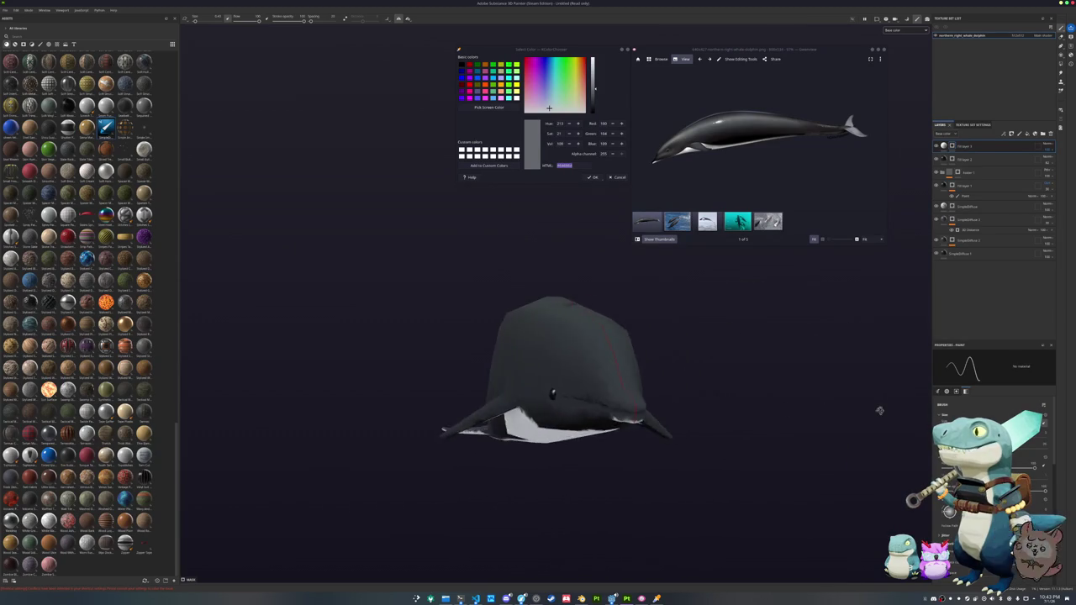
left_click_drag(668, 431, 627, 426, "alt")
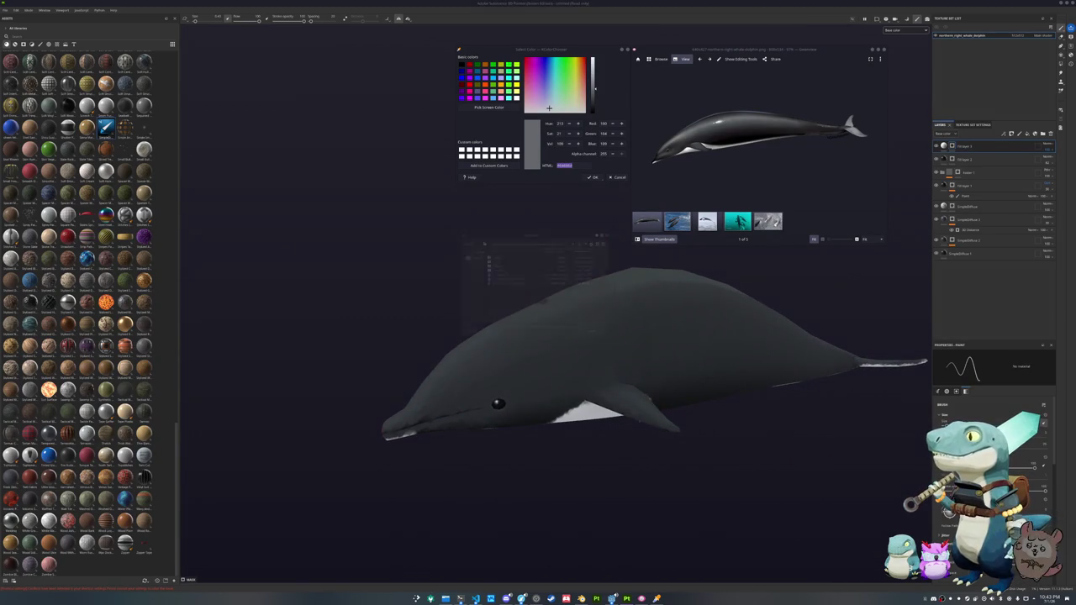
- Save the project as southern_right_whale_dolphin in the whale project's folder
key("ctrl+s")
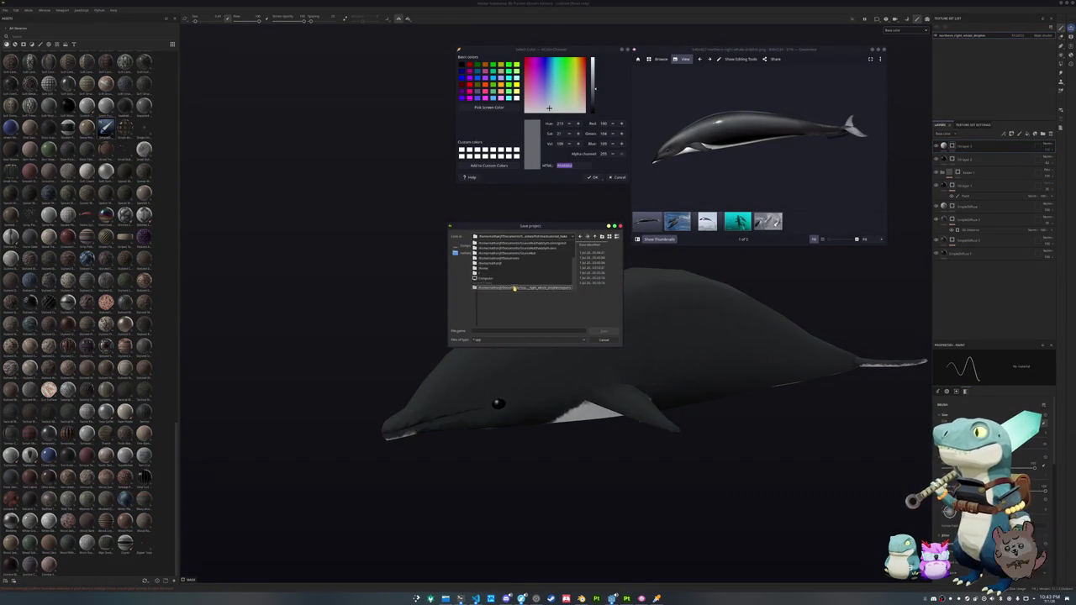
double_click(489, 257)
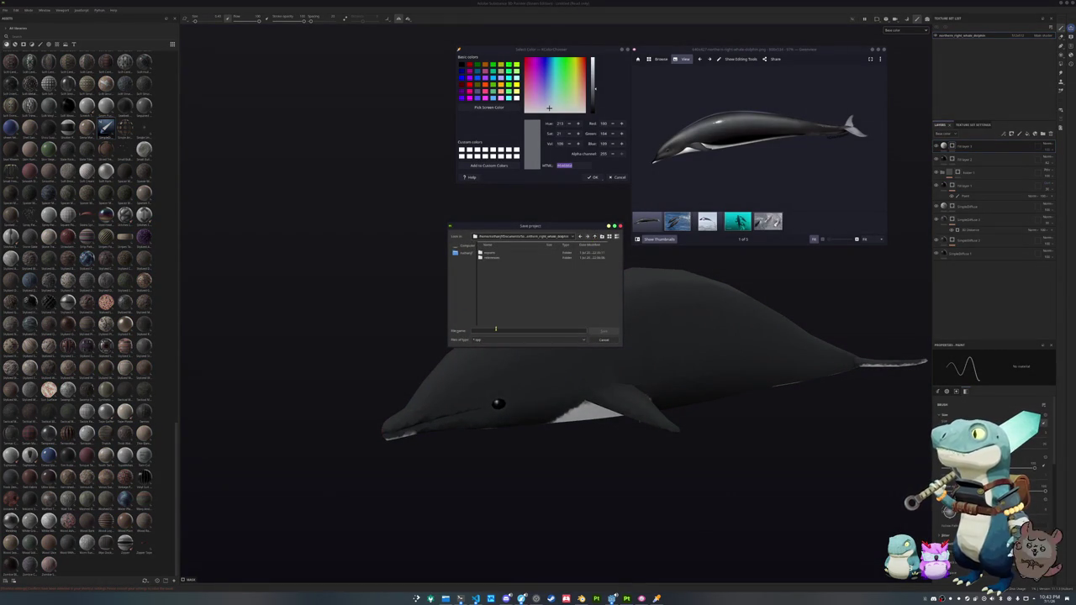
type("whale")
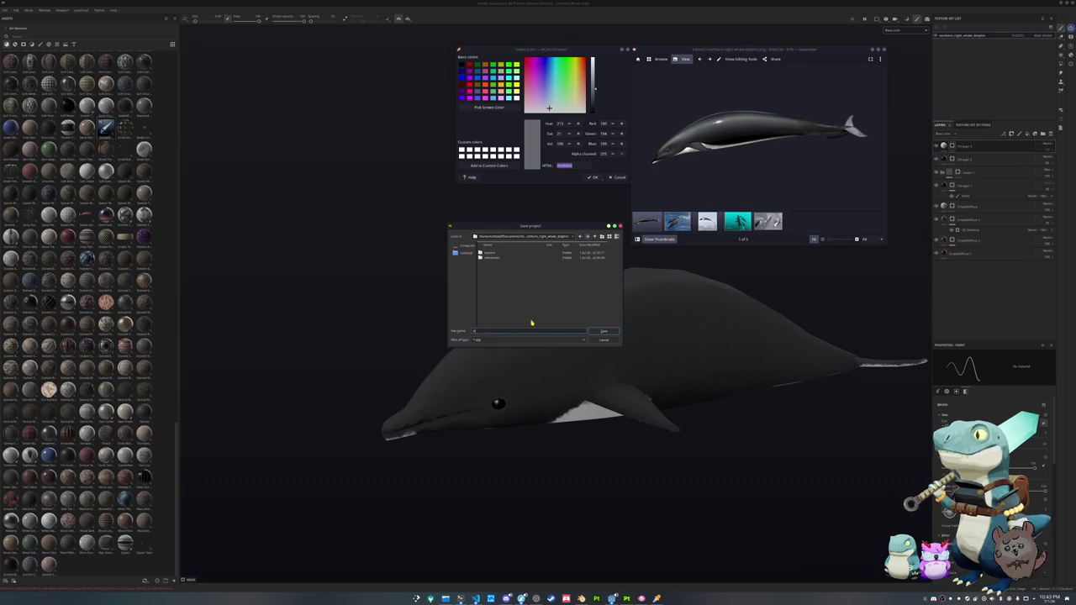
type("outh")
type("ern_r")
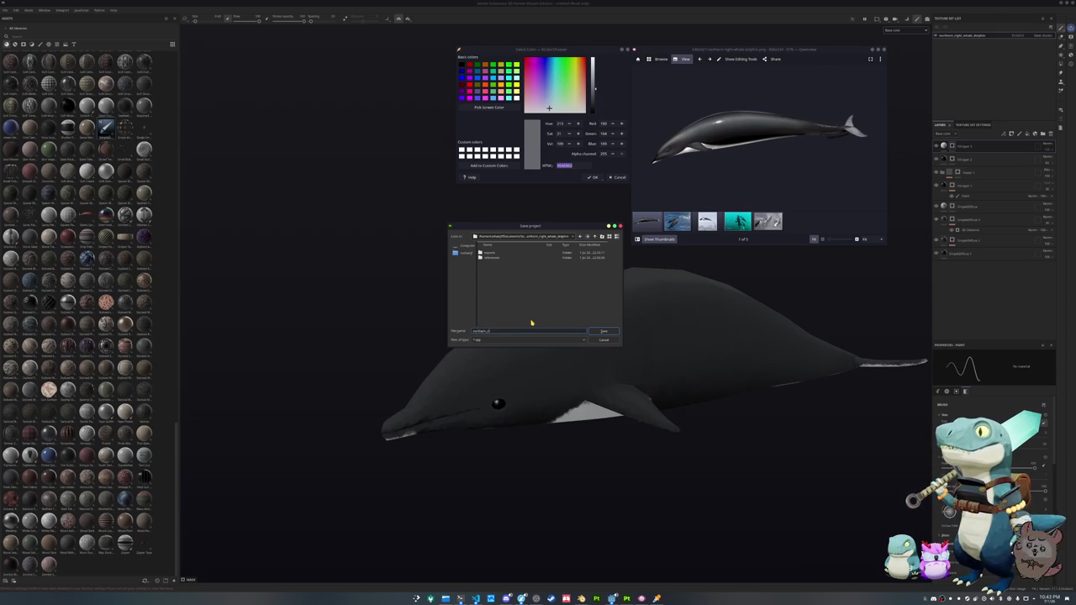
type("_dolphin")
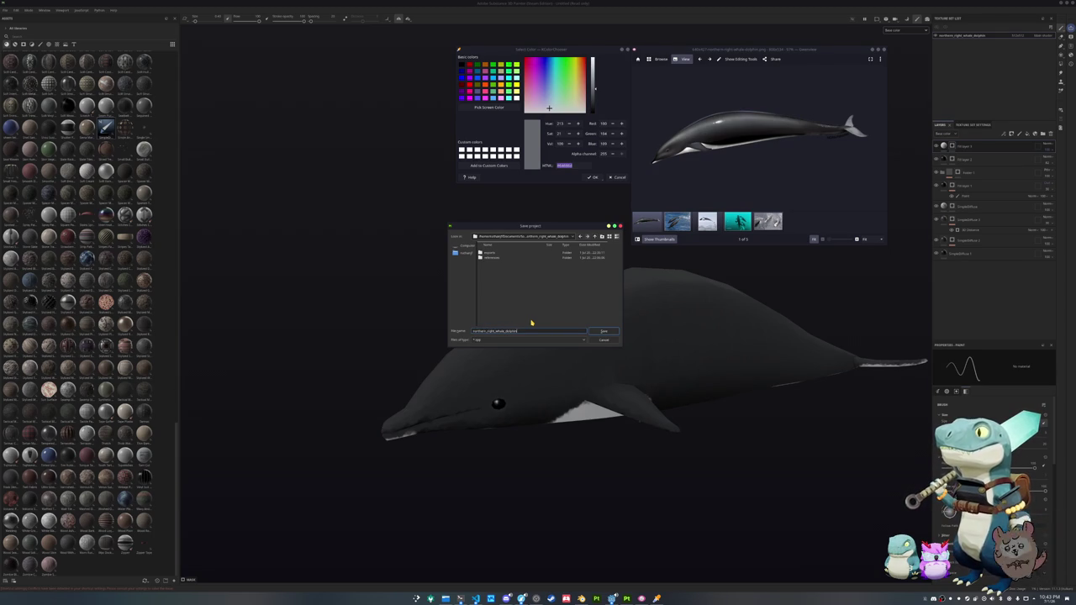
key("Return")
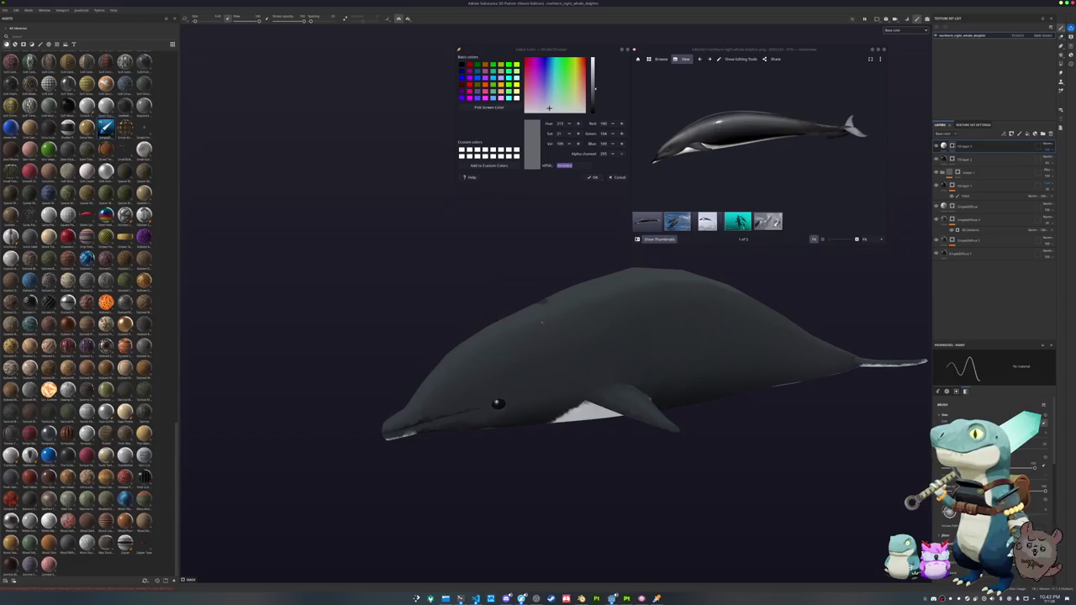
- Export the textures into a new folder under southern_right_whale_dolphin, then switch to Blender
key("ctrl+shift+e")
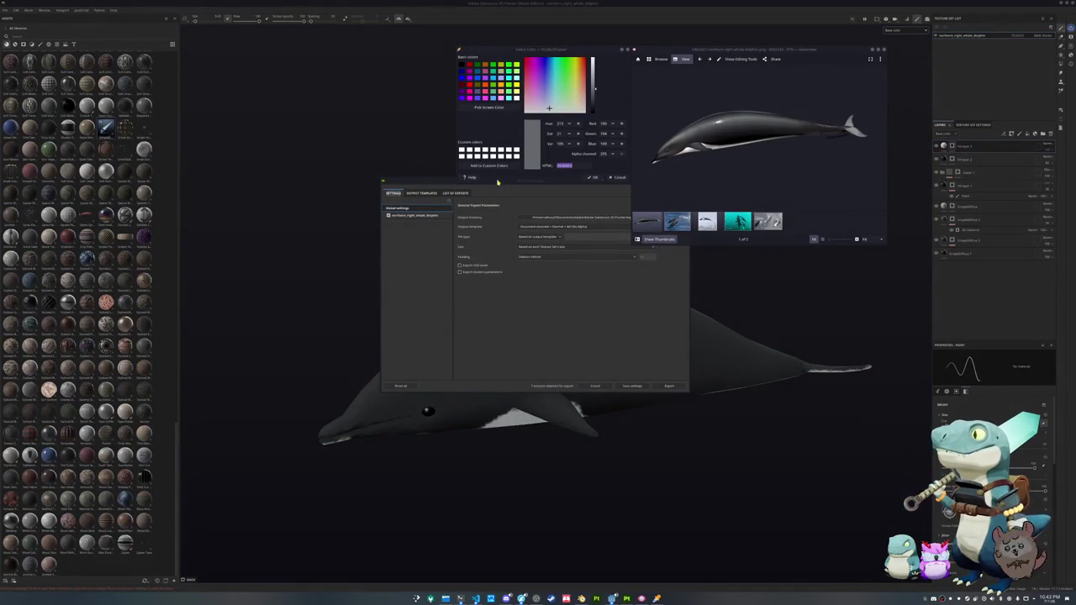
left_click_drag(498, 181, 453, 224)
left_click(514, 259)
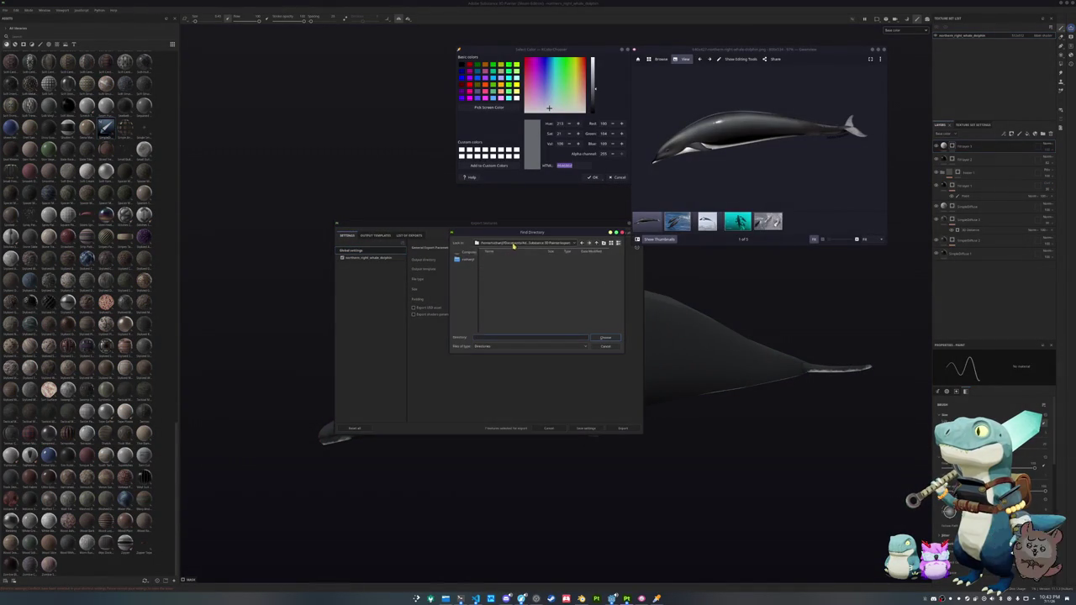
left_click(514, 244)
left_click(484, 291)
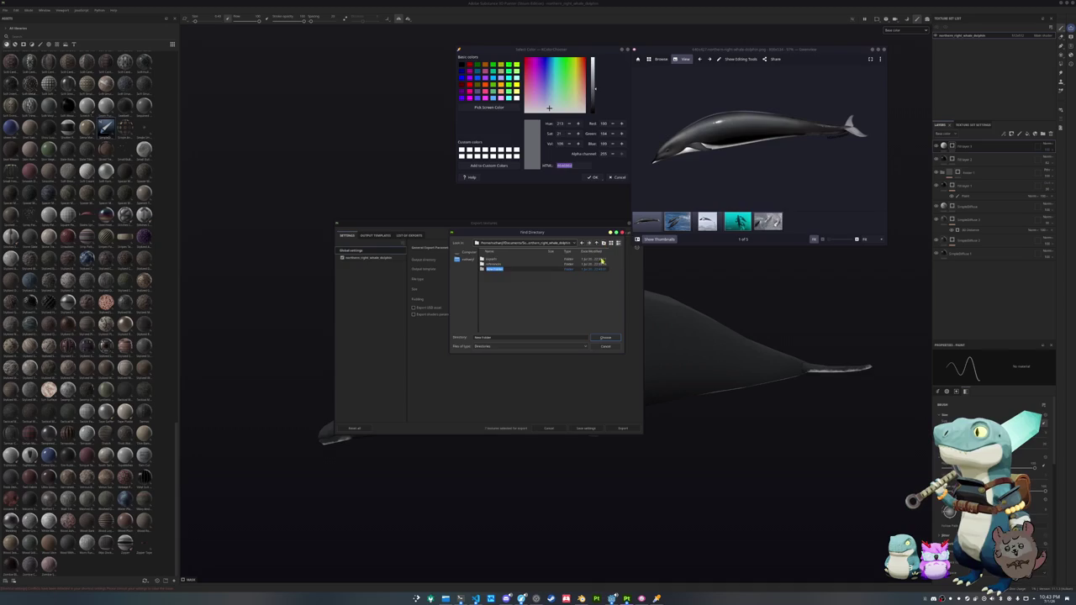
left_click(599, 270)
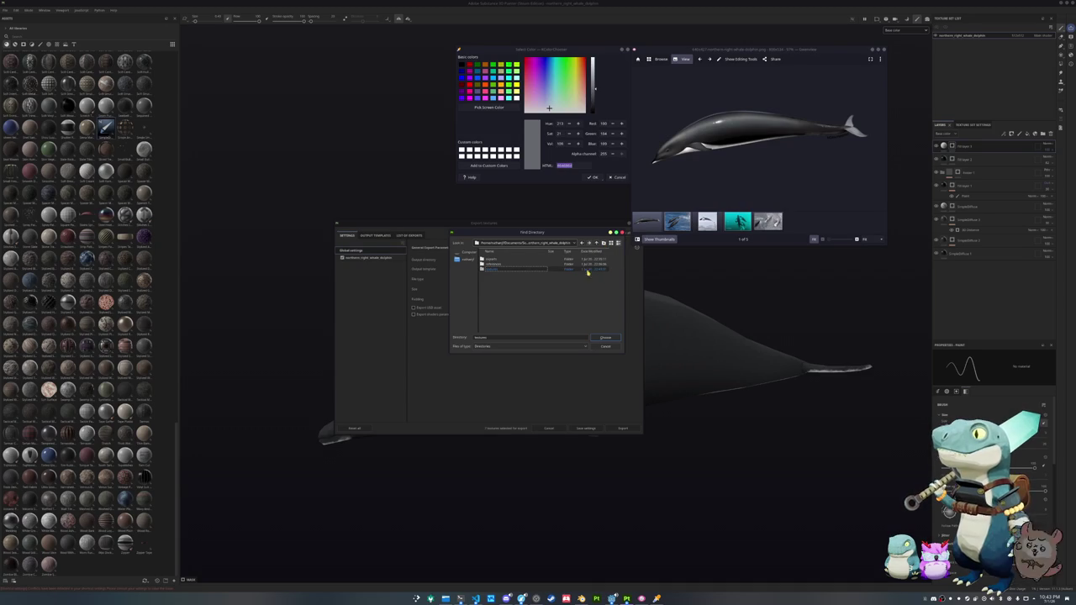
double_click(531, 270)
left_click(604, 338)
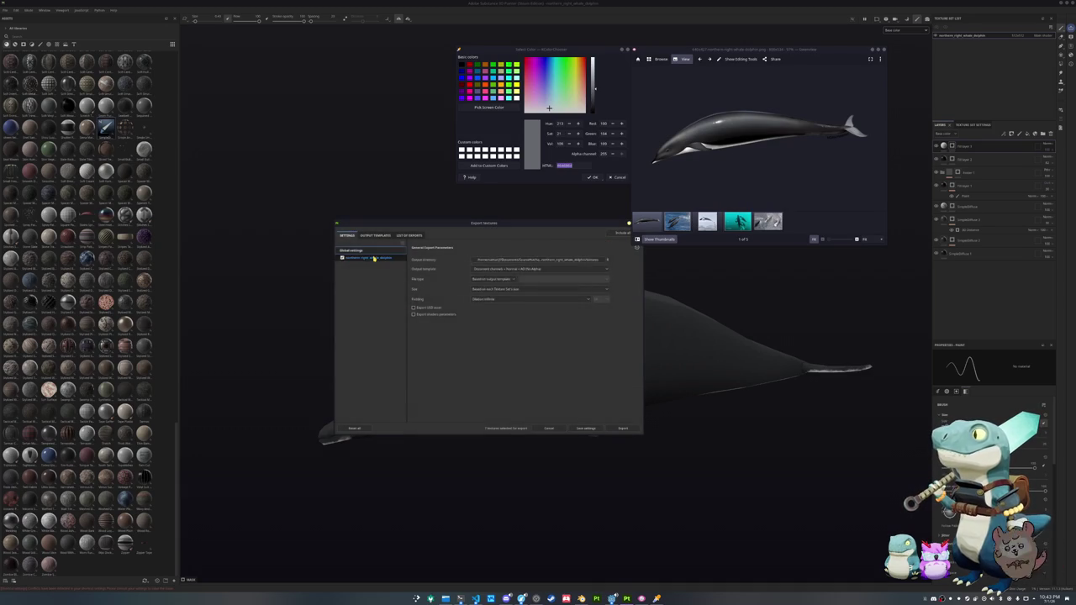
left_click(622, 429)
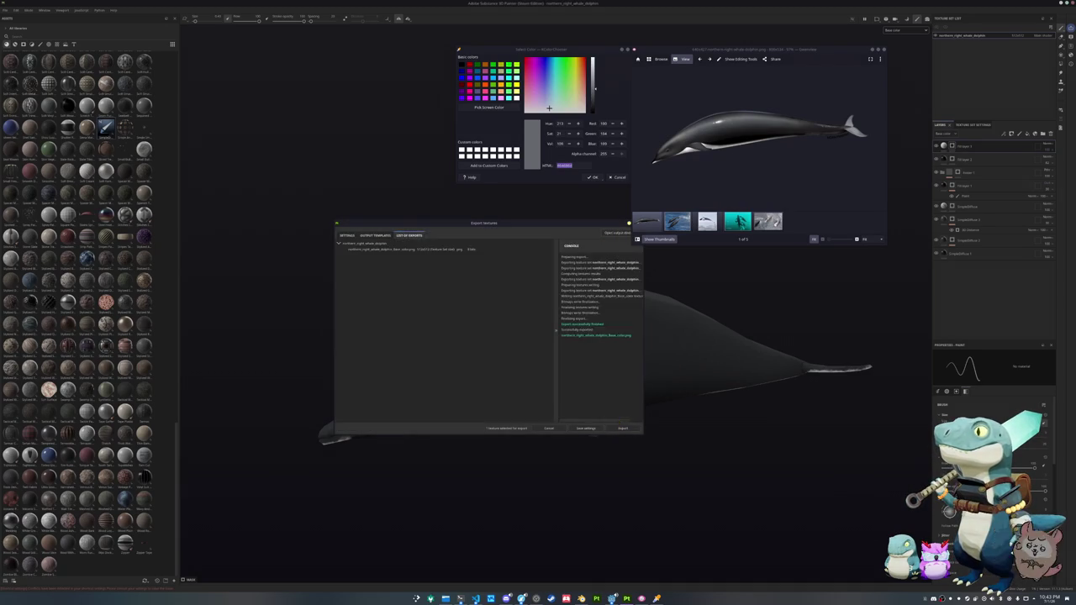
left_click(619, 427)
left_click(580, 598)
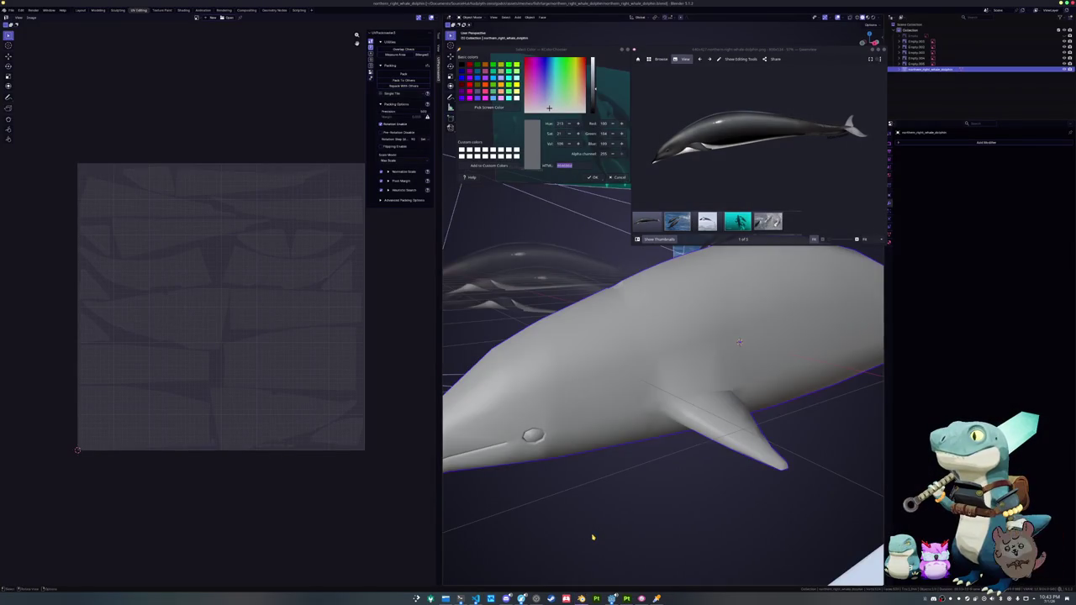
- Bring up the right whale dolphin Google Images results and preview the southern right whale dolphin picture
scroll(555, 555, "down", 4)
left_click(521, 599)
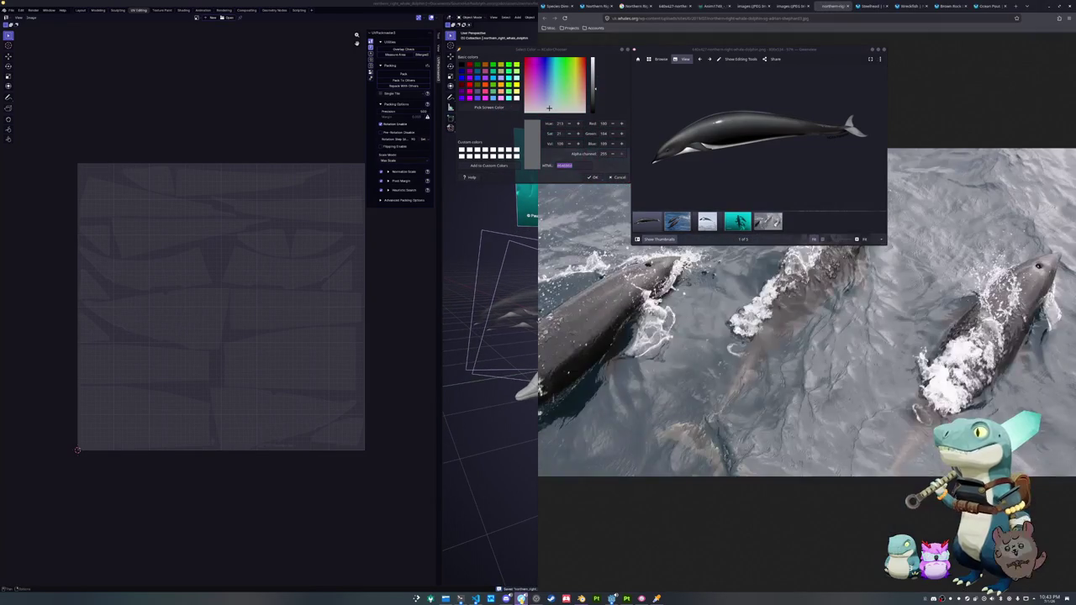
left_click(645, 6)
scroll(778, 342, "down", 3)
scroll(706, 386, "down", 3)
scroll(628, 434, "down", 3)
left_click(595, 424)
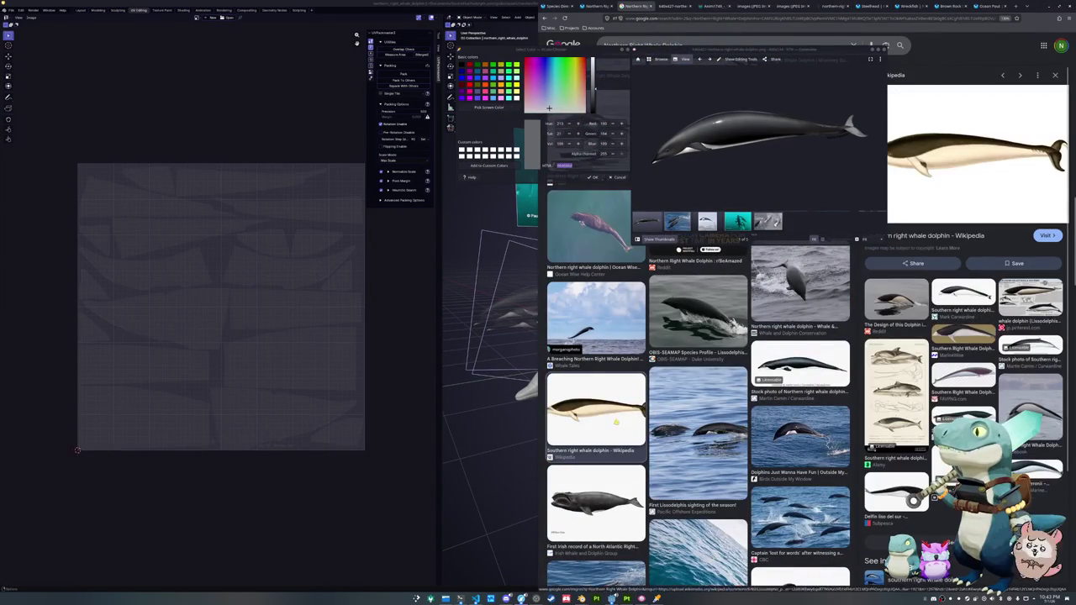
- Open the Lissodelphis peronii infographic, move the viewer aside and hide the browser
left_click(902, 300)
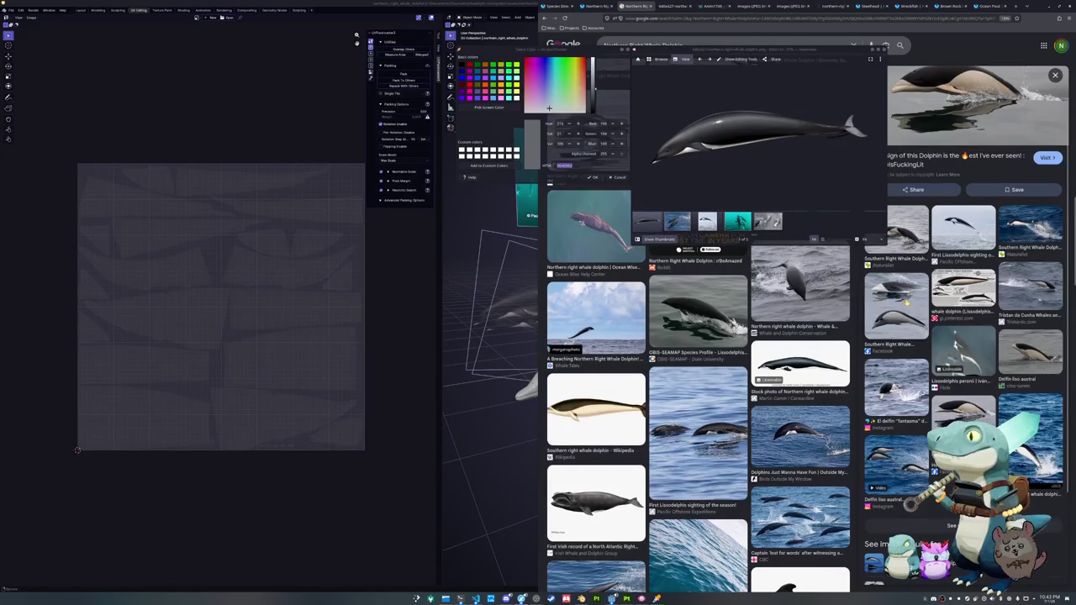
left_click(963, 286)
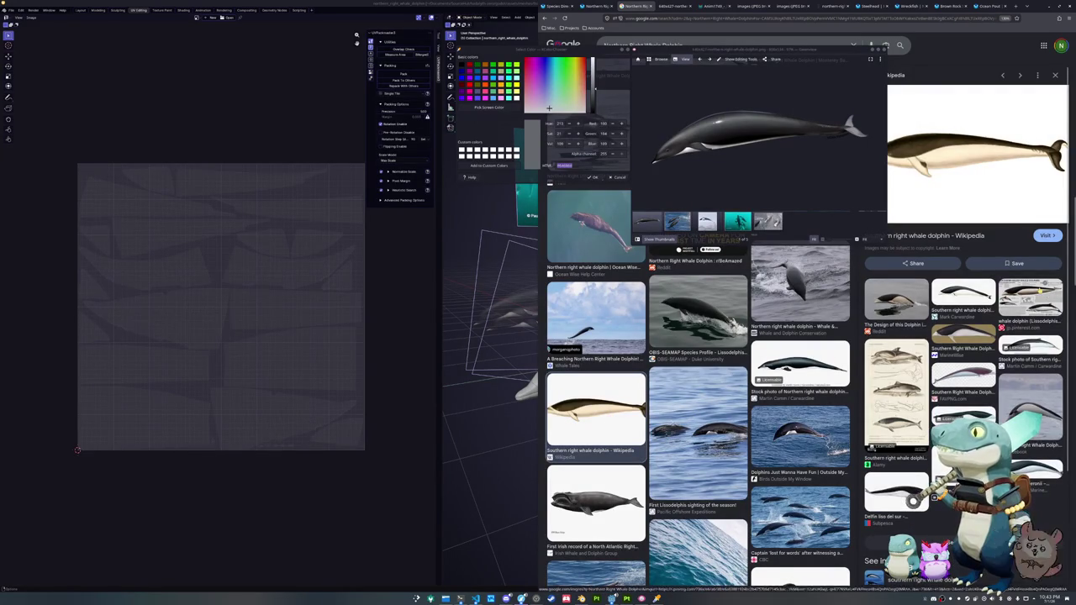
left_click_drag(828, 52, 703, 131)
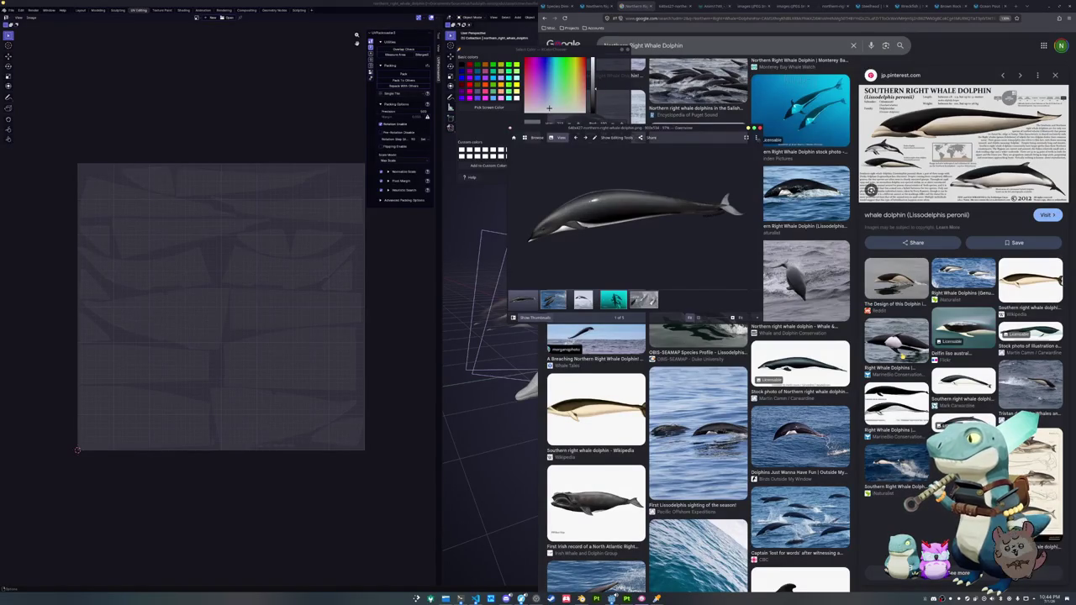
left_click(644, 386)
scroll(644, 385, "up", 3)
- Close the reference image viewer and slide the selected head edge loop into place
scroll(644, 386, "up", 3)
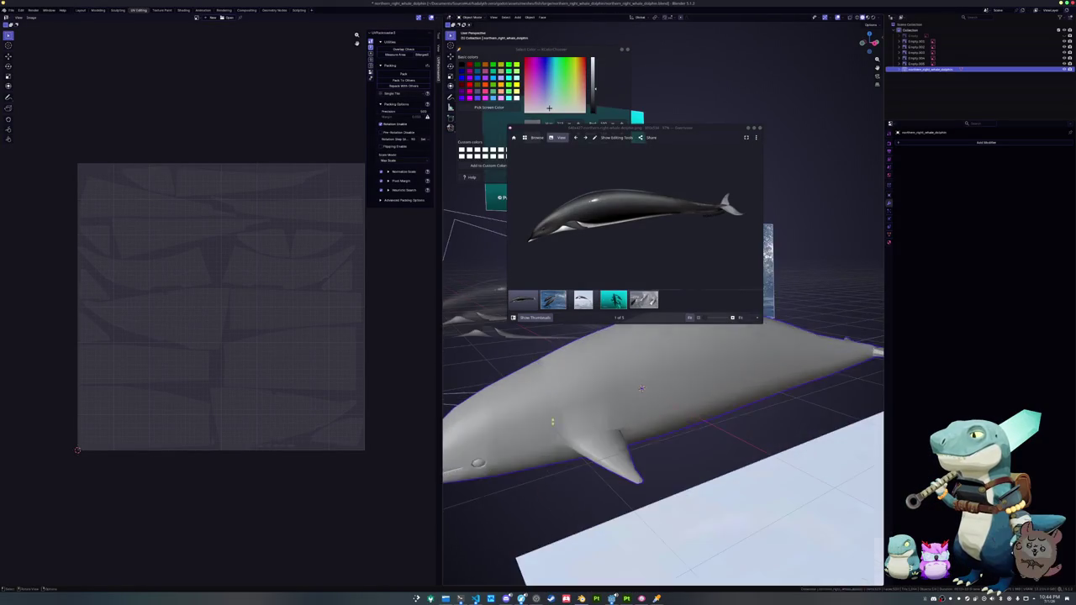
middle_click_drag(644, 386, 856, 336)
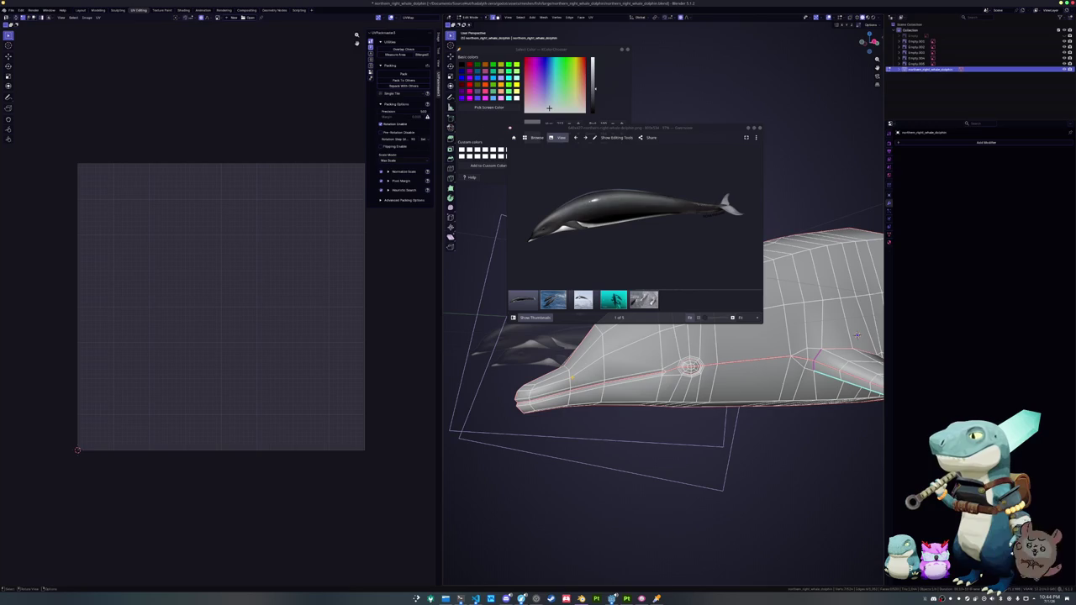
left_click(747, 128)
mouse_move(673, 353)
middle_mouse_down()
mouse_move(610, 385)
mouse_move(673, 370)
middle_mouse_up()
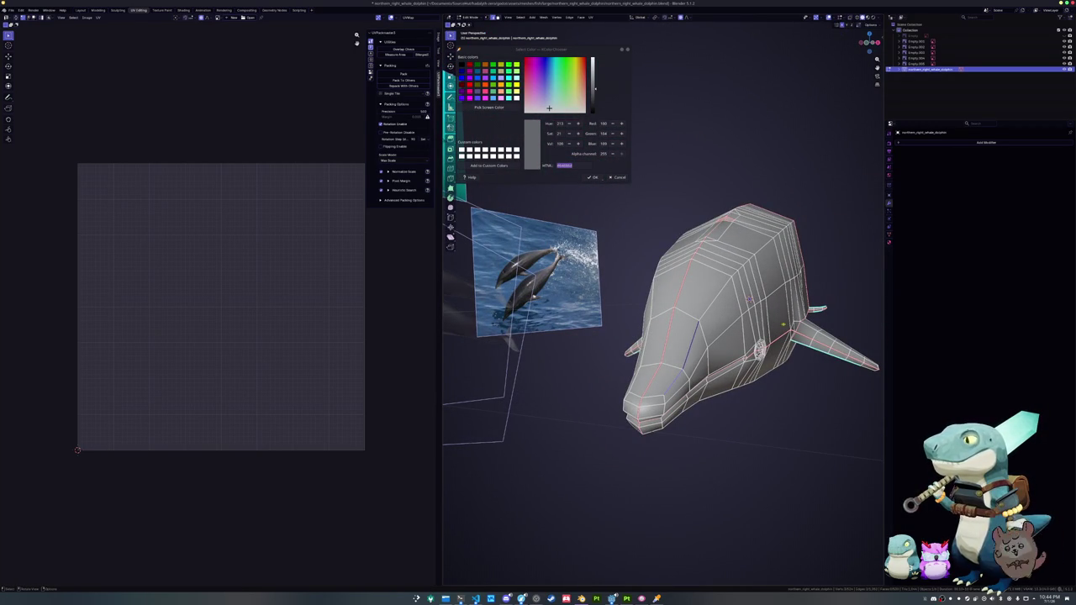
key("g")
key("g")
left_click(679, 356)
- Nudge the selected head edges vertically twice with G Z and proportional editing
key("g")
key("z")
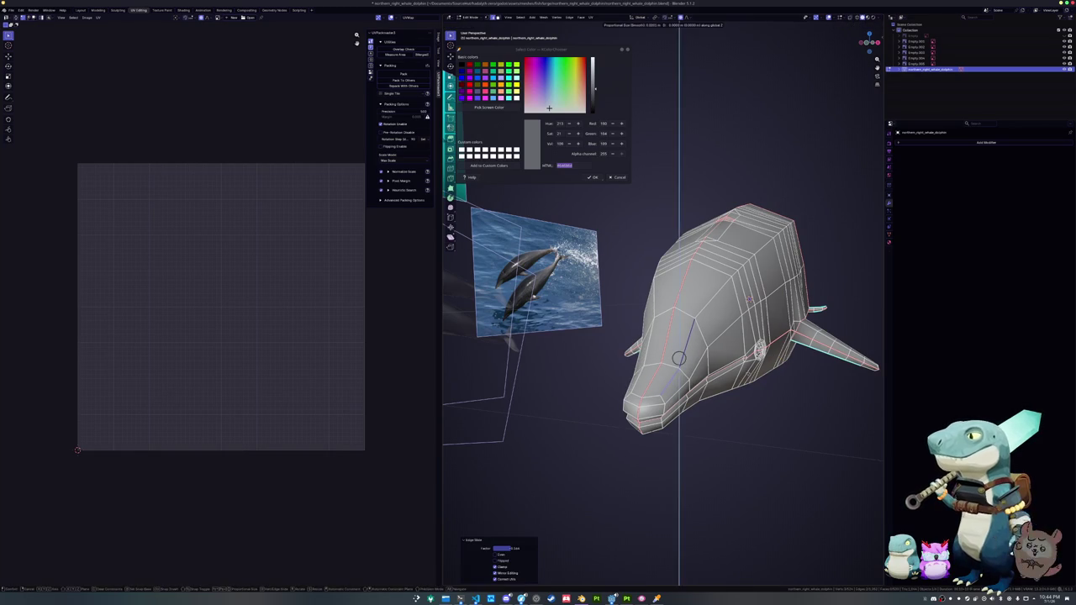
key("Return")
key("g")
key("z")
key("Return")
mouse_move(664, 353)
middle_mouse_down()
mouse_move(639, 353)
mouse_move(655, 336)
mouse_move(555, 368)
middle_mouse_up()
scroll(656, 337, "up", 3)
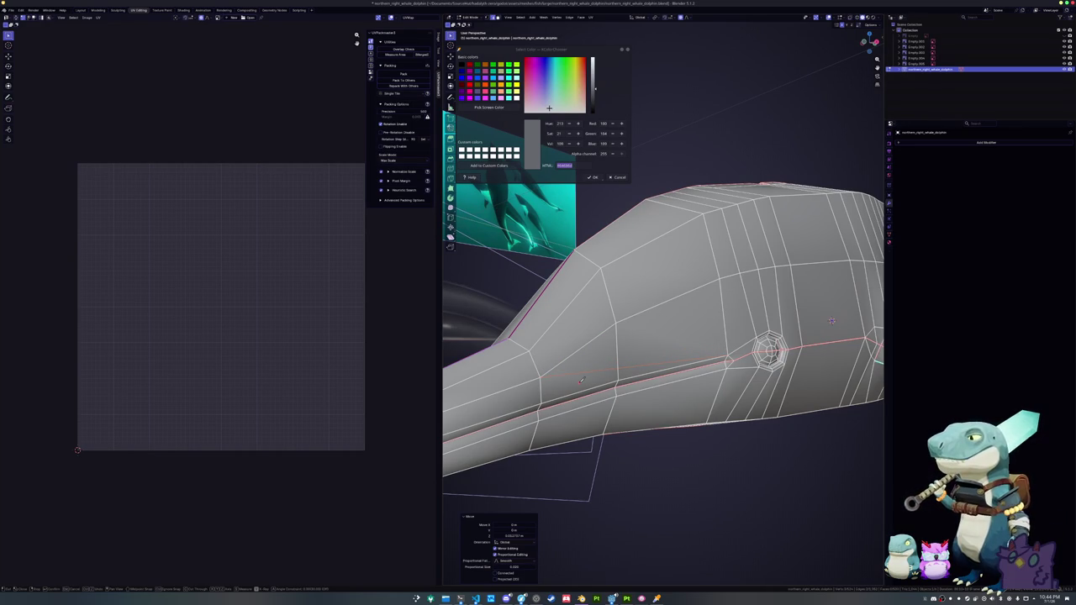
- Start a Knife cut on the head, placing the first point near the snout
key("k")
middle_click_drag(832, 320, 522, 301)
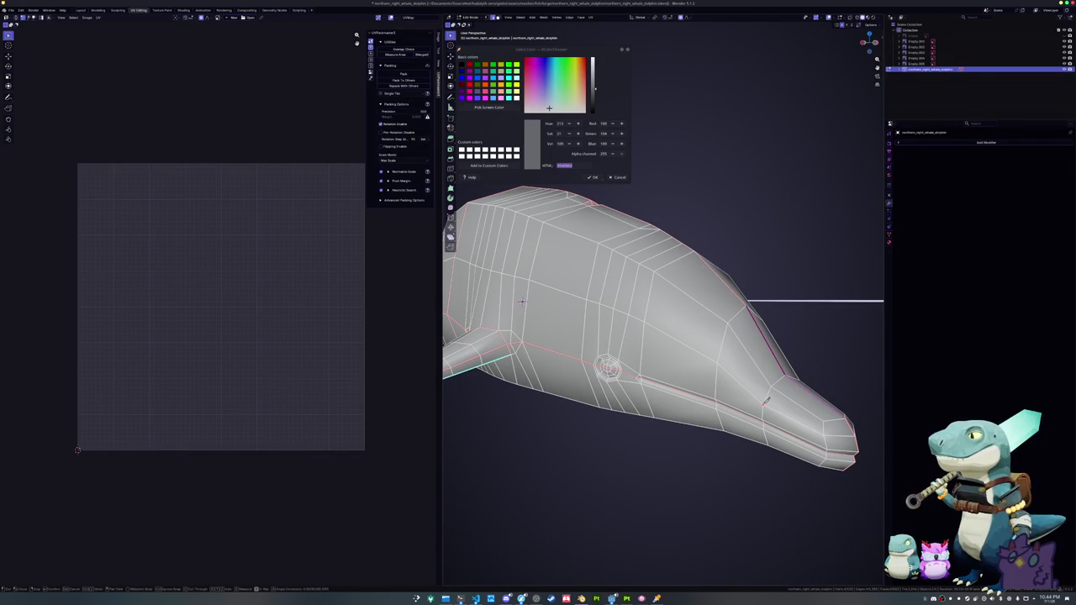
left_click(765, 402)
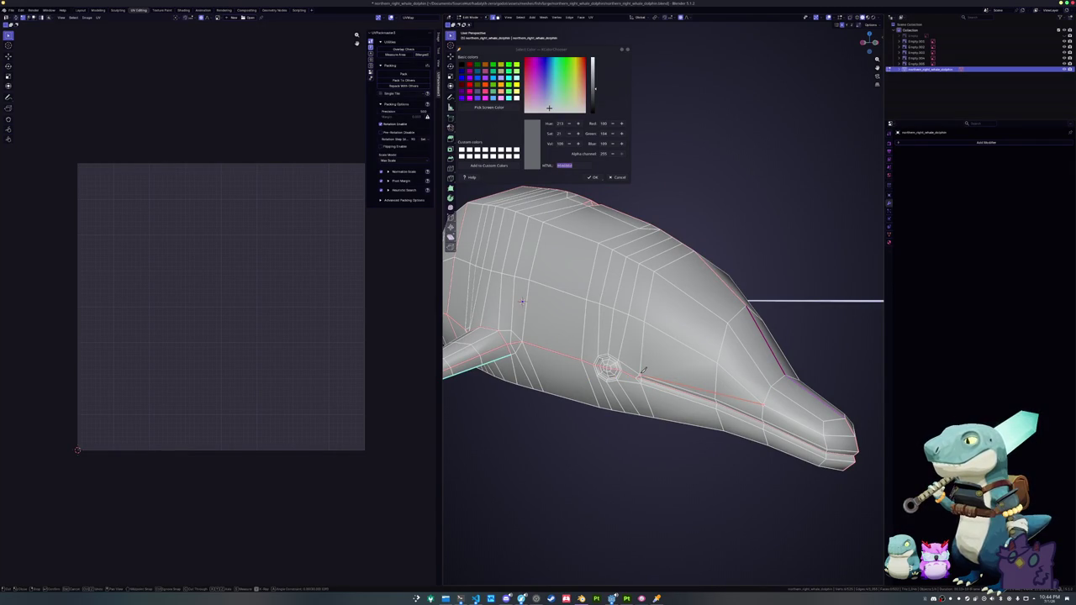
middle_click_drag(659, 368, 623, 374)
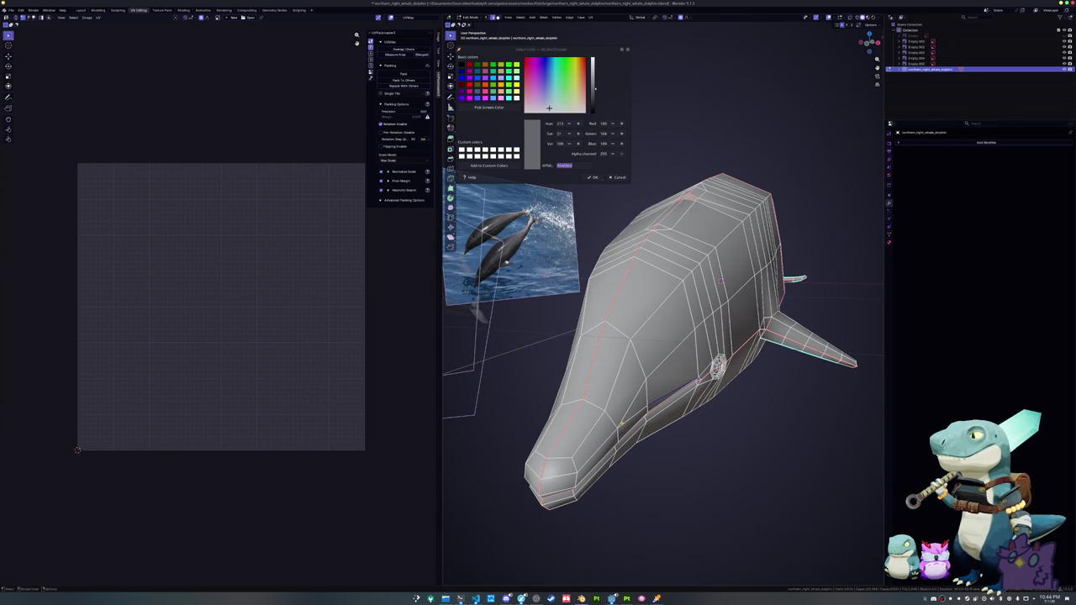
middle_click_drag(720, 280, 616, 284)
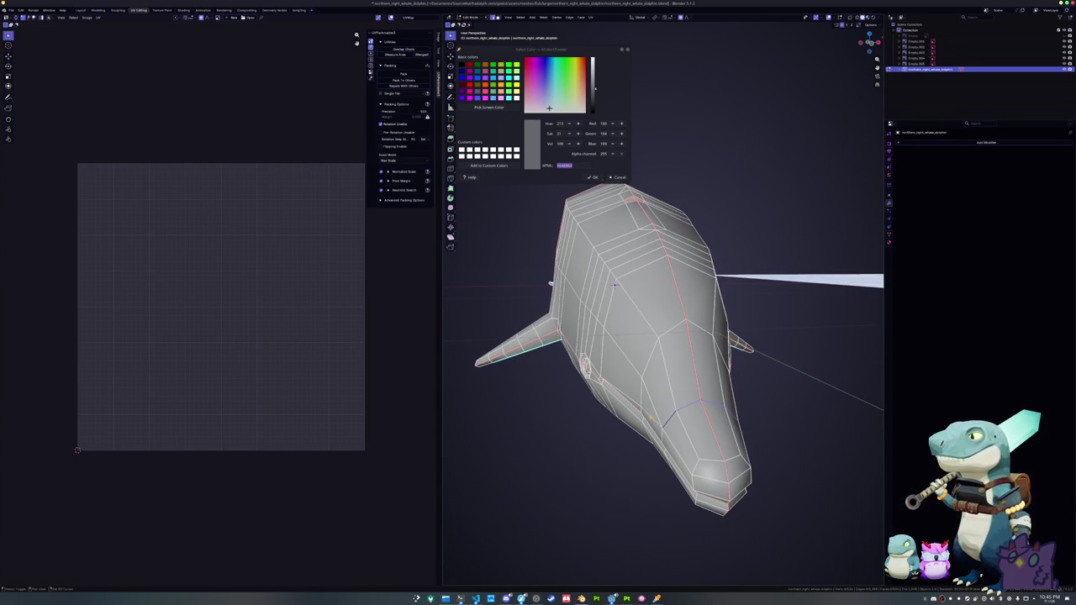
- Try a bevel and an edge slide on the head loop, then undo the slide
key("ctrl+b")
key("Escape")
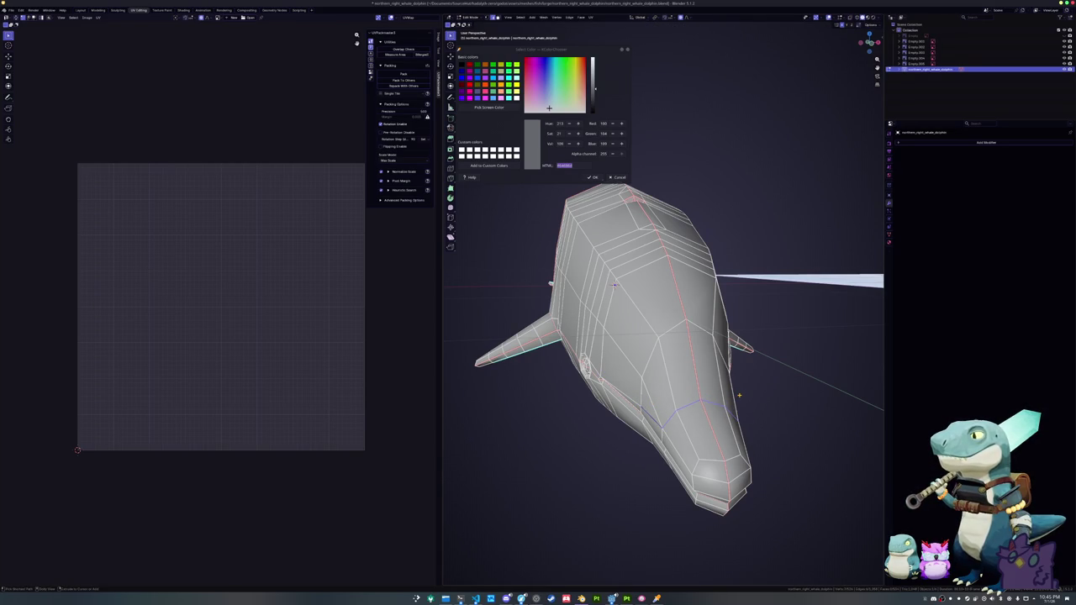
key("g")
key("g")
key("Escape")
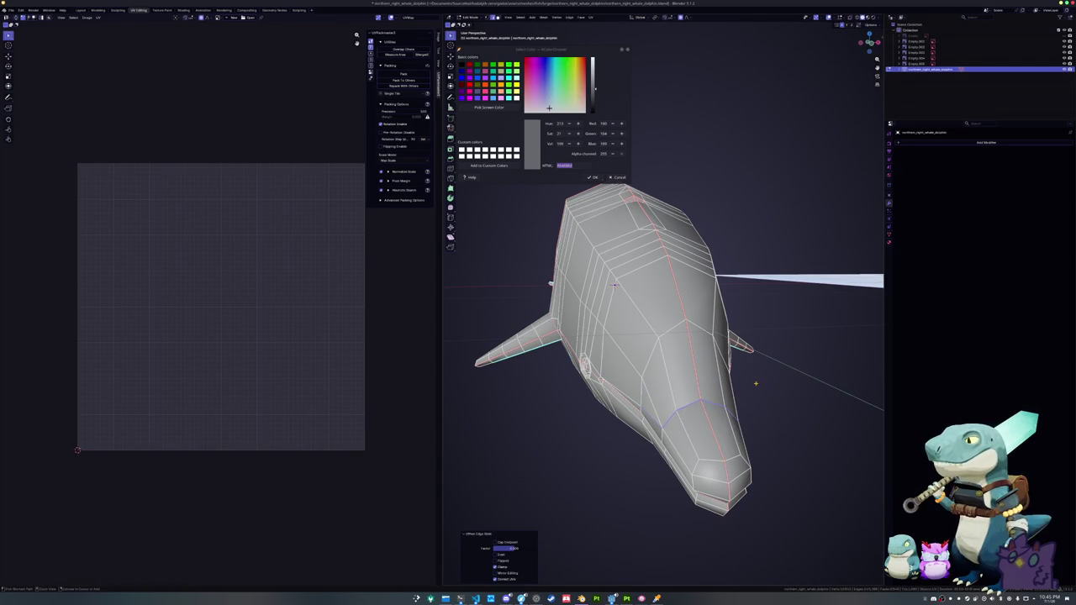
key("g")
key("g")
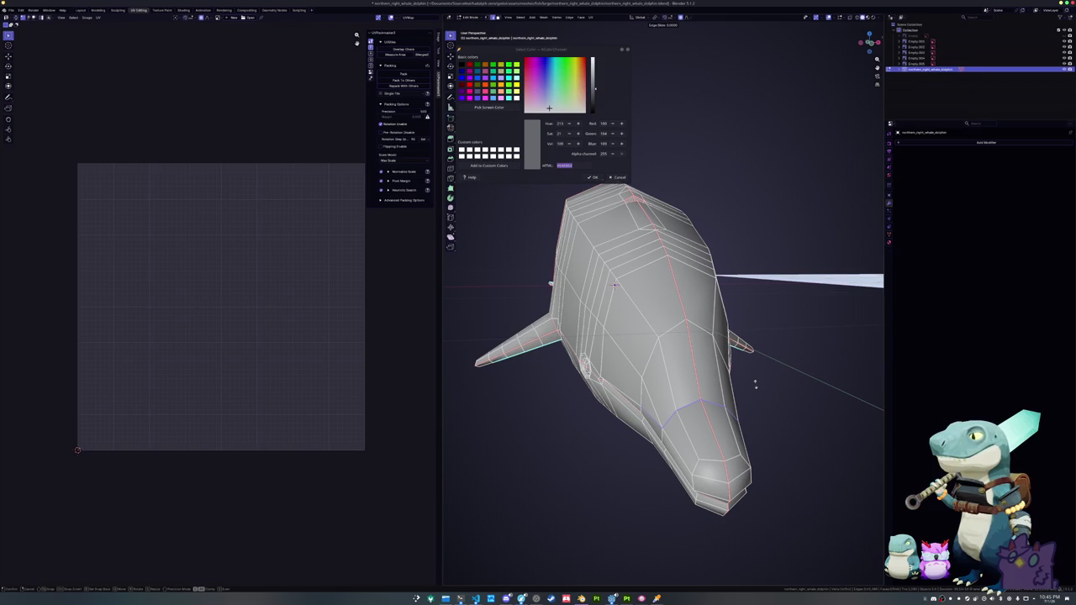
left_click(755, 384)
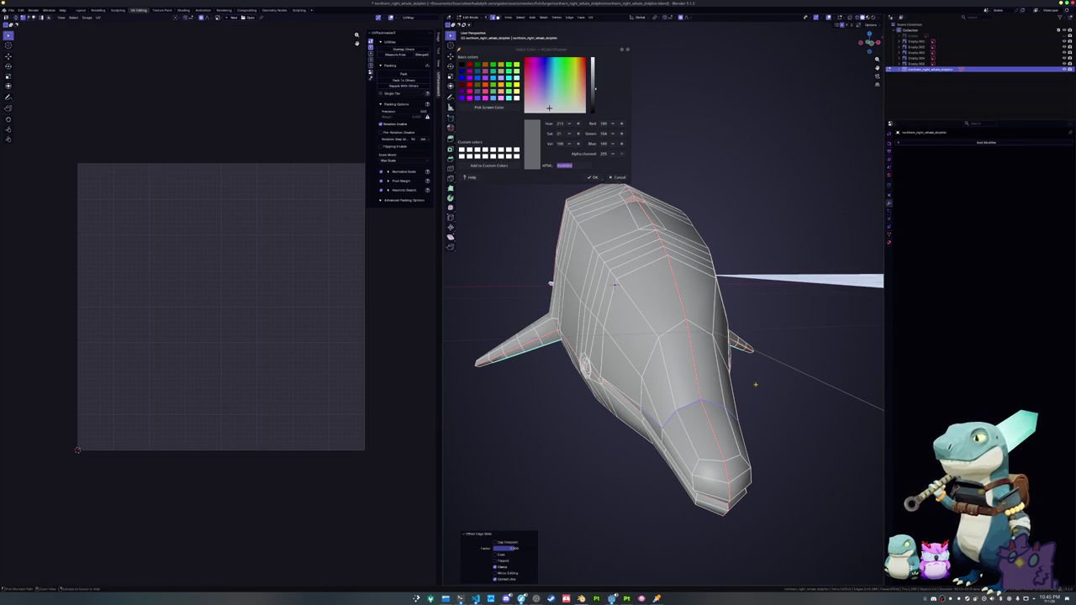
key("ctrl+z")
- Relax the head edge loop with LoopTools, reposition it and relax it again
key("shift+r")
middle_click_drag(750, 392, 659, 395)
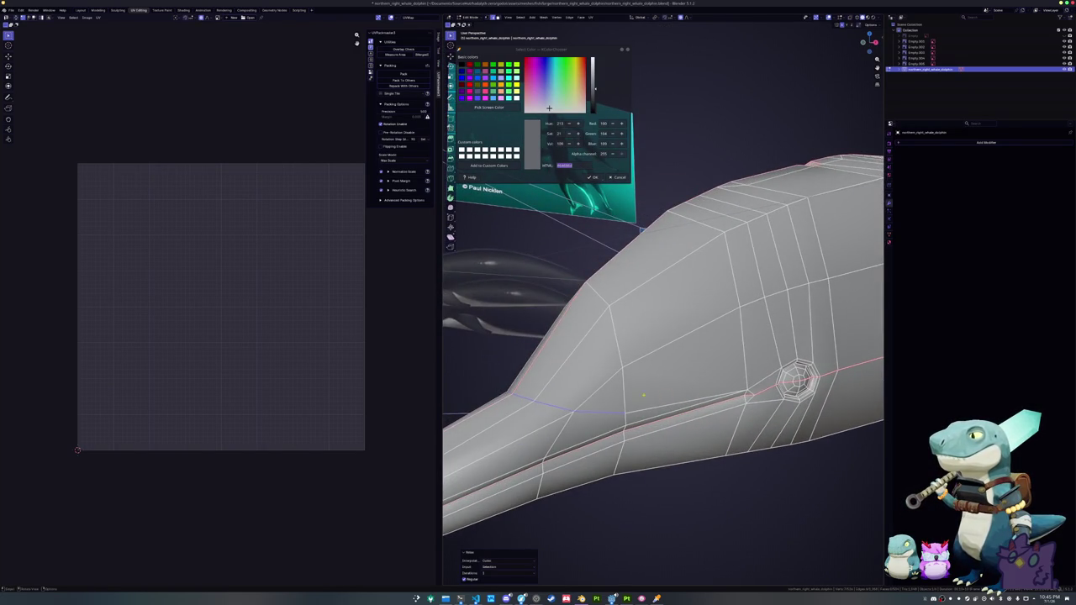
scroll(855, 300, "down", 2)
key("g")
left_click(855, 300)
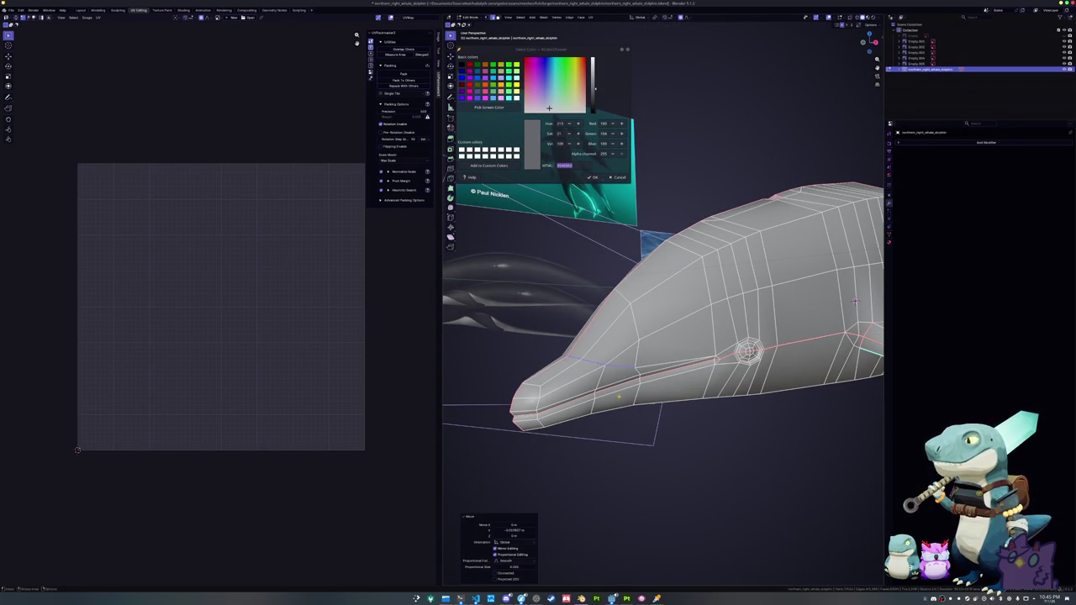
key("shift+r")
middle_click_drag(855, 300, 824, 303)
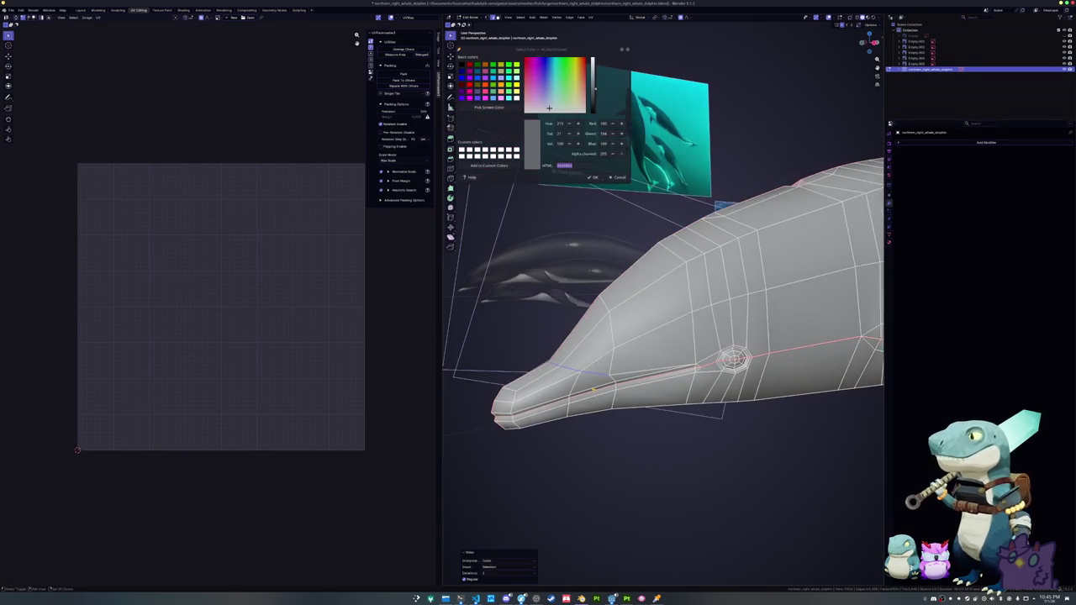
- Add a Ctrl+R loop cut across the head and nudge its vertices in Right Ortho view
key("ctrl+r")
left_click(636, 357)
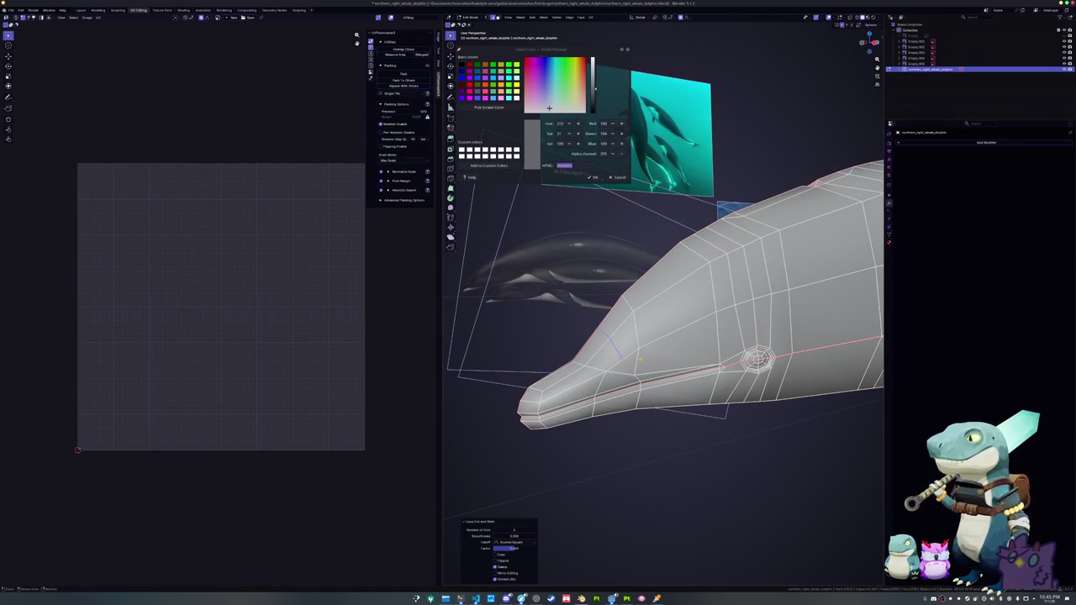
key("KP_3")
scroll(640, 360, "up", 3)
scroll(641, 360, "down", 2)
key("g")
left_click(669, 345)
key("g")
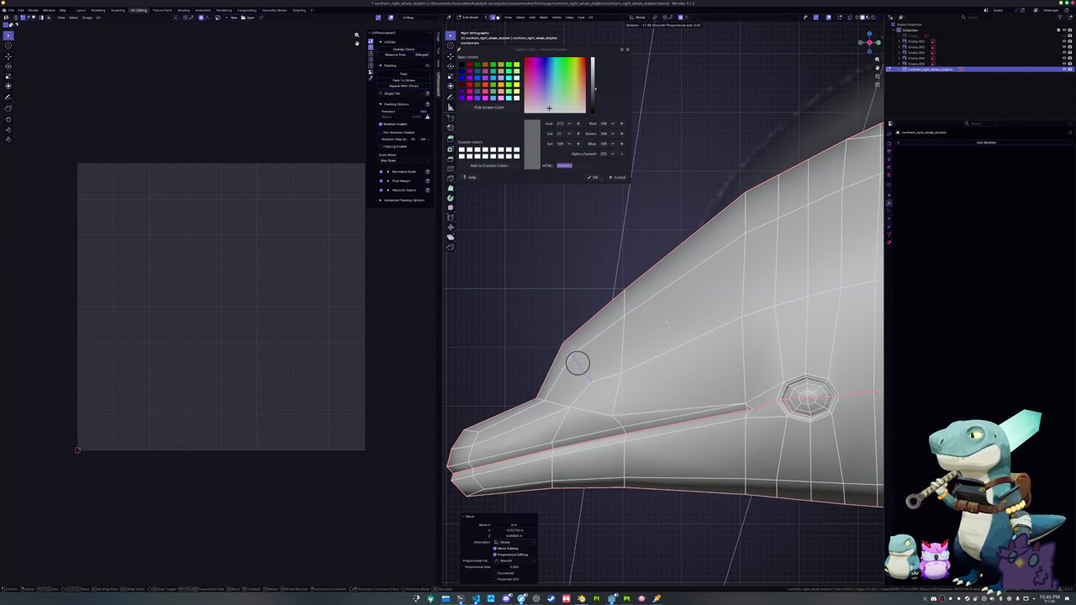
left_click(669, 326)
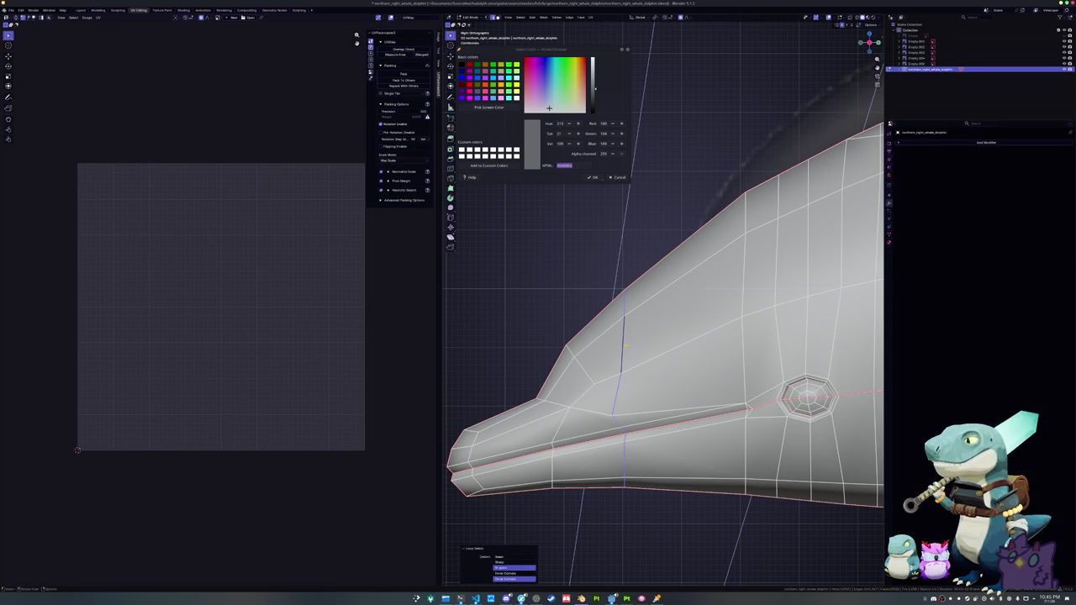
- Box-select the forehead vertices with X-ray toggled on, then turn X-ray off
key("alt+z")
left_click_drag(638, 391, 616, 271)
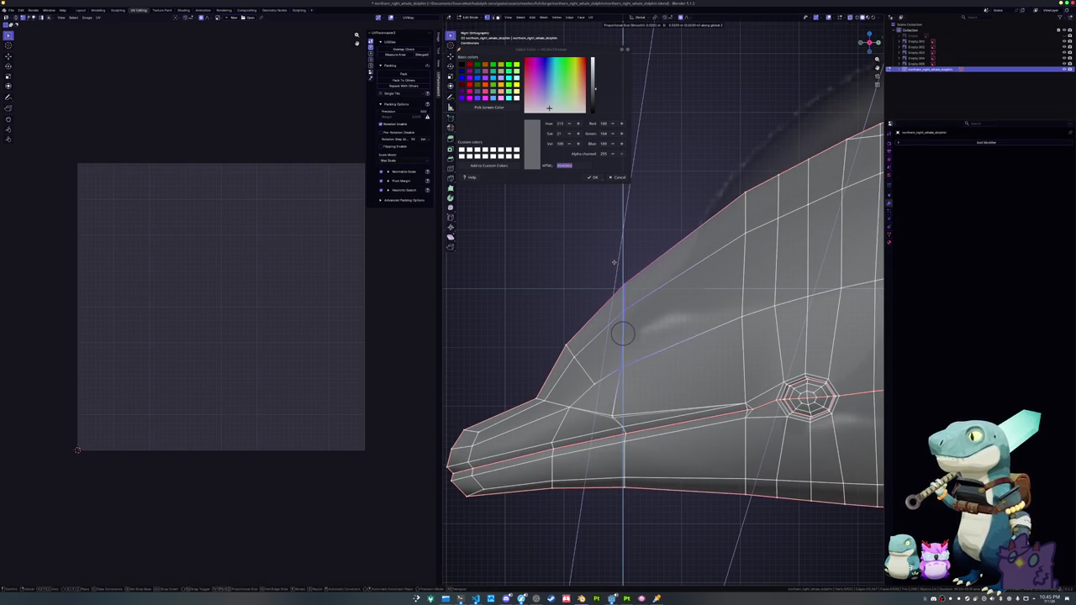
mouse_move(616, 271)
middle_mouse_down()
mouse_move(611, 392)
mouse_move(713, 390)
mouse_move(821, 331)
middle_mouse_up()
key("alt+z")
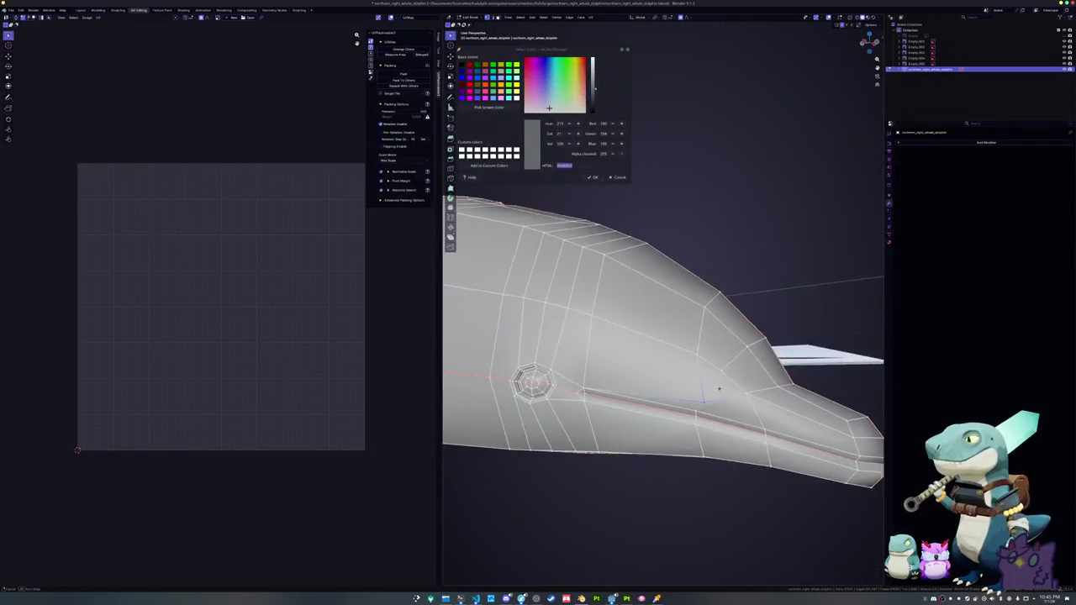
- Select the whole dolphin mesh and apply Mesh > Symmetrize
key("a")
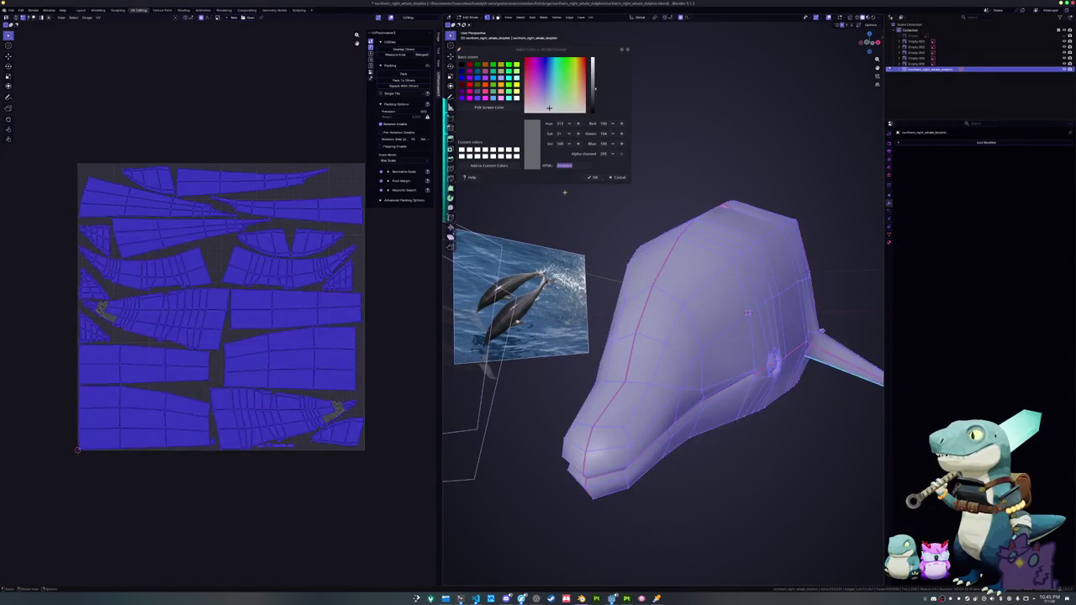
left_click(545, 16)
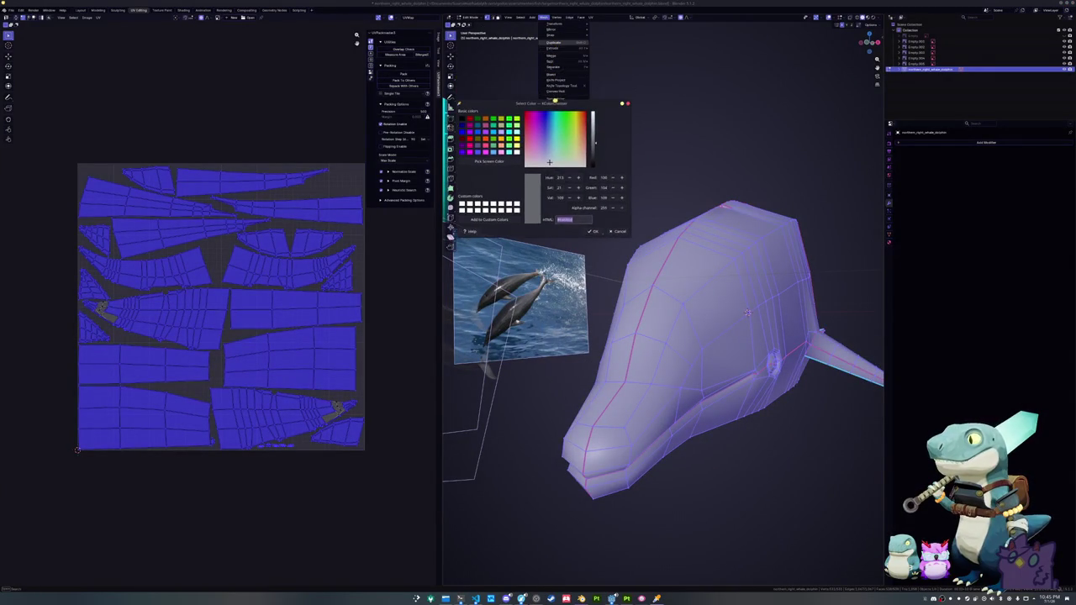
left_click(546, 18)
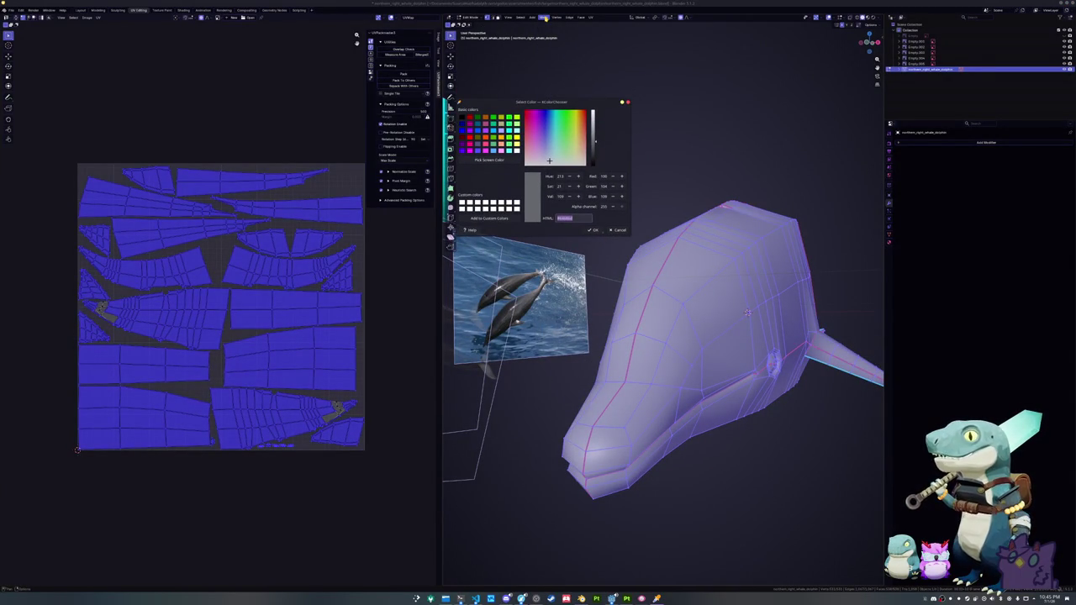
left_click(544, 17)
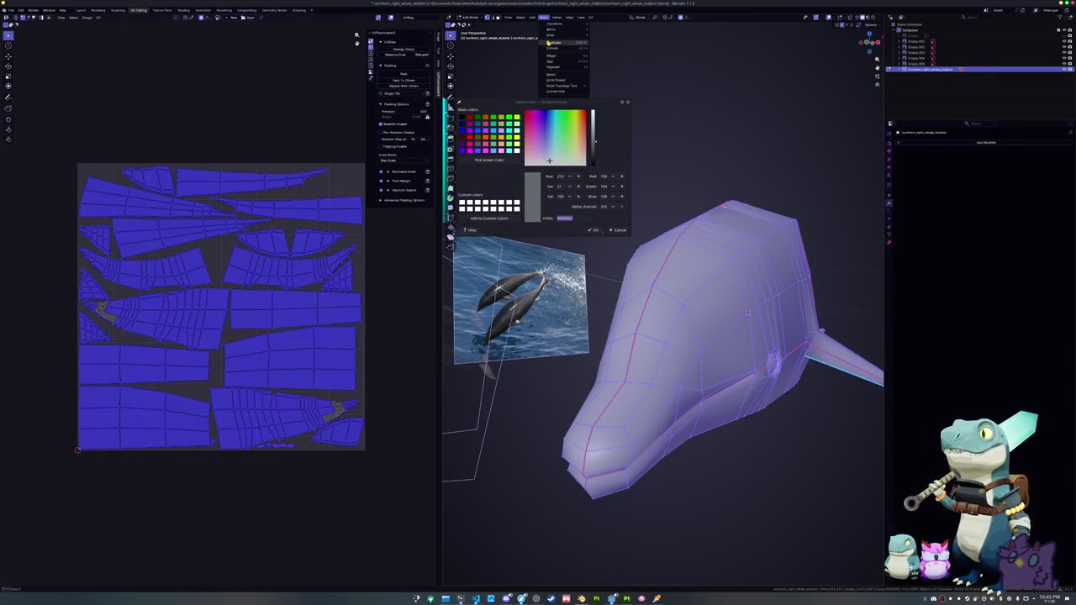
left_click(592, 17)
left_click(591, 17)
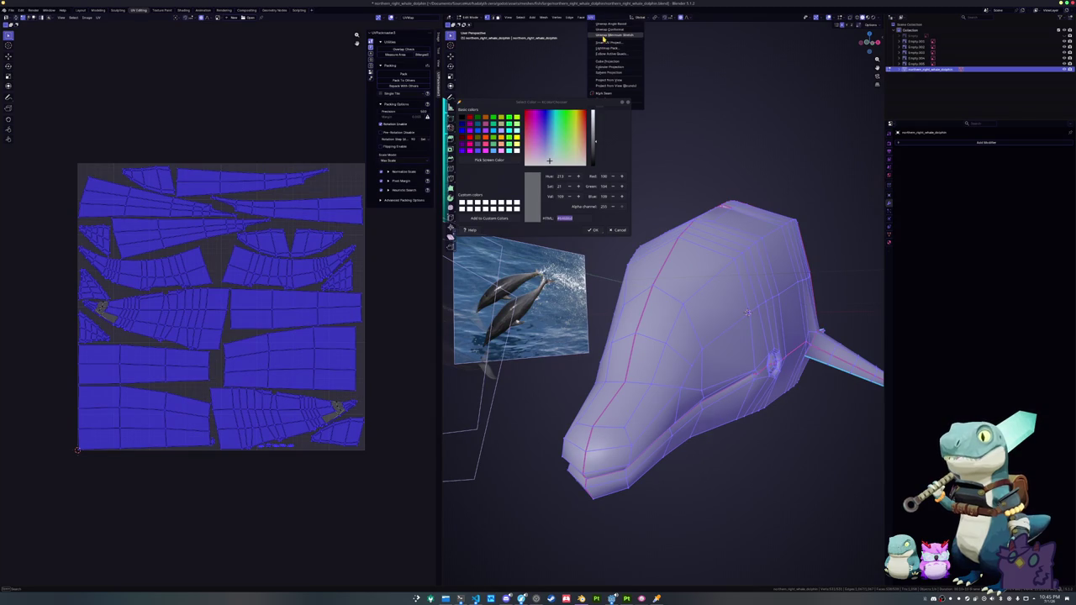
left_click(545, 18)
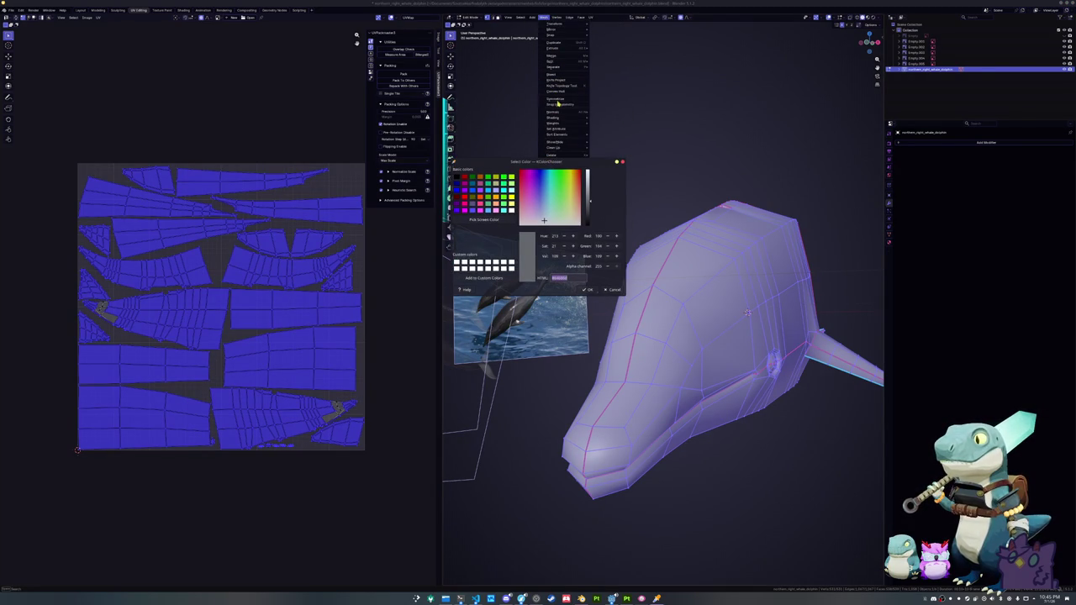
left_click(556, 99)
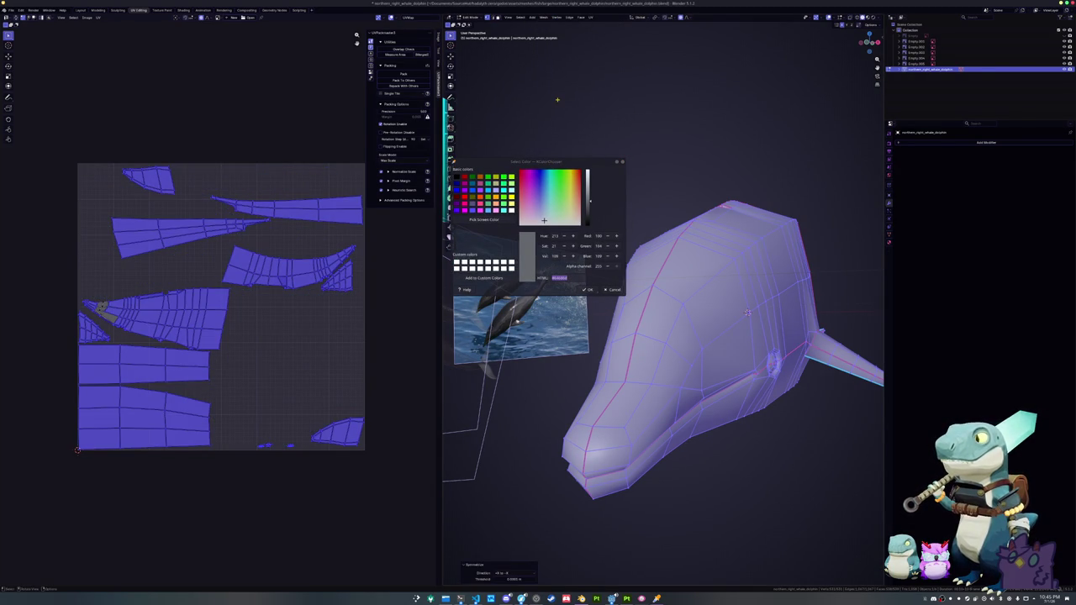
- Re-unwrap the whale's UVs and select the edge loop along its side
left_click(591, 16)
left_click(600, 35)
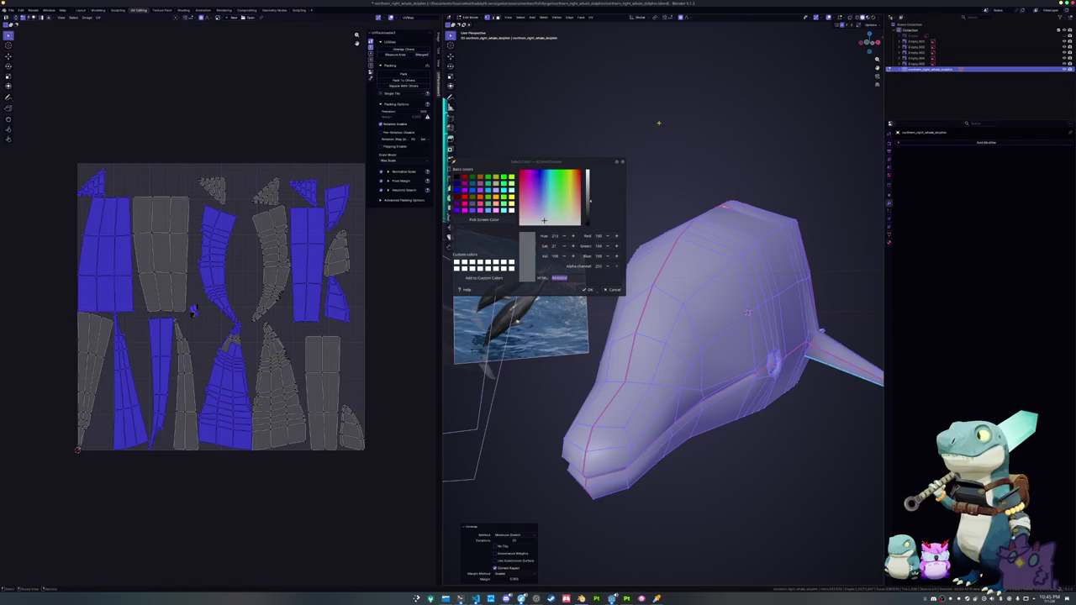
key("alt+a")
middle_click_drag(664, 336, 706, 336)
left_click(691, 391, "alt")
mouse_move(795, 313)
middle_mouse_down()
mouse_move(757, 319)
mouse_move(796, 287)
middle_mouse_up()
- Select all UV islands, pack them with UVPackmaster and return to Object Mode
key("a")
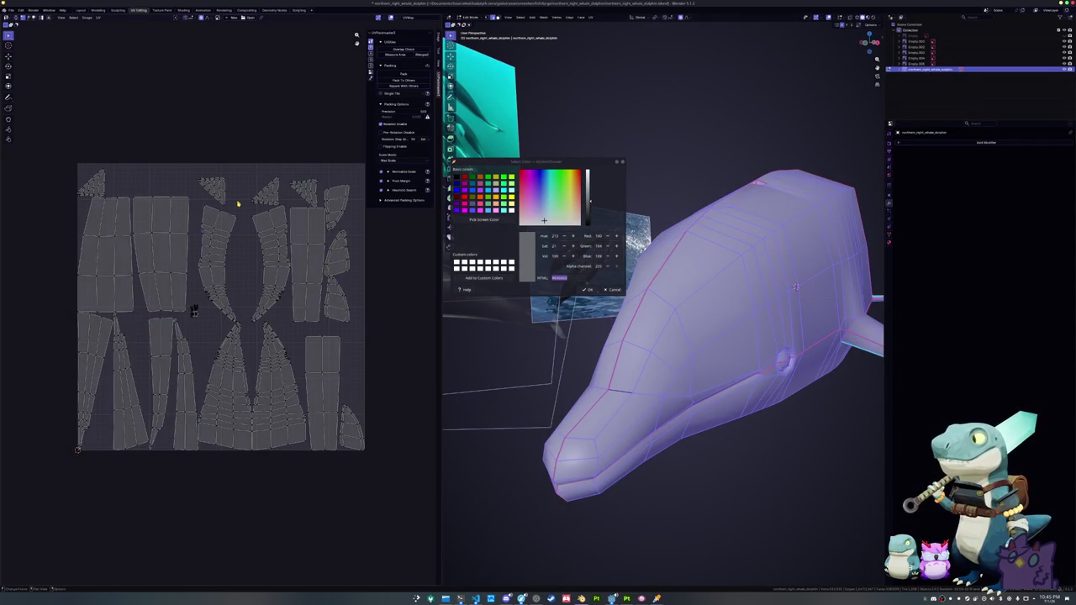
key("a")
left_click(405, 74)
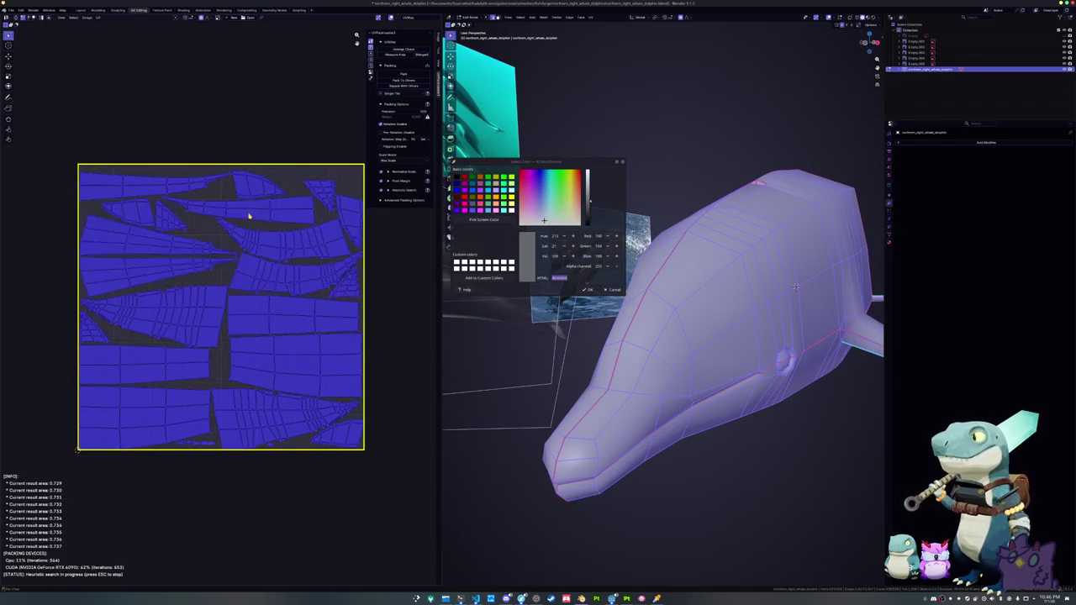
key("Tab")
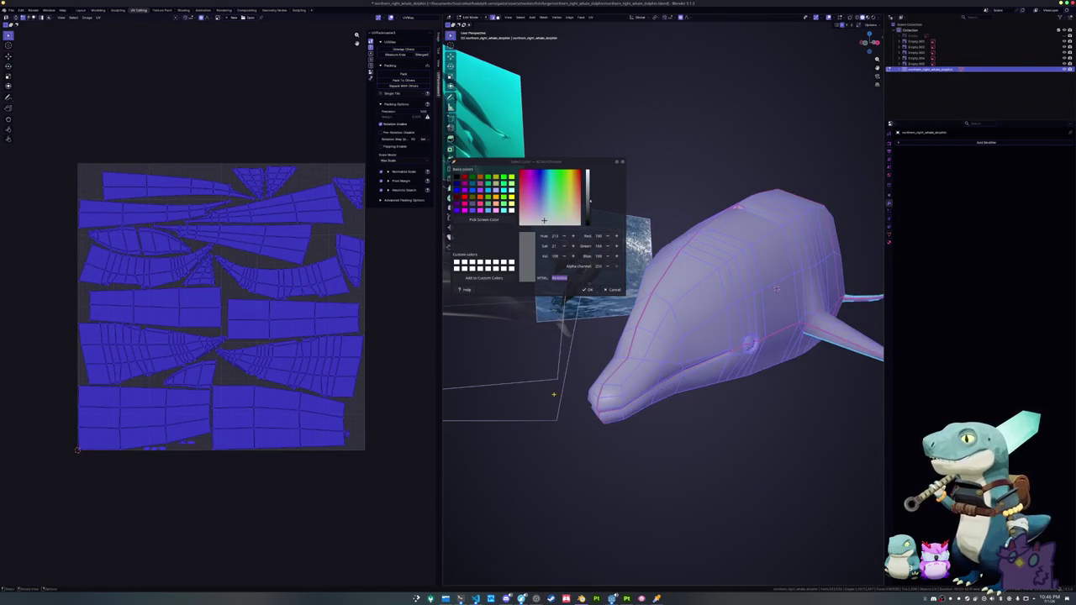
- Apply the whale's object transforms and save the blend file
key("ctrl+a")
left_click(587, 390)
key("ctrl+s")
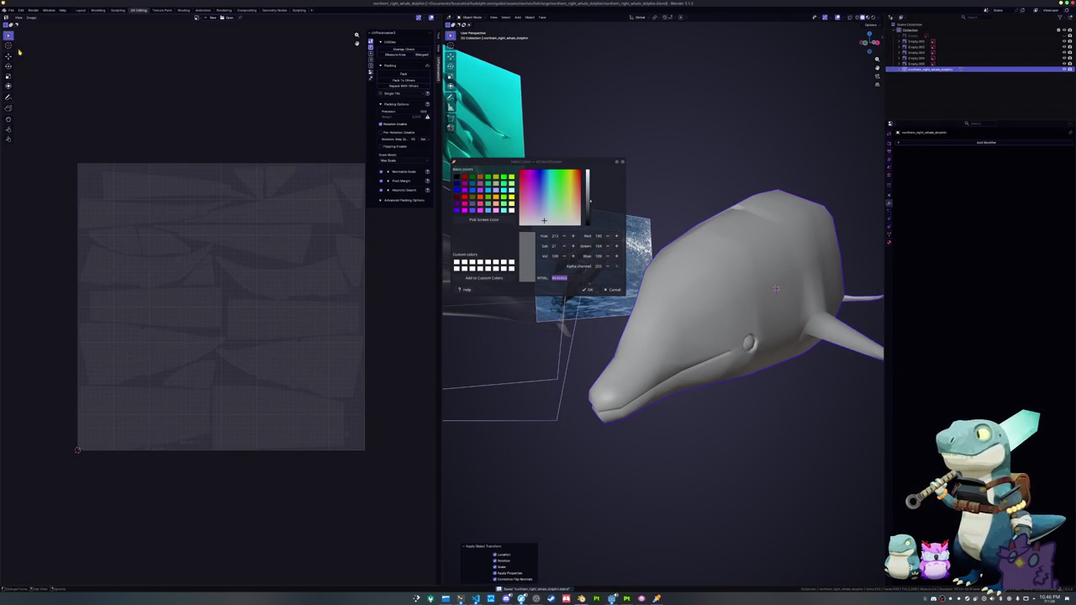
left_click(10, 10)
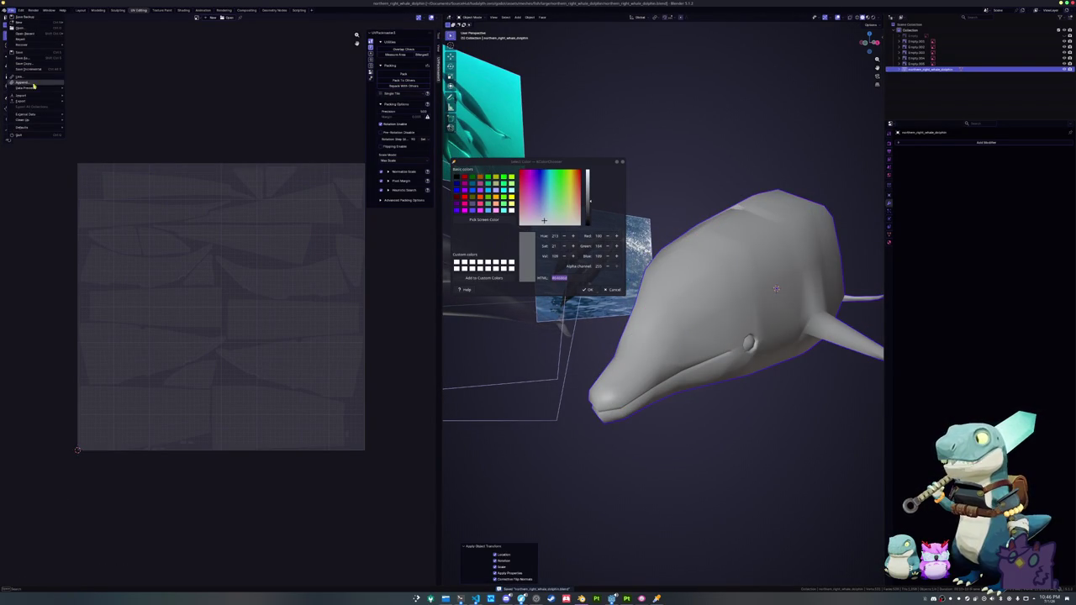
- Mark the mouth edge loop as sharp via the Edge menu
key("Tab")
mouse_move(756, 320)
middle_mouse_down()
mouse_move(840, 305)
mouse_move(819, 286)
middle_mouse_up()
key("alt+a")
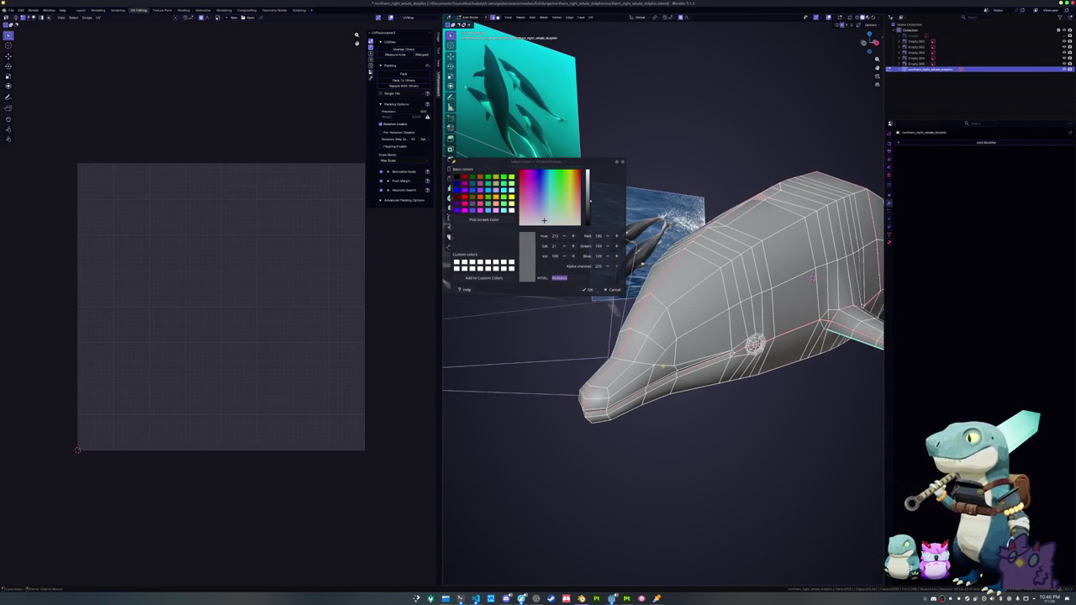
left_click(698, 360, "alt")
middle_click_drag(812, 278, 711, 364)
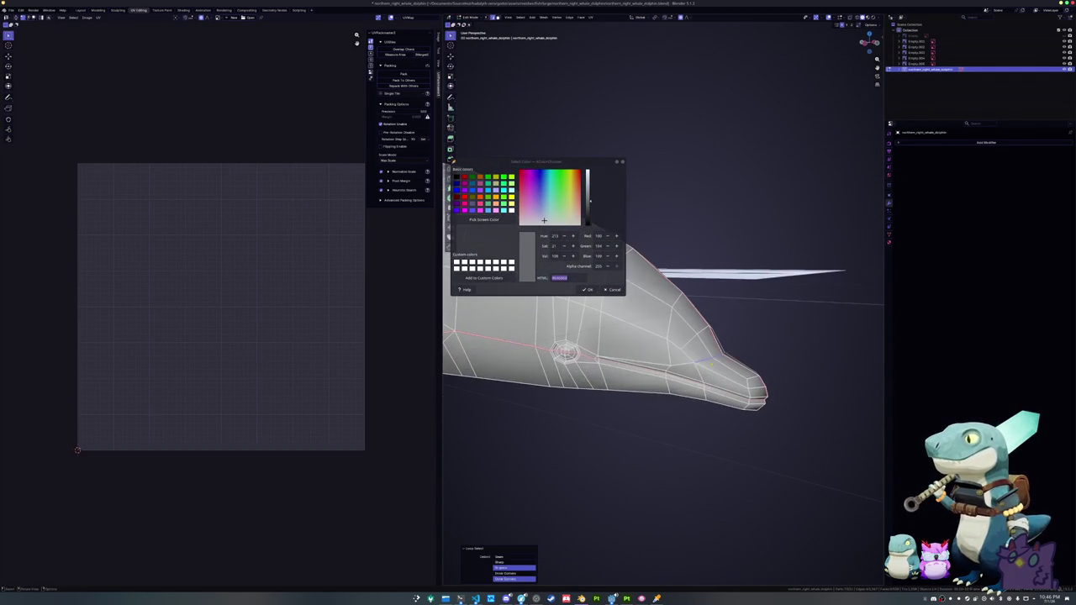
key("ctrl+e")
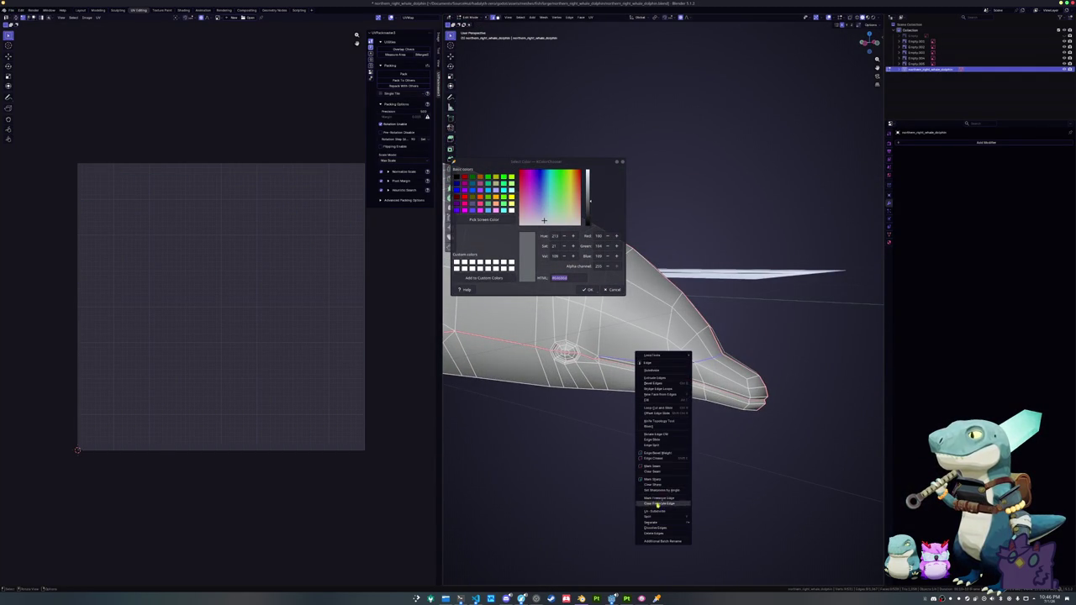
left_click(654, 481)
key("Tab")
mouse_move(656, 480)
middle_mouse_down()
mouse_move(543, 479)
mouse_move(612, 454)
mouse_move(616, 395)
mouse_move(641, 365)
middle_mouse_up()
- Widen the selected body loop along X by a factor of 1.132
key("Tab")
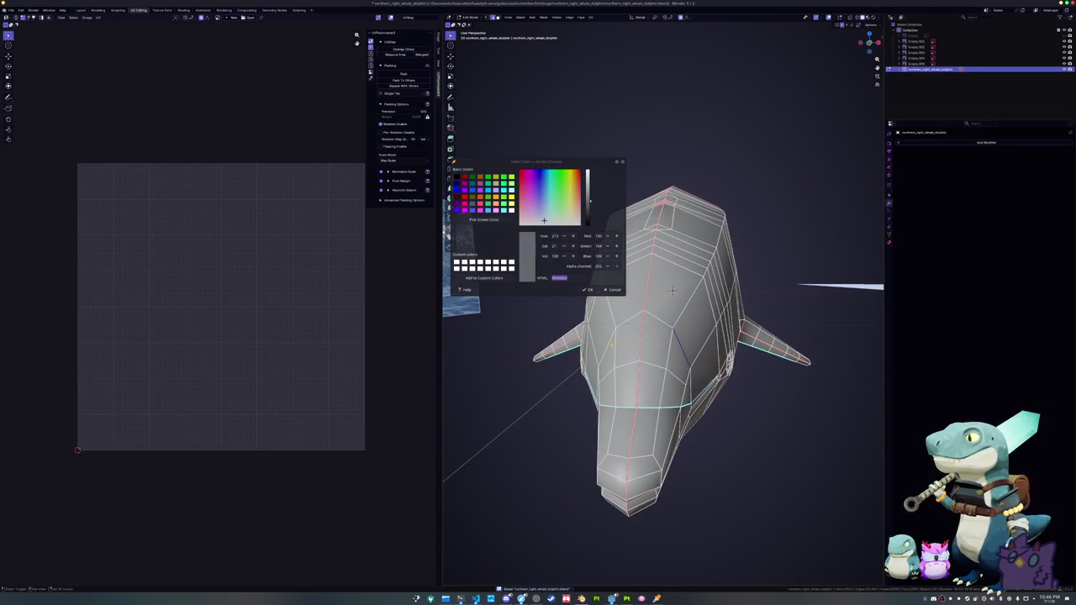
key("s")
key("x")
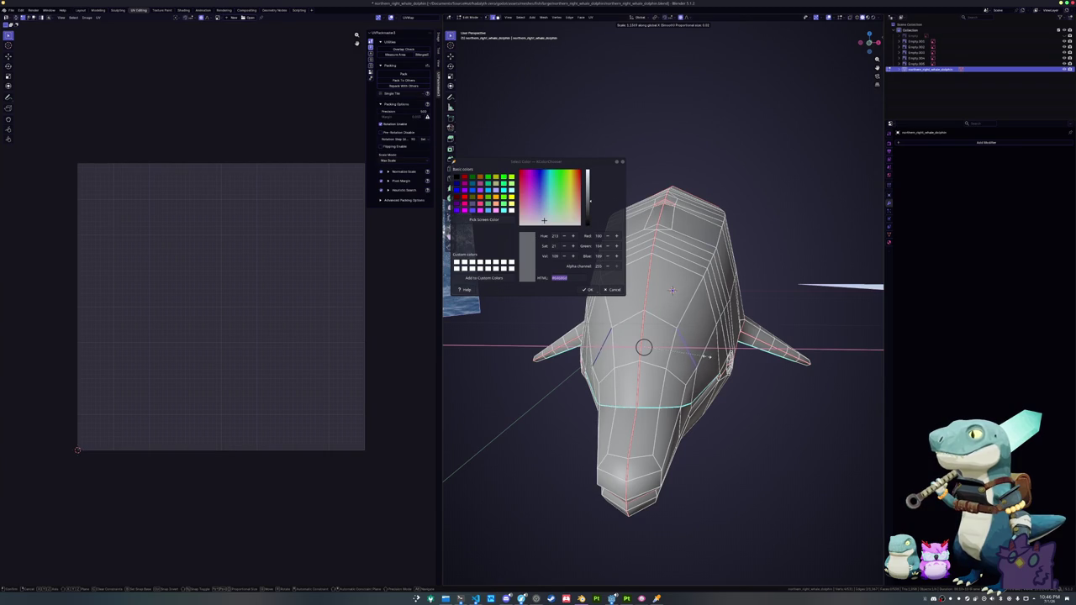
left_click(676, 375)
middle_click_drag(672, 290, 745, 322)
- Frame part of the head to check its shape, then select all in Object Mode
left_click(664, 353)
key("KP_Decimal")
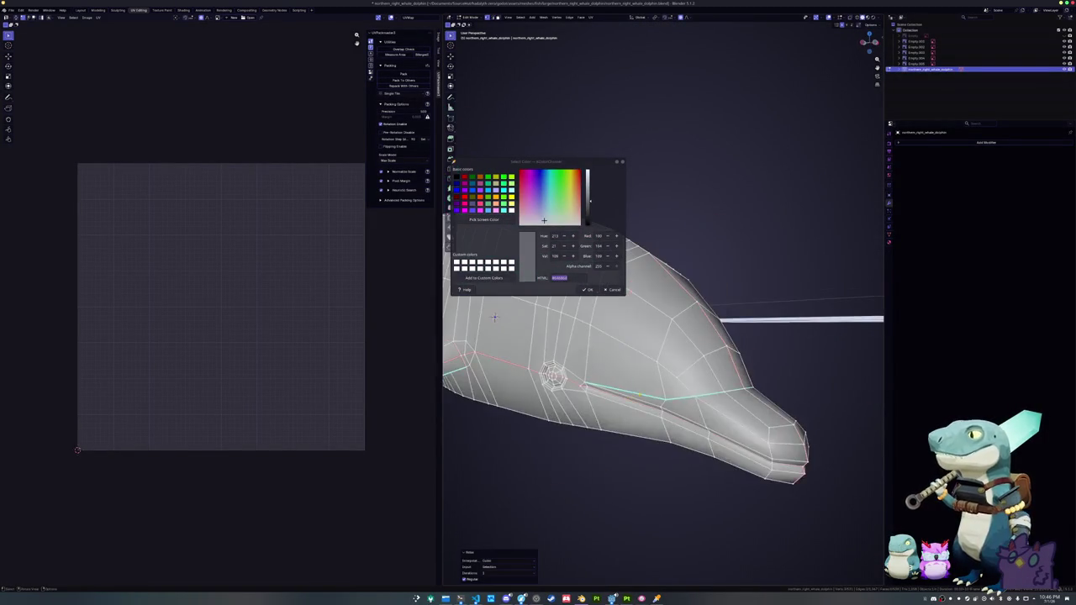
mouse_move(496, 317)
middle_mouse_down()
mouse_move(661, 324)
mouse_move(673, 336)
mouse_move(644, 384)
mouse_move(722, 286)
middle_mouse_up()
key("Tab")
key("Tab")
key("a")
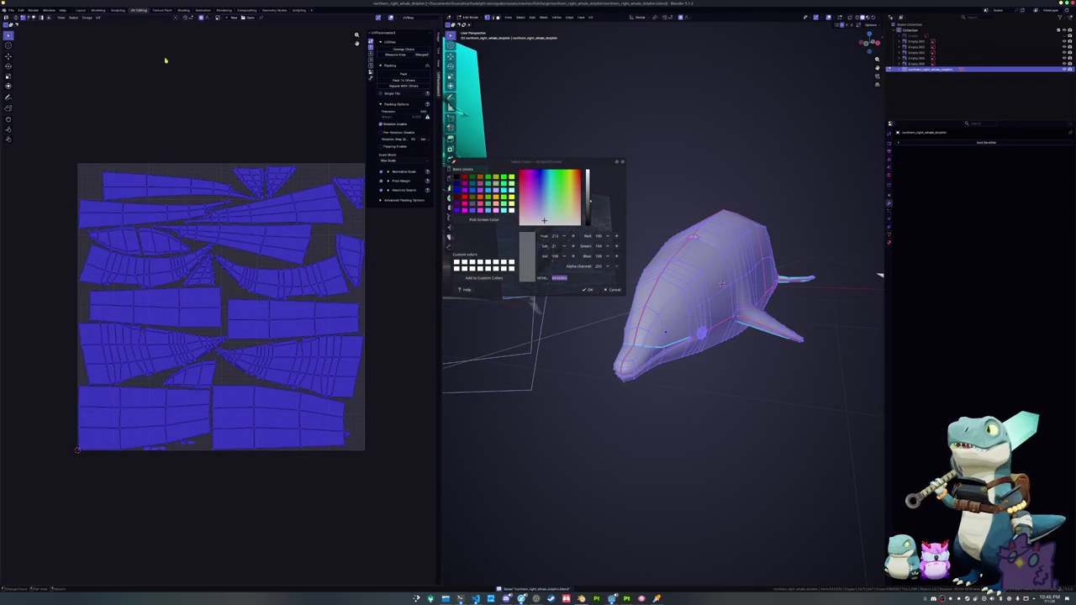
left_click(11, 10)
mouse_move(22, 101)
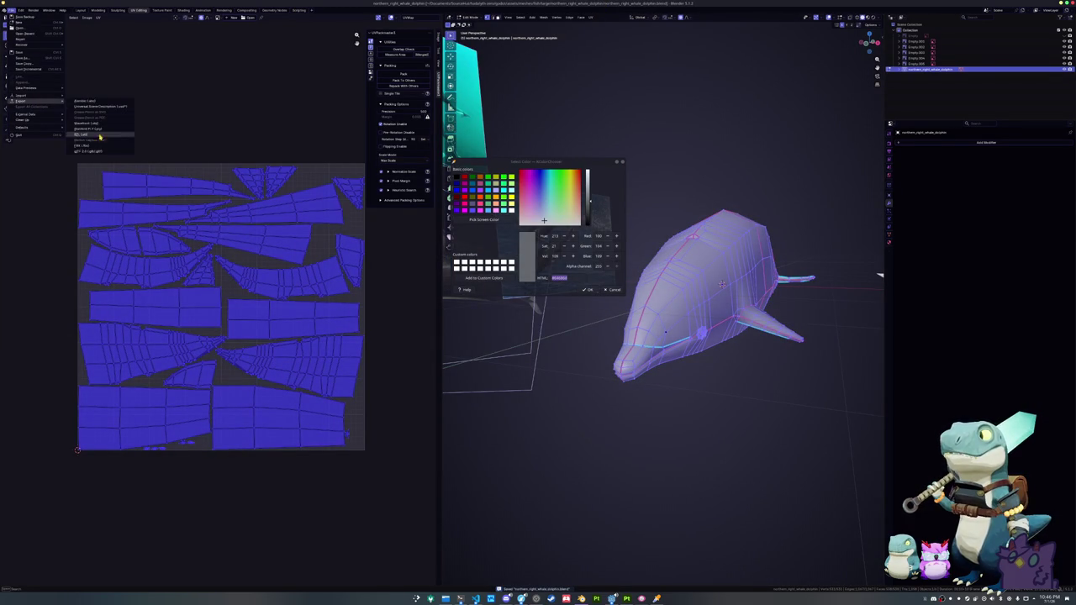
- Overwrite northern_right_whale_dolphin.fbx with a new FBX export, then start a Wavefront OBJ export
left_click(92, 153)
key("Escape")
left_click(10, 10)
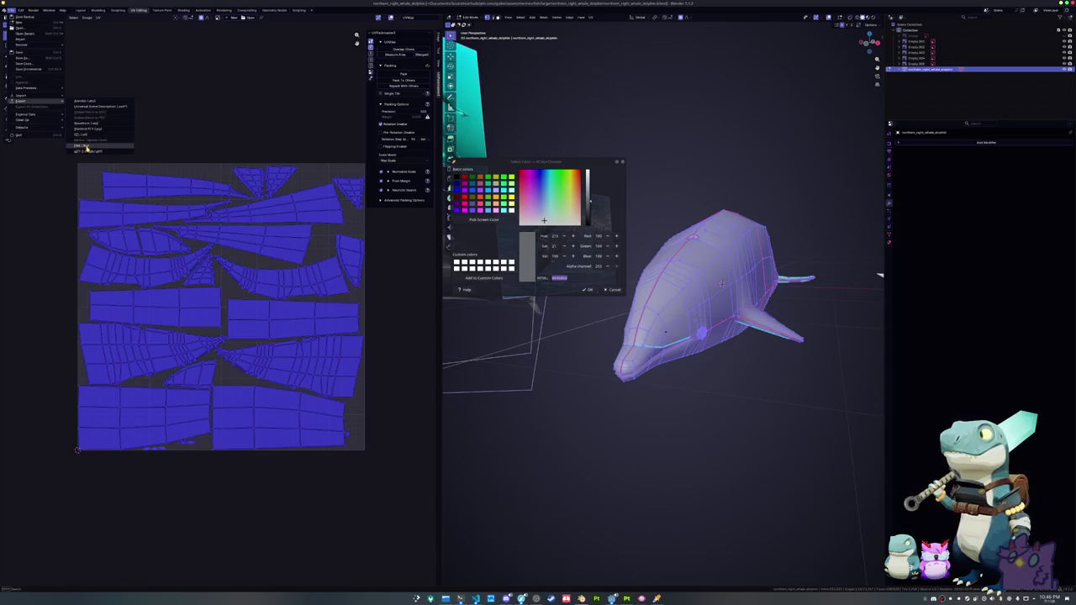
left_click(97, 143)
left_click(378, 42)
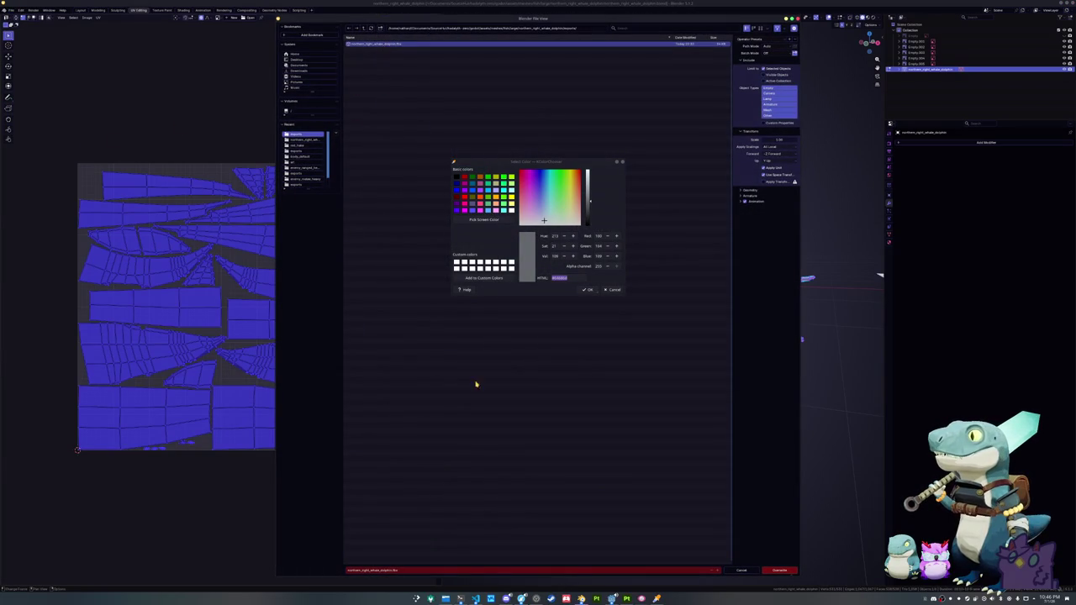
left_click(779, 570)
left_click(11, 10)
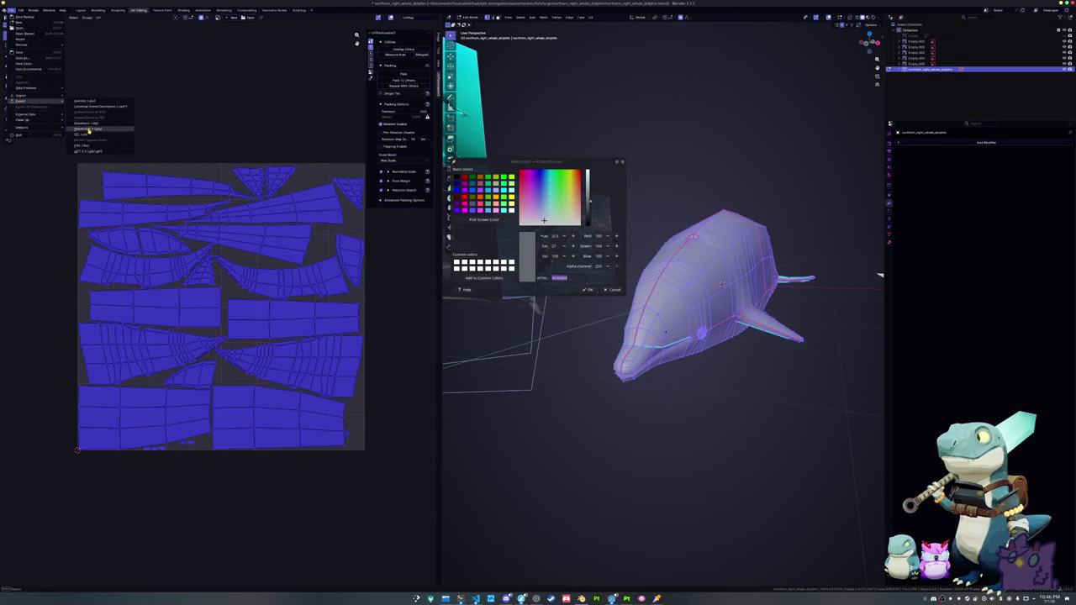
mouse_move(21, 101)
left_click(90, 126)
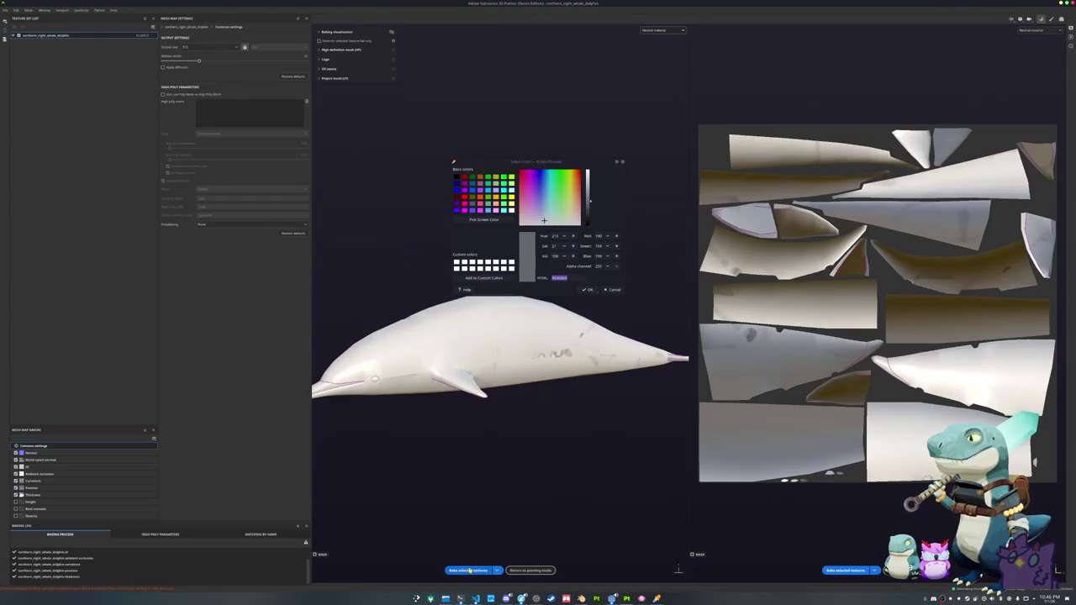
- Bake the selected mesh maps, then return to painting and orbit to check the textures
left_click(470, 570)
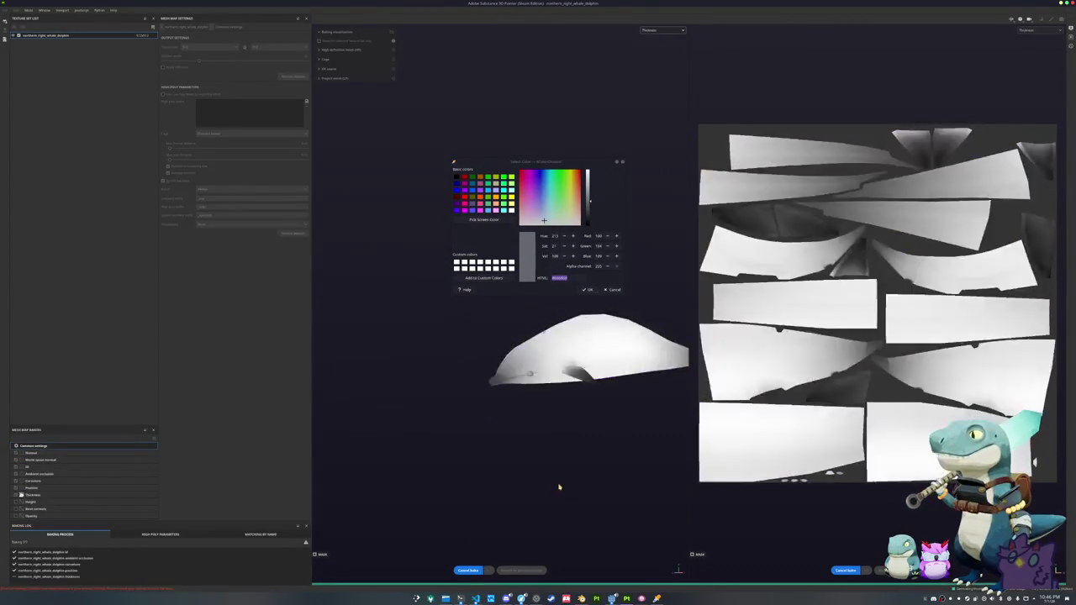
left_click(532, 570)
left_click_drag(518, 480, 527, 435, "alt")
scroll(526, 436, "up", 2)
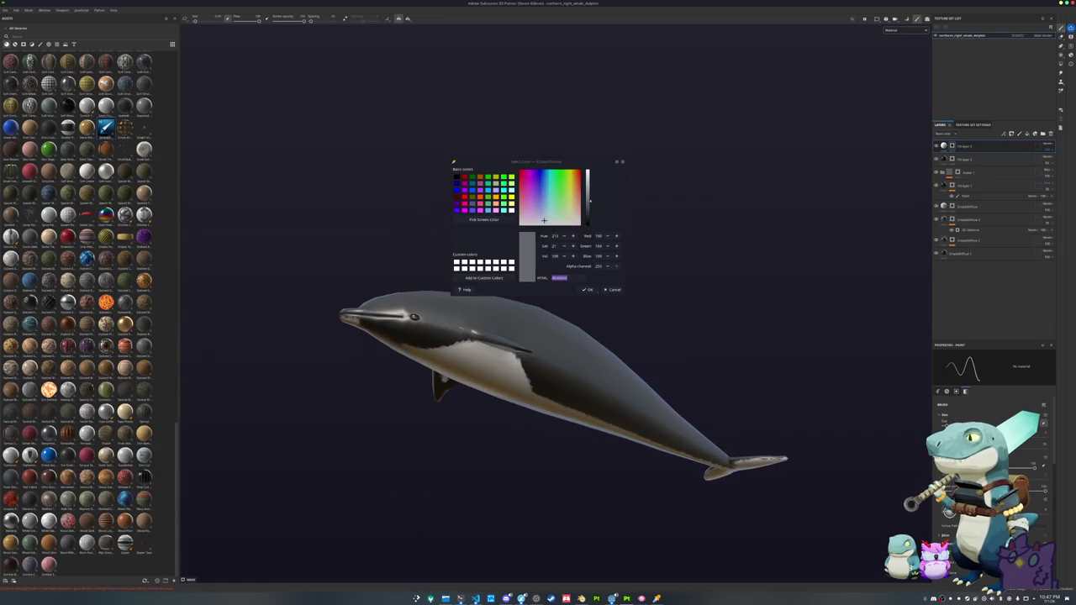
left_click(959, 173)
left_click(955, 175)
left_click_drag(809, 244, 841, 252, "alt")
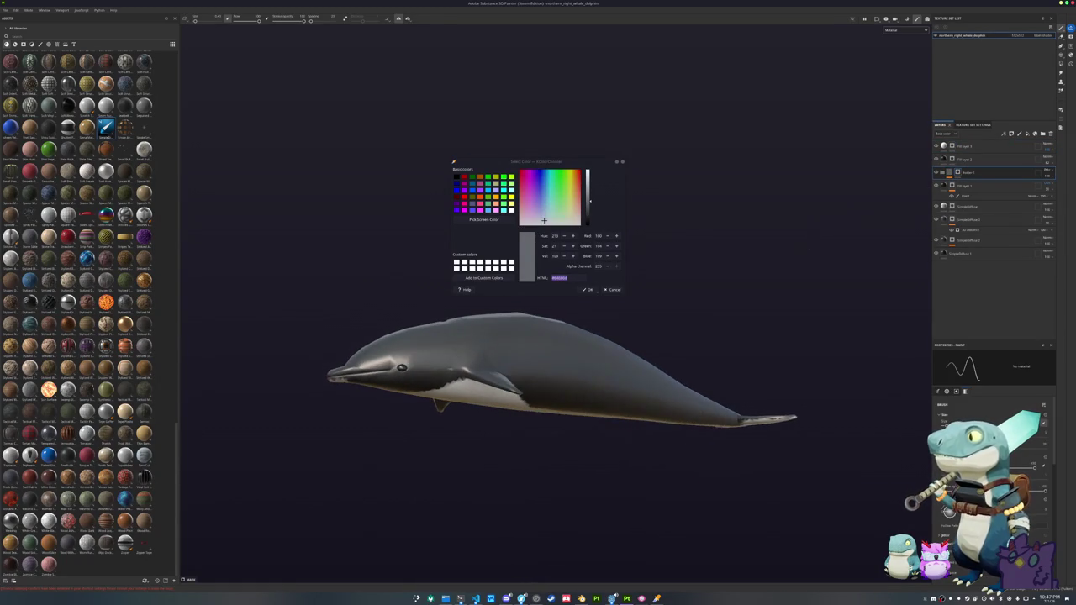
left_click(903, 30)
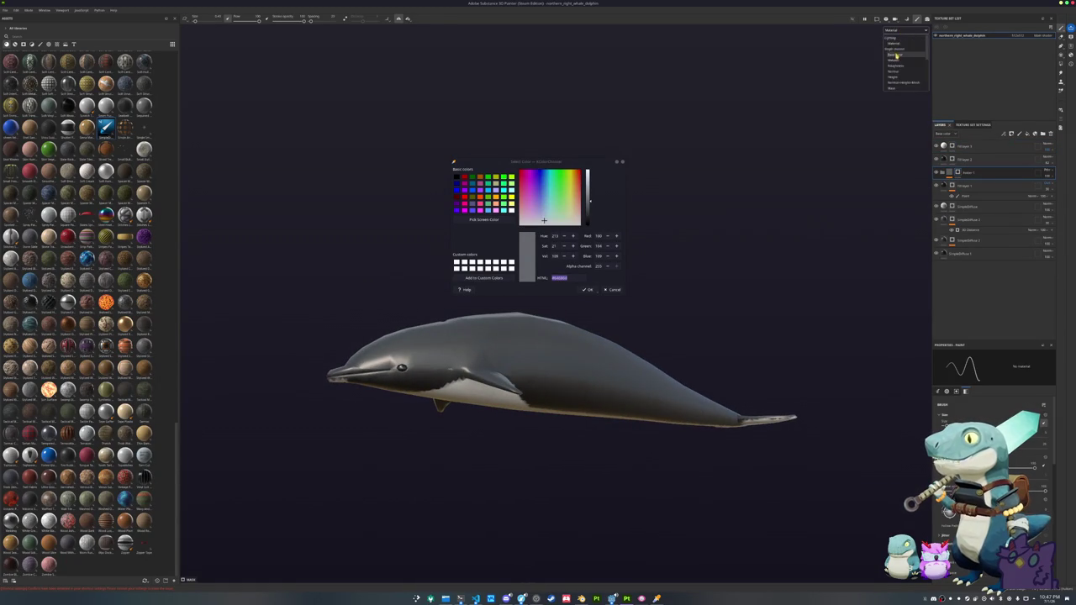
left_click(898, 56)
left_click_drag(589, 353, 639, 357, "alt")
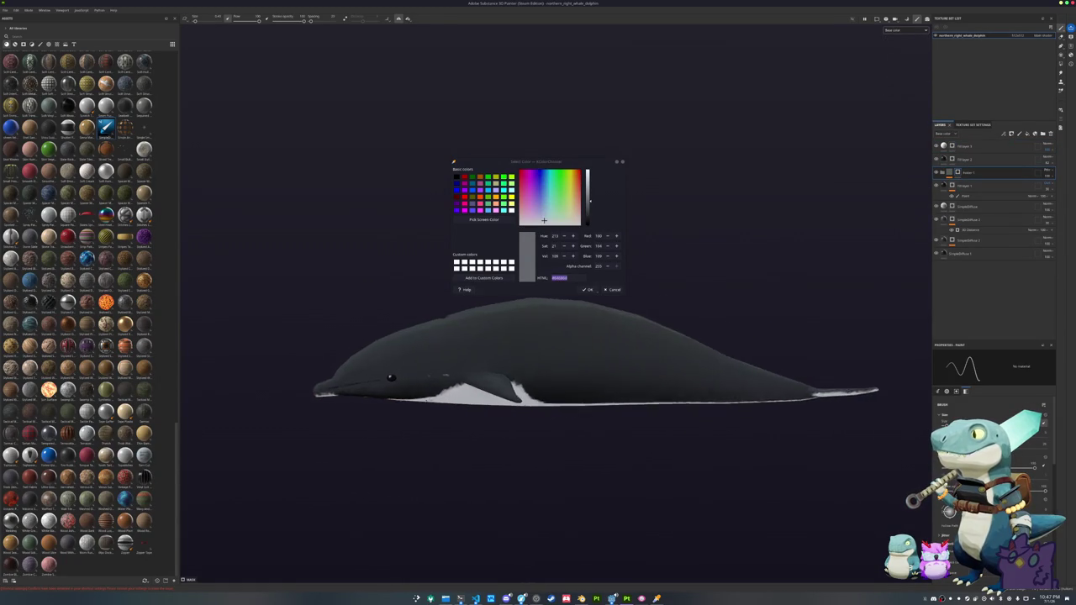
scroll(546, 370, "up", 5)
scroll(992, 454, "down", 3)
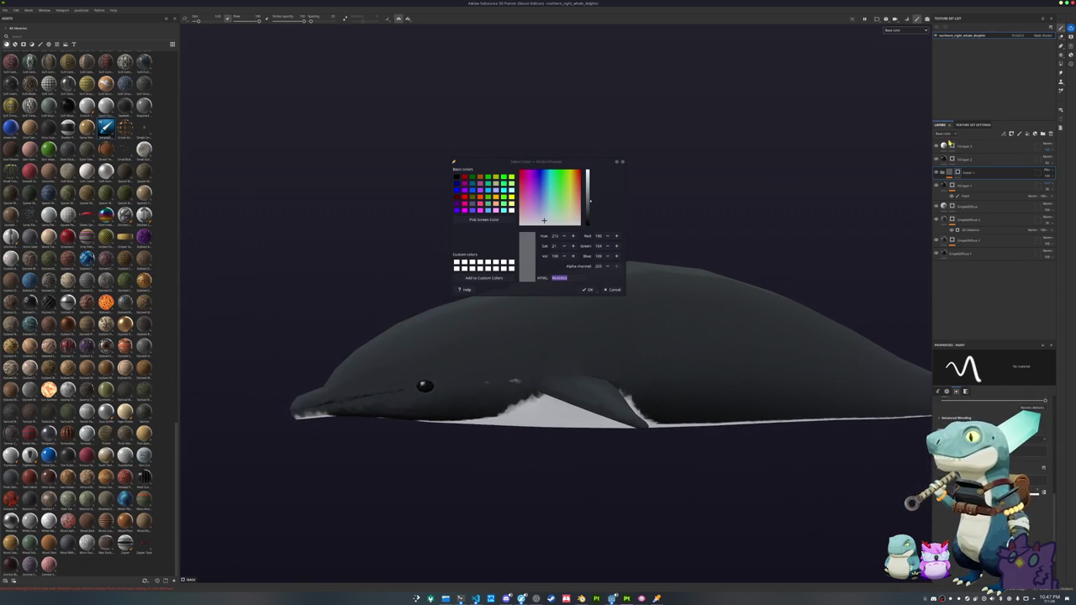
right_click(963, 173)
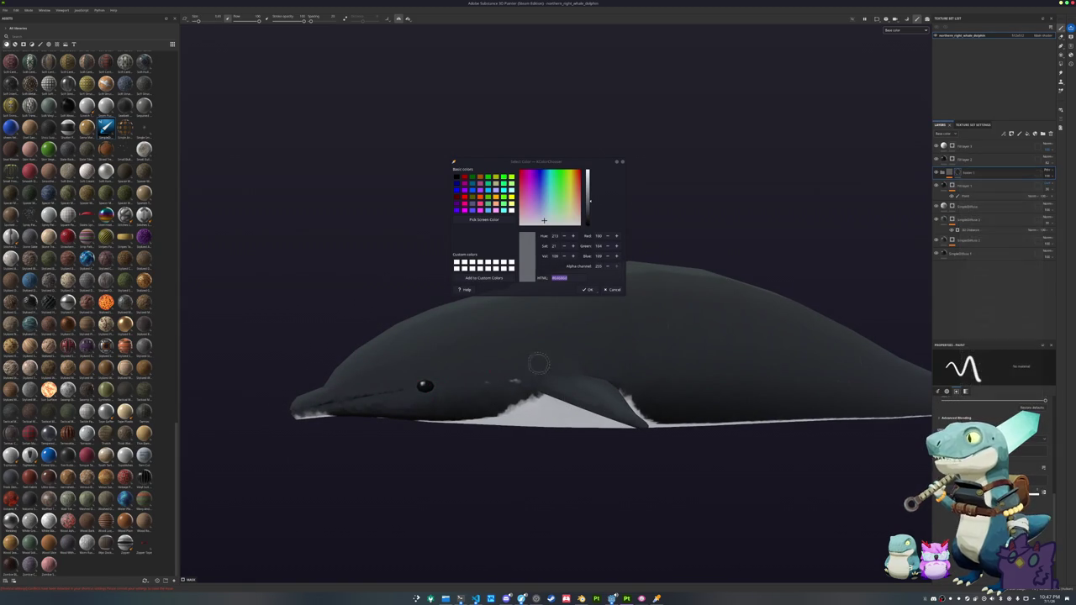
mouse_move(463, 386)
left_mouse_down("alt")
mouse_move(523, 311)
mouse_move(406, 383)
mouse_move(416, 483)
left_mouse_up("alt")
mouse_move(482, 429)
left_mouse_down("alt")
mouse_move(574, 355)
mouse_move(539, 391)
left_mouse_up("alt")
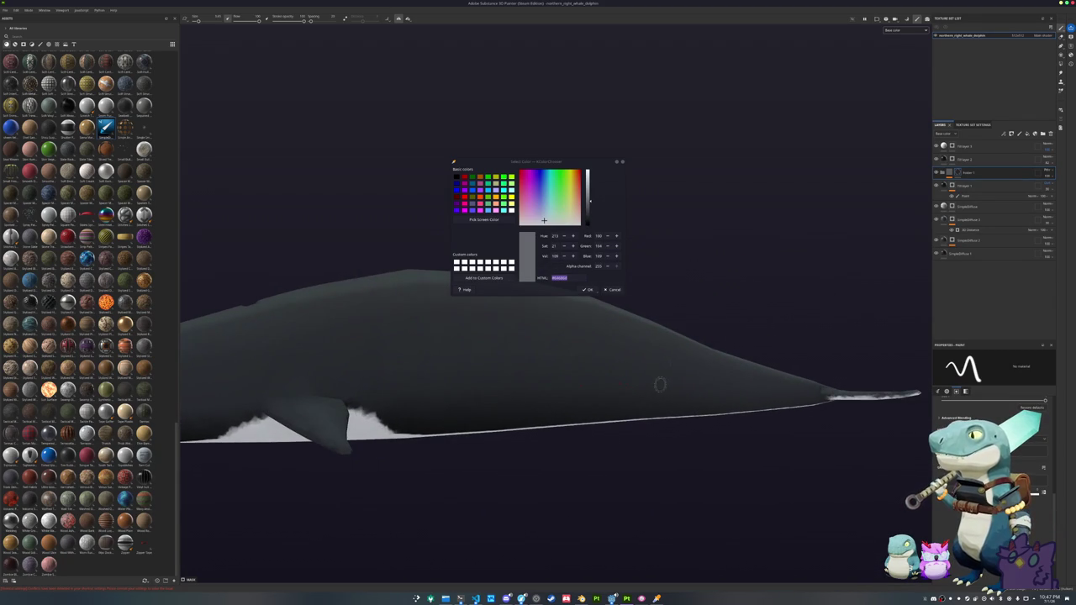
left_click_drag(682, 366, 512, 397, "alt")
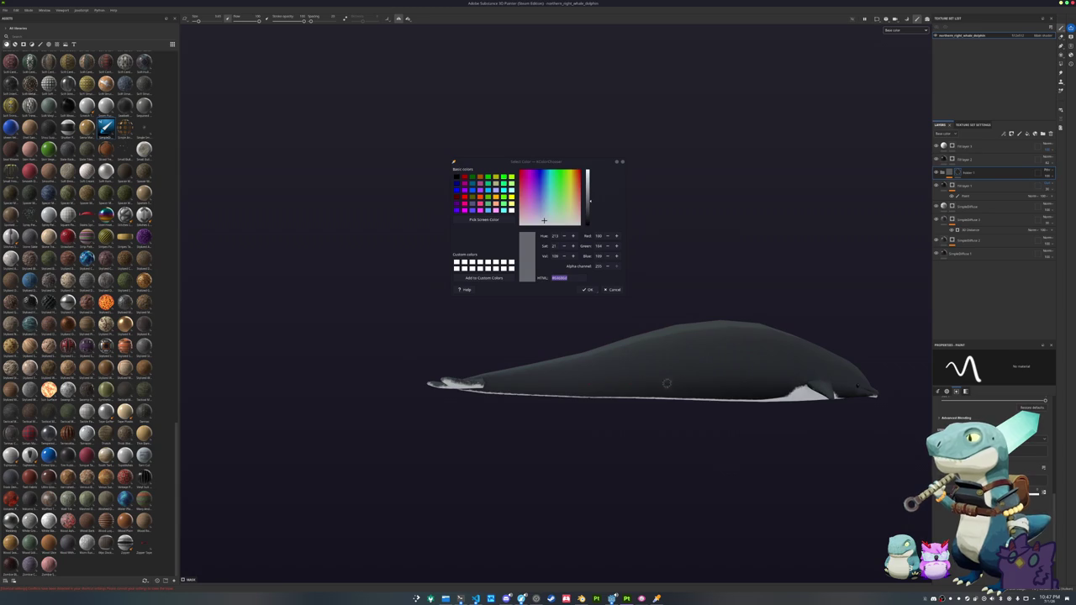
left_click_drag(679, 383, 492, 383, "alt")
mouse_move(641, 383)
left_mouse_down("alt")
mouse_move(653, 367)
mouse_move(492, 358)
mouse_move(538, 344)
mouse_move(521, 386)
mouse_move(592, 382)
left_mouse_up("alt")
scroll(521, 395, "up", 3)
scroll(521, 418, "up", 3)
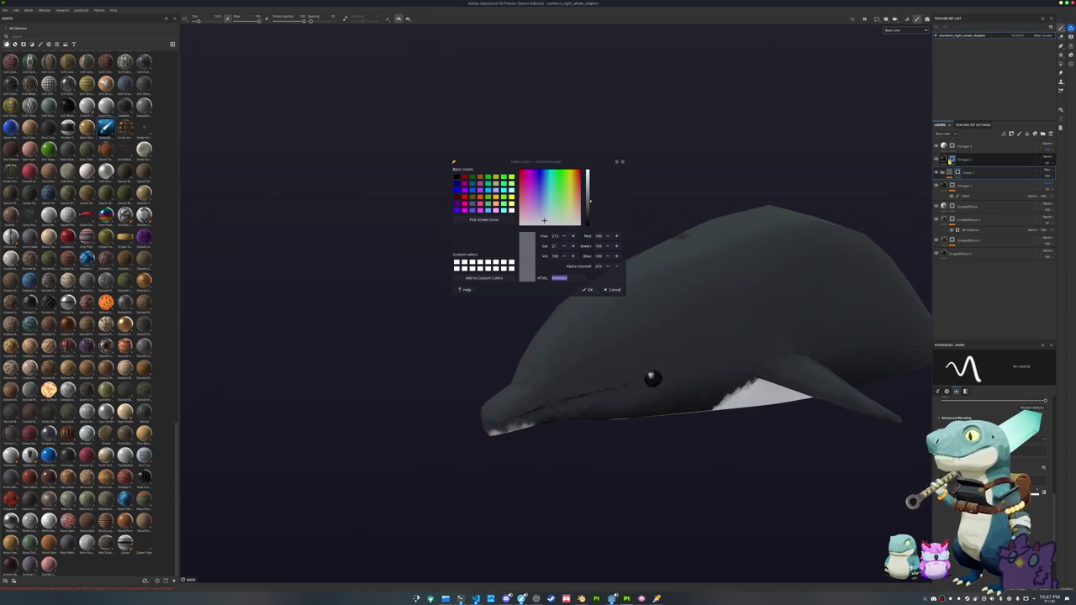
left_click(953, 159)
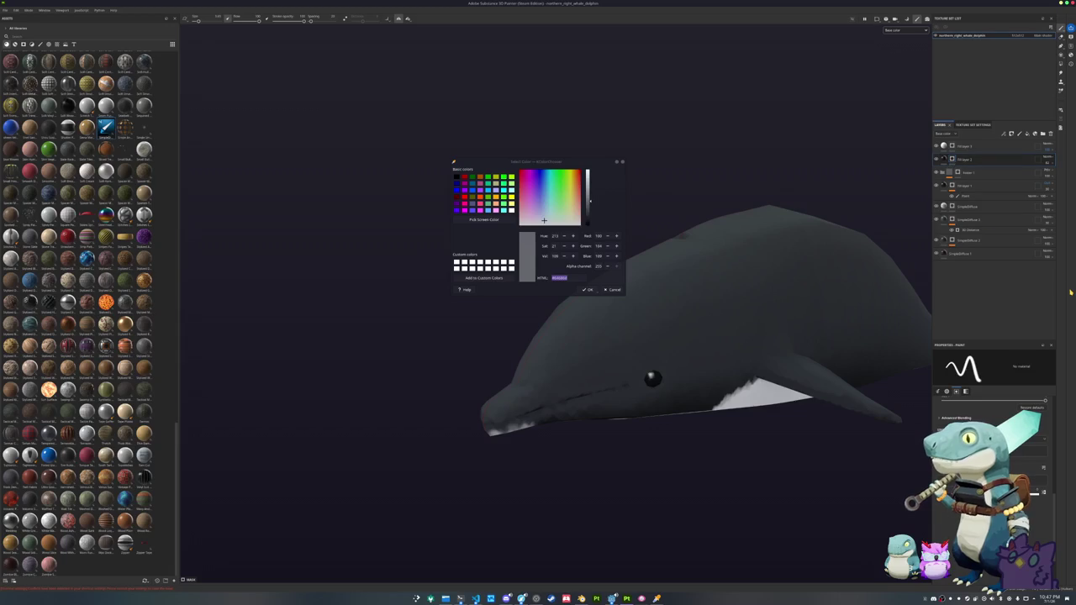
mouse_move(622, 379)
left_mouse_down("alt")
mouse_move(606, 355)
mouse_move(597, 365)
left_mouse_up("alt")
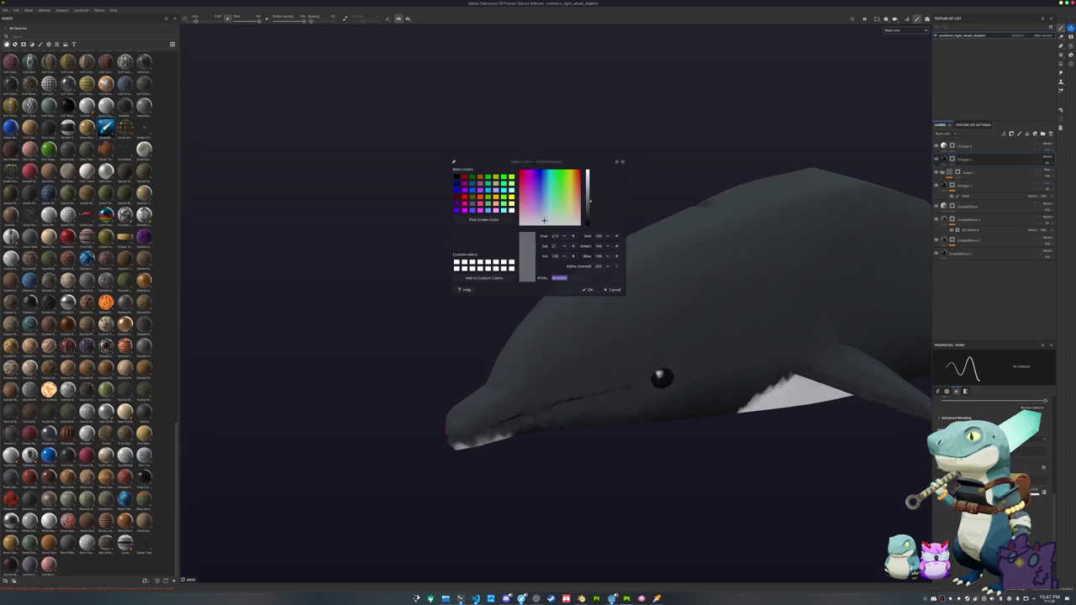
left_click_drag(493, 385, 607, 378)
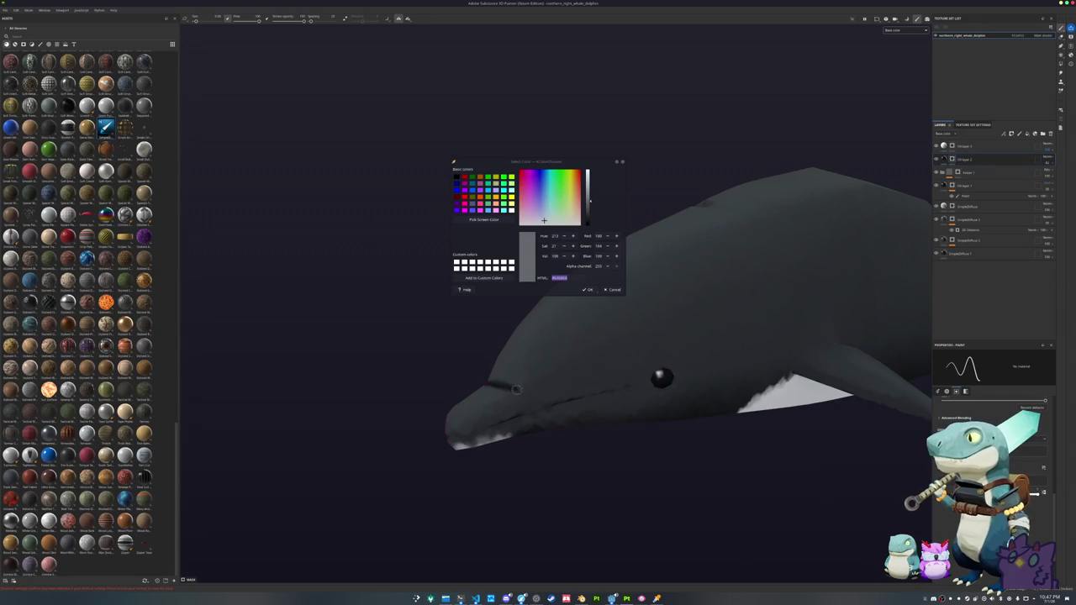
key("ctrl+z")
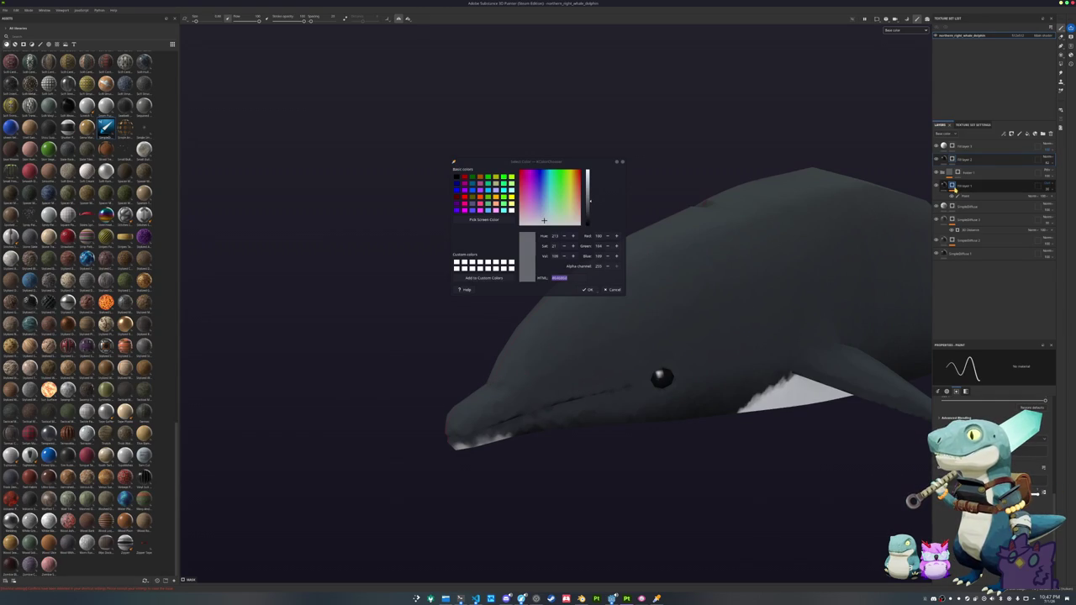
left_click_drag(505, 360, 501, 390, "alt")
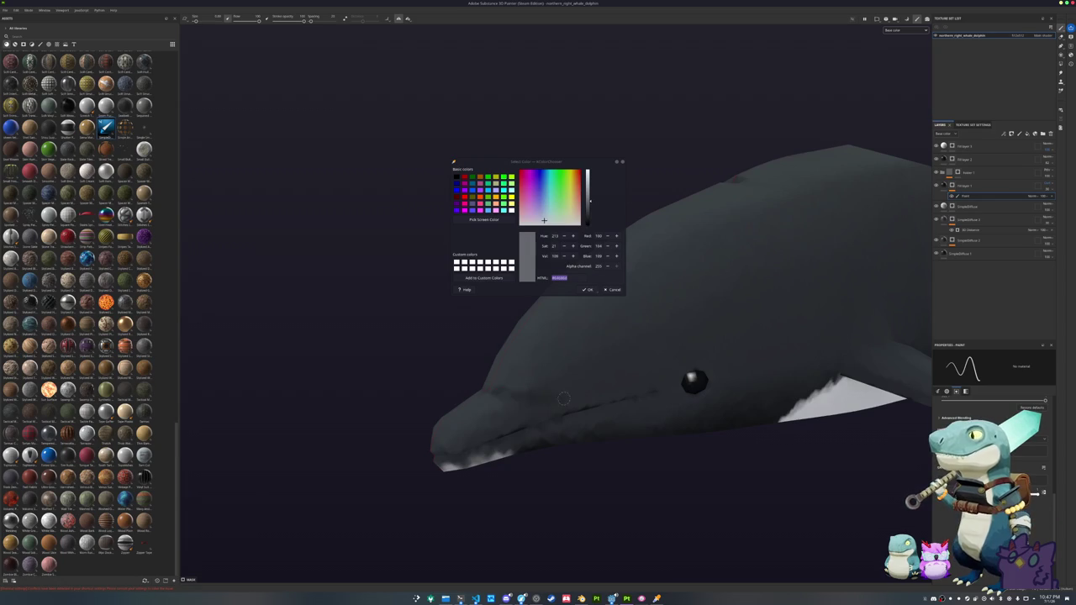
left_click_drag(633, 387, 542, 424, "alt")
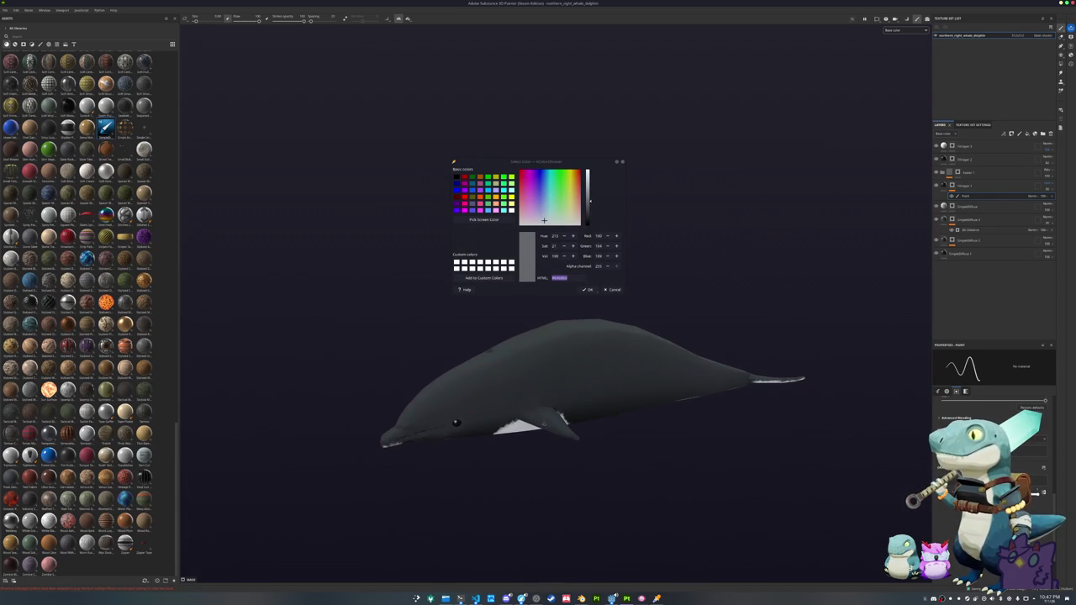
key("ctrl+shift+e")
- Export the dolphin's textures, close the export dialog, and switch to Blender and the references folder
left_click_drag(644, 187, 829, 299)
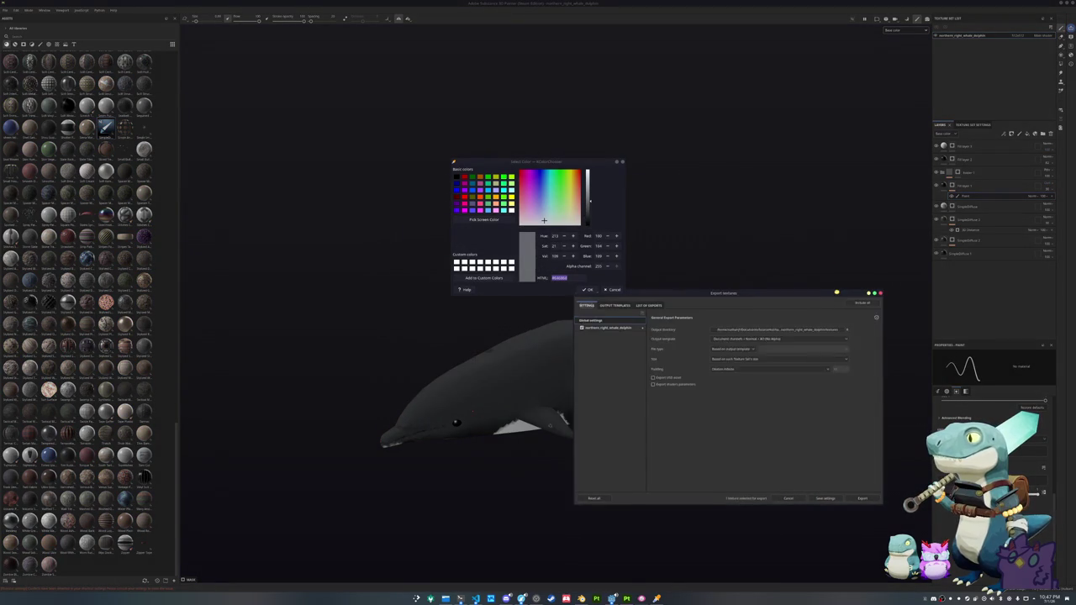
left_click(854, 497)
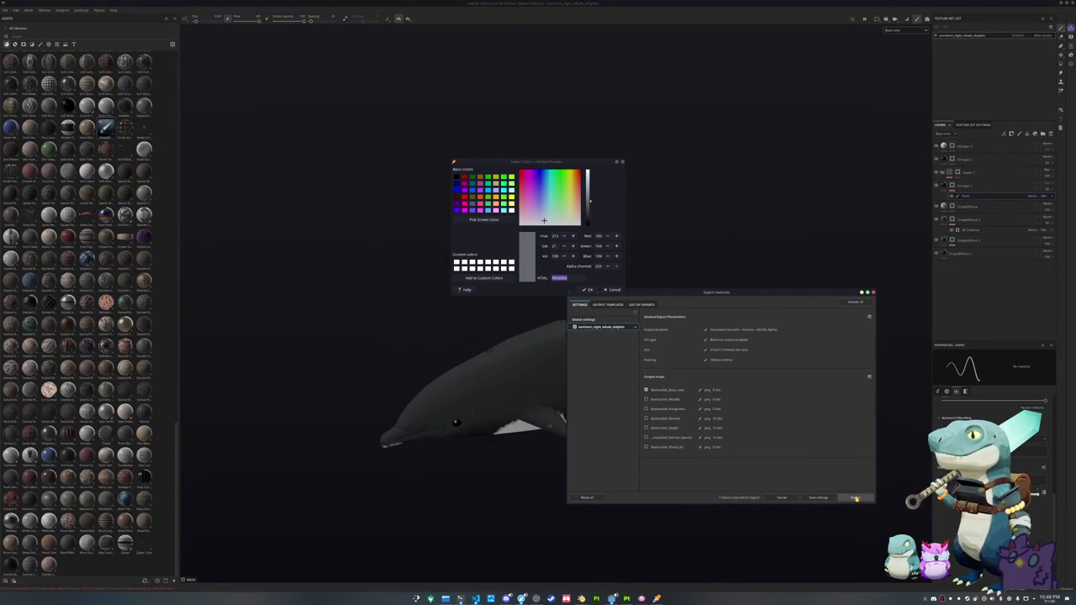
left_click(781, 497)
left_click_drag(734, 513, 718, 502, "alt")
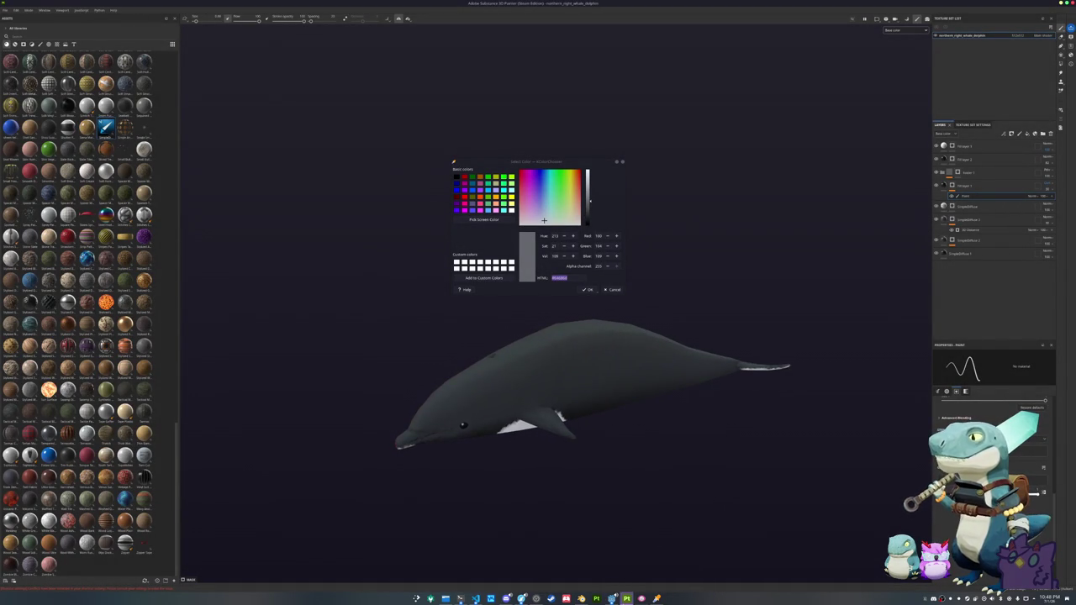
left_click(626, 598)
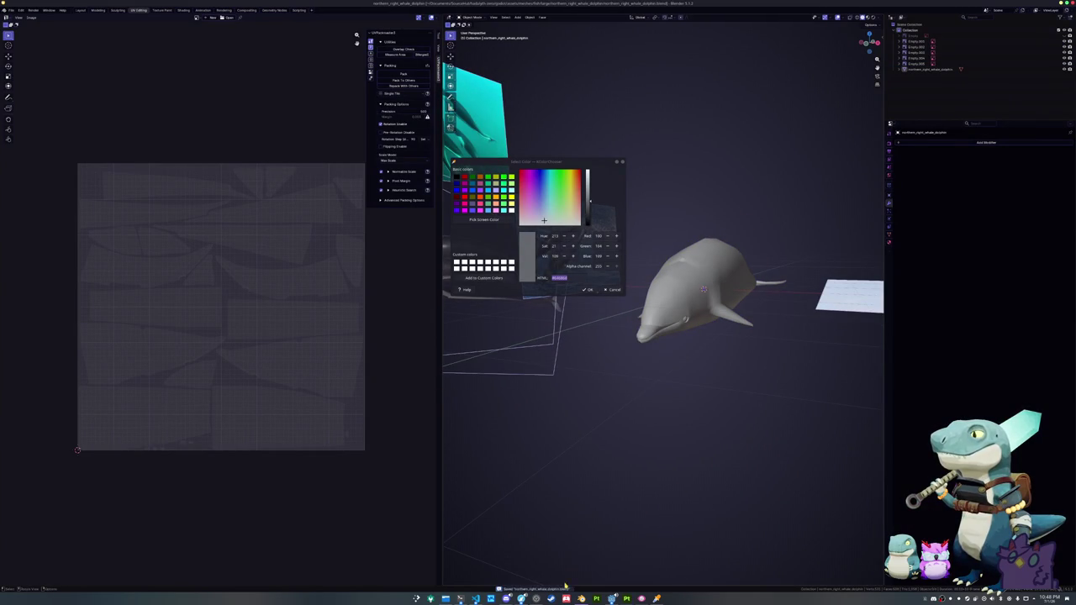
left_click(446, 598)
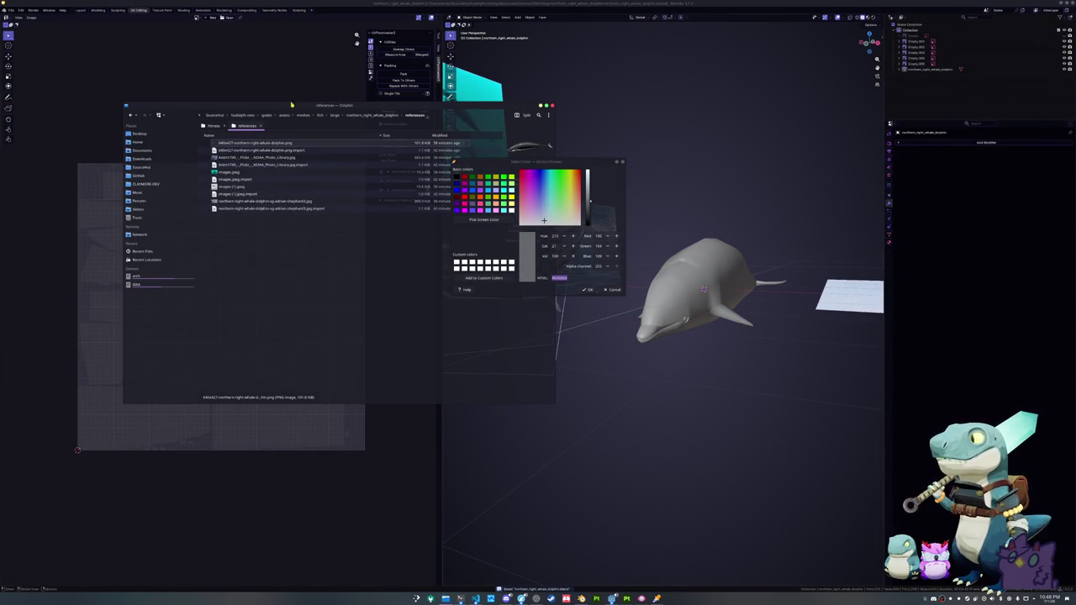
- In Sarge, duplicate the northern_right_whale_dolphin folder as southern_right_whale_dolphin and open the copy
left_click_drag(299, 106, 612, 305)
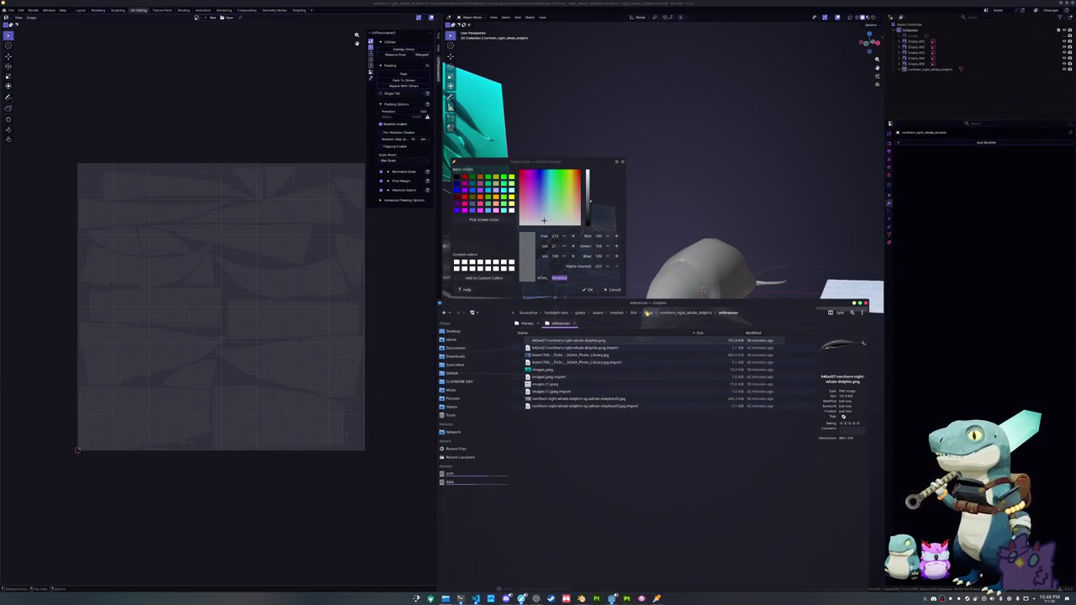
left_click(647, 312)
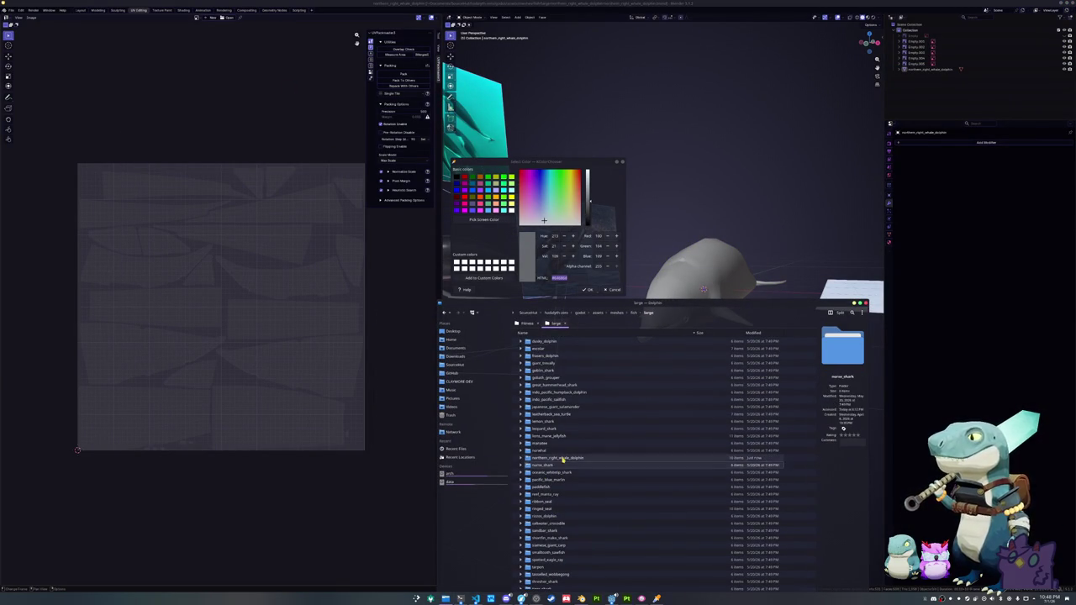
key("ctrl+d")
key("F2")
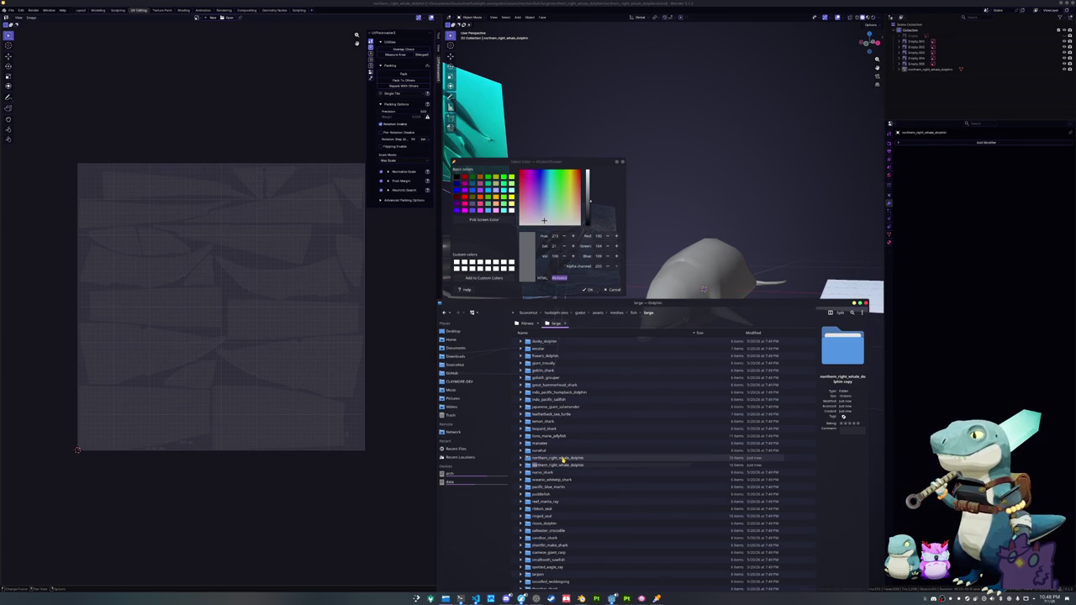
type("sou")
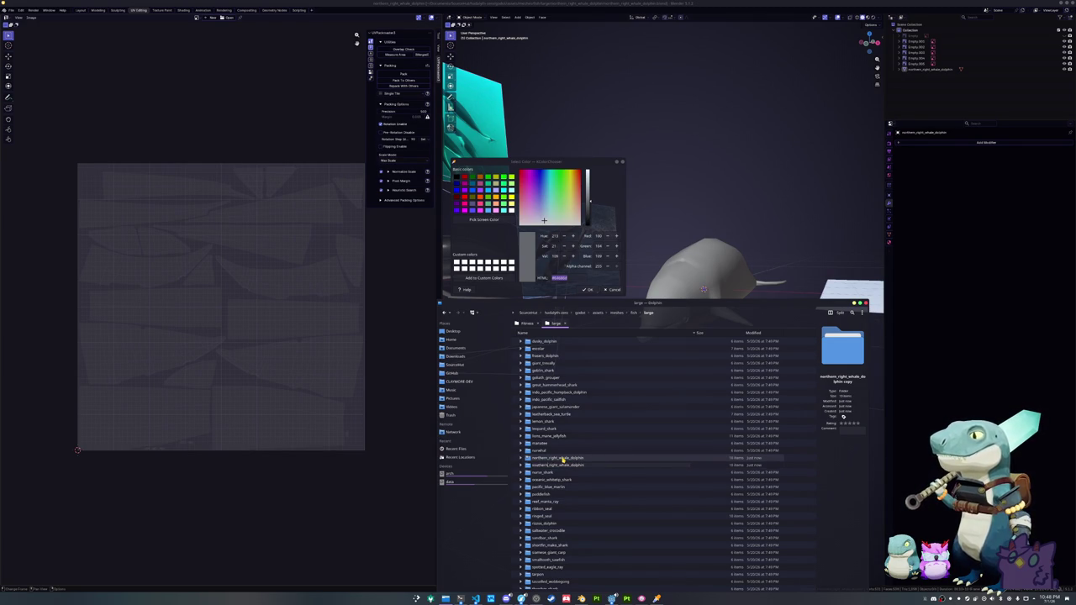
key("Return")
double_click(564, 547)
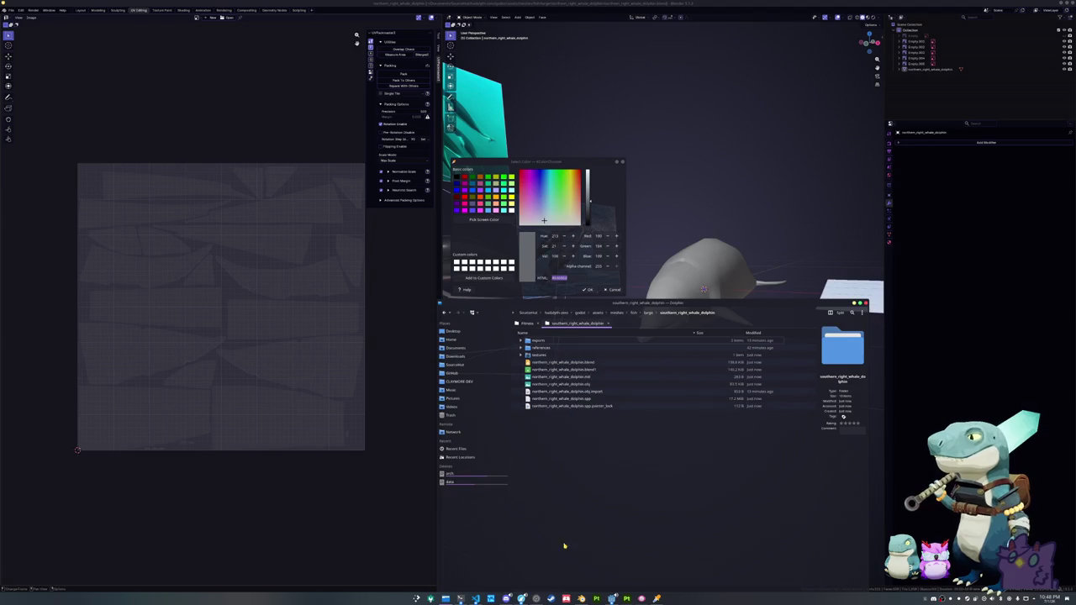
left_click(521, 598)
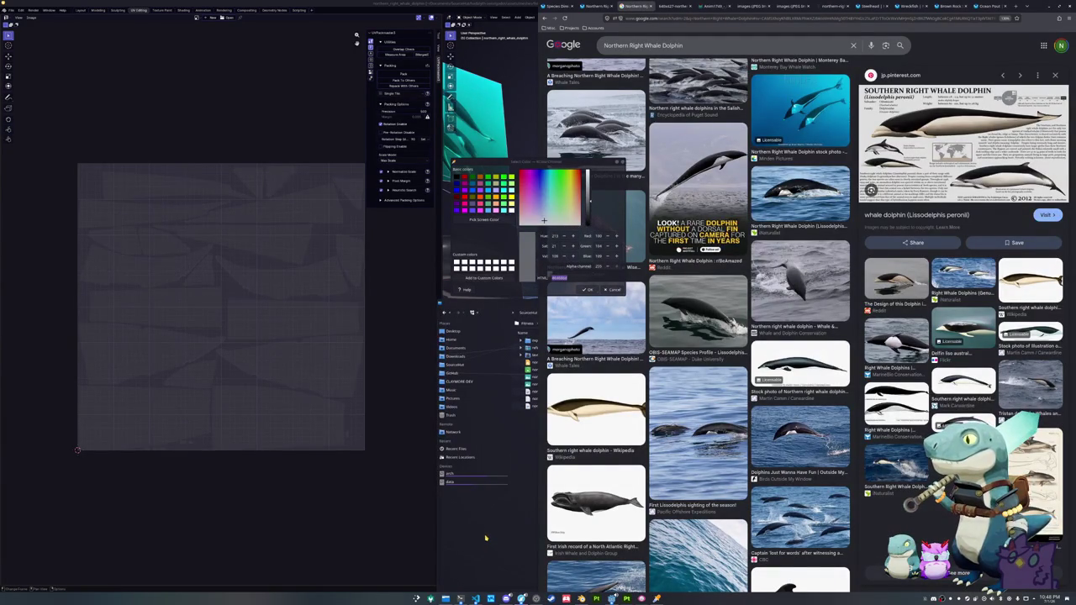
- Delete all old reference files from the copied references folder
left_click_drag(652, 301, 570, 310)
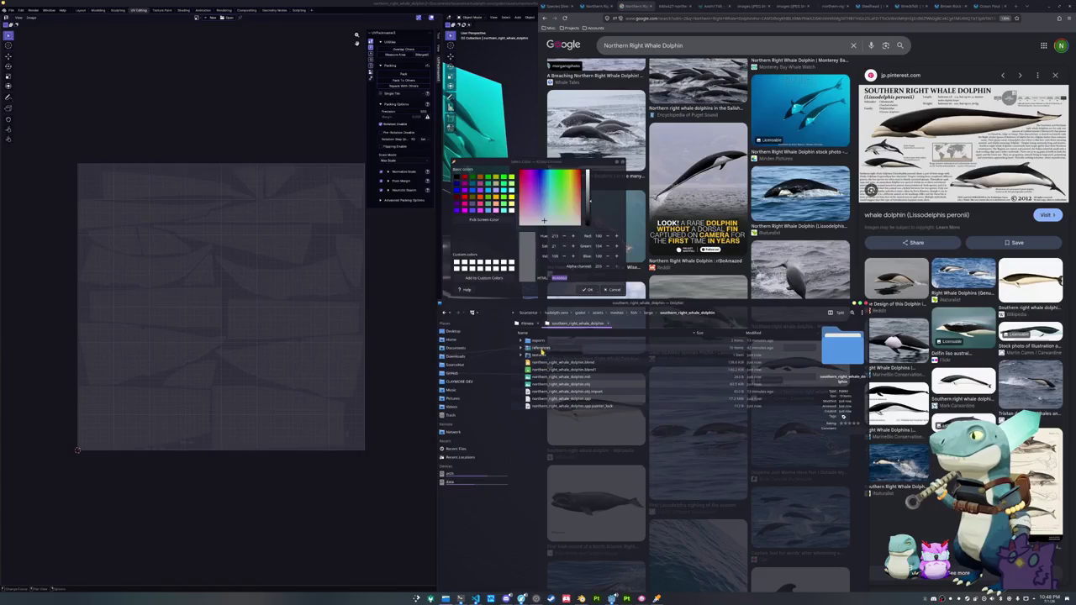
key("ctrl+a")
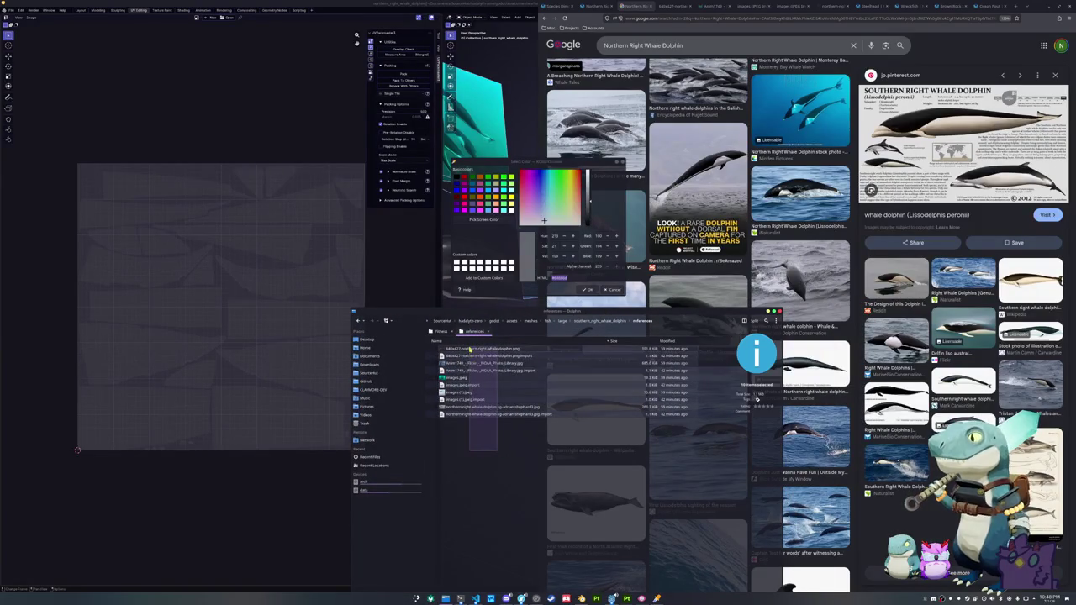
key("Delete")
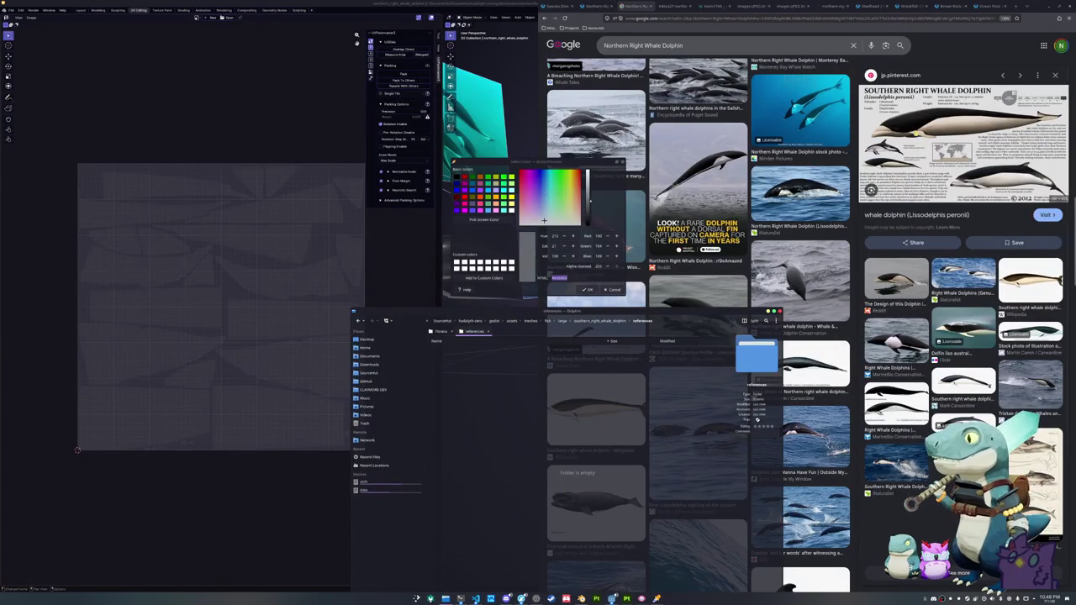
- Open the Southern Right Whale Dolphin illustration full-size and drag it into the references folder
right_click(954, 147)
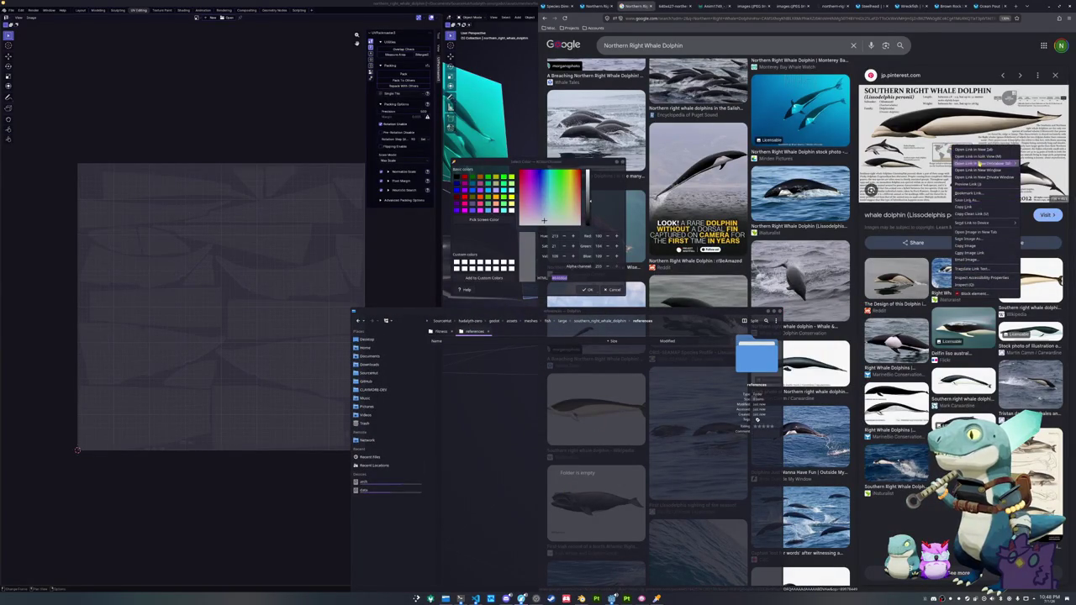
left_click(967, 232)
left_click(661, 5)
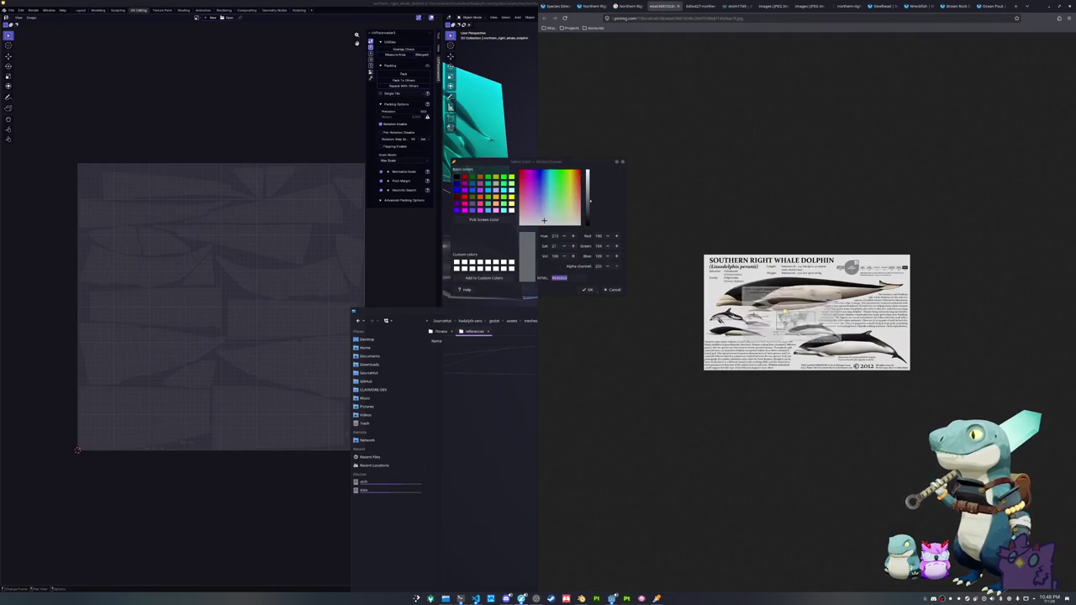
left_click_drag(807, 312, 514, 420)
left_click(525, 428)
- Delete the leftover import files, Painter lock file and old .spp project from the new folder
left_click(595, 321)
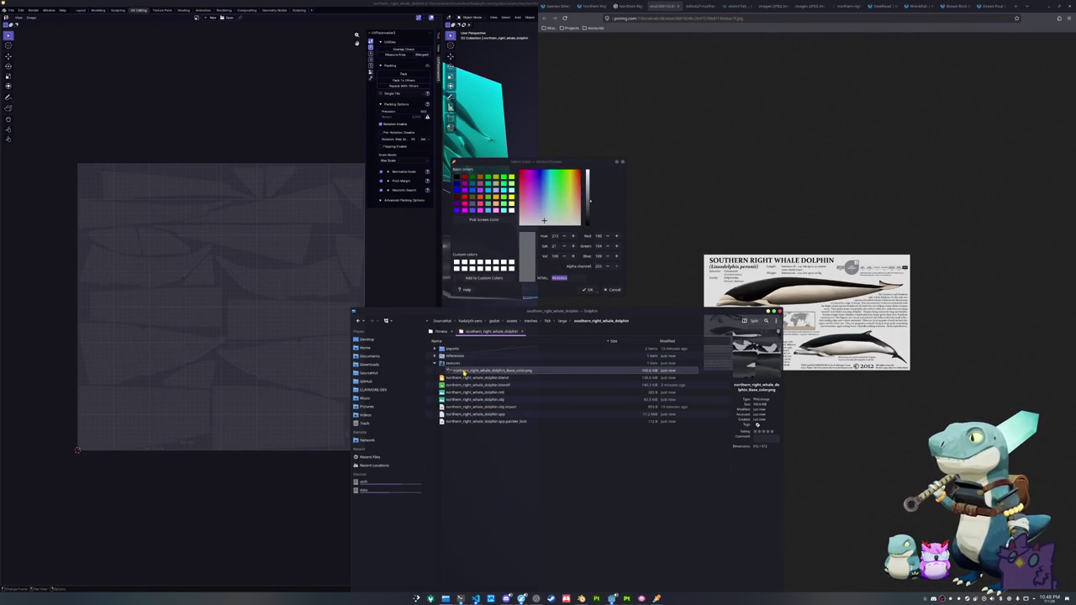
left_click(434, 363)
left_click(435, 348)
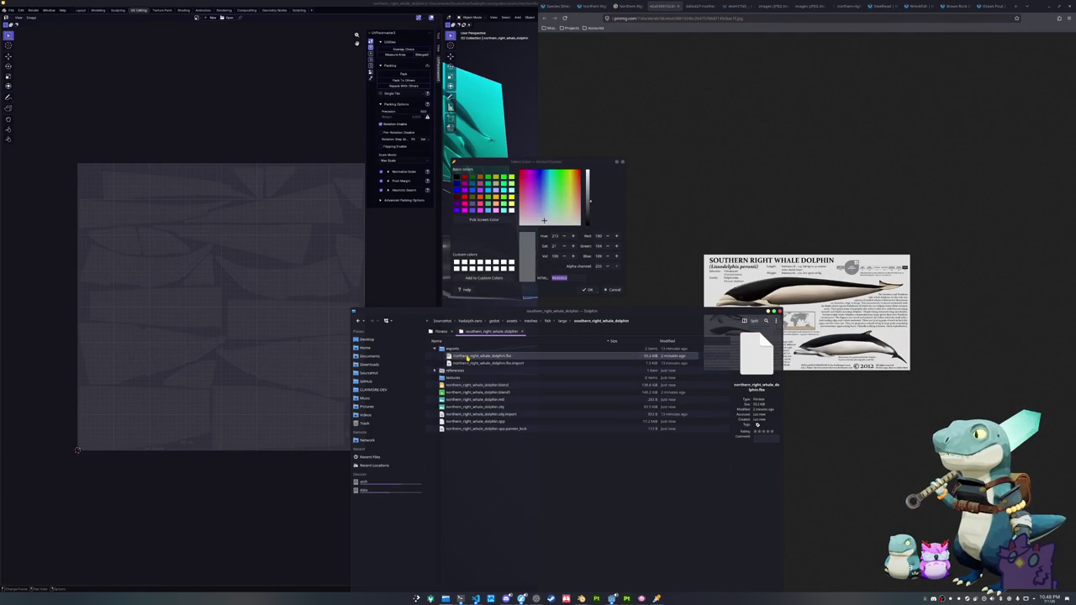
key("Delete")
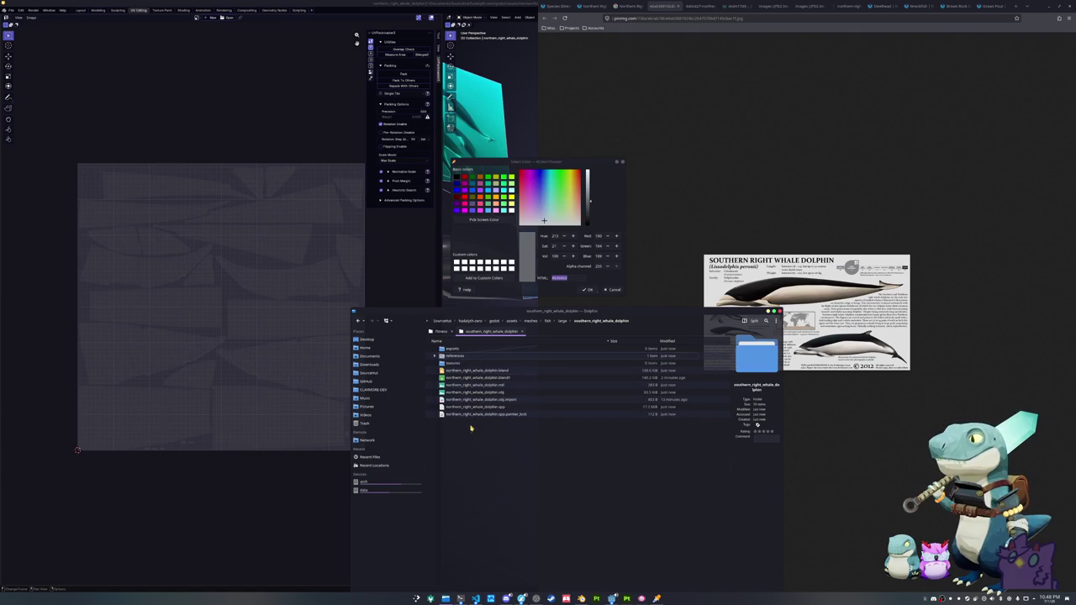
key("Delete")
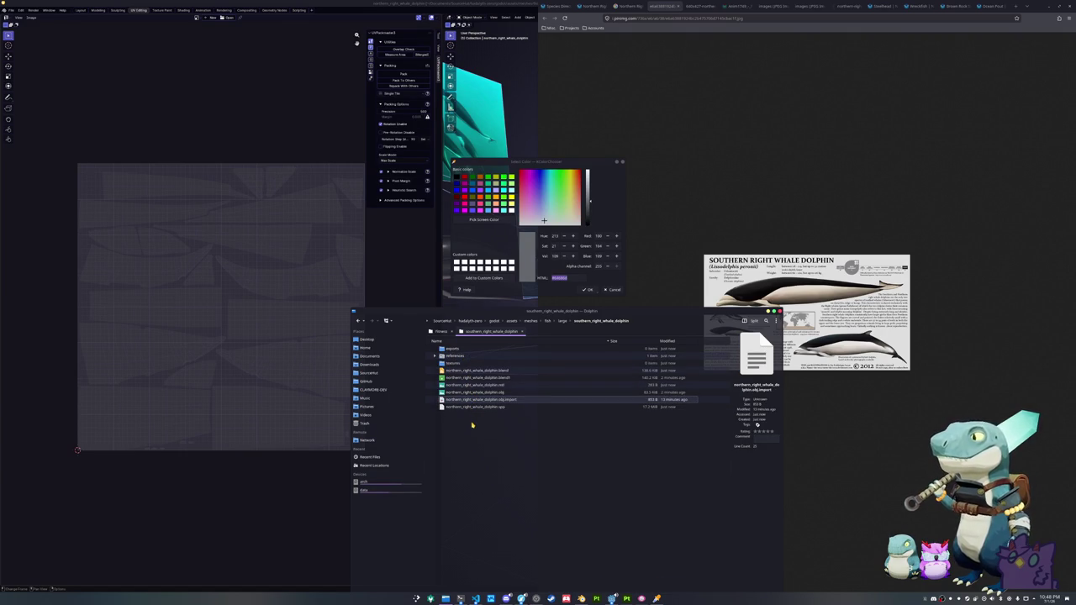
key("Delete")
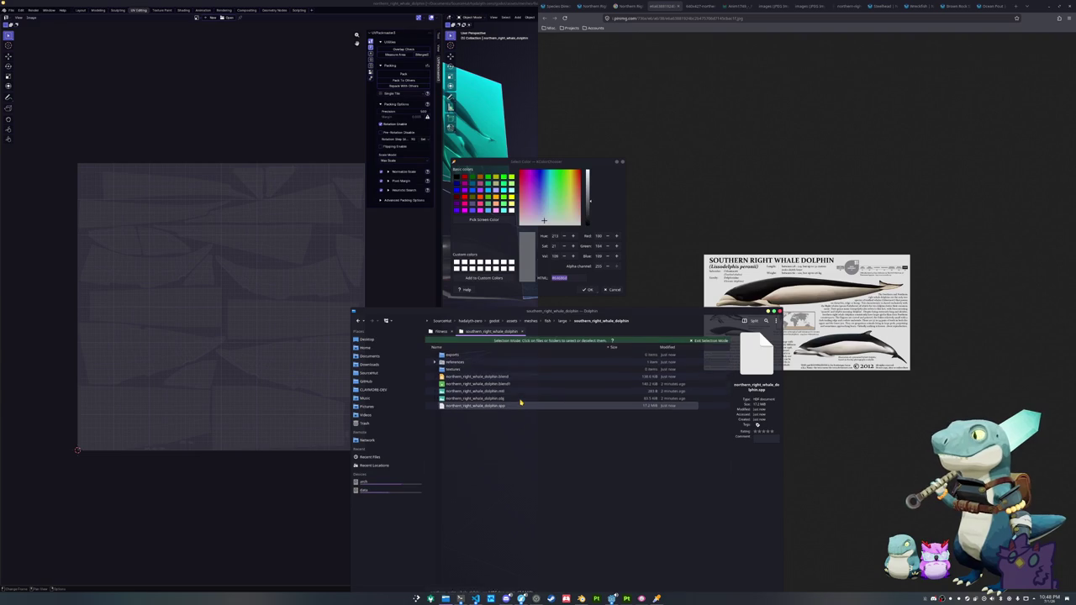
key("Delete")
key("Delete")
key("Delete")
mouse_move(476, 376)
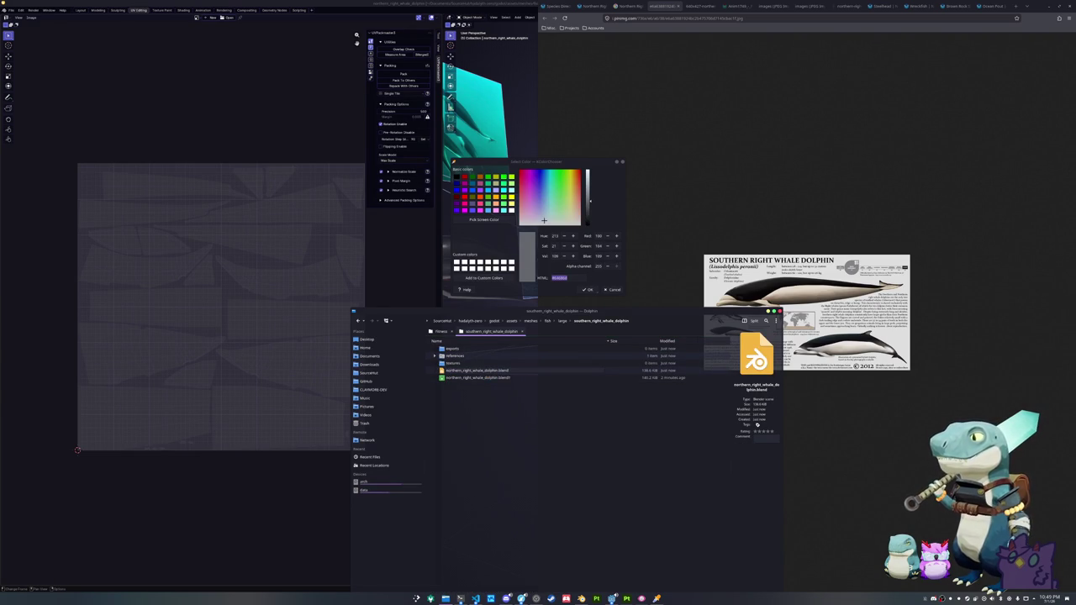
- Rename the blend to southern_right_whale_dolphin.blend and open it in Blender
type("southe")
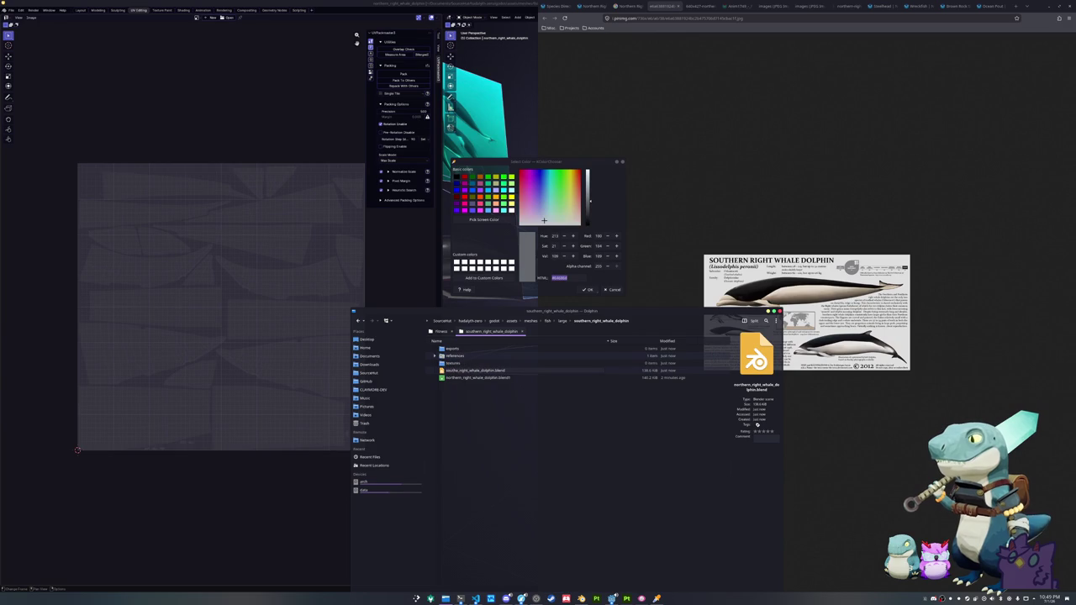
type("rn")
key("Return")
left_click_drag(475, 378, 298, 177)
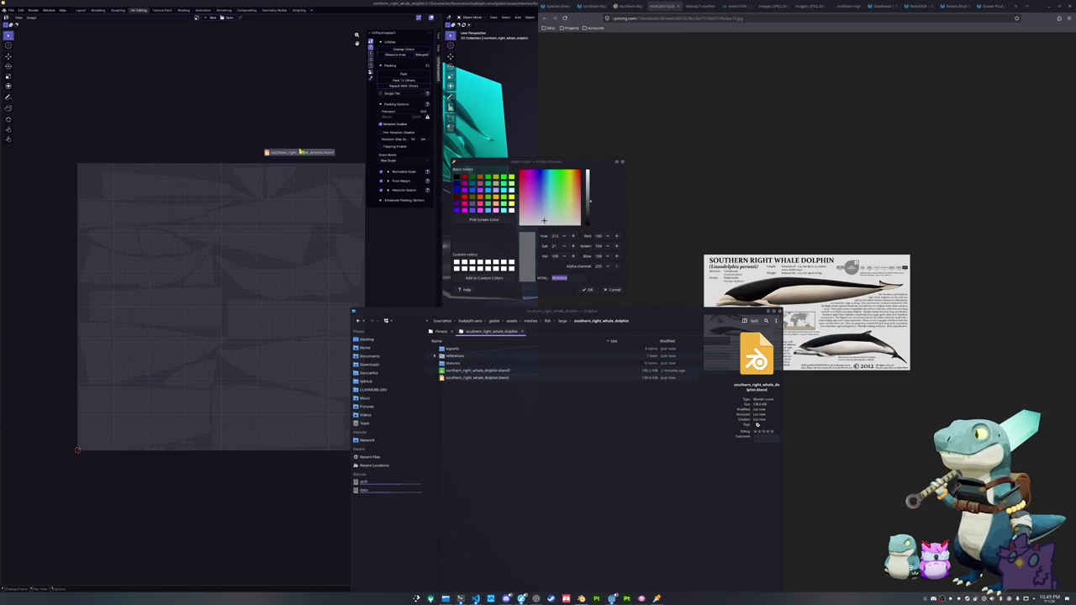
left_click(292, 124)
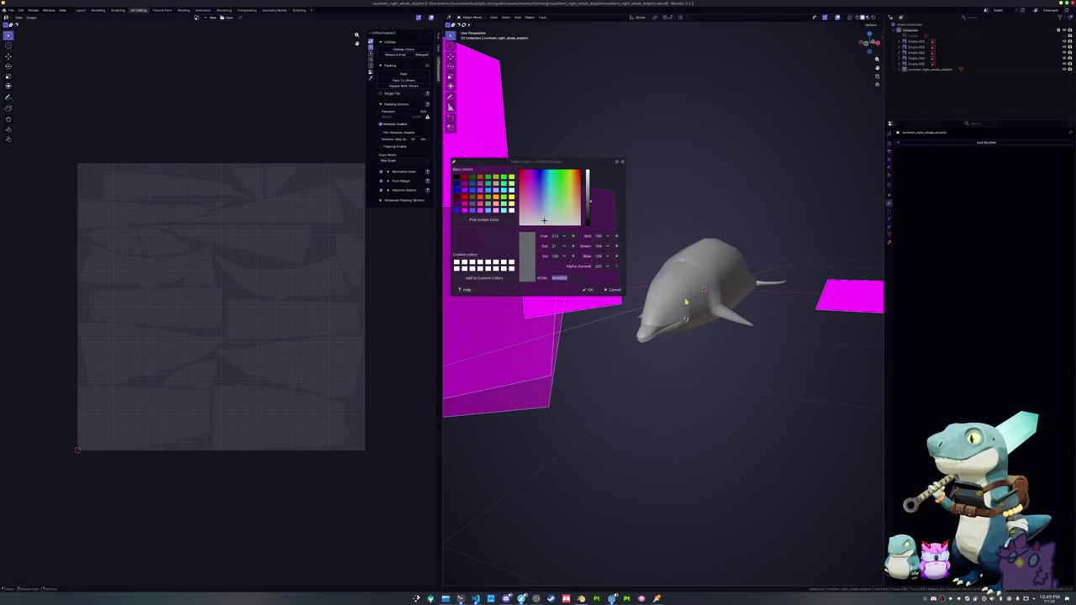
- Rename the whale object to southern_right_whale_dolphin and check its mesh and material settings
left_click(674, 334)
key("F2")
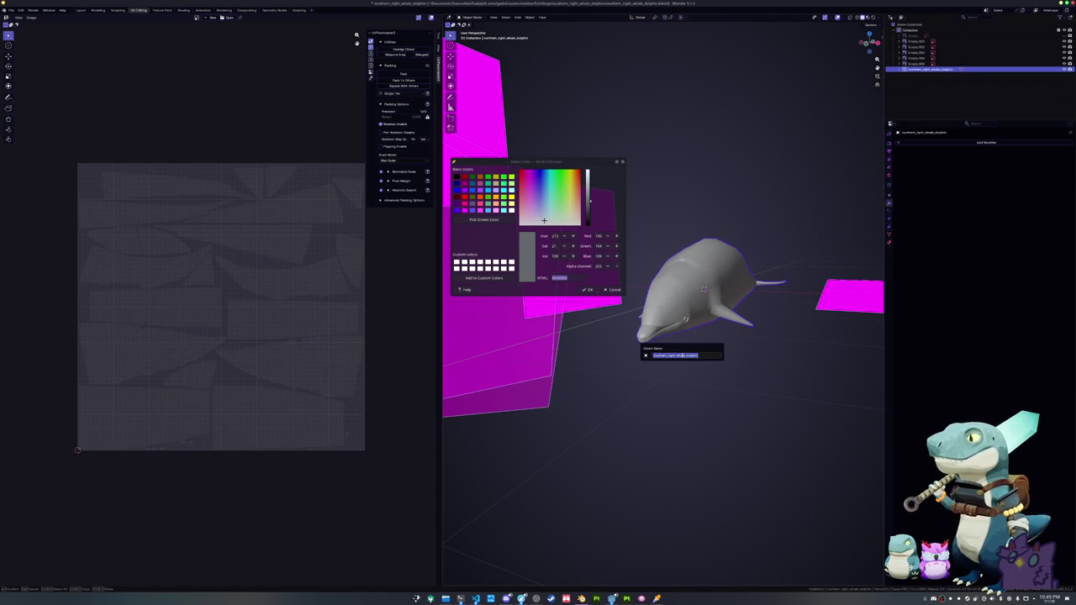
key("Return")
left_click(889, 235)
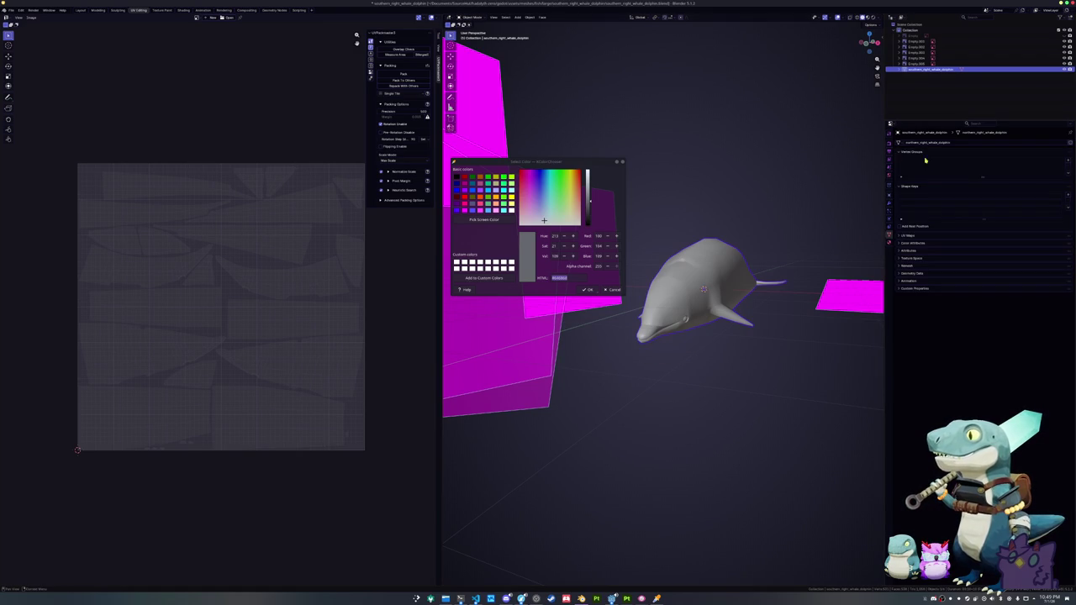
left_click(890, 242)
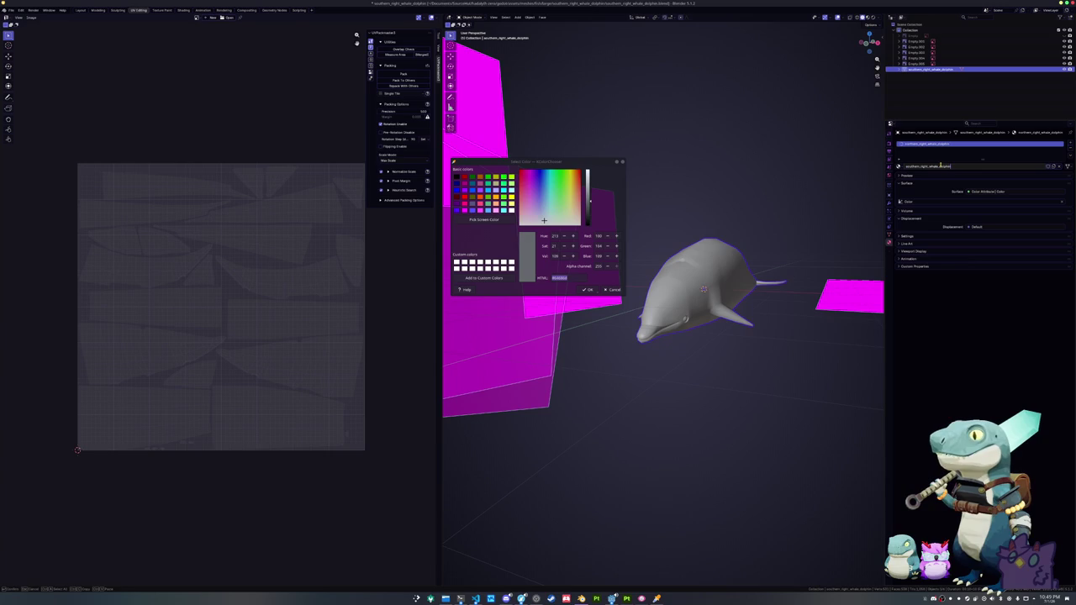
- Apply all transforms to the whale and save the blend file
key("ctrl+a")
left_click(714, 329)
key("ctrl+s")
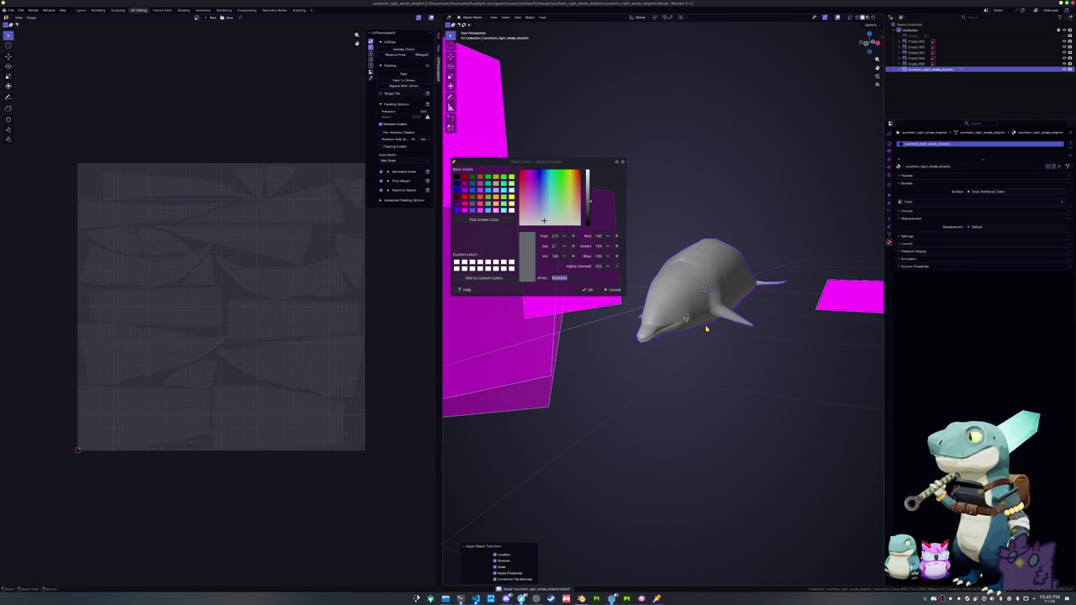
- Export the whale as both an FBX and an OBJ file into the exports folder
left_click(11, 11)
mouse_move(22, 101)
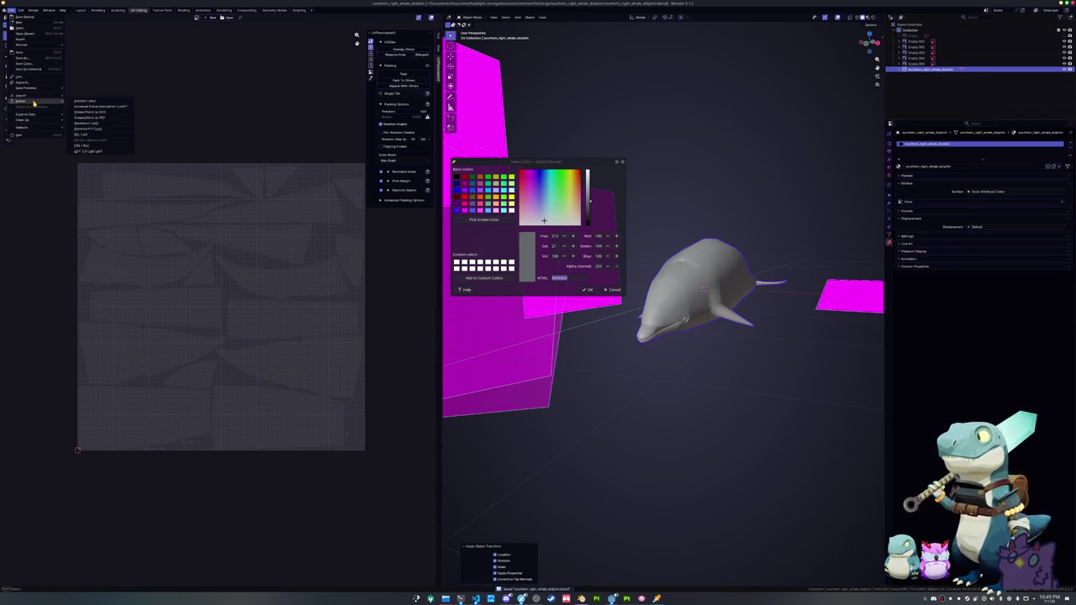
left_click(85, 147)
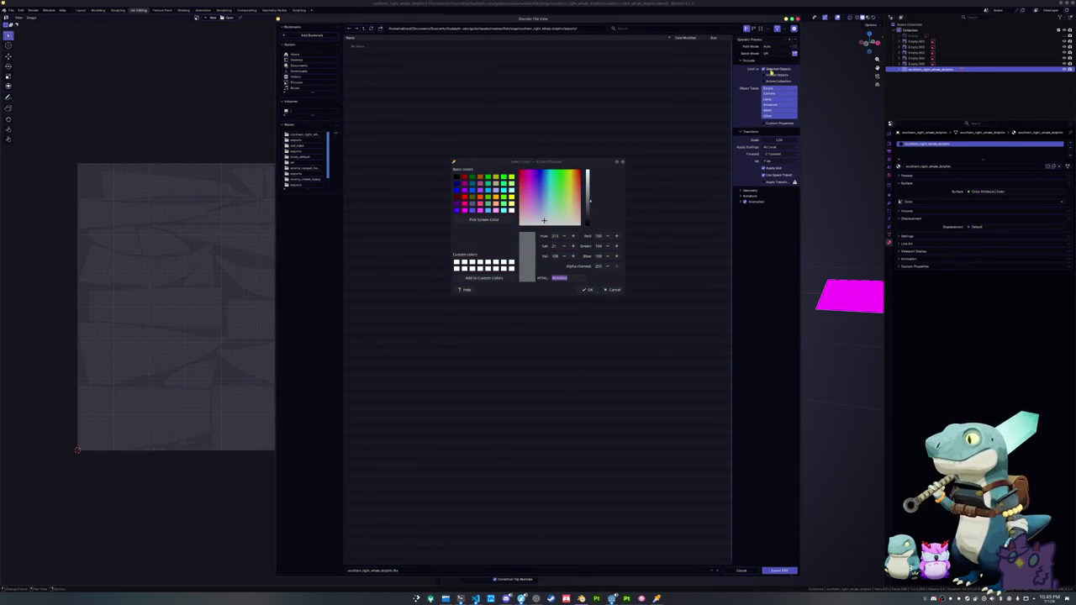
left_click(778, 571)
left_click(11, 10)
mouse_move(22, 101)
left_click(89, 122)
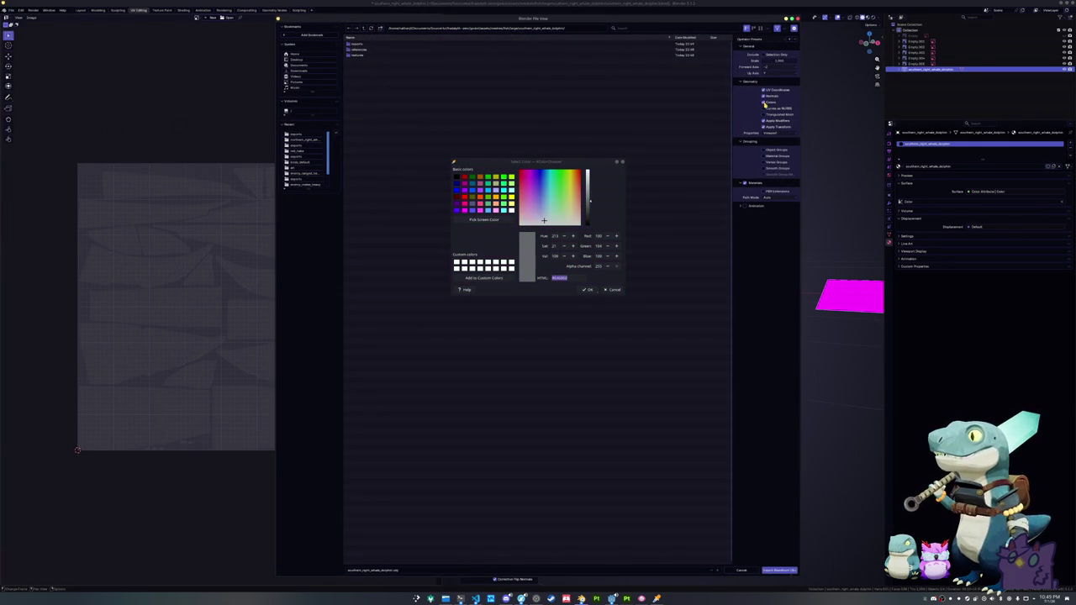
left_click(780, 570)
- Close the colour picker and image viewer windows
right_click(641, 599)
left_click(654, 586)
right_click(653, 597)
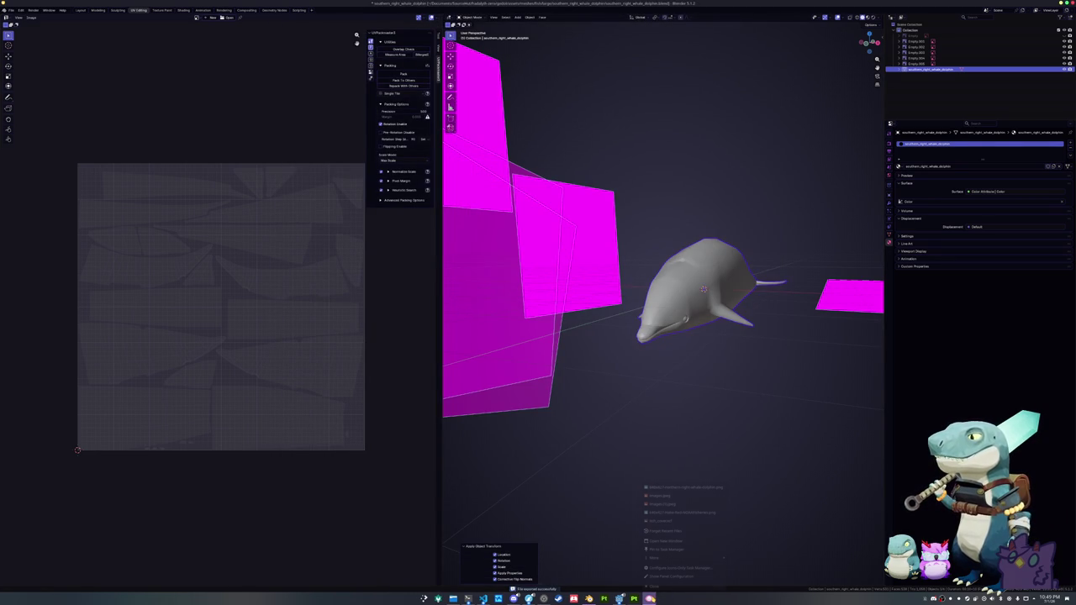
left_click(654, 586)
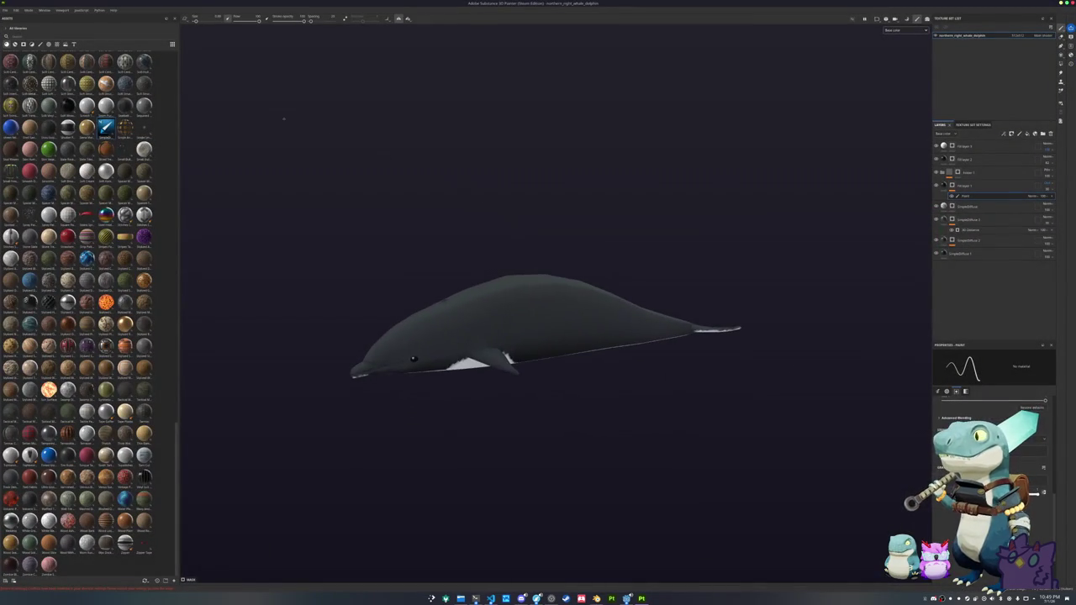
- Add a new folder layer at the top of the layer stack and rename it
left_click(1042, 134)
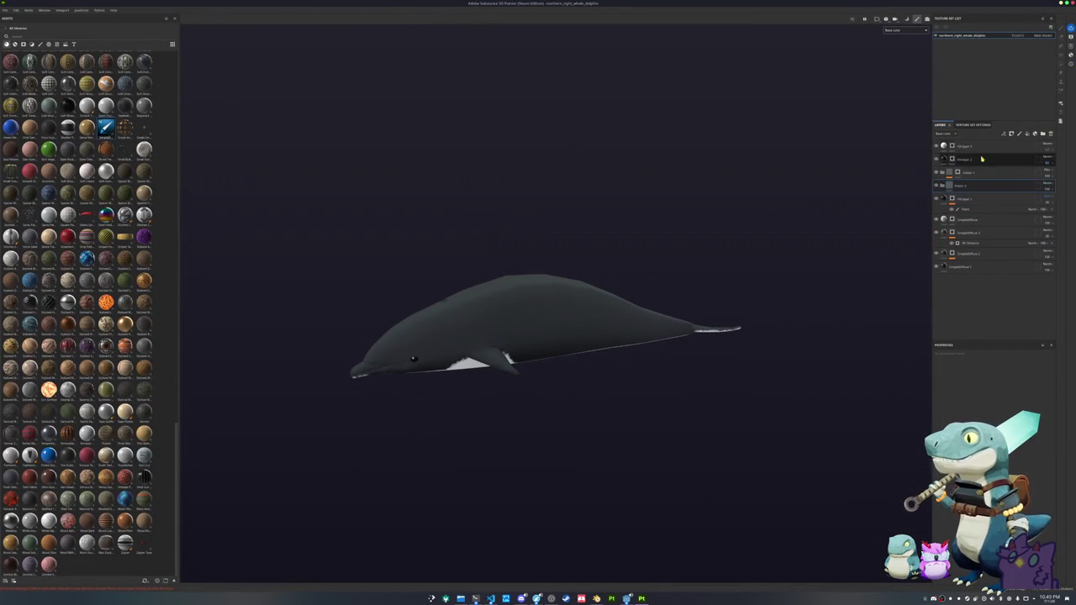
double_click(963, 146)
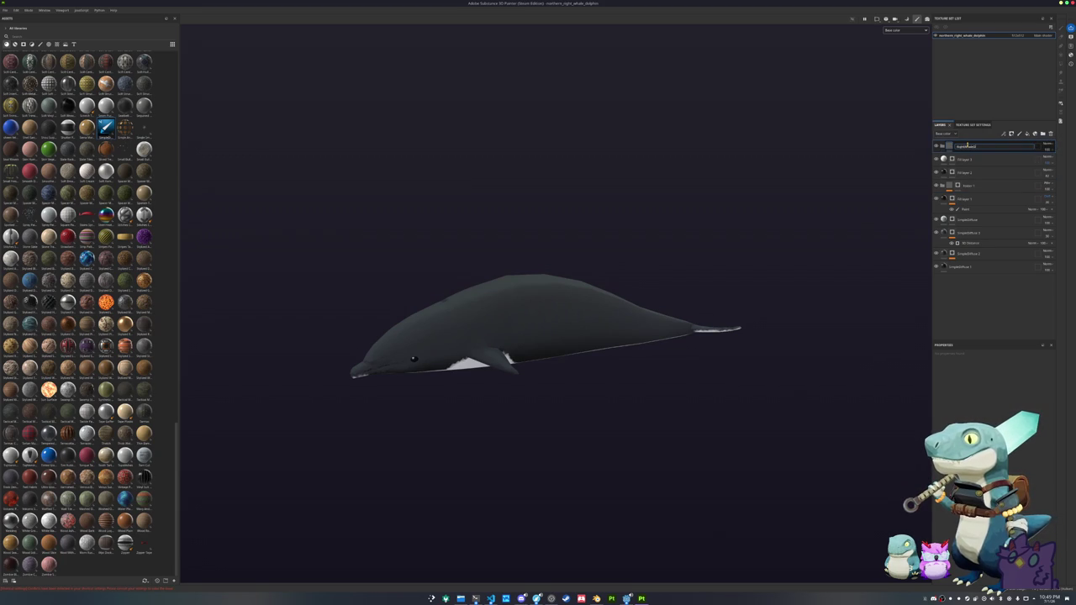
key("Return")
double_click(974, 149)
key("Return")
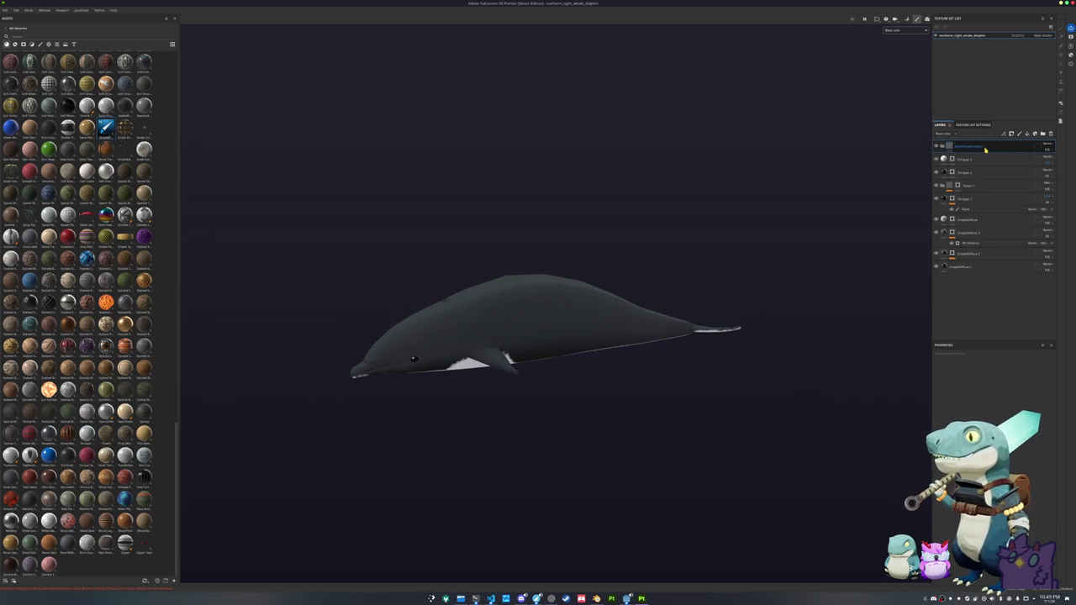
- Select all the whale's layers and save them as a smart material
left_click(966, 159)
left_click(967, 266, "shift")
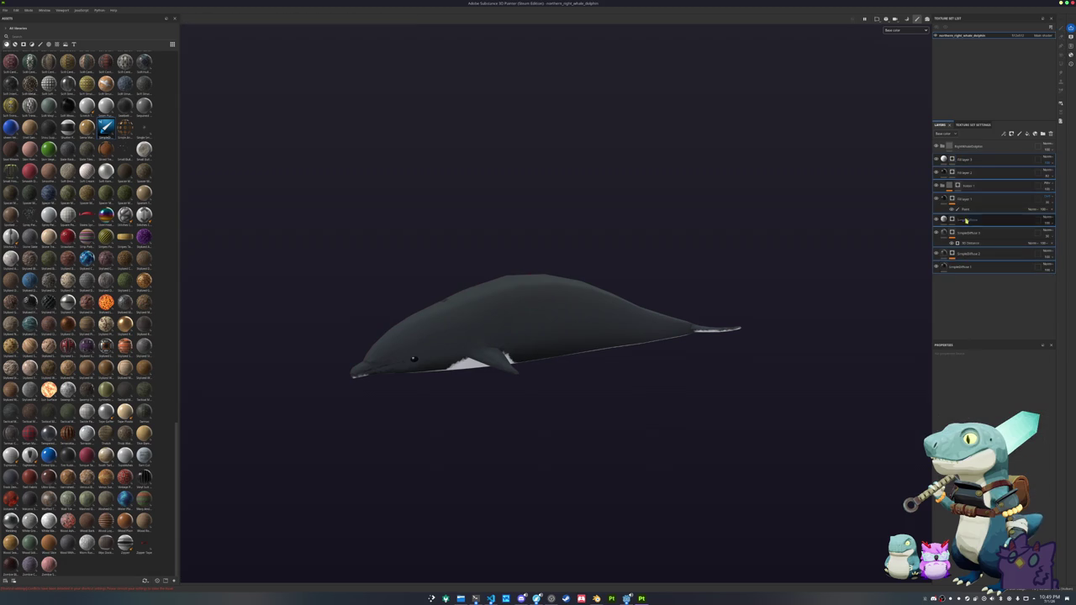
right_click(975, 149)
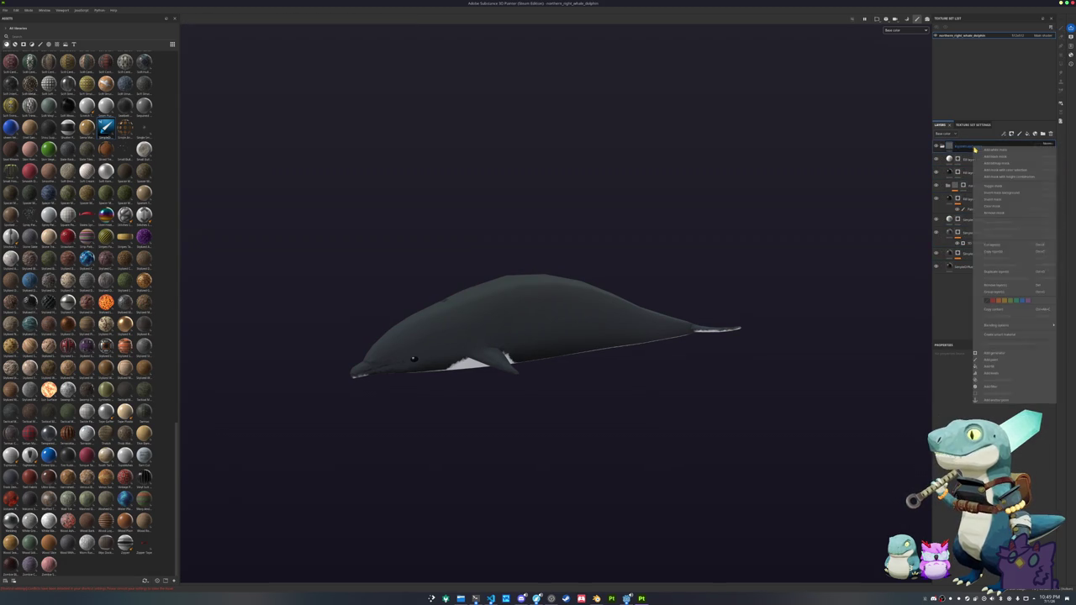
left_click(1000, 335)
- Start a new project and bring up the mesh file picker
left_click(5, 9)
left_click(19, 16)
left_click(591, 224)
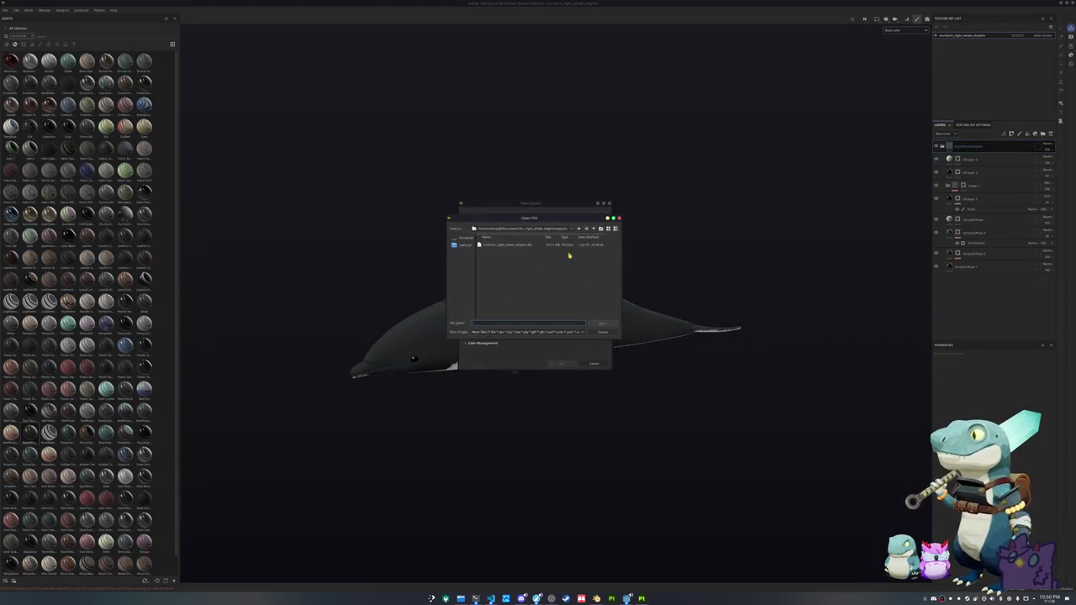
- Pick the FBX mesh from southern_right_whale_dolphin/exports and create the new project
left_click(594, 228)
left_click(593, 229)
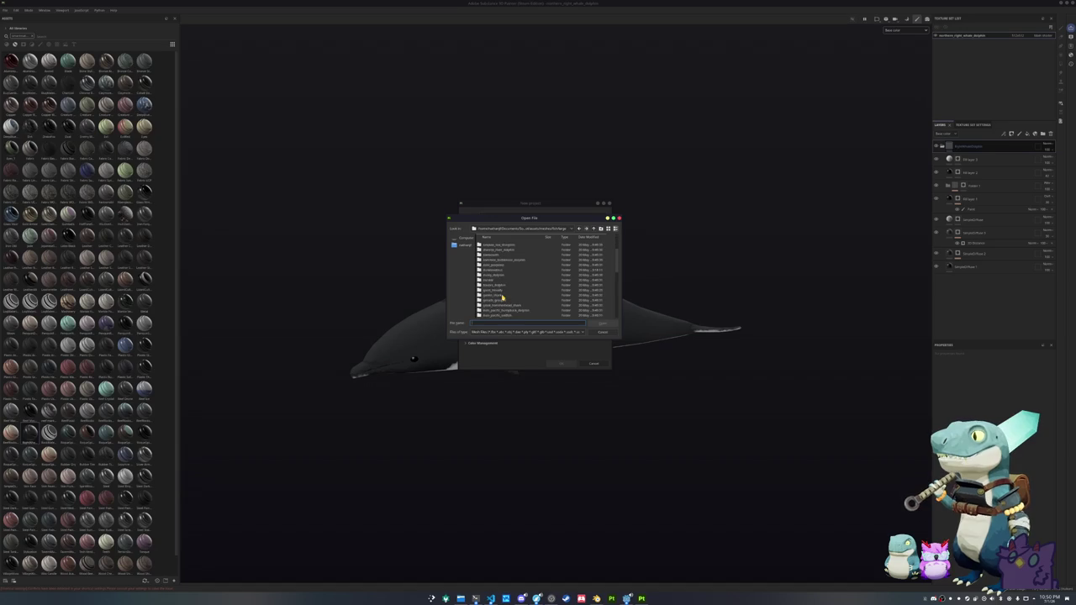
type("s")
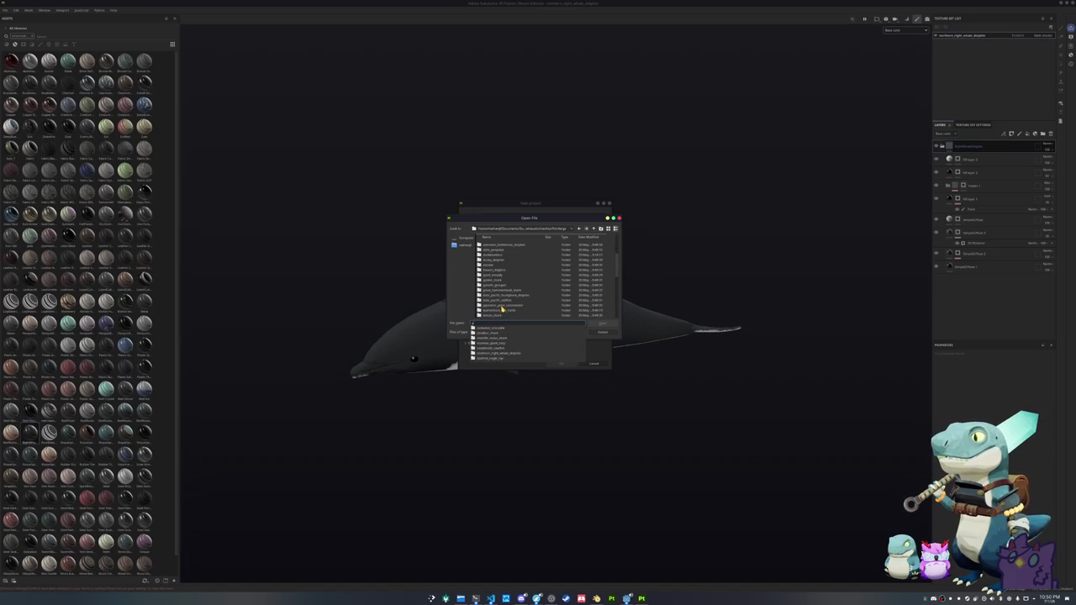
left_click(500, 353)
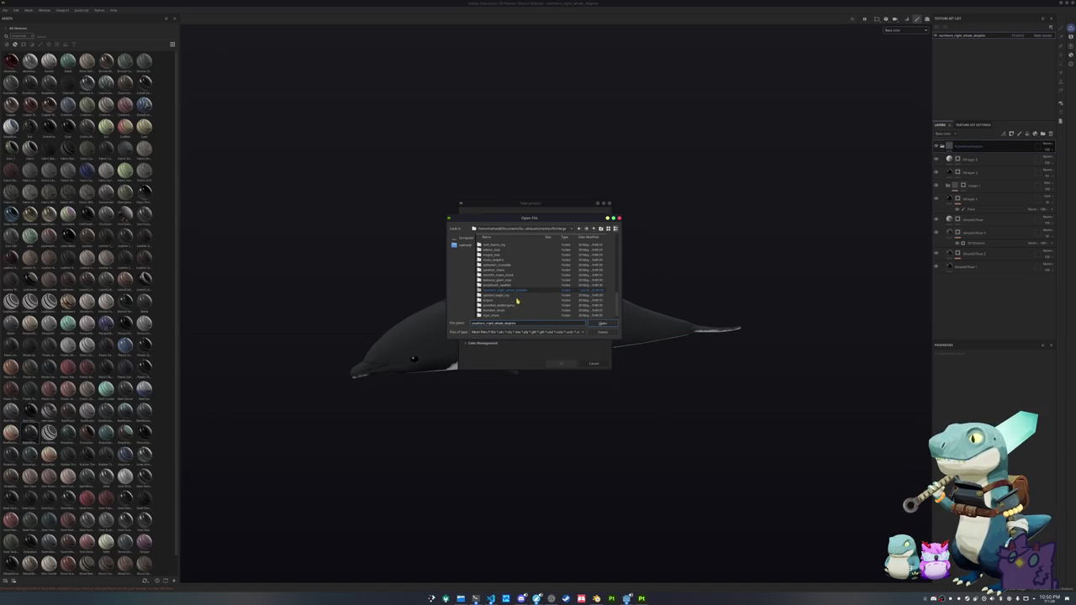
double_click(514, 293)
double_click(494, 245)
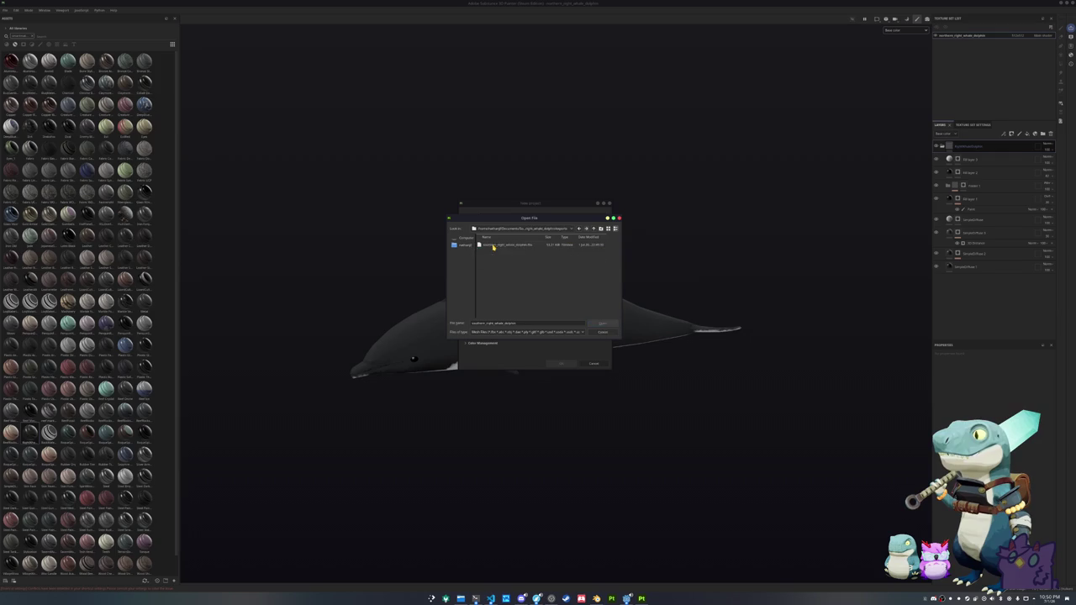
double_click(499, 246)
left_click(560, 364)
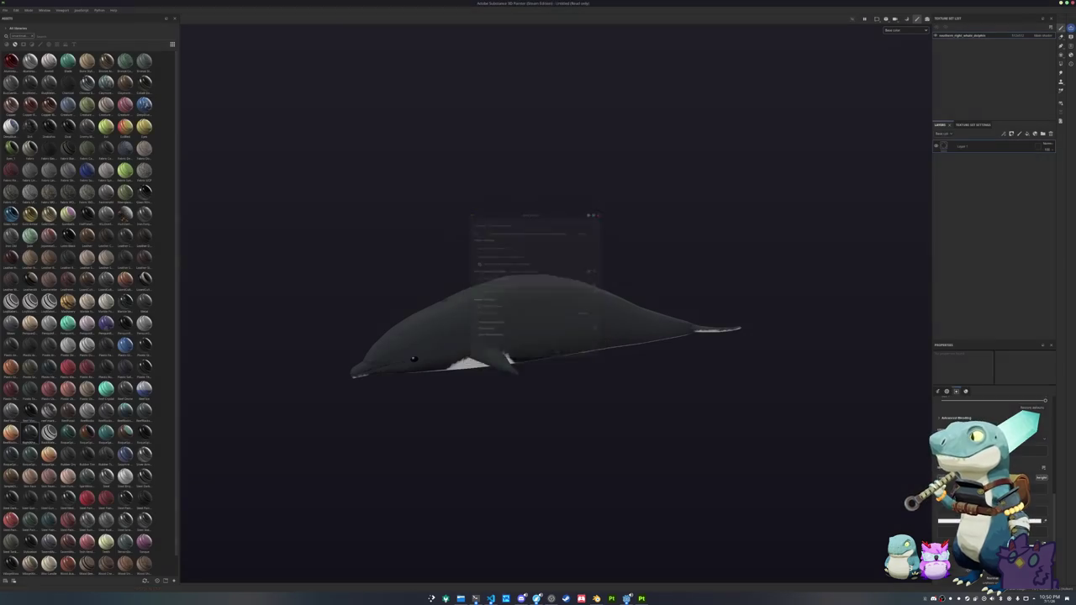